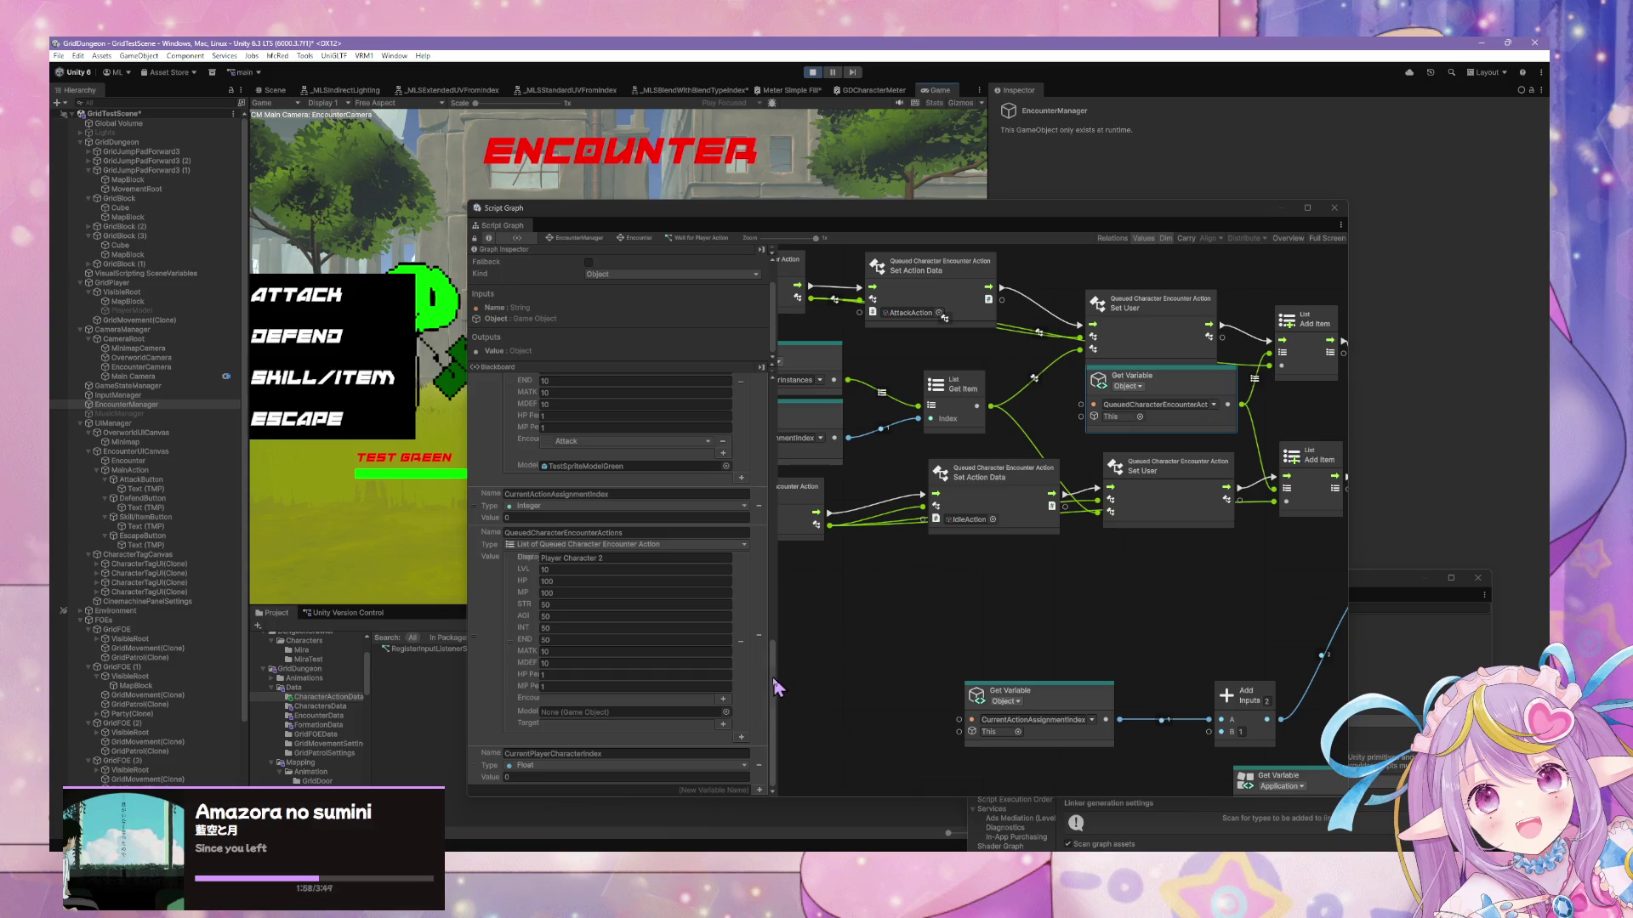
Deselect the node, widen the Graph Inspector/Blackboard panel, and stop Play mode
{"action": "left_click", "coordinate": [795, 595]}
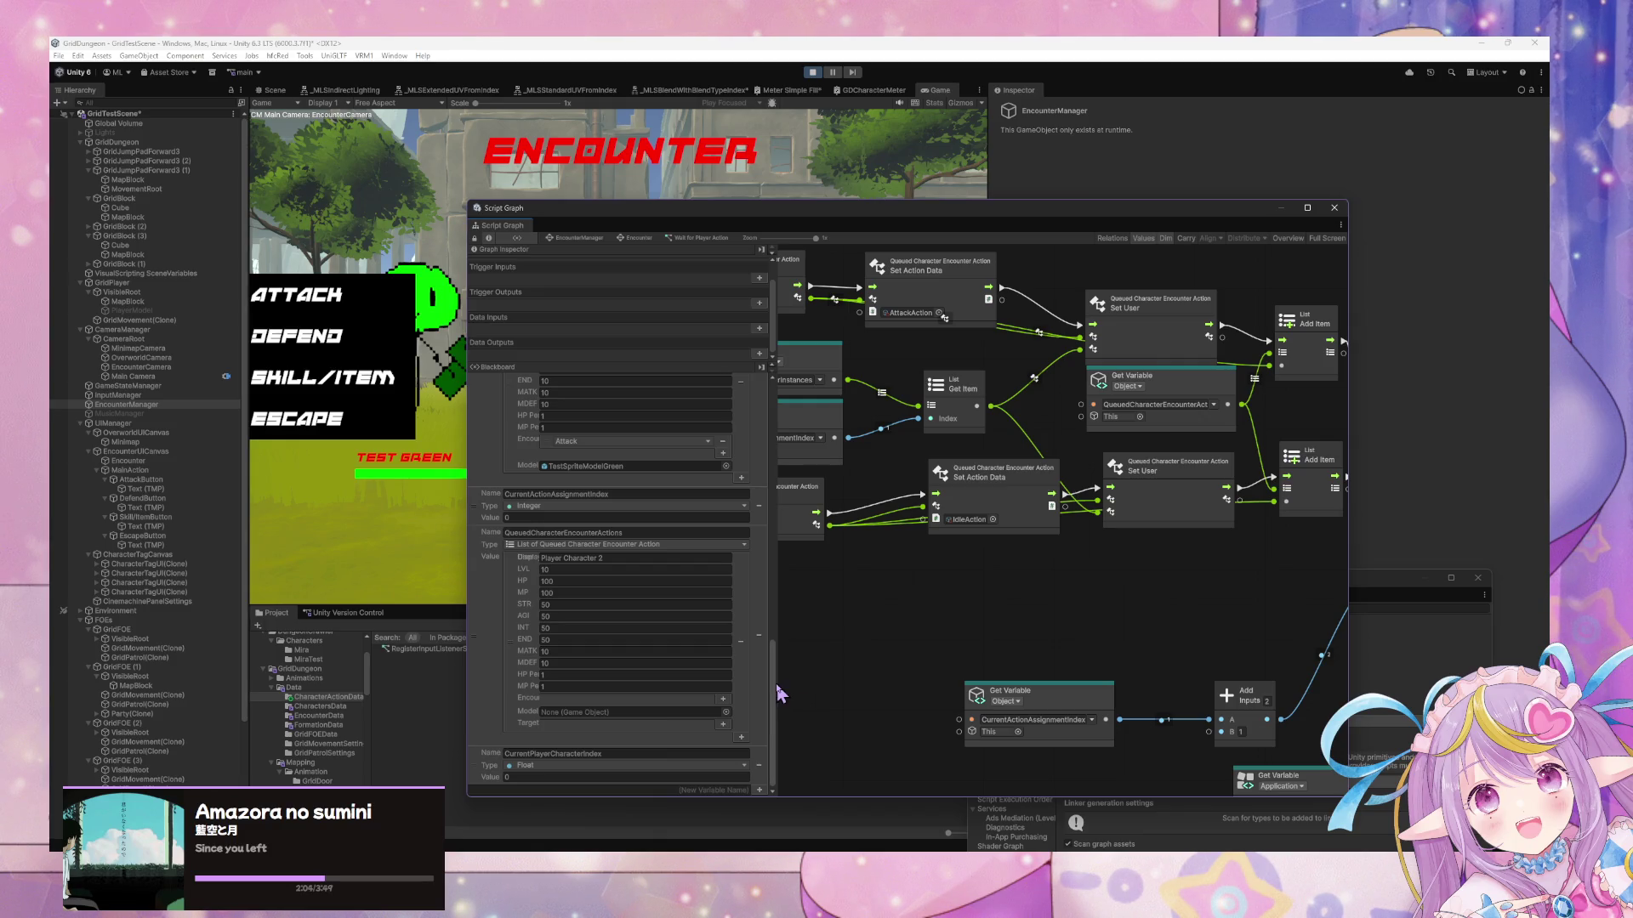
{"action": "mouse_move", "coordinate": [775, 691]}
{"action": "left_mouse_down"}
{"action": "mouse_move", "coordinate": [1009, 688]}
{"action": "mouse_move", "coordinate": [791, 681]}
{"action": "mouse_move", "coordinate": [845, 677]}
{"action": "left_mouse_up"}
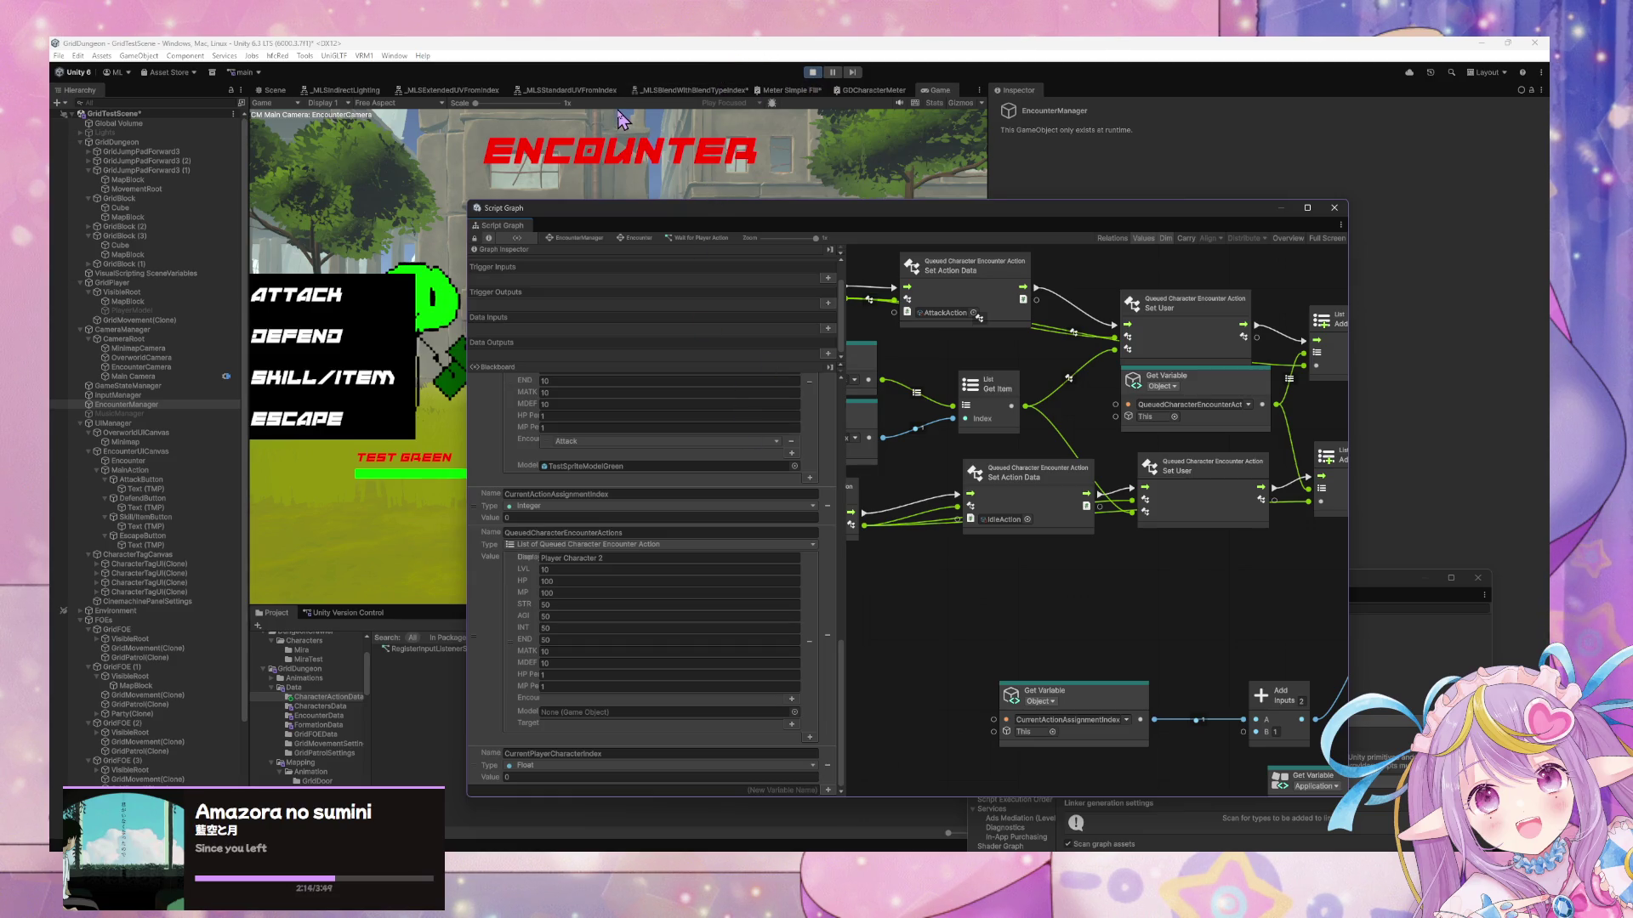
{"action": "left_click", "coordinate": [812, 73]}
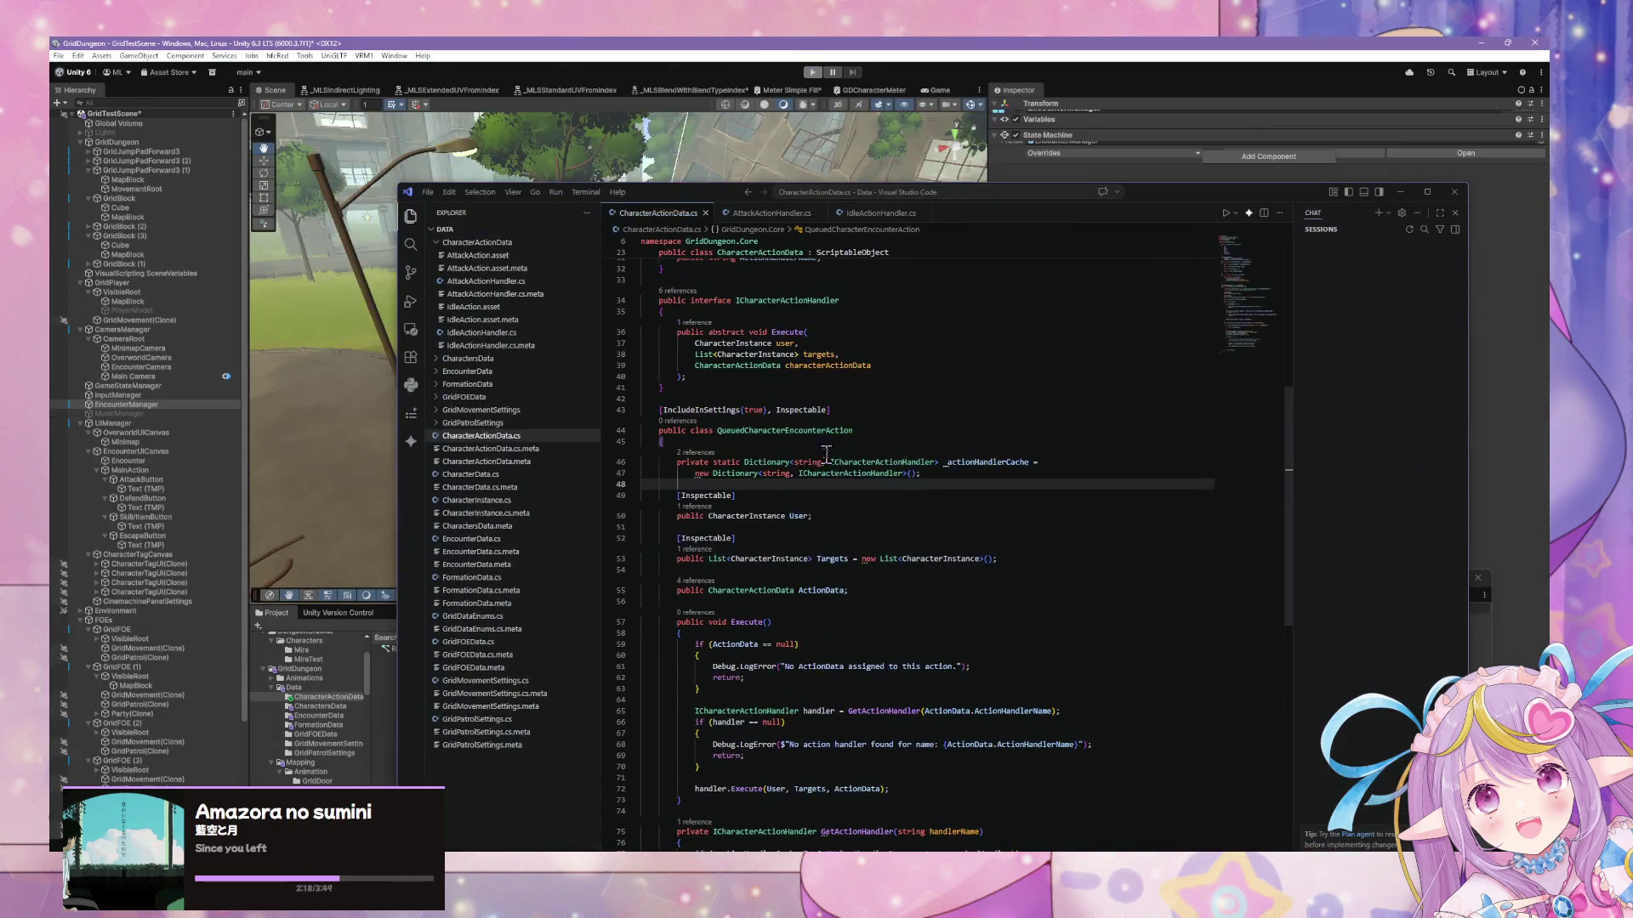
Select the existing [Inspectable] attribute and prepare empty line 54 above ActionData
{"action": "scroll", "coordinate": [834, 440], "scroll_direction": "up", "scroll_amount": 6}
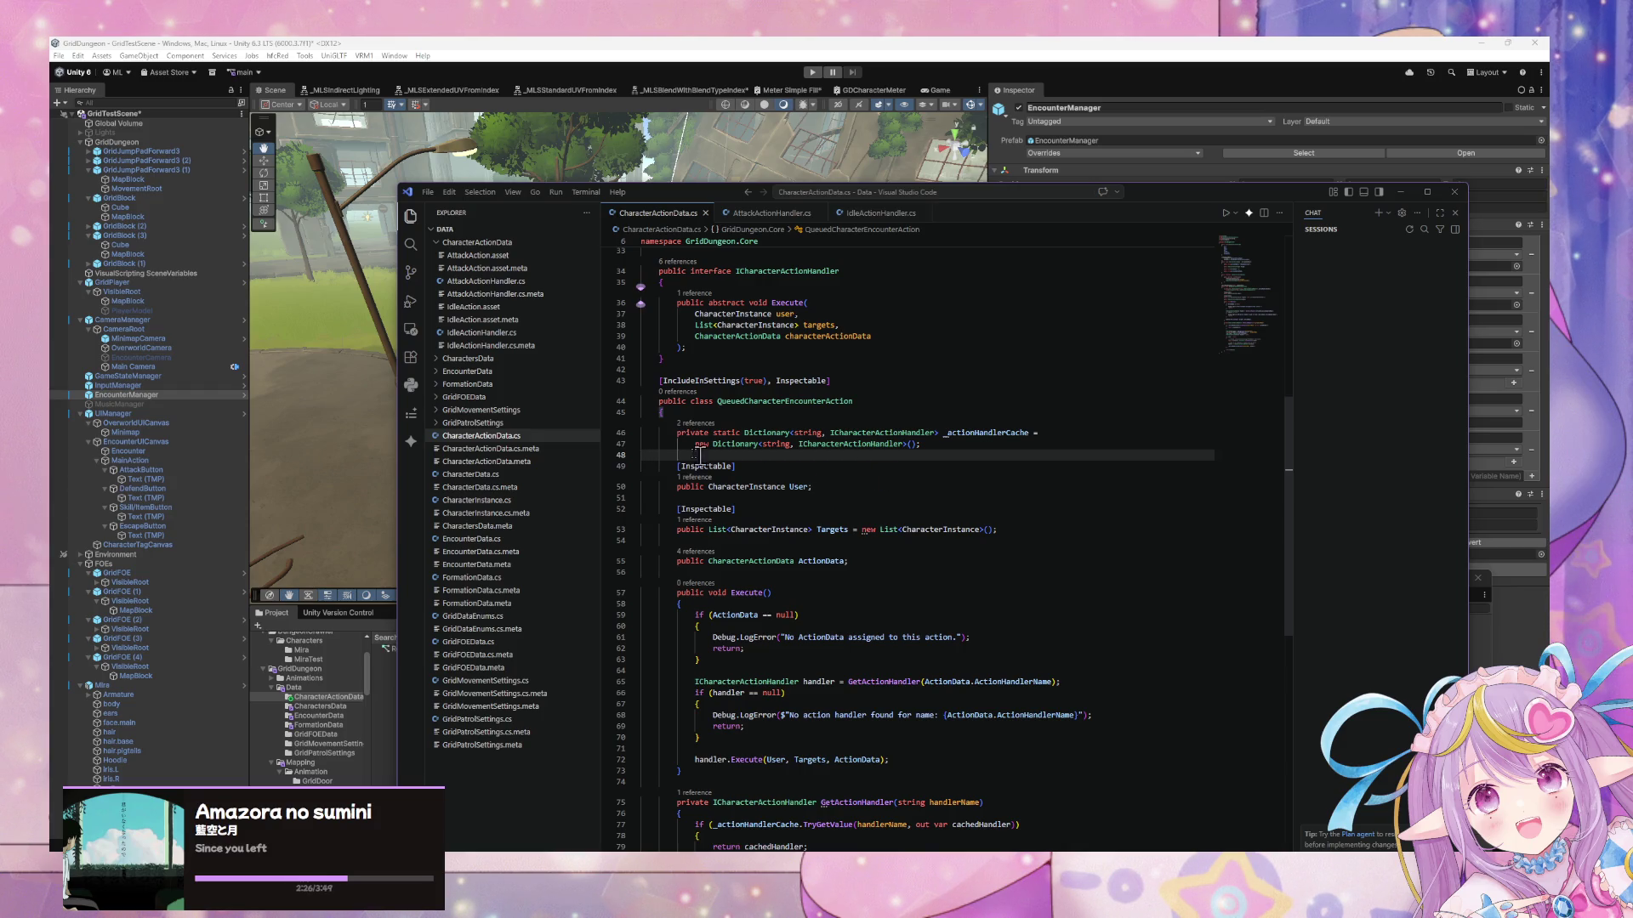
{"action": "left_click_drag", "start_coordinate": [736, 466], "coordinate": [679, 466]}
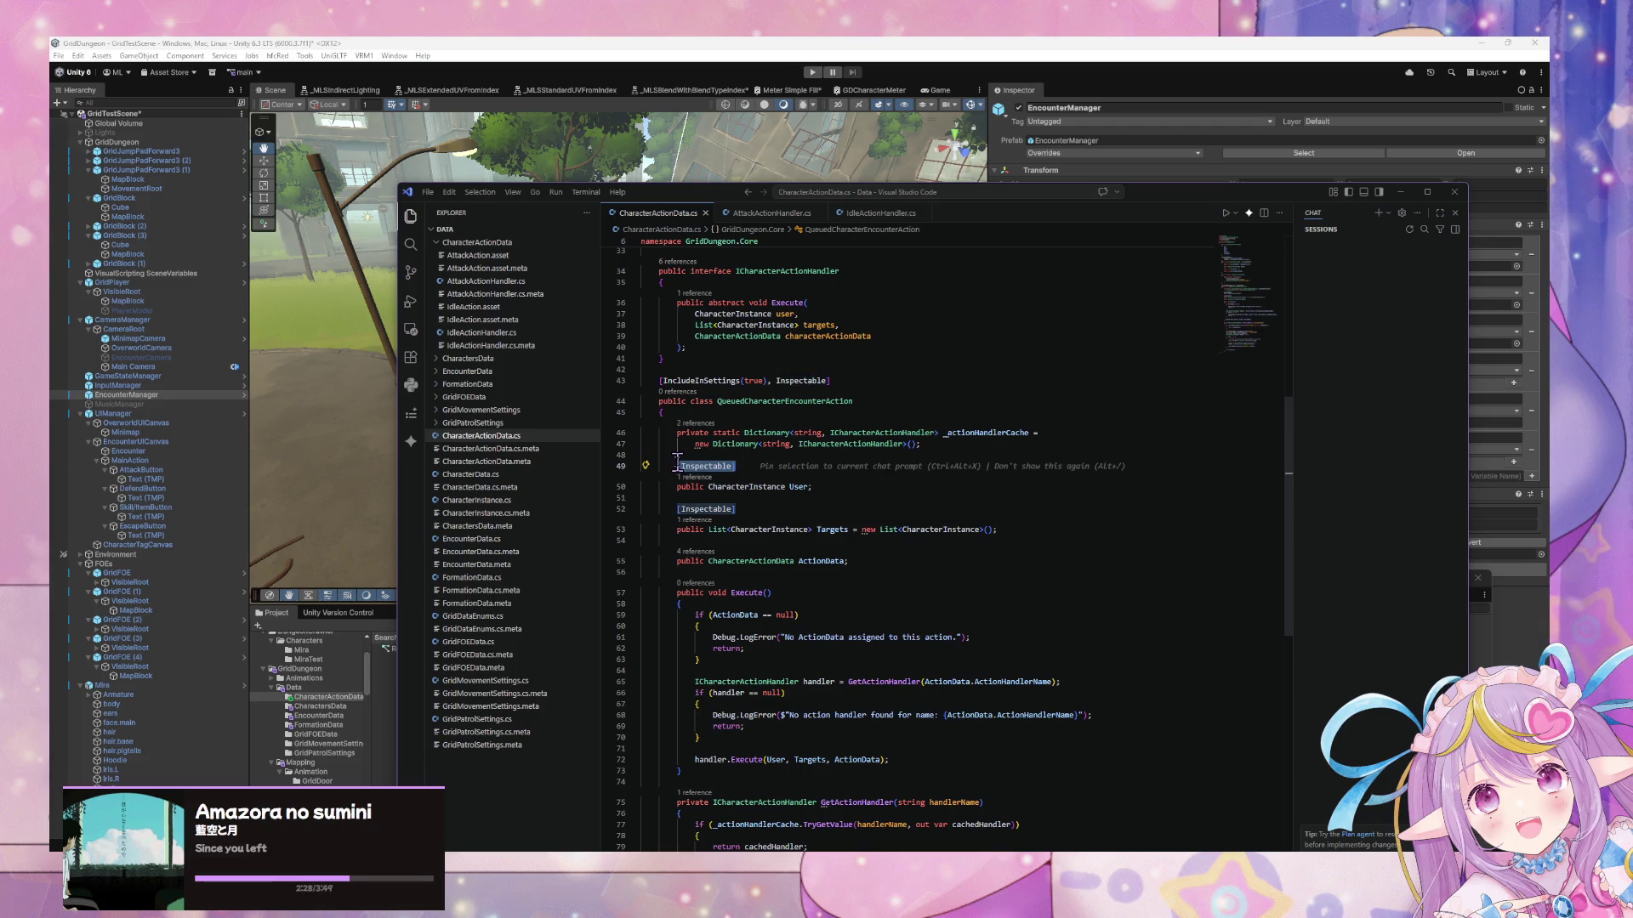
{"action": "left_click", "coordinate": [727, 543]}
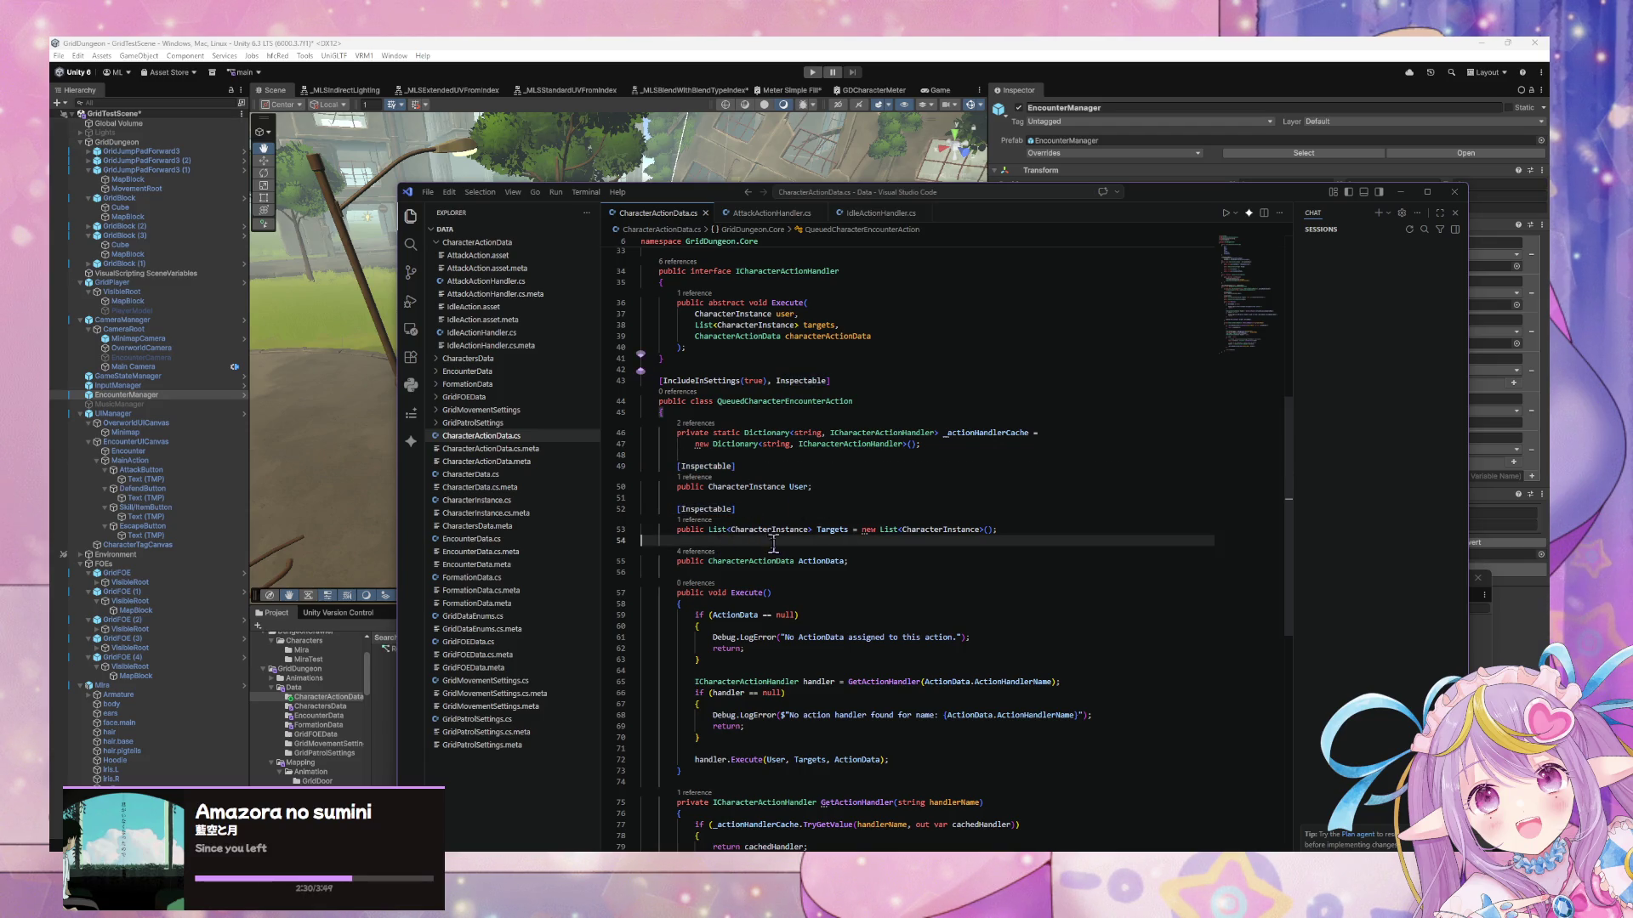
{"action": "key", "text": "Tab"}
{"action": "key", "text": "Tab"}
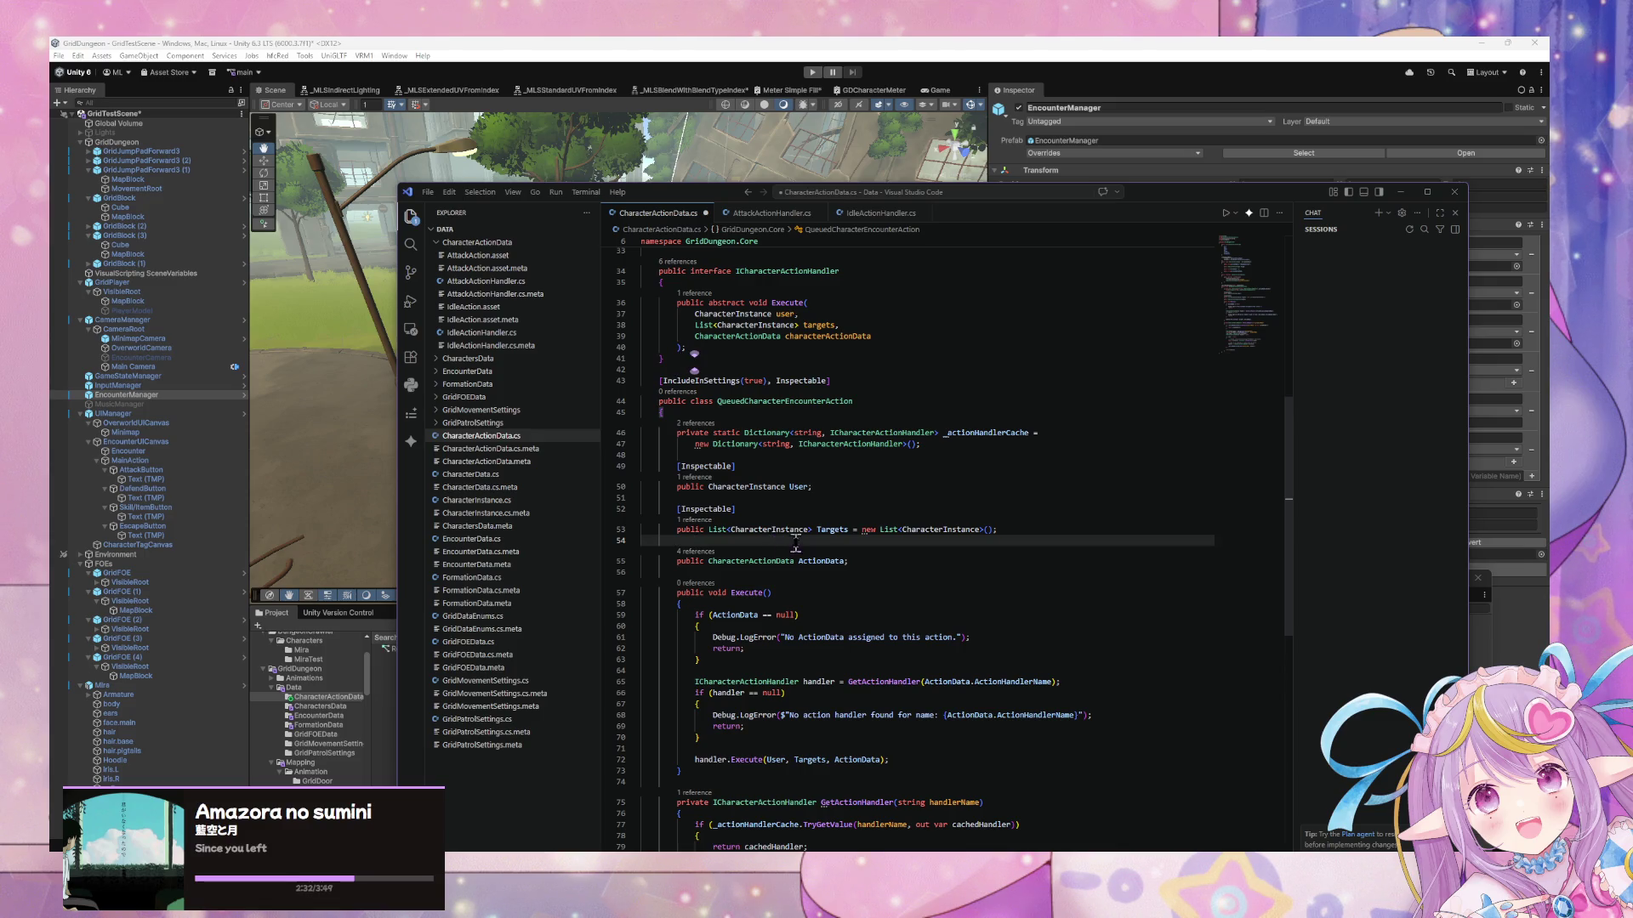
{"action": "key", "text": "BackSpace"}
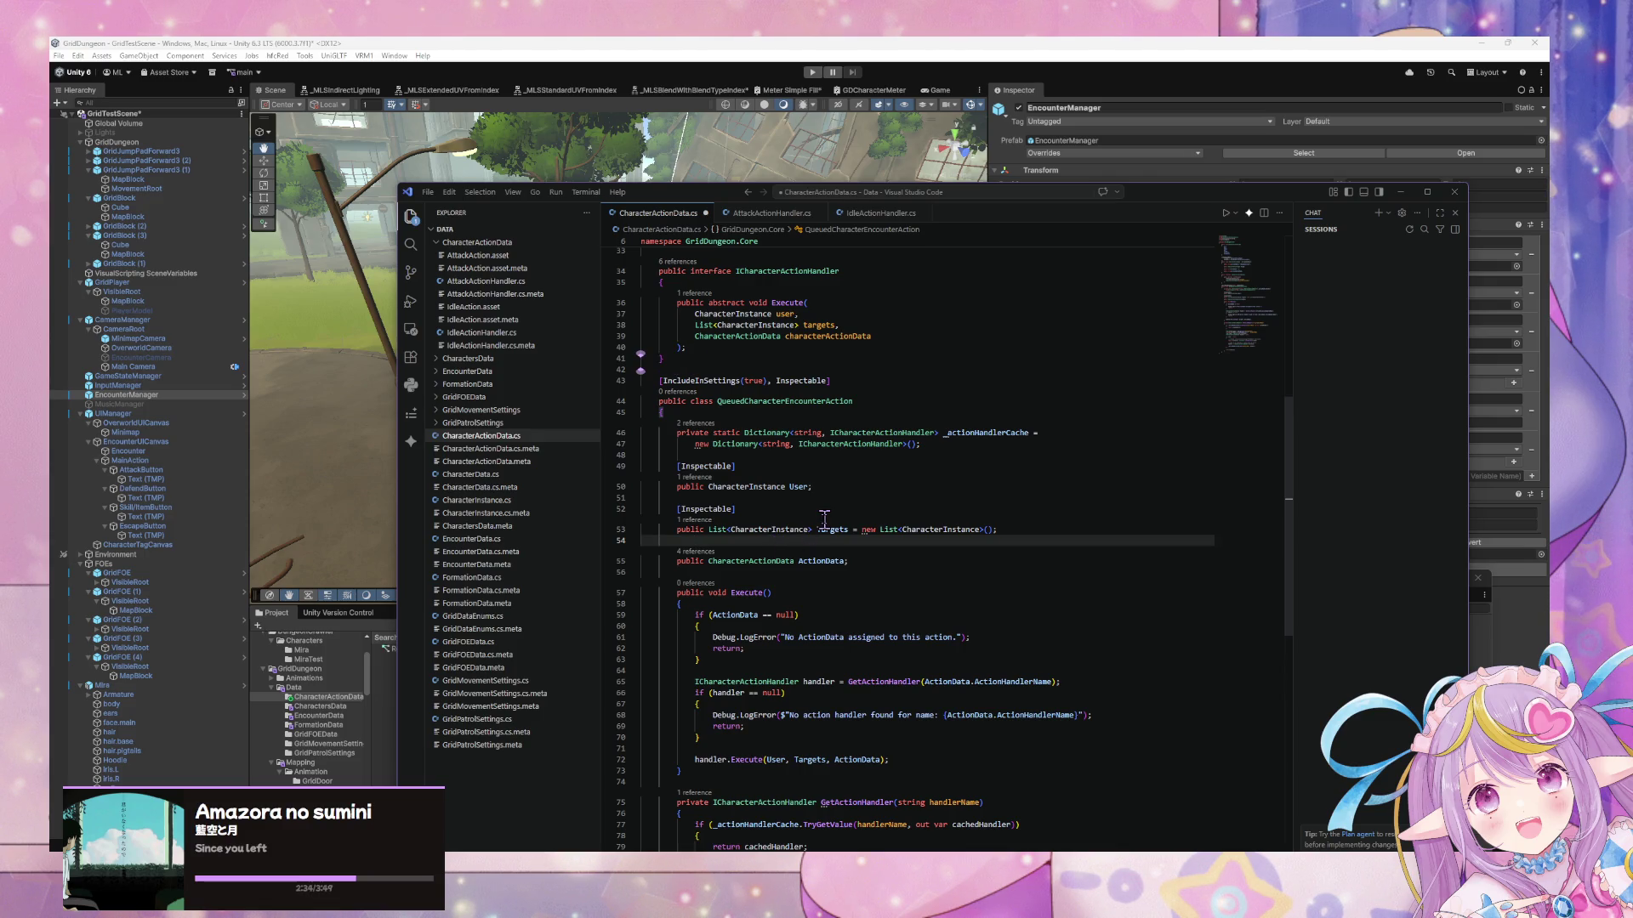
{"action": "key", "text": "ctrl+s"}
Add [Inspectable] above the ActionData field with a blank line before it, and save
{"action": "scroll", "coordinate": [826, 510], "scroll_direction": "up", "scroll_amount": 1}
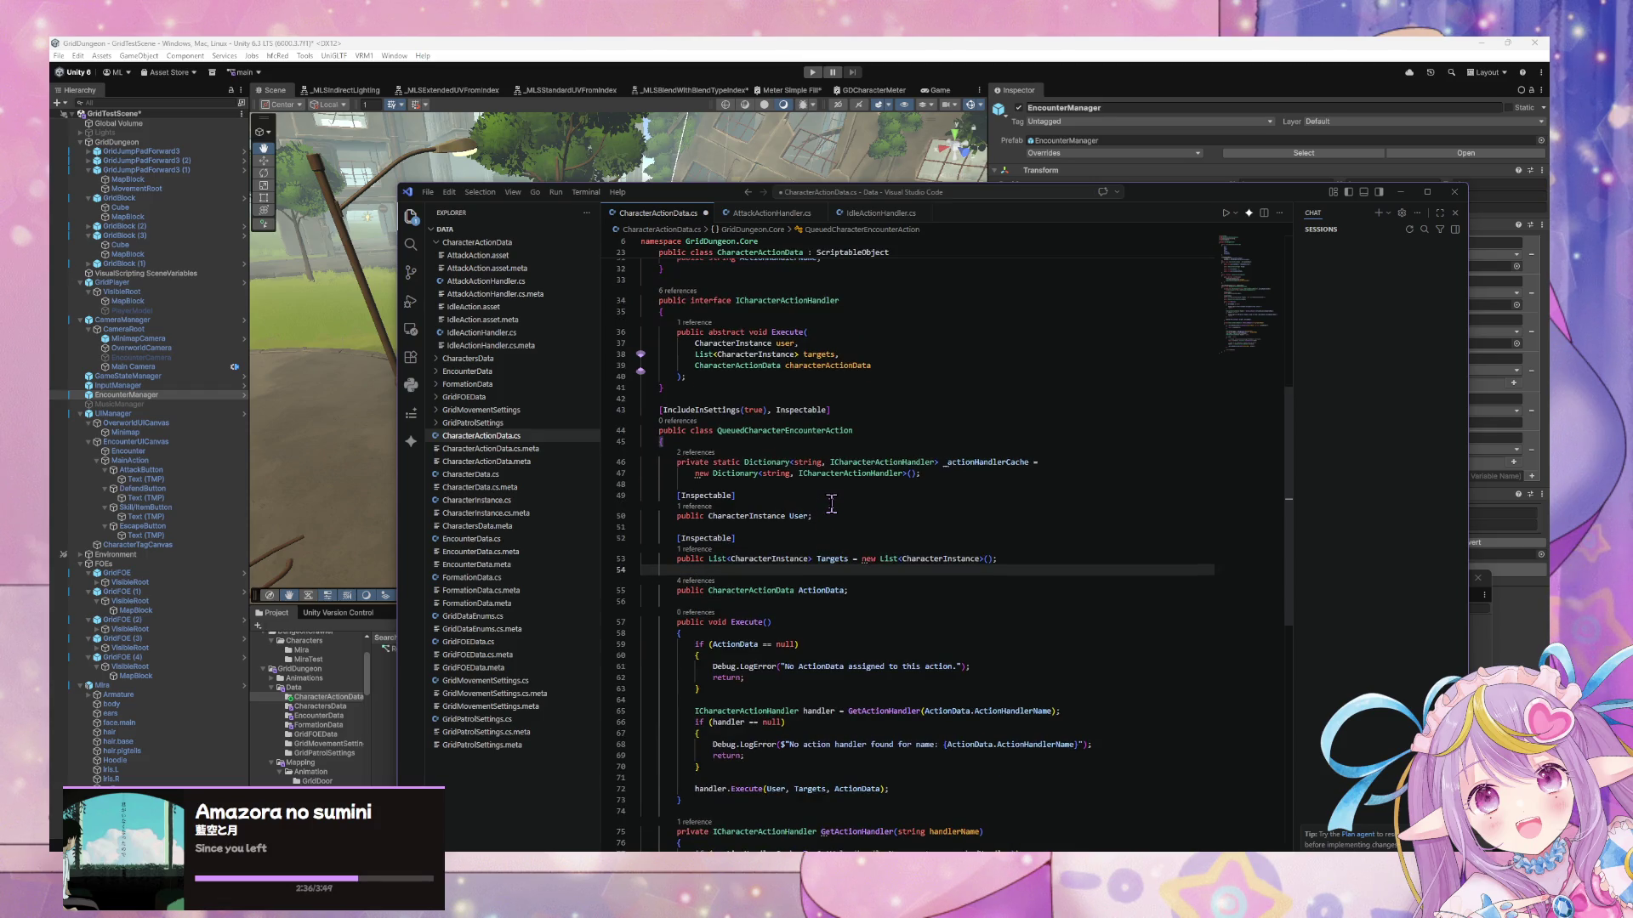
{"action": "scroll", "coordinate": [831, 503], "scroll_direction": "up", "scroll_amount": 8}
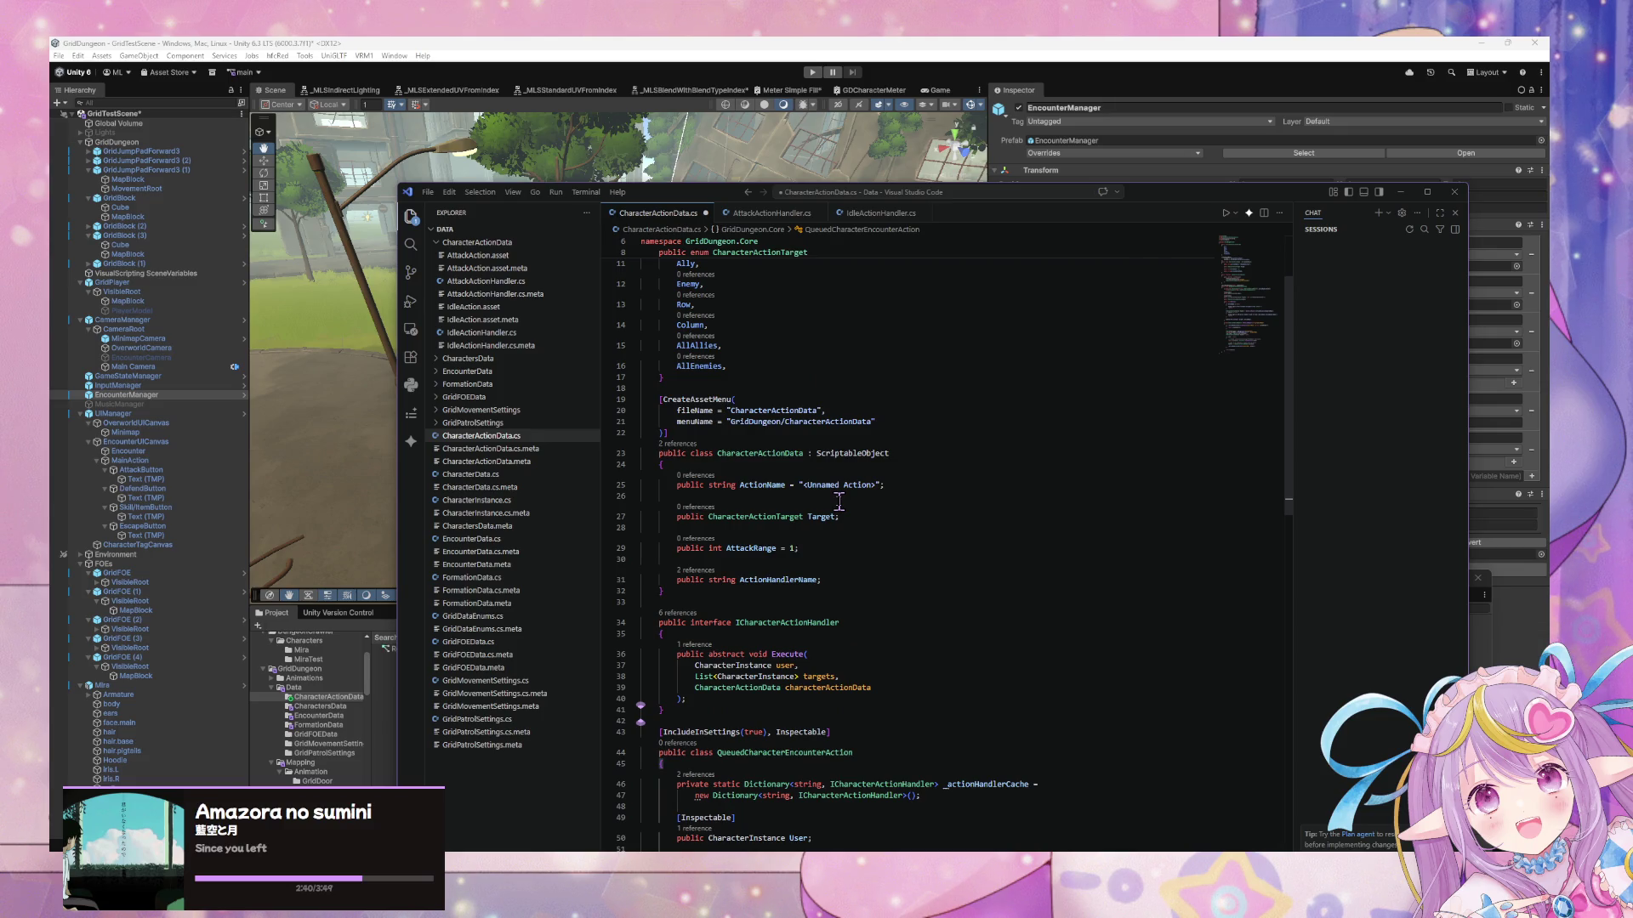
{"action": "scroll", "coordinate": [838, 501], "scroll_direction": "down", "scroll_amount": 3}
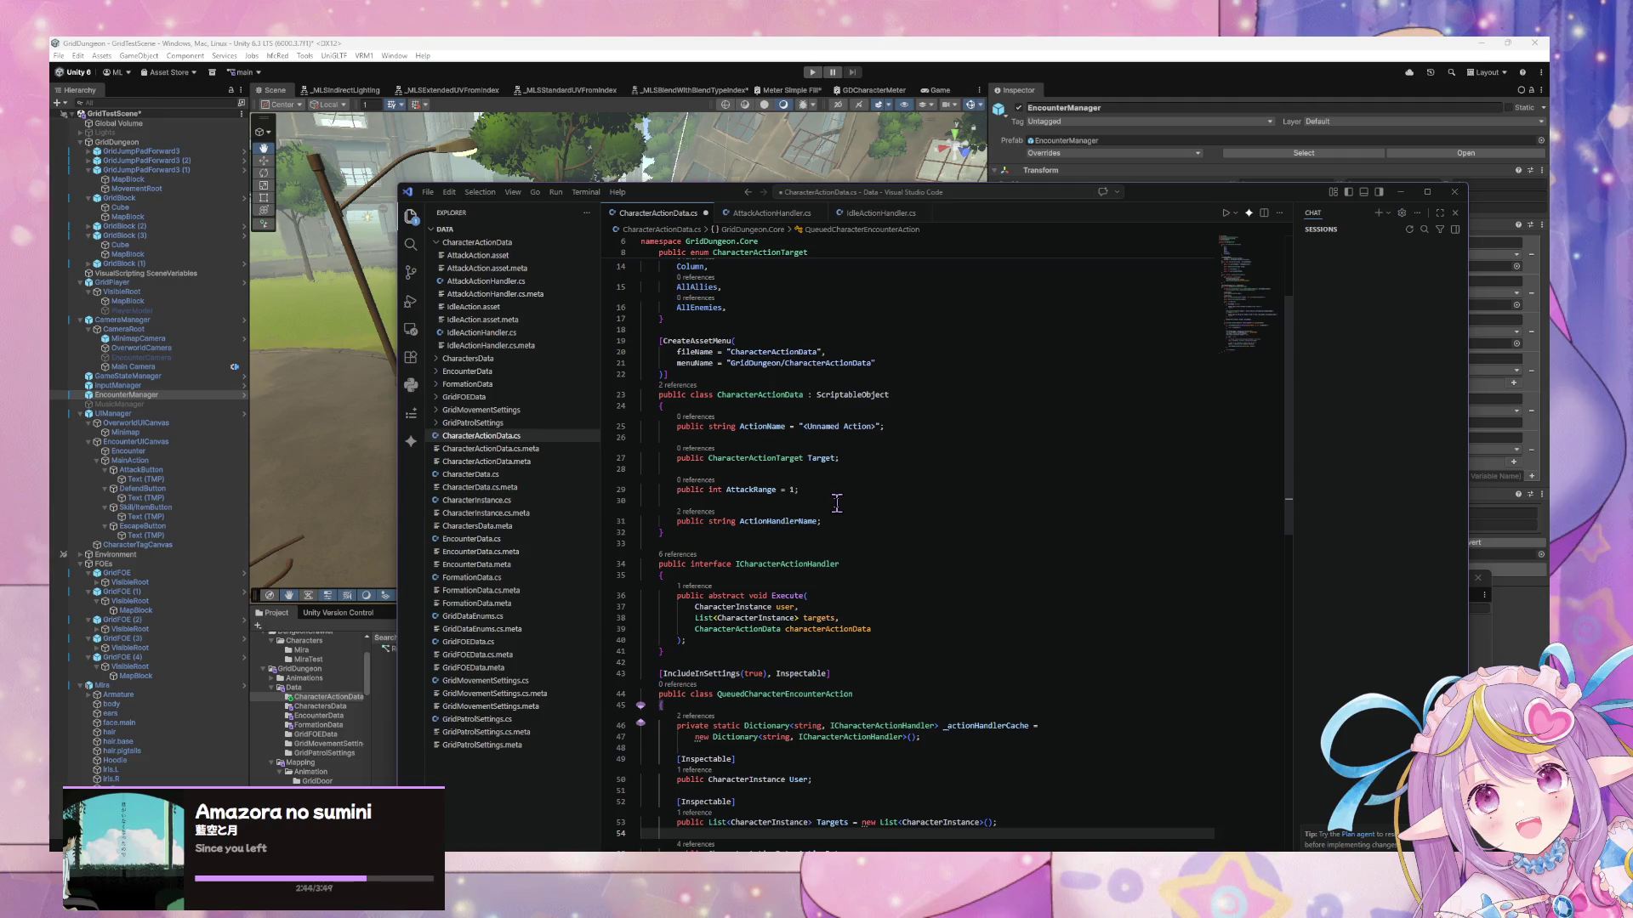
{"action": "scroll", "coordinate": [837, 503], "scroll_direction": "down", "scroll_amount": 5}
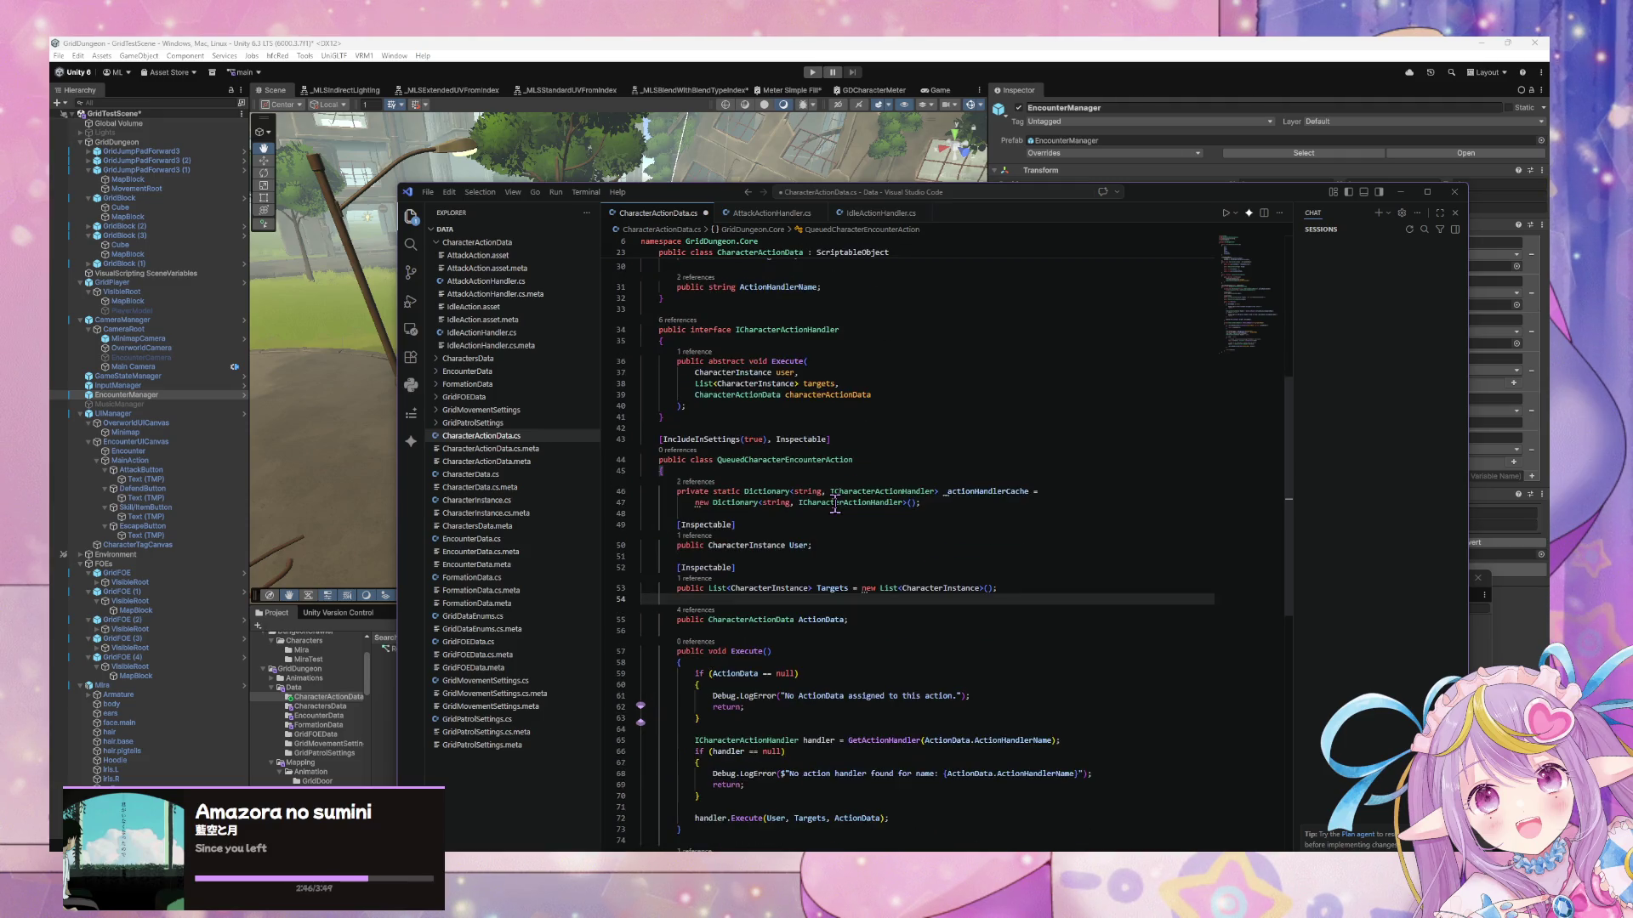
{"action": "key", "text": "Tab"}
{"action": "key", "text": "Return"}
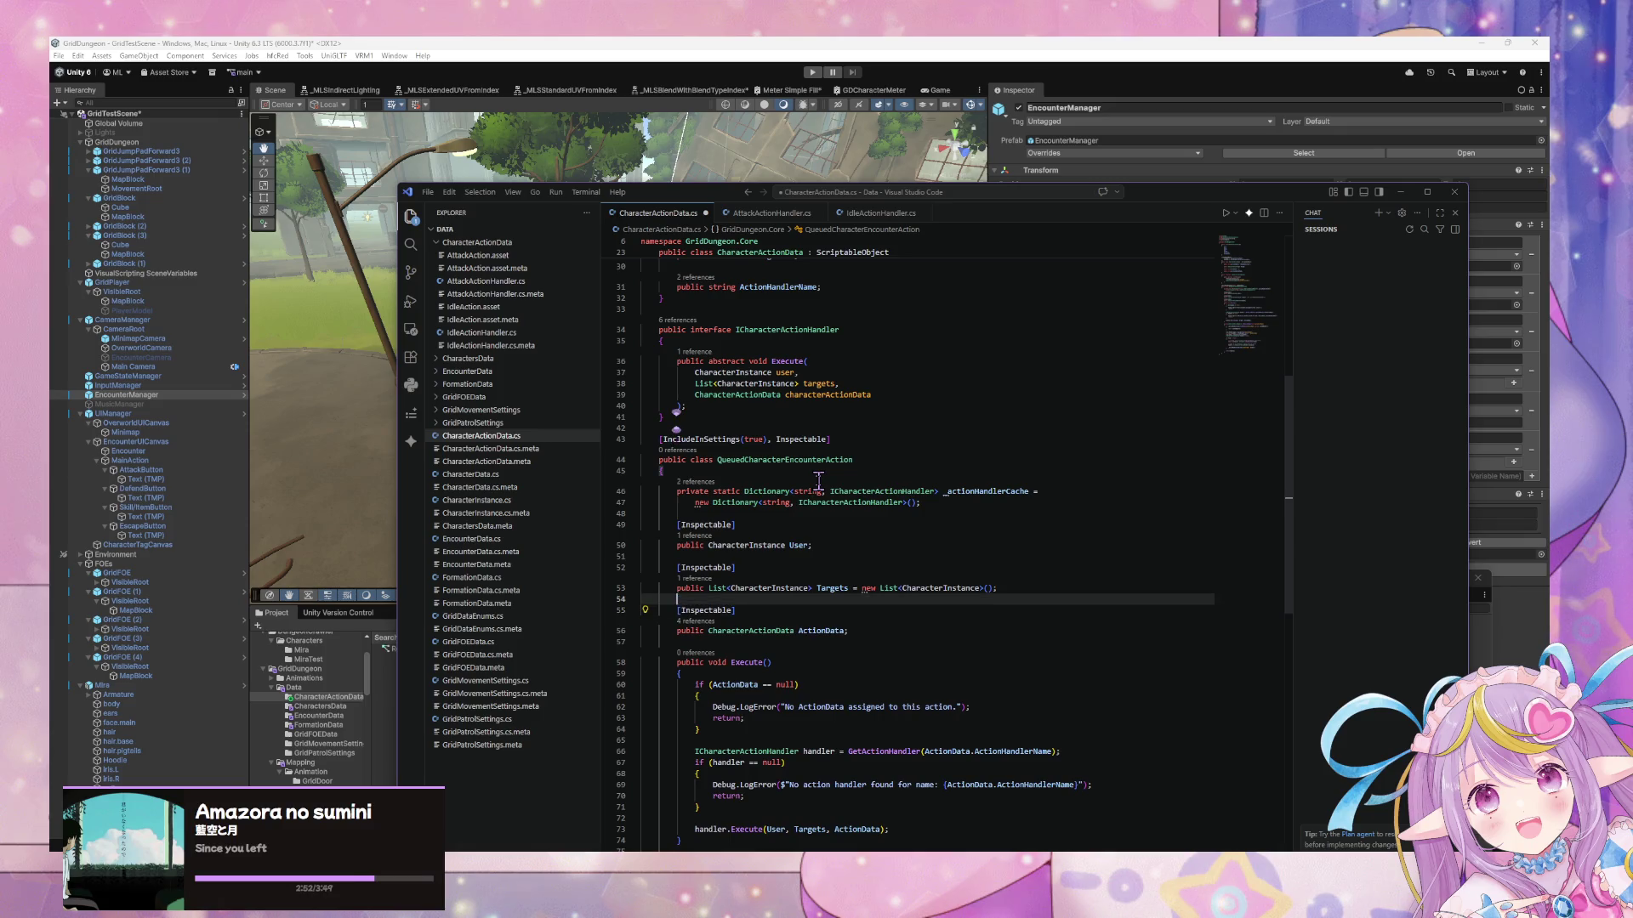
{"action": "key", "text": "ctrl+s"}
Enter Play mode and let Unity compile the updated scripts
{"action": "left_click", "coordinate": [815, 73]}
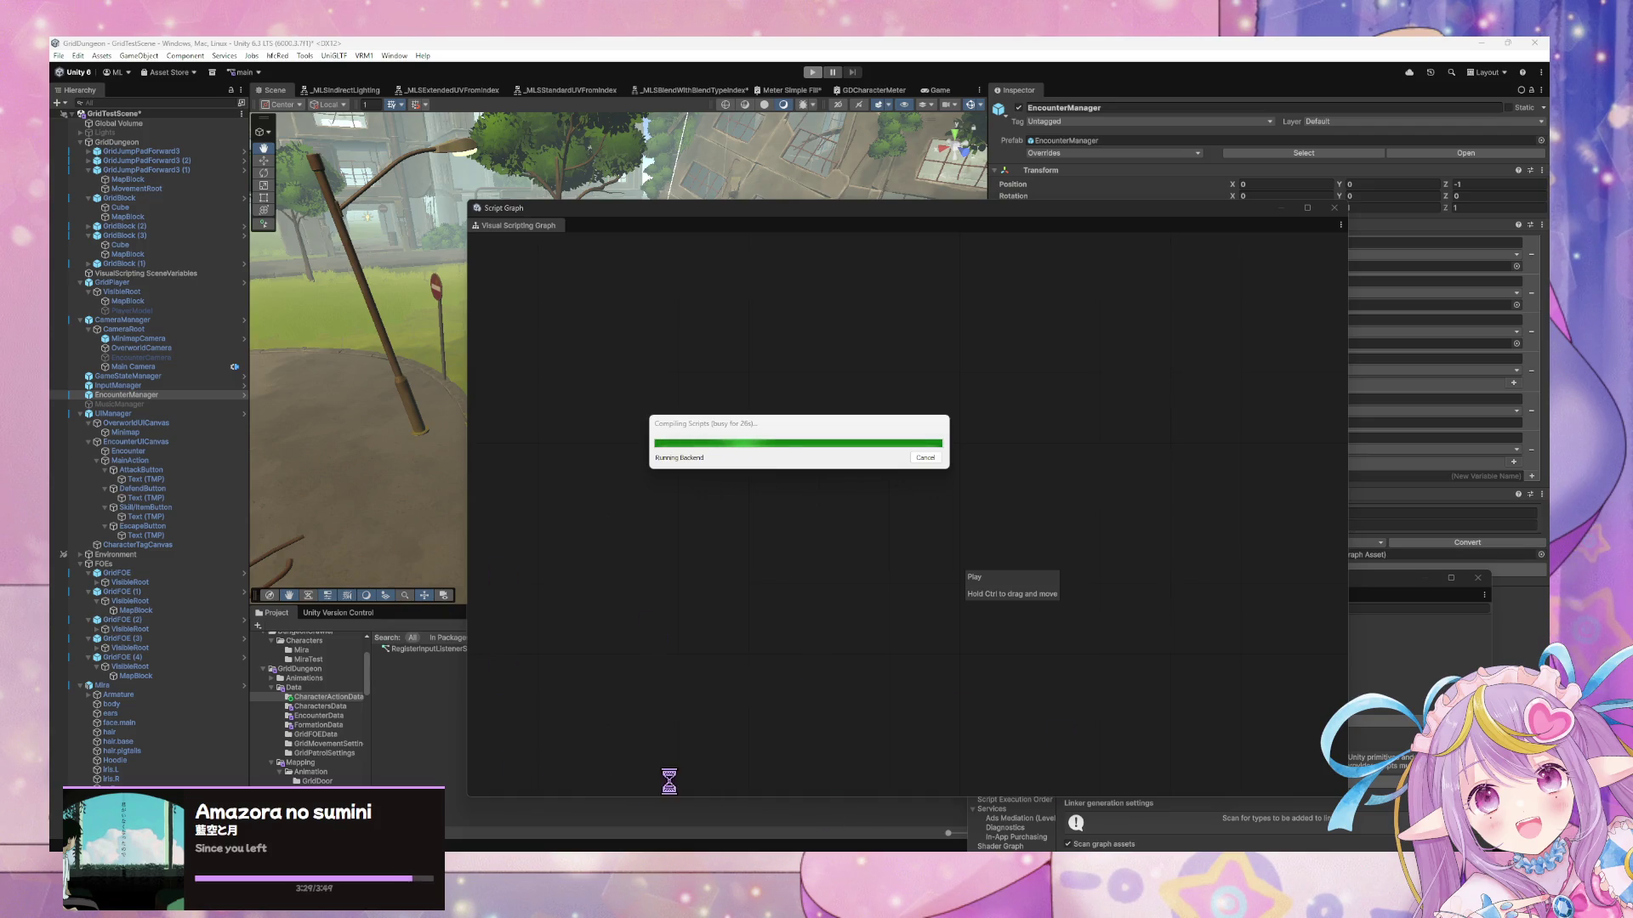
{"action": "mouse_move", "coordinate": [723, 851]}
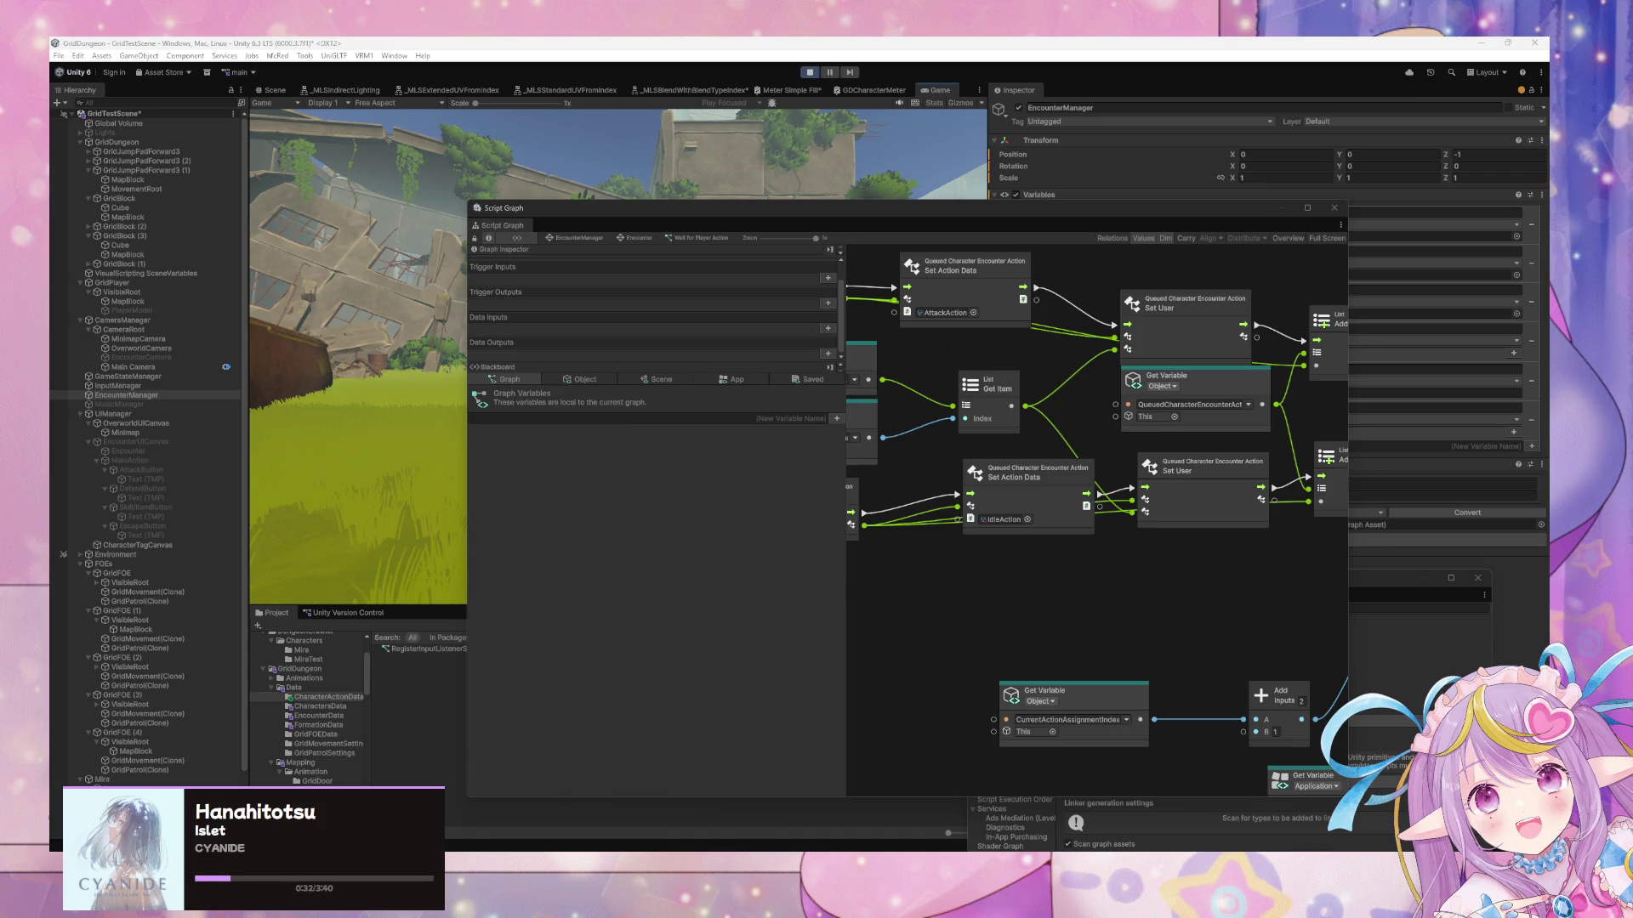
Focus the running Game view, then switch back to Visual Studio Code
{"action": "left_click", "coordinate": [427, 383]}
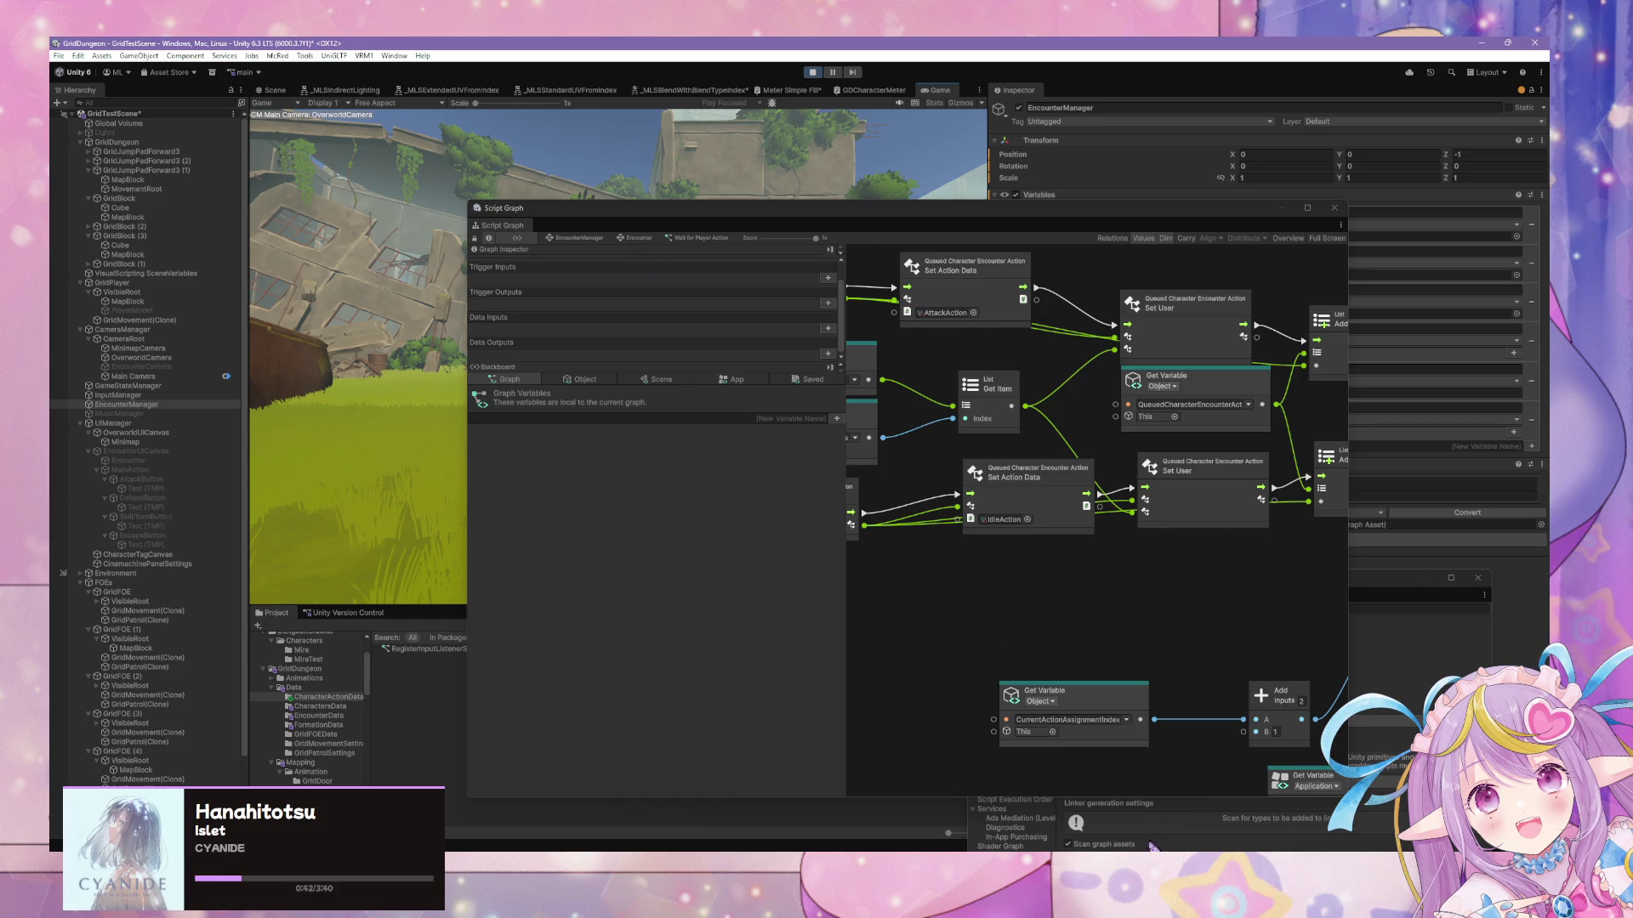
{"action": "key", "text": "alt+Tab"}
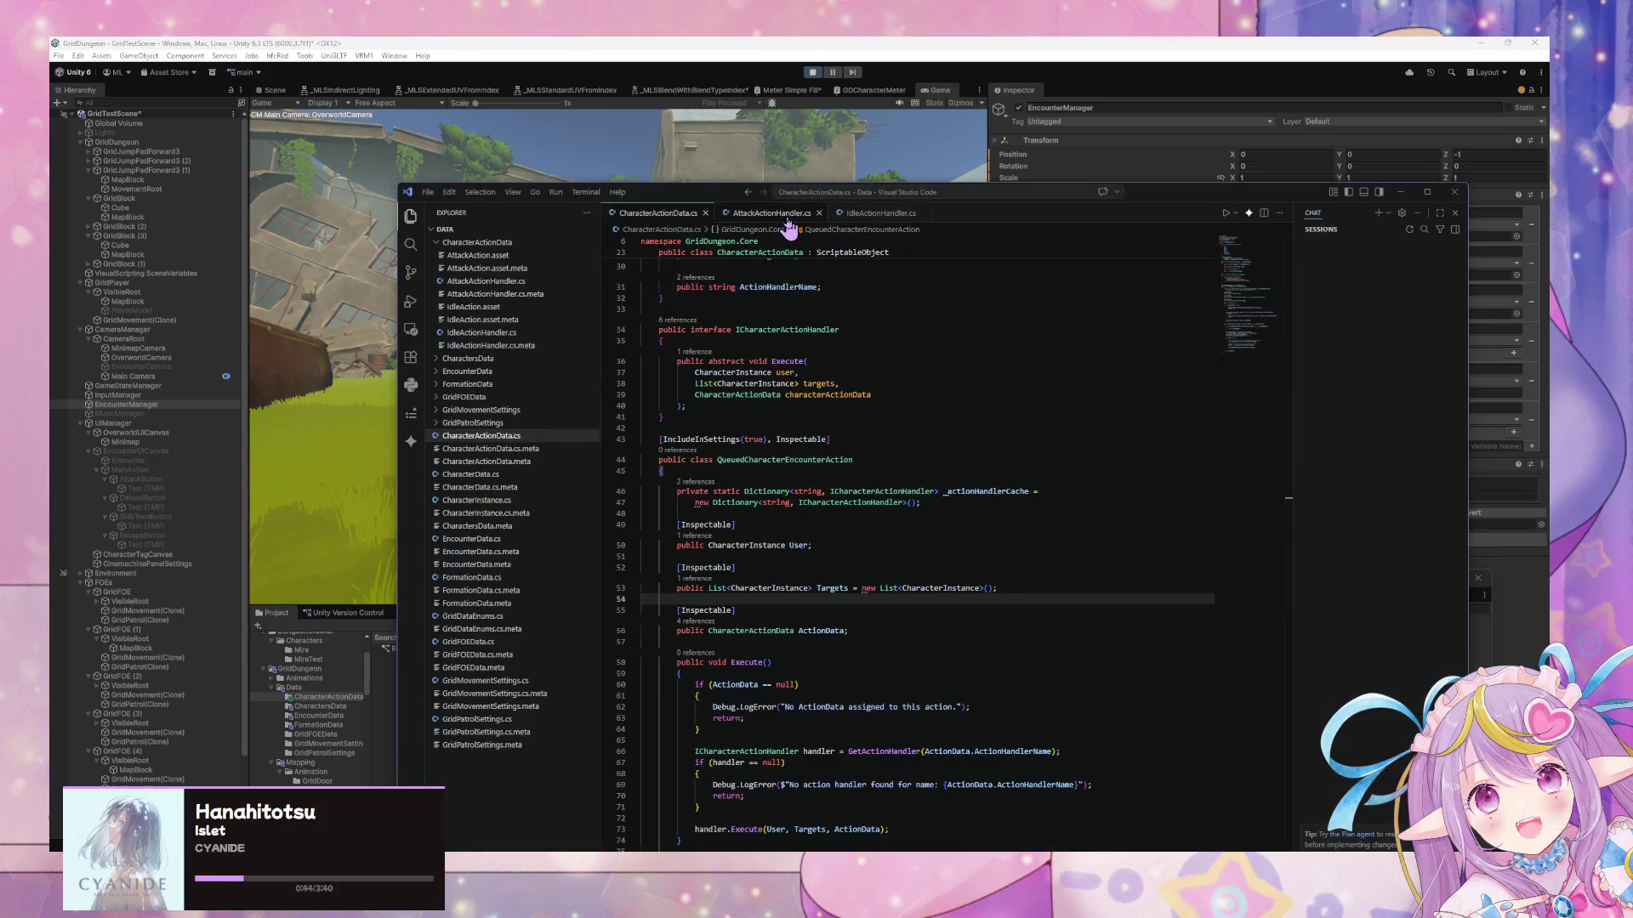
In AttackActionHandler.cs, replace the old attack log with a foreach loop over targets
{"action": "left_click", "coordinate": [790, 213]}
{"action": "mouse_move", "coordinate": [901, 427]}
{"action": "left_mouse_down"}
{"action": "mouse_move", "coordinate": [917, 427]}
{"action": "mouse_move", "coordinate": [695, 428]}
{"action": "left_mouse_up"}
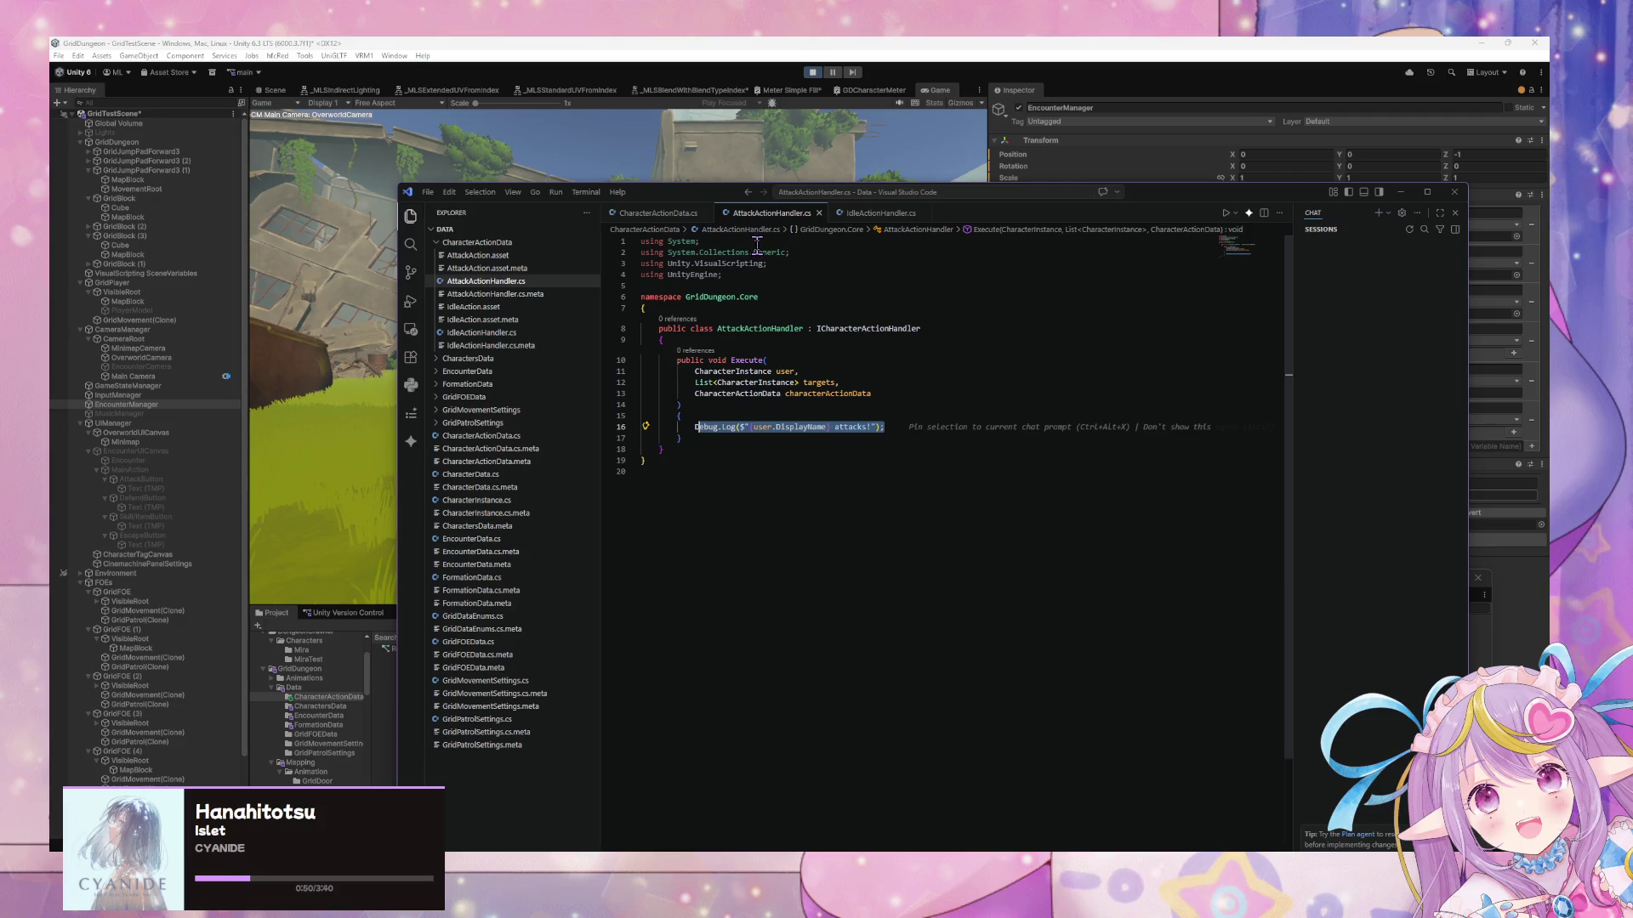
{"action": "key", "text": "BackSpace"}
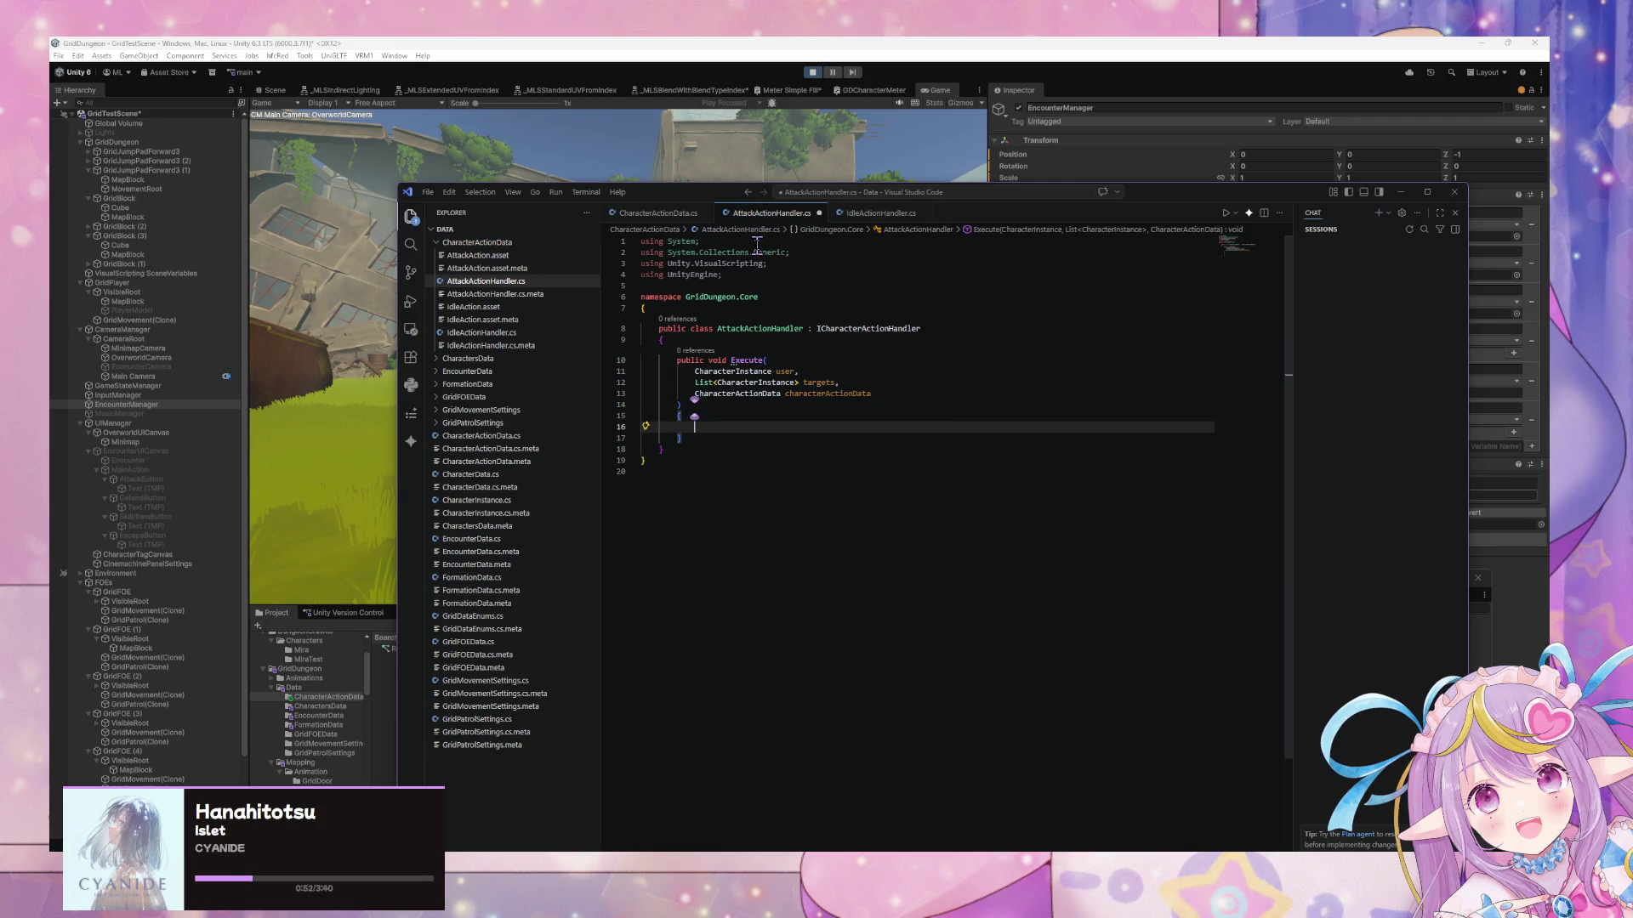
{"action": "type", "text": "for"}
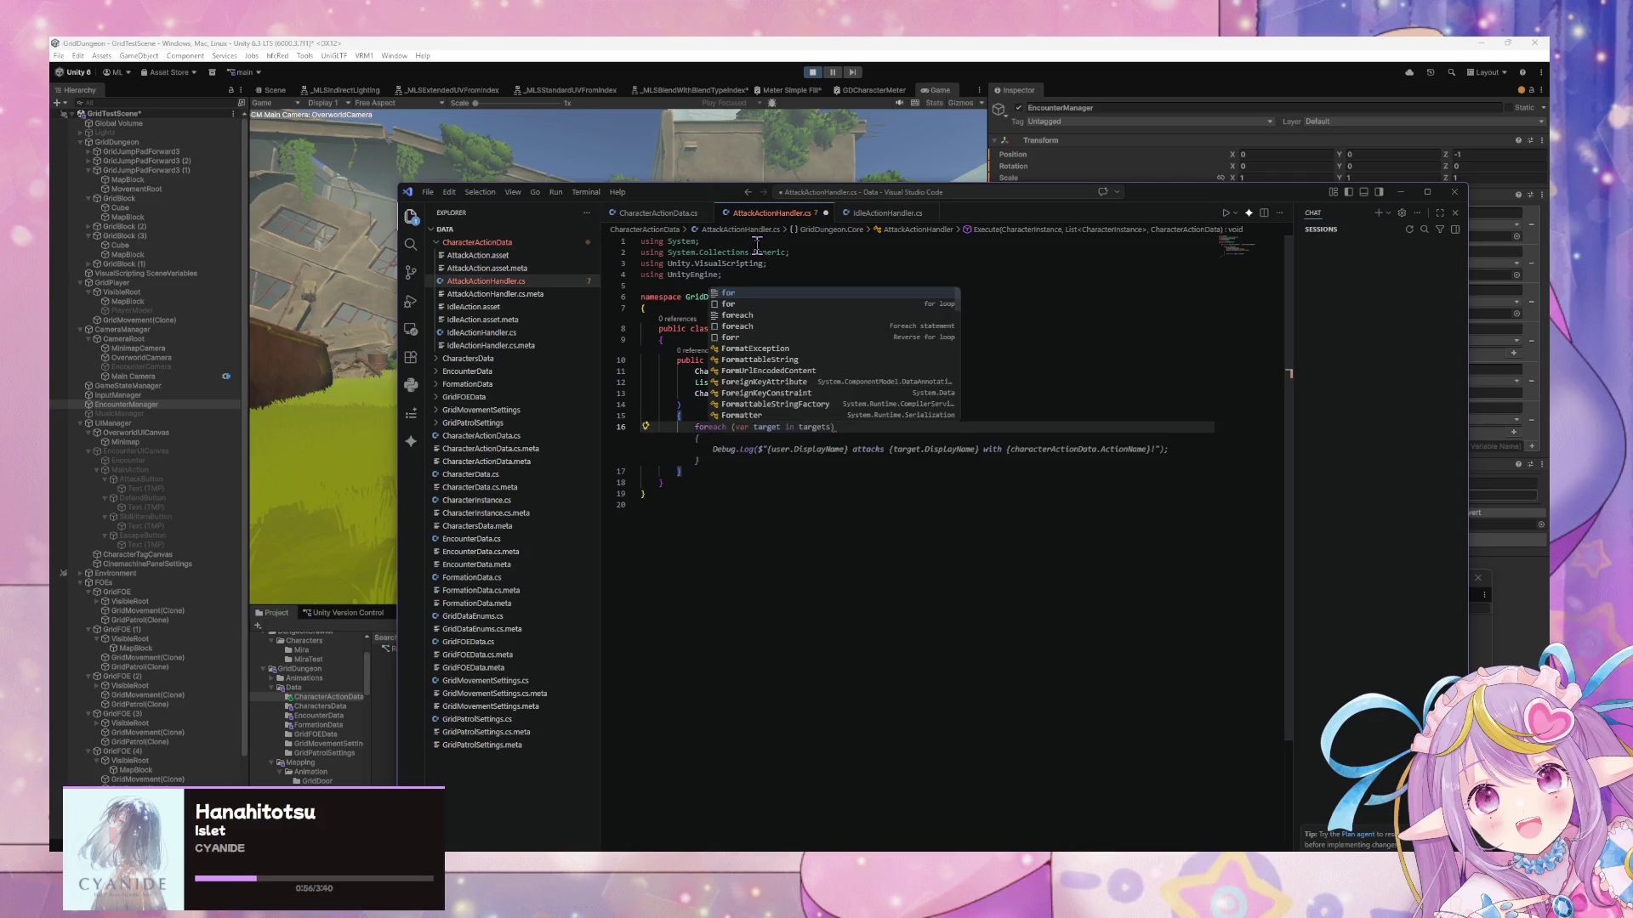
{"action": "key", "text": "Tab"}
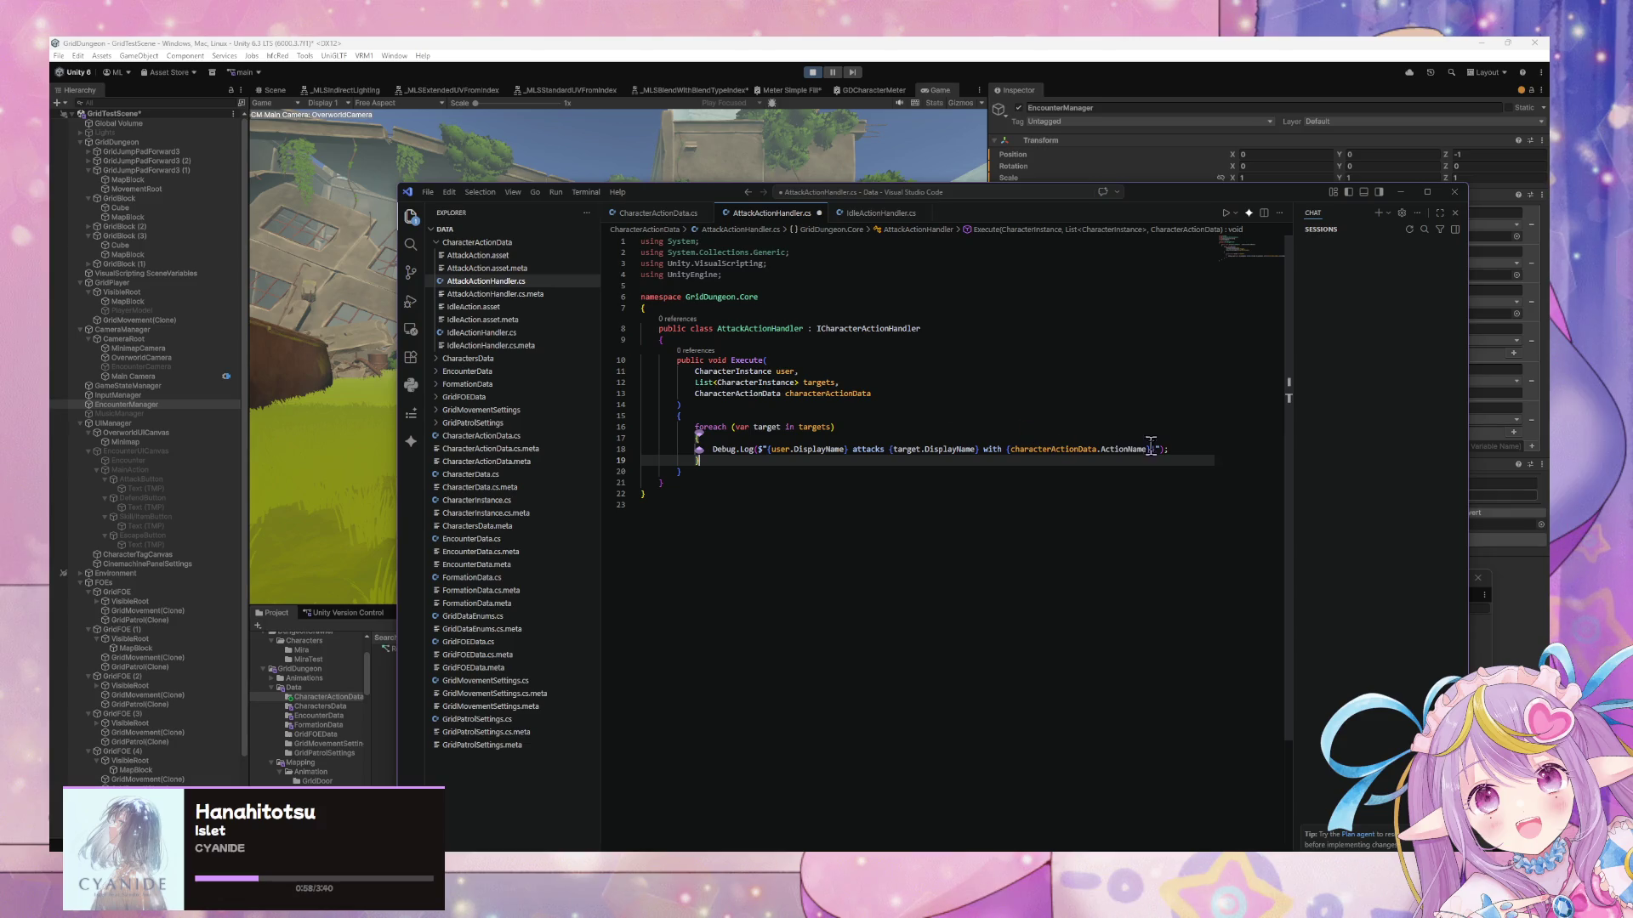
Inside the loop, call CharacterInstance.ApplyDamage(target, 10) and log the damage dealt
{"action": "mouse_move", "coordinate": [1170, 449]}
{"action": "left_mouse_down"}
{"action": "mouse_move", "coordinate": [693, 457]}
{"action": "mouse_move", "coordinate": [716, 453]}
{"action": "left_mouse_up"}
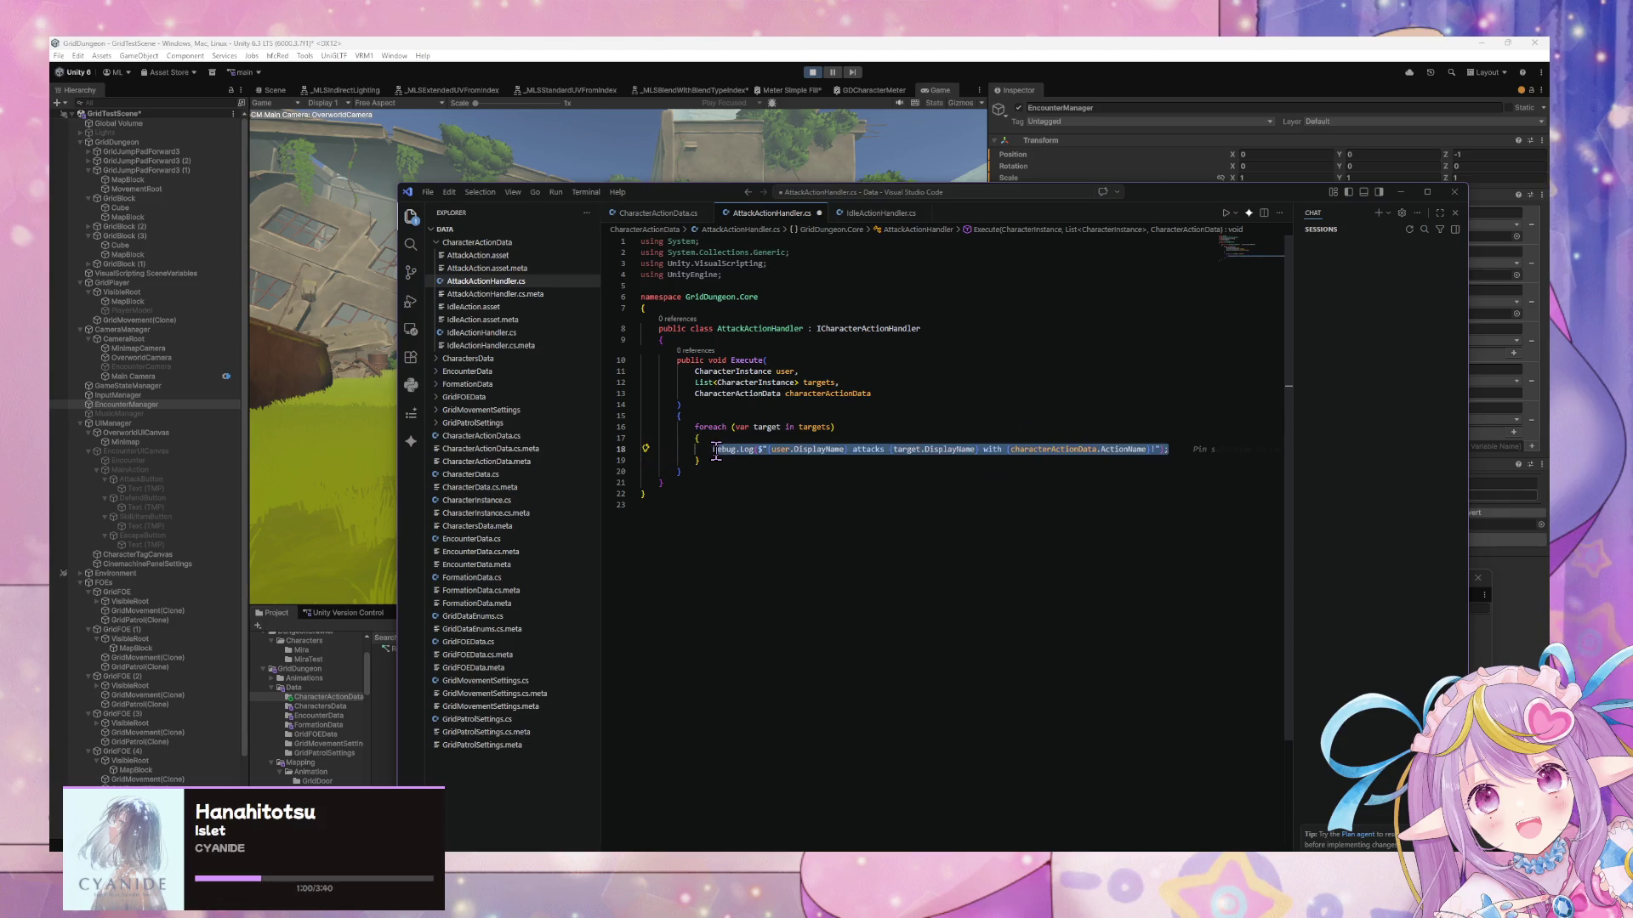
{"action": "type", "text": "charaac"}
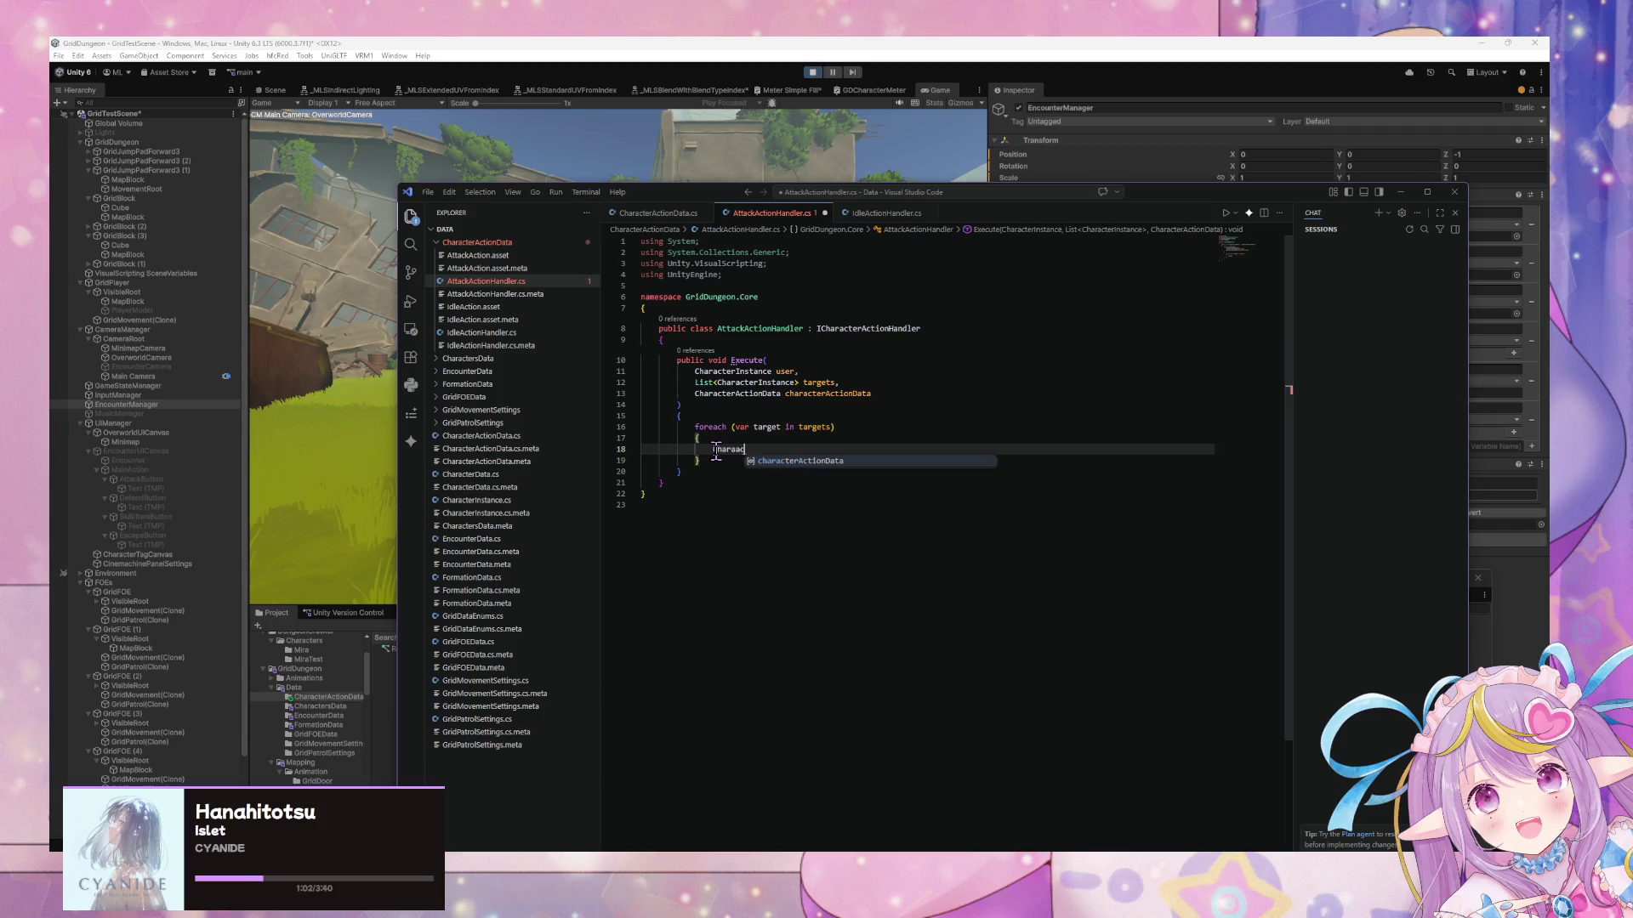
{"action": "type", "text": "ter"}
{"action": "key", "text": "Tab"}
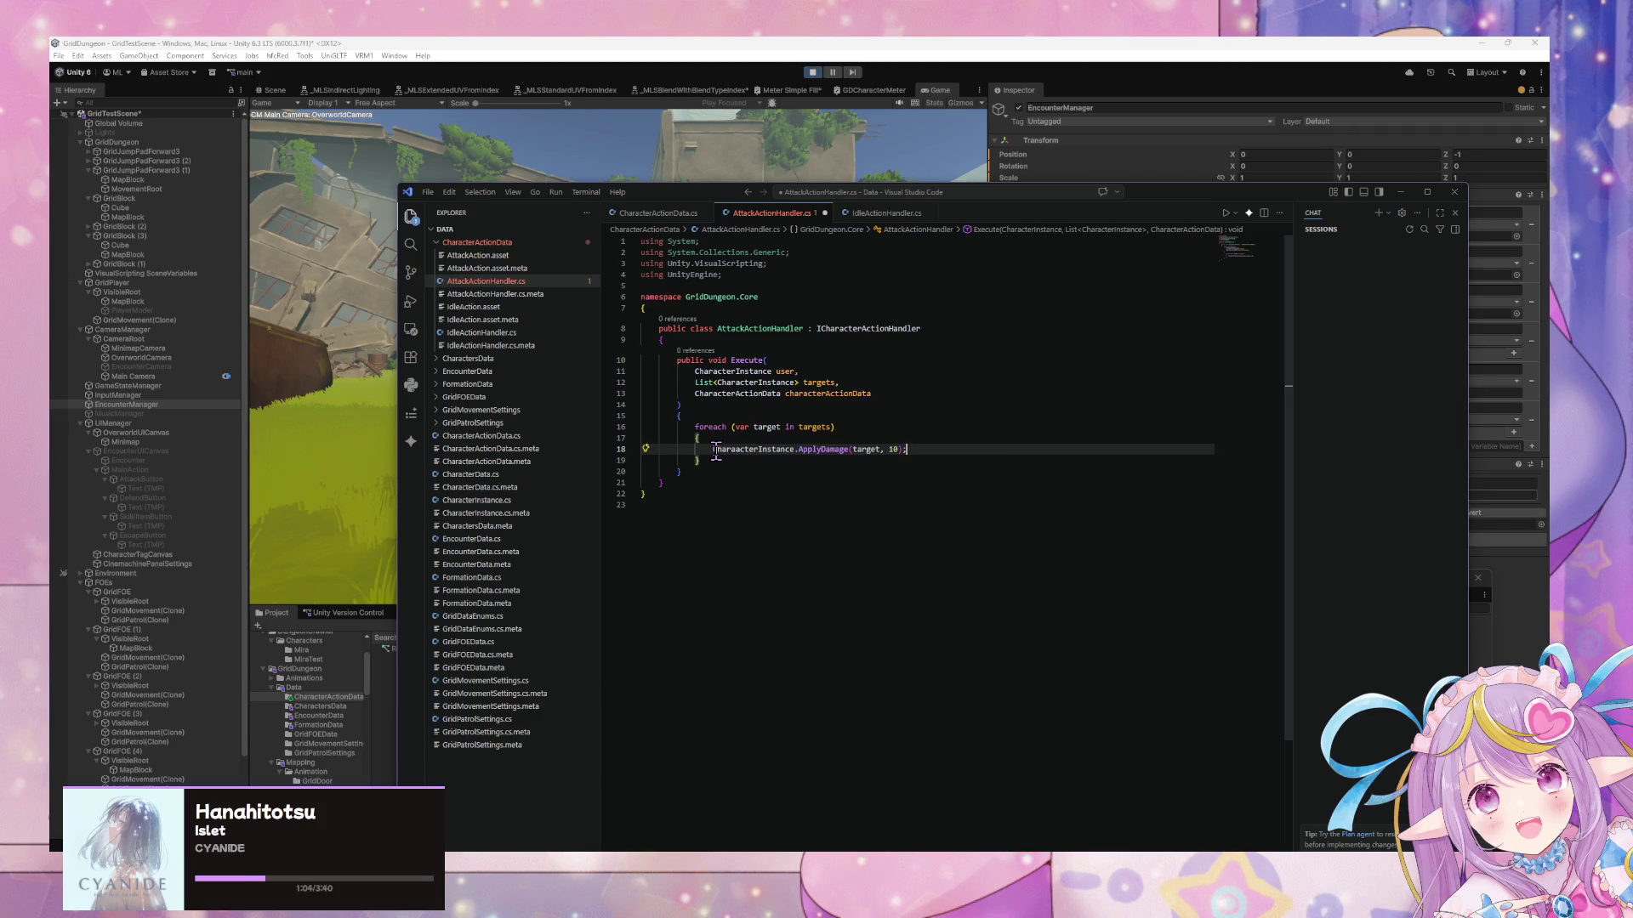
{"action": "key", "text": "Return"}
{"action": "key", "text": "Tab"}
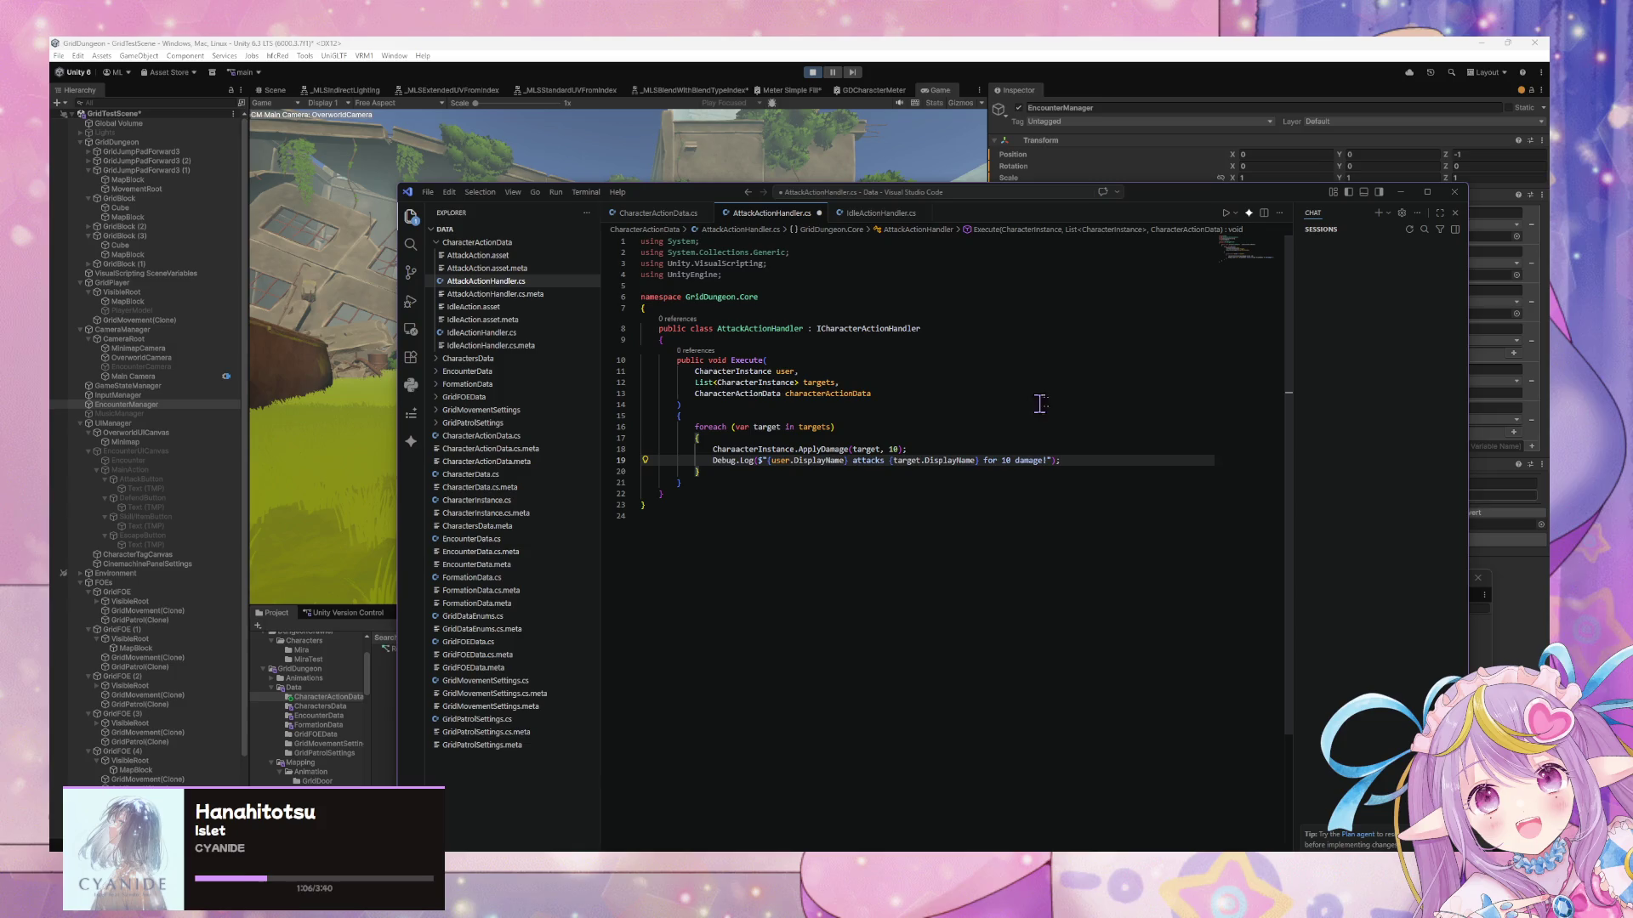
{"action": "left_click", "coordinate": [659, 214]}
{"action": "scroll", "coordinate": [816, 436], "scroll_direction": "down", "scroll_amount": 5}
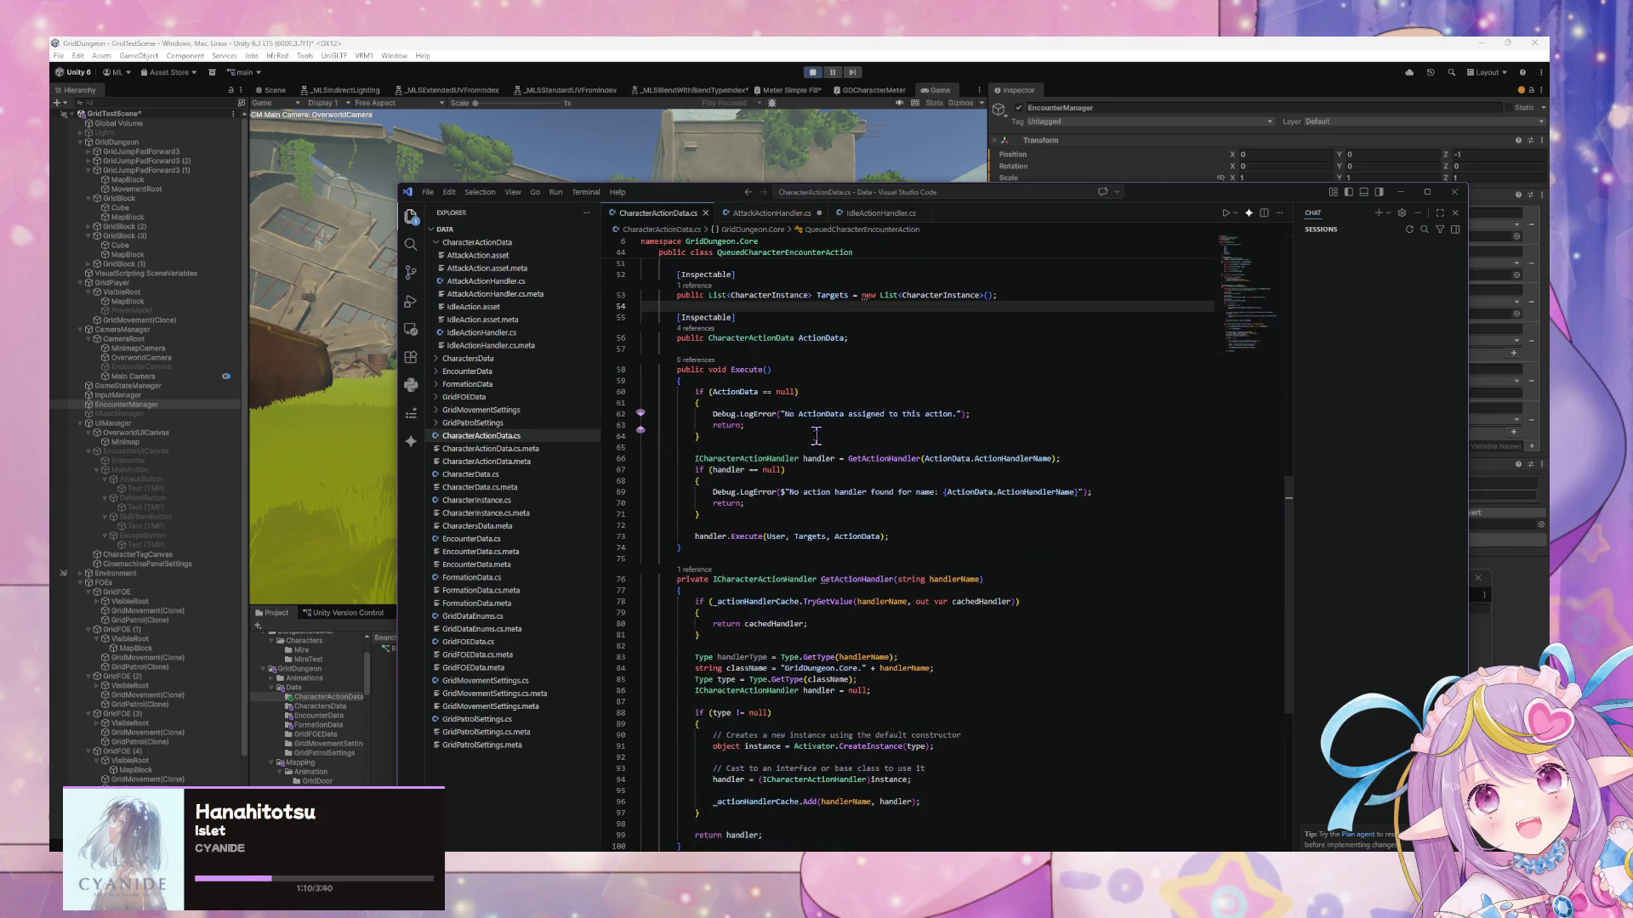
{"action": "scroll", "coordinate": [817, 436], "scroll_direction": "down", "scroll_amount": 1}
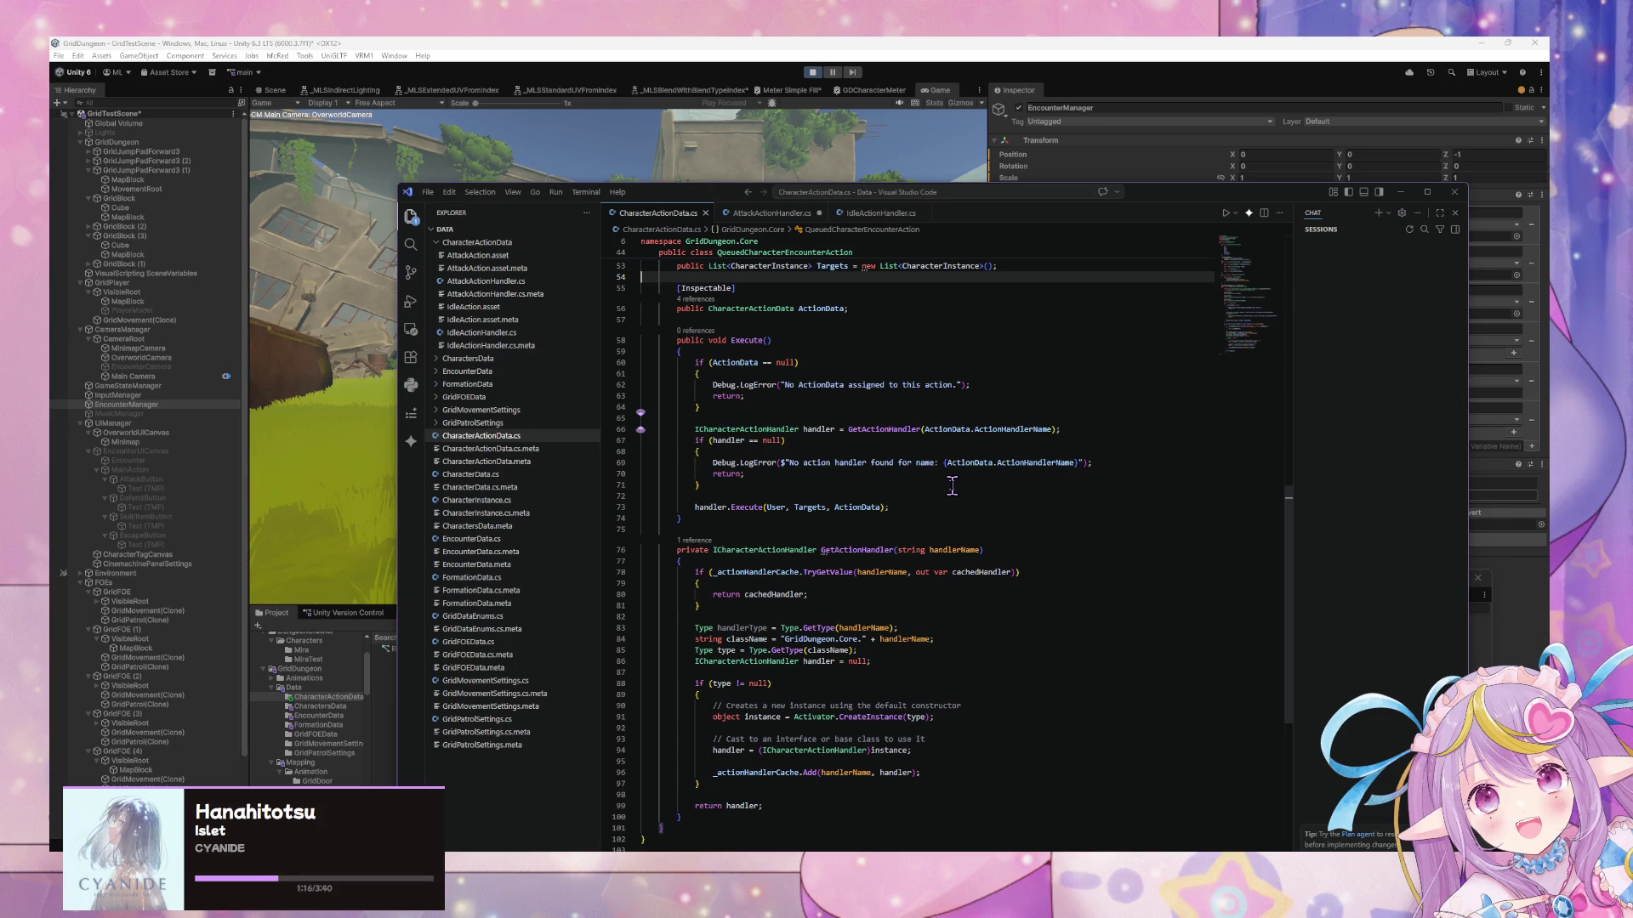
{"action": "scroll", "coordinate": [951, 485], "scroll_direction": "up", "scroll_amount": 4}
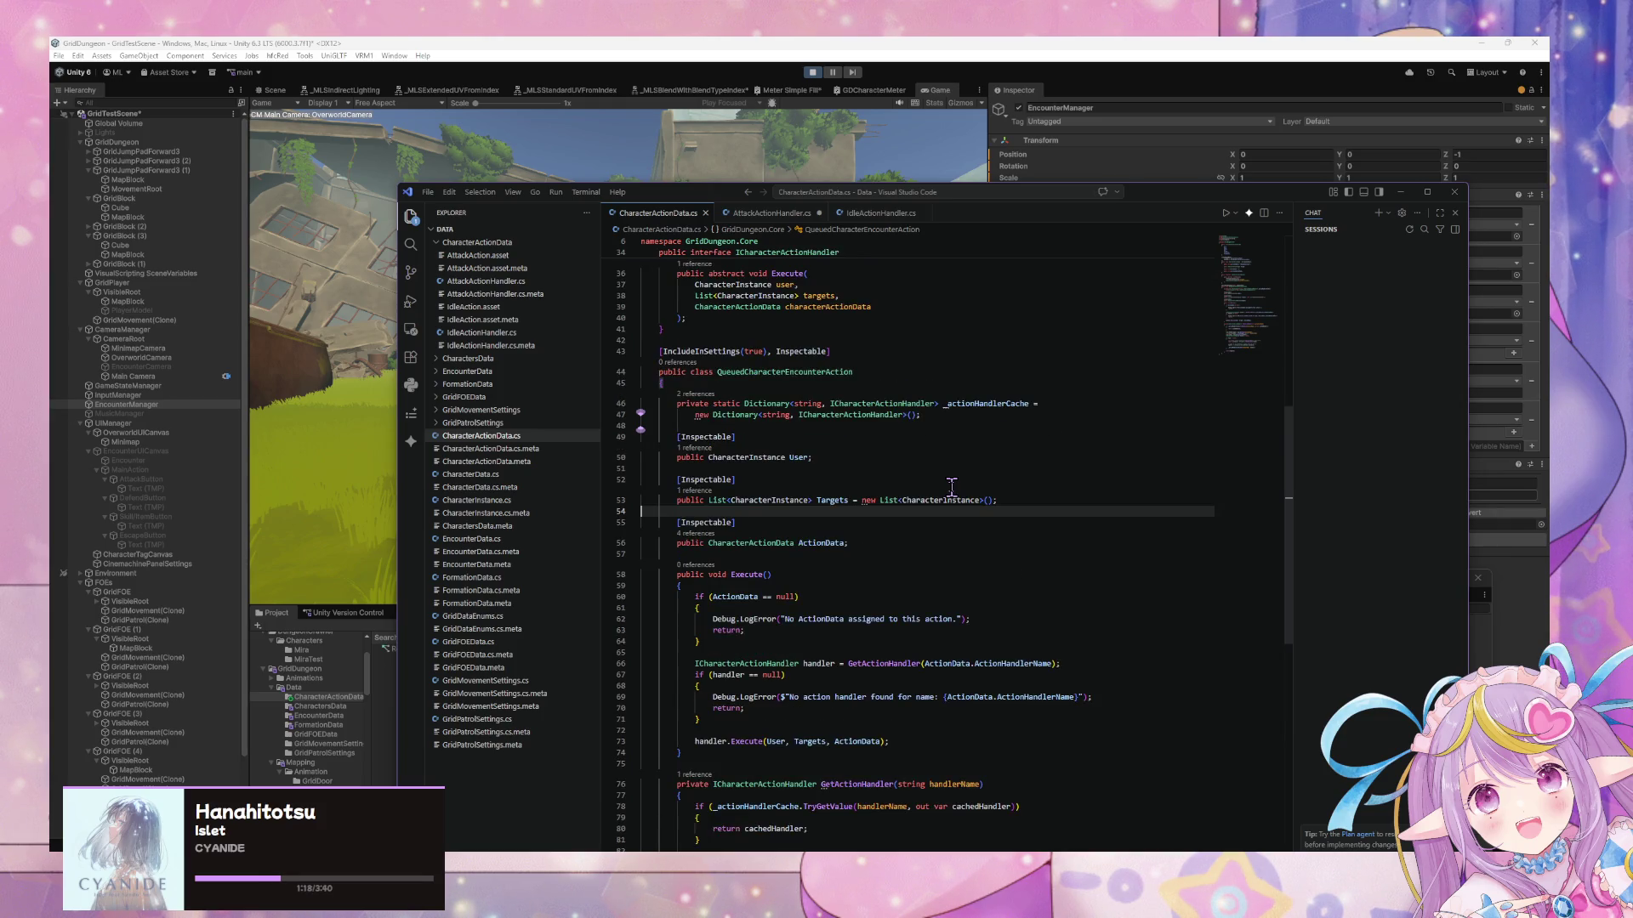
{"action": "scroll", "coordinate": [952, 485], "scroll_direction": "down", "scroll_amount": 5}
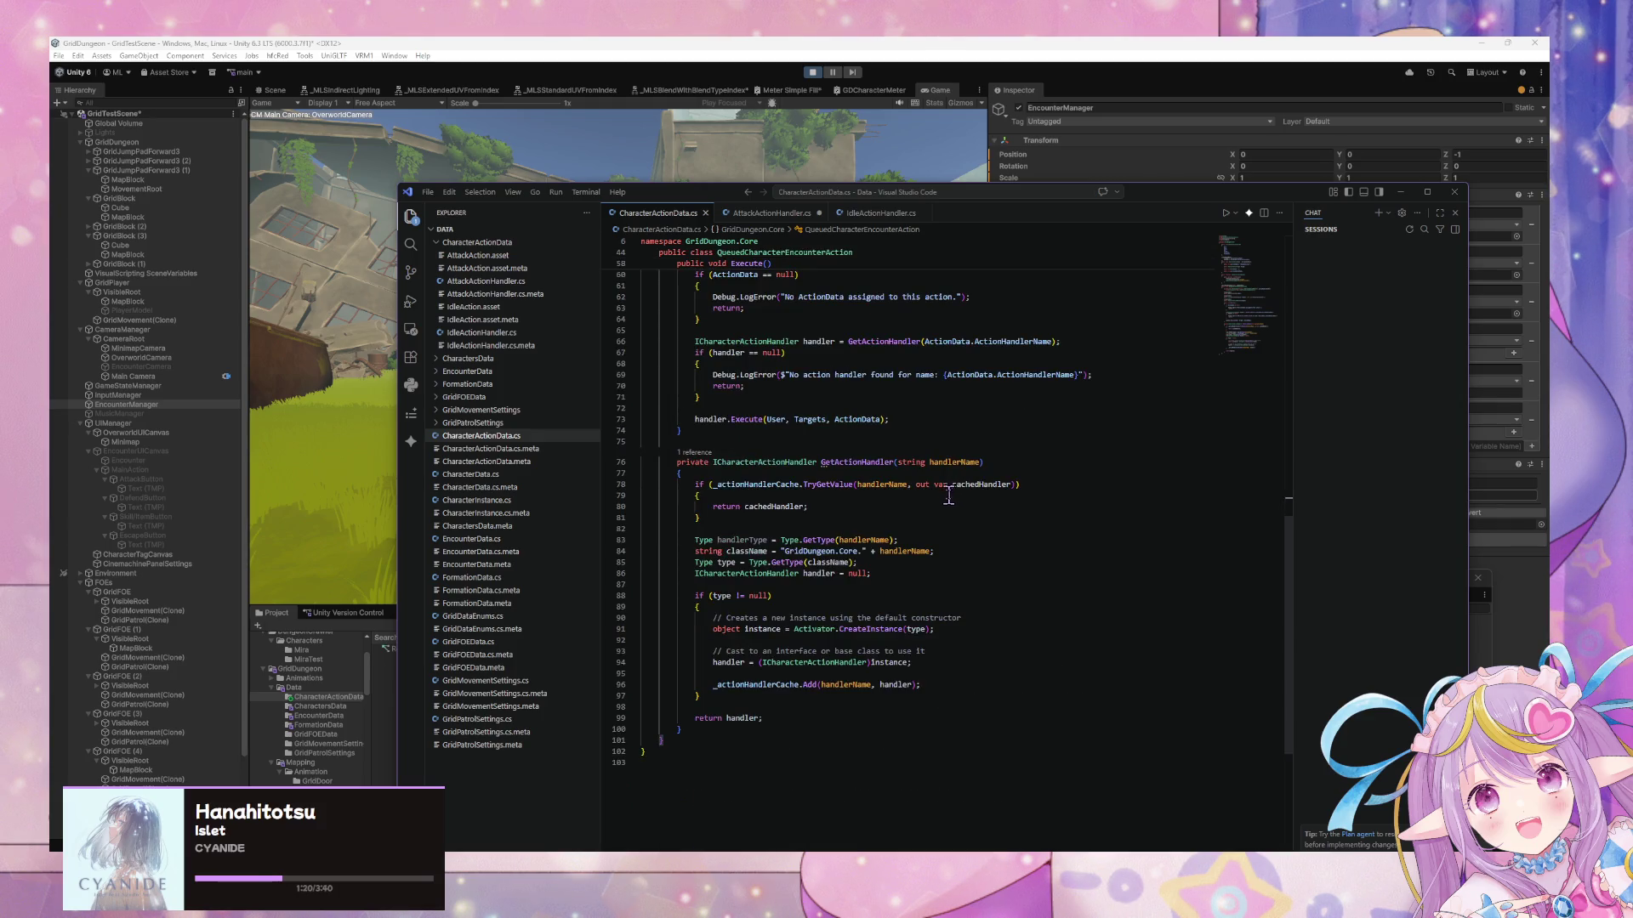
{"action": "scroll", "coordinate": [944, 509], "scroll_direction": "down", "scroll_amount": 1}
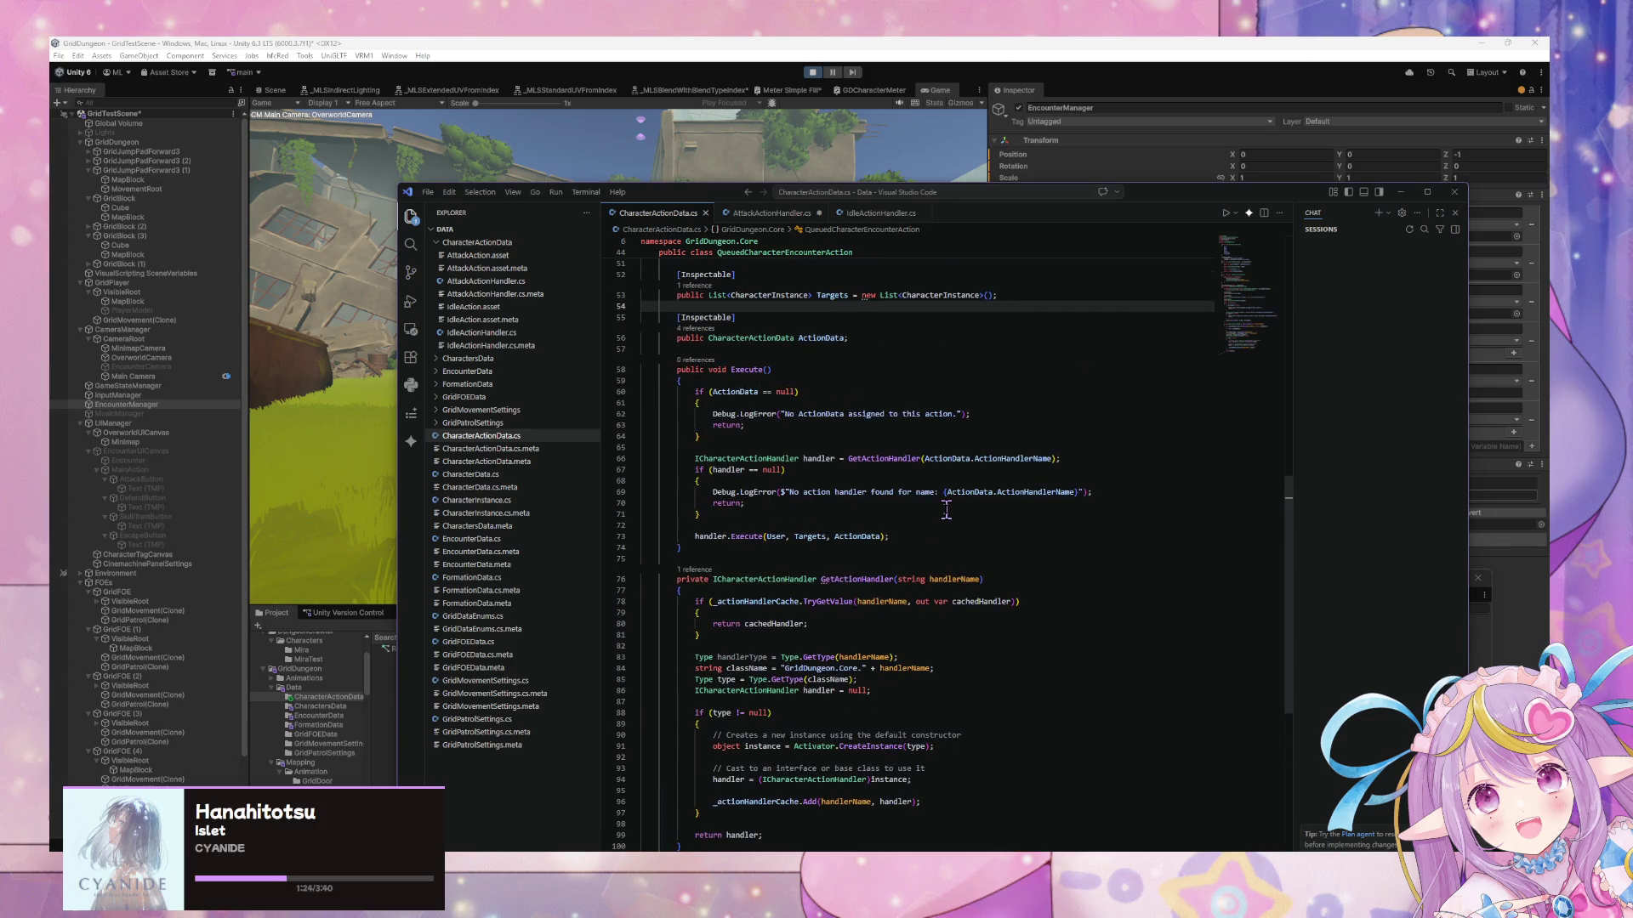
{"action": "scroll", "coordinate": [945, 508], "scroll_direction": "up", "scroll_amount": 12}
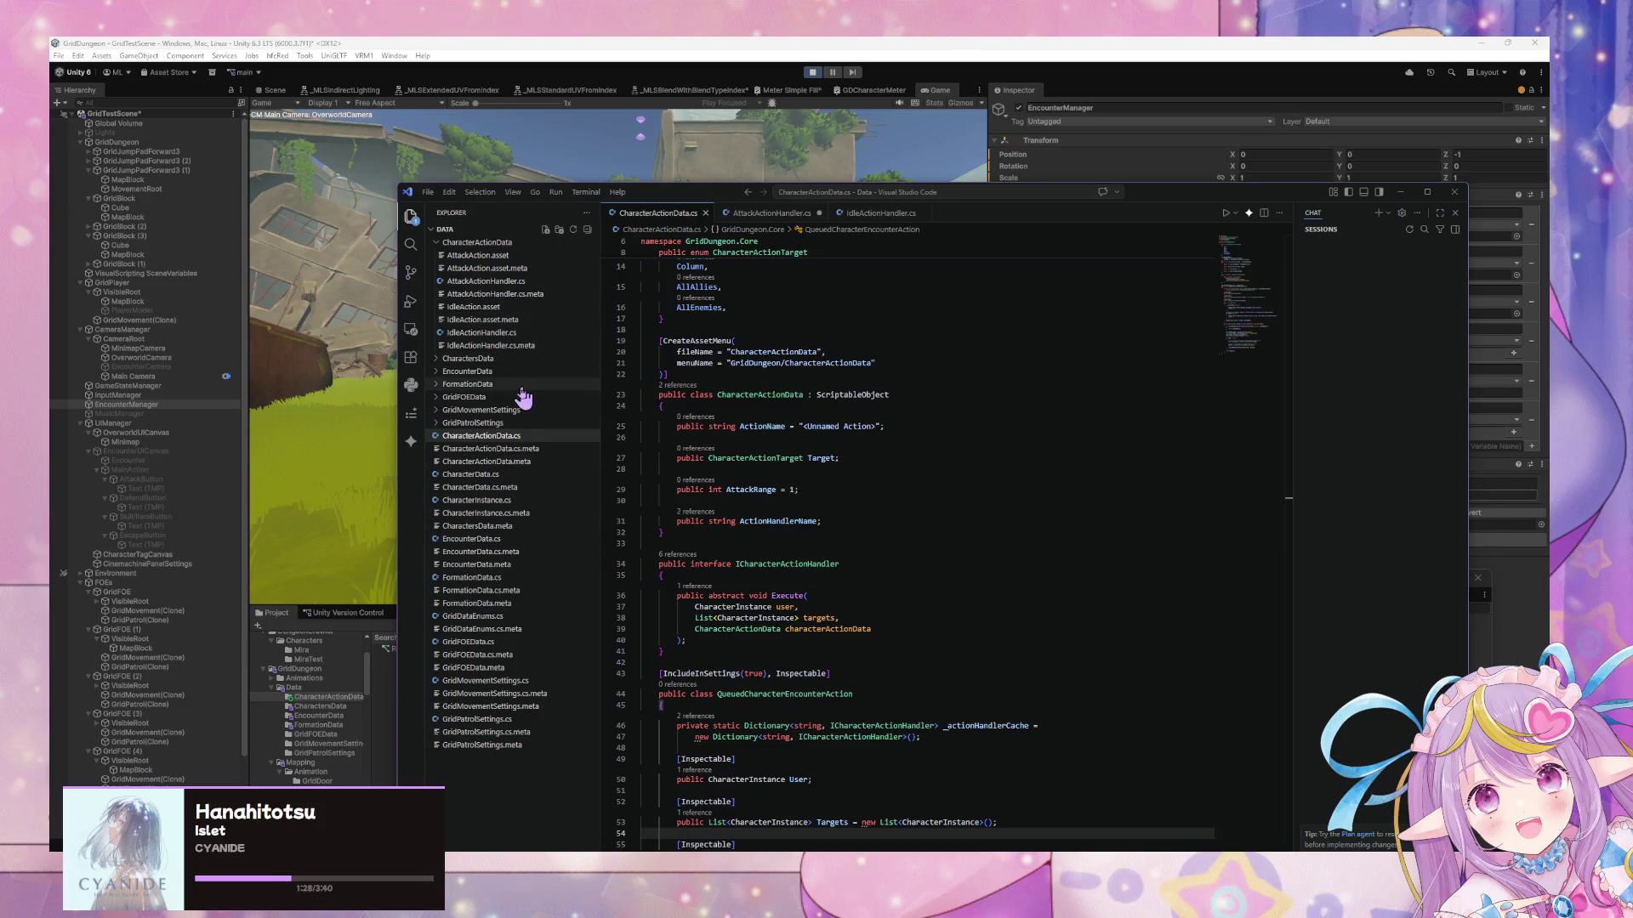
{"action": "left_click", "coordinate": [521, 477]}
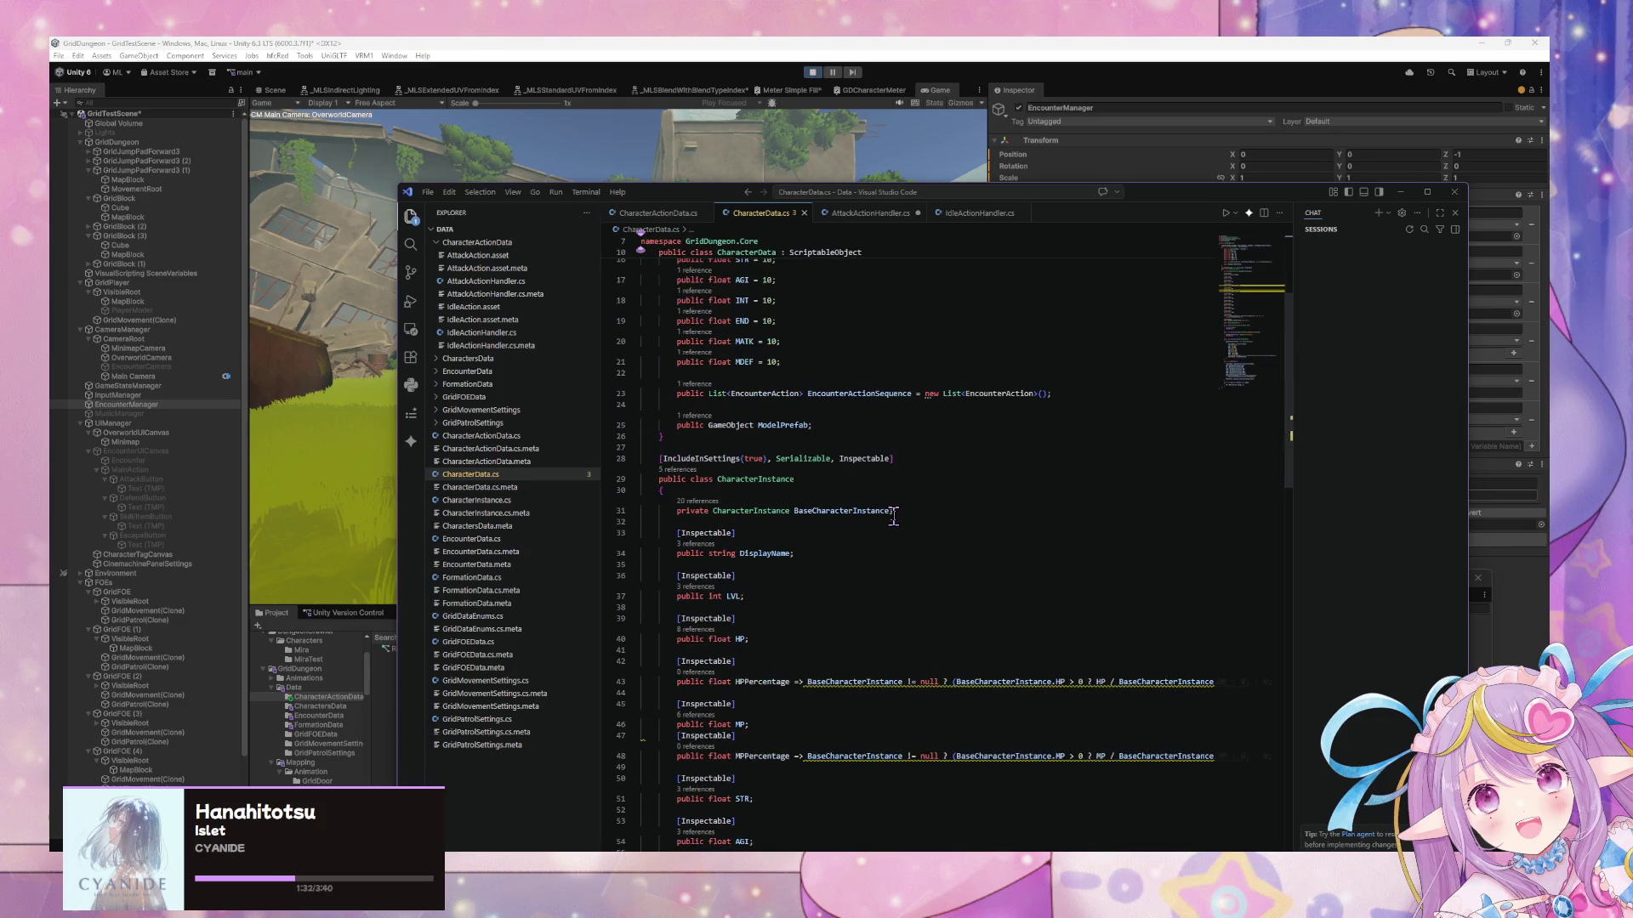
Apply the csharpier fix at BaseCharacterInstance on line 48 to reflow the HP/MP percentage properties
{"action": "scroll", "coordinate": [893, 516], "scroll_direction": "down", "scroll_amount": 10}
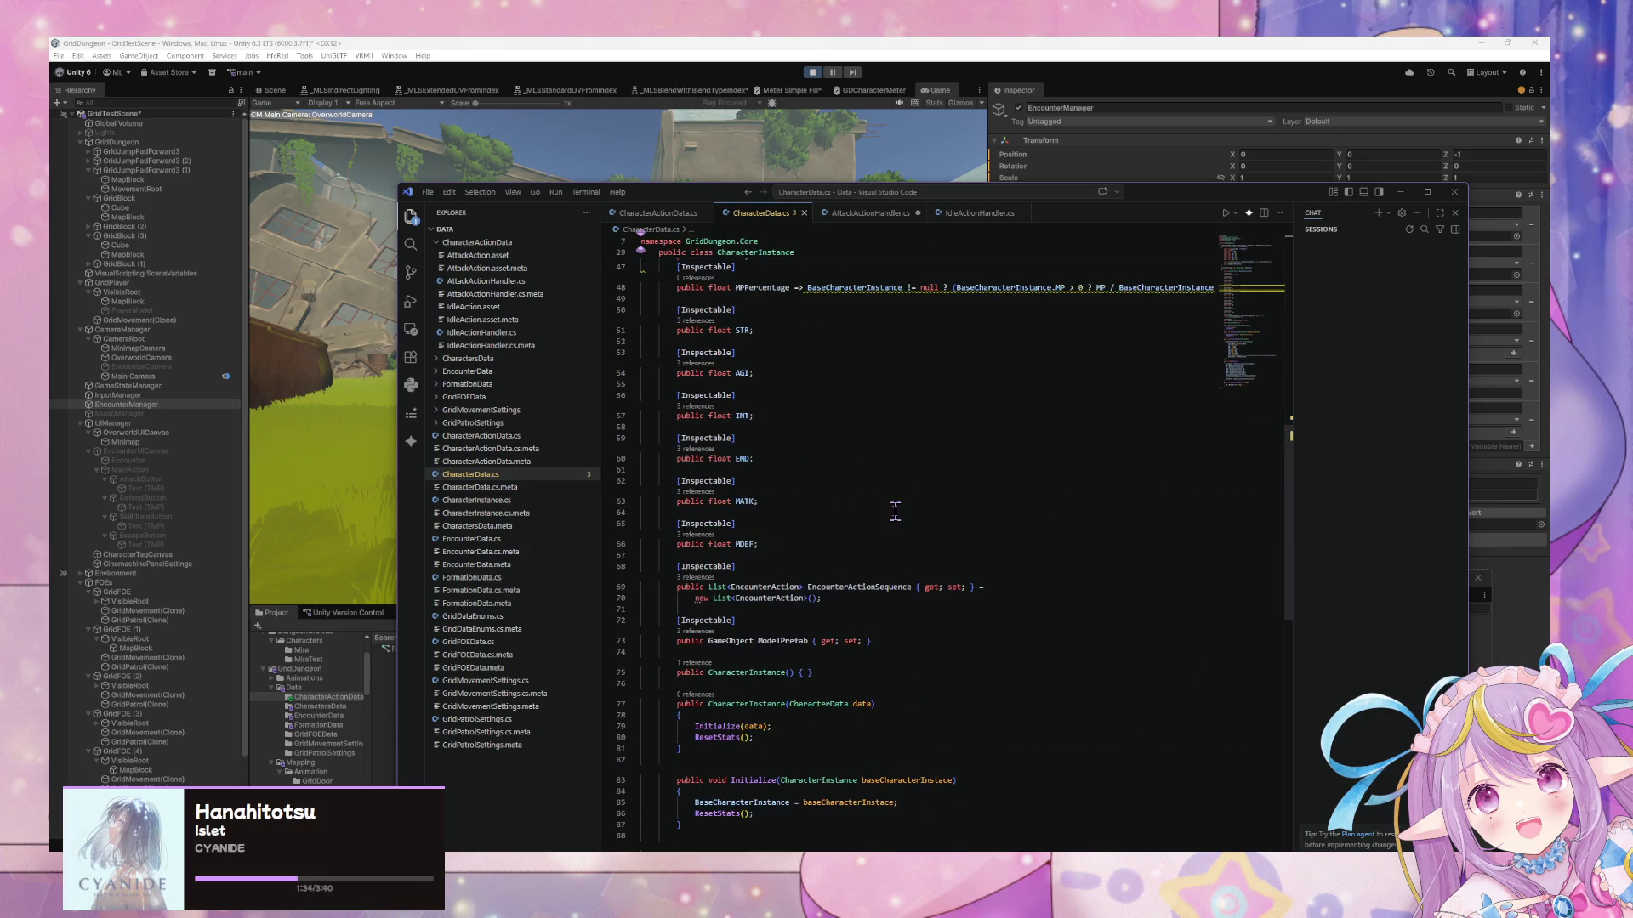
{"action": "left_click", "coordinate": [847, 288]}
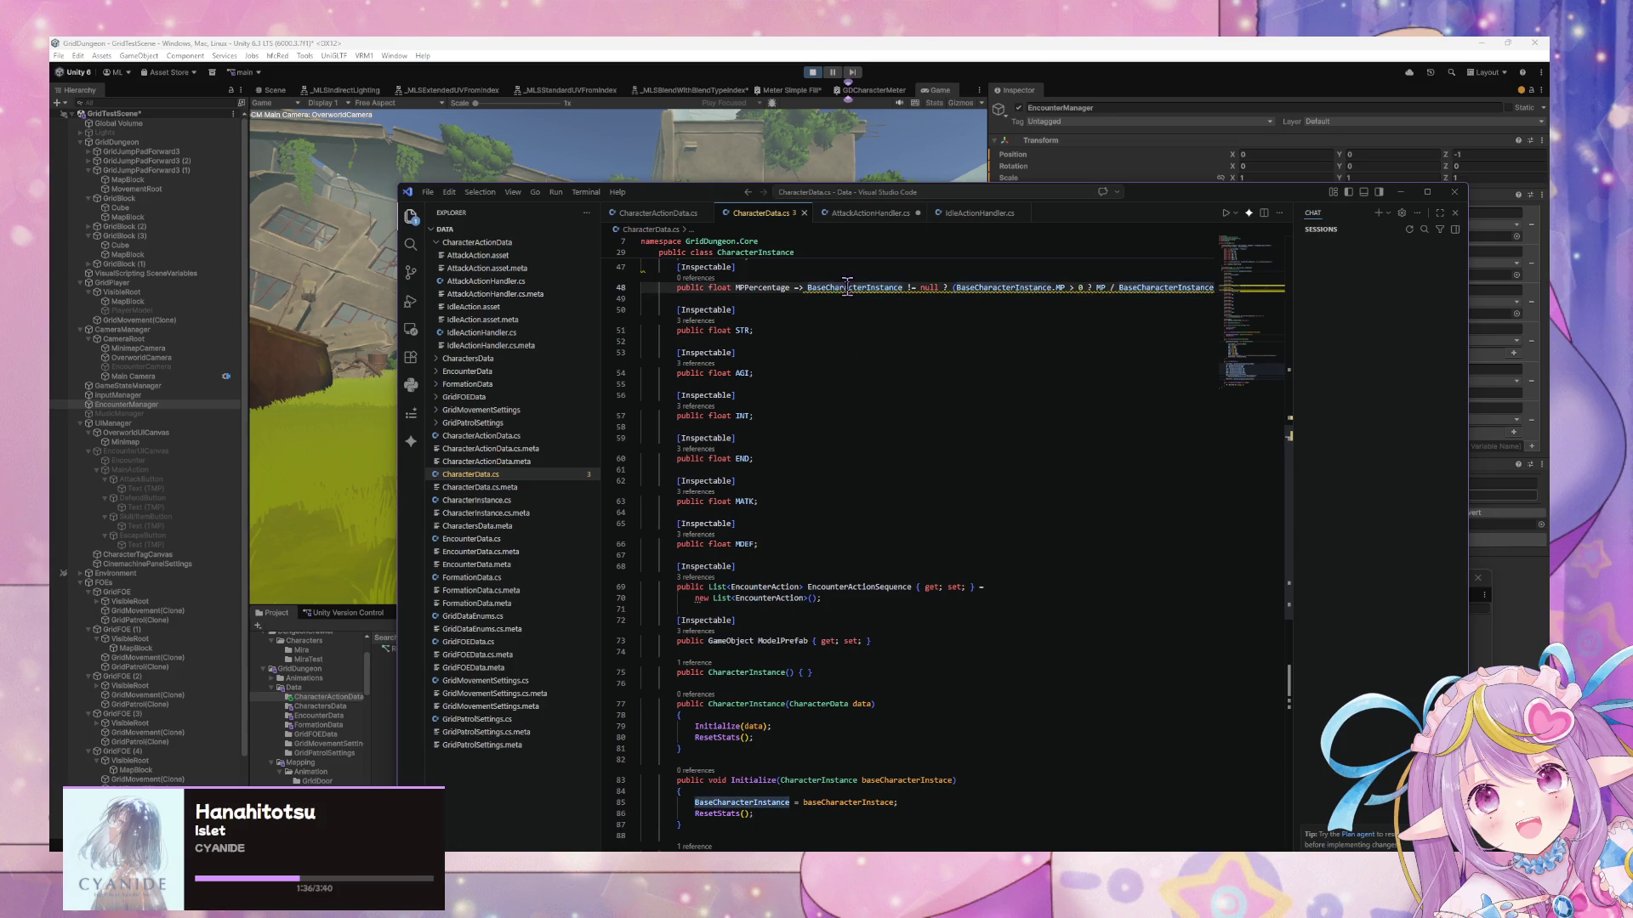
{"action": "scroll", "coordinate": [898, 437], "scroll_direction": "up", "scroll_amount": 4}
{"action": "mouse_move", "coordinate": [887, 463]}
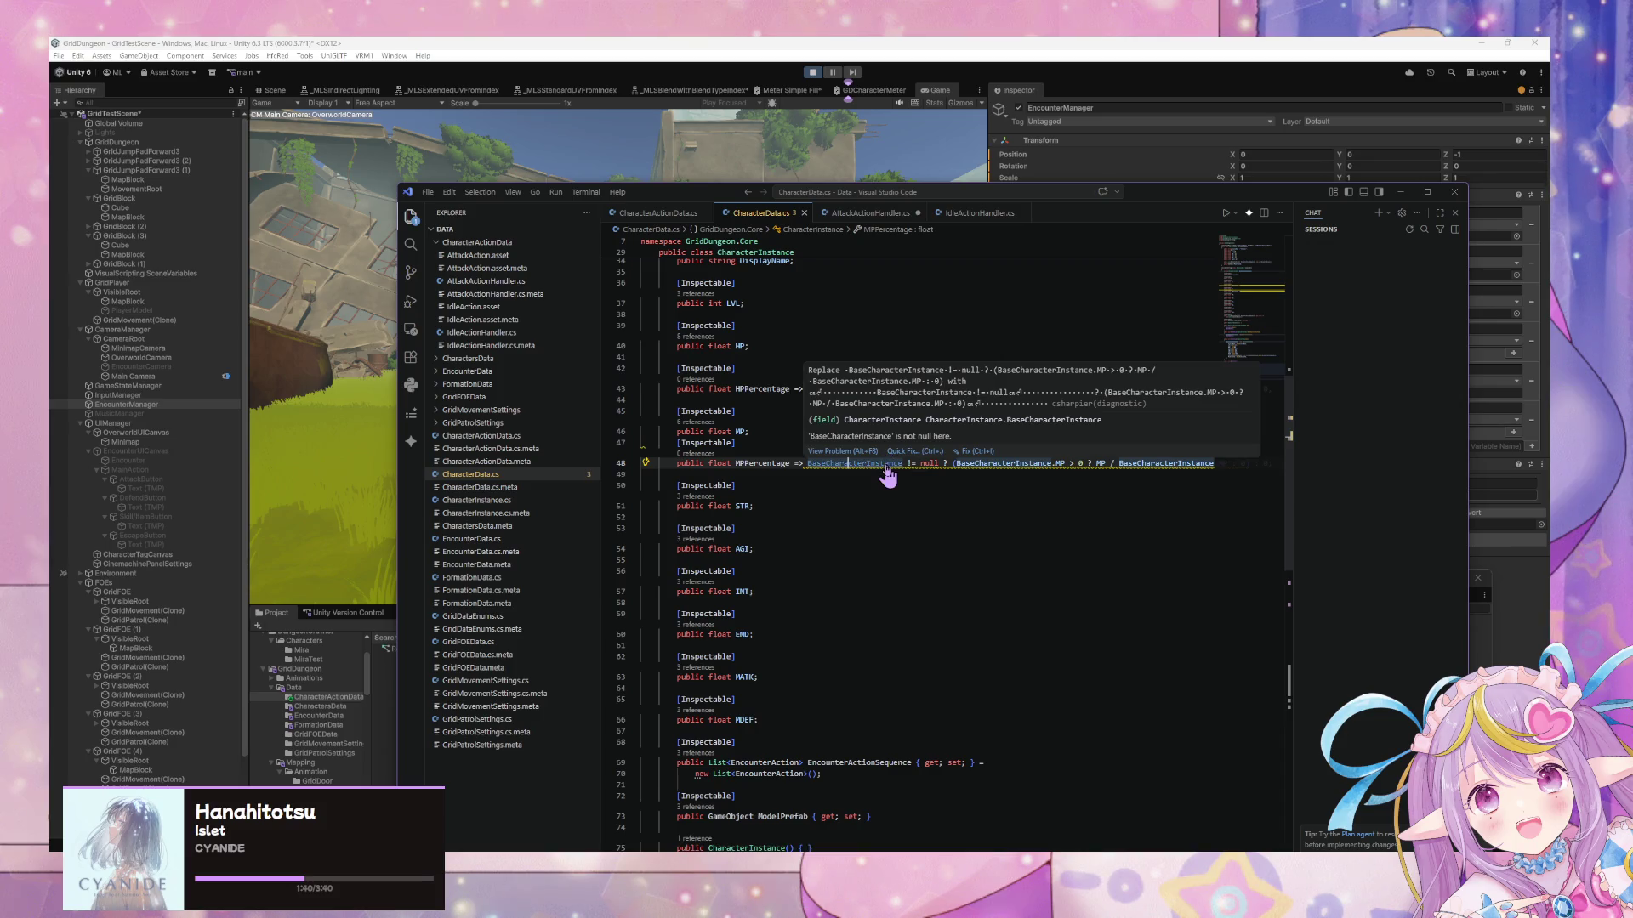
{"action": "key", "text": "ctrl+period"}
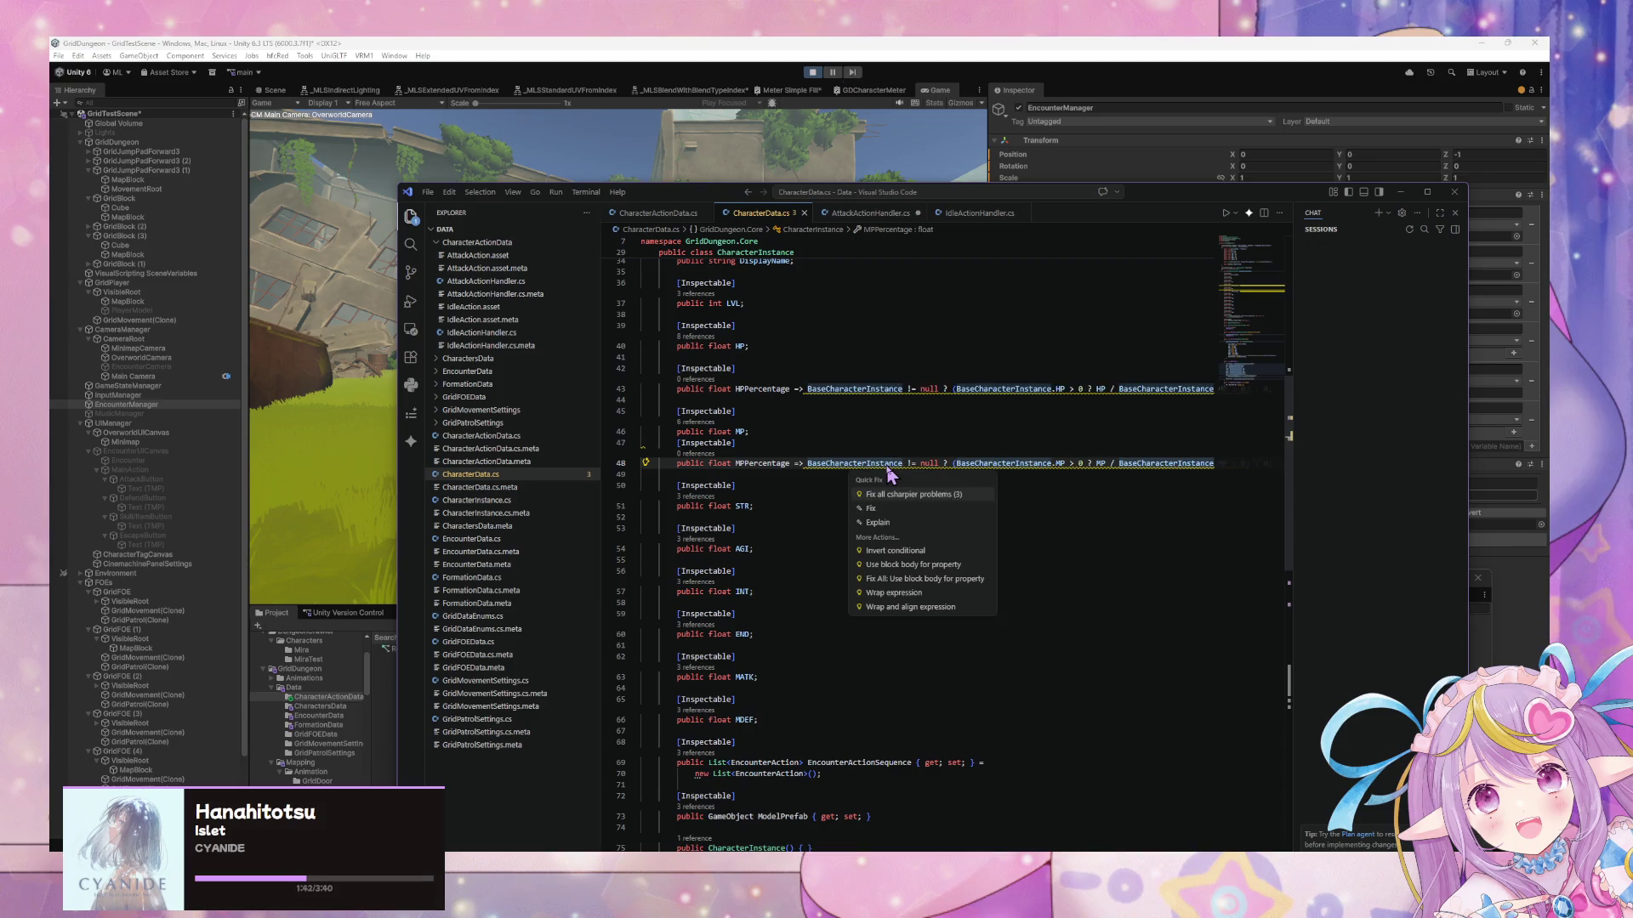
{"action": "key", "text": "Return"}
{"action": "scroll", "coordinate": [885, 481], "scroll_direction": "down", "scroll_amount": 8}
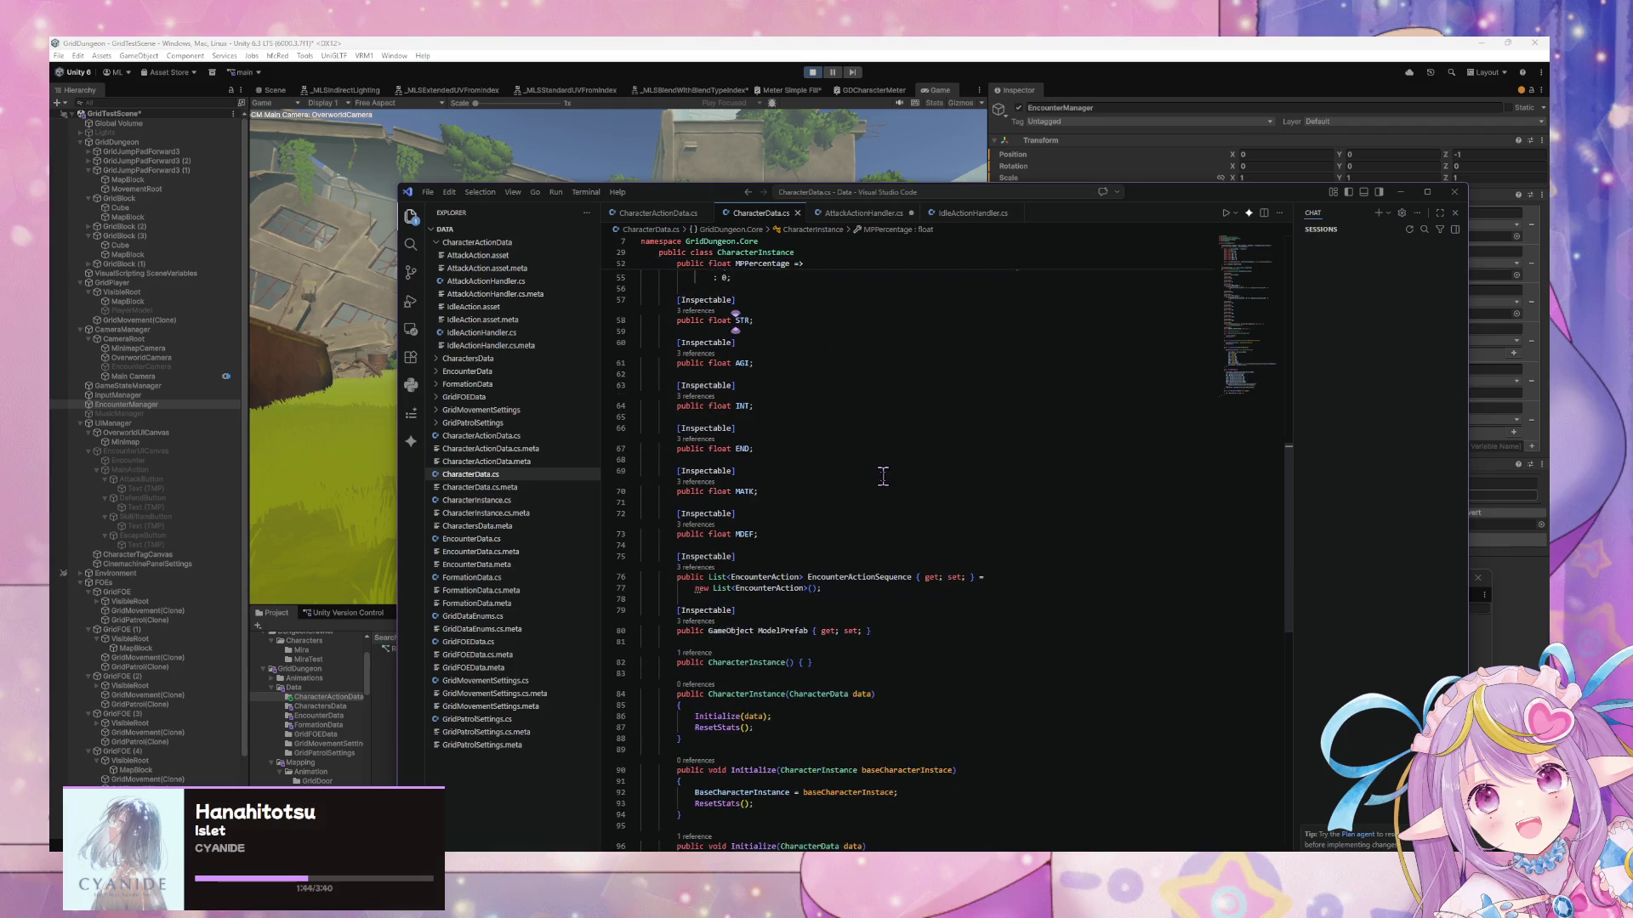
{"action": "scroll", "coordinate": [881, 482], "scroll_direction": "down", "scroll_amount": 6}
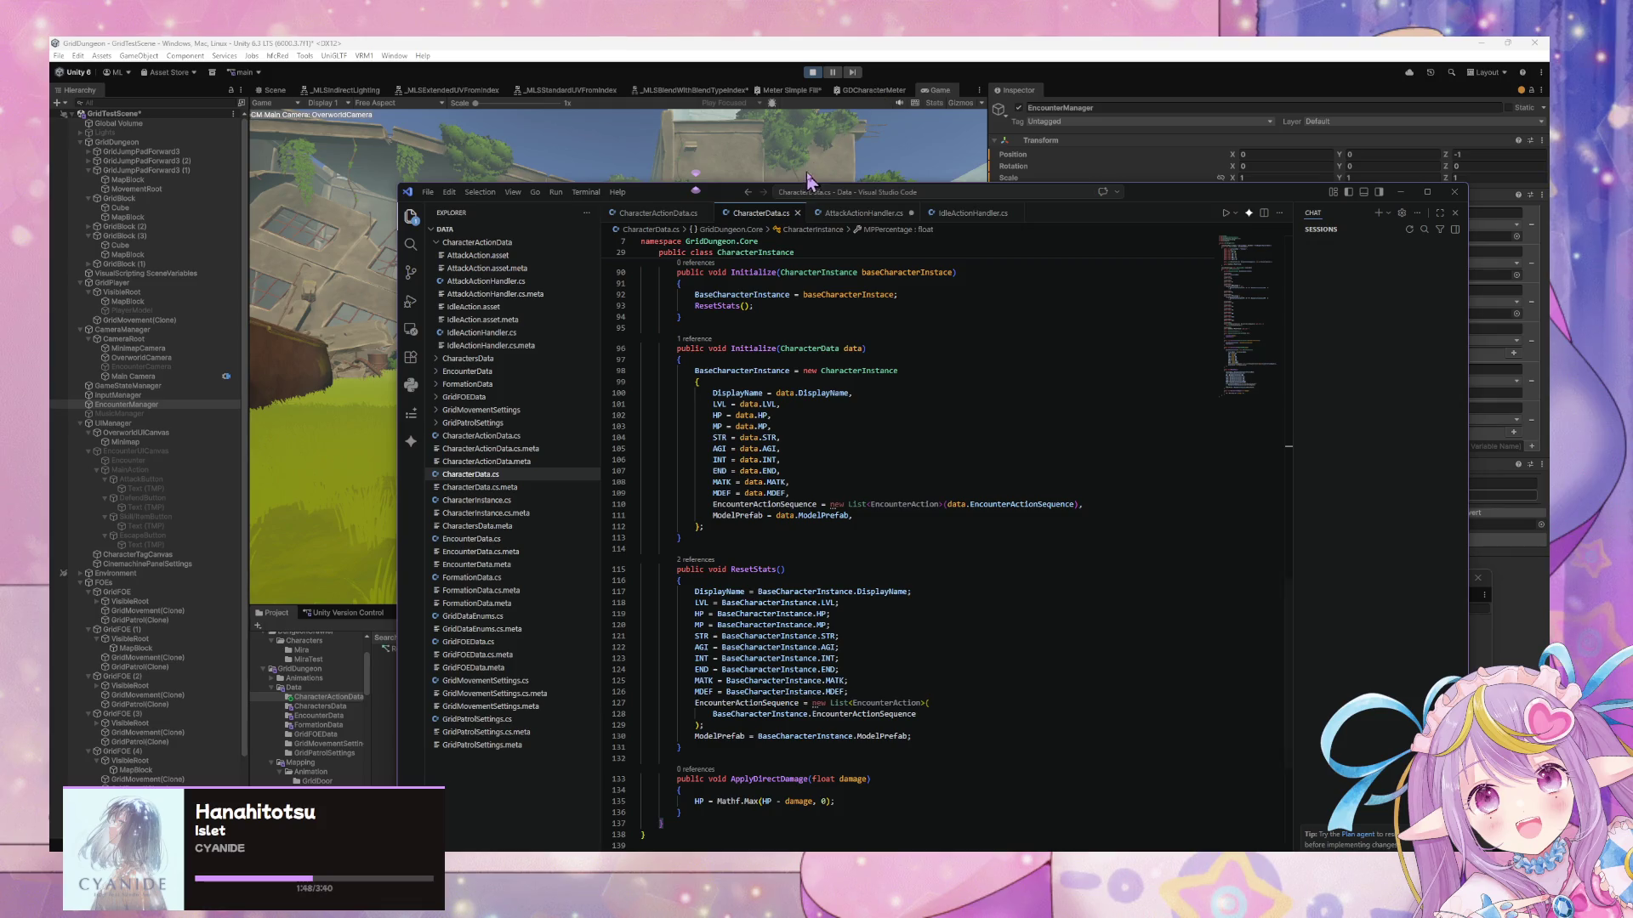
{"action": "left_click", "coordinate": [831, 213]}
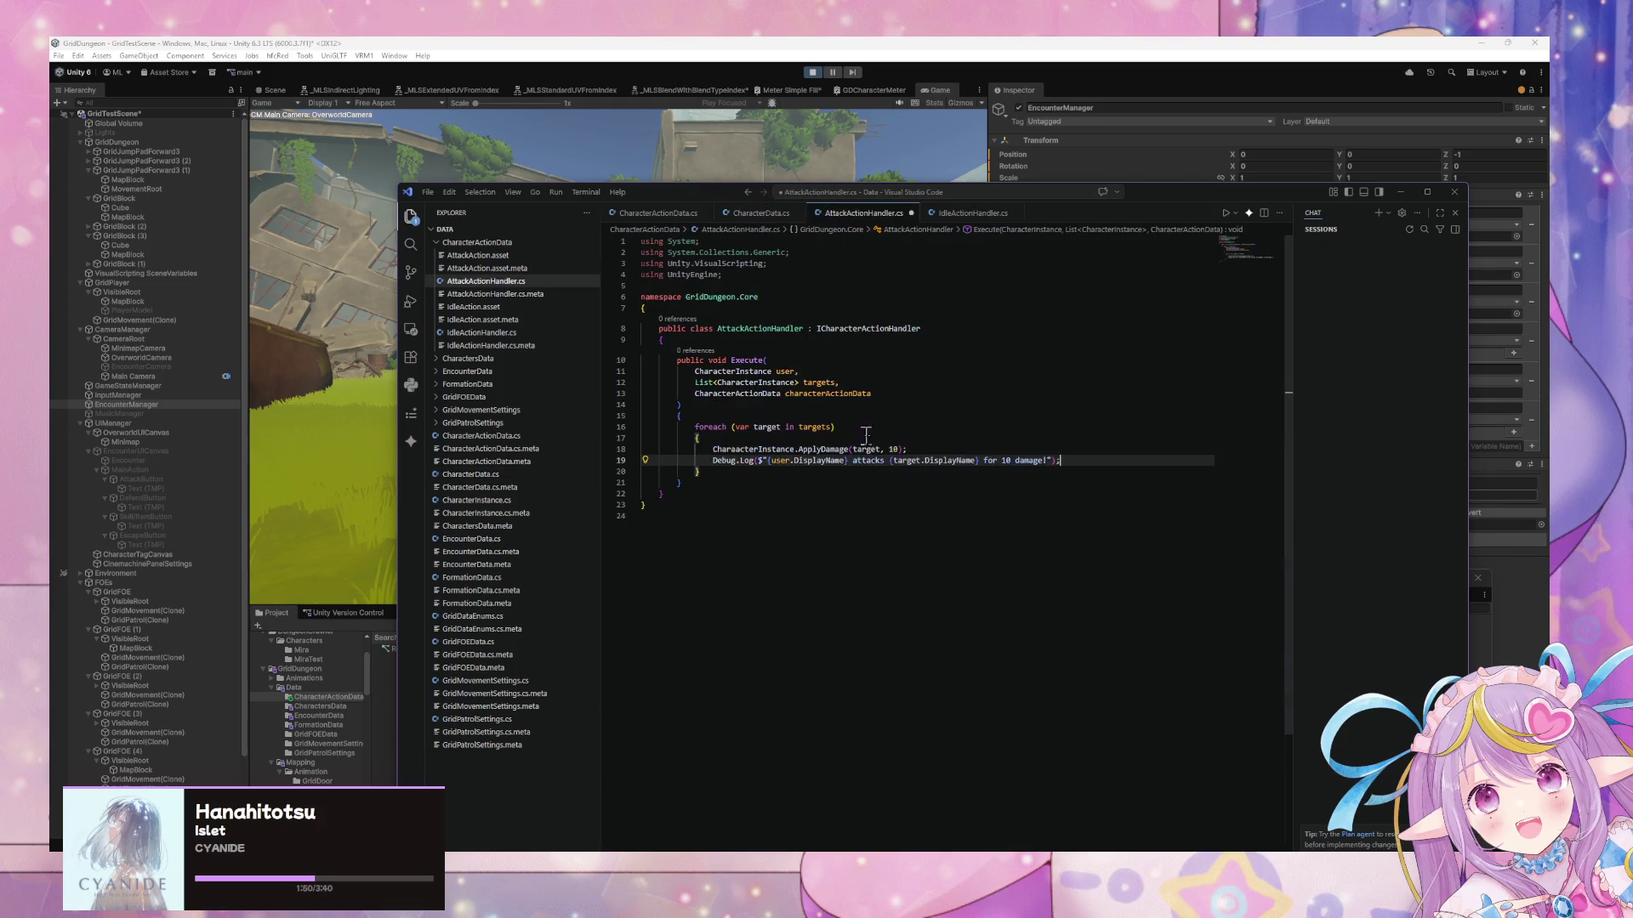
Change the damage call to ApplyDirectDamage(target, user.PATK) and save
{"action": "left_click", "coordinate": [815, 449]}
{"action": "type", "text": "Direct"}
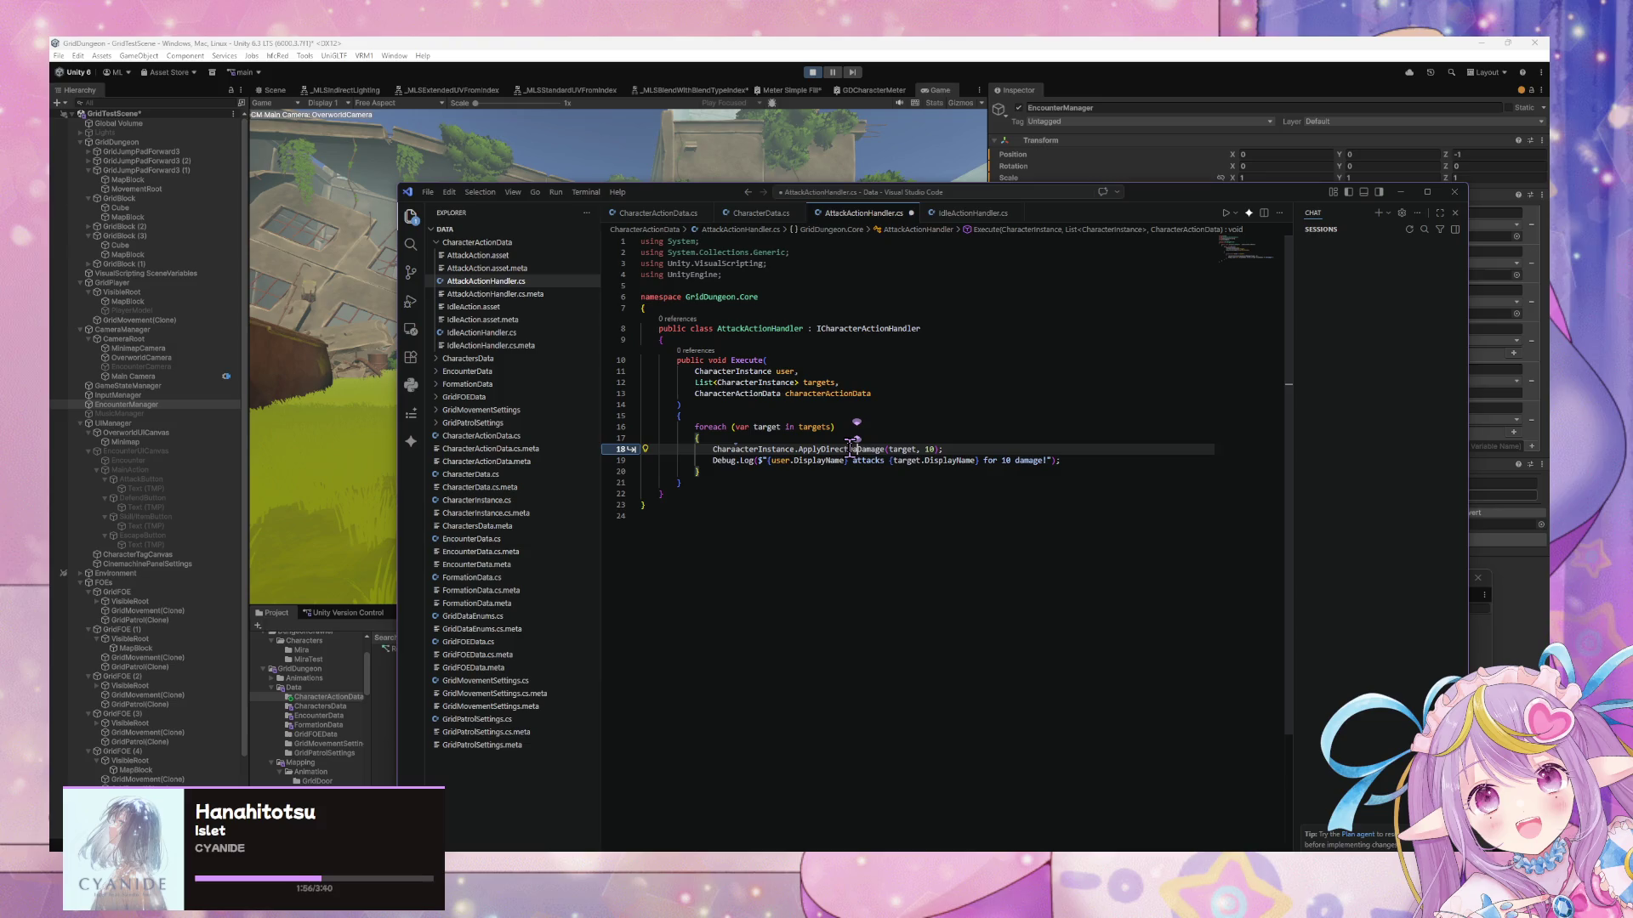
{"action": "double_click", "coordinate": [923, 449]}
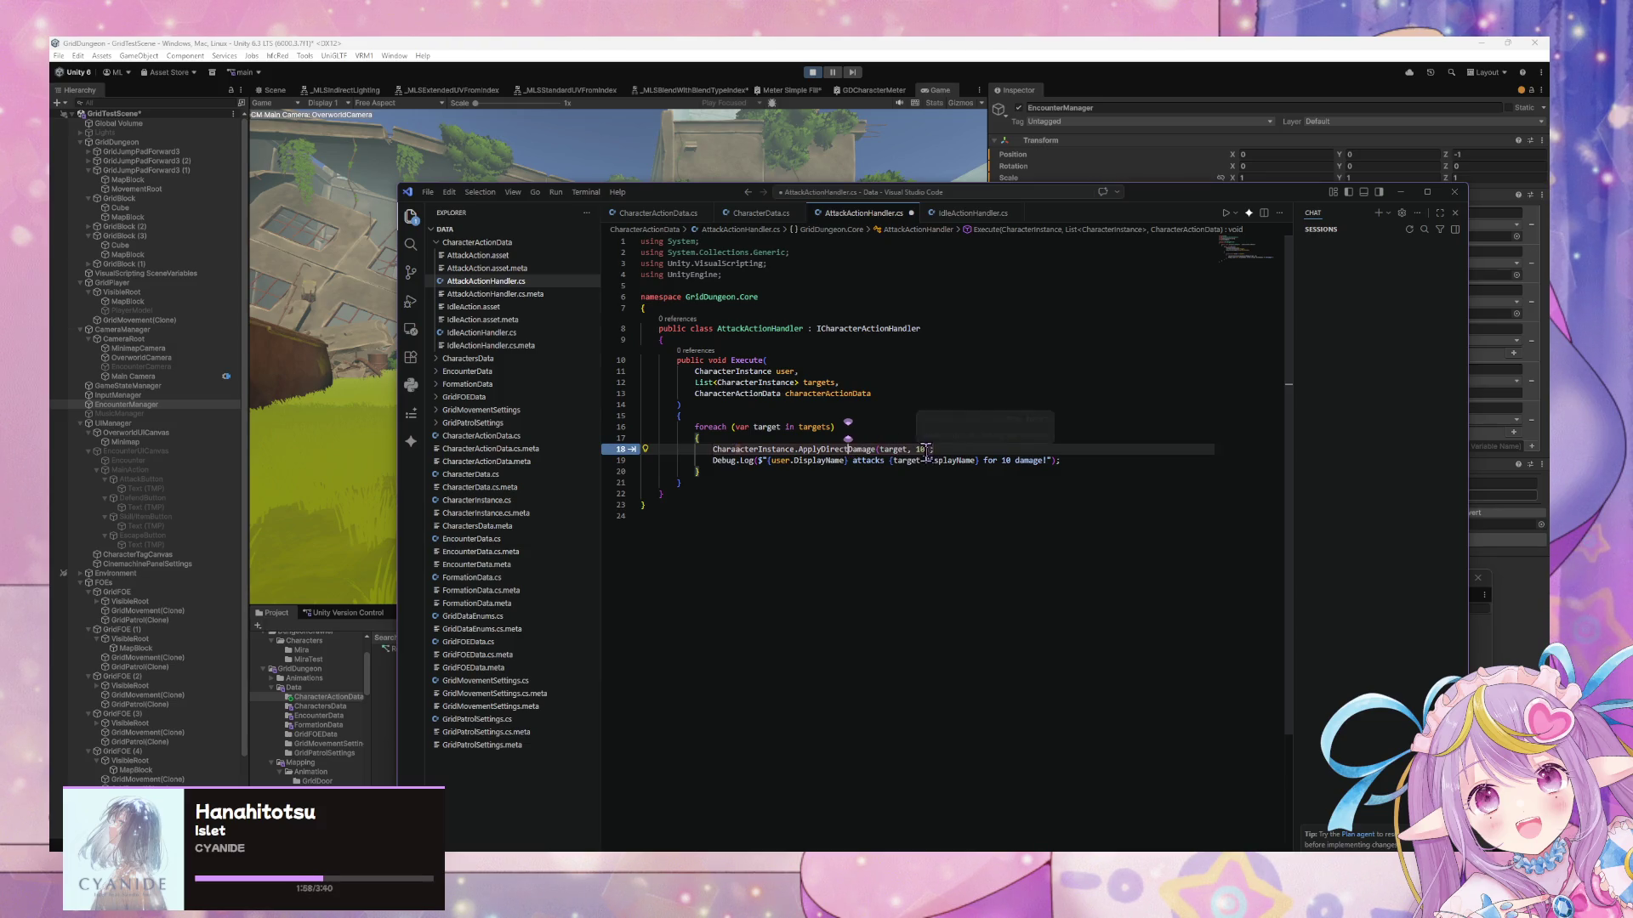
{"action": "key", "text": "BackSpace"}
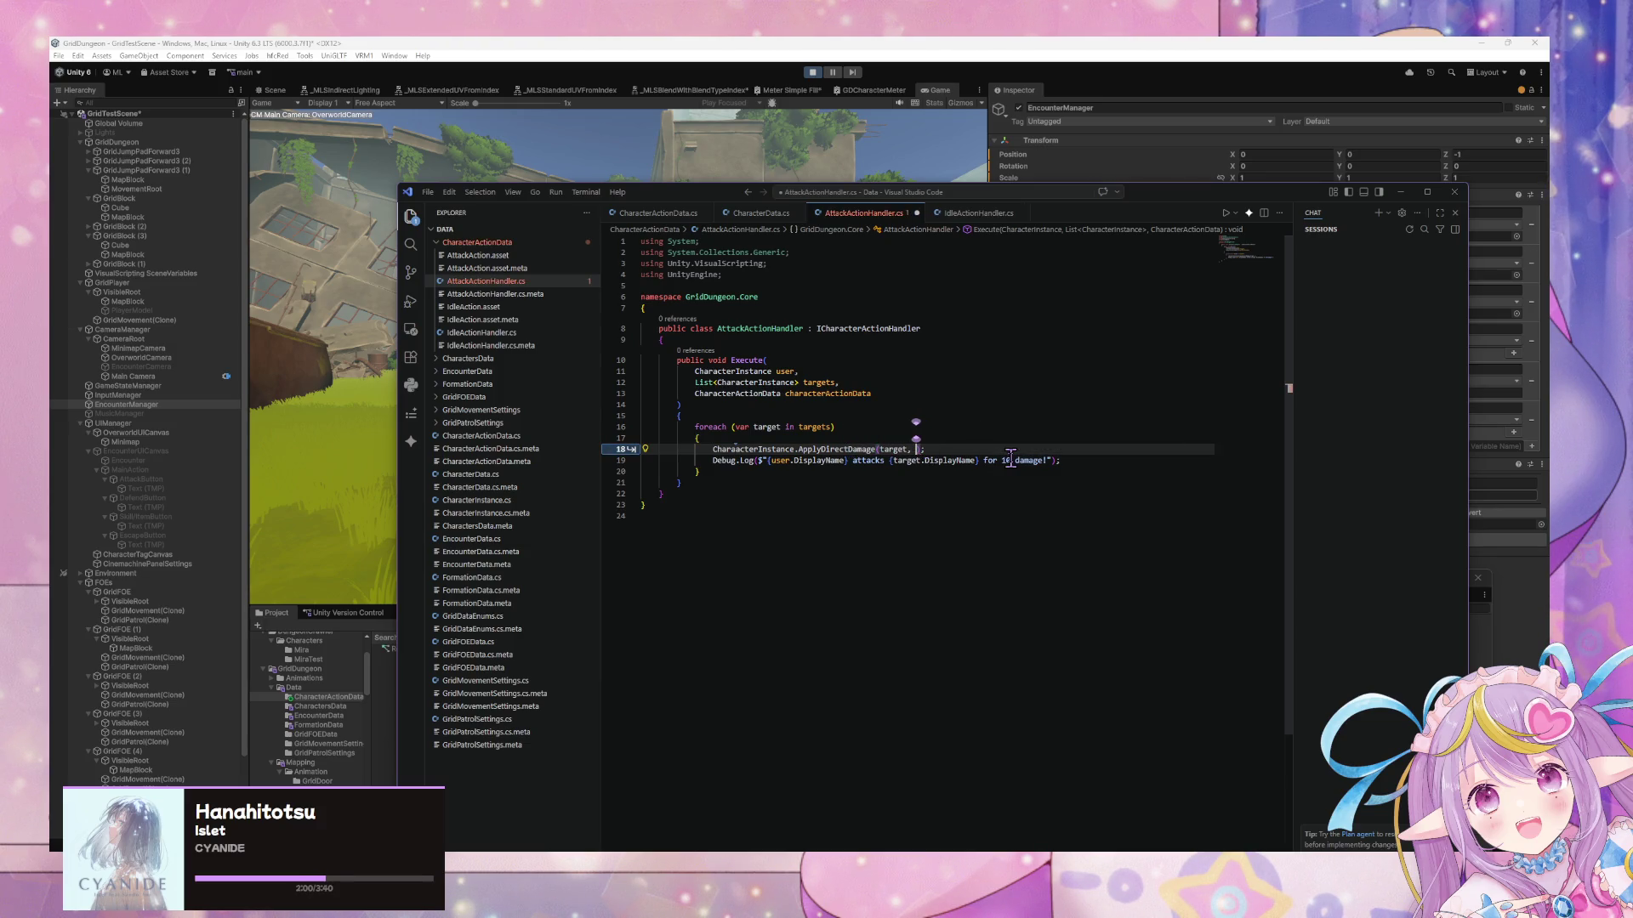
{"action": "type", "text": "user."}
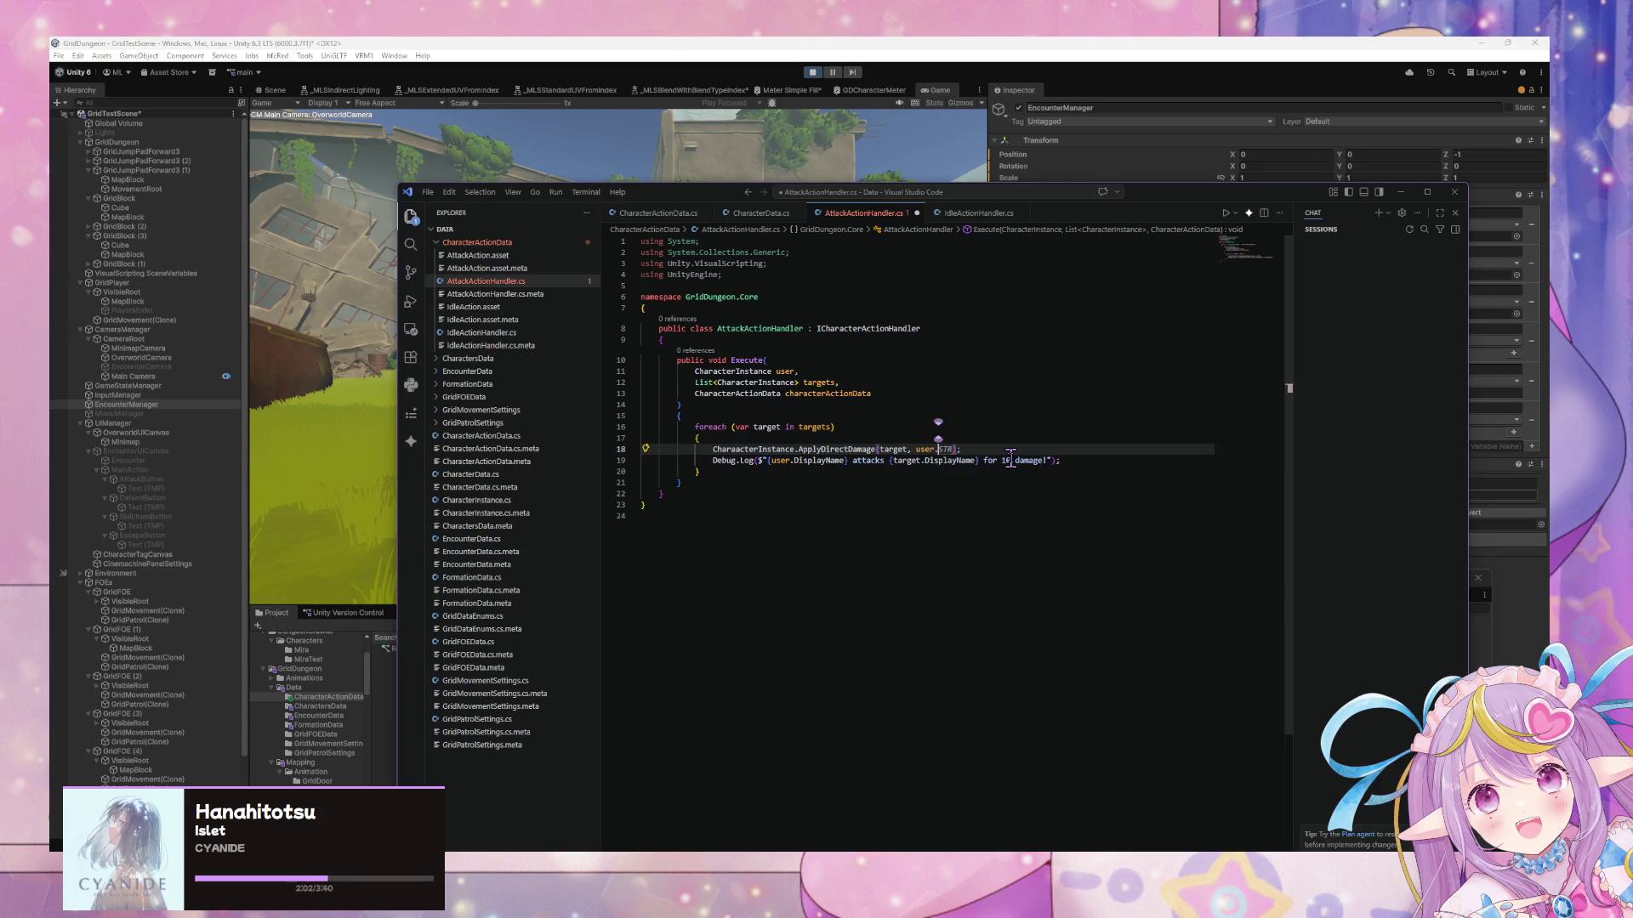
{"action": "type", "text": "ST"}
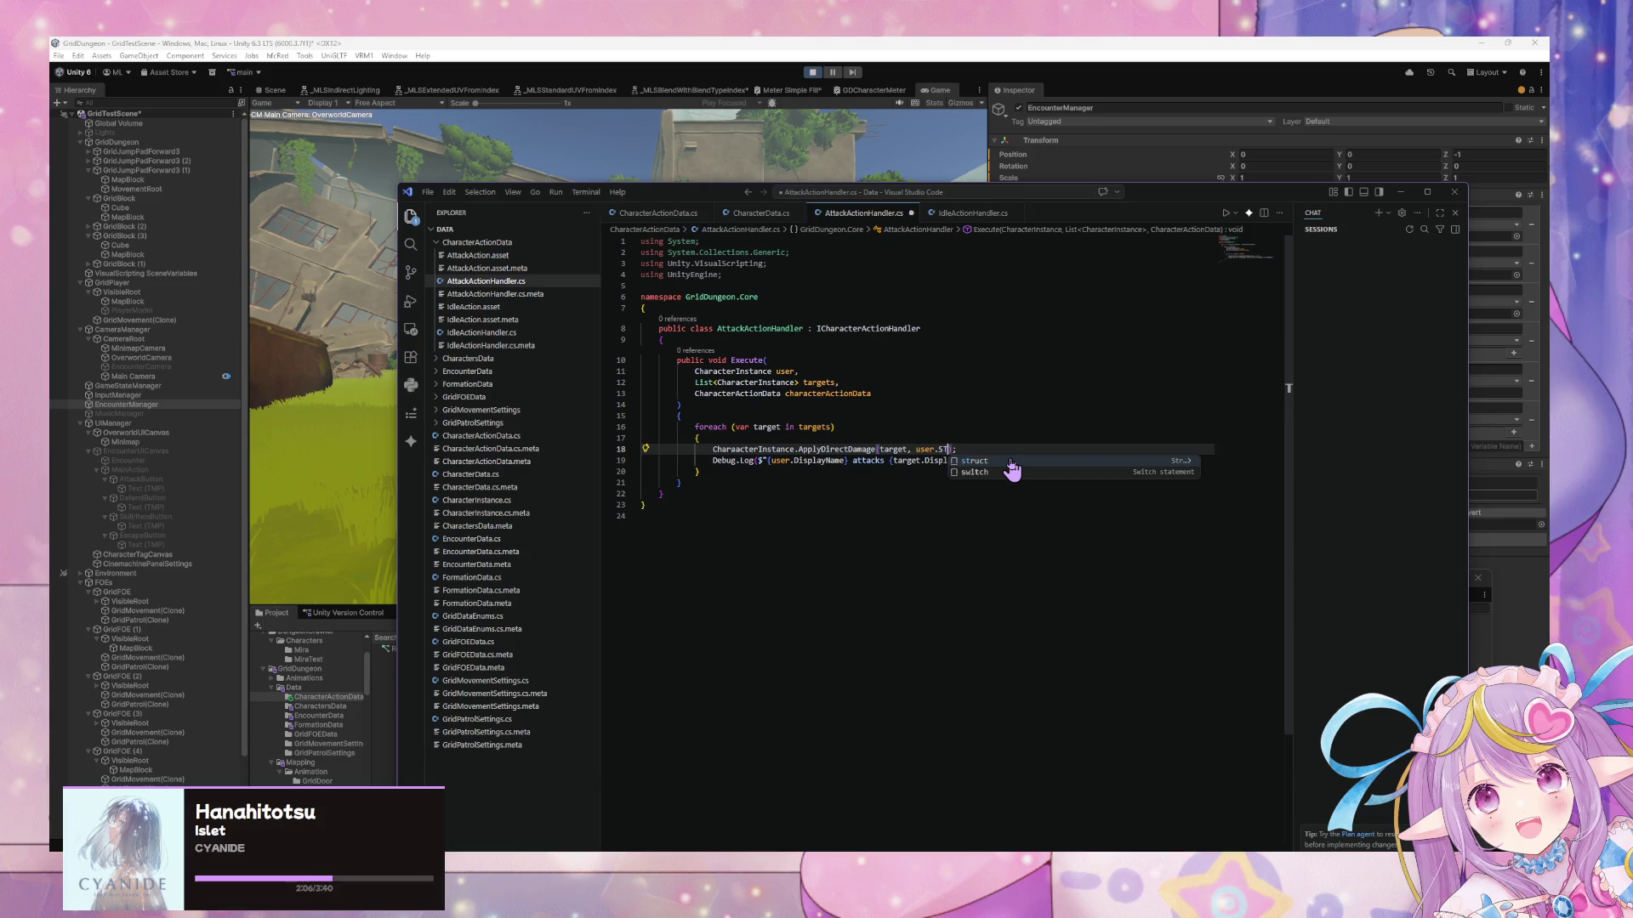
{"action": "key", "text": "BackSpace"}
{"action": "key", "text": "BackSpace"}
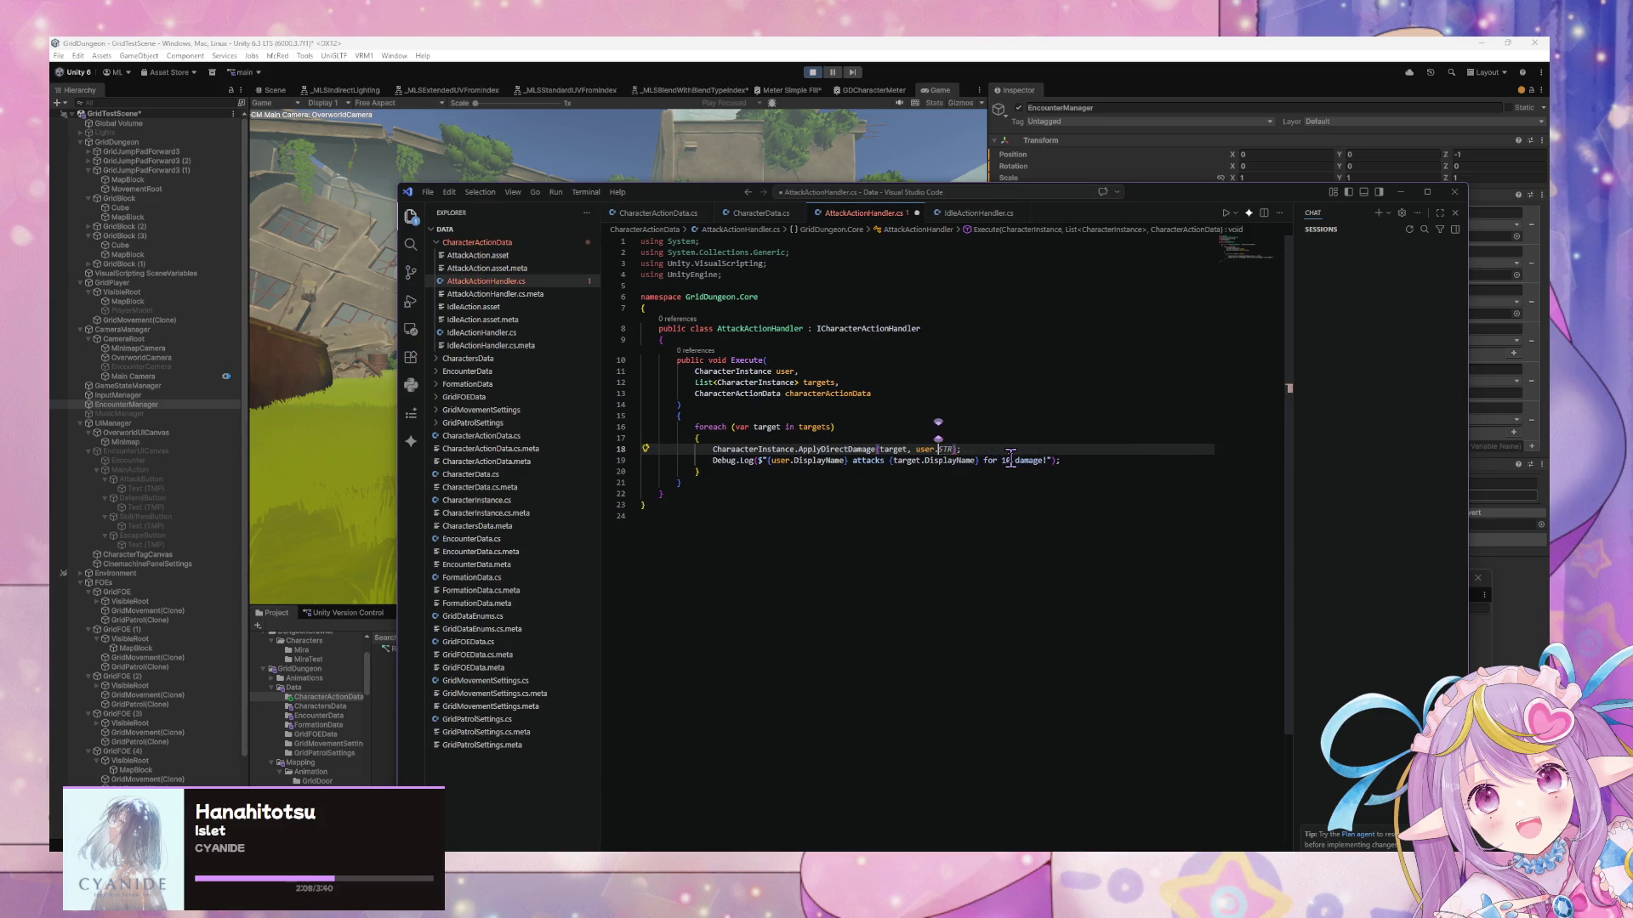
{"action": "type", "text": "PATK"}
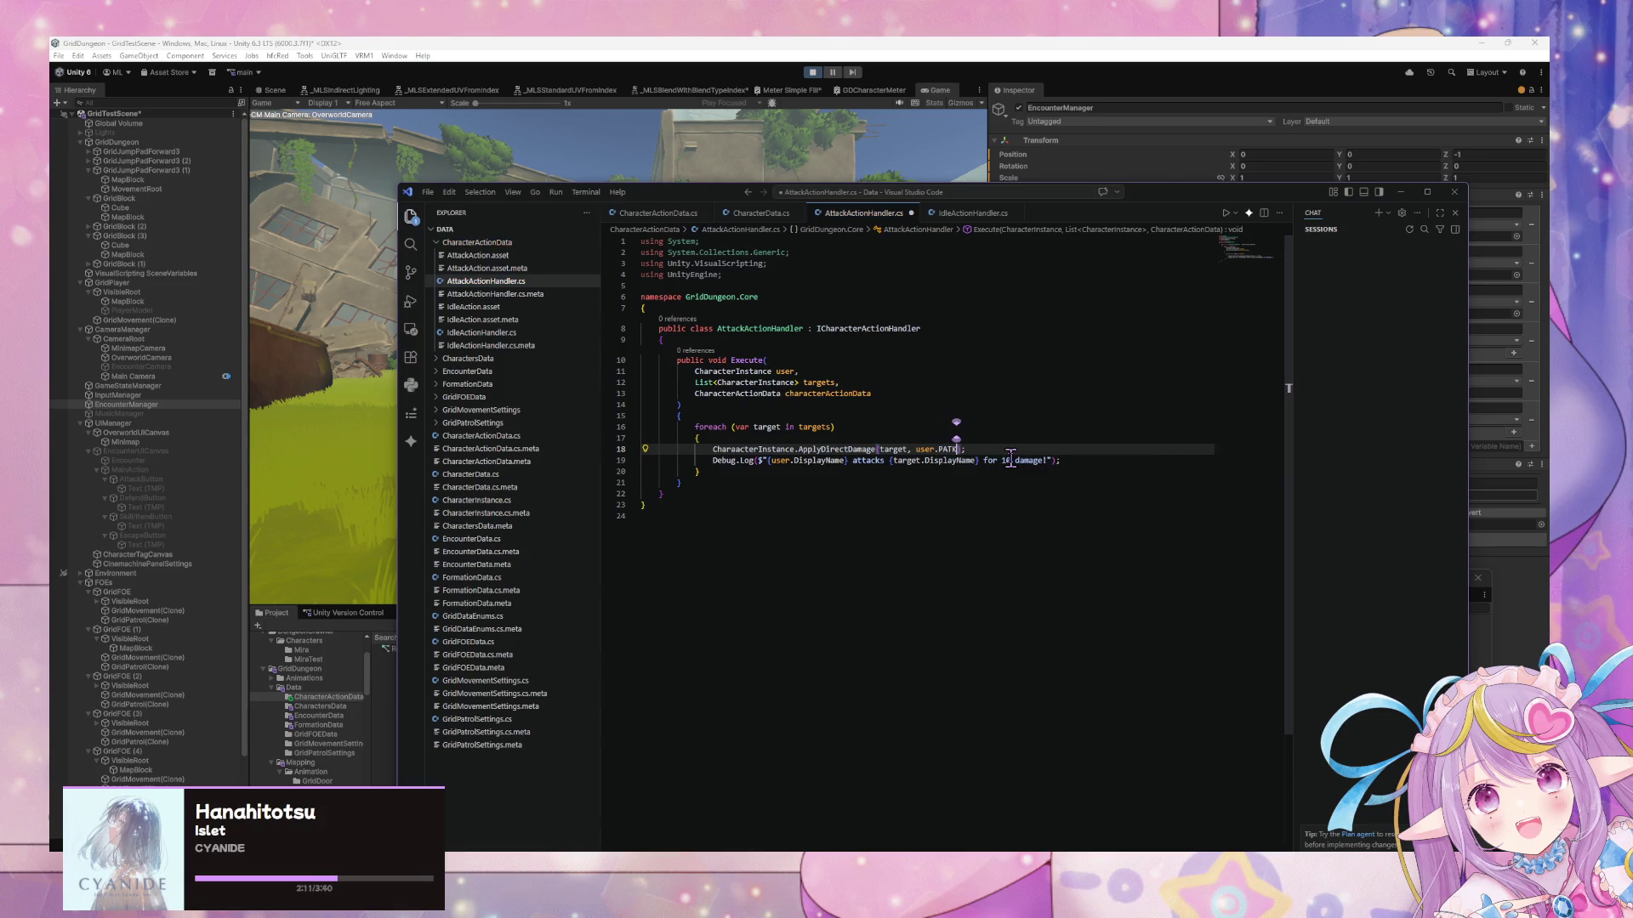
{"action": "key", "text": "ctrl+s"}
{"action": "type", "text": "K, user.MATK"}
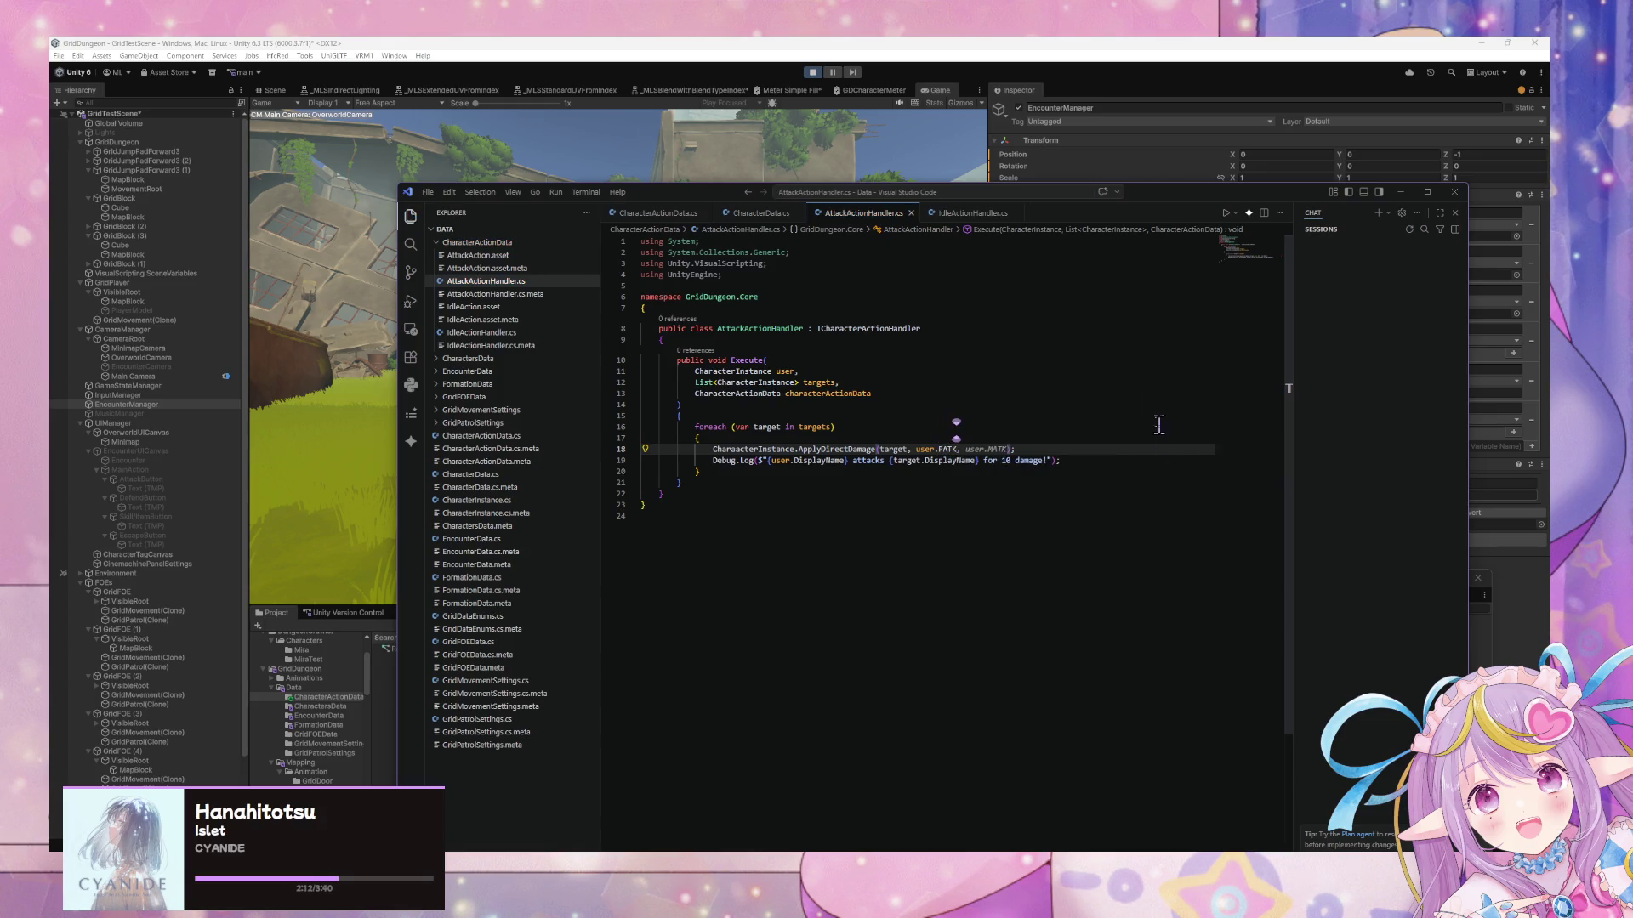
{"action": "left_click", "coordinate": [1143, 372]}
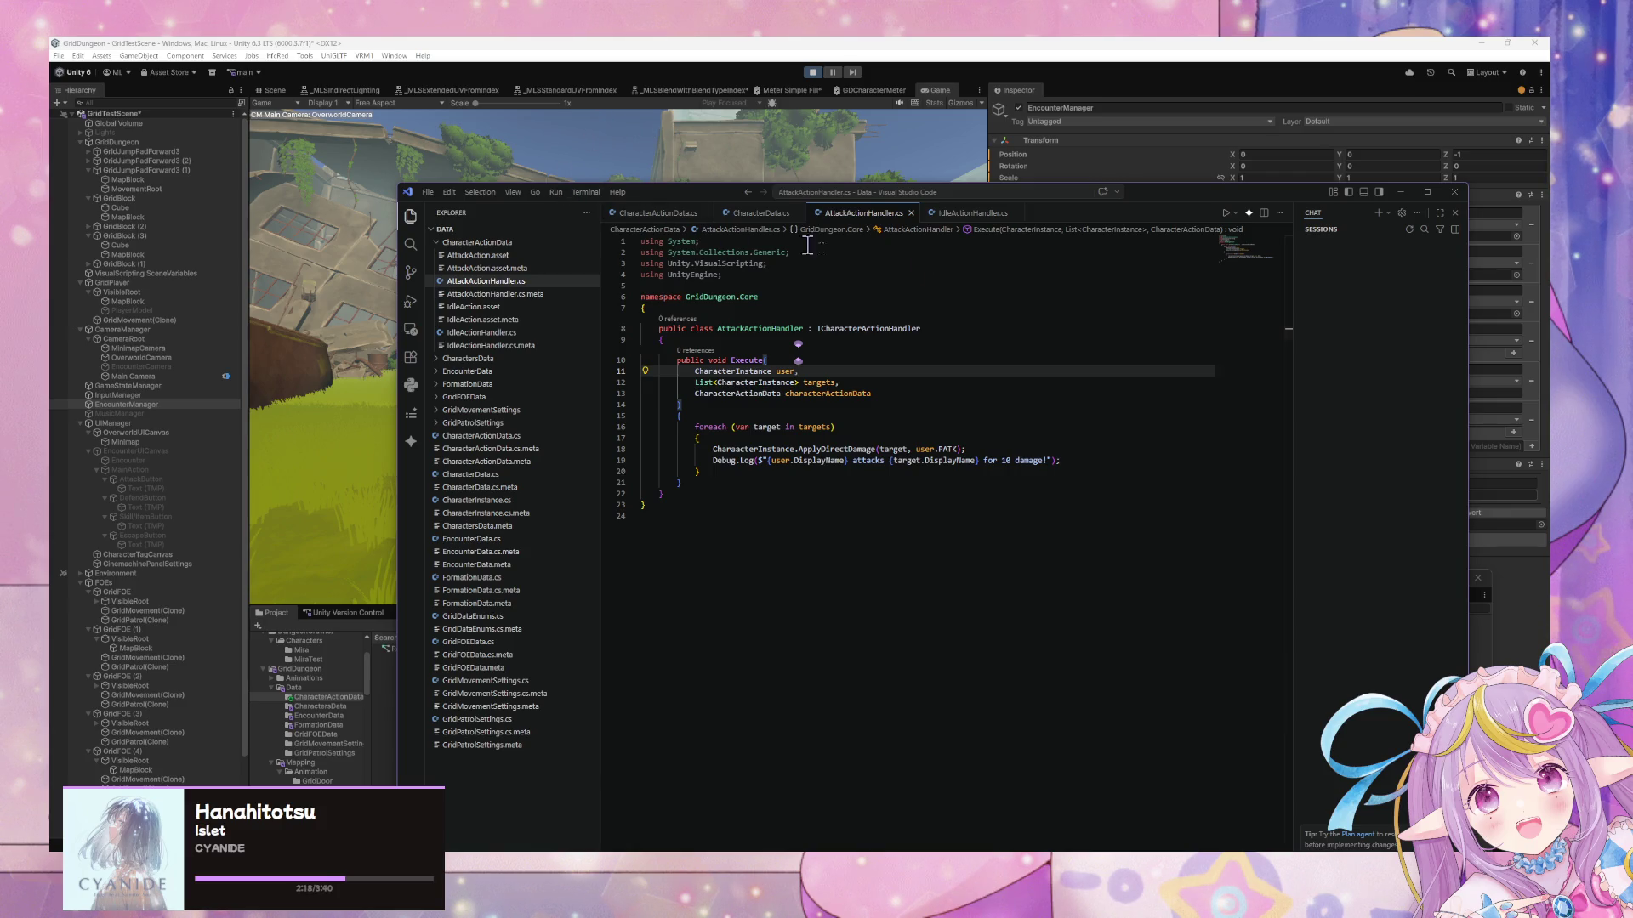
Replace the fixed 10 in the attack log message with {user.PATK} and save
{"action": "double_click", "coordinate": [1020, 460]}
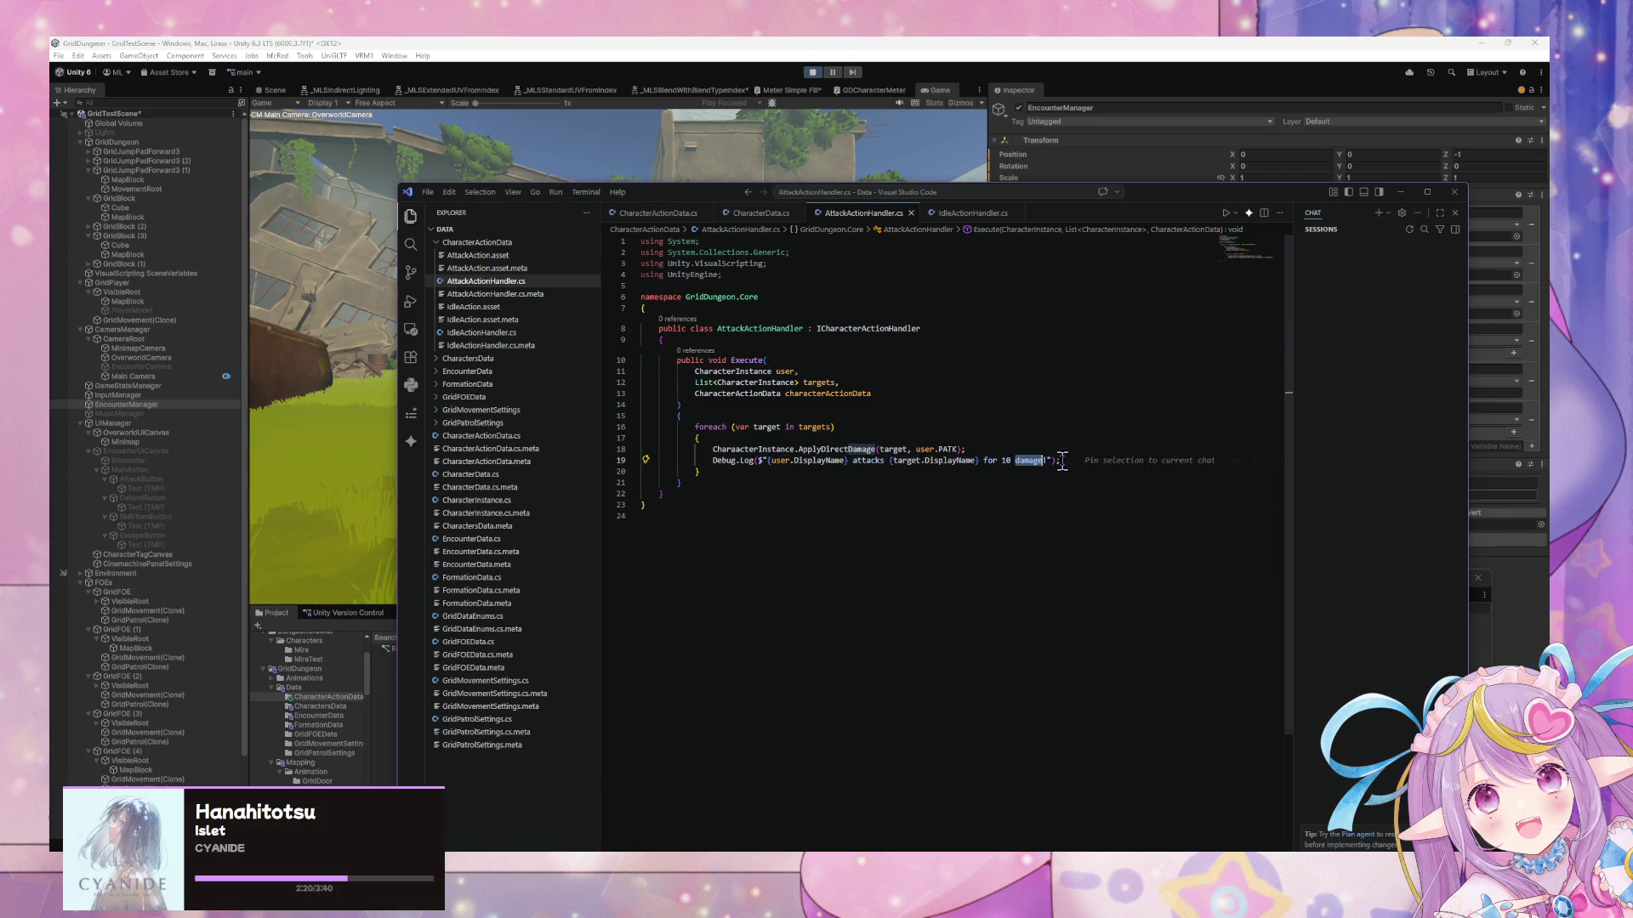
{"action": "key", "text": "Left"}
{"action": "key", "text": "Left"}
{"action": "key", "text": "BackSpace"}
{"action": "key", "text": "BackSpace"}
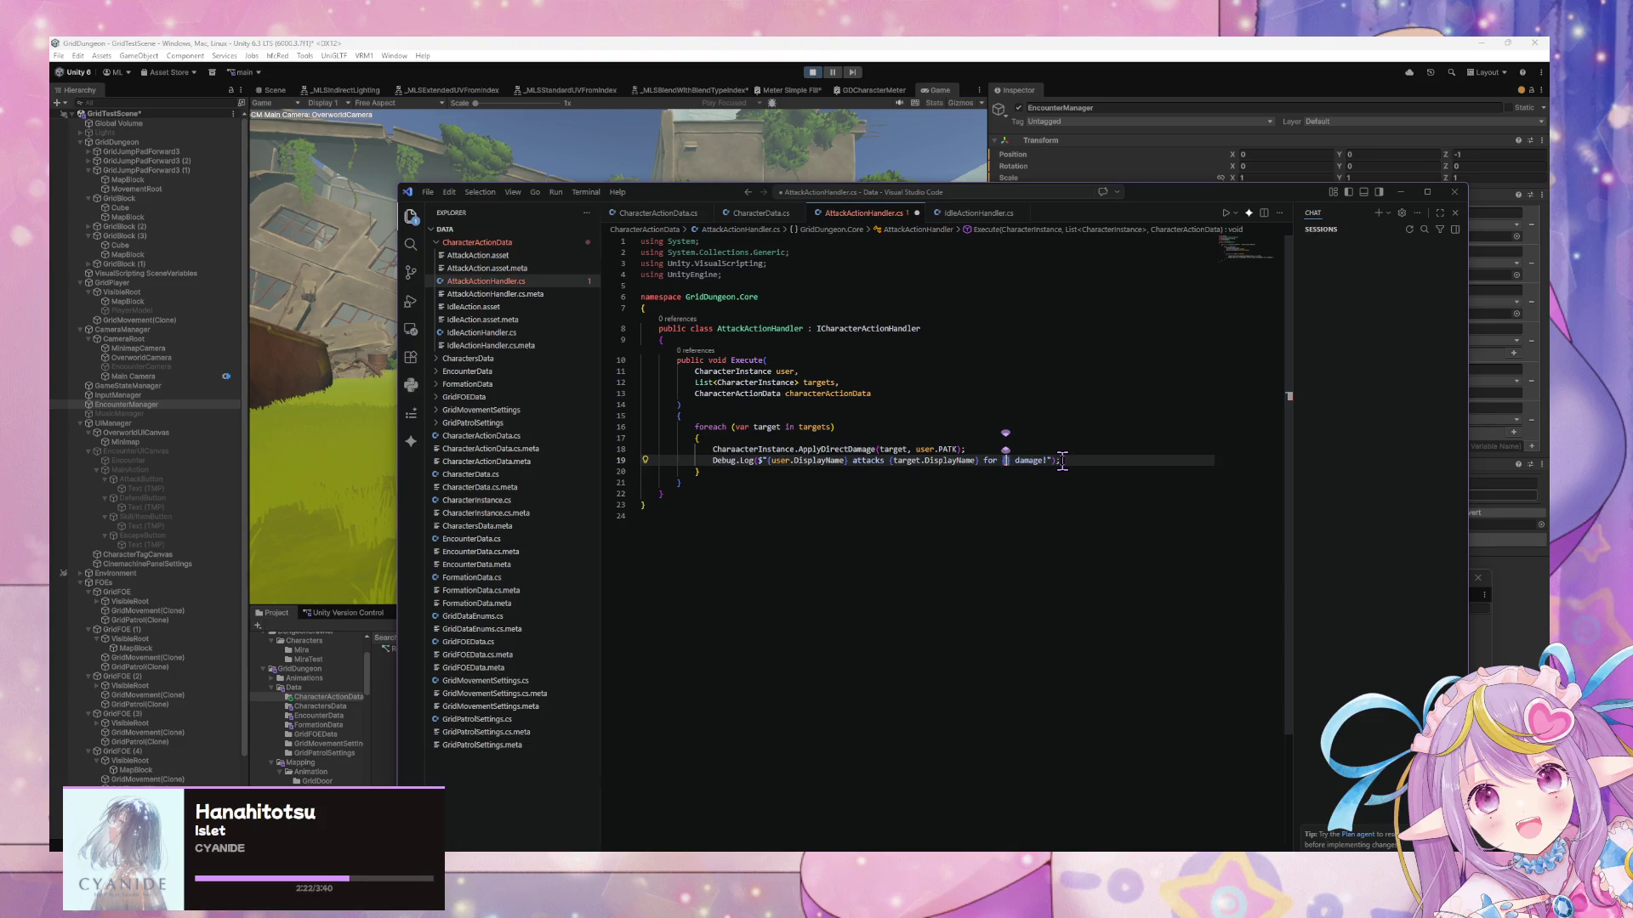
{"action": "type", "text": "uint"}
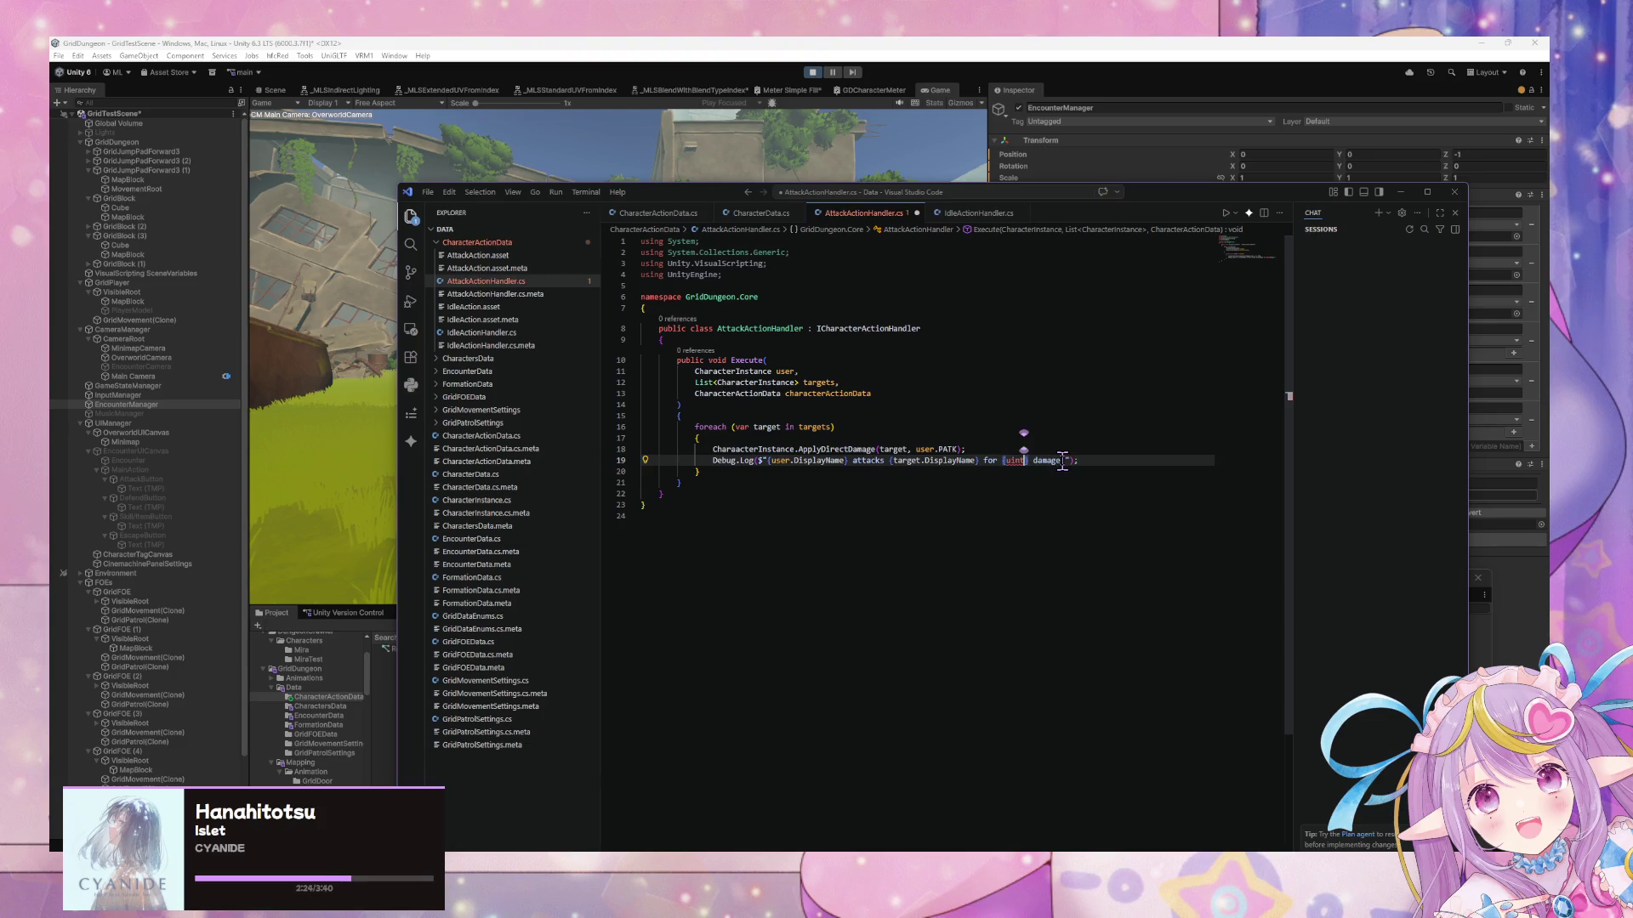
{"action": "key", "text": "BackSpace"}
{"action": "key", "text": "BackSpace"}
{"action": "key", "text": "BackSpace"}
{"action": "key", "text": "Tab"}
{"action": "key", "text": "ctrl+s"}
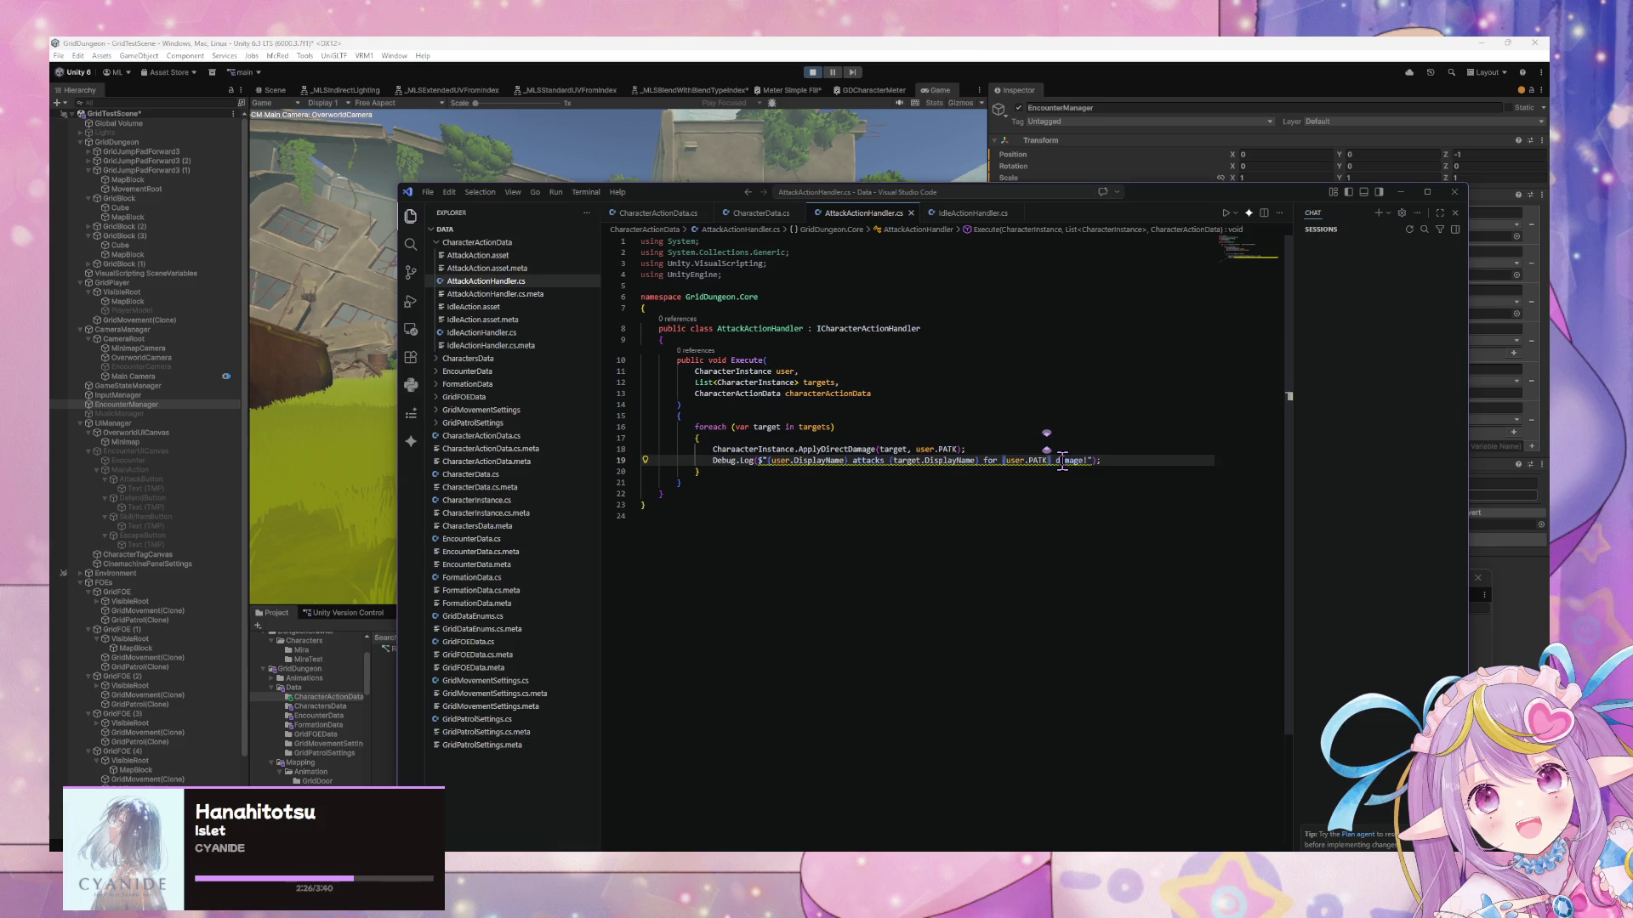
Stop Play mode in Unity and reformat the Debug.Log call across lines
{"action": "left_click", "coordinate": [812, 73]}
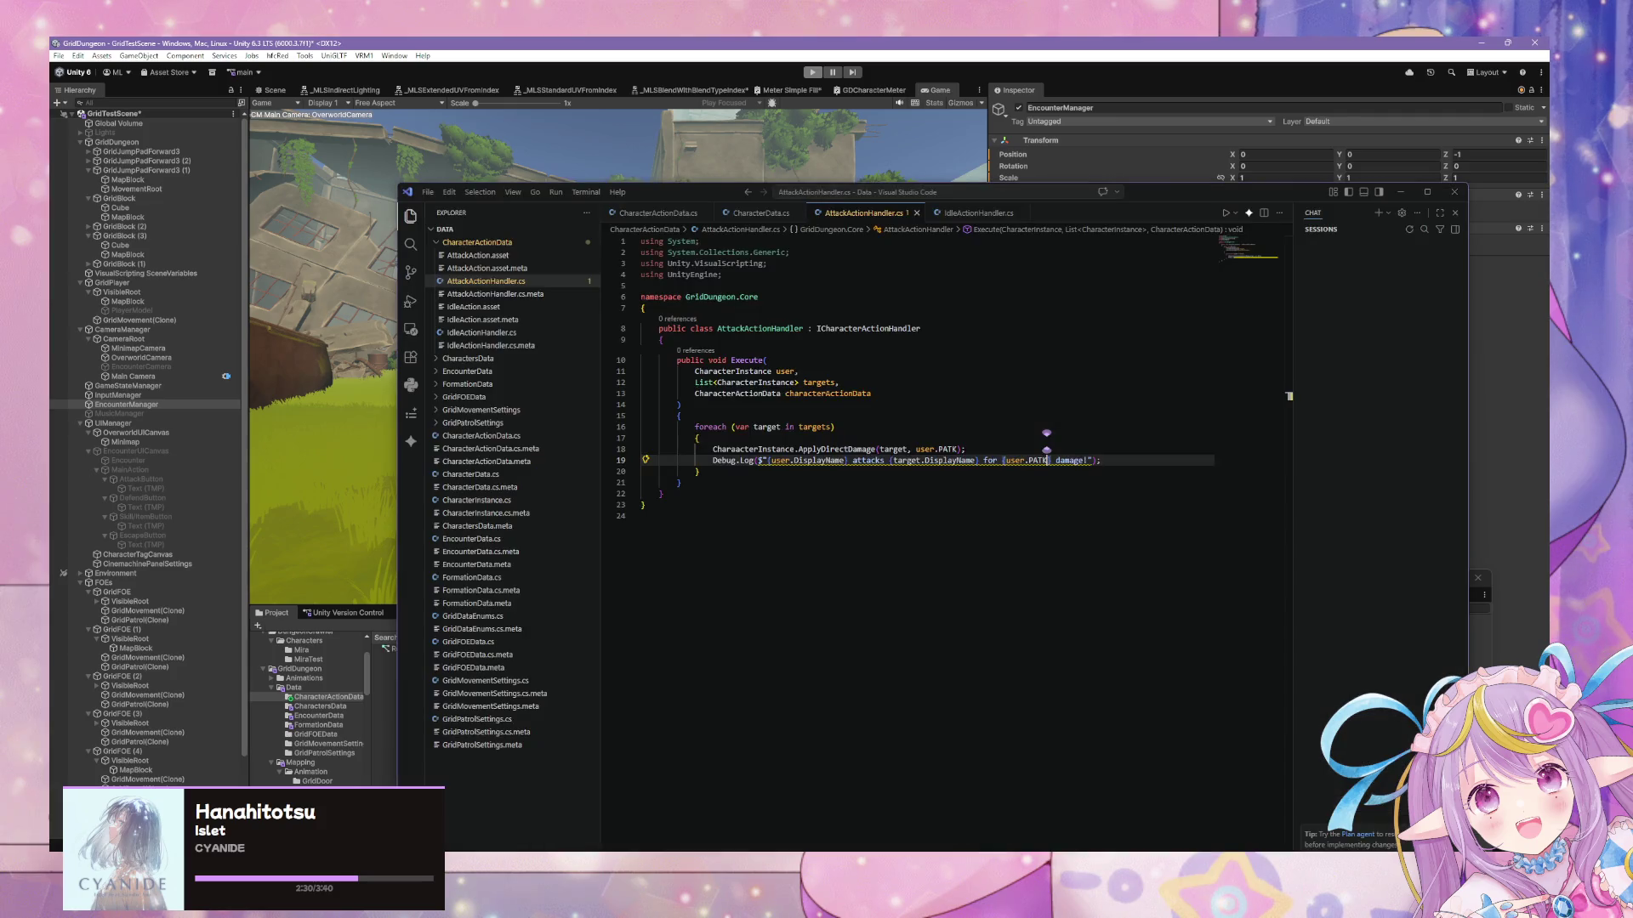
{"action": "key", "text": "alt+Tab"}
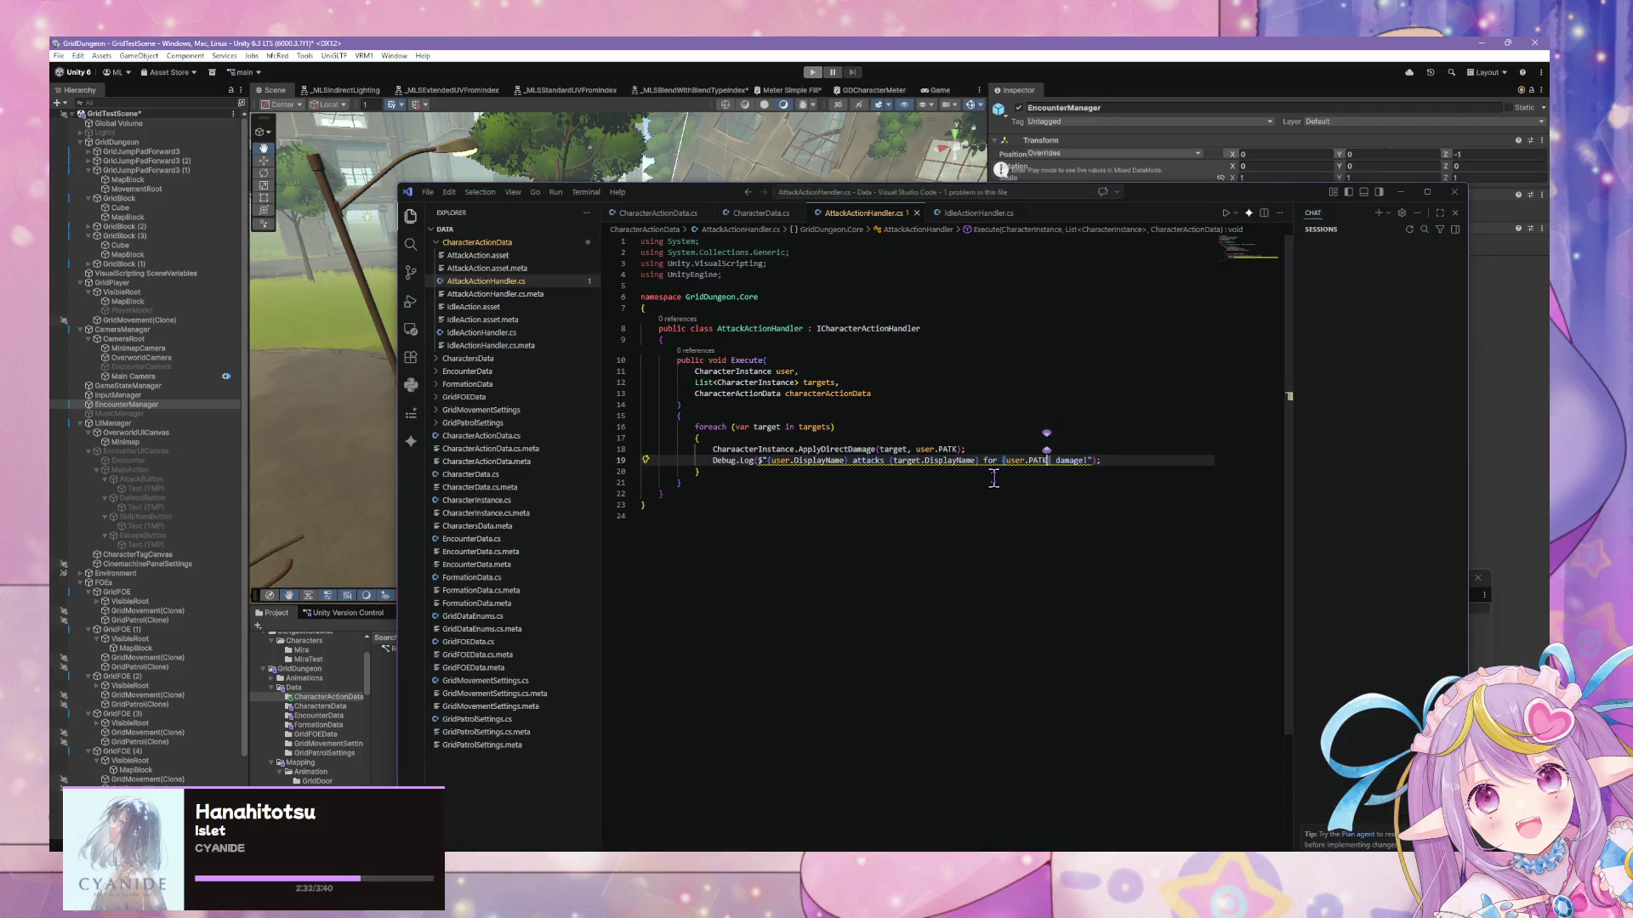
{"action": "key", "text": "ctrl+shift+p"}
{"action": "left_click", "coordinate": [987, 477]}
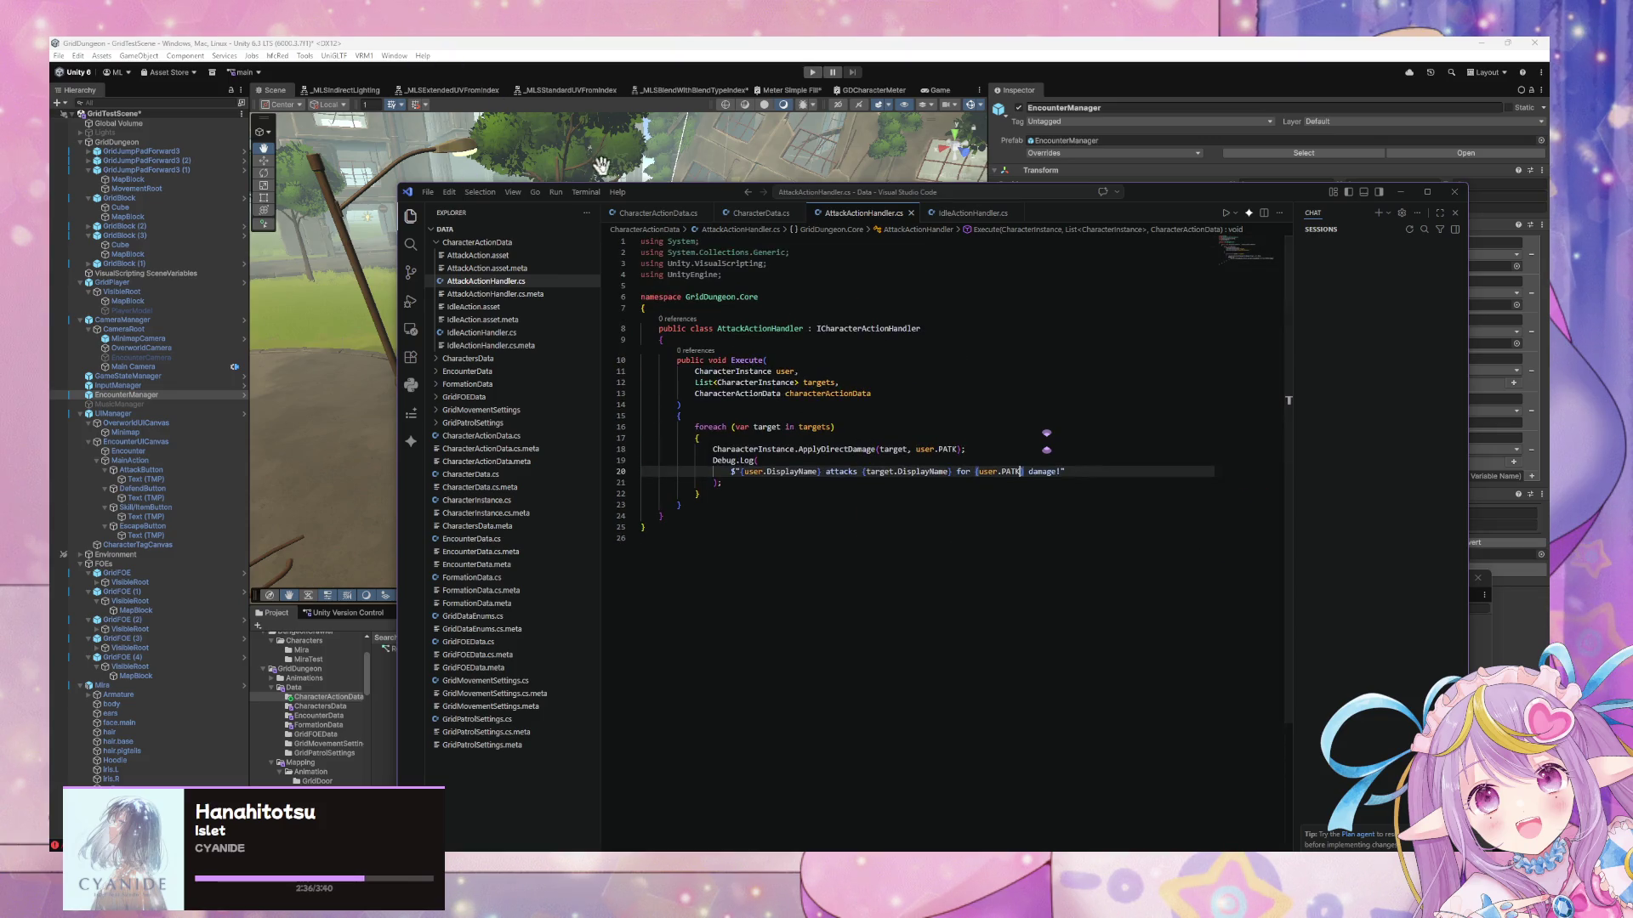
{"action": "left_click", "coordinate": [656, 213]}
{"action": "left_click", "coordinate": [761, 213]}
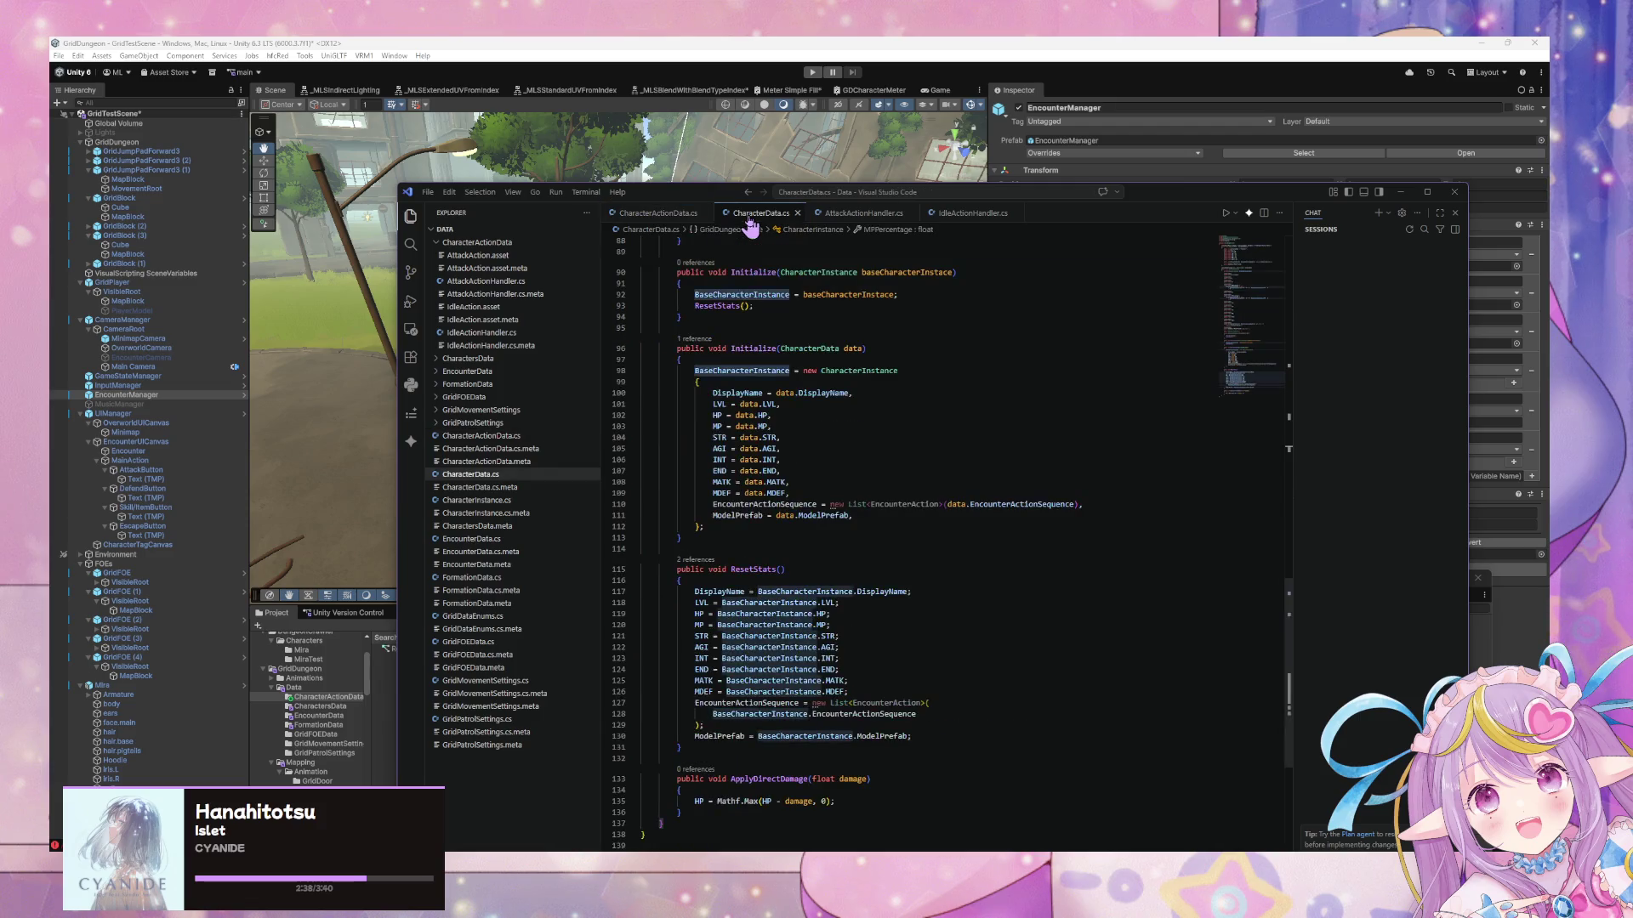
{"action": "left_click", "coordinate": [1397, 194]}
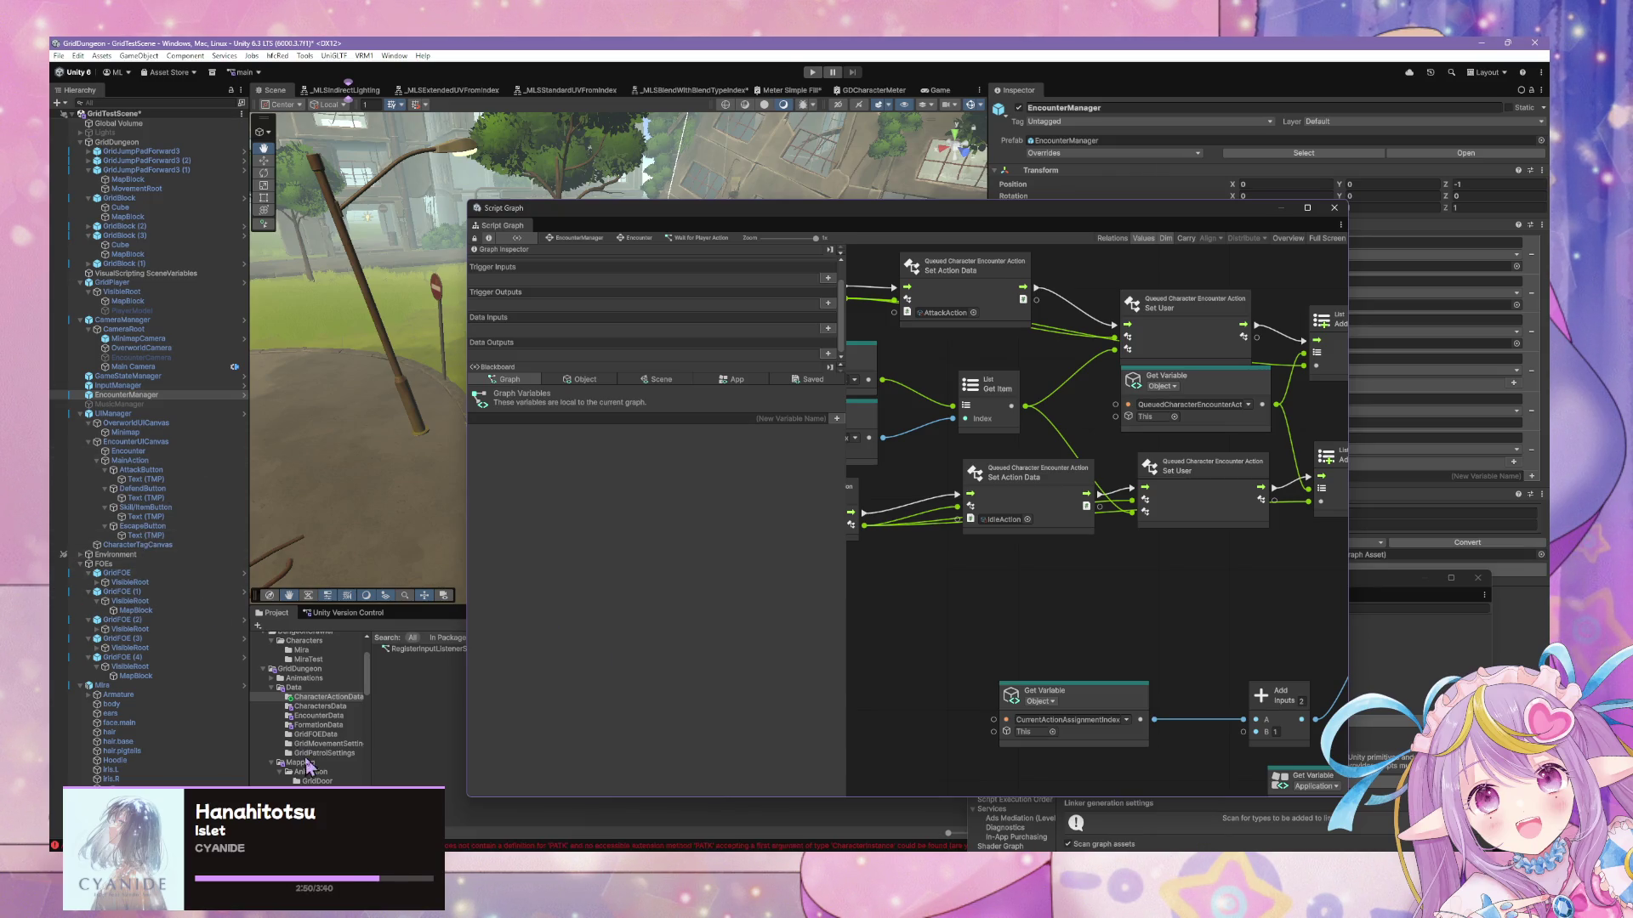
Select the TestEnemyBlue data asset, resize the Script Graph window, then bring CharacterData.cs forward
{"action": "left_click", "coordinate": [322, 706]}
{"action": "left_click", "coordinate": [399, 659]}
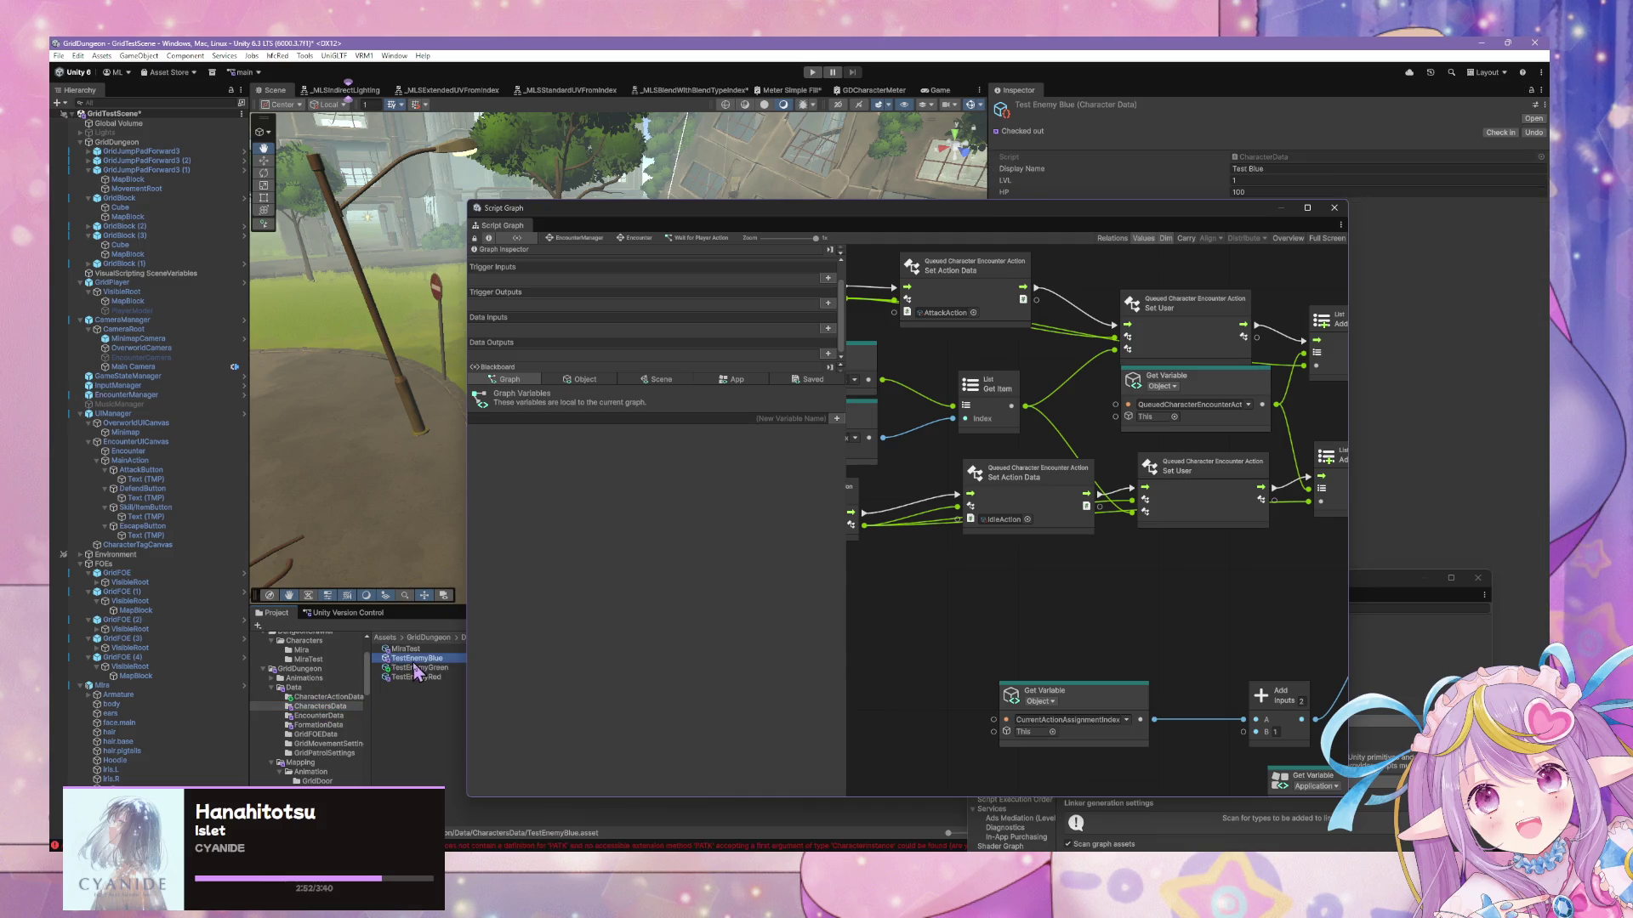
{"action": "mouse_move", "coordinate": [1091, 202]}
{"action": "left_mouse_down"}
{"action": "mouse_move", "coordinate": [1091, 226]}
{"action": "mouse_move", "coordinate": [675, 323]}
{"action": "mouse_move", "coordinate": [744, 219]}
{"action": "mouse_move", "coordinate": [703, 227]}
{"action": "left_mouse_up"}
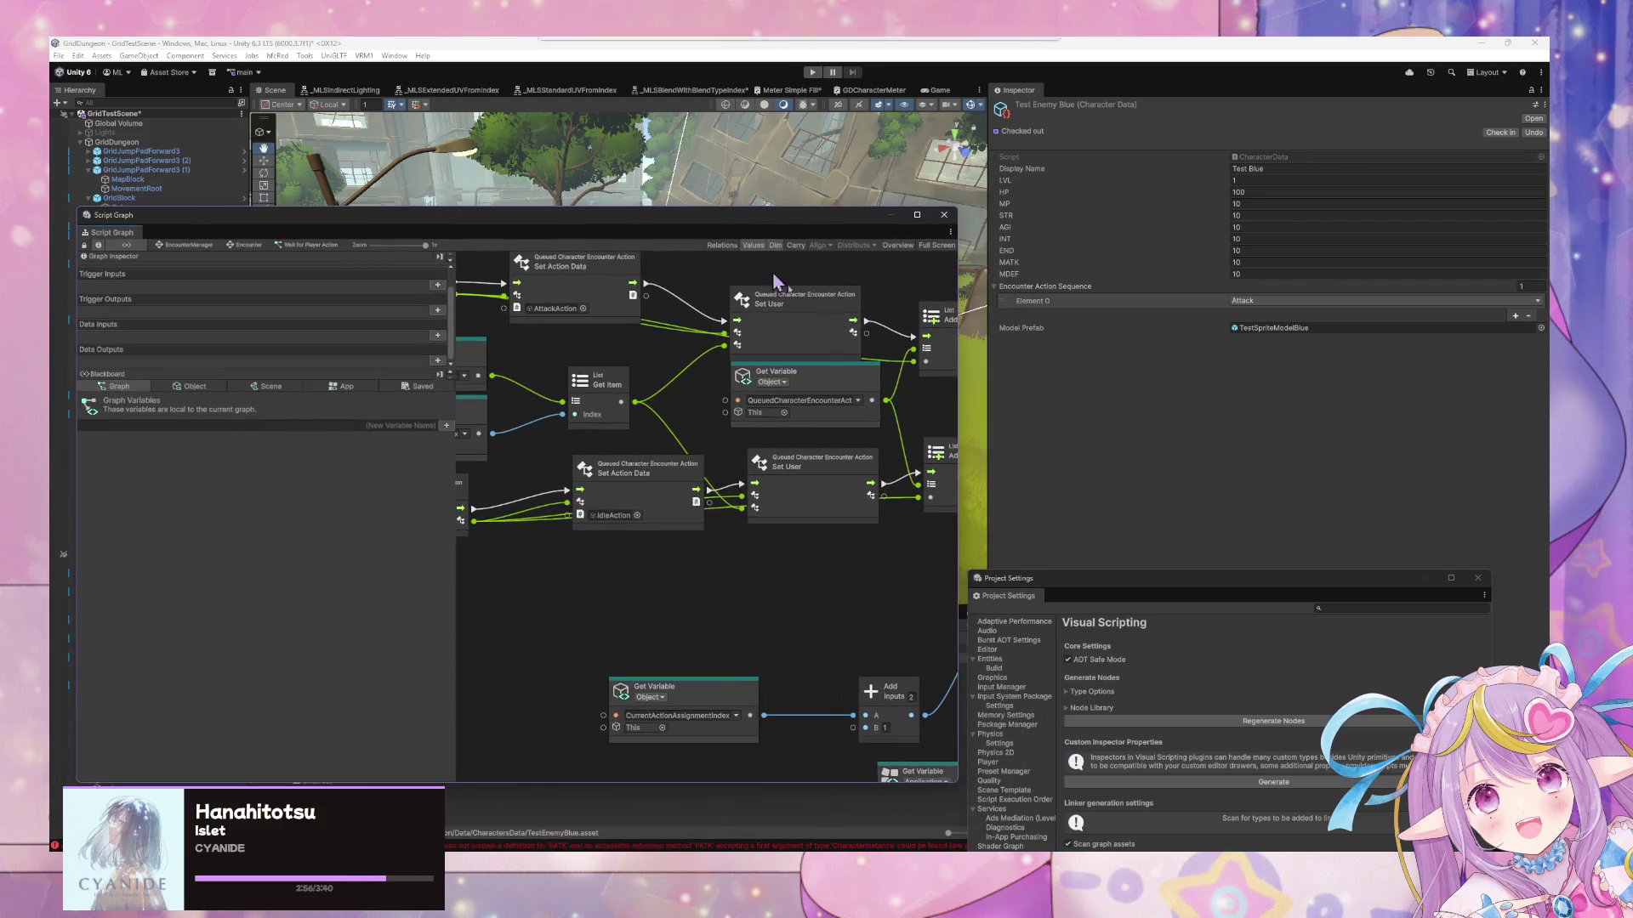
{"action": "key", "text": "alt+Tab"}
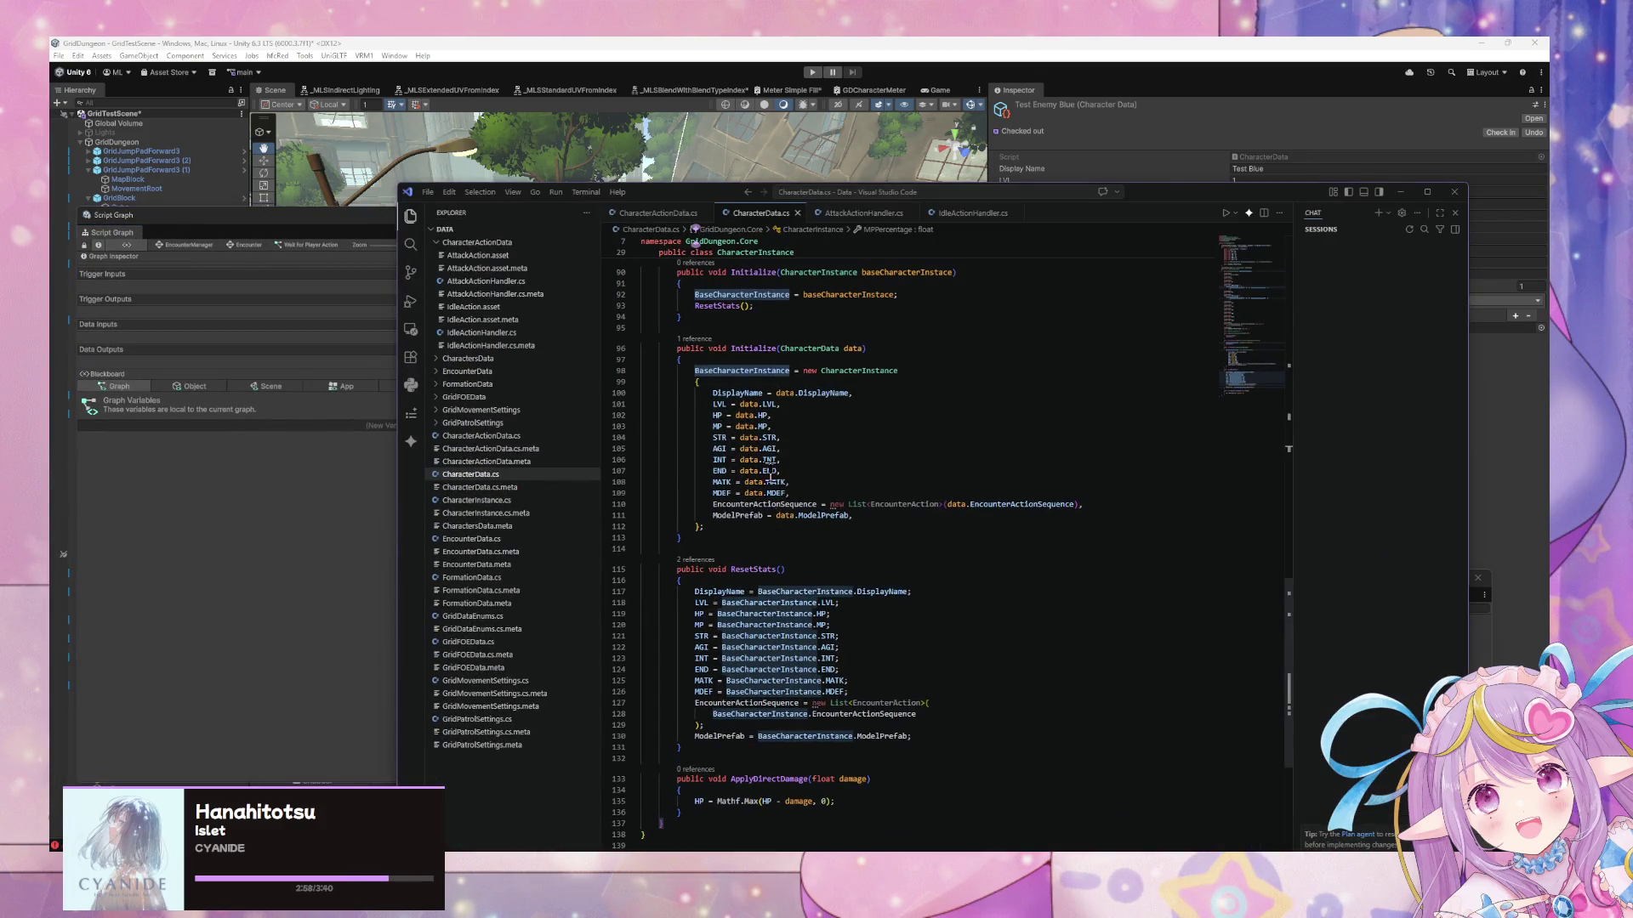
{"action": "scroll", "coordinate": [779, 439], "scroll_direction": "up", "scroll_amount": 10}
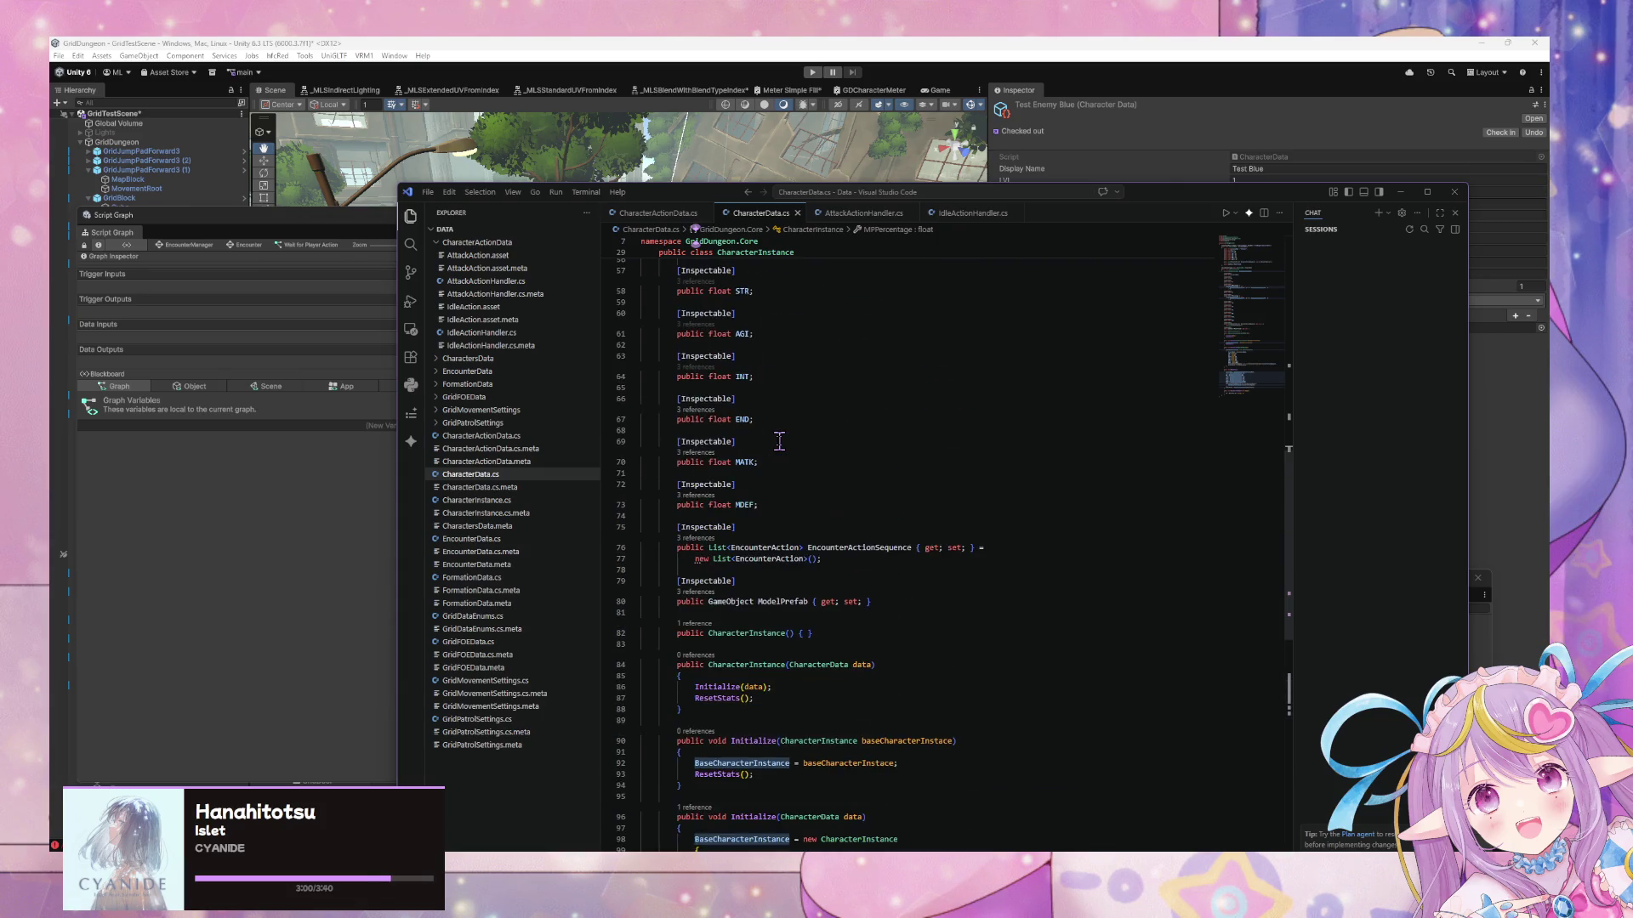
{"action": "scroll", "coordinate": [770, 459], "scroll_direction": "up", "scroll_amount": 3}
{"action": "mouse_move", "coordinate": [758, 622]}
{"action": "left_mouse_down"}
{"action": "mouse_move", "coordinate": [731, 621]}
{"action": "mouse_move", "coordinate": [645, 556]}
{"action": "left_mouse_up"}
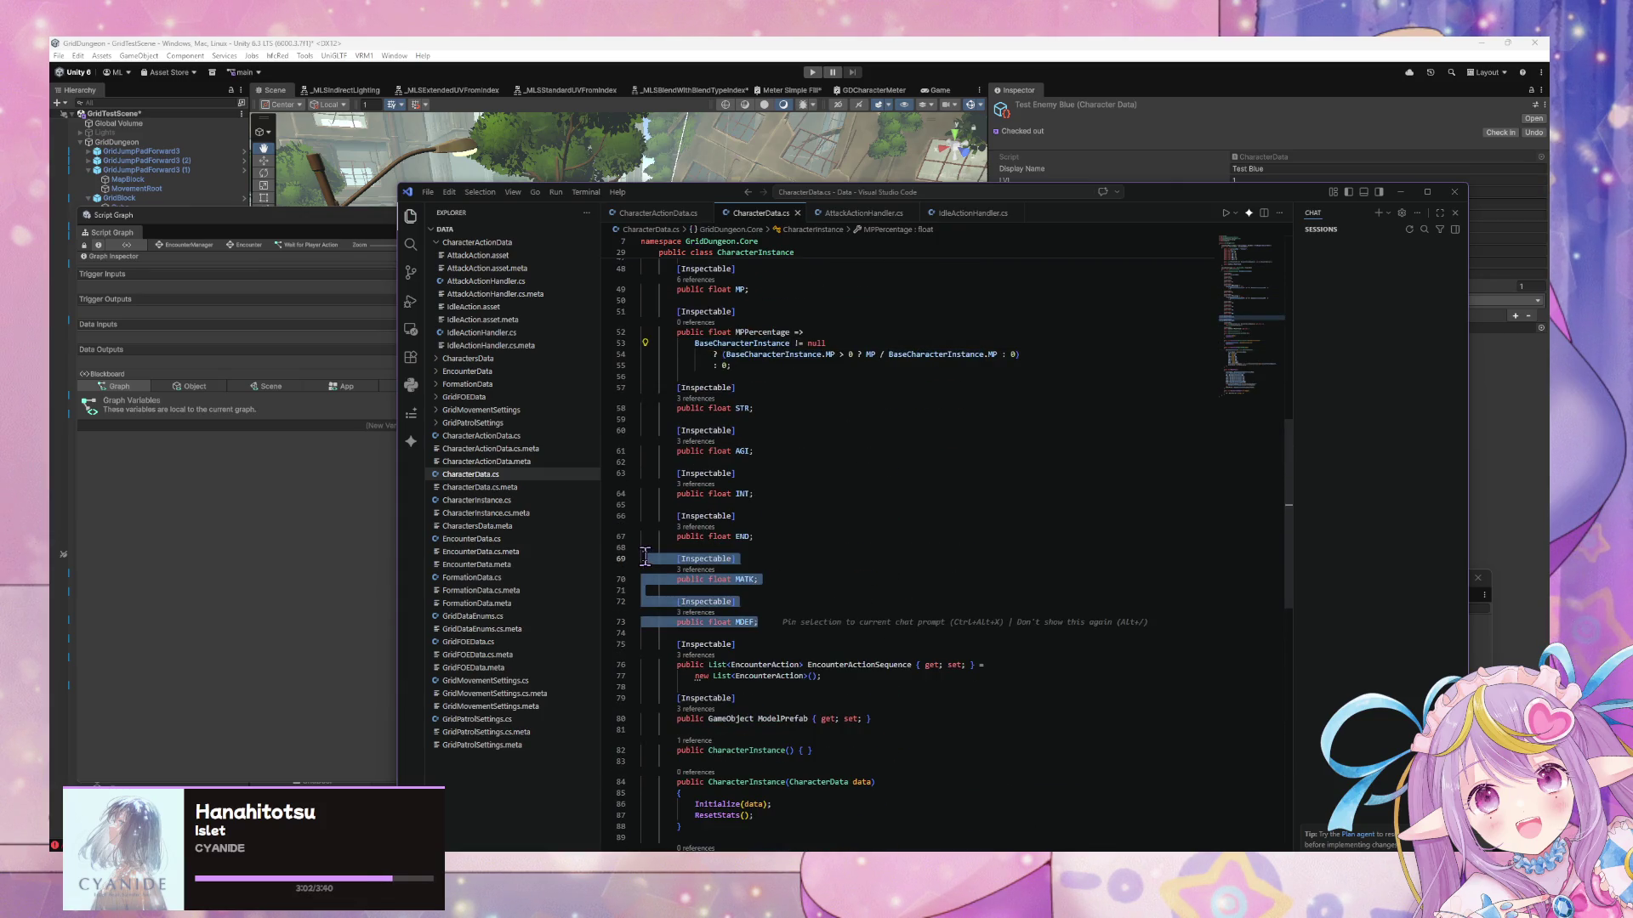
{"action": "scroll", "coordinate": [896, 481], "scroll_direction": "up", "scroll_amount": 15}
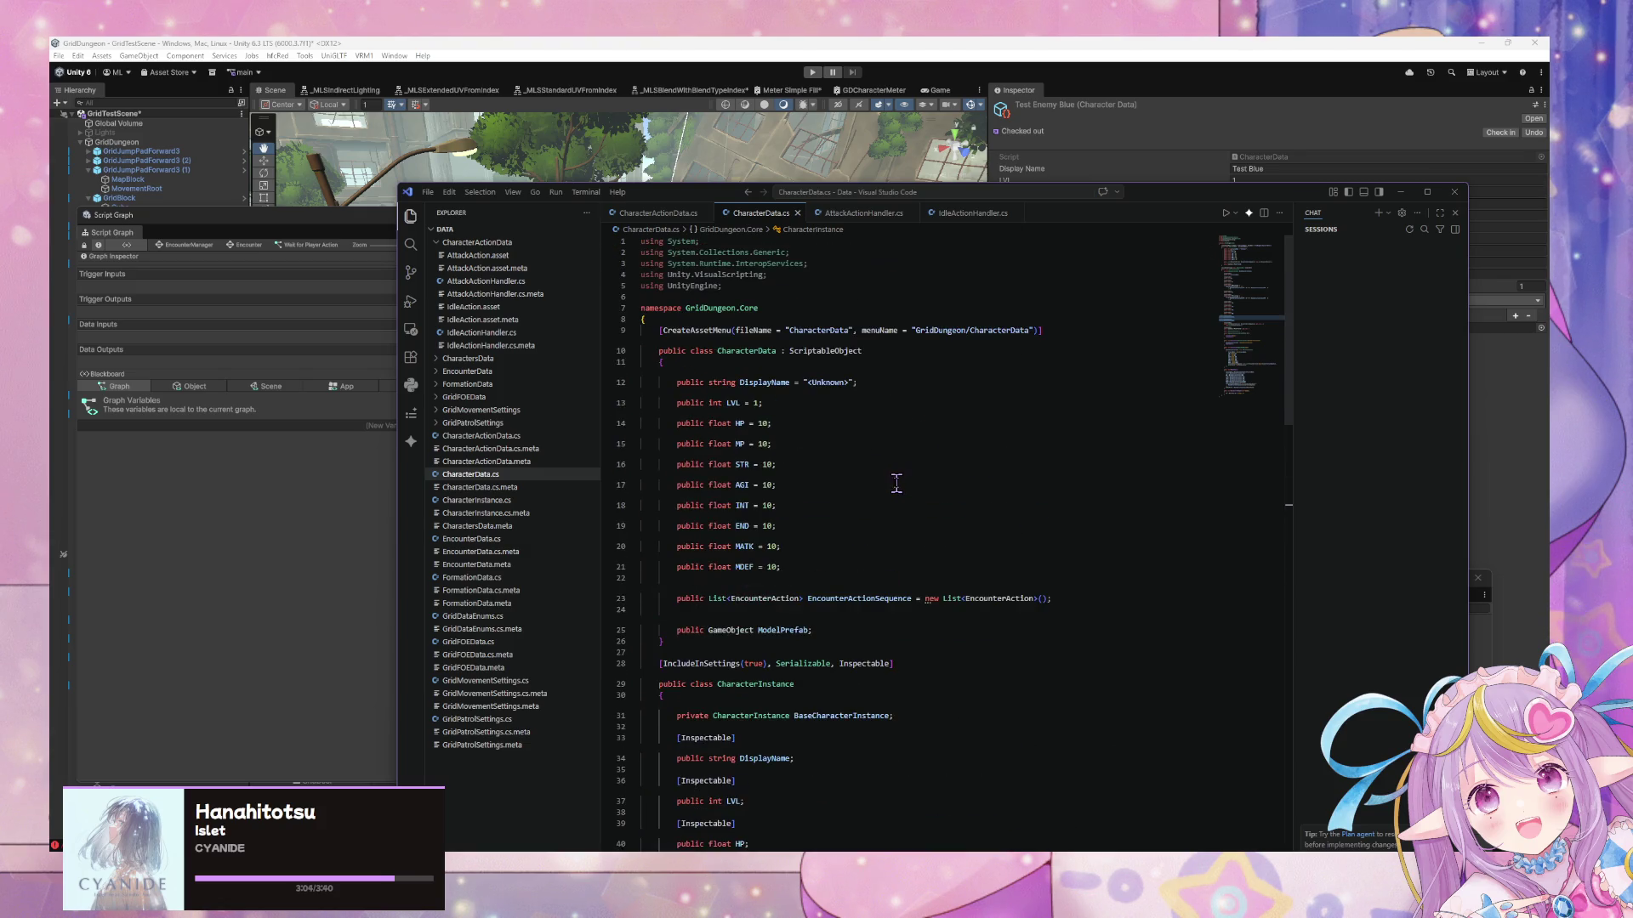
{"action": "left_click_drag", "start_coordinate": [803, 559], "coordinate": [805, 560]}
{"action": "left_click", "coordinate": [802, 566]}
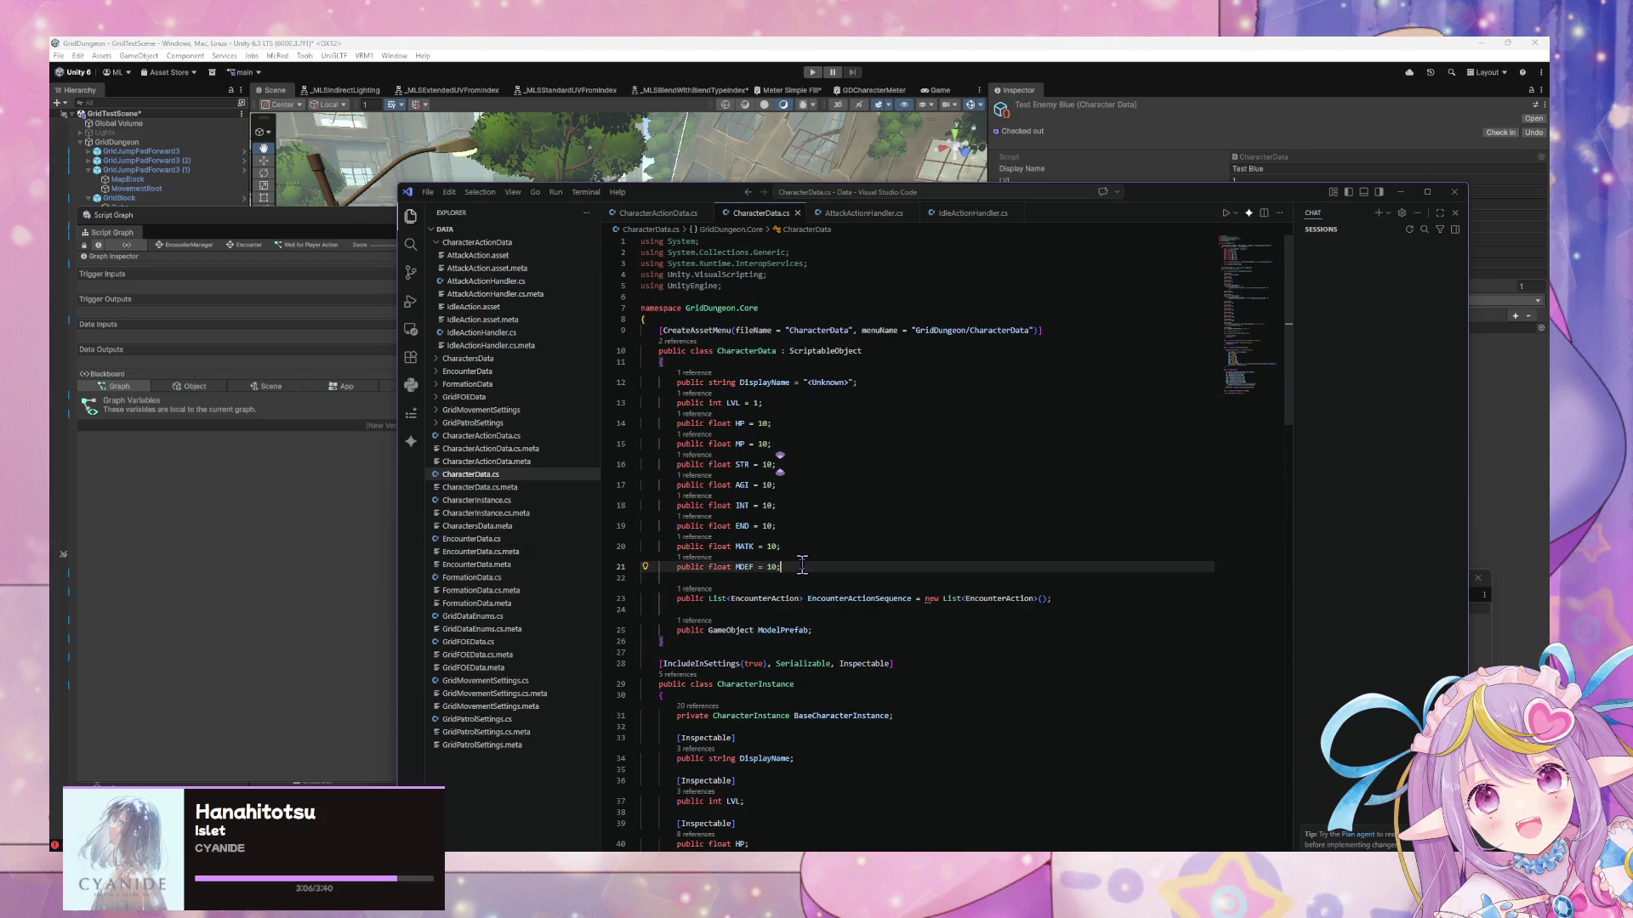
{"action": "key", "text": "Return"}
{"action": "key", "text": "Return"}
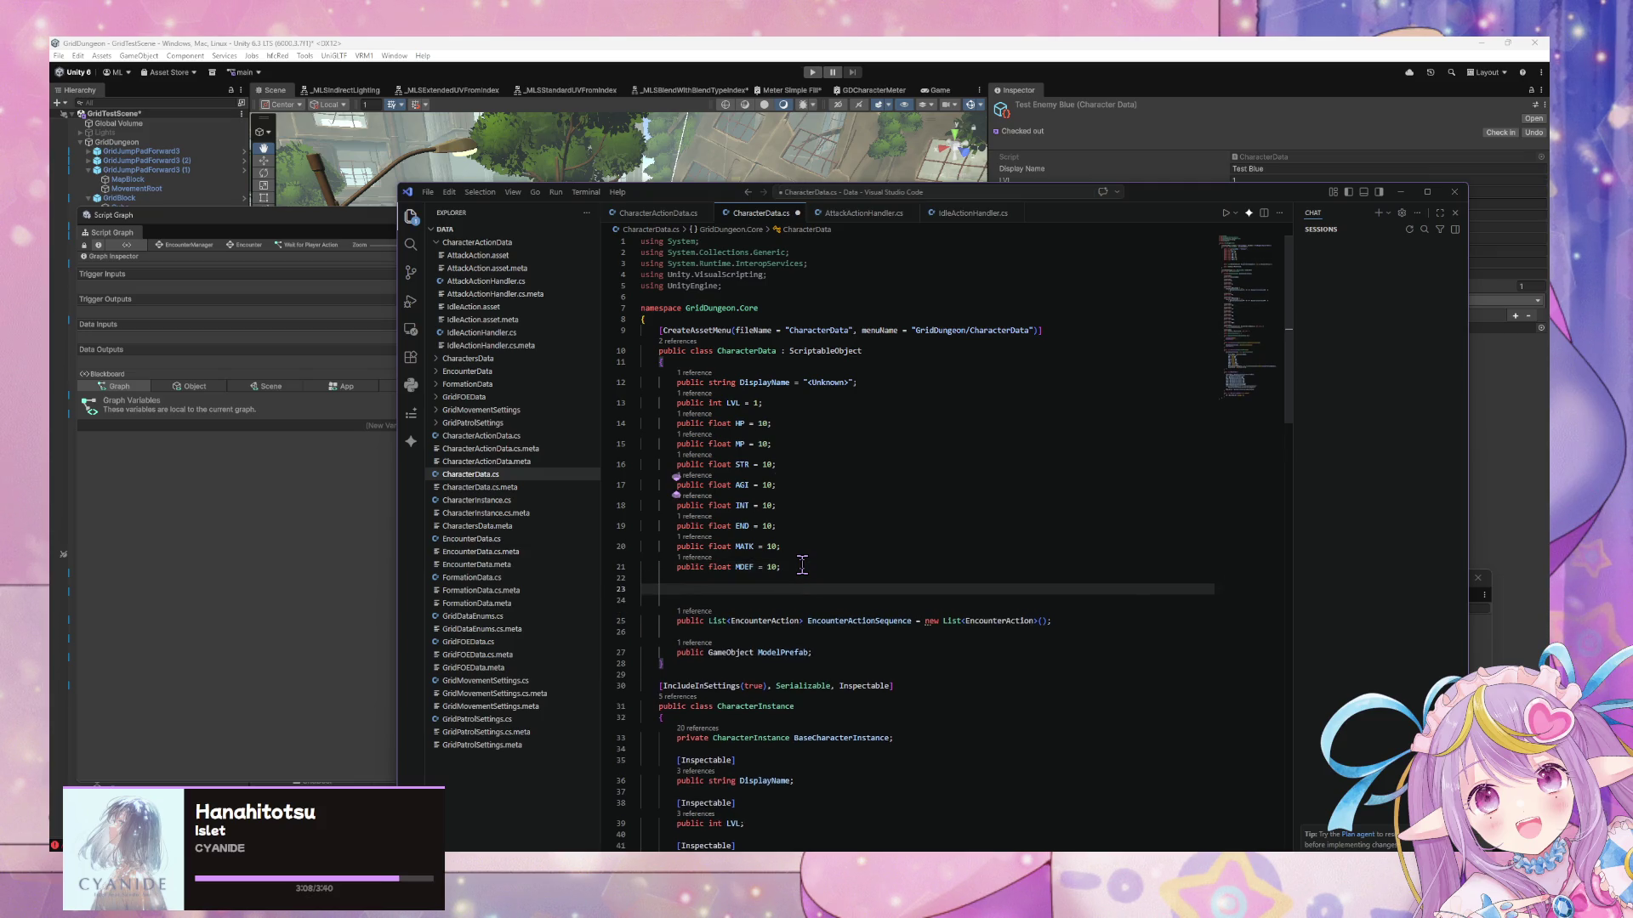
{"action": "key", "text": "BackSpace"}
{"action": "key", "text": "BackSpace"}
{"action": "type", "text": "public GameObject ModelPrefab;"}
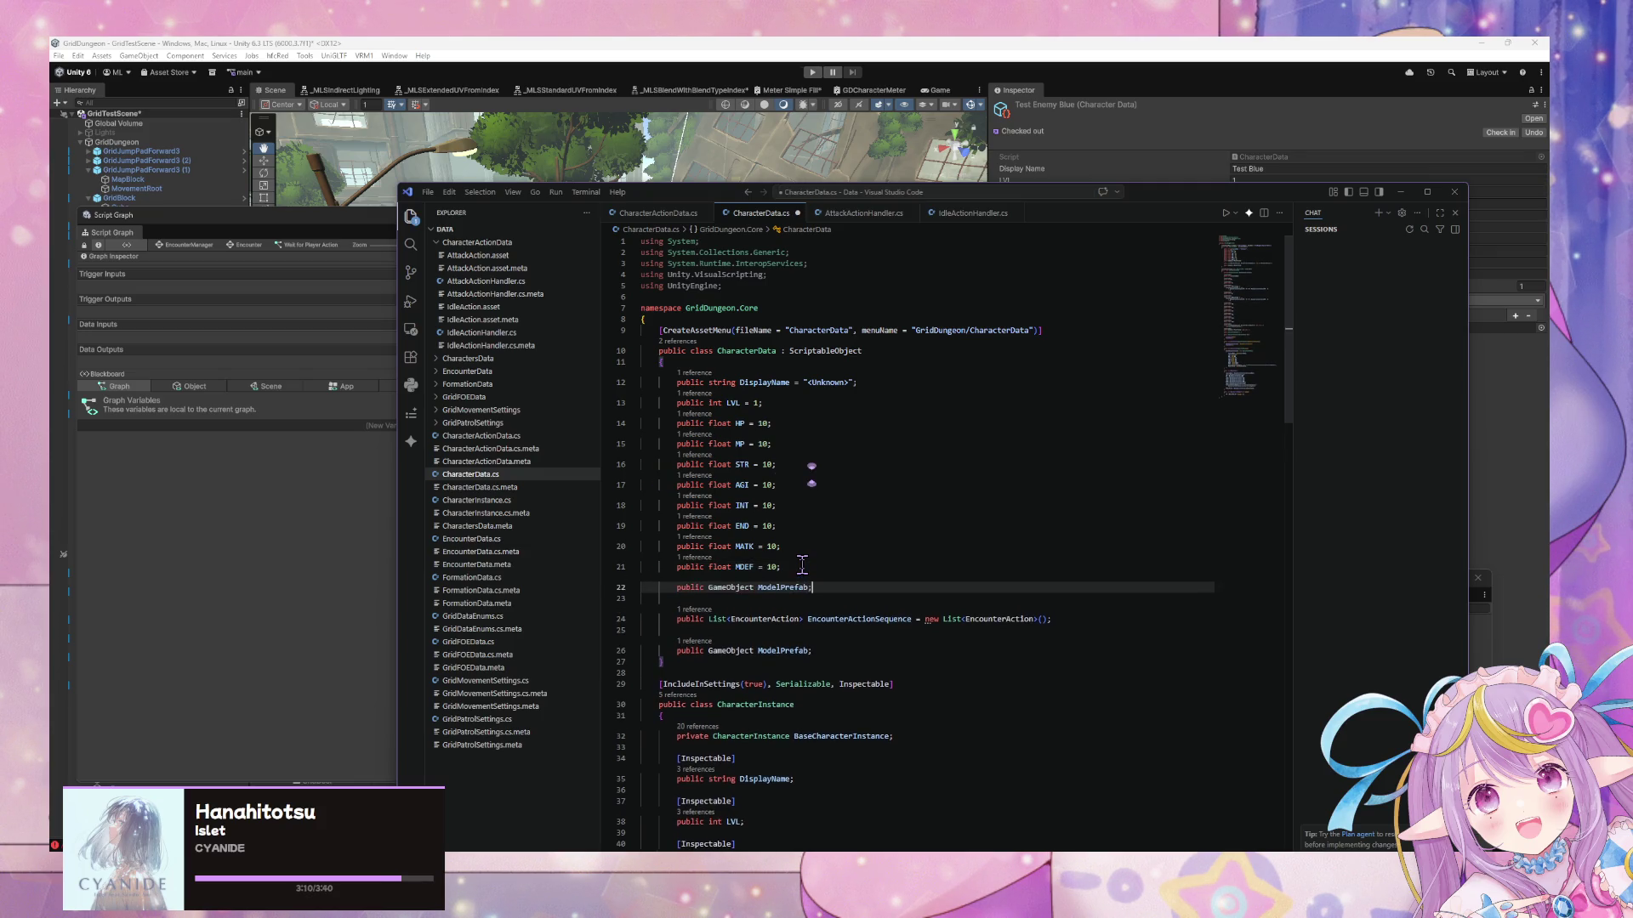
{"action": "key", "text": "ctrl+z"}
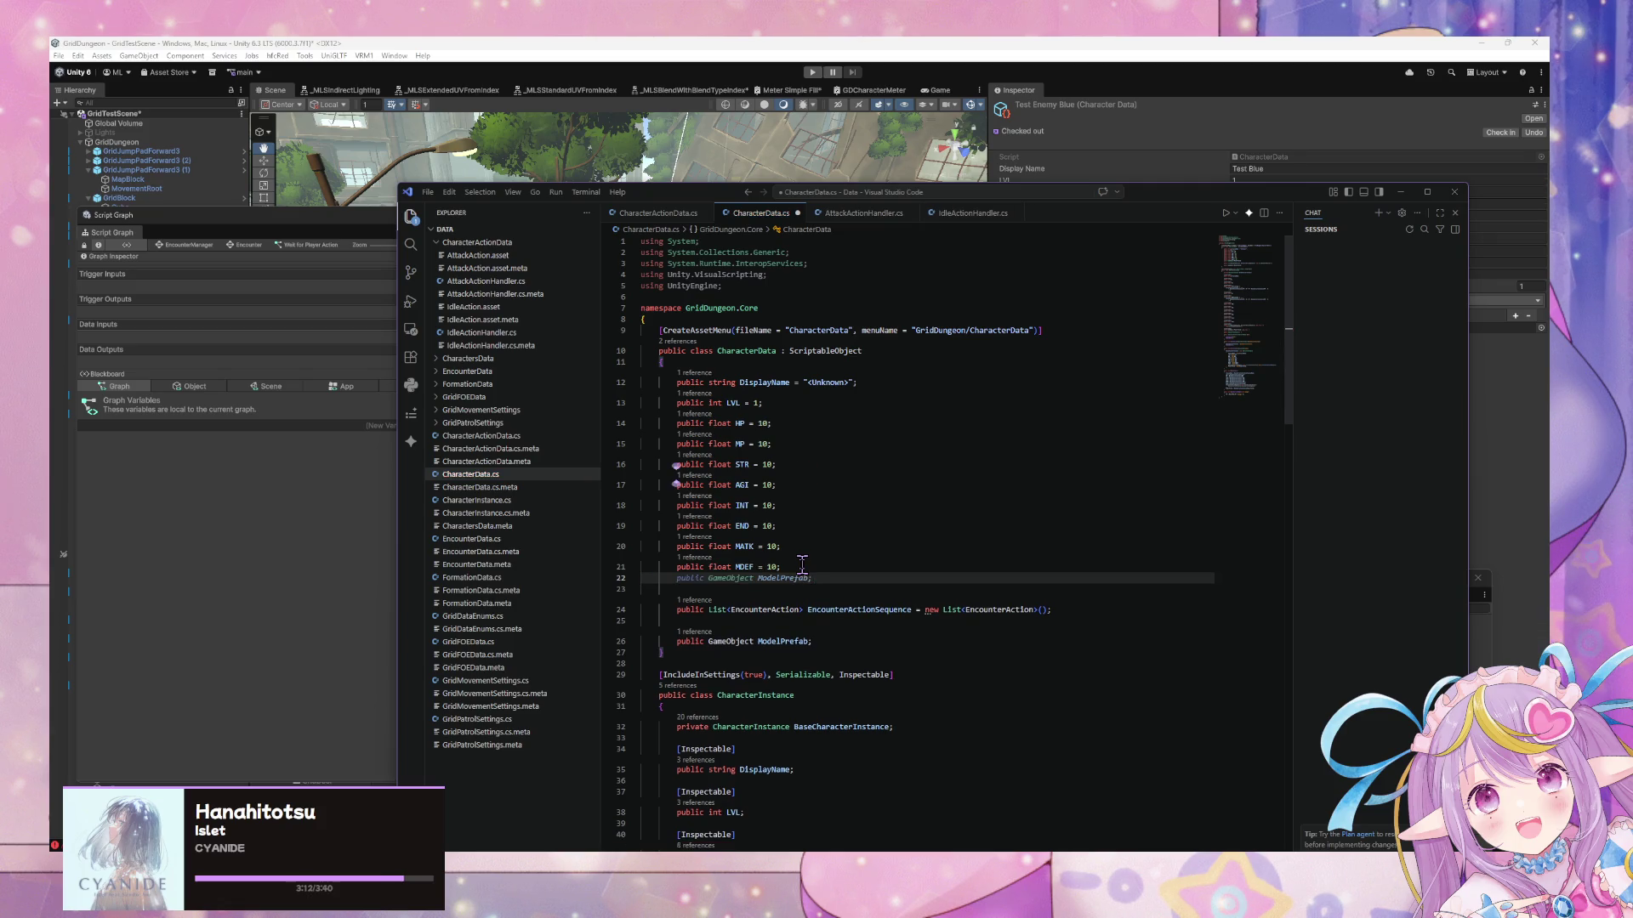
{"action": "key", "text": "Return"}
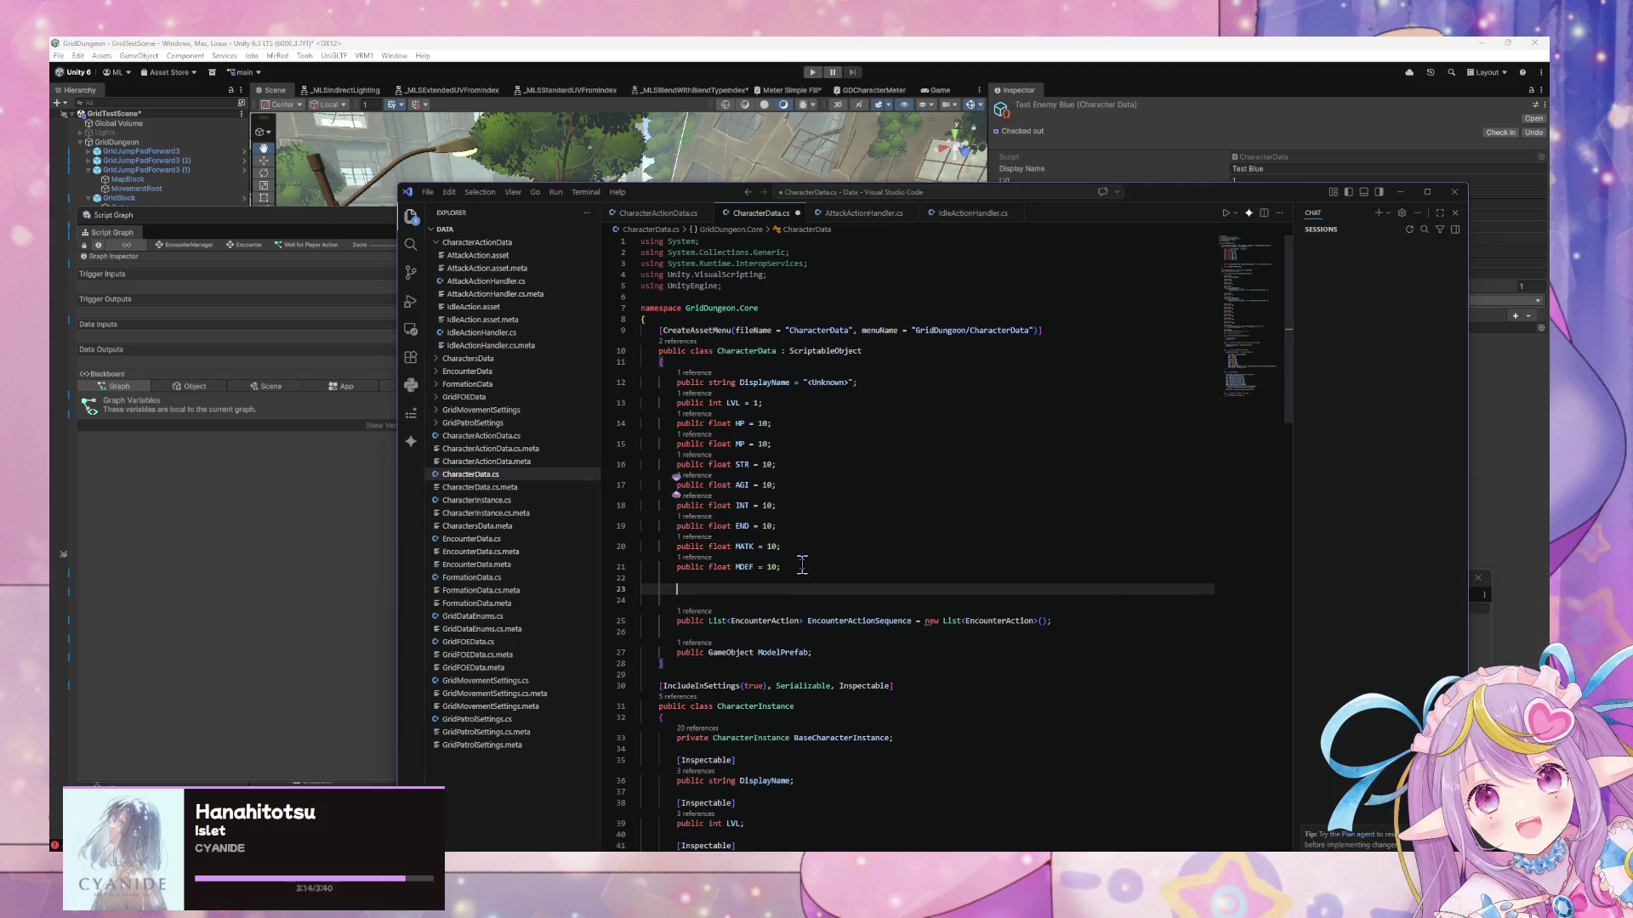
{"action": "type", "text": "public "}
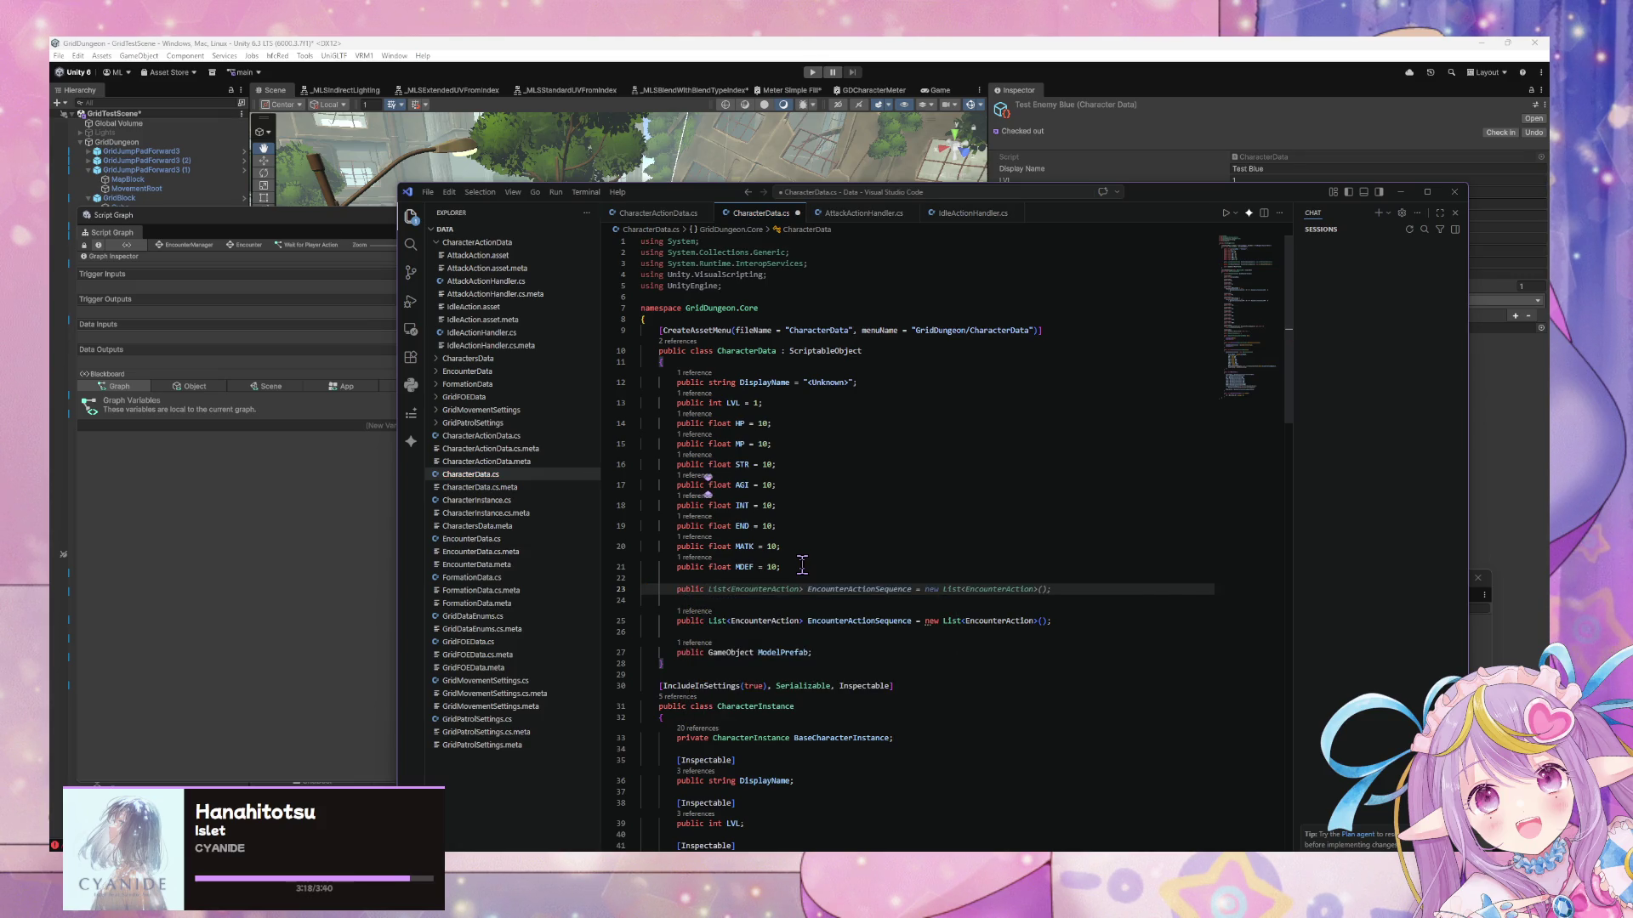
{"action": "type", "text": "float PATK => STR;"}
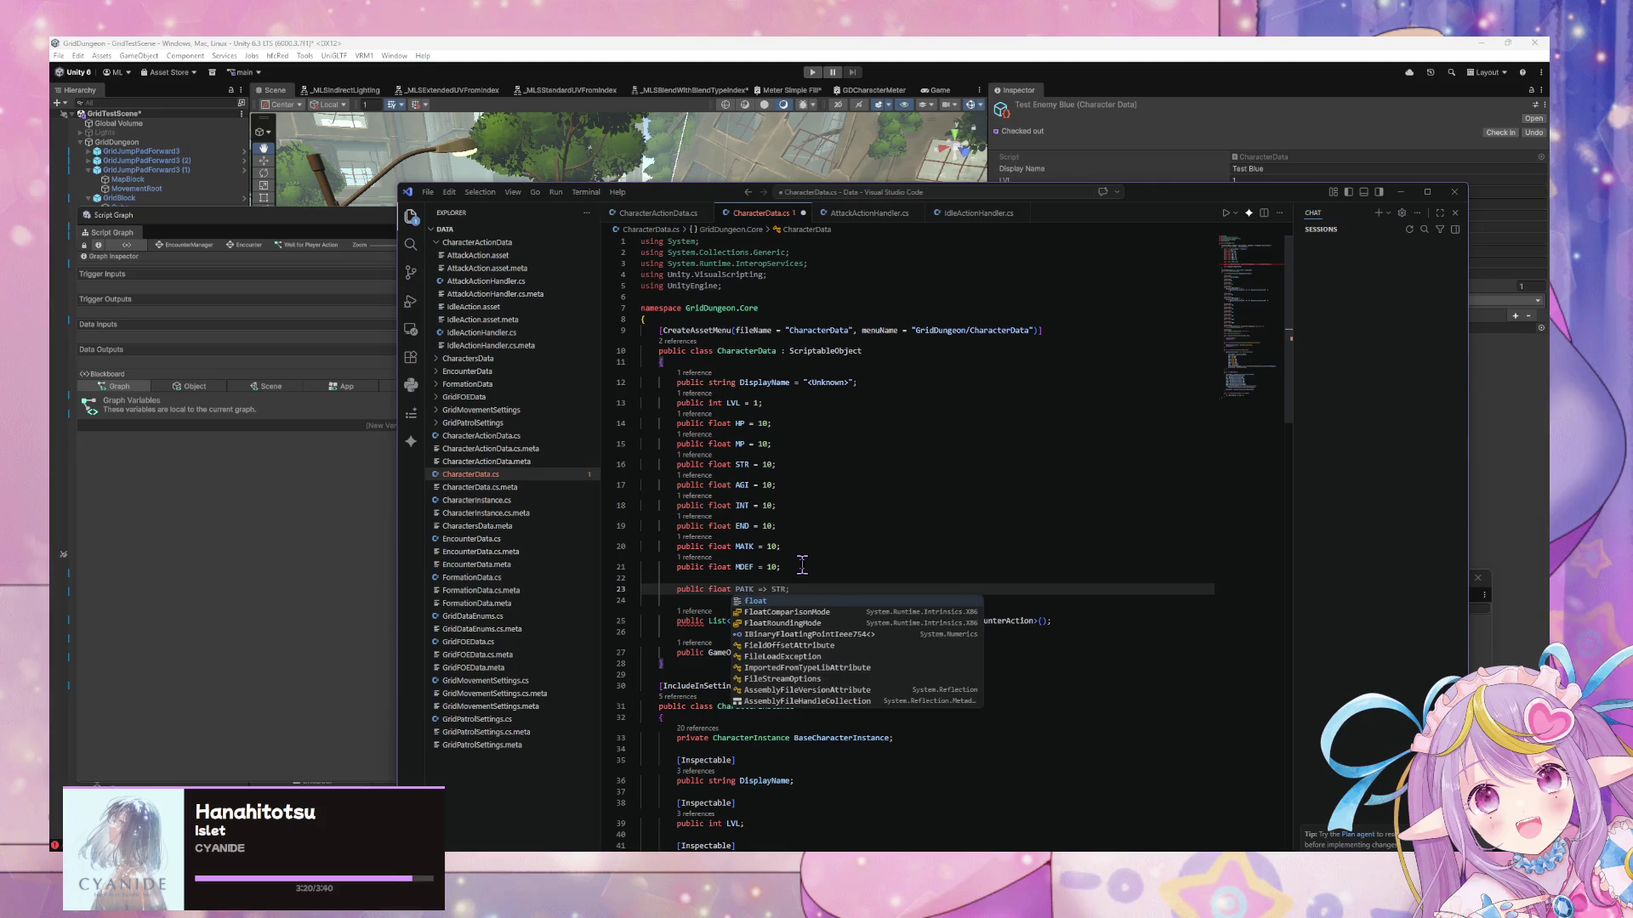
{"action": "type", "text": " PAT"}
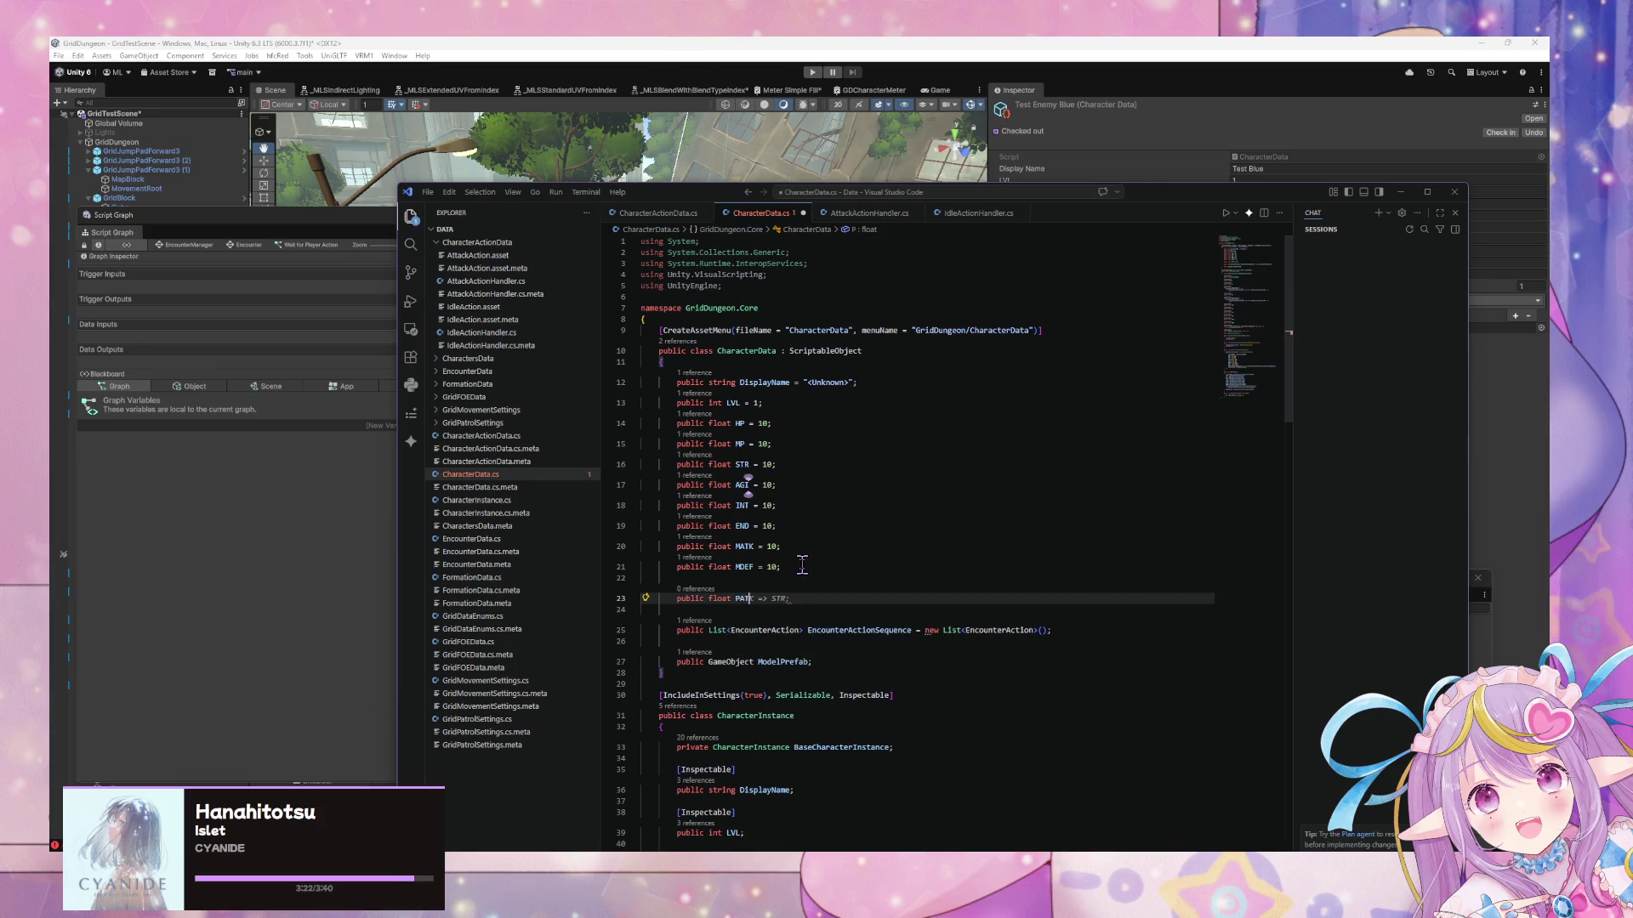
{"action": "type", "text": " =>"}
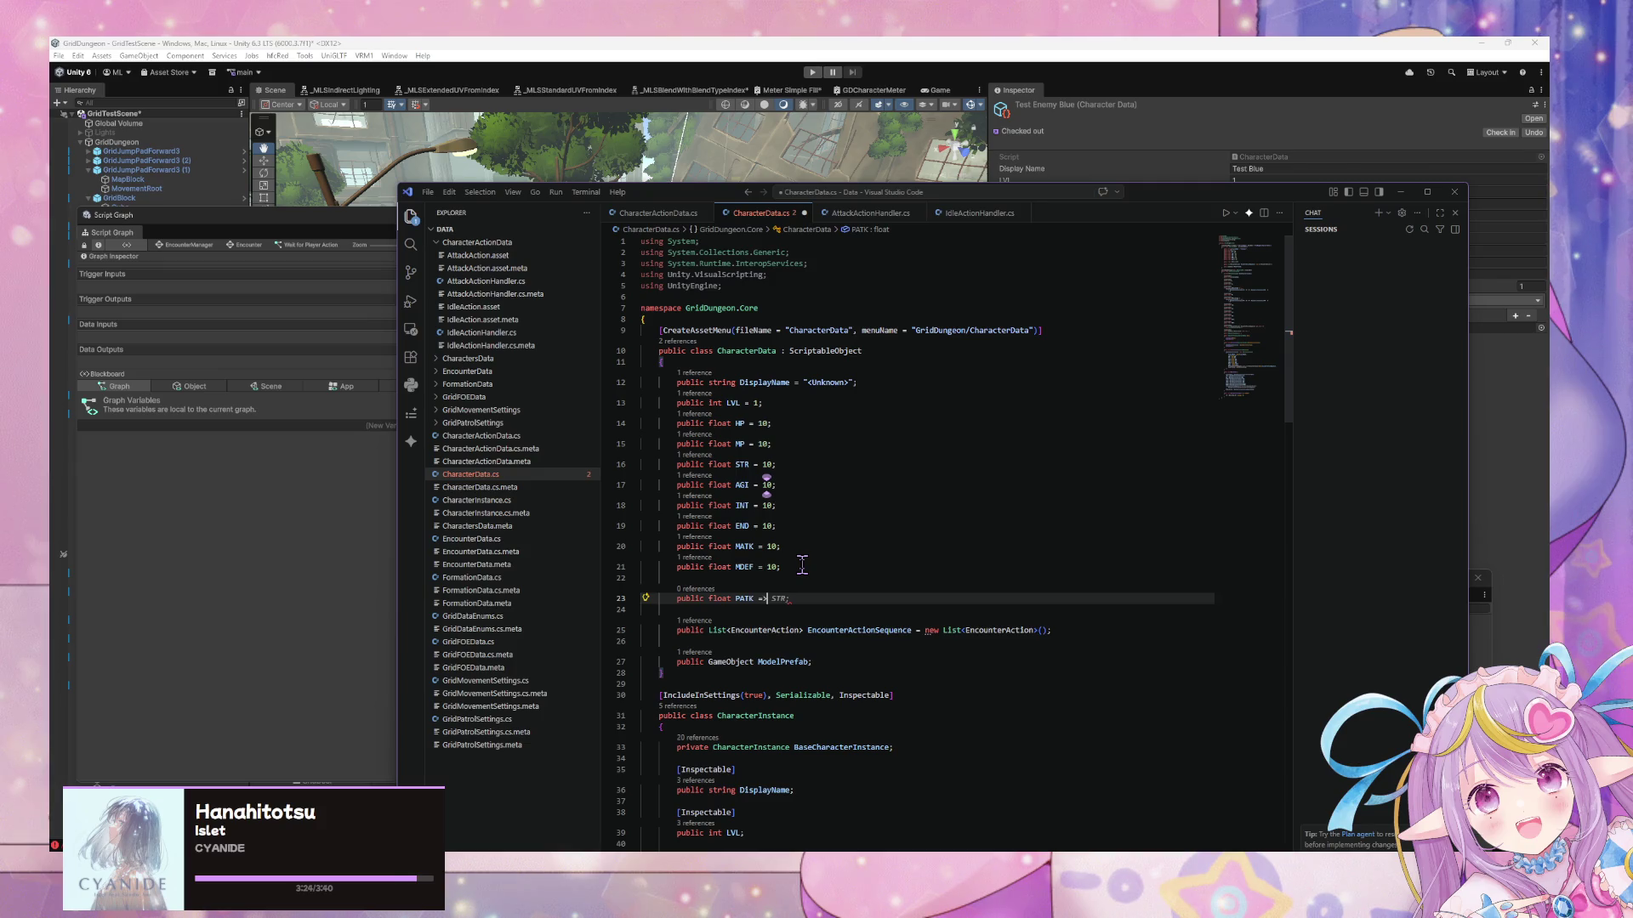
{"action": "key", "text": "Tab"}
{"action": "key", "text": "Return"}
{"action": "key", "text": "Return"}
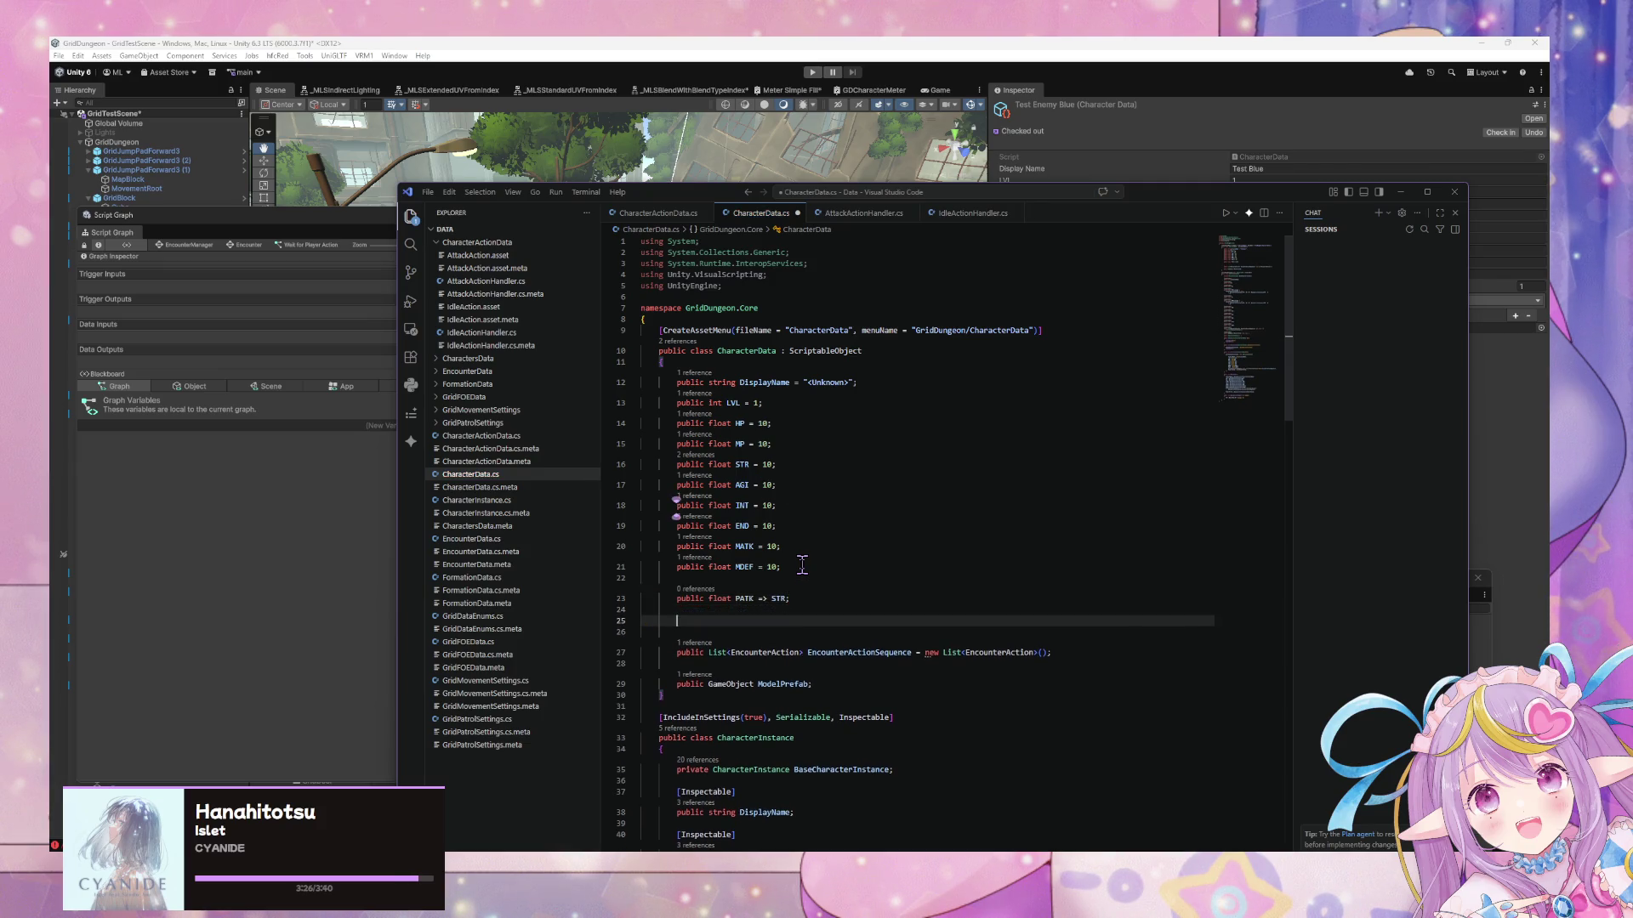
{"action": "key", "text": "ctrl+z"}
{"action": "key", "text": "ctrl+z"}
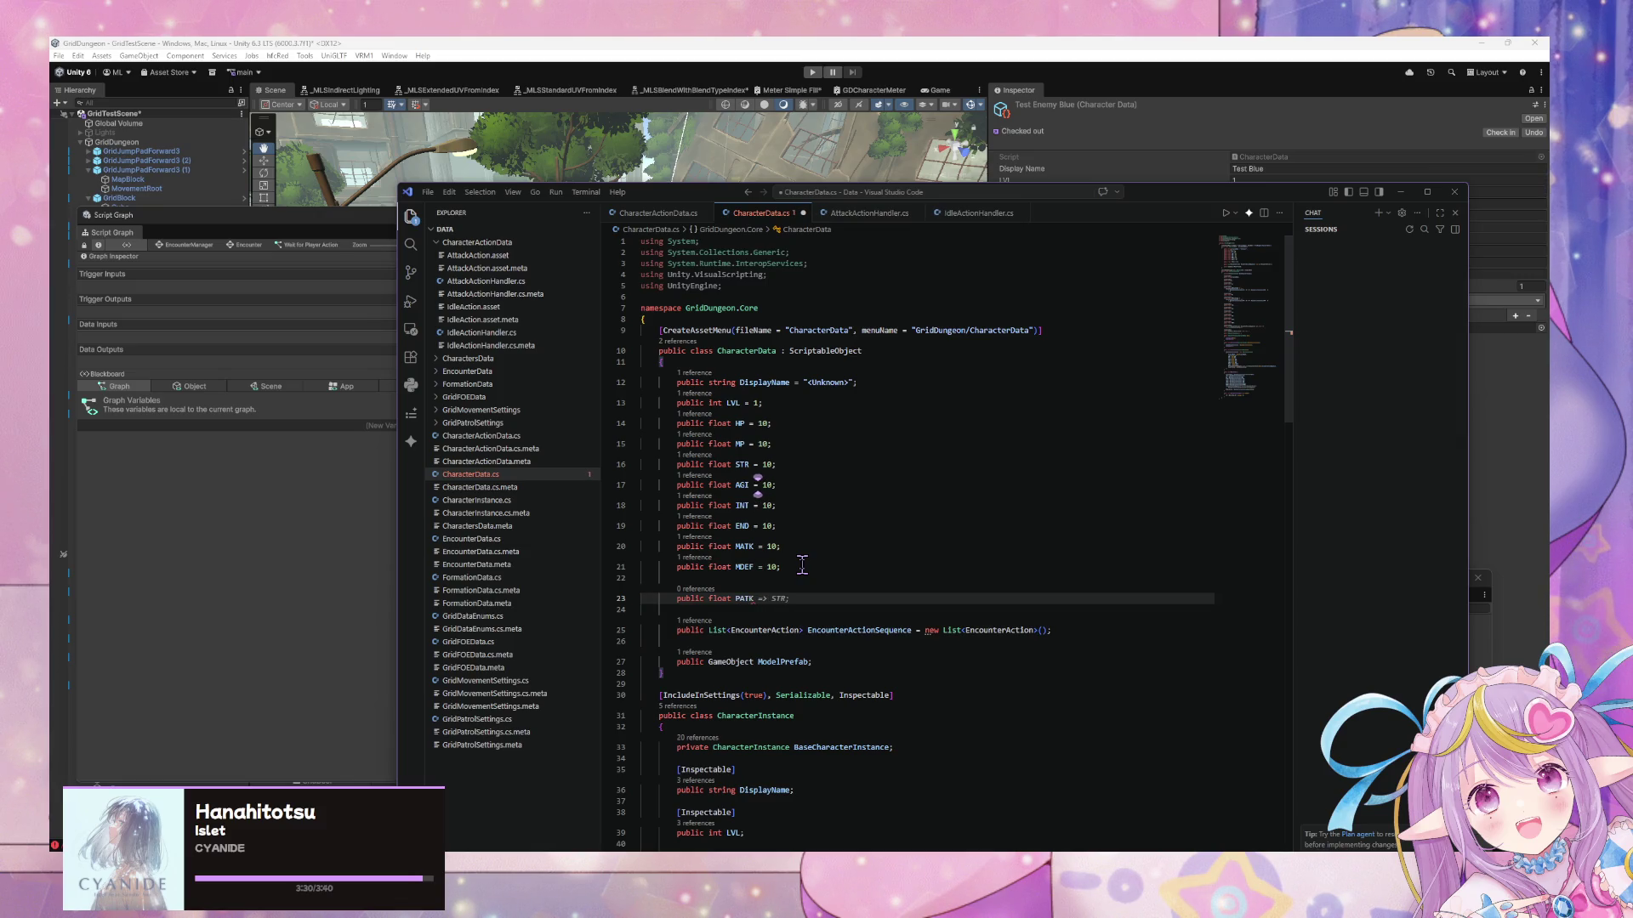
{"action": "key", "text": "ctrl+z"}
{"action": "key", "text": "ctrl+z"}
{"action": "key", "text": "ctrl+z"}
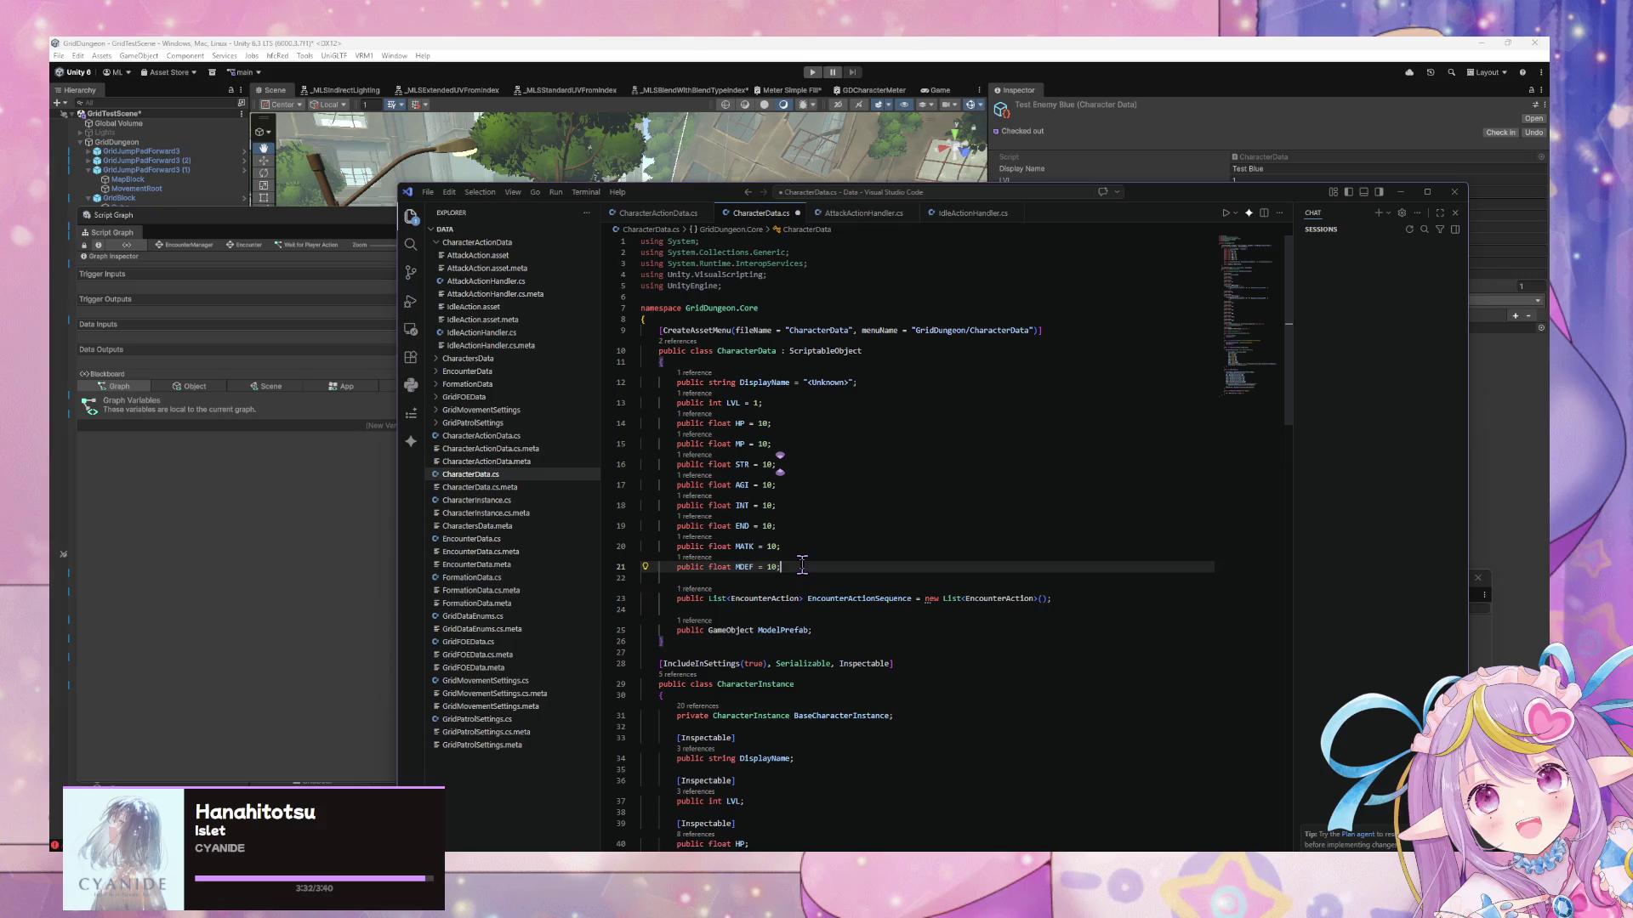
{"action": "scroll", "coordinate": [818, 555], "scroll_direction": "down", "scroll_amount": 2}
{"action": "scroll", "coordinate": [818, 555], "scroll_direction": "down", "scroll_amount": 8}
{"action": "key", "text": "ctrl+s"}
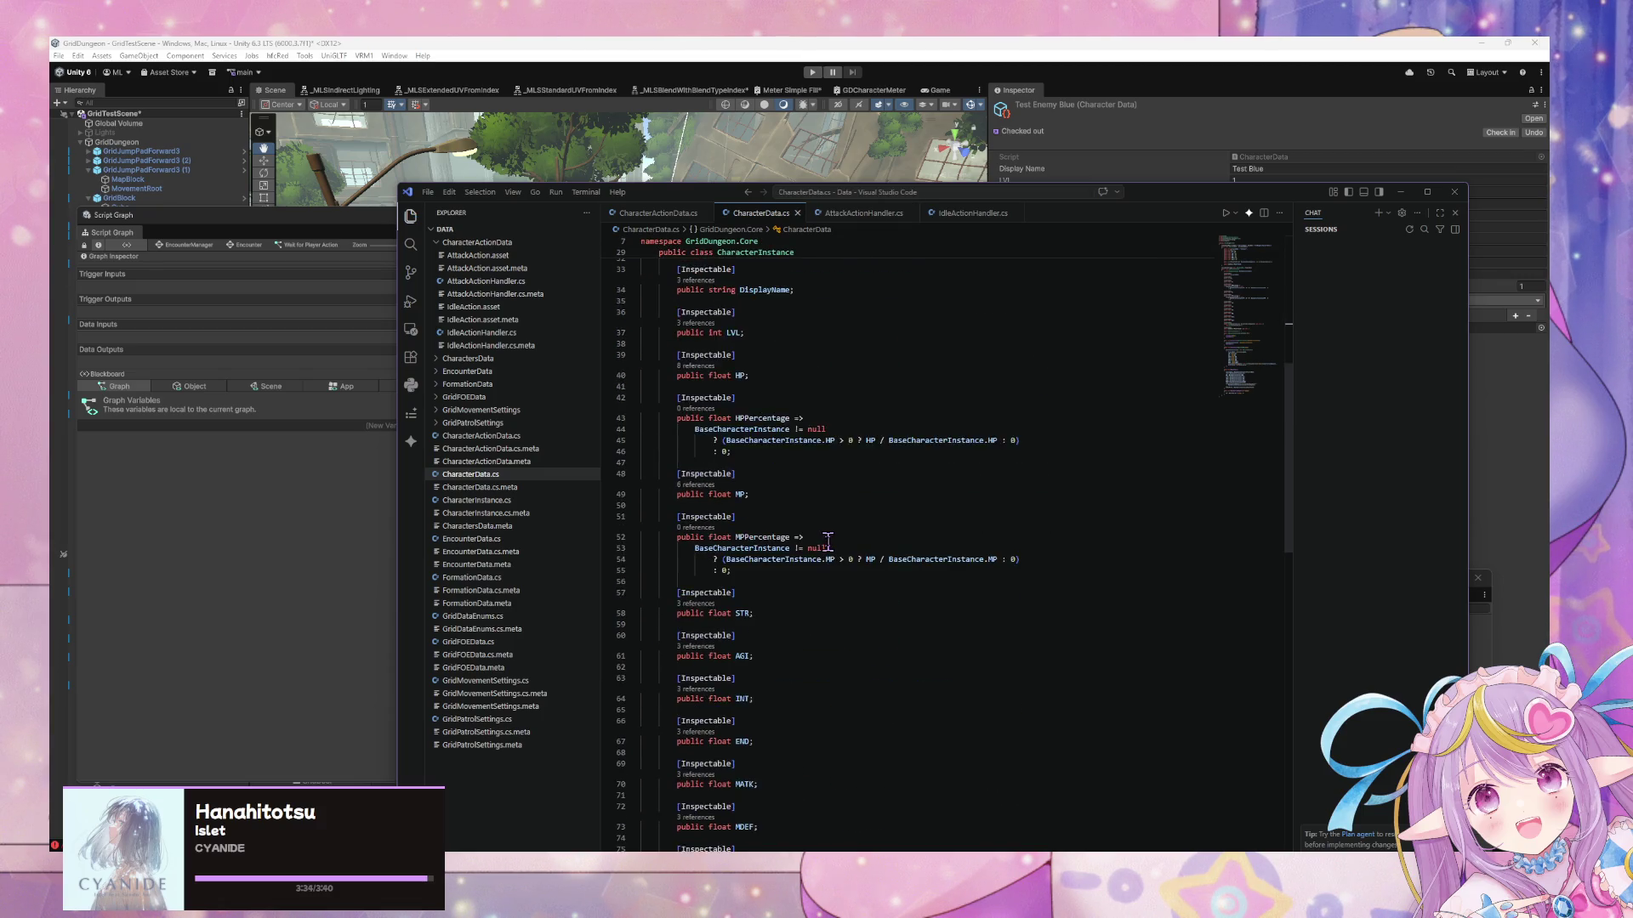
Delete the MATK and MDEF field declarations from CharacterInstance and CharacterData
{"action": "scroll", "coordinate": [827, 543], "scroll_direction": "down", "scroll_amount": 3}
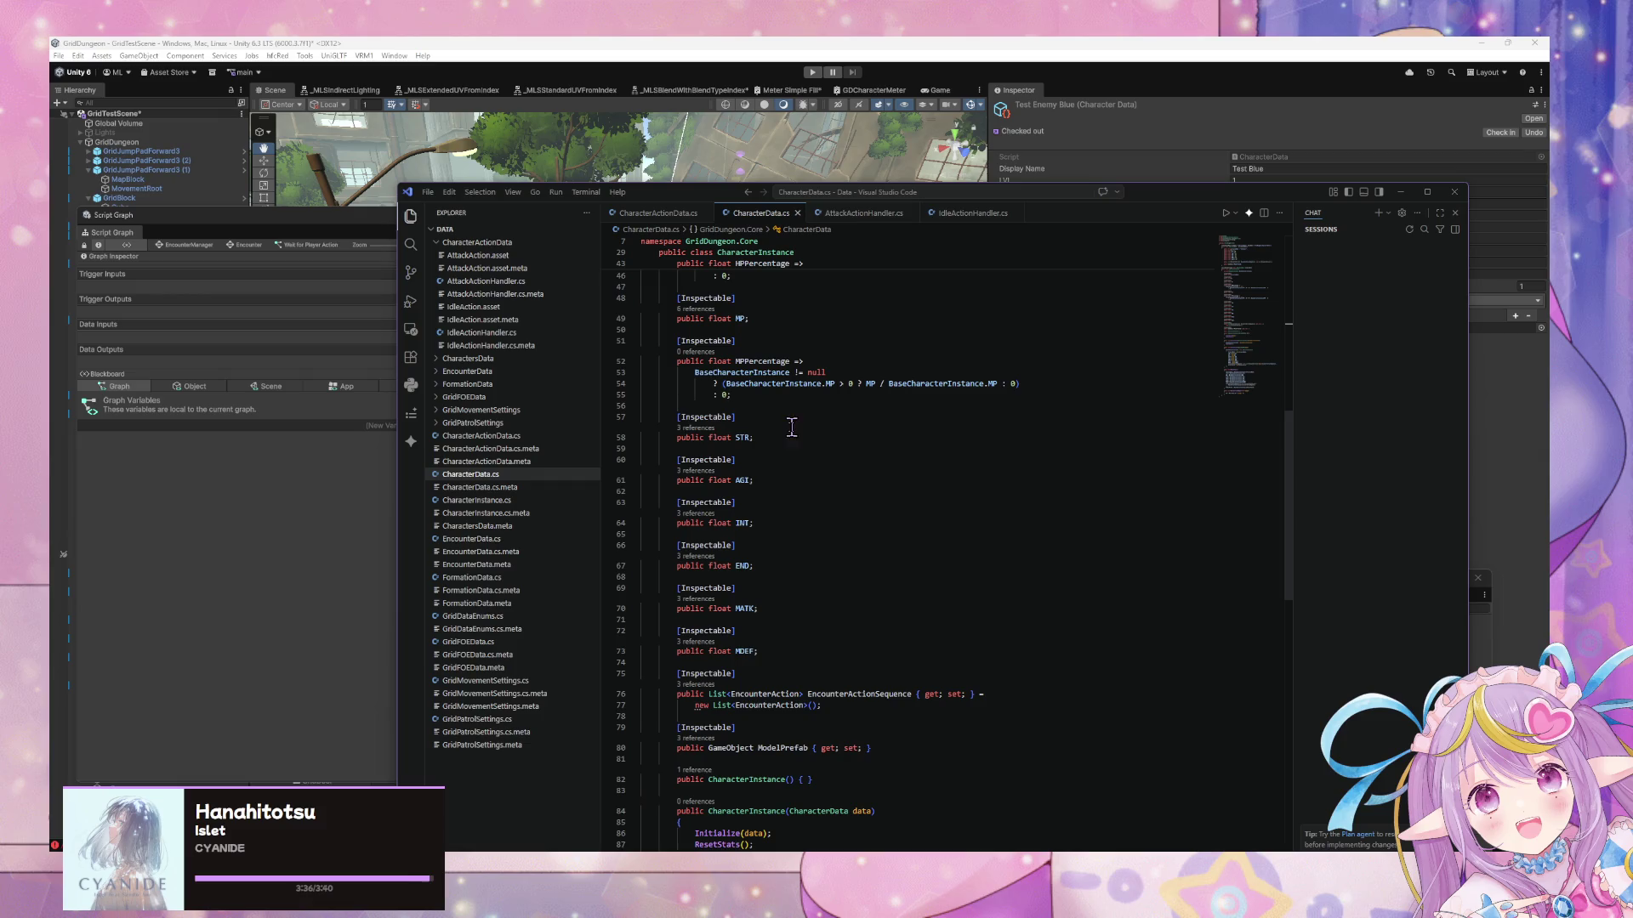
{"action": "left_click", "coordinate": [790, 436]}
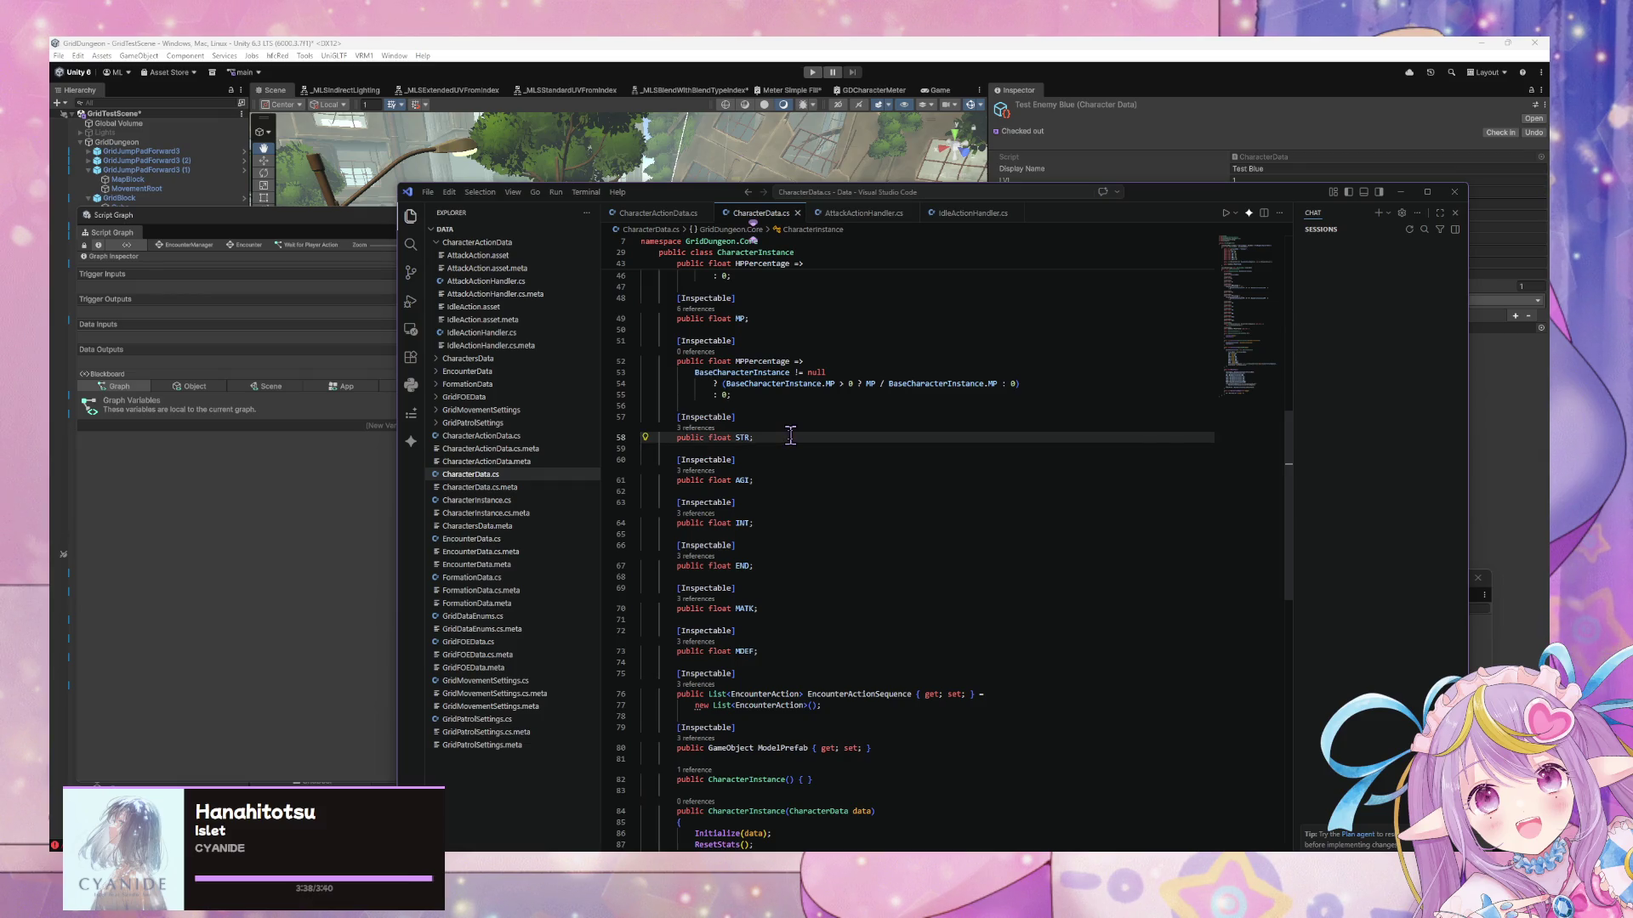
{"action": "key", "text": "Return"}
{"action": "key", "text": "Return"}
{"action": "type", "text": "[ib"}
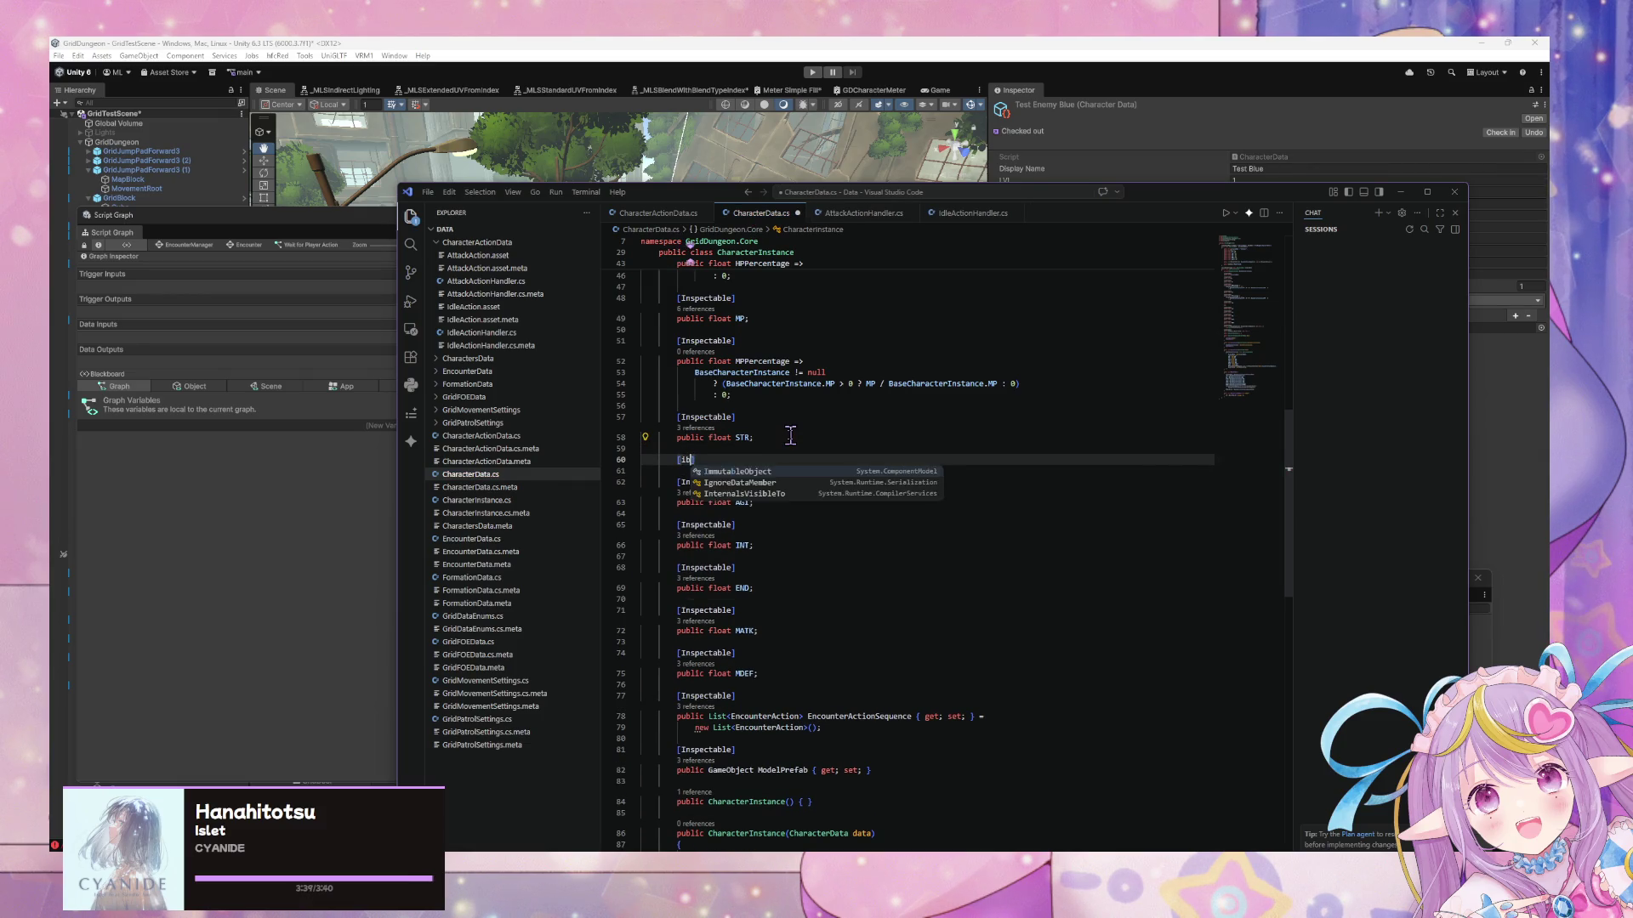
{"action": "key", "text": "BackSpace"}
{"action": "key", "text": "BackSpace"}
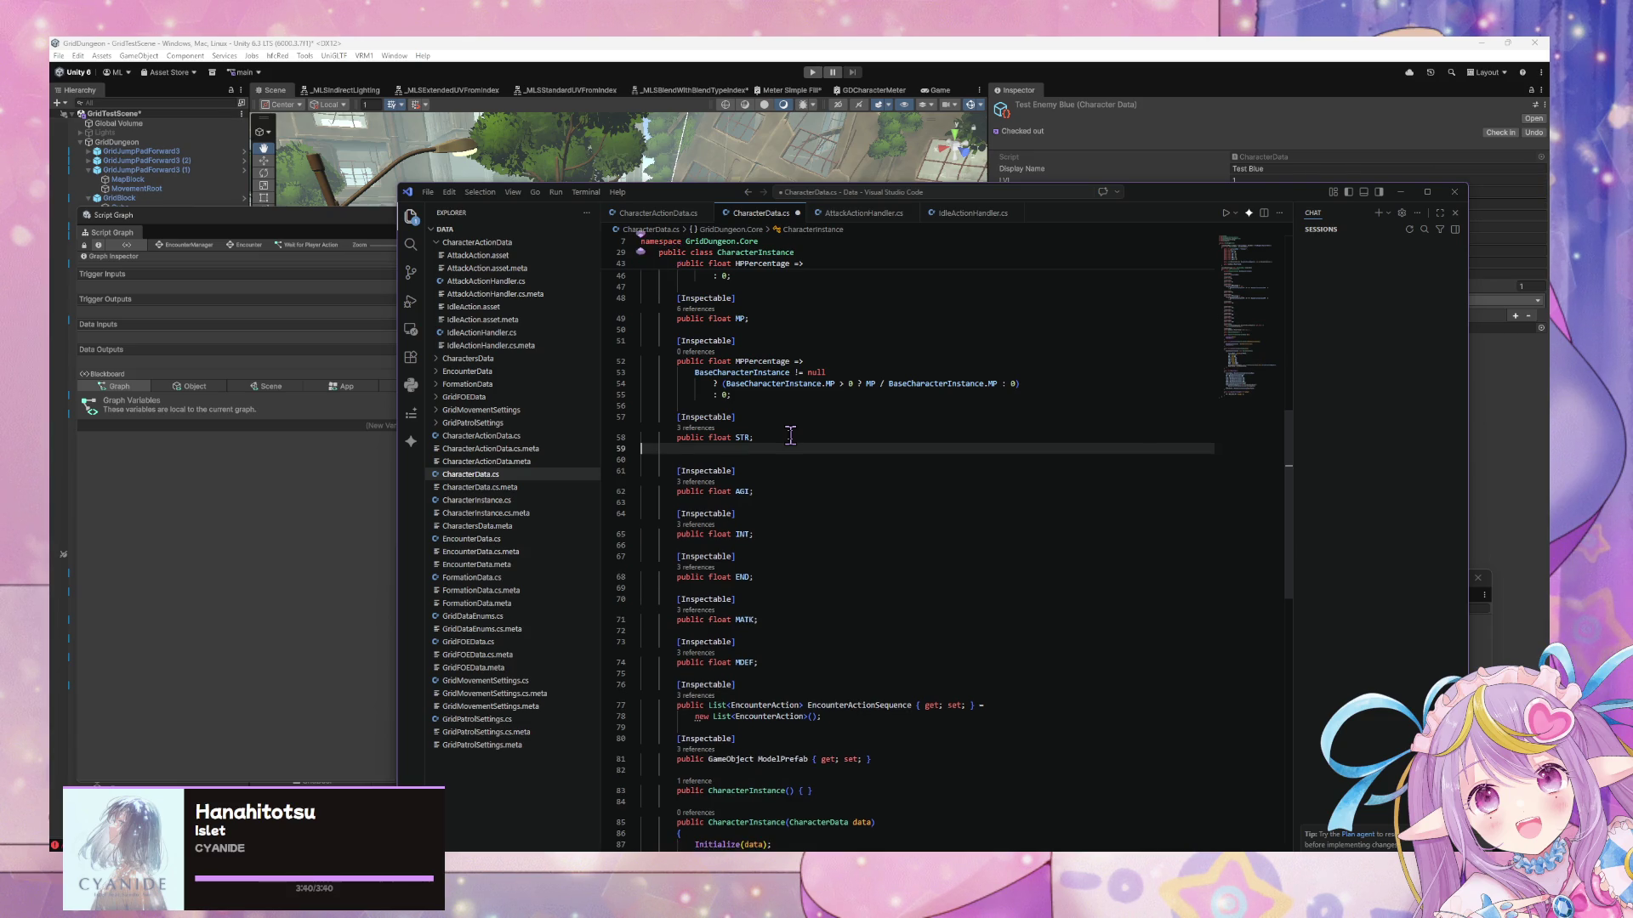
{"action": "left_click_drag", "start_coordinate": [791, 651], "coordinate": [643, 608]}
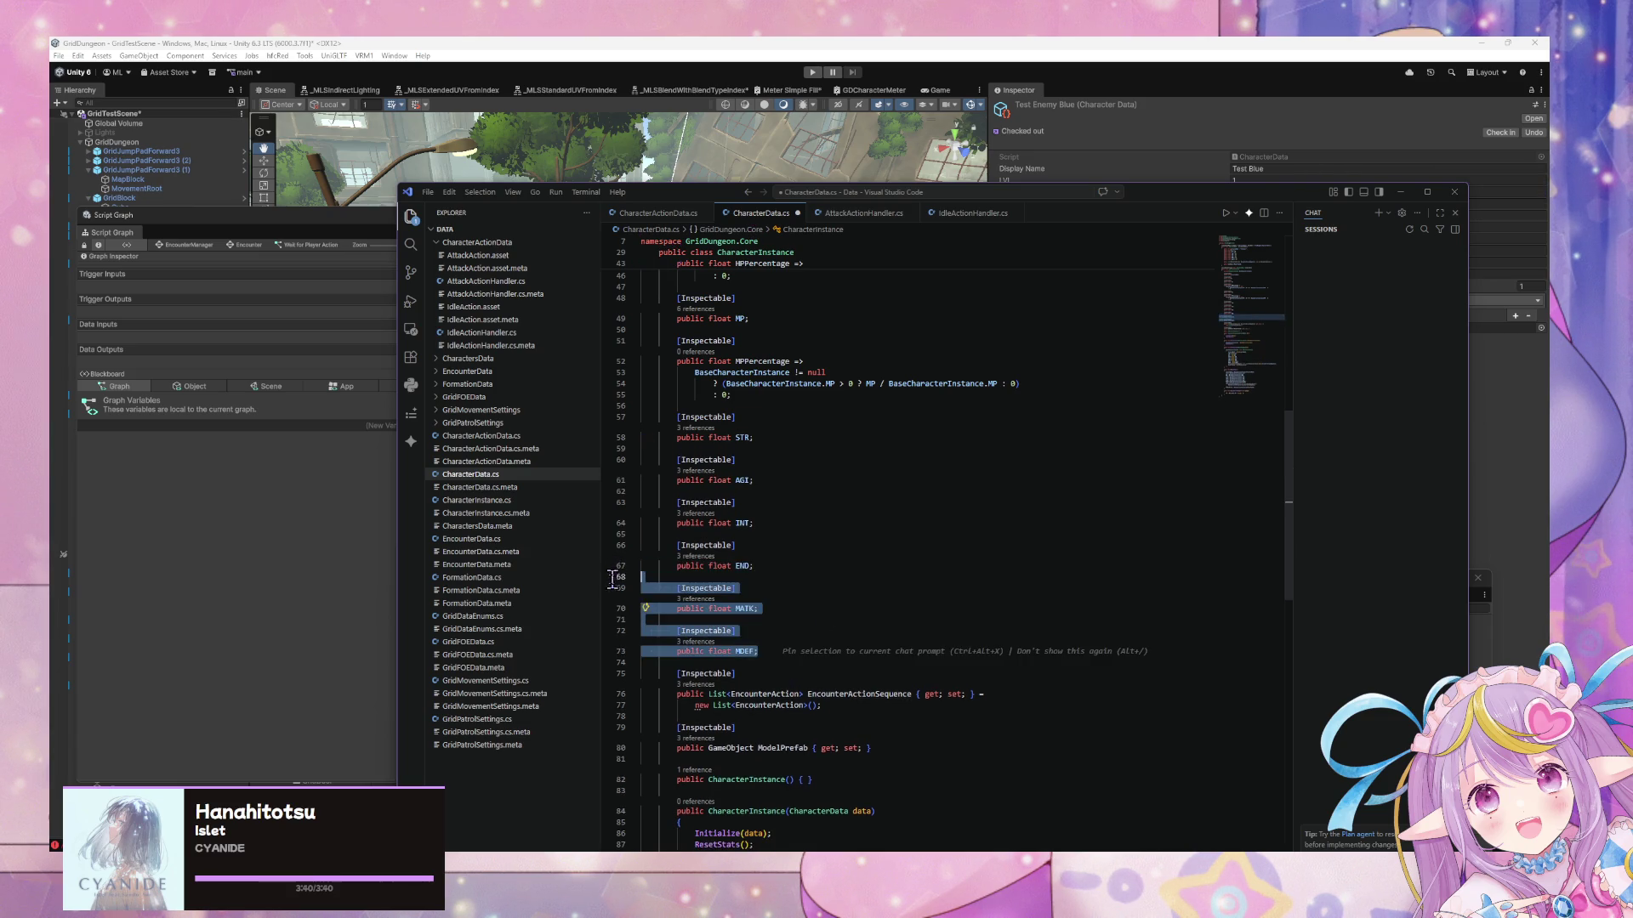
{"action": "key", "text": "BackSpace"}
{"action": "key", "text": "BackSpace"}
{"action": "key", "text": "BackSpace"}
{"action": "scroll", "coordinate": [920, 538], "scroll_direction": "up", "scroll_amount": 5}
{"action": "scroll", "coordinate": [920, 538], "scroll_direction": "up", "scroll_amount": 8}
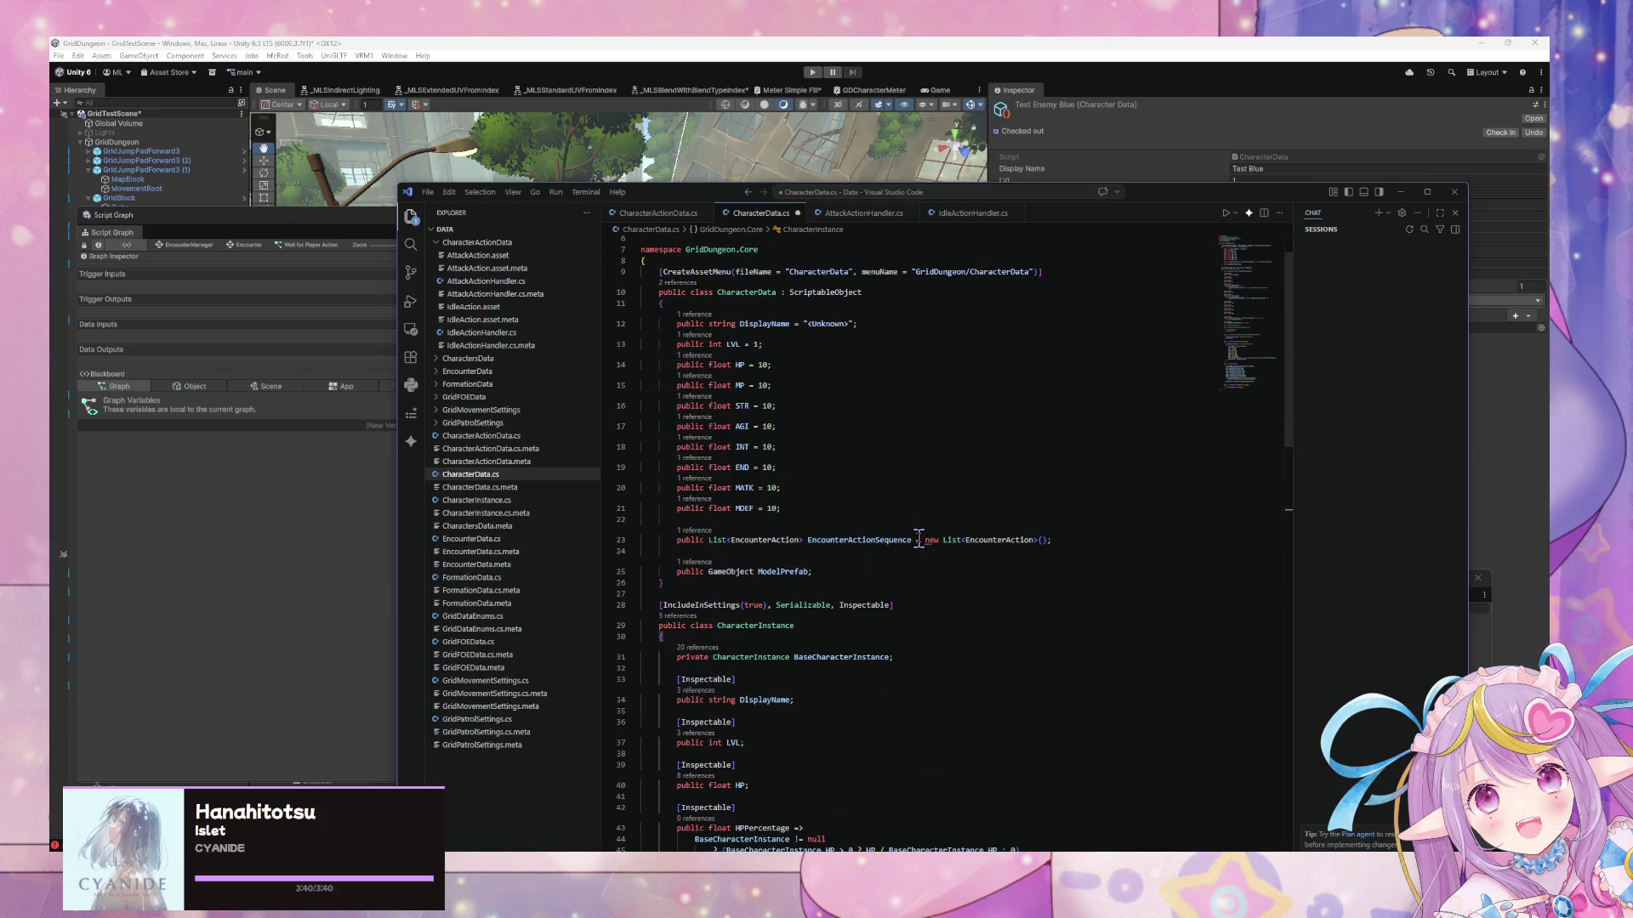
{"action": "left_click", "coordinate": [803, 520]}
{"action": "key", "text": "shift+Up"}
{"action": "key", "text": "shift+Up"}
{"action": "key", "text": "BackSpace"}
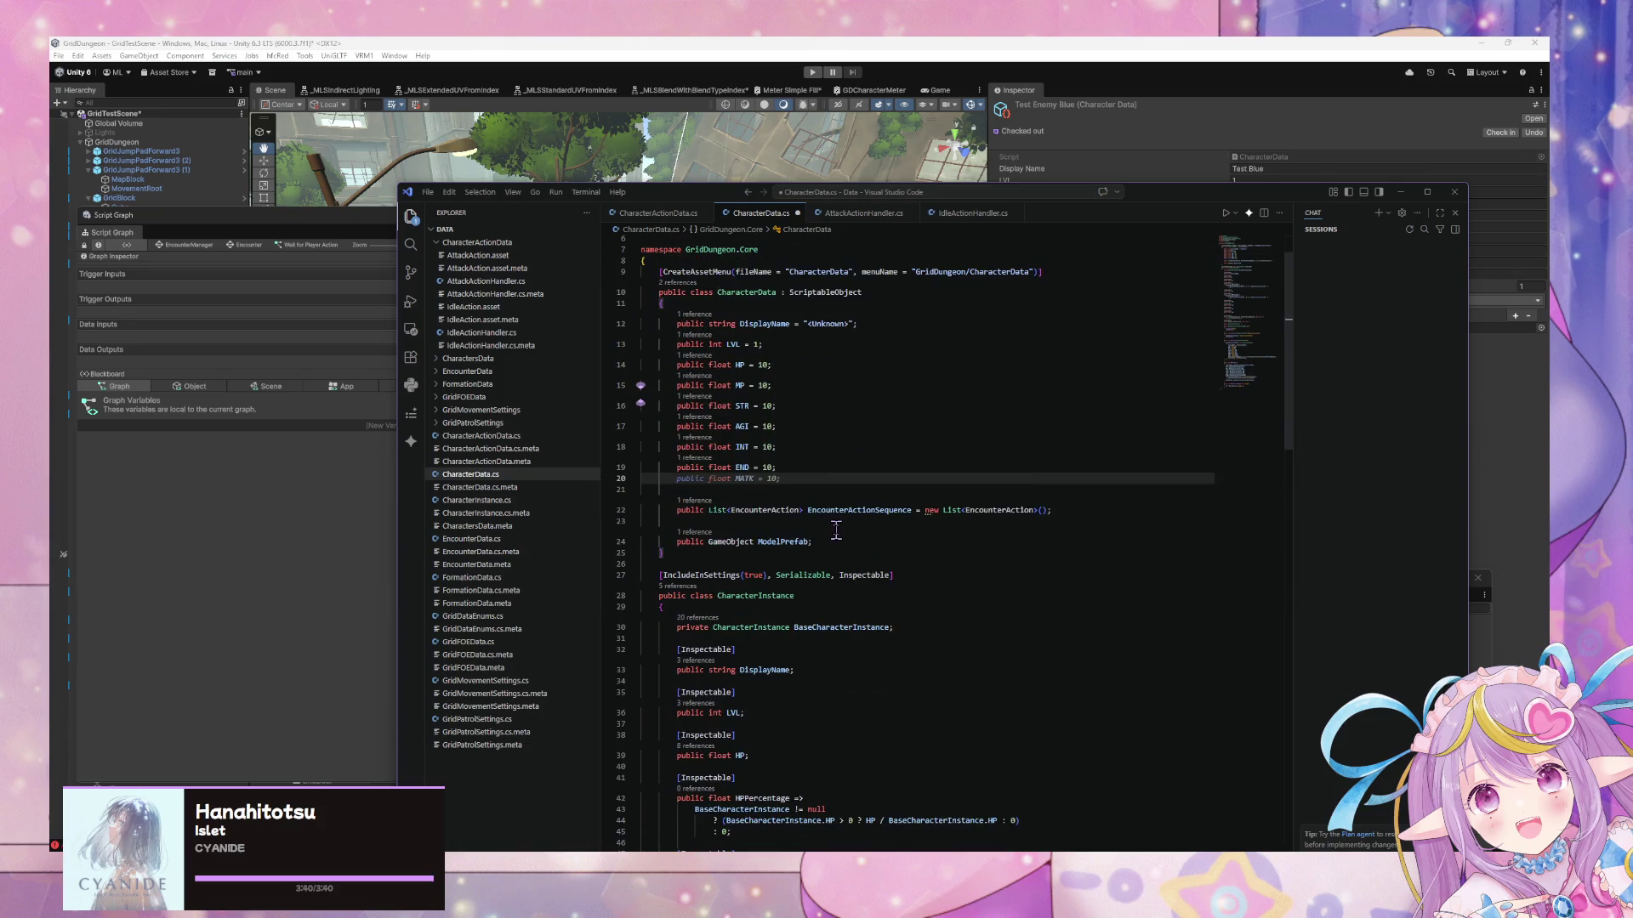
{"action": "key", "text": "BackSpace"}
Add 'public float PATK => STR;' after END and accept the suggested MDEF derived from END
{"action": "scroll", "coordinate": [782, 561], "scroll_direction": "down", "scroll_amount": 5}
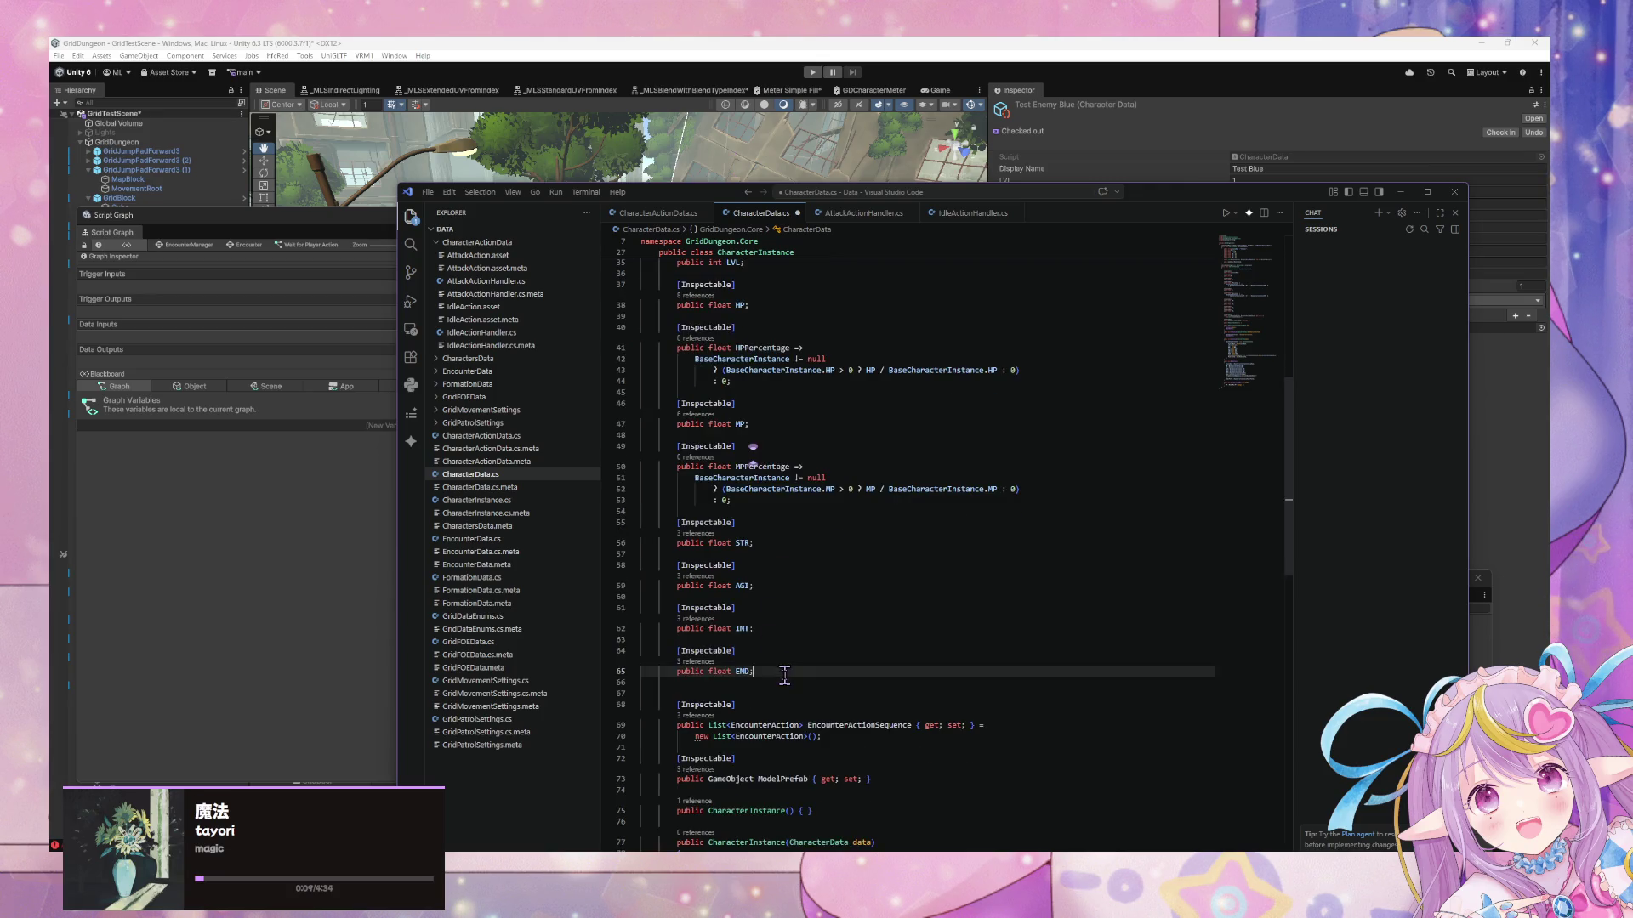
{"action": "left_click", "coordinate": [784, 682]}
{"action": "key", "text": "Return"}
{"action": "key", "text": "Return"}
{"action": "key", "text": "BackSpace"}
{"action": "key", "text": "BackSpace"}
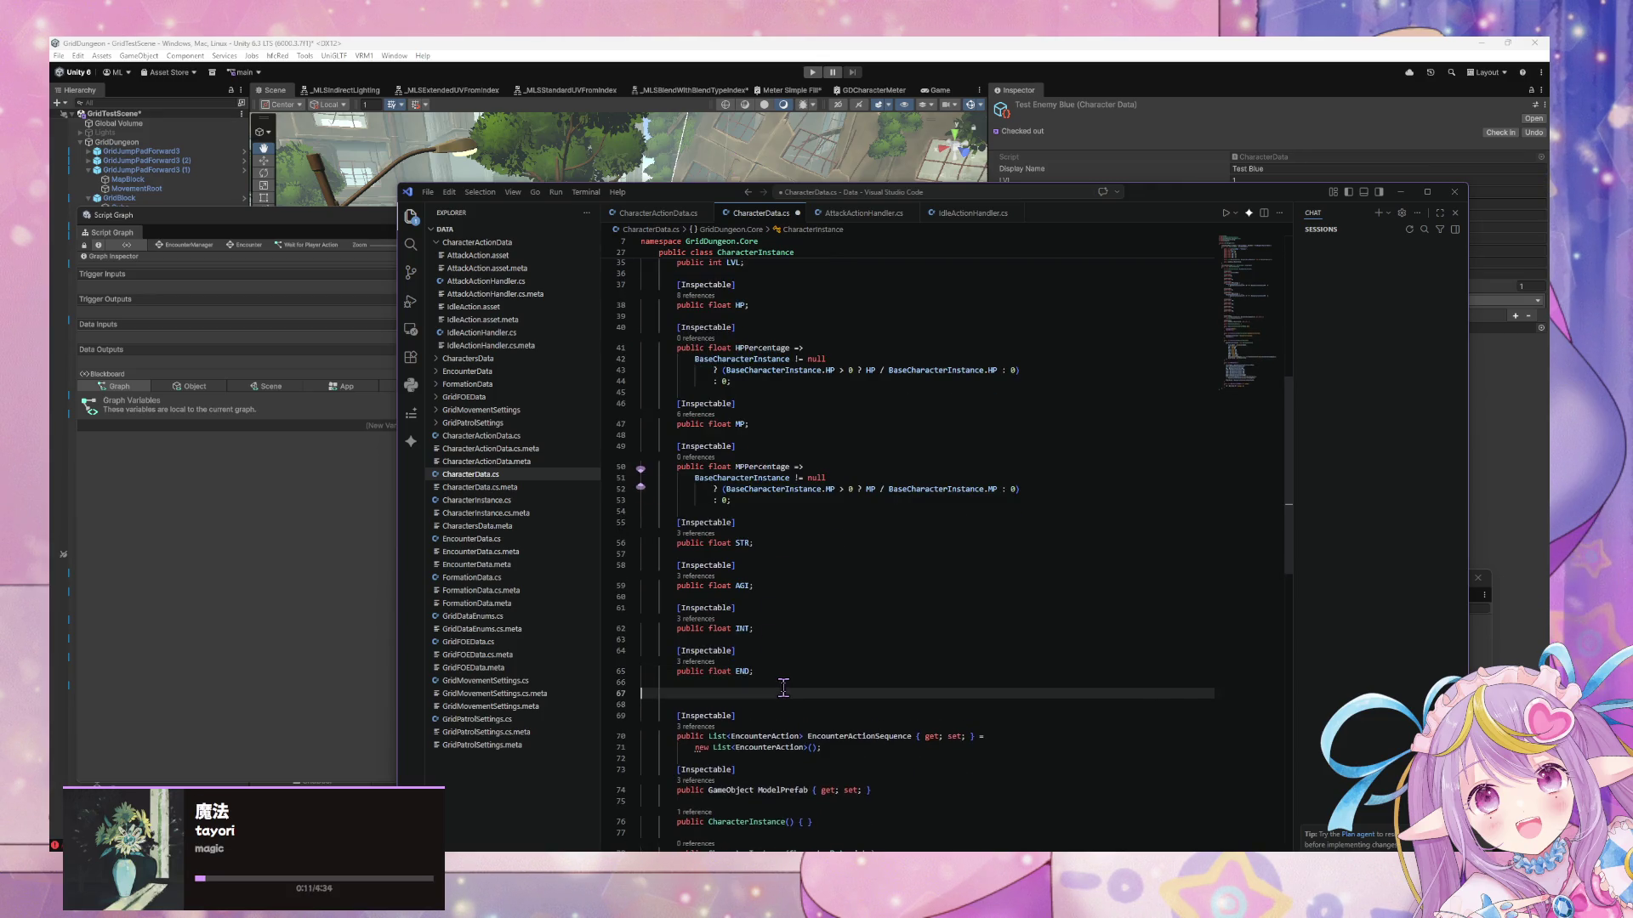
{"action": "type", "text": "public float PATK => STR"}
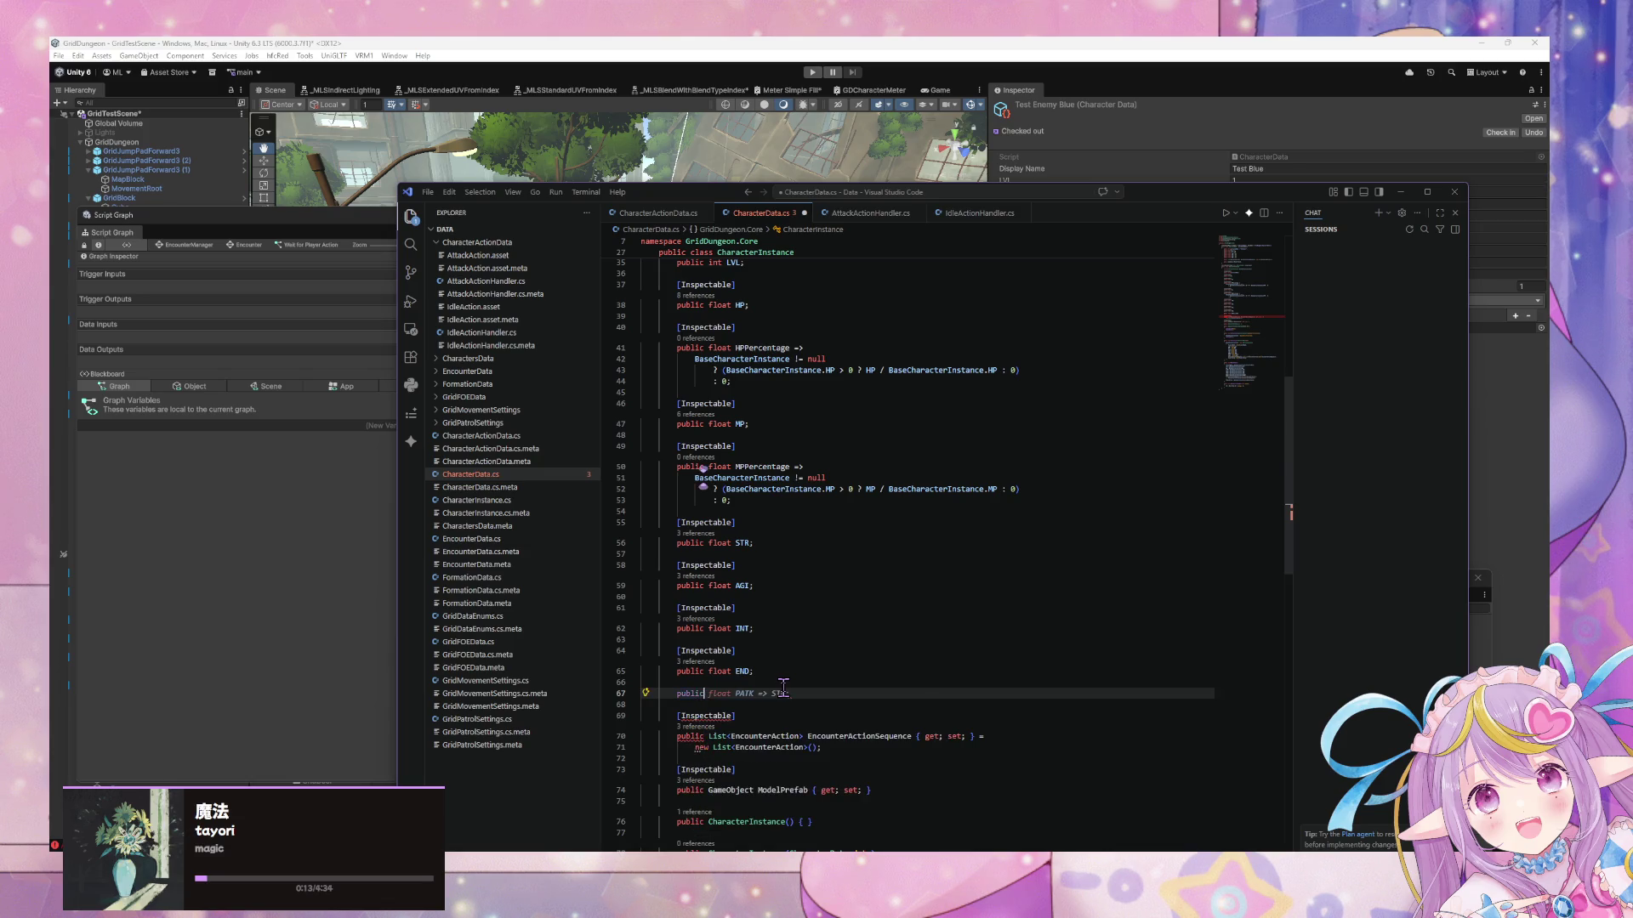
{"action": "type", "text": ";"}
{"action": "key", "text": "Return"}
{"action": "key", "text": "Return"}
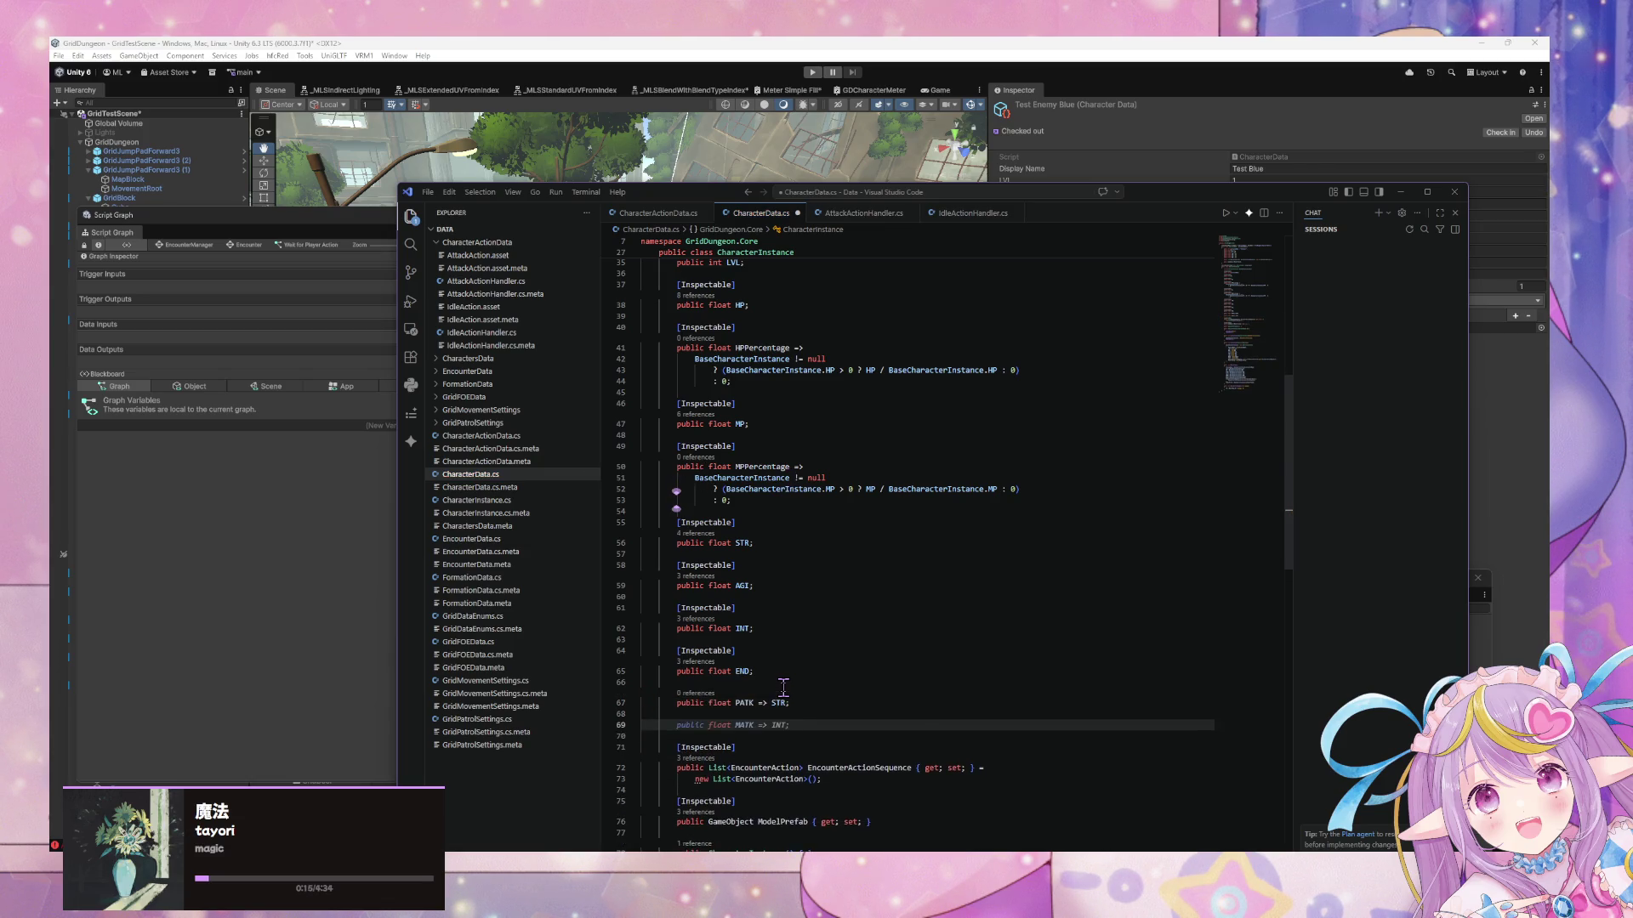
{"action": "key", "text": "Tab"}
{"action": "key", "text": "Return"}
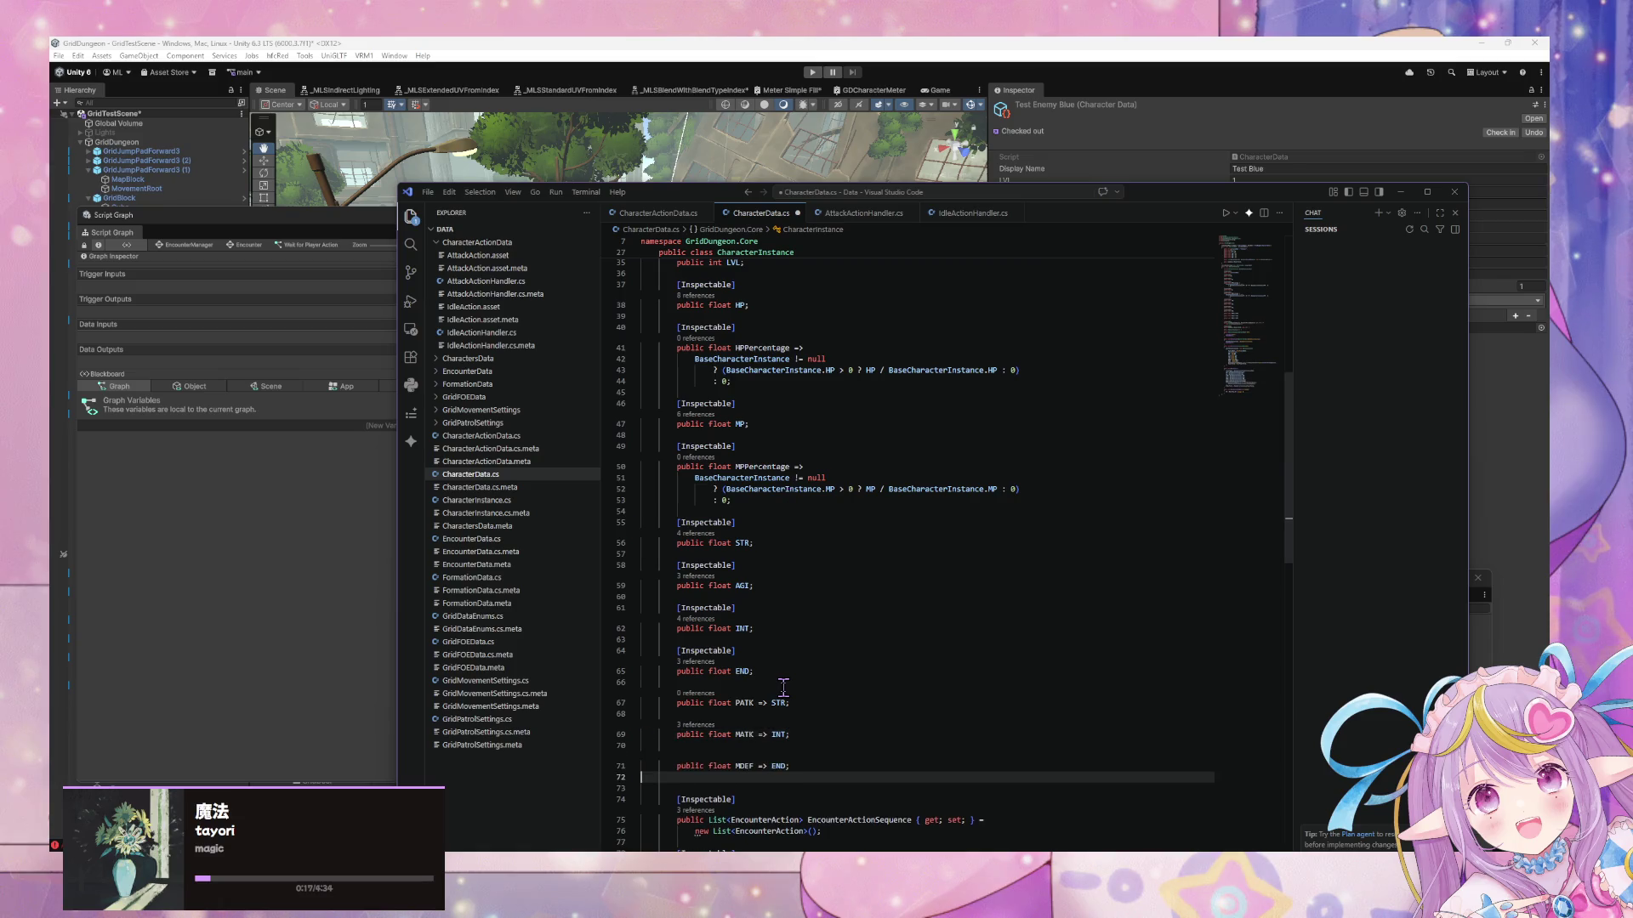
{"action": "key", "text": "Return"}
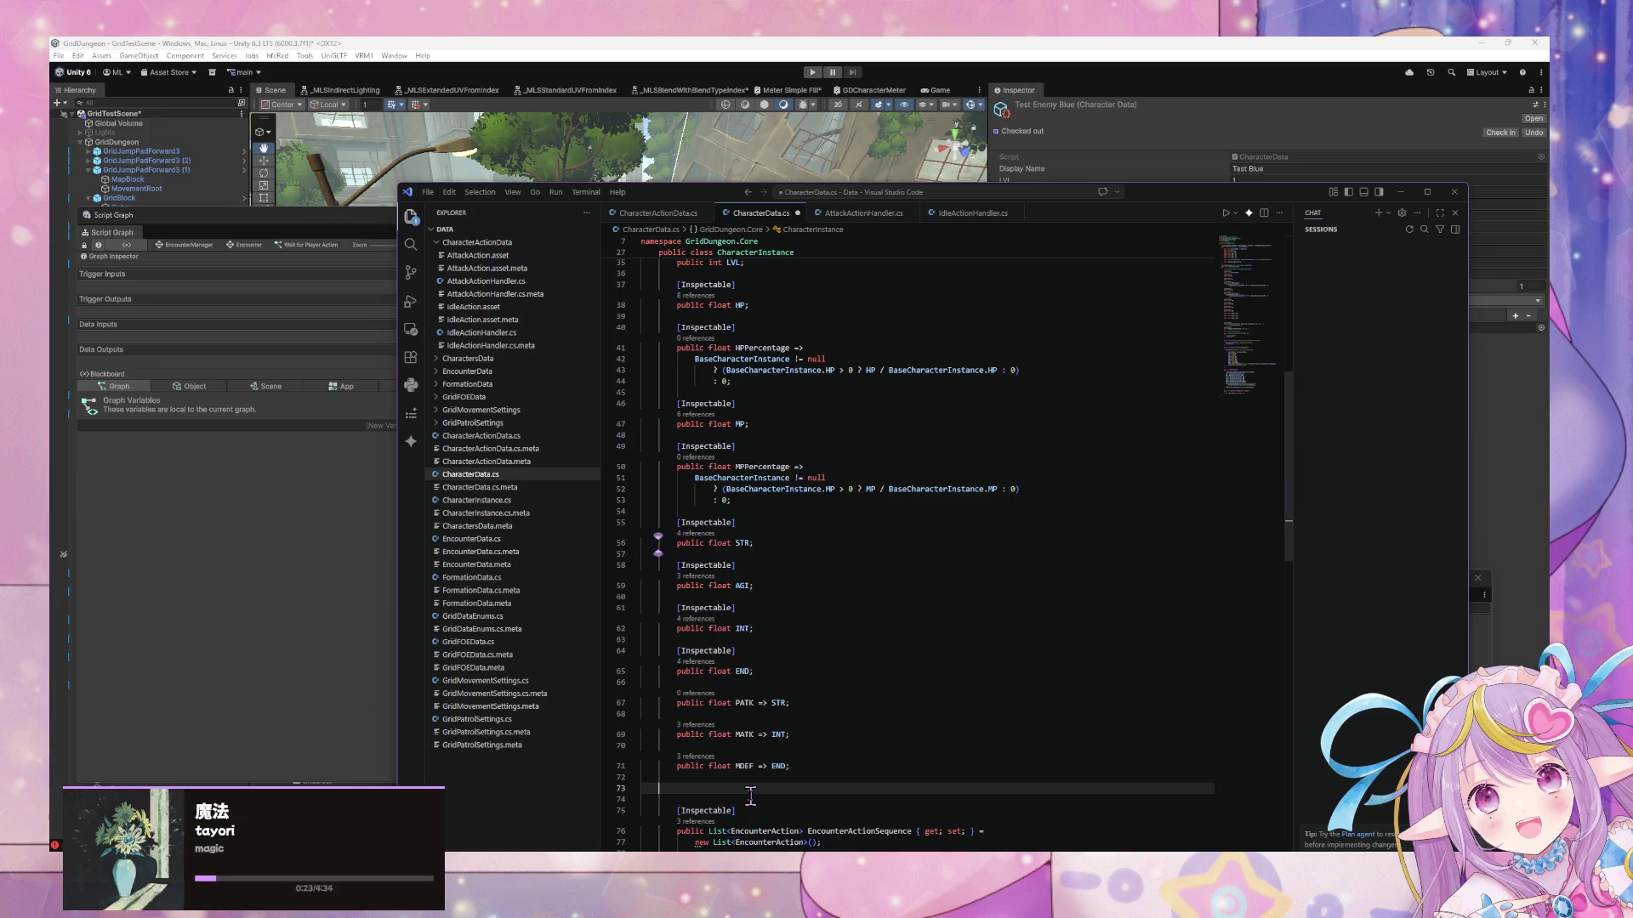
{"action": "key", "text": "BackSpace"}
{"action": "key", "text": "BackSpace"}
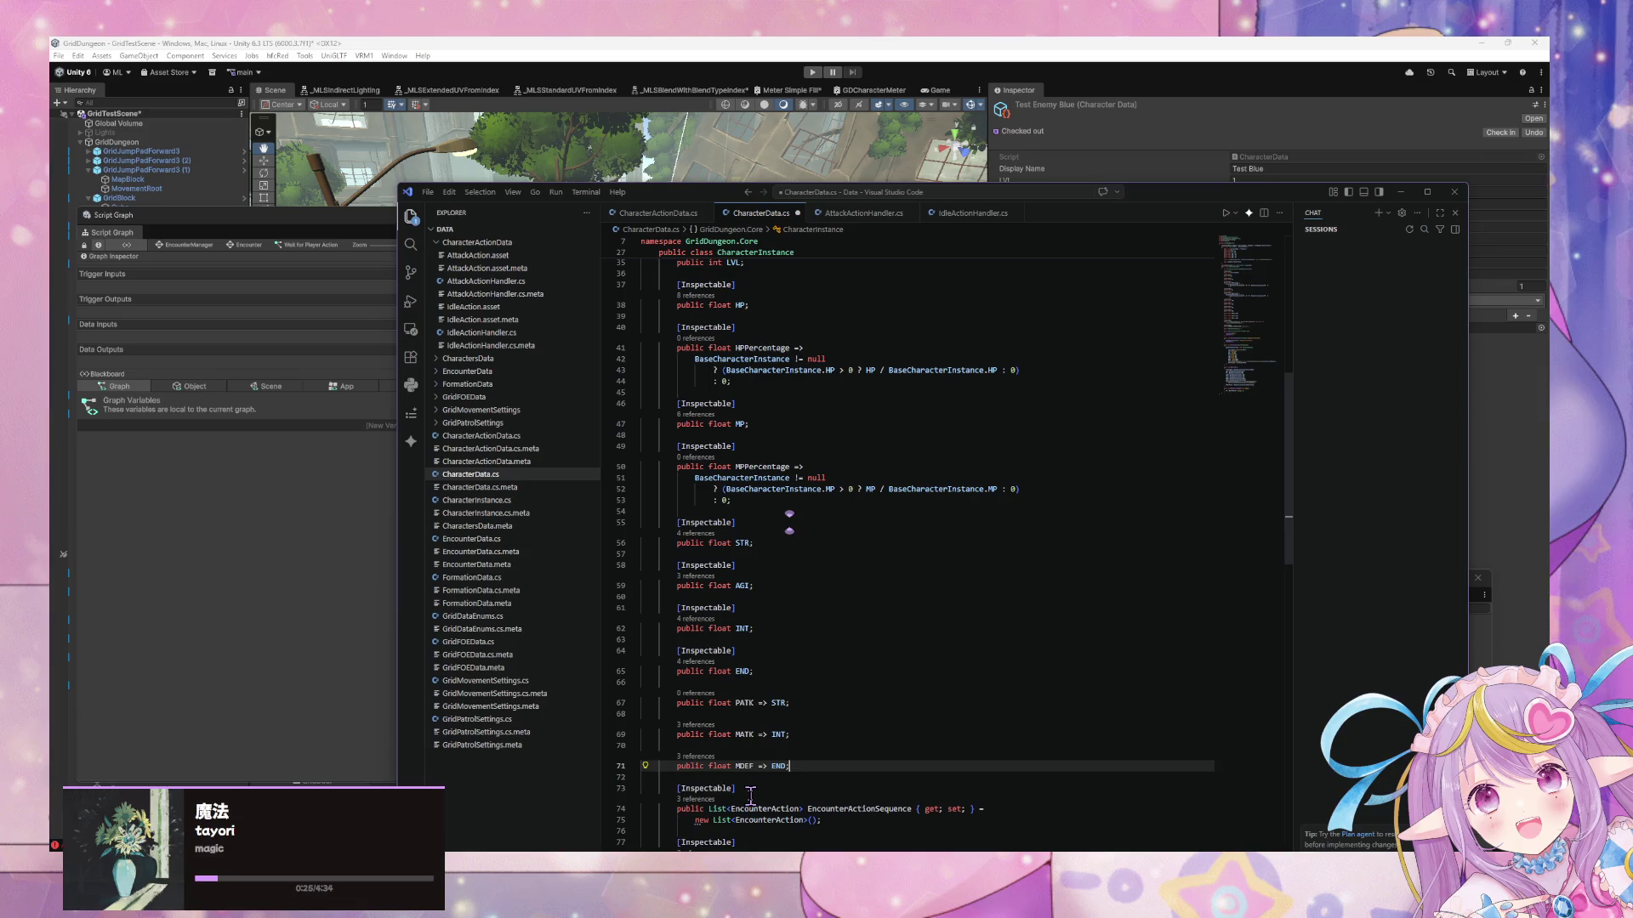
Insert 'public float PDEF => END;' below PATK and save
{"action": "left_click", "coordinate": [815, 702]}
{"action": "key", "text": "Return"}
{"action": "key", "text": "Return"}
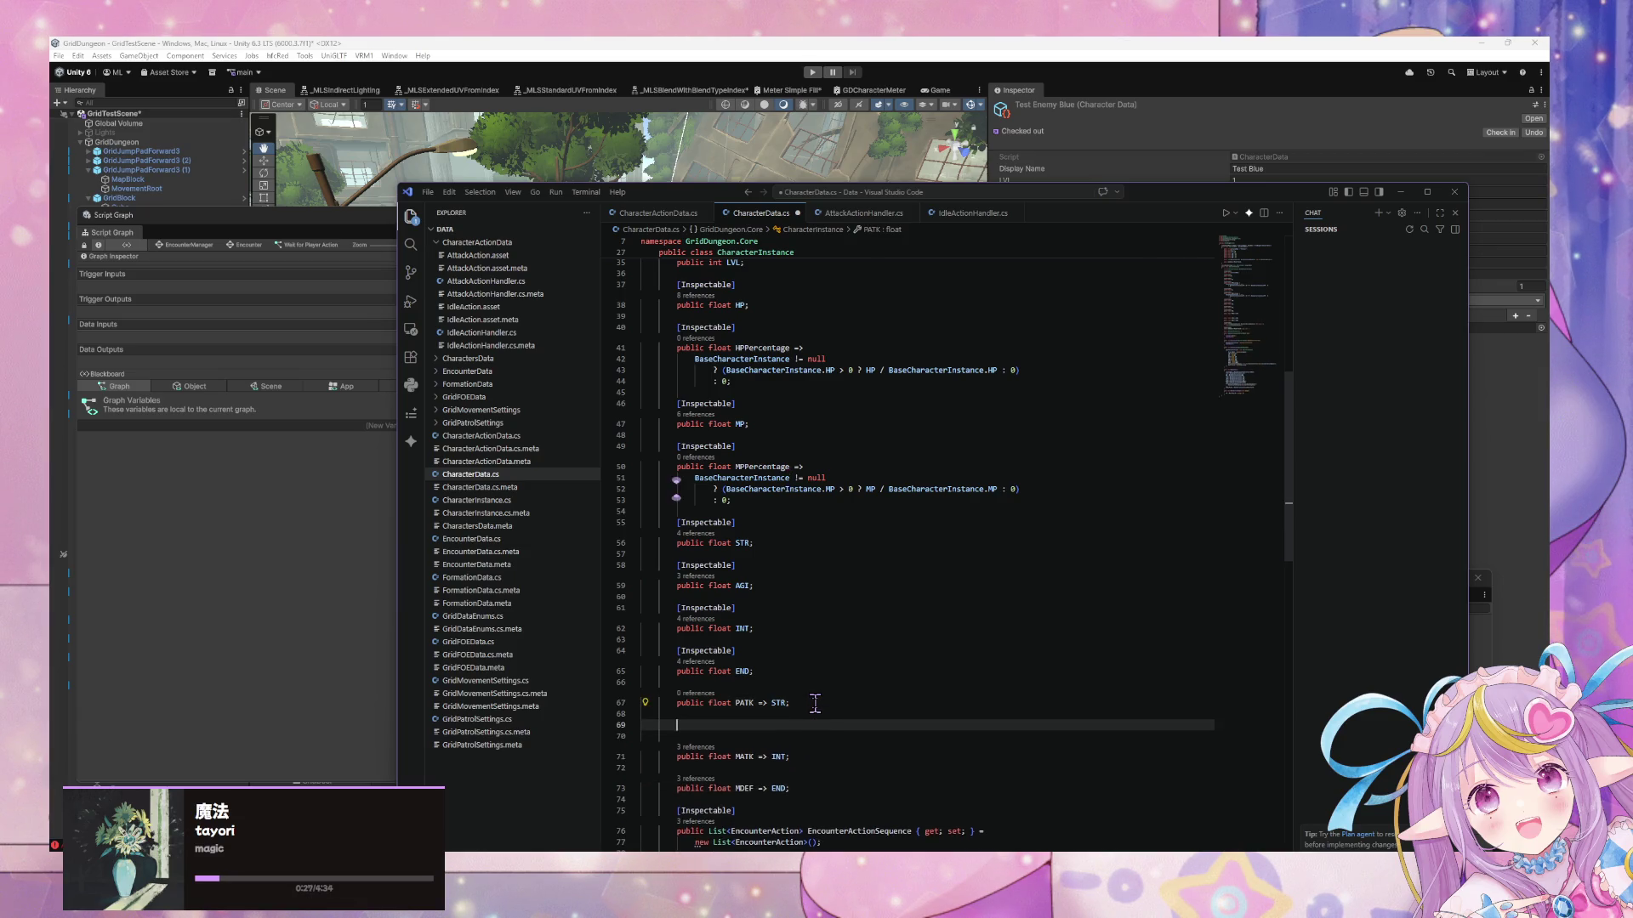
{"action": "type", "text": "public float "}
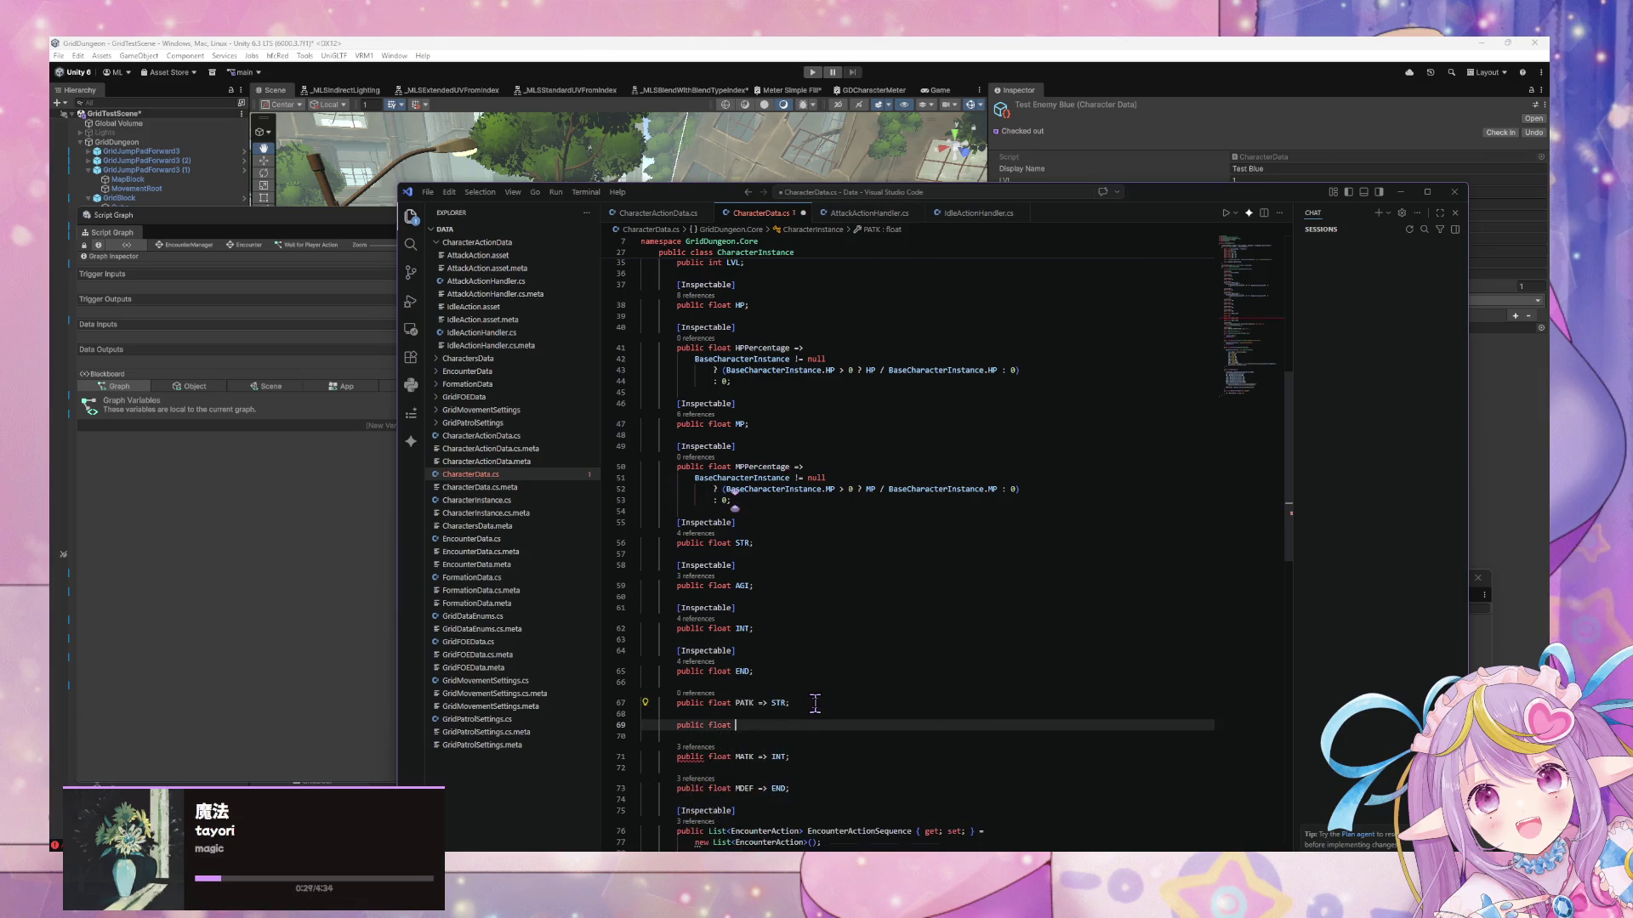
{"action": "type", "text": "PDEF => END;"}
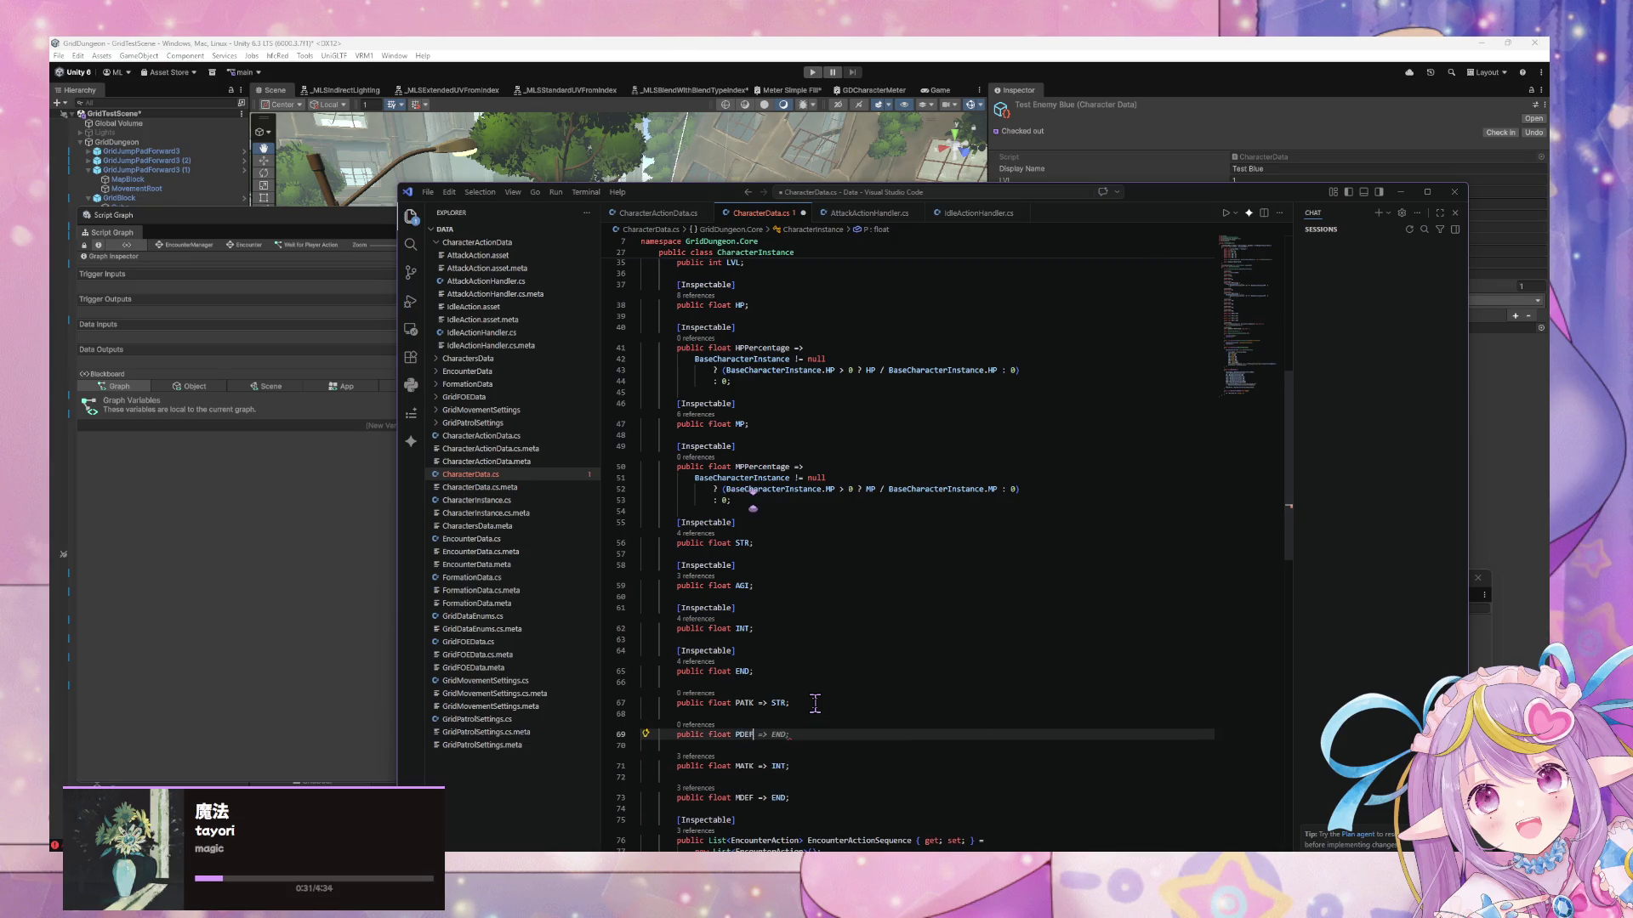
{"action": "key", "text": "ctrl+s"}
Remove the MDEF and MATK assignments from Initialize
{"action": "scroll", "coordinate": [825, 700], "scroll_direction": "down", "scroll_amount": 5}
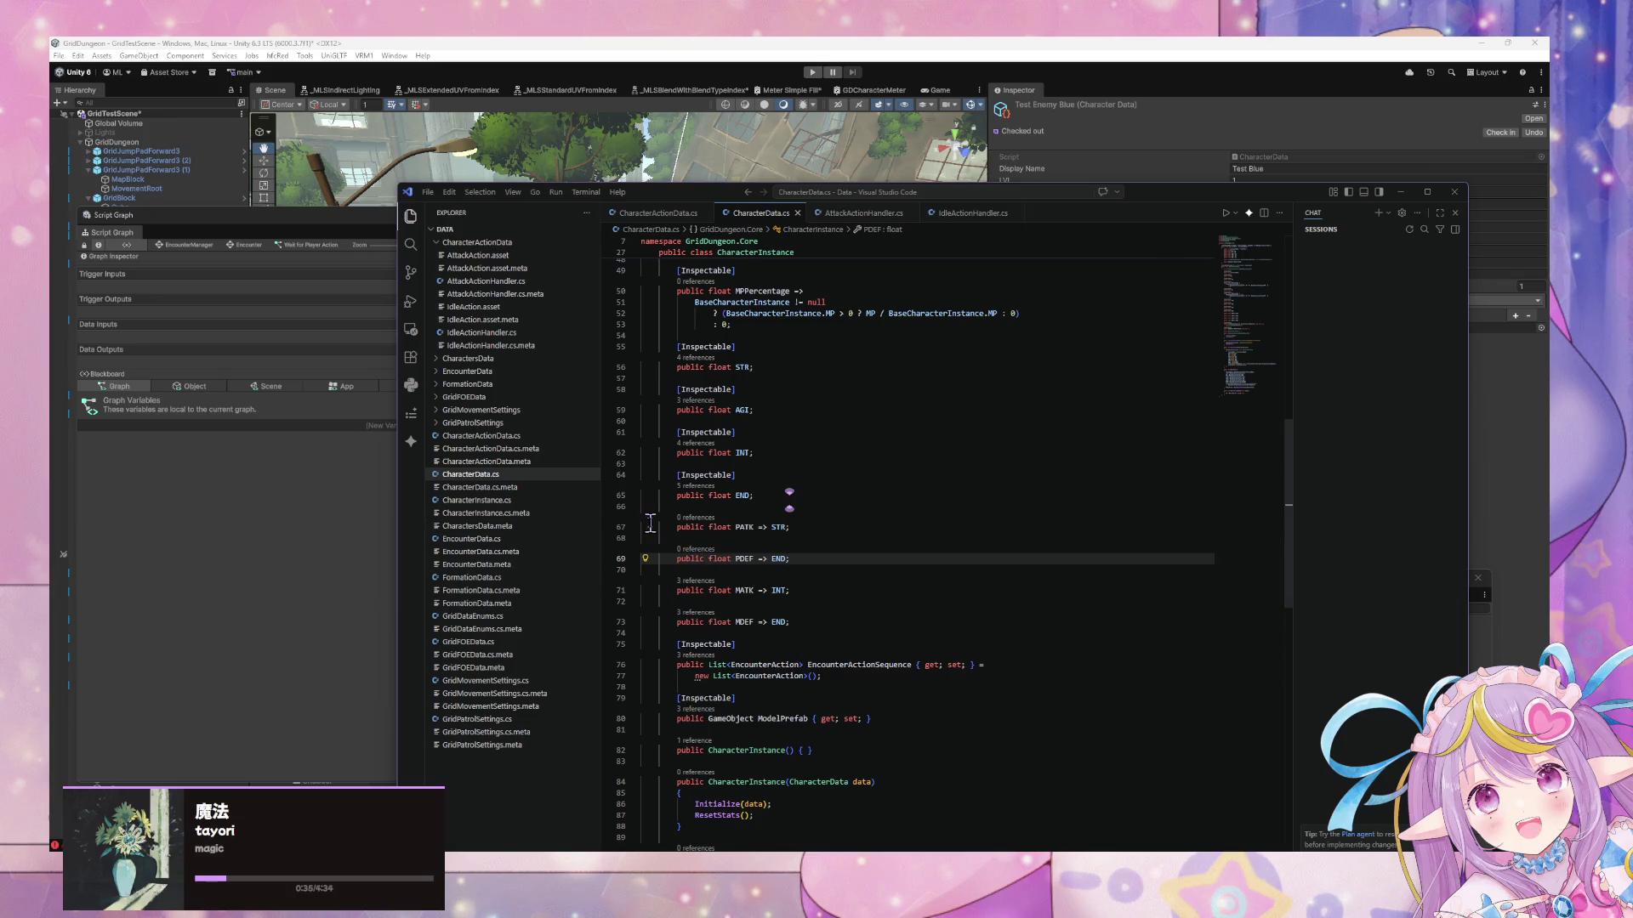
{"action": "scroll", "coordinate": [651, 522], "scroll_direction": "down", "scroll_amount": 7}
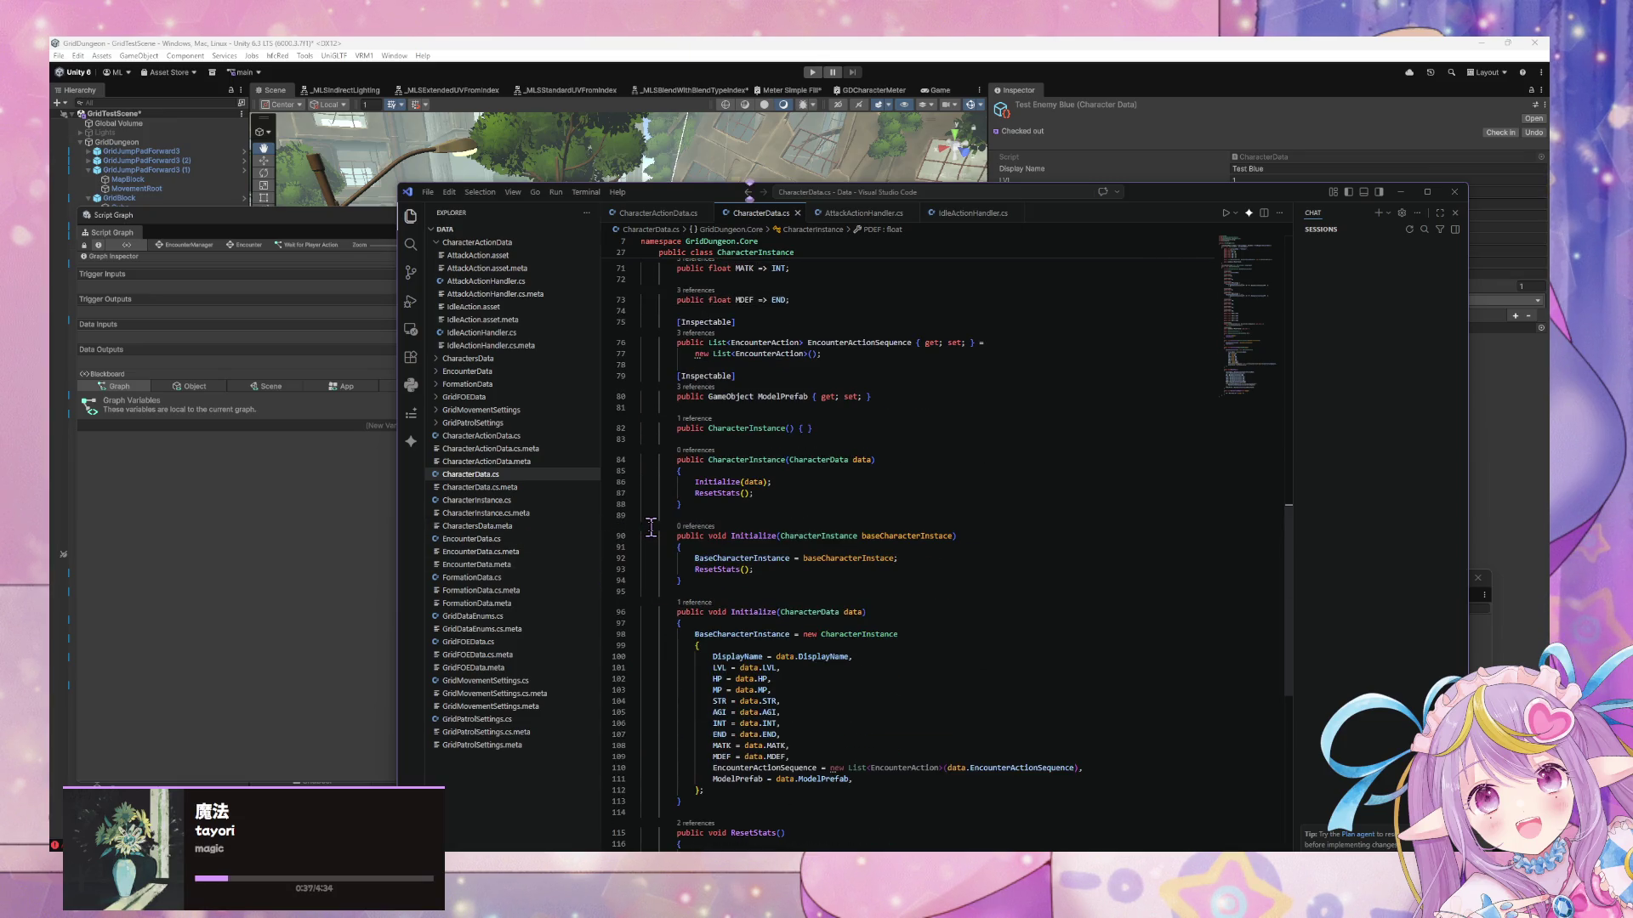
{"action": "left_click", "coordinate": [812, 752]}
{"action": "key", "text": "shift+Home"}
{"action": "key", "text": "BackSpace"}
{"action": "key", "text": "BackSpace"}
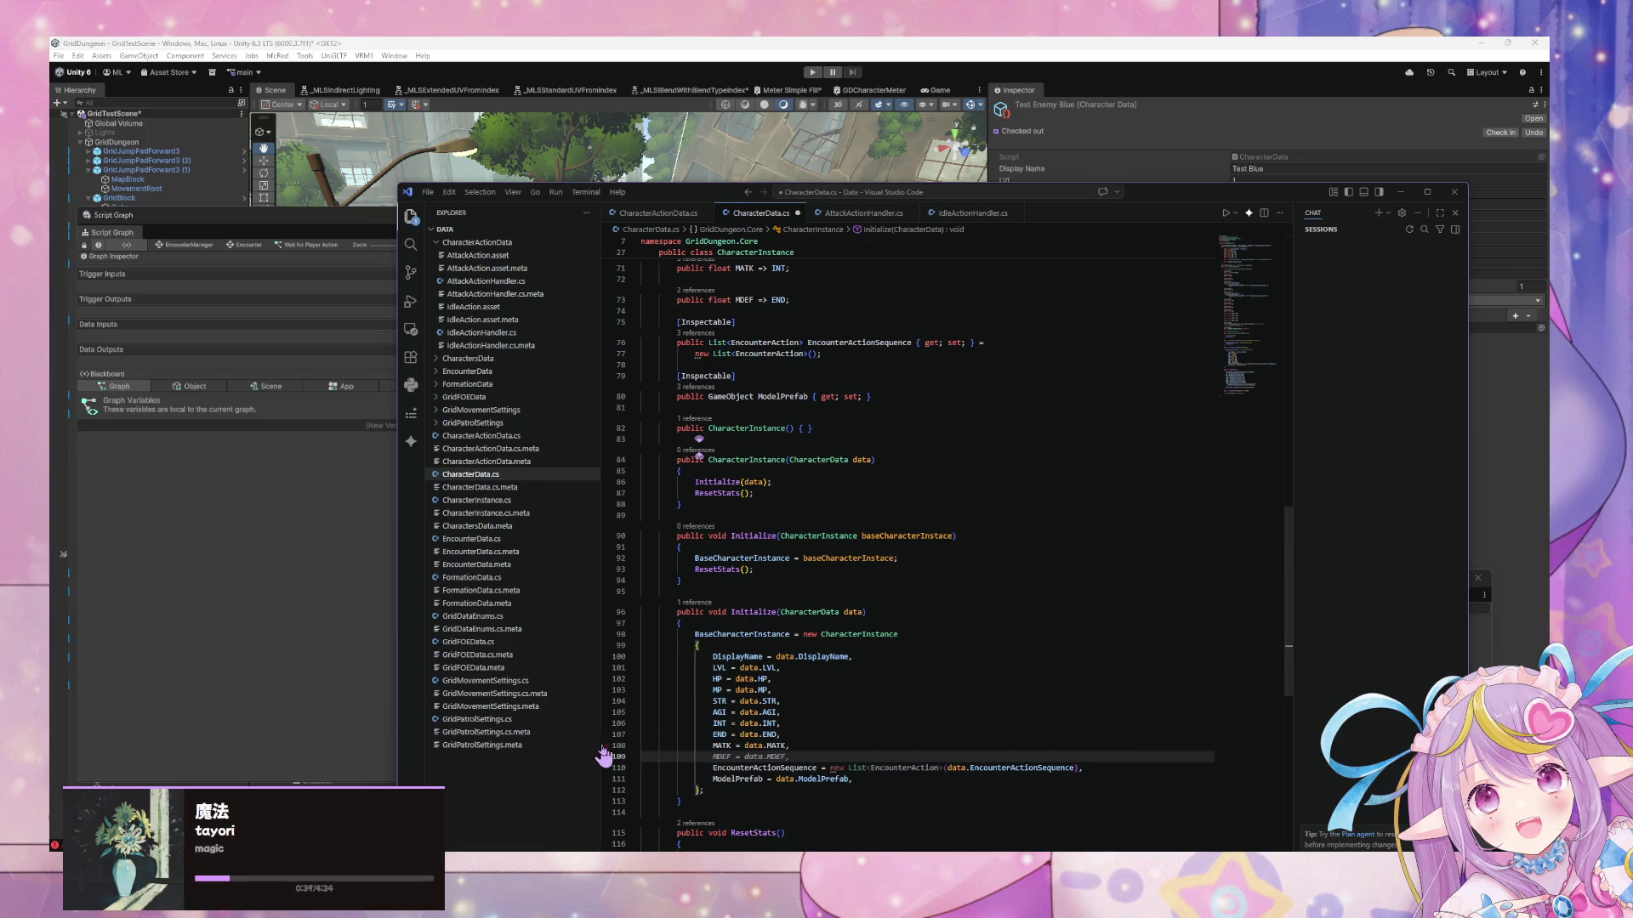
{"action": "left_click", "coordinate": [621, 745]}
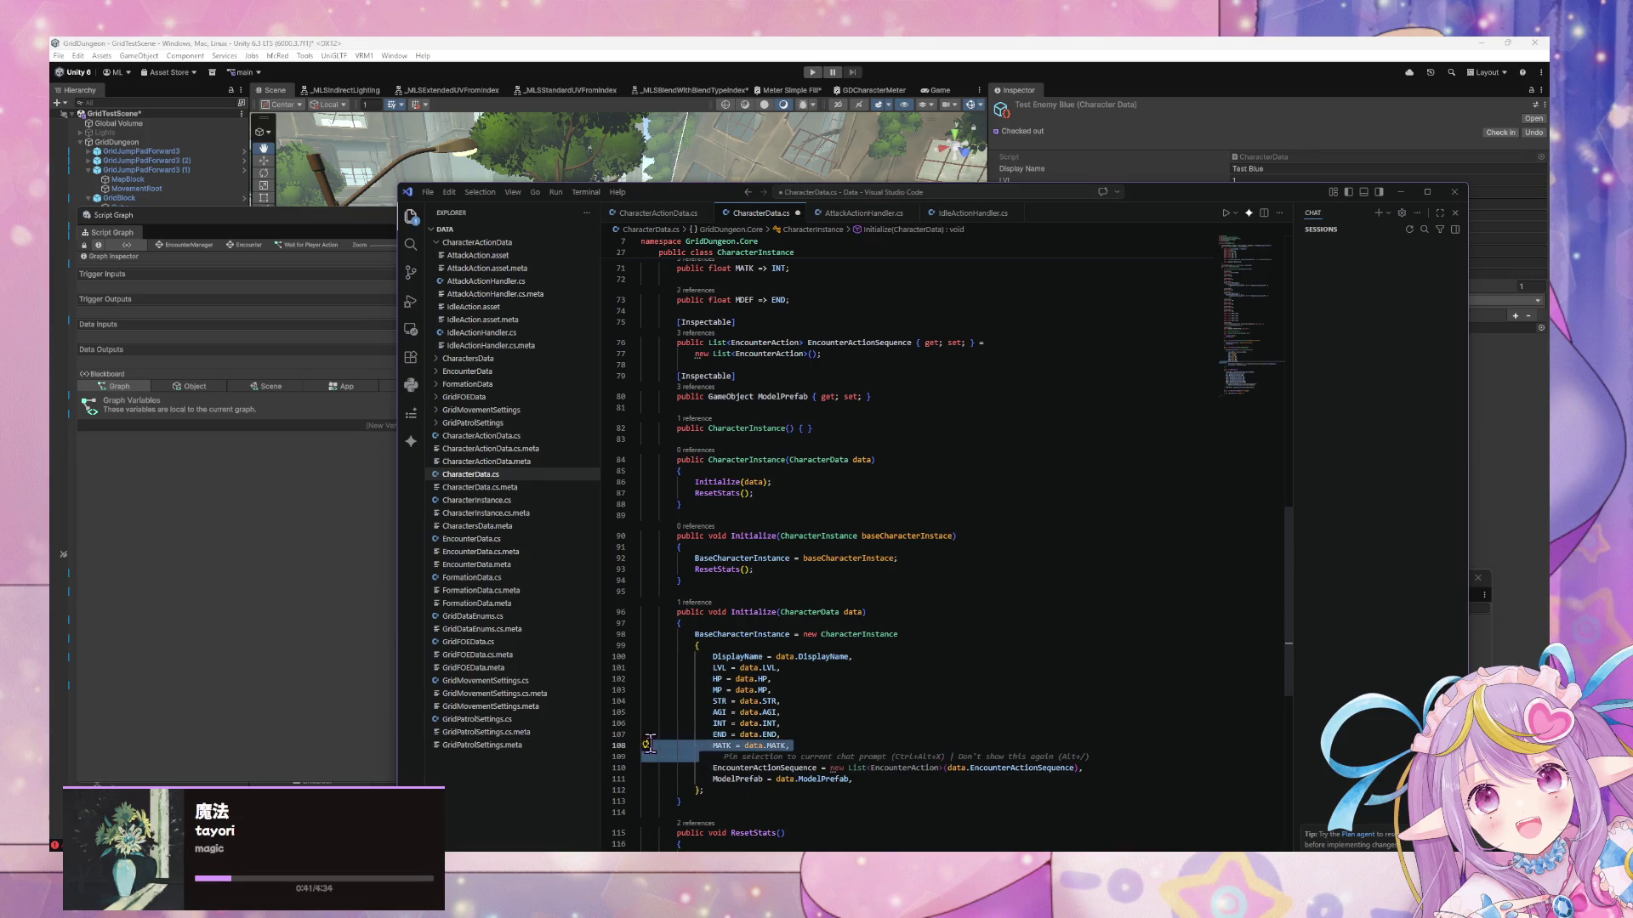
{"action": "key", "text": "BackSpace"}
{"action": "key", "text": "BackSpace"}
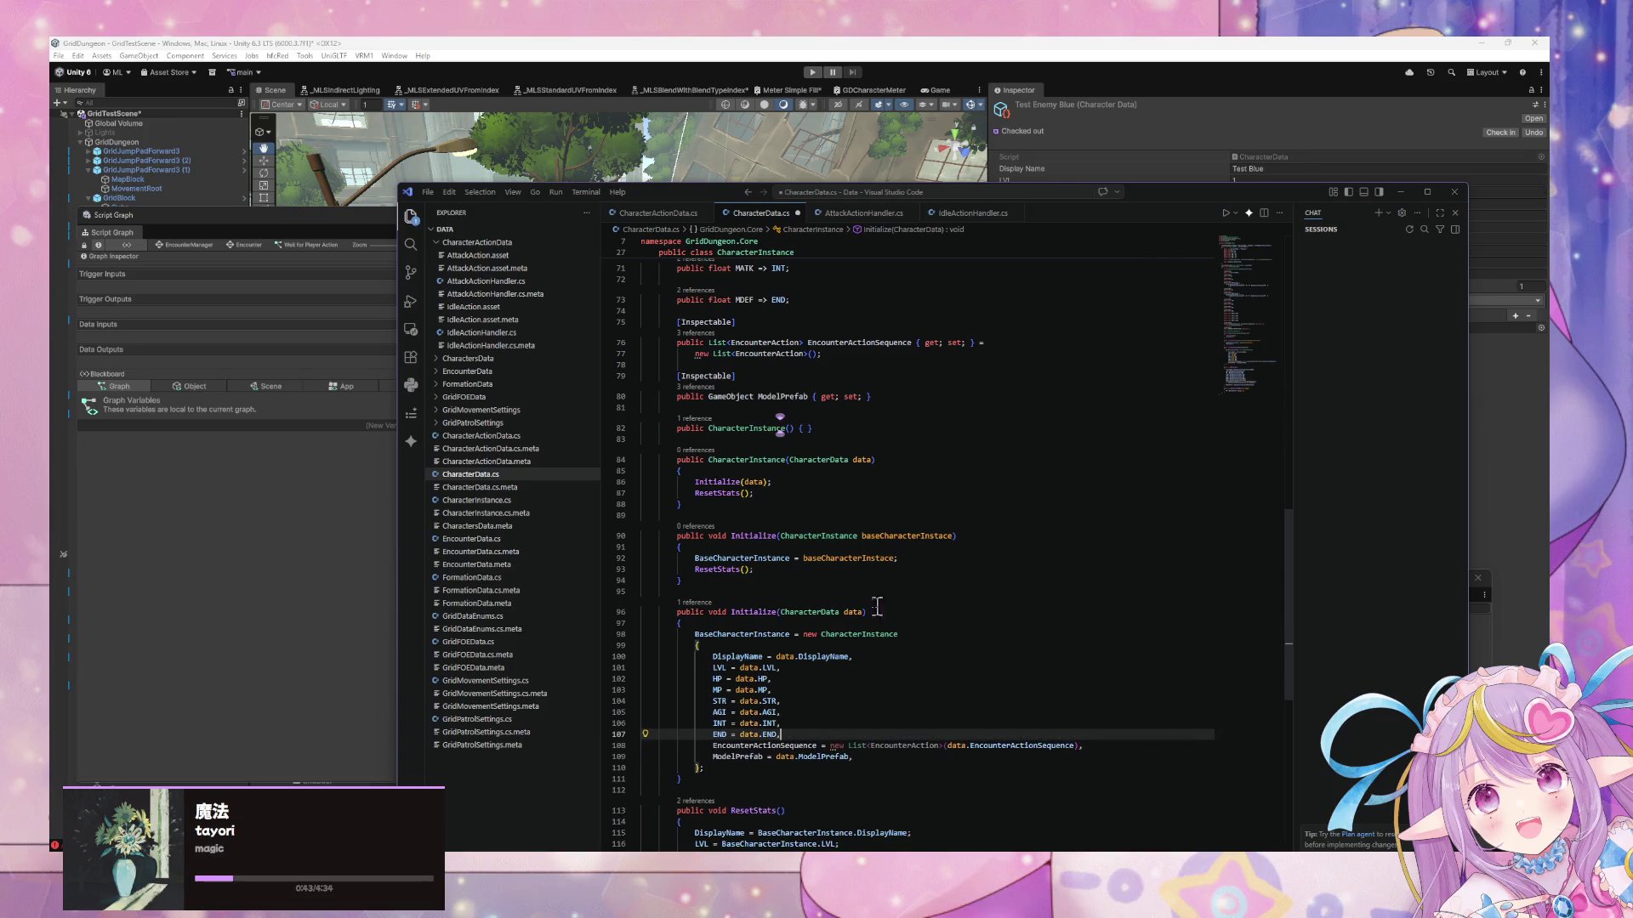
Remove the MATK and MDEF reset lines from ResetStats
{"action": "scroll", "coordinate": [868, 586], "scroll_direction": "up", "scroll_amount": 20}
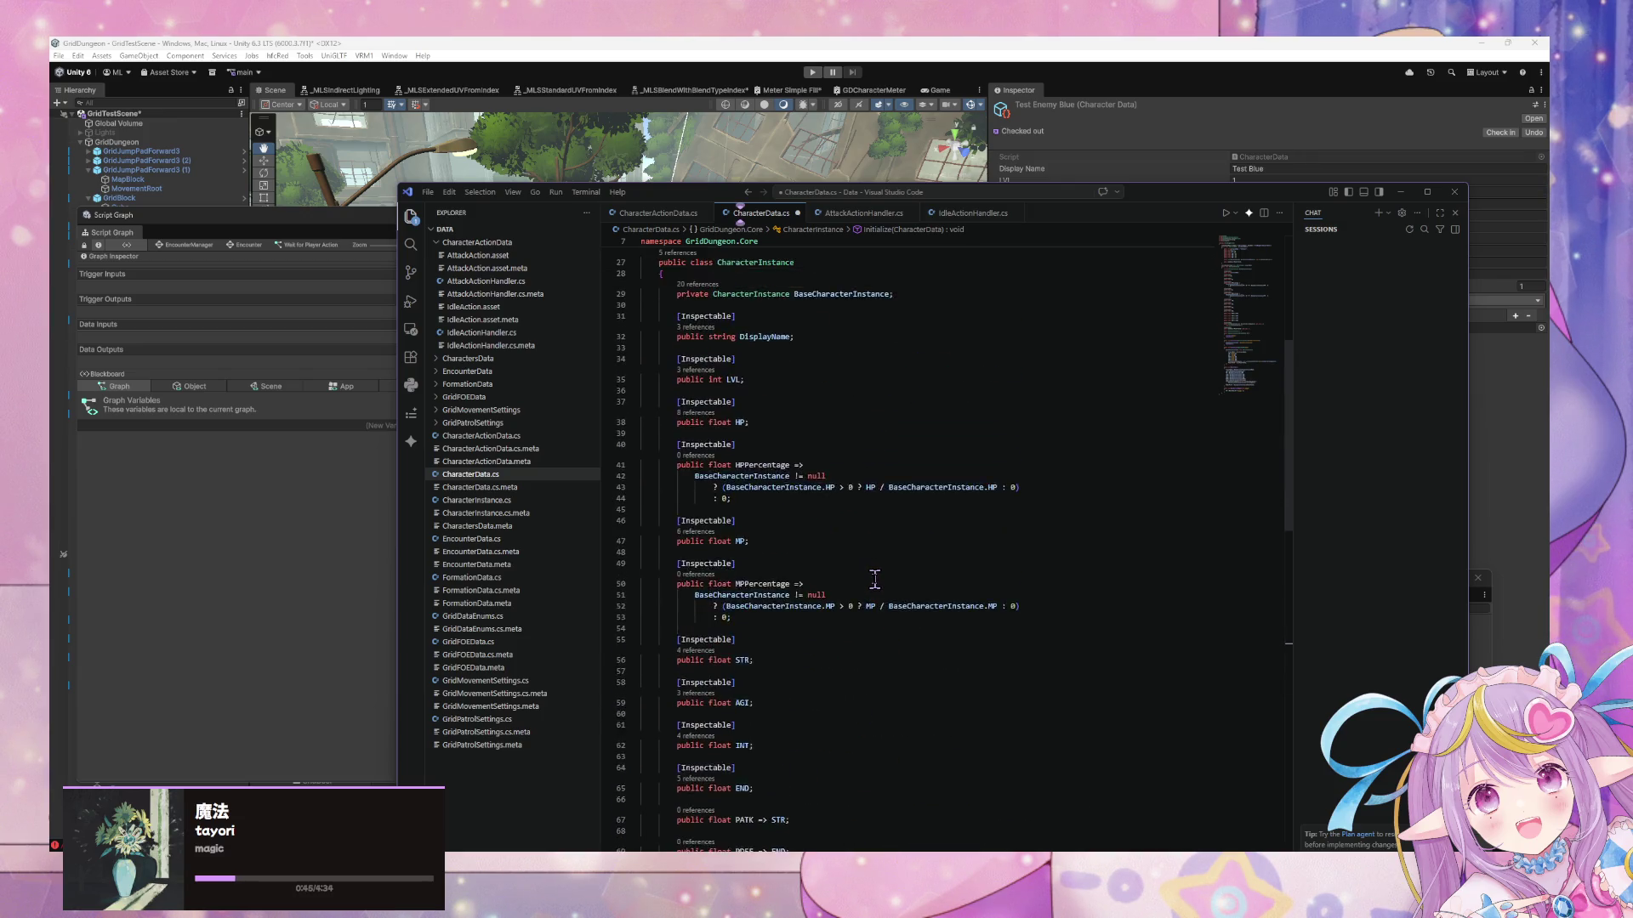
{"action": "scroll", "coordinate": [875, 583], "scroll_direction": "down", "scroll_amount": 20}
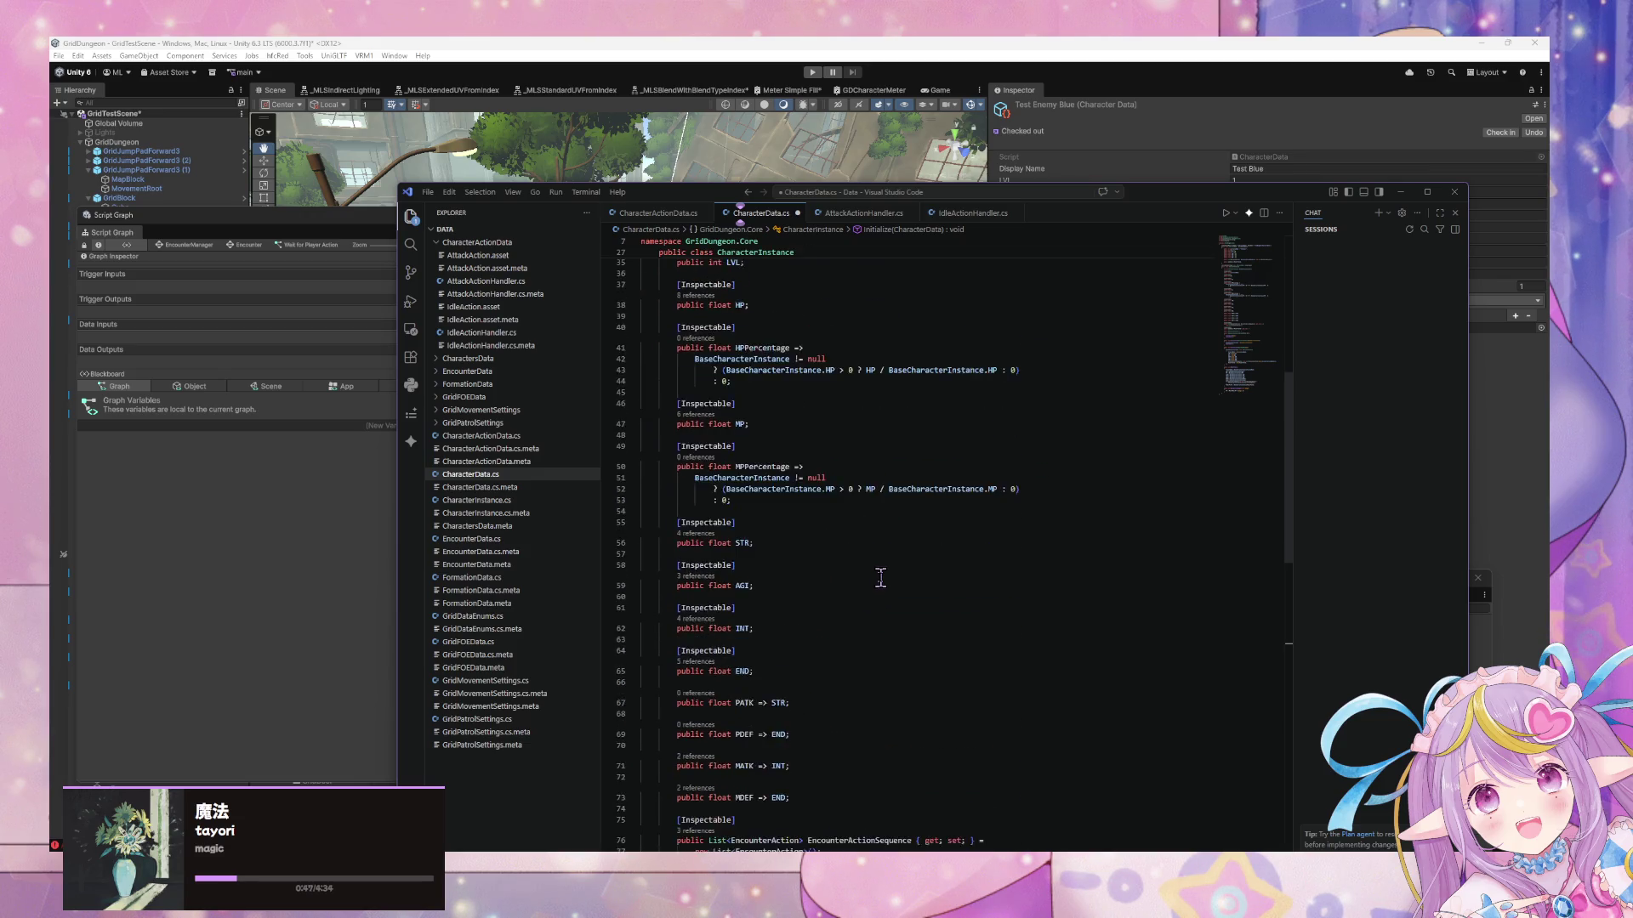
{"action": "scroll", "coordinate": [876, 577], "scroll_direction": "down", "scroll_amount": 6}
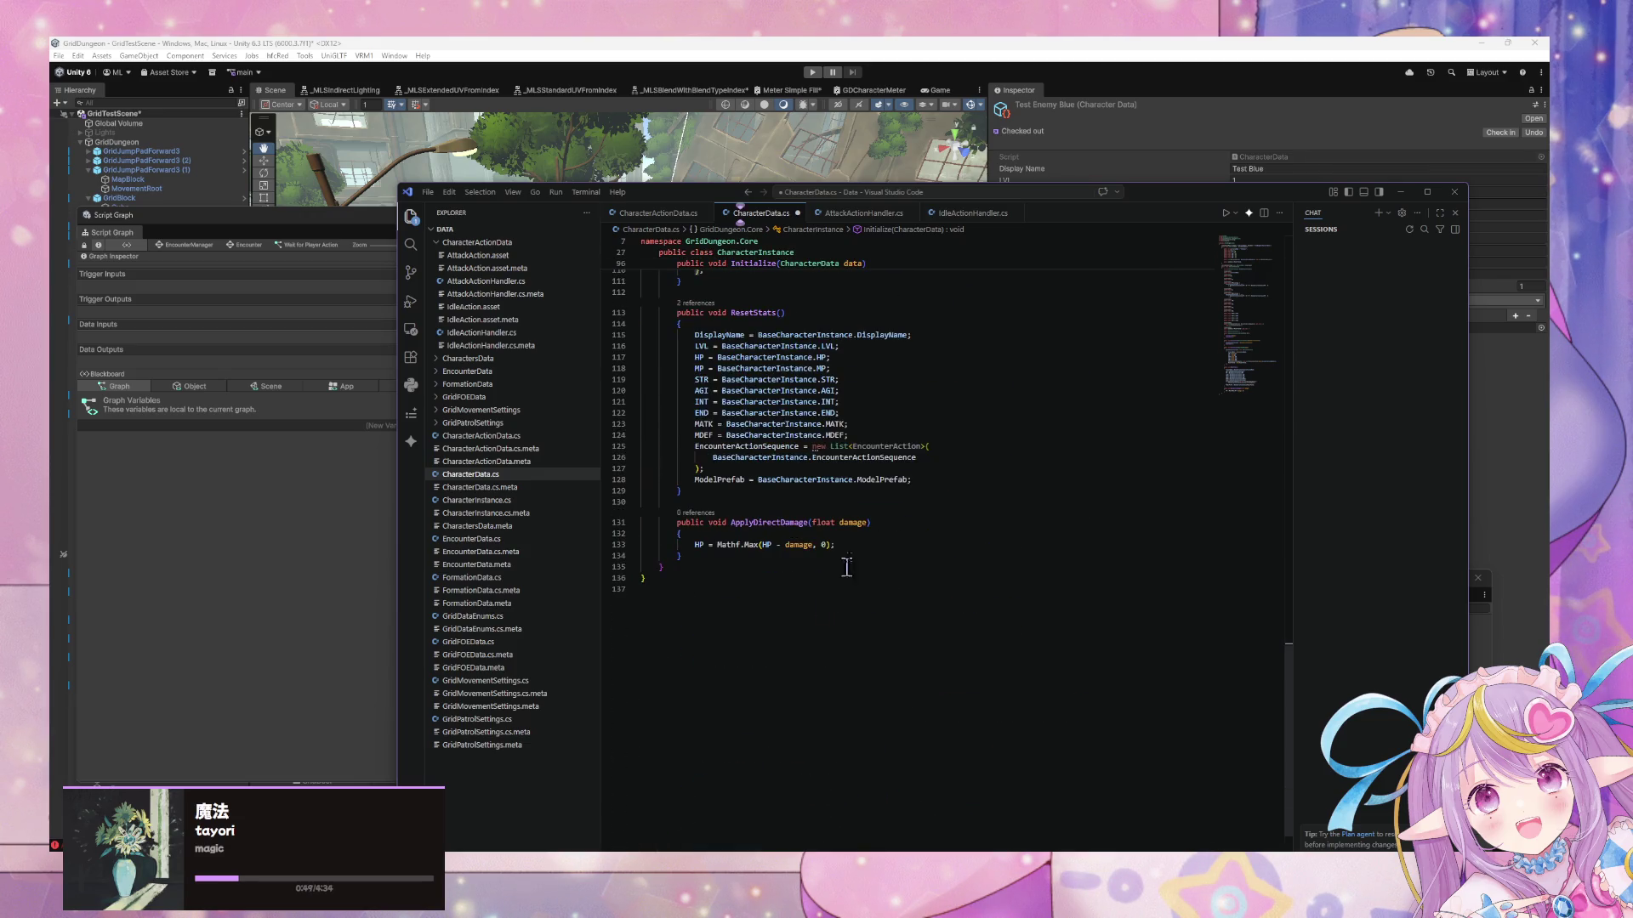
{"action": "left_click_drag", "start_coordinate": [874, 434], "coordinate": [642, 421]}
{"action": "key", "text": "BackSpace"}
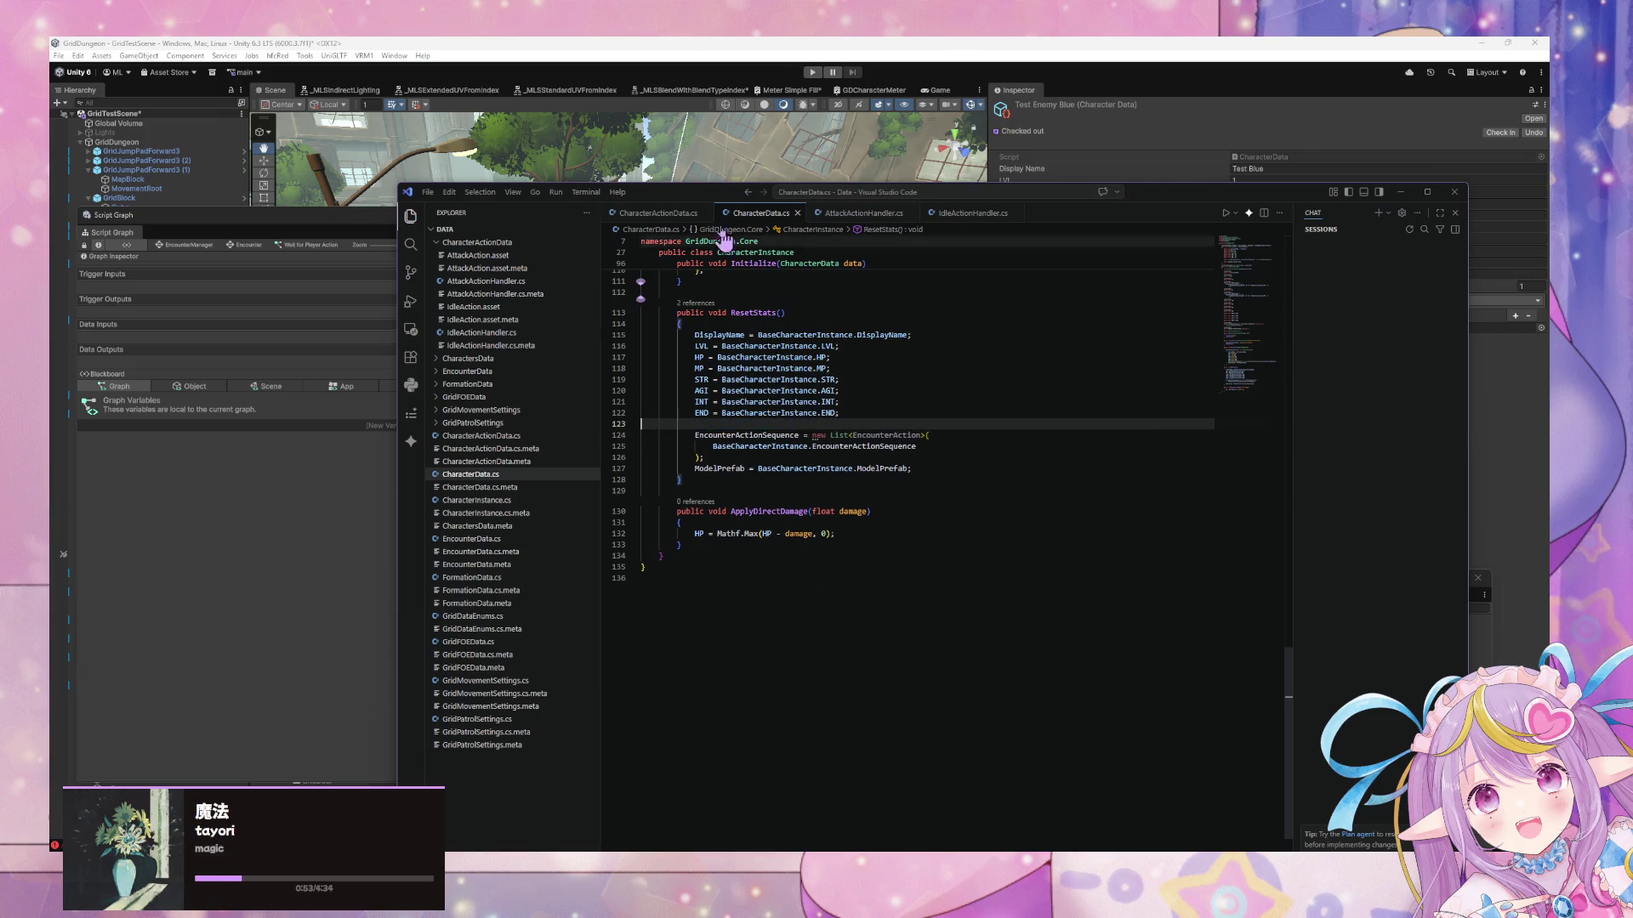
Review CharacterActionData.cs, AttackActionHandler.cs and CharacterData.cs, then return to Unity's Script Graph
{"action": "left_click", "coordinate": [655, 212]}
{"action": "scroll", "coordinate": [792, 647], "scroll_direction": "down", "scroll_amount": 10}
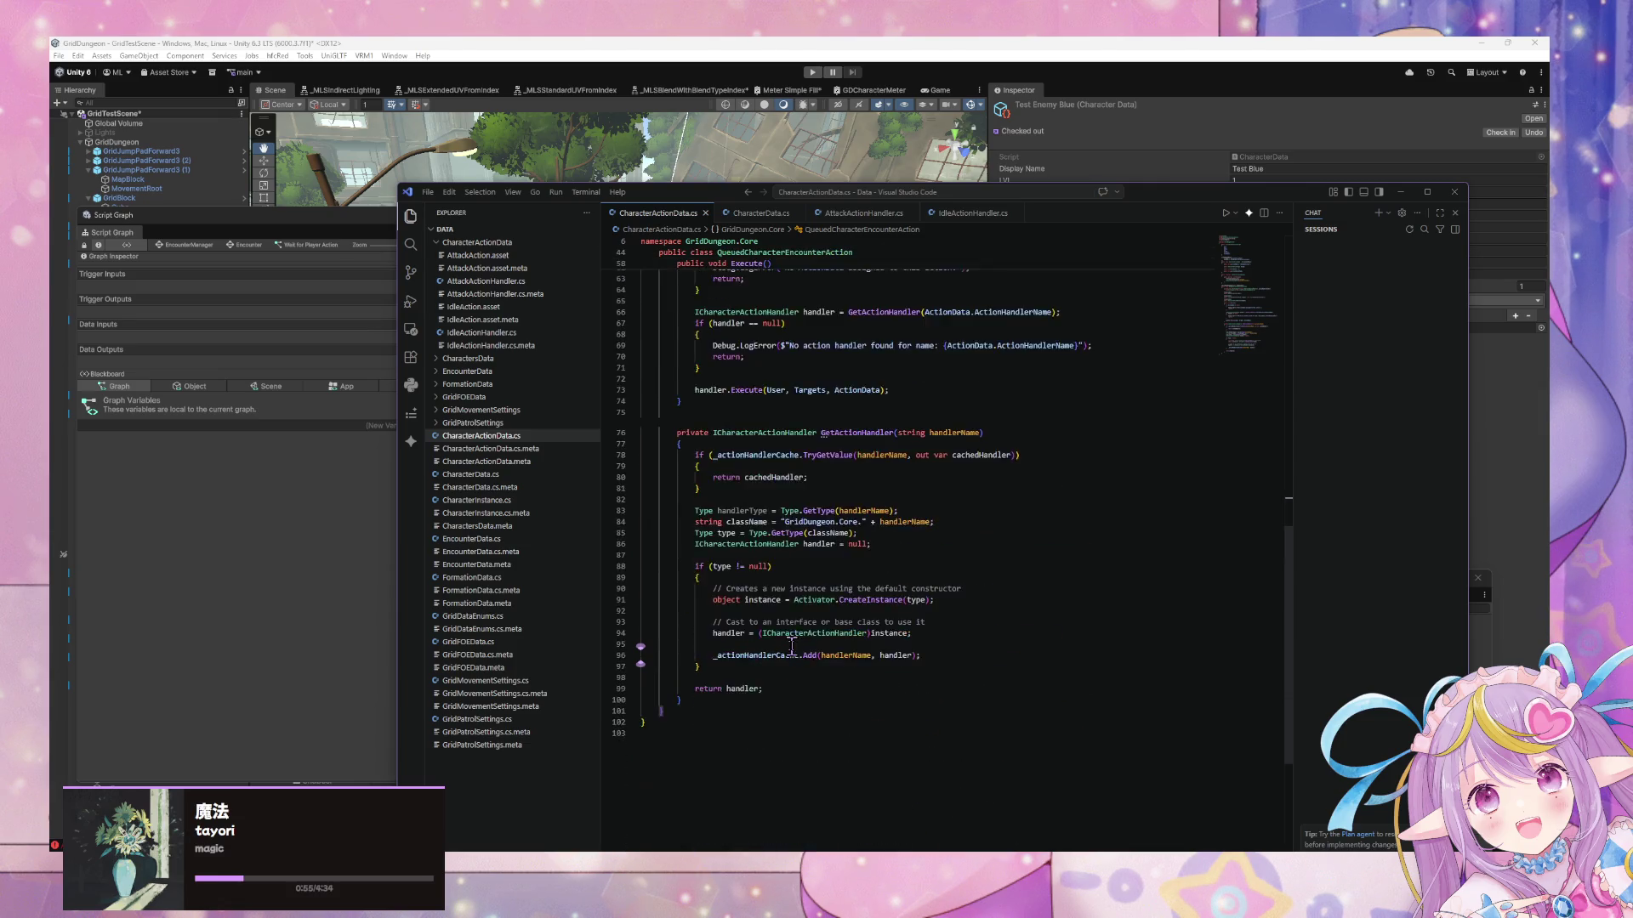
{"action": "left_click", "coordinate": [863, 214]}
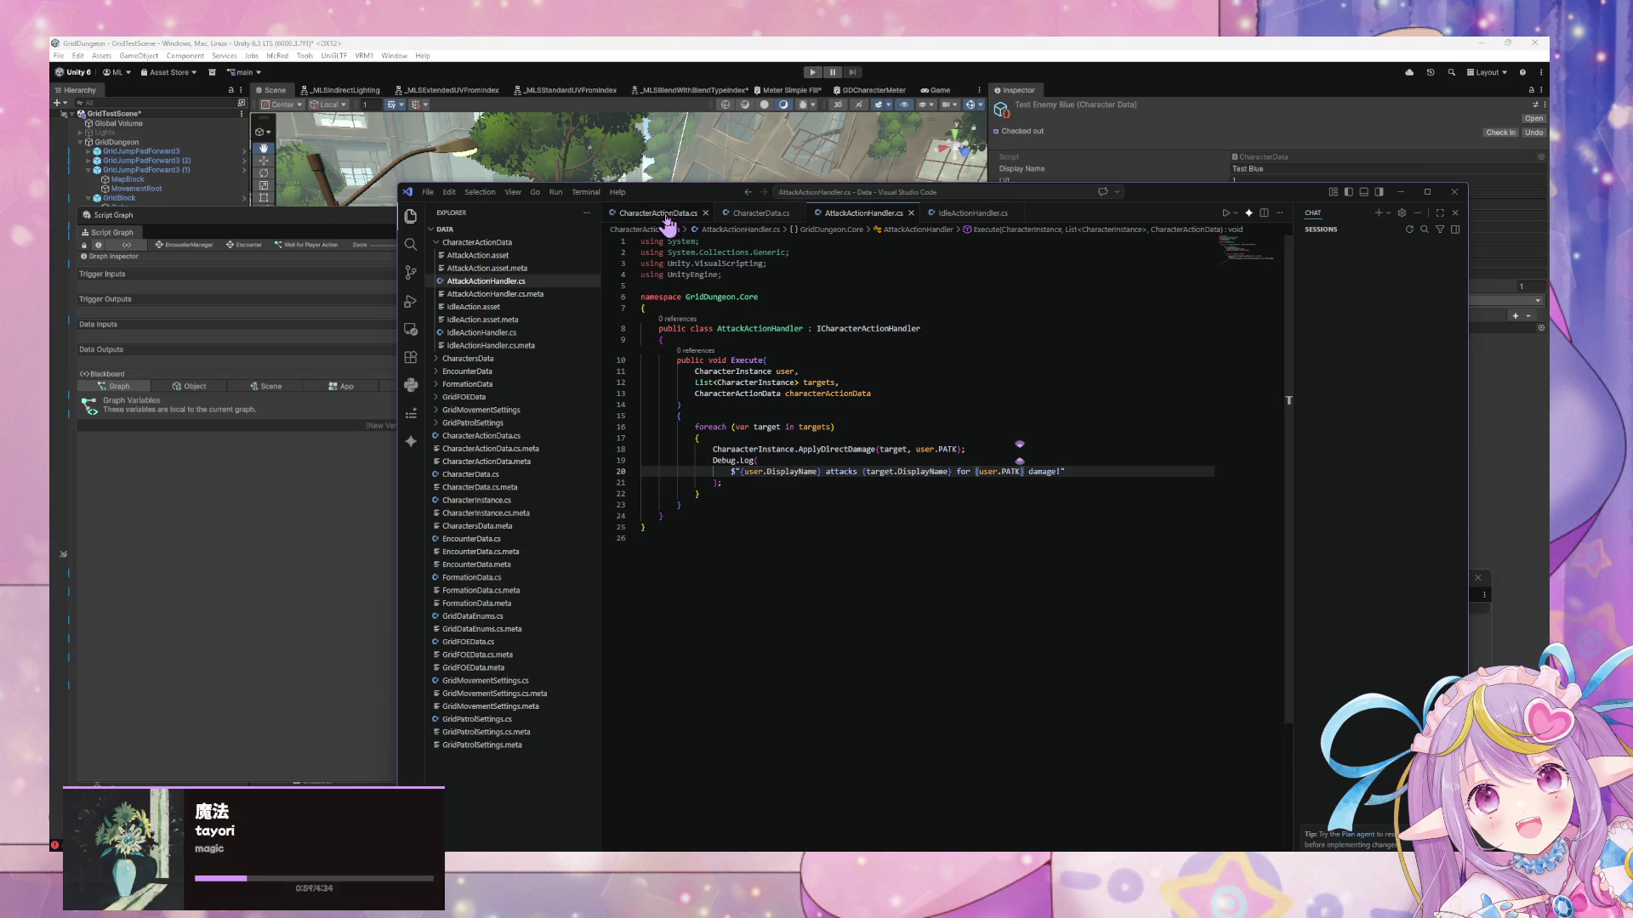
{"action": "left_click", "coordinate": [734, 214]}
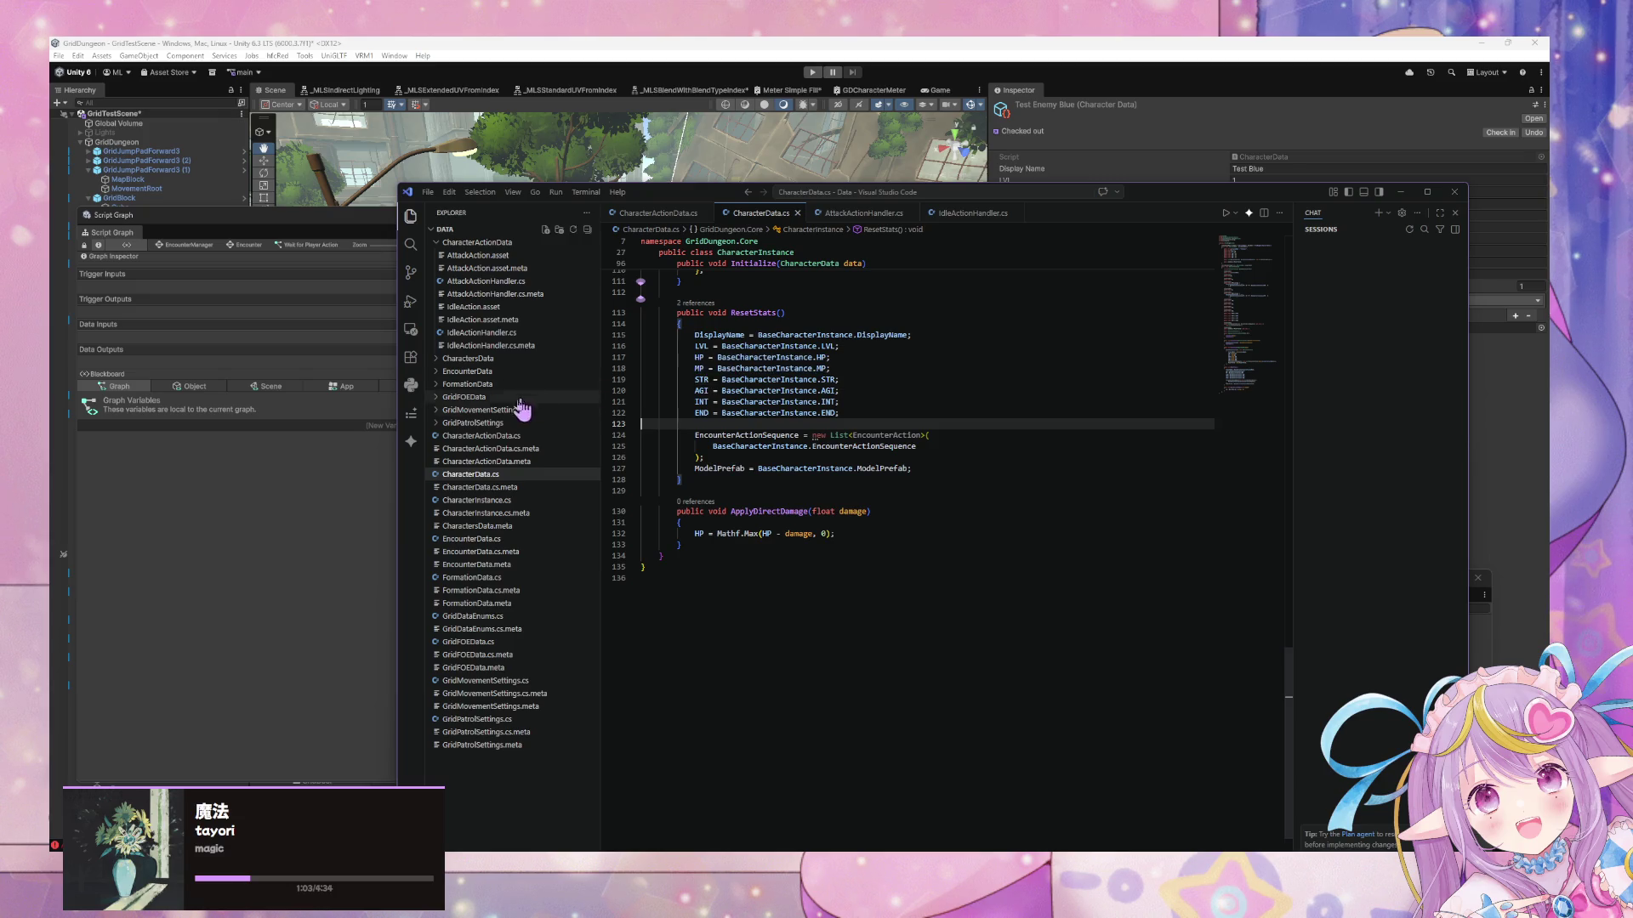
{"action": "left_click", "coordinate": [298, 527]}
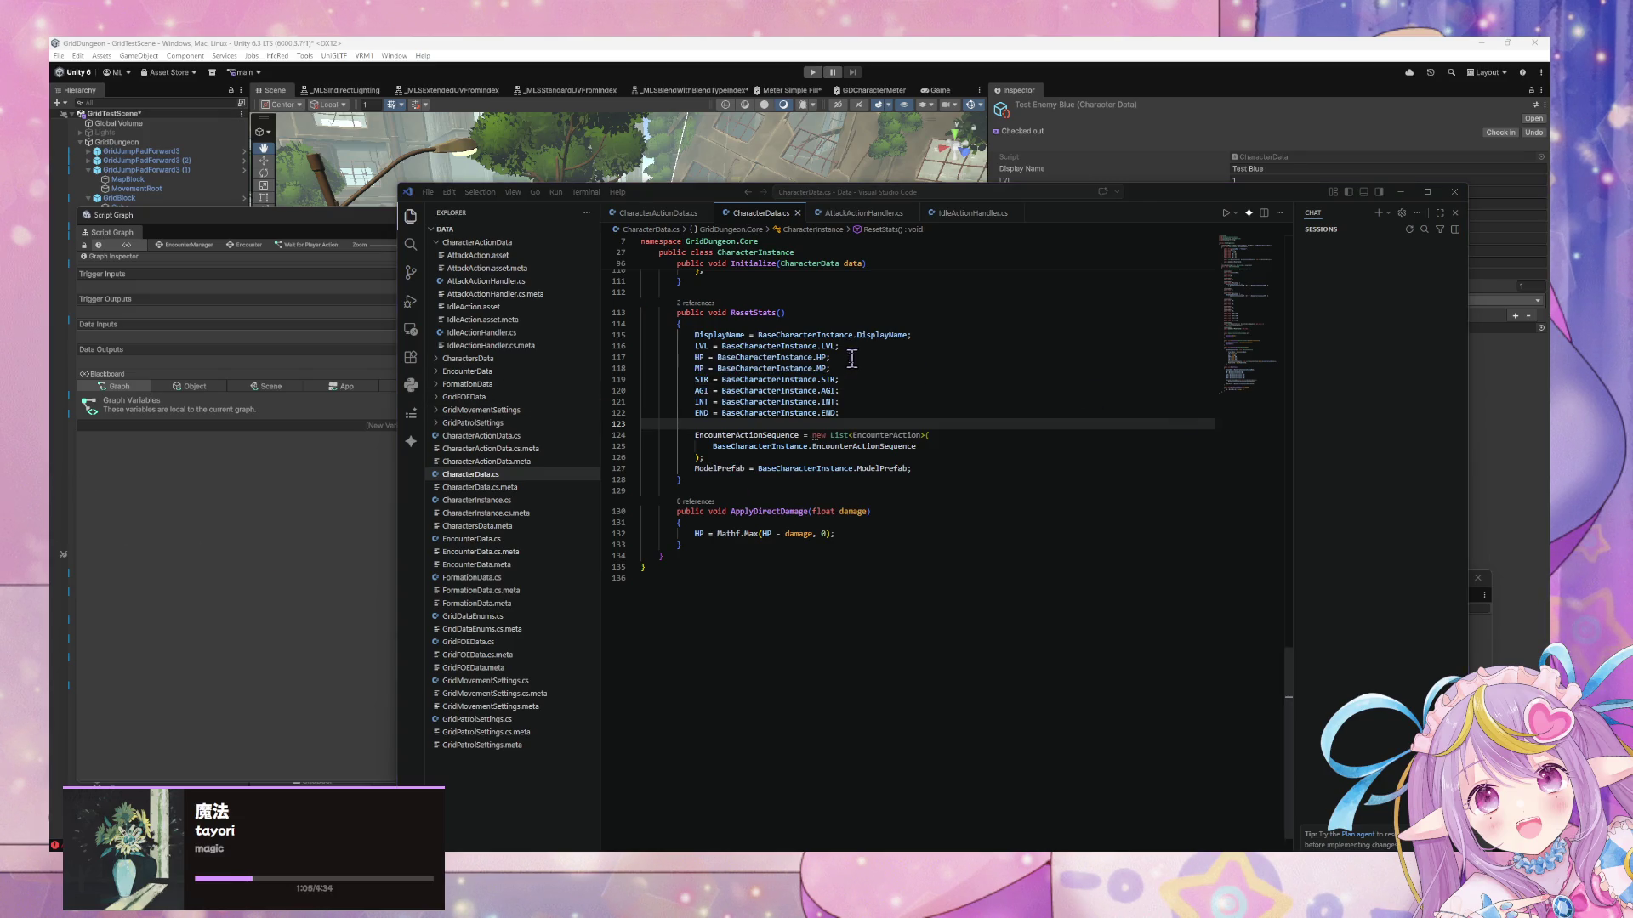
{"action": "left_click", "coordinate": [858, 213]}
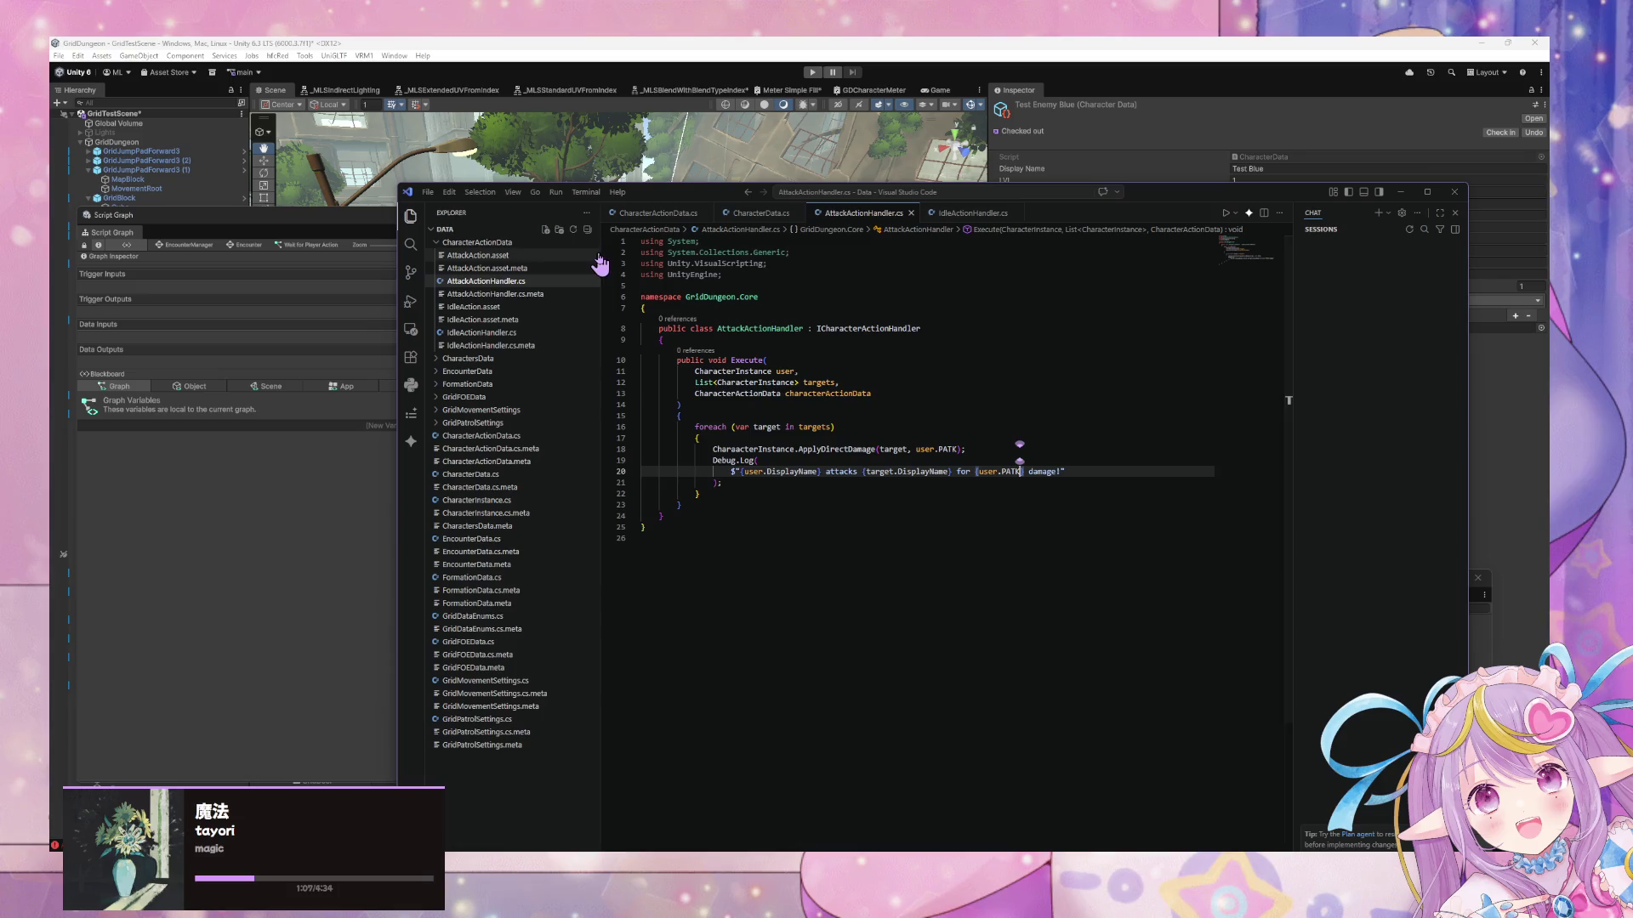
{"action": "left_click", "coordinate": [350, 515]}
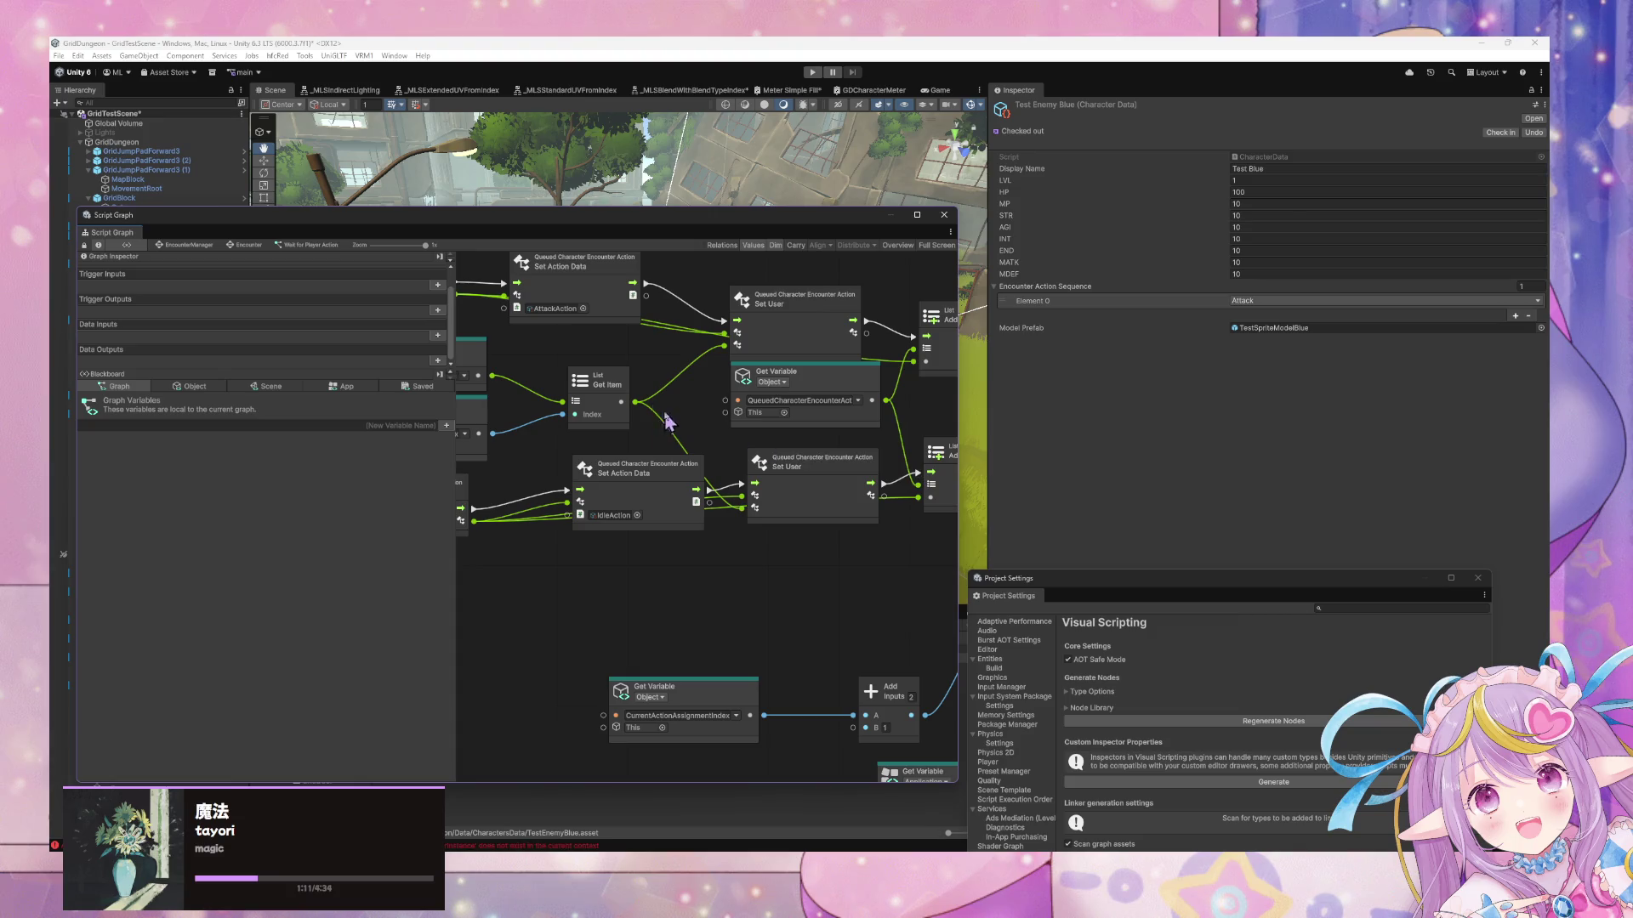
Bring up the Console and read the CS0103 error saying 'CharacterInstance' does not exist
{"action": "left_click", "coordinate": [523, 846]}
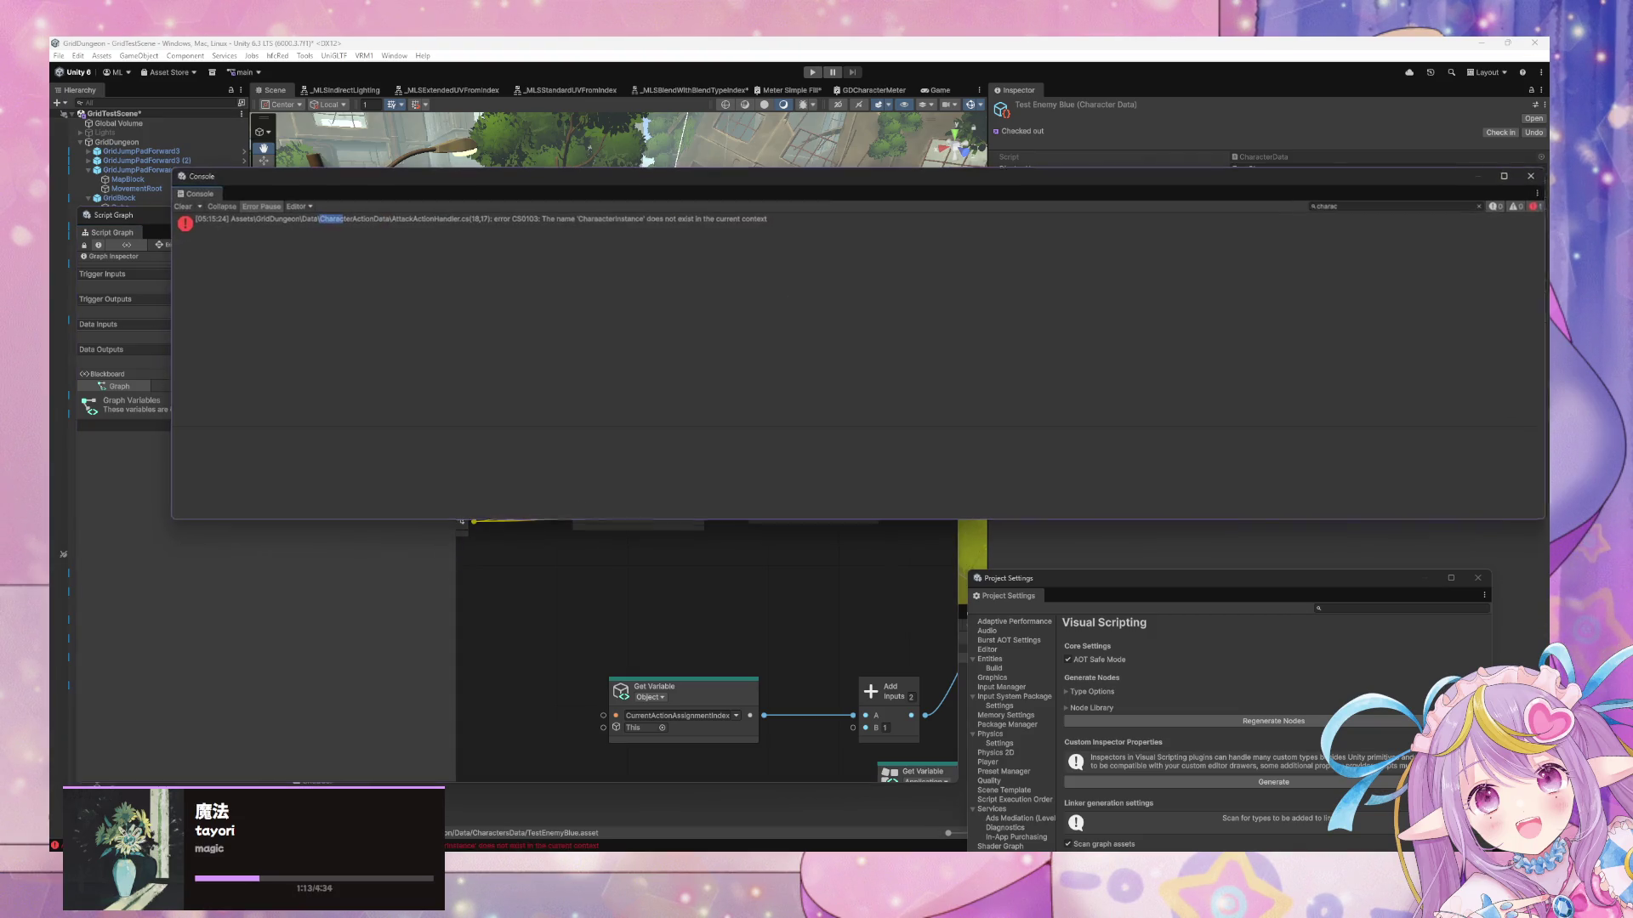
{"action": "left_click", "coordinate": [395, 223]}
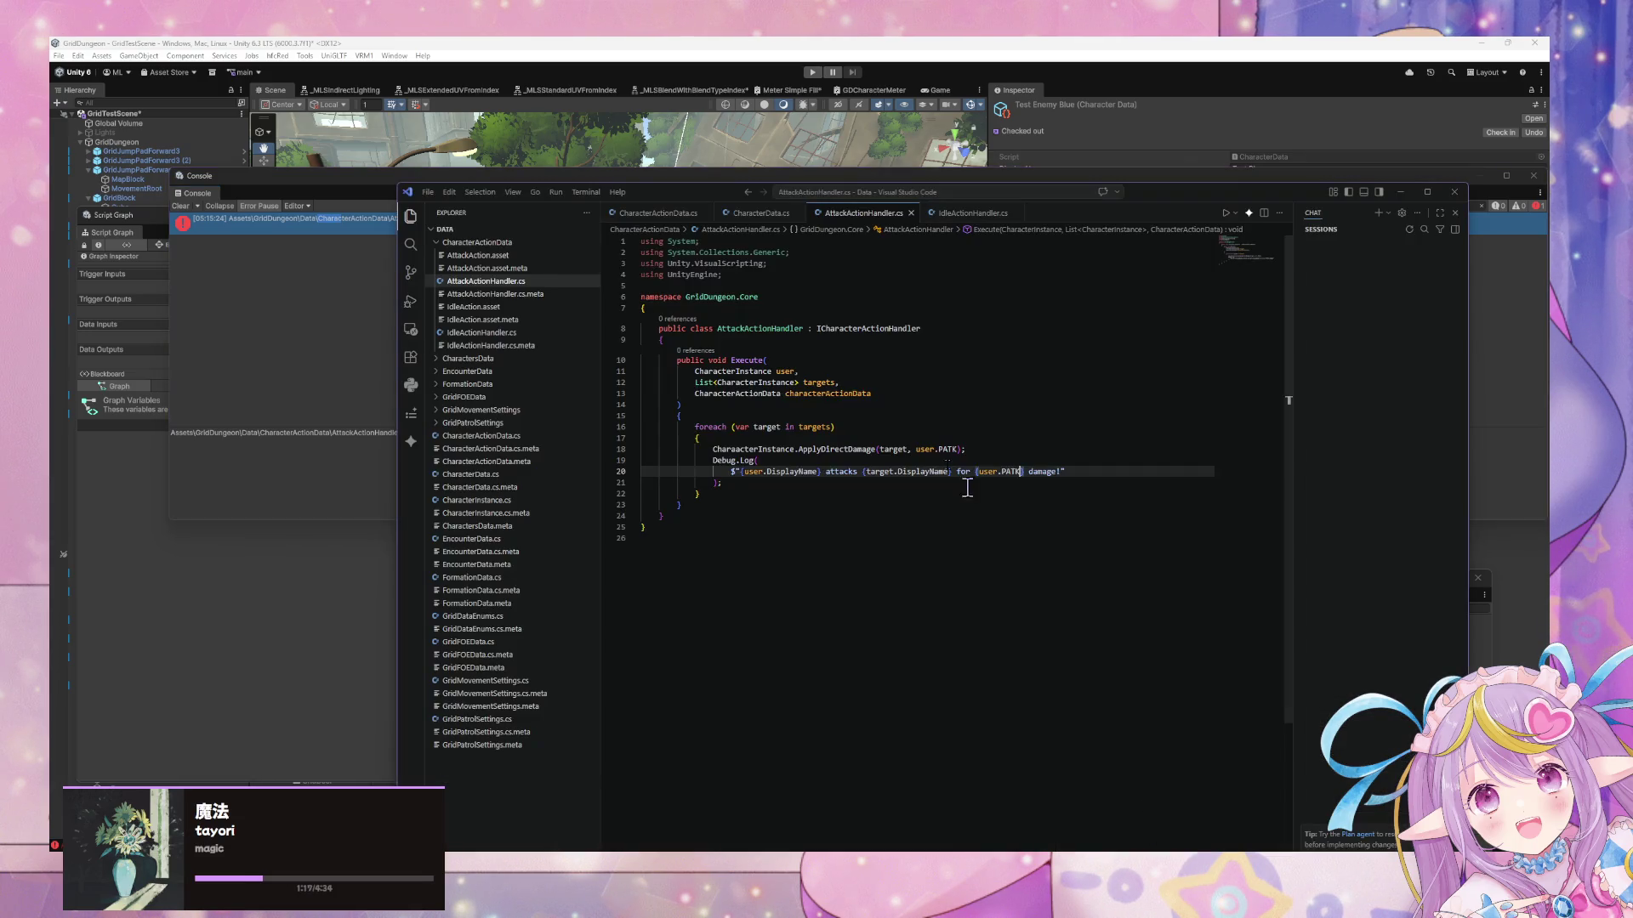
Replace the class name on line 18 with 'target' and save AttackActionHandler.cs
{"action": "double_click", "coordinate": [771, 450]}
{"action": "type", "text": "target"}
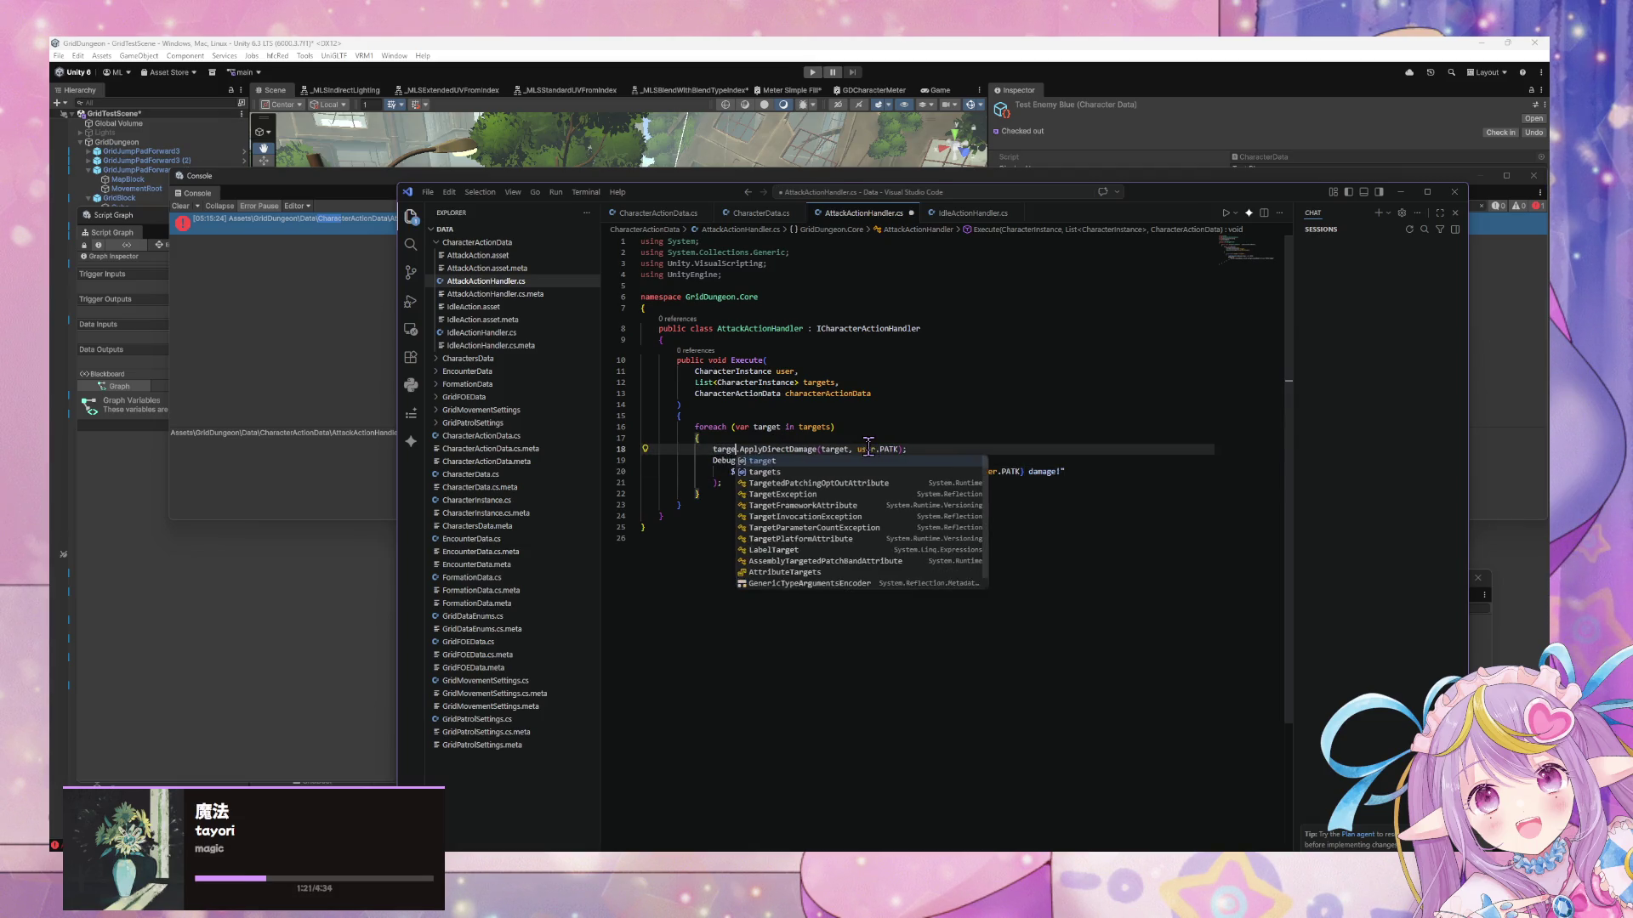
{"action": "key", "text": "ctrl+s"}
{"action": "key", "text": "Escape"}
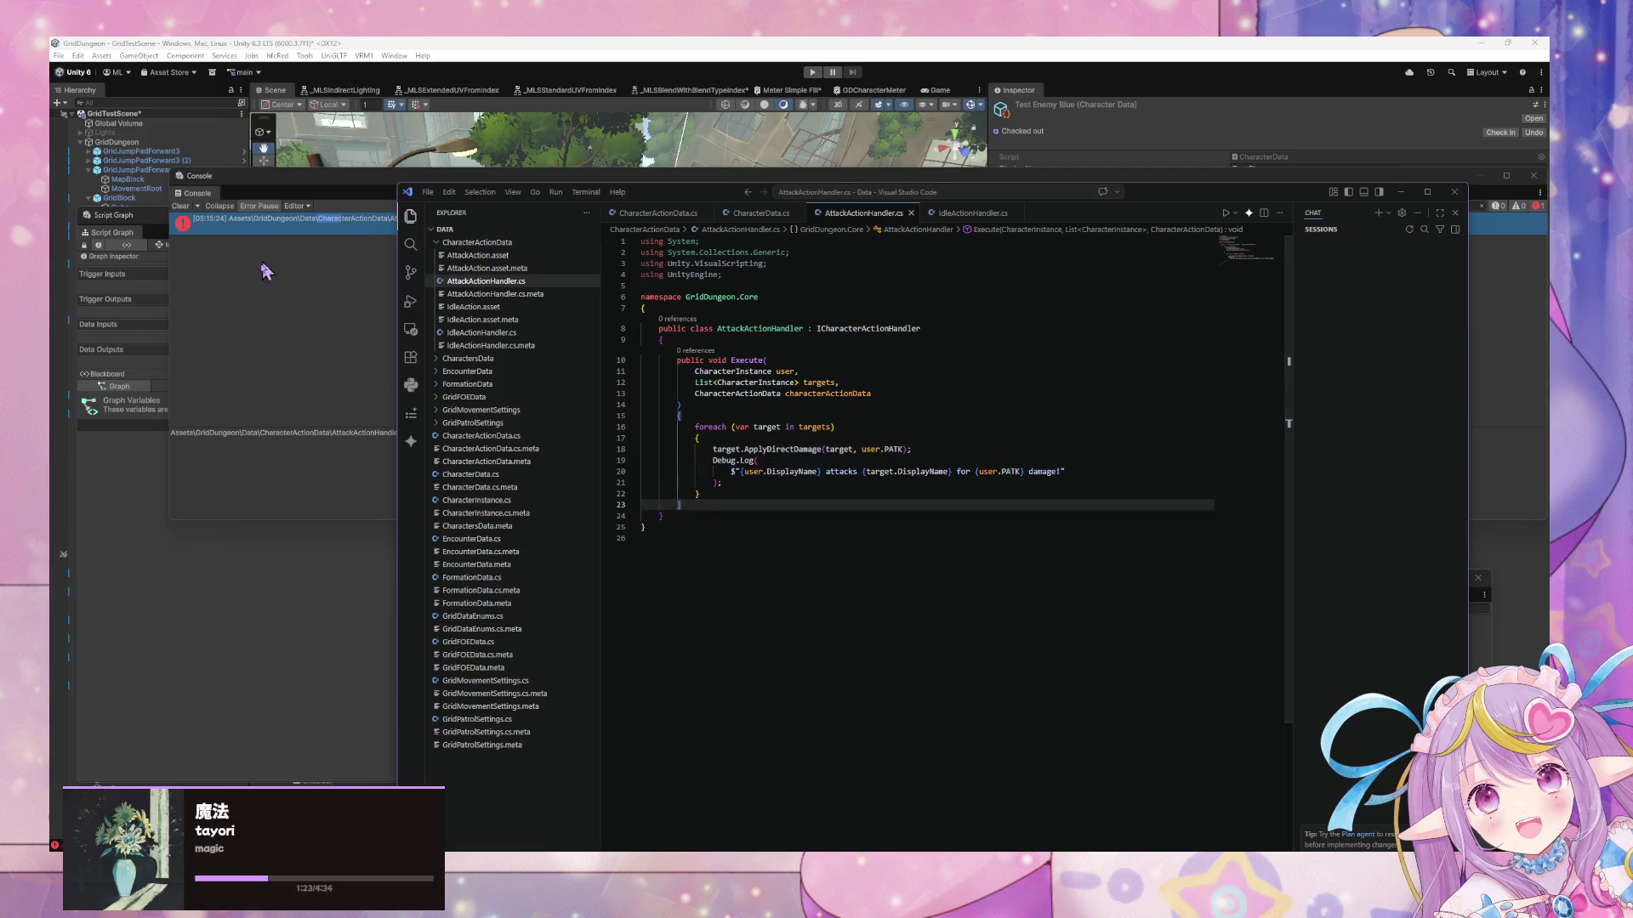
{"action": "left_click", "coordinate": [289, 347]}
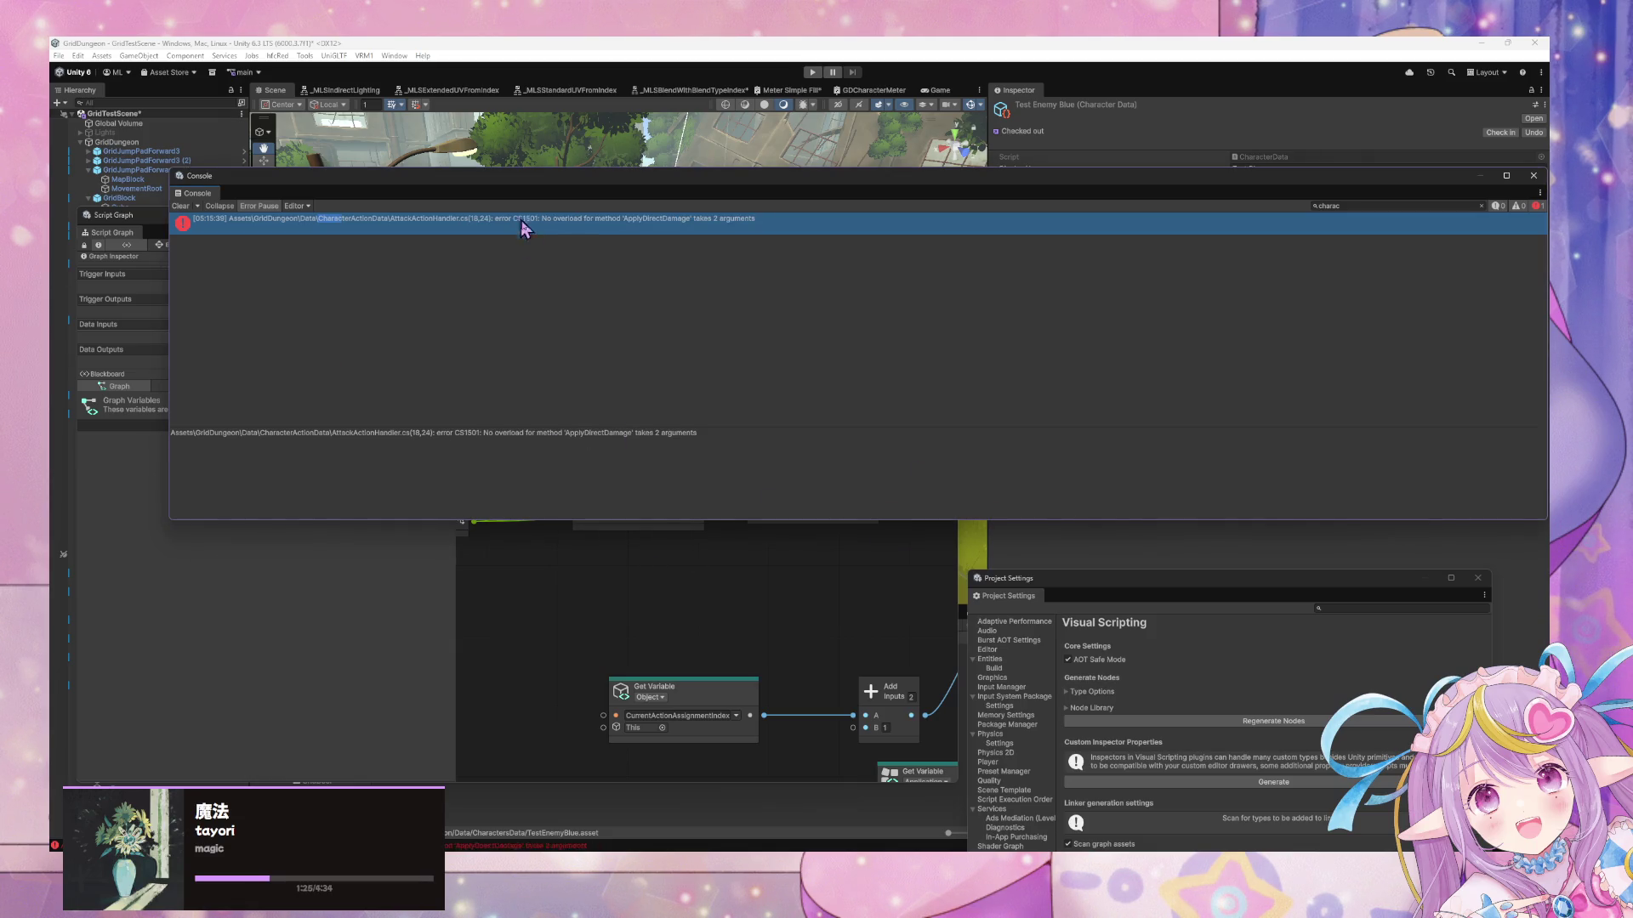
{"action": "key", "text": "alt+Tab"}
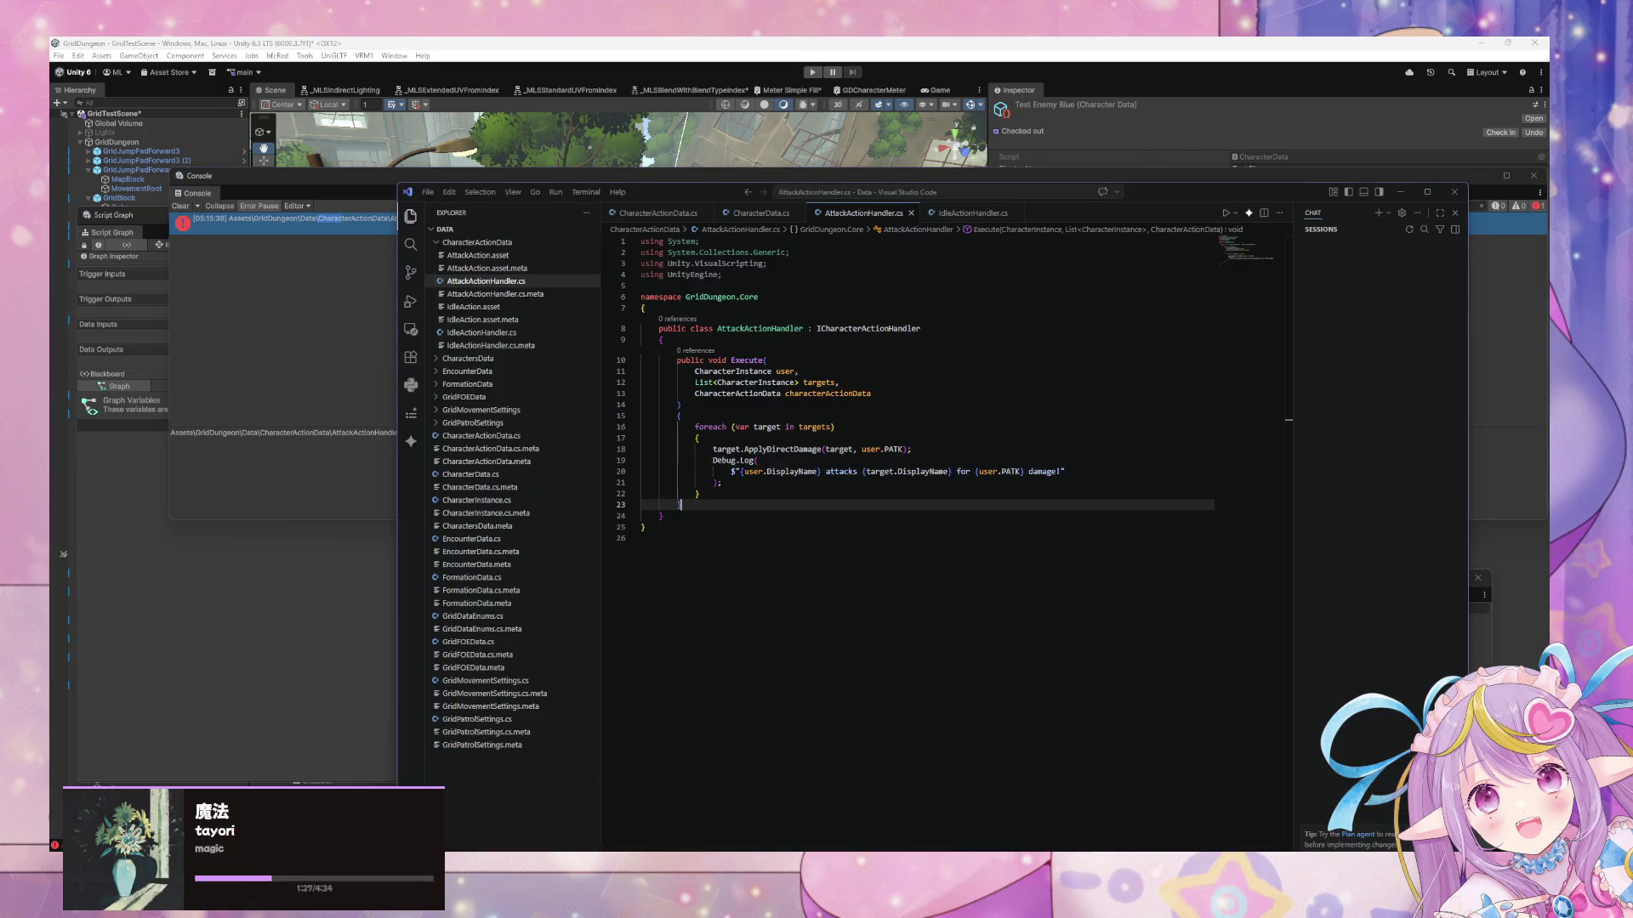
Delete the extra 'target, ' argument so the line calls target.ApplyDirectDamage(user.PATK), then save
{"action": "left_click_drag", "start_coordinate": [861, 449], "coordinate": [826, 449]}
{"action": "key", "text": "BackSpace"}
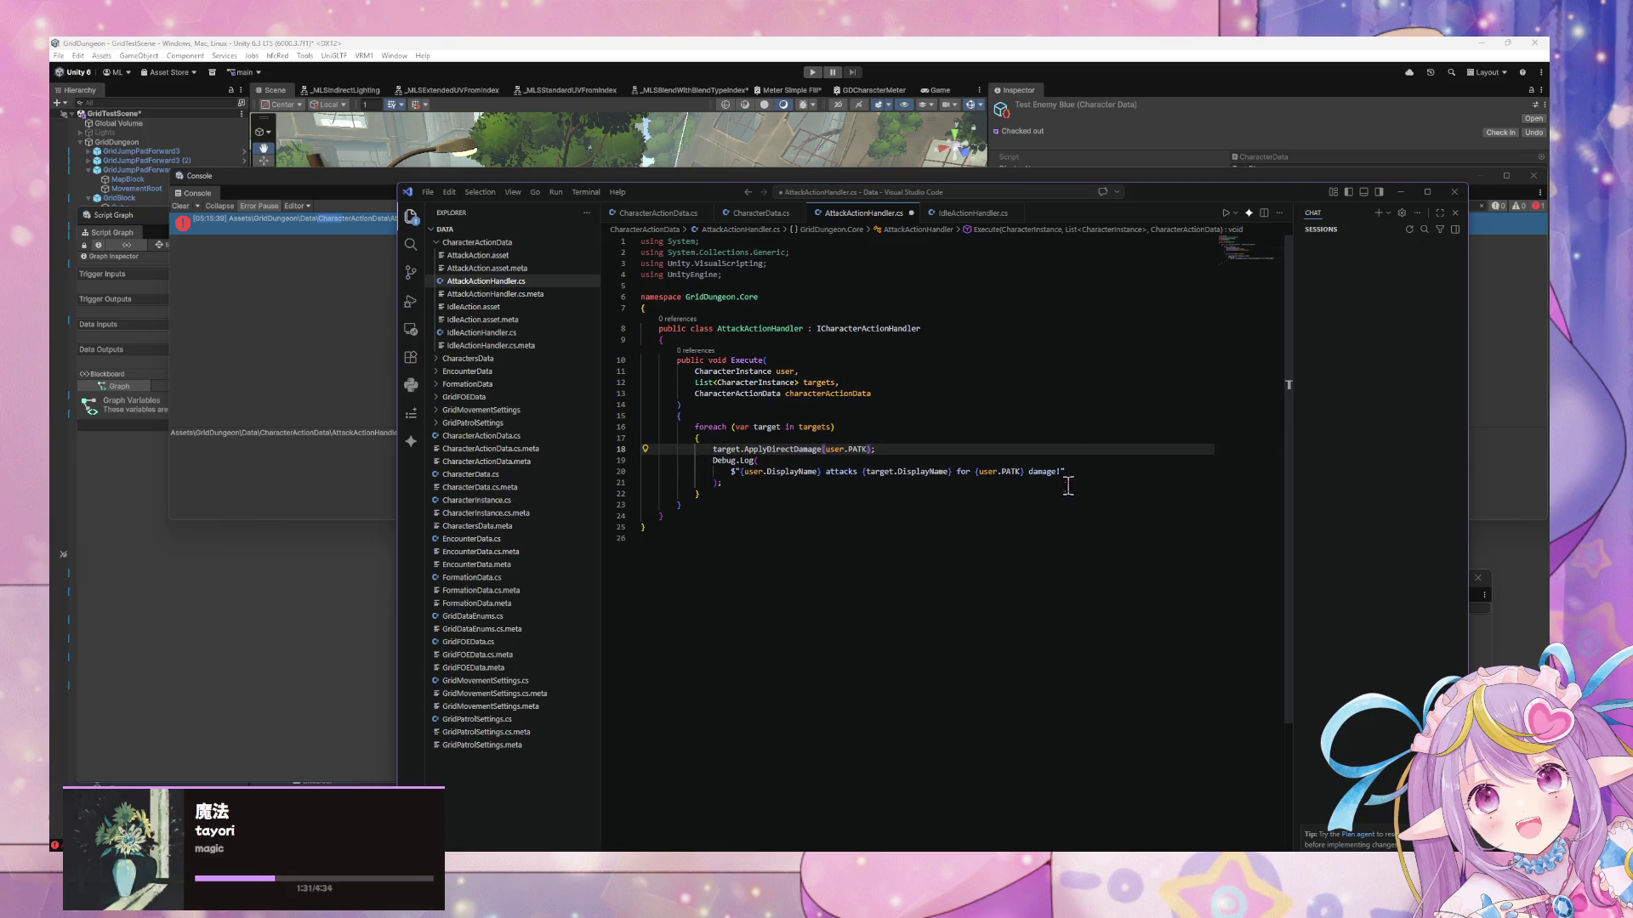
{"action": "key", "text": "ctrl+s"}
{"action": "key", "text": "alt+Tab"}
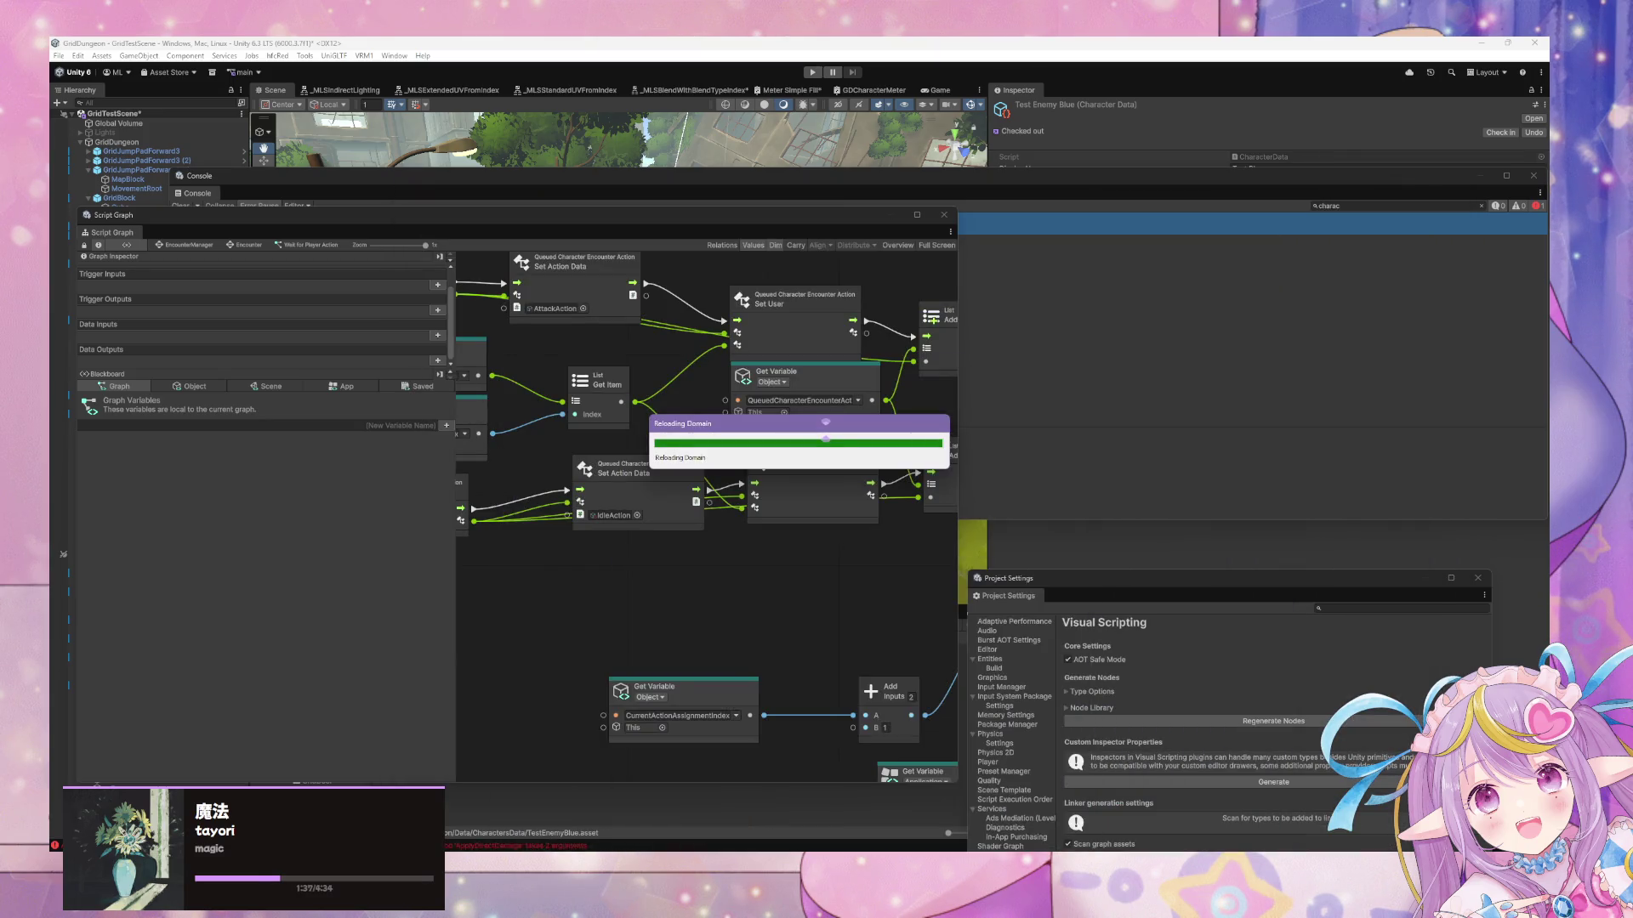
{"action": "key", "text": "alt+Tab"}
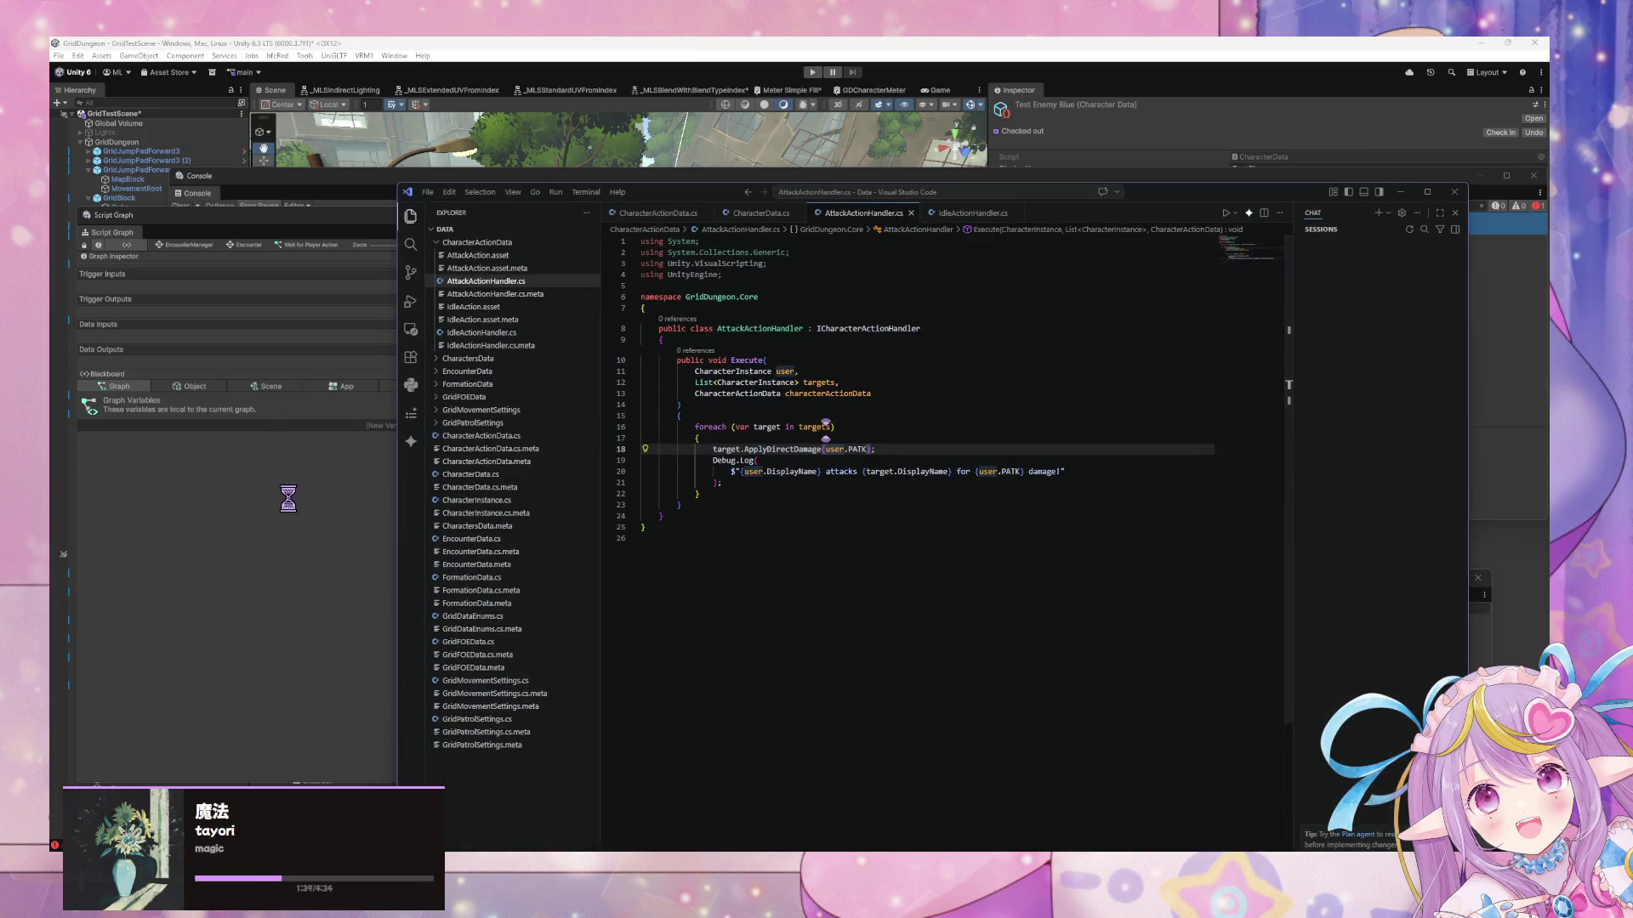
Open CharacterData.cs and scroll up to the namespace declaration
{"action": "left_click", "coordinate": [765, 214]}
{"action": "scroll", "coordinate": [1076, 389], "scroll_direction": "up", "scroll_amount": 10}
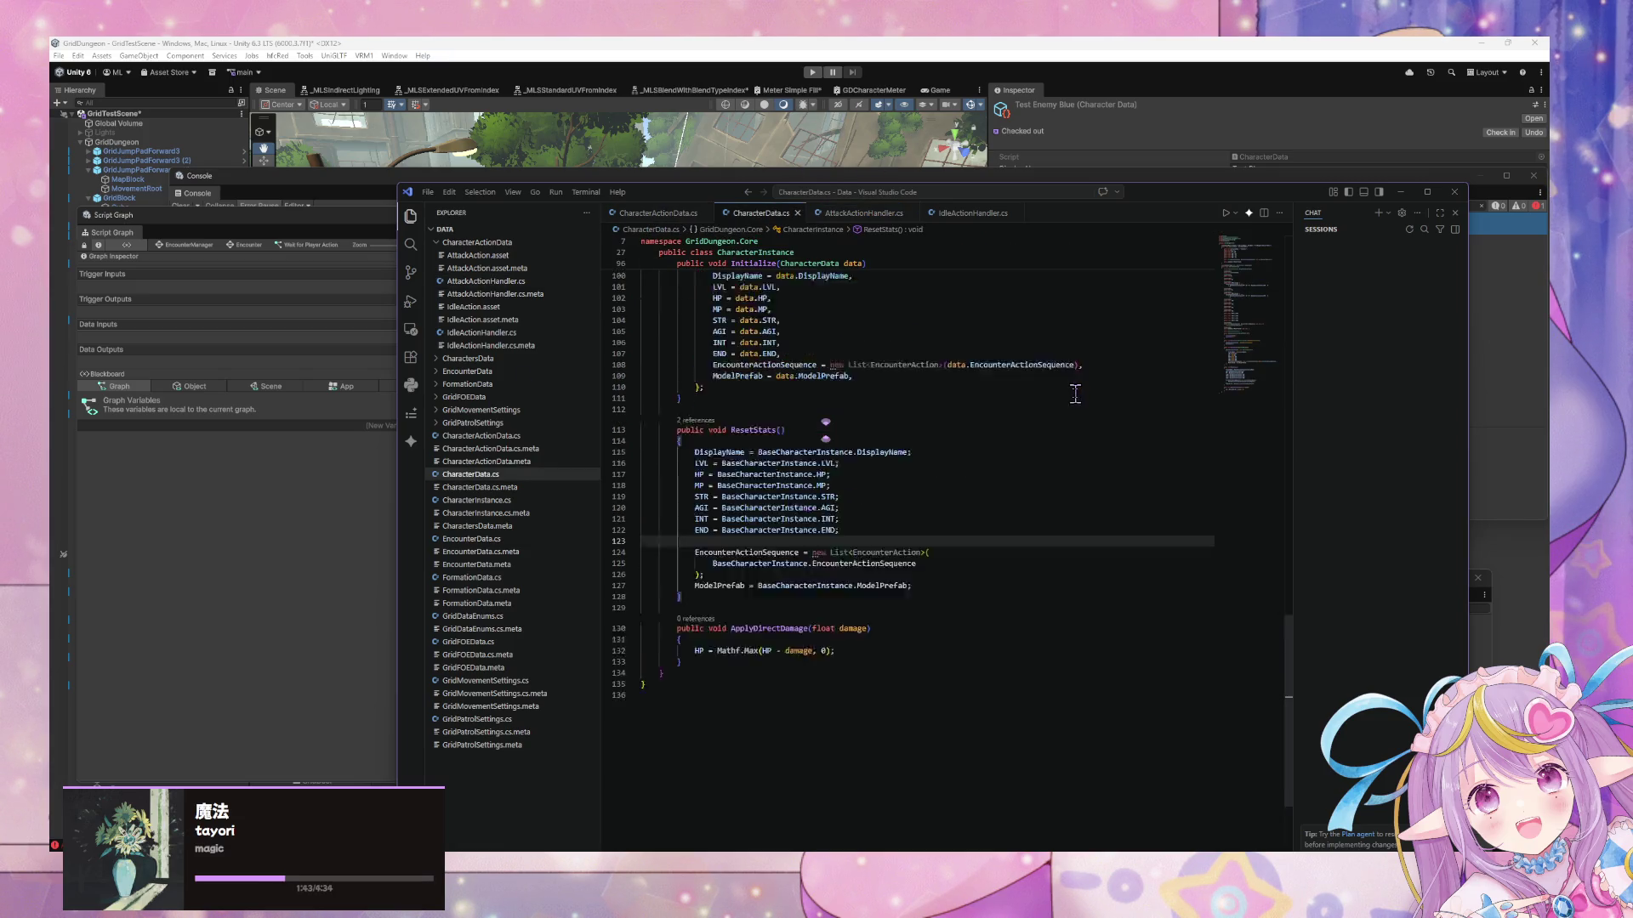
{"action": "scroll", "coordinate": [1076, 389], "scroll_direction": "up", "scroll_amount": 12}
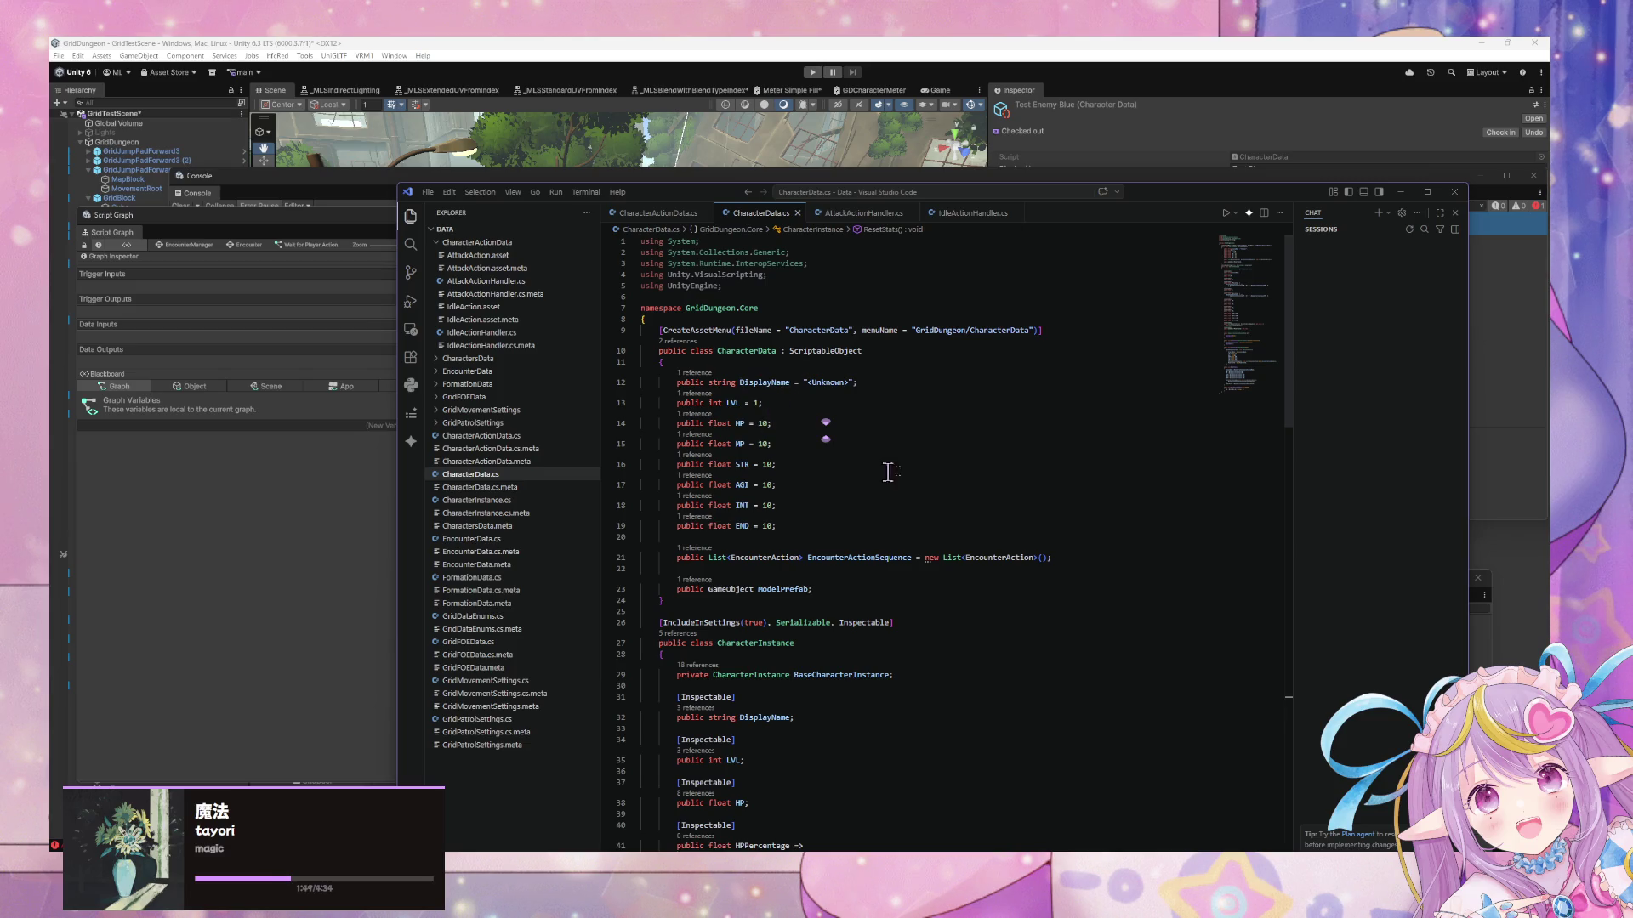
{"action": "scroll", "coordinate": [804, 314], "scroll_direction": "down", "scroll_amount": 2}
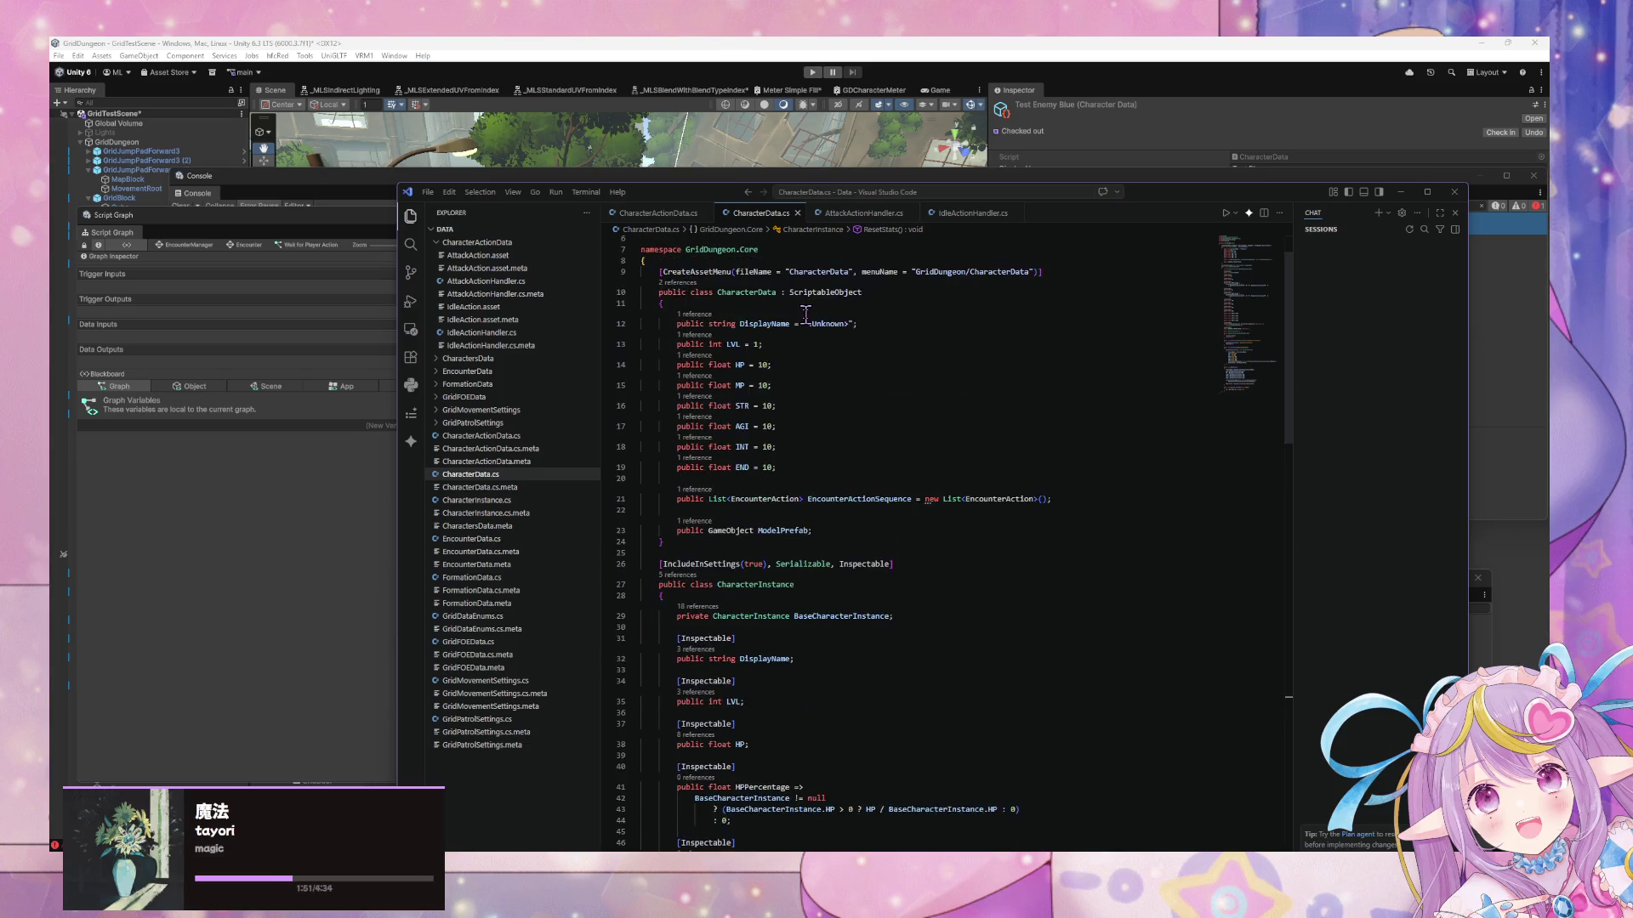
{"action": "scroll", "coordinate": [804, 315], "scroll_direction": "up", "scroll_amount": 1}
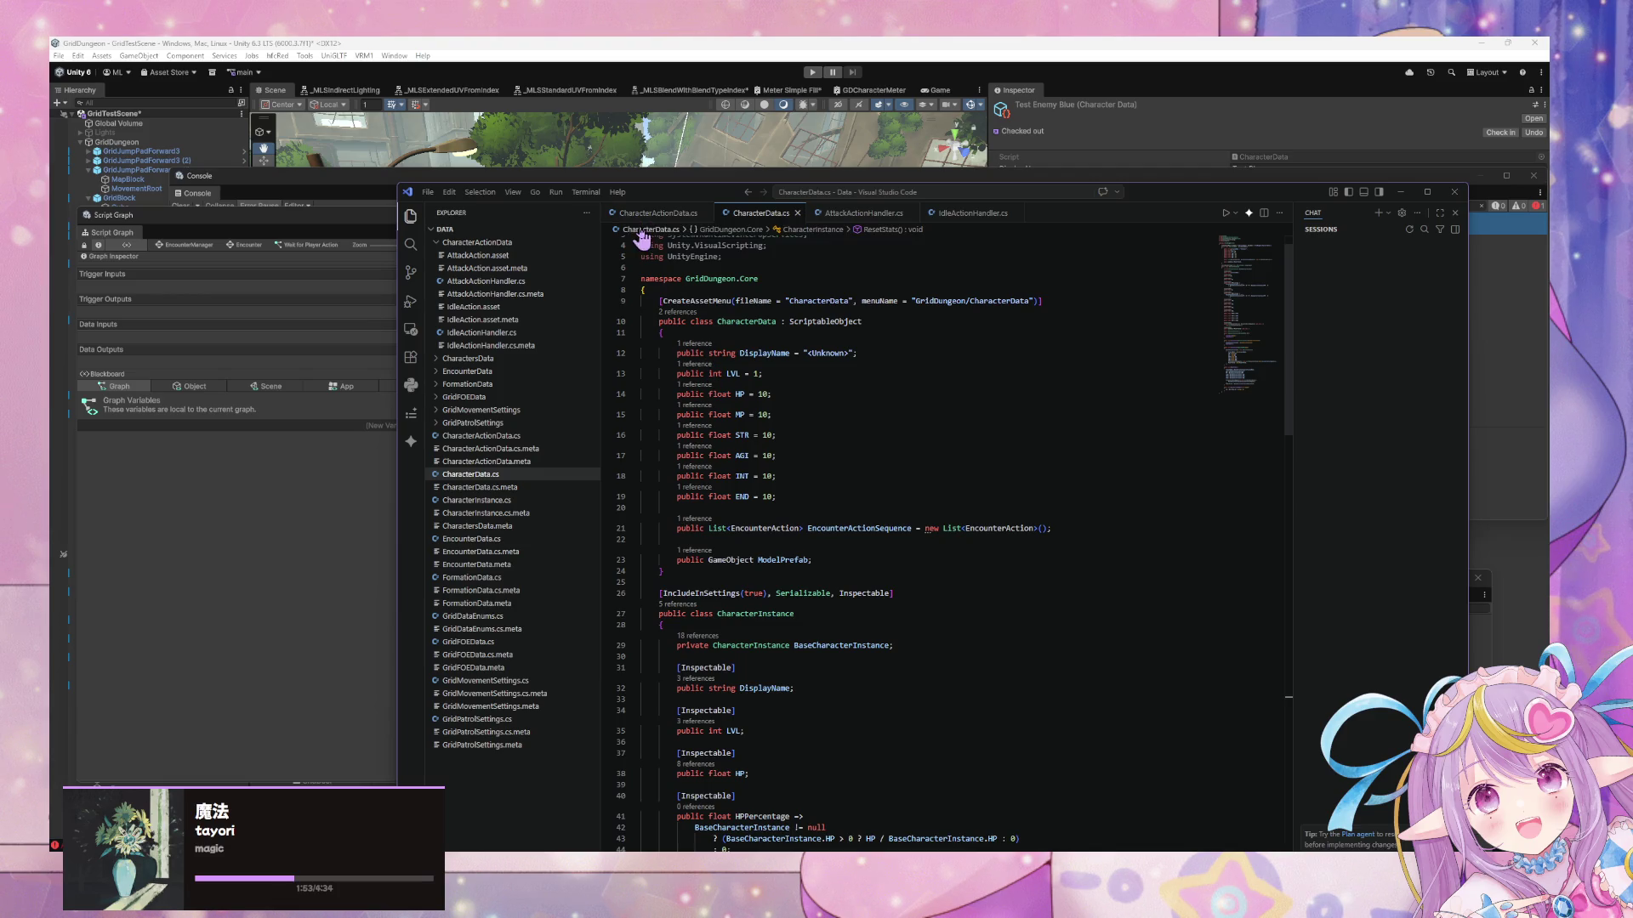
Insert a HealthStatus enum with Healthy, Injured, Critical and Dead after the namespace brace, and save
{"action": "left_click", "coordinate": [694, 290]}
{"action": "key", "text": "Return"}
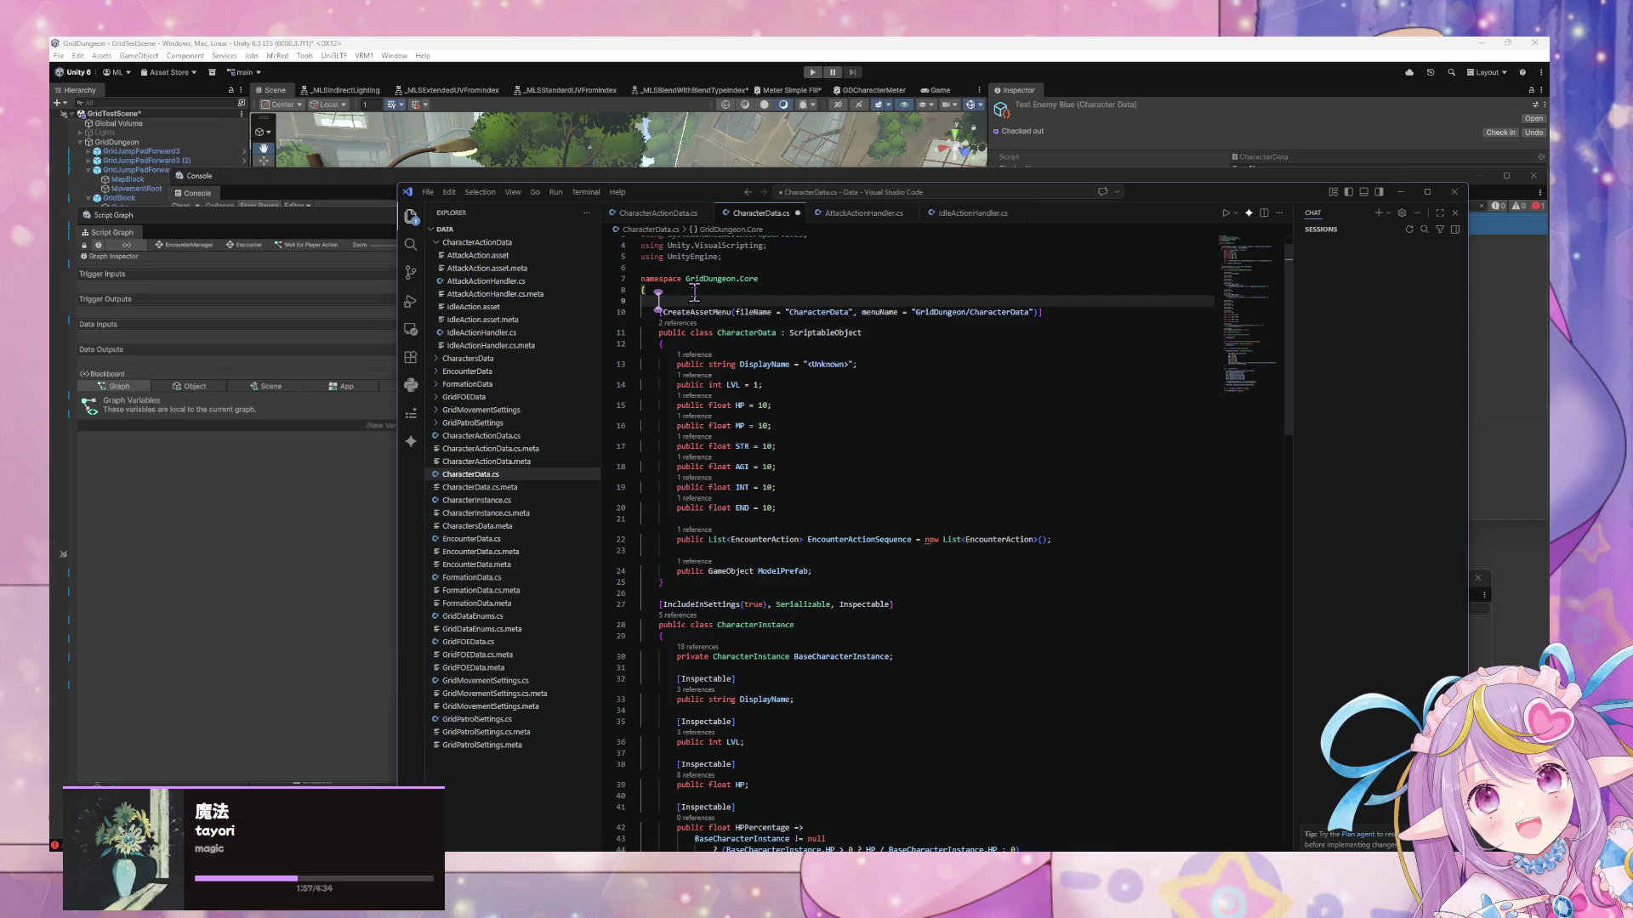
{"action": "type", "text": "enum "}
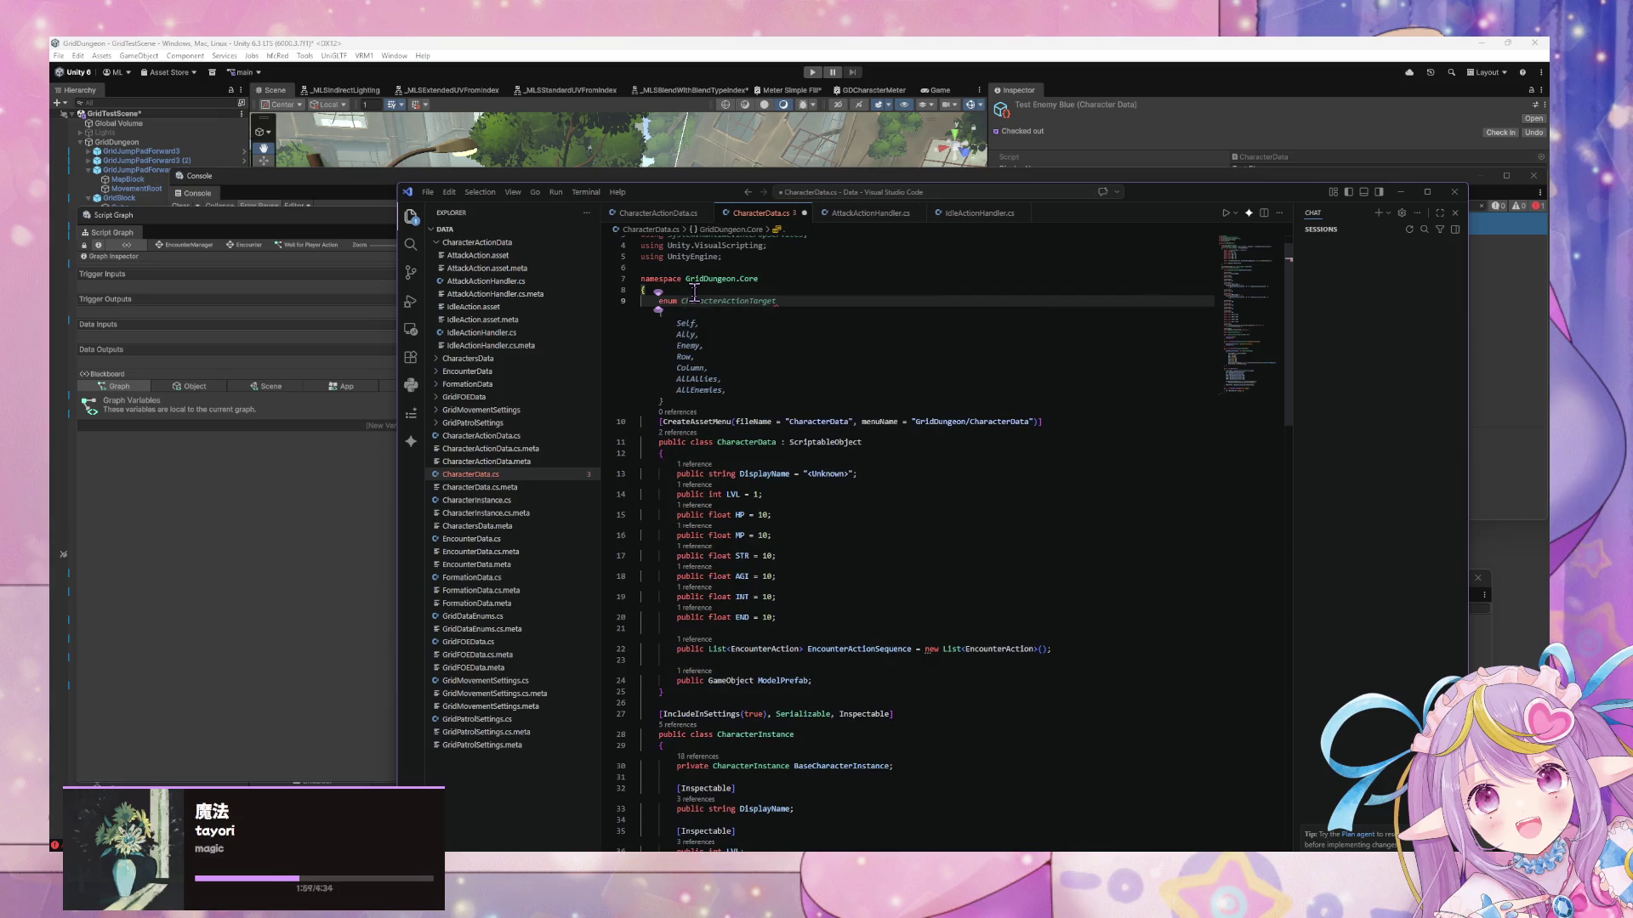
{"action": "type", "text": "HP"}
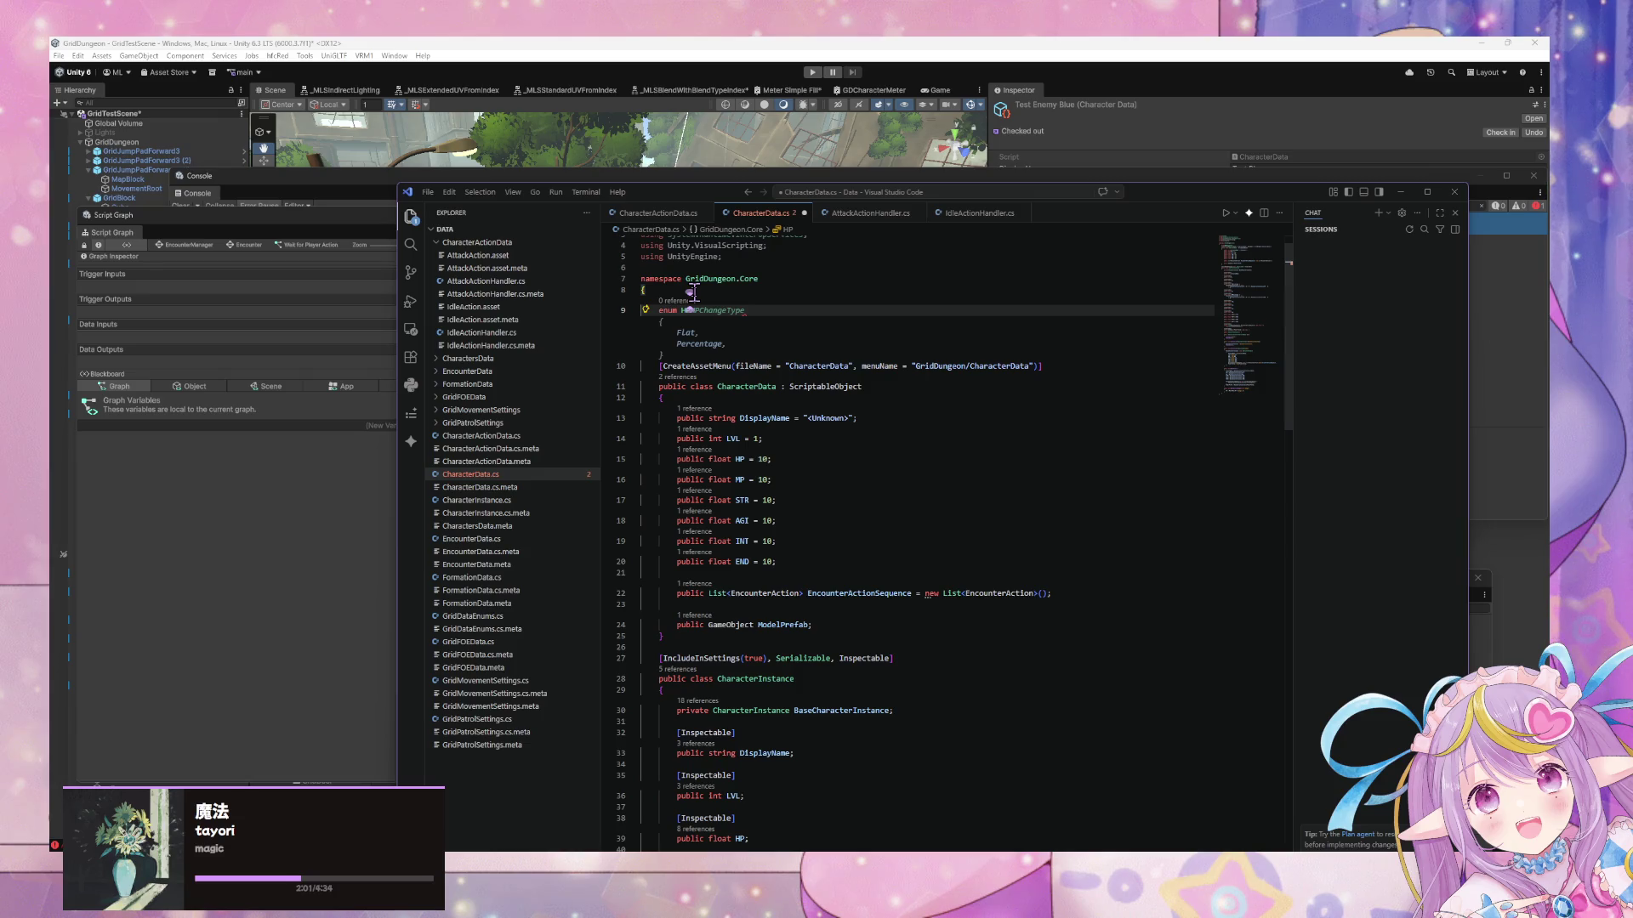
{"action": "key", "text": "BackSpace"}
{"action": "type", "text": "p"}
{"action": "key", "text": "BackSpace"}
{"action": "type", "text": "ealt"}
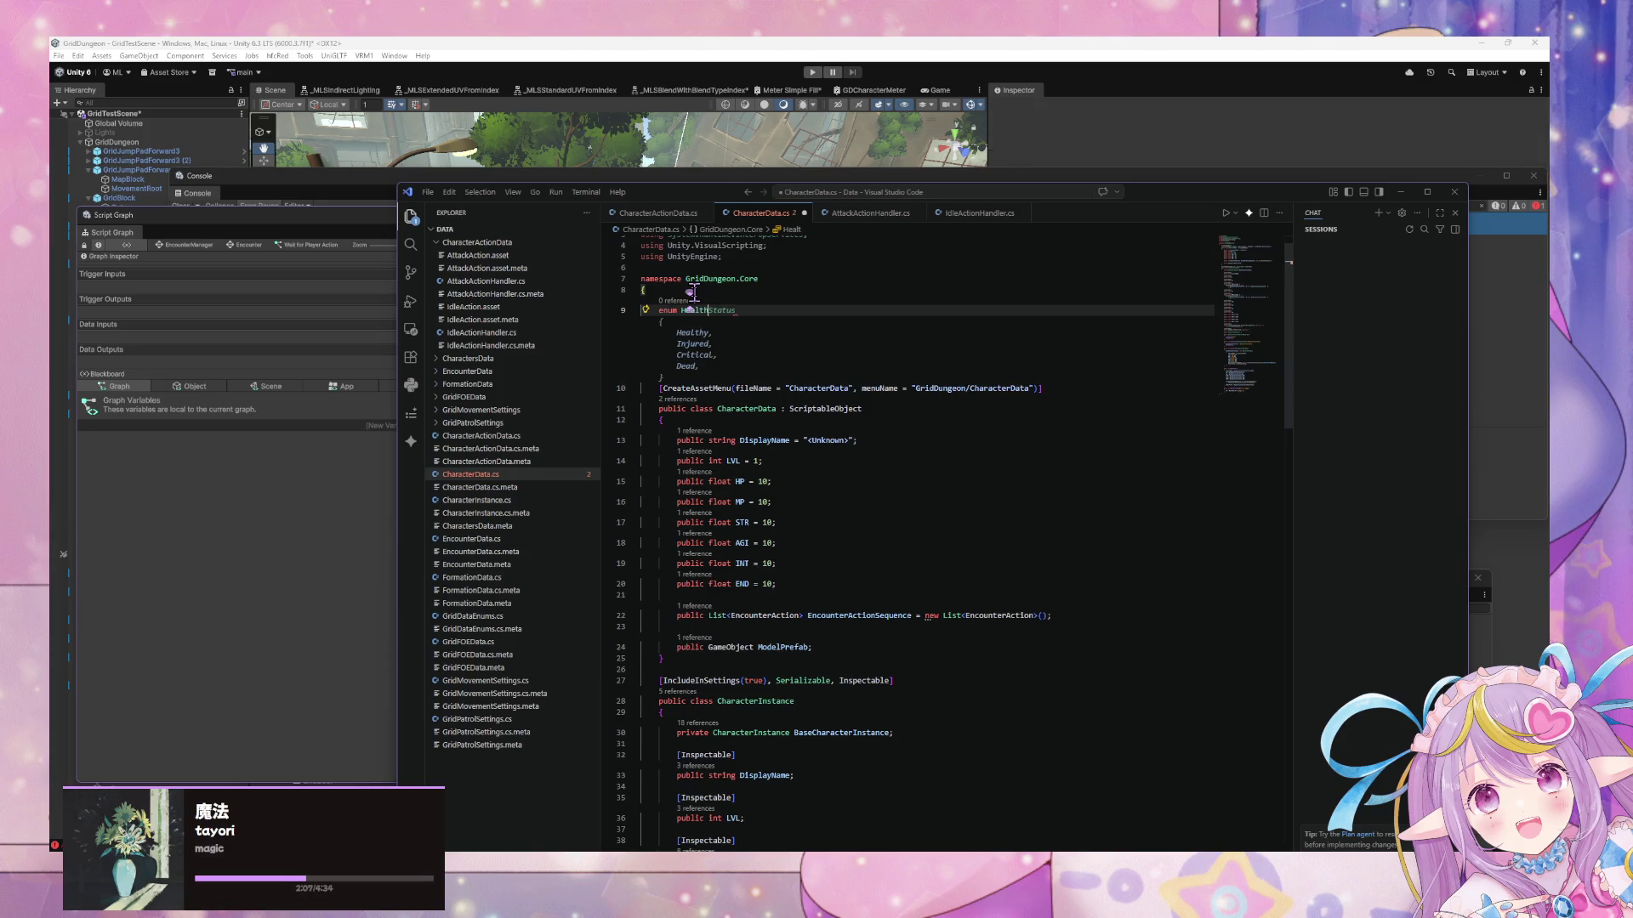
{"action": "key", "text": "Tab"}
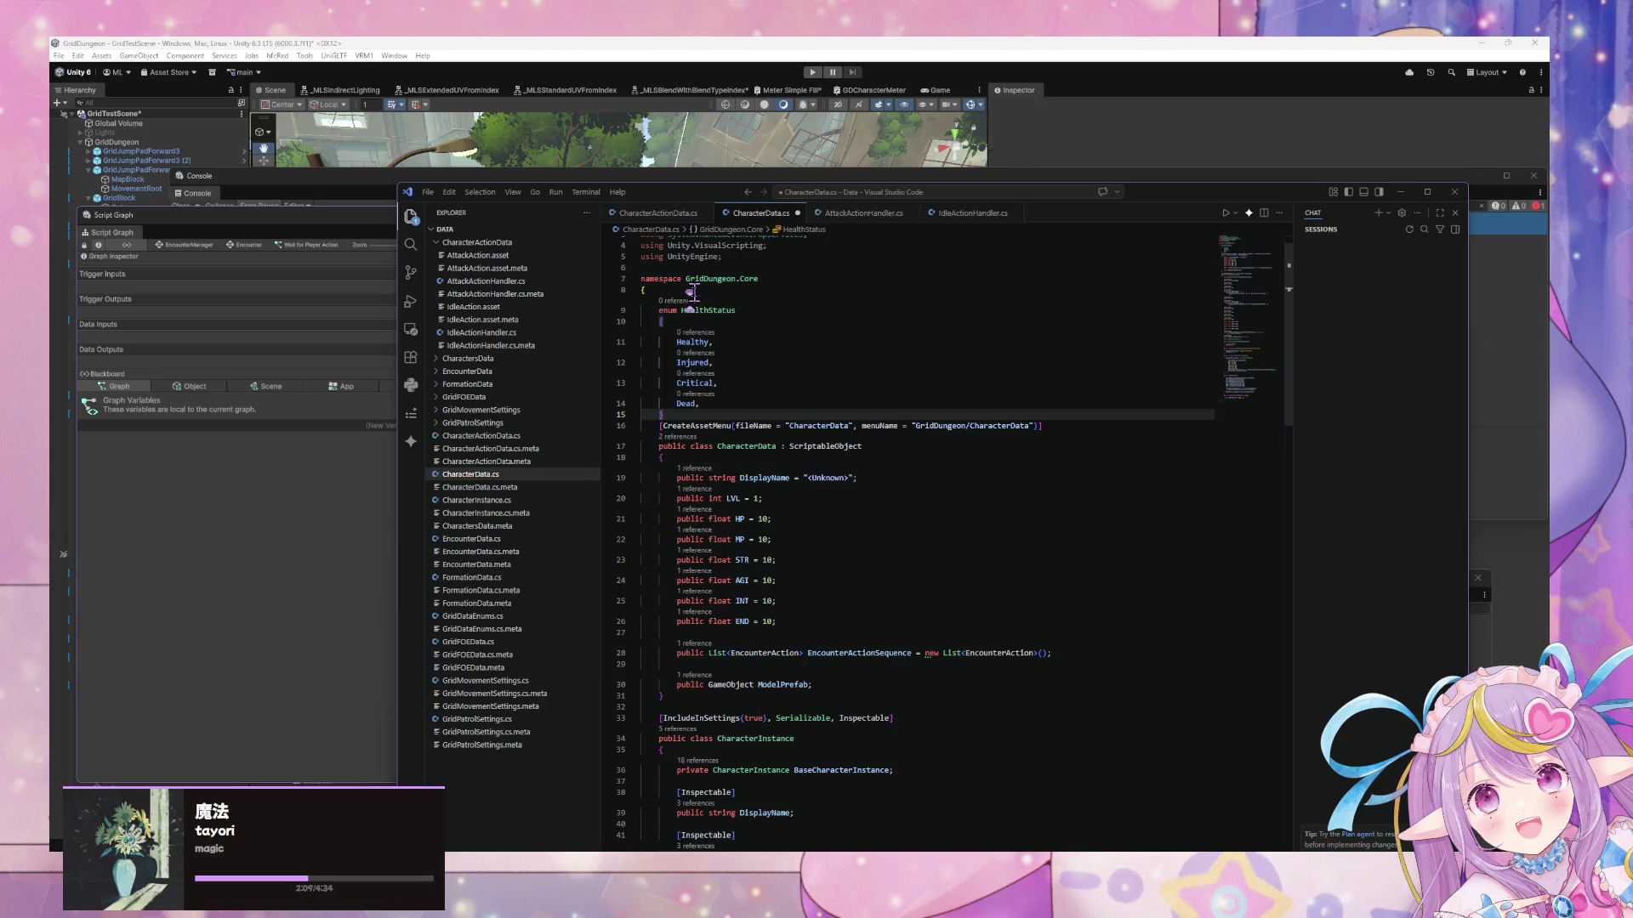
{"action": "key", "text": "Return"}
{"action": "key", "text": "ctrl+s"}
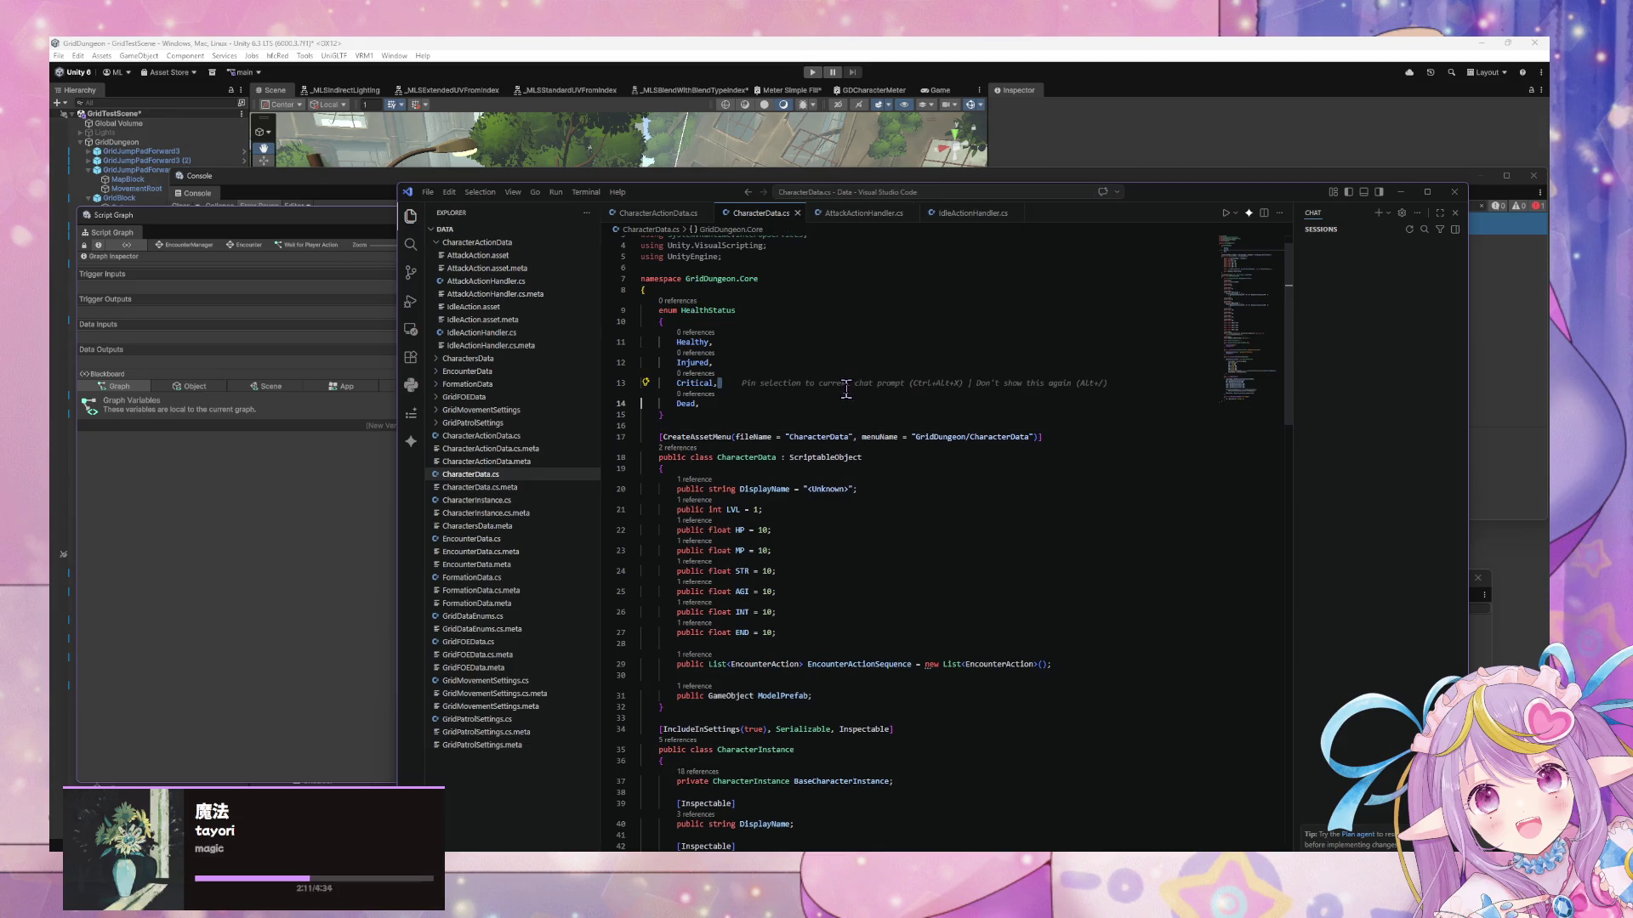
{"action": "left_click", "coordinate": [738, 571]}
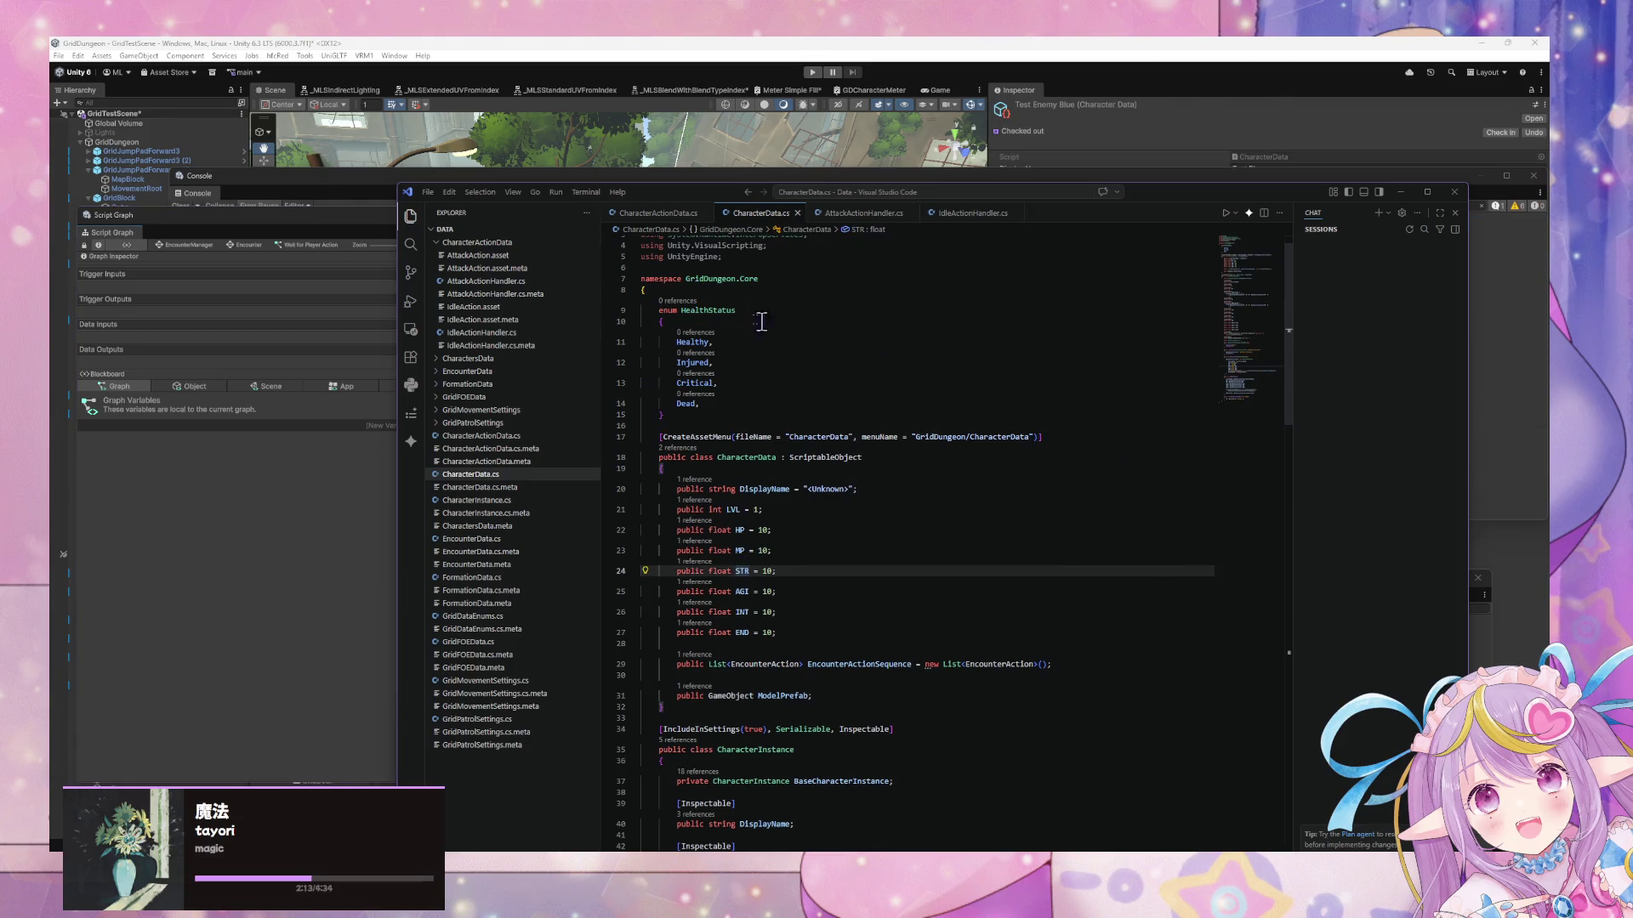
{"action": "scroll", "coordinate": [950, 411], "scroll_direction": "down", "scroll_amount": 10}
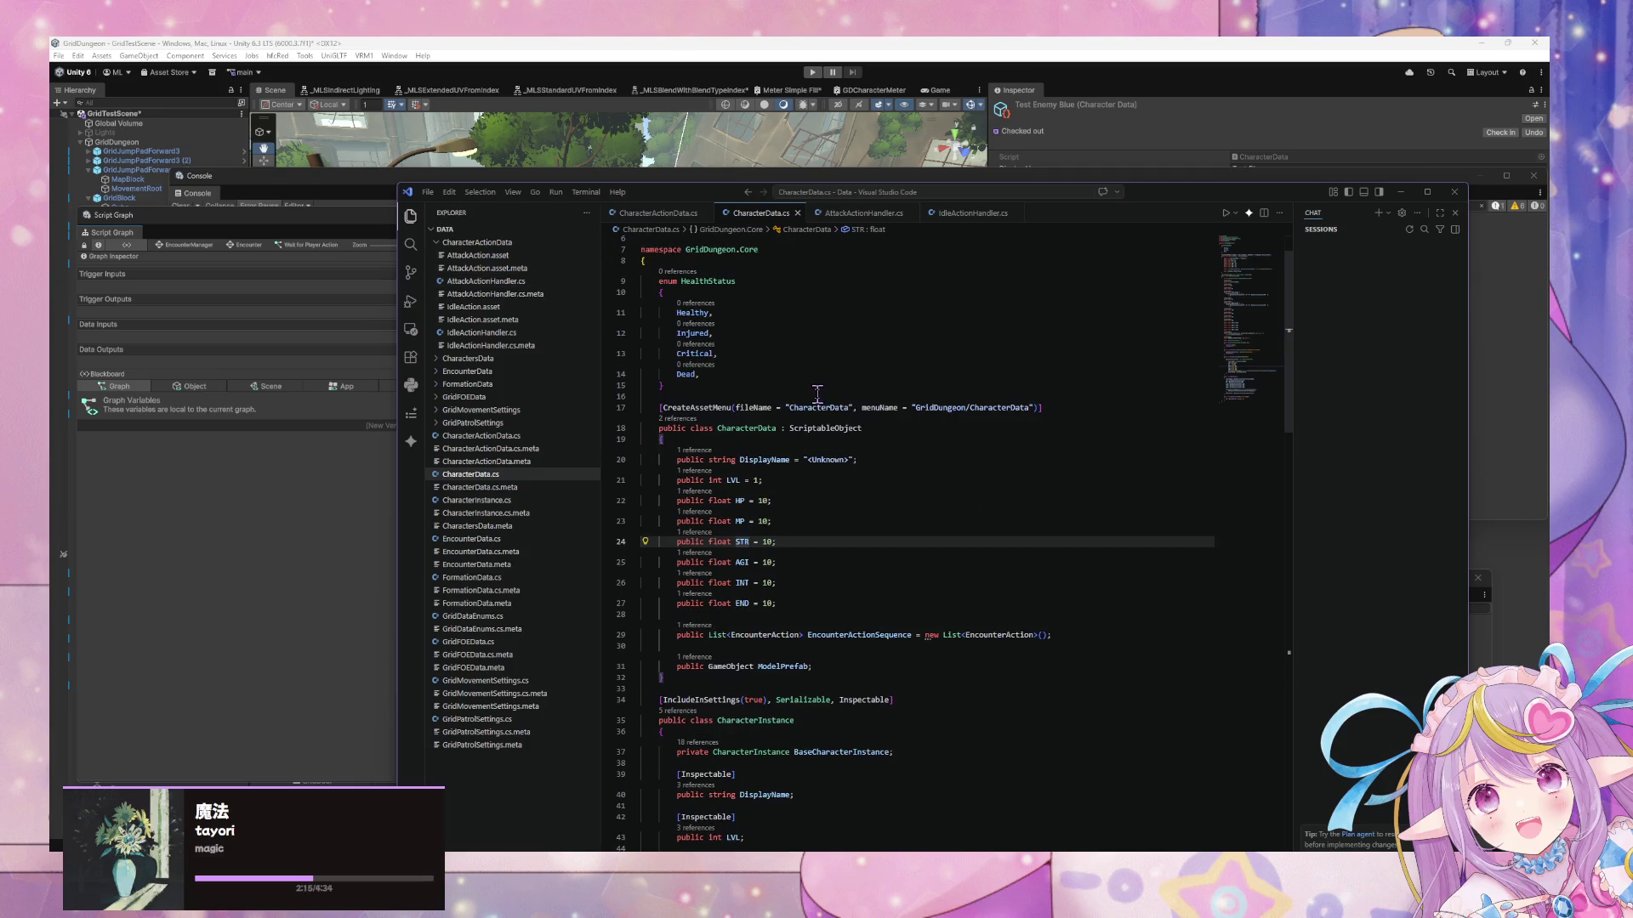
Add a public HPStatus property below the HP field using the Copilot suggestion, and save
{"action": "scroll", "coordinate": [950, 411], "scroll_direction": "down", "scroll_amount": 6}
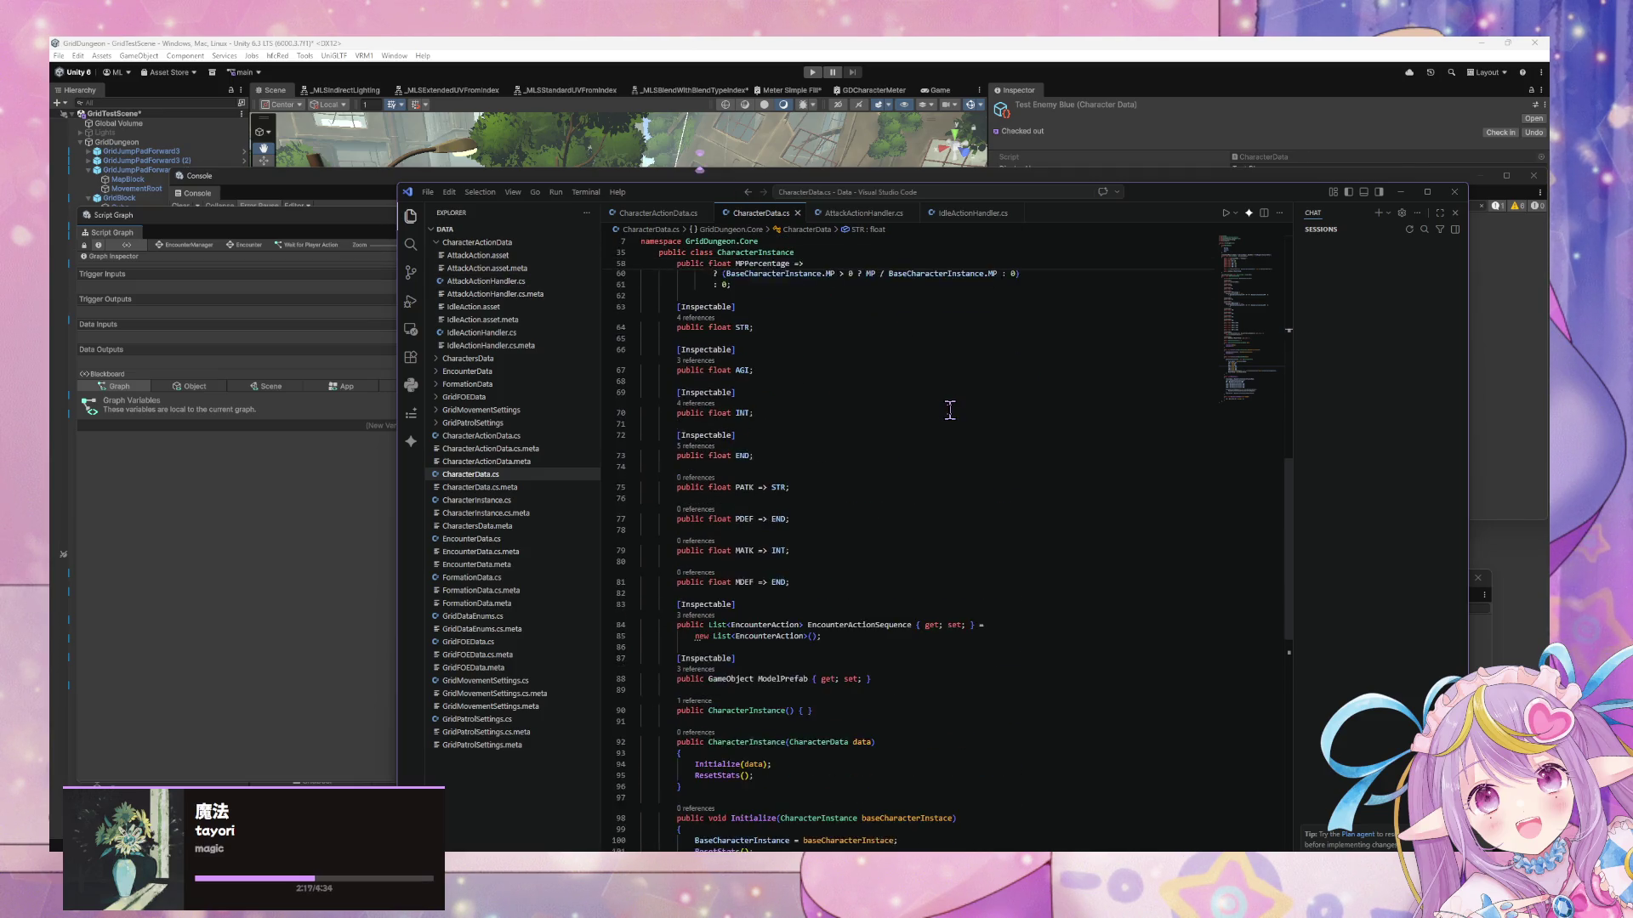
{"action": "scroll", "coordinate": [787, 427], "scroll_direction": "up", "scroll_amount": 9}
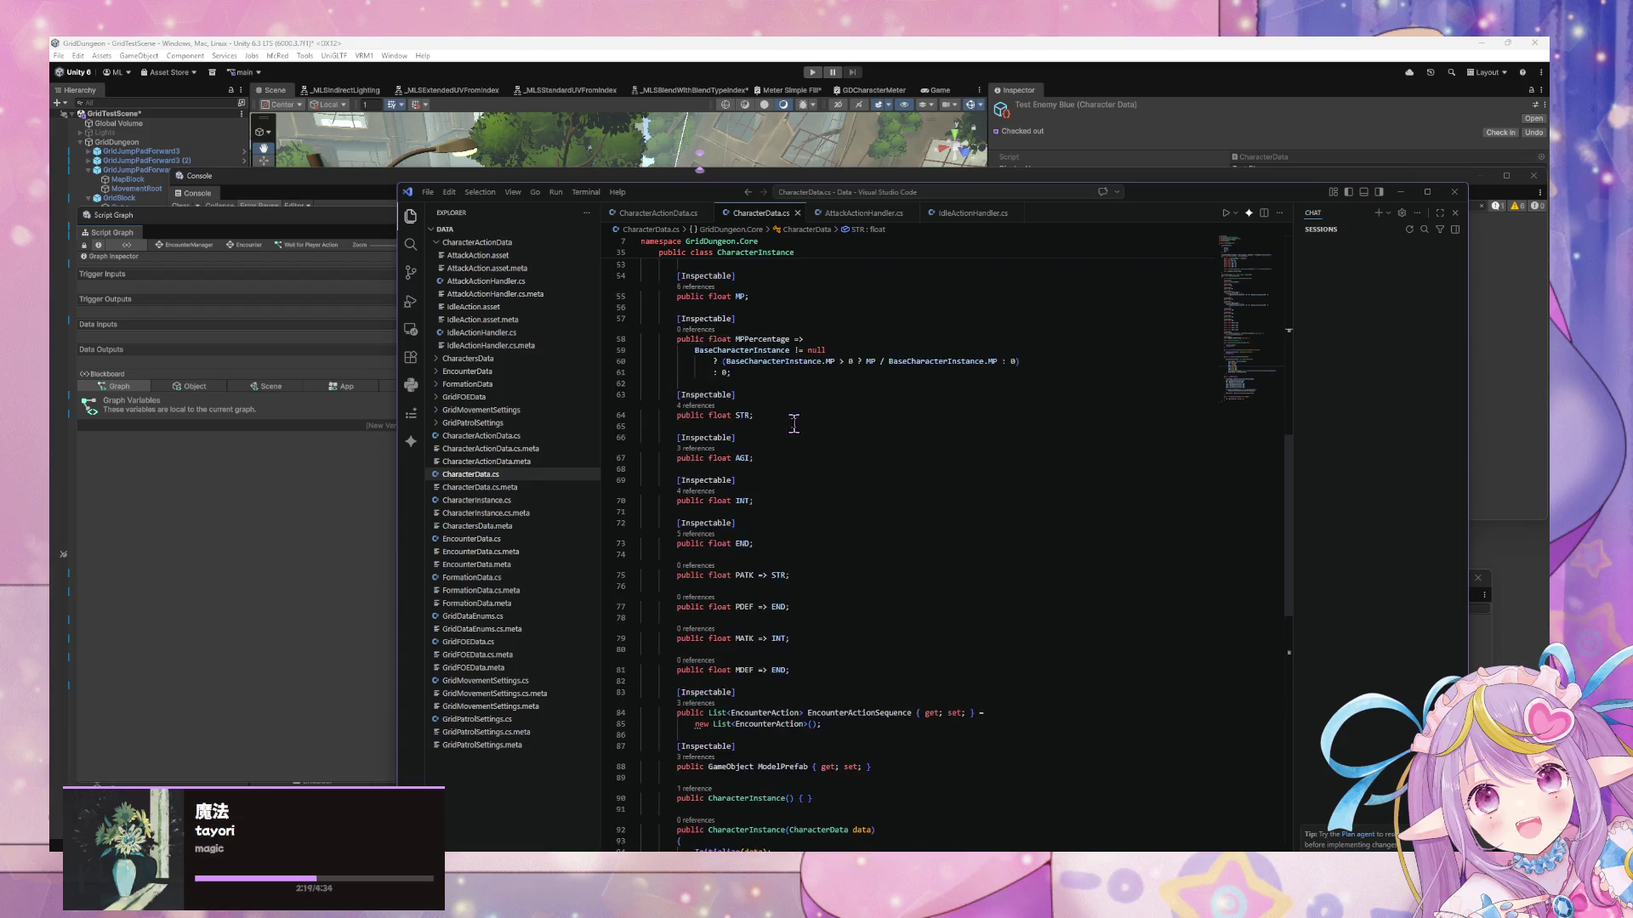
{"action": "left_click", "coordinate": [784, 380]}
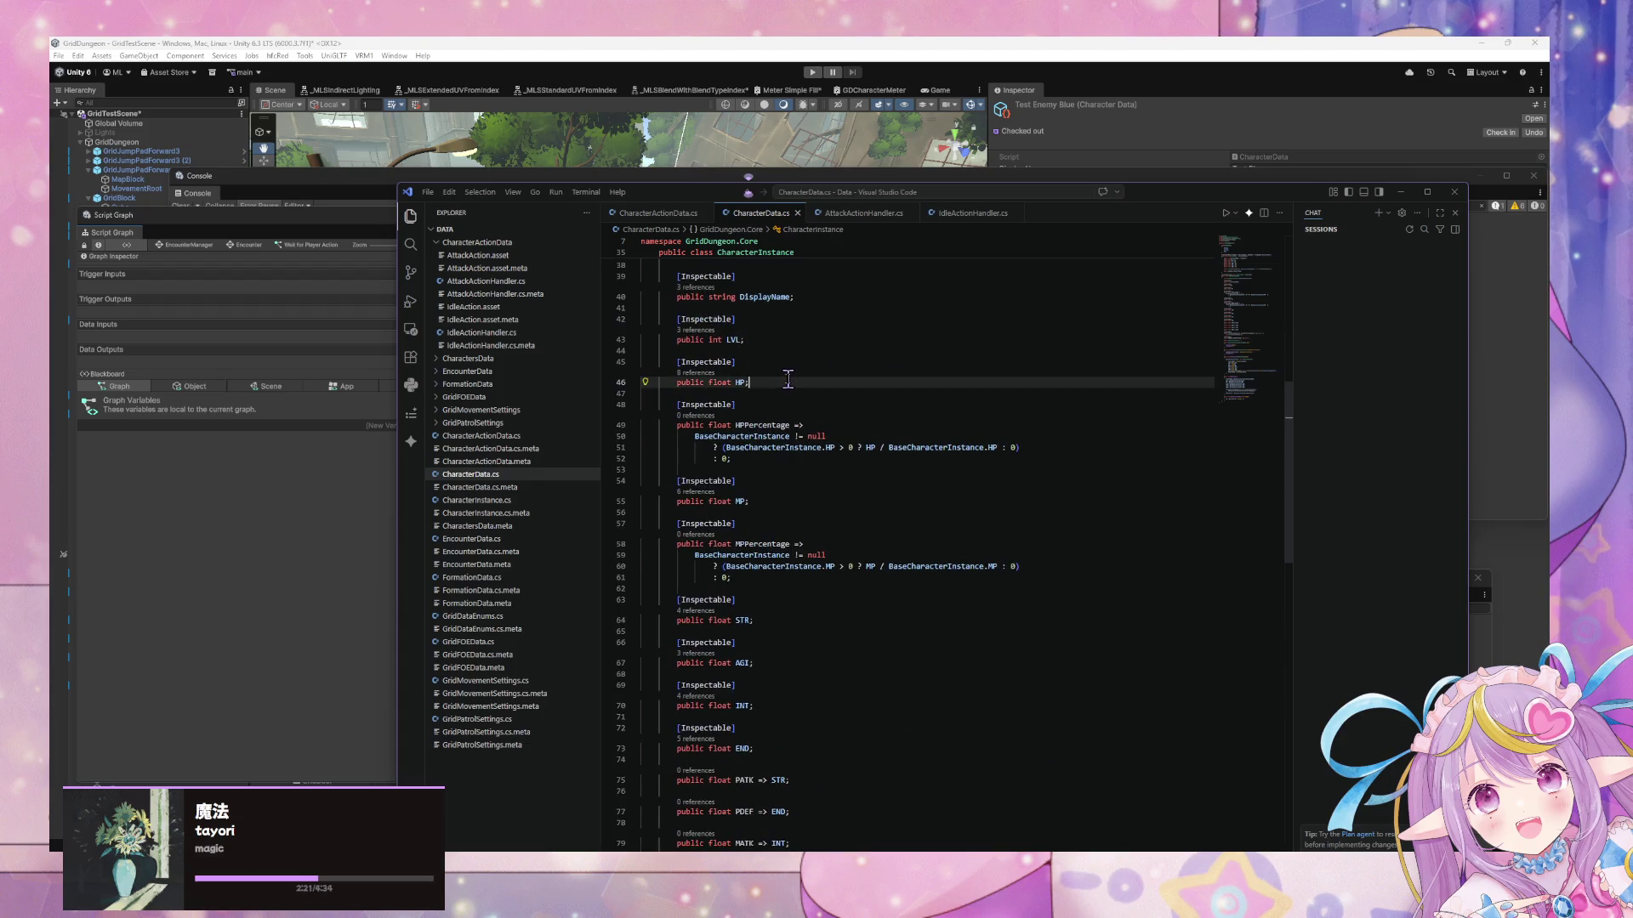
{"action": "key", "text": "Return"}
{"action": "key", "text": "Return"}
{"action": "type", "text": "public"}
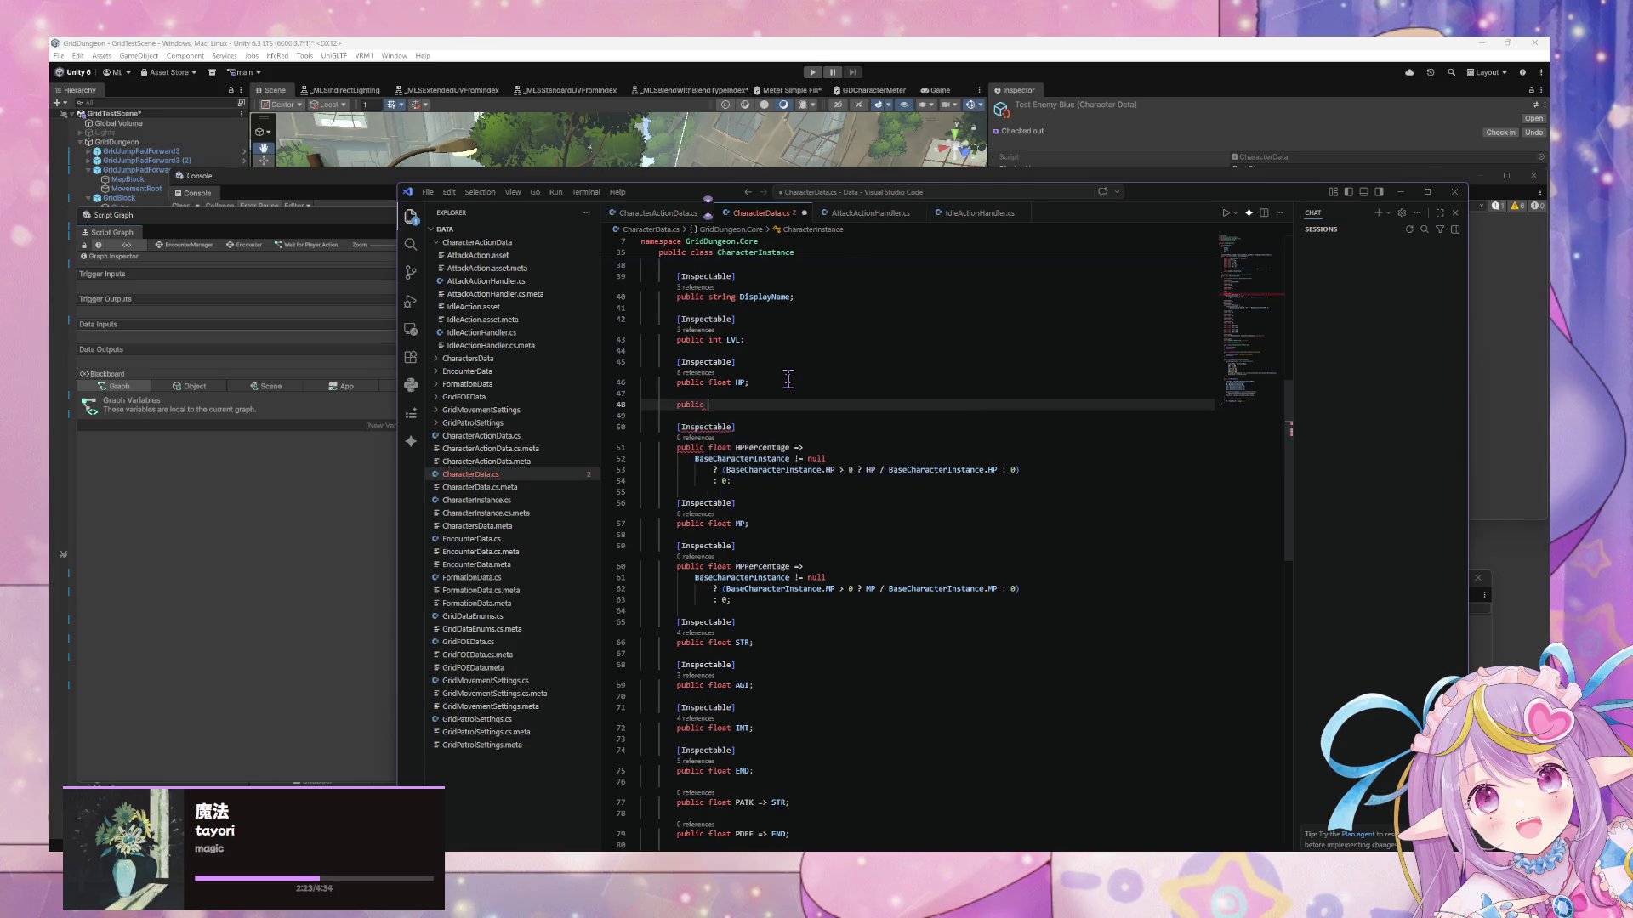
{"action": "key", "text": "Tab"}
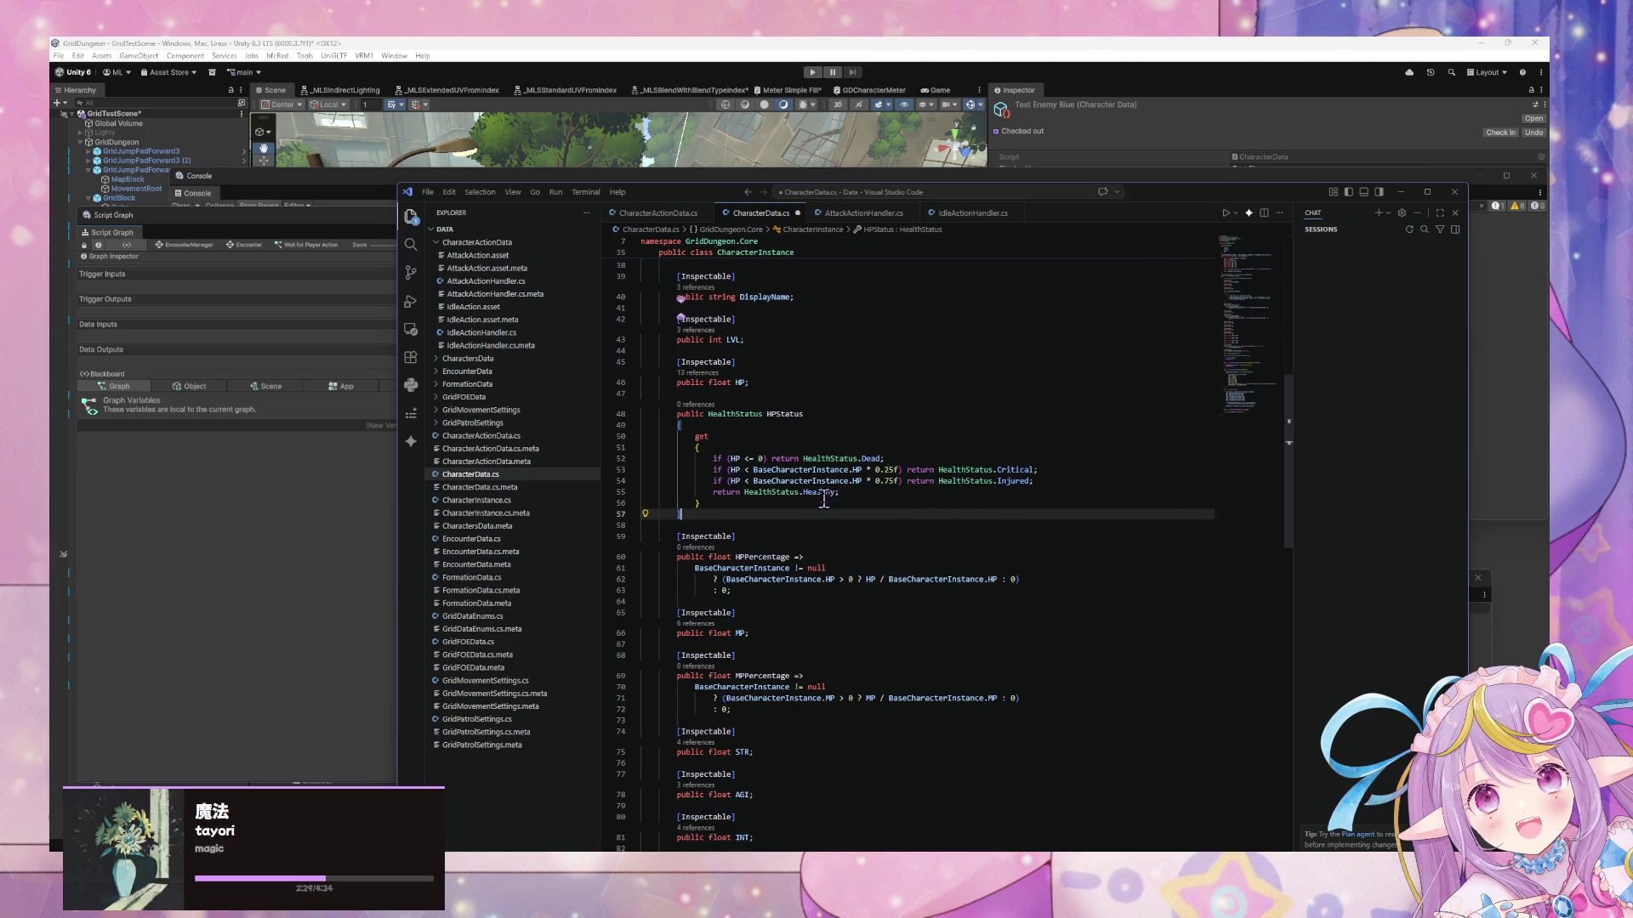
{"action": "left_click", "coordinate": [781, 482]}
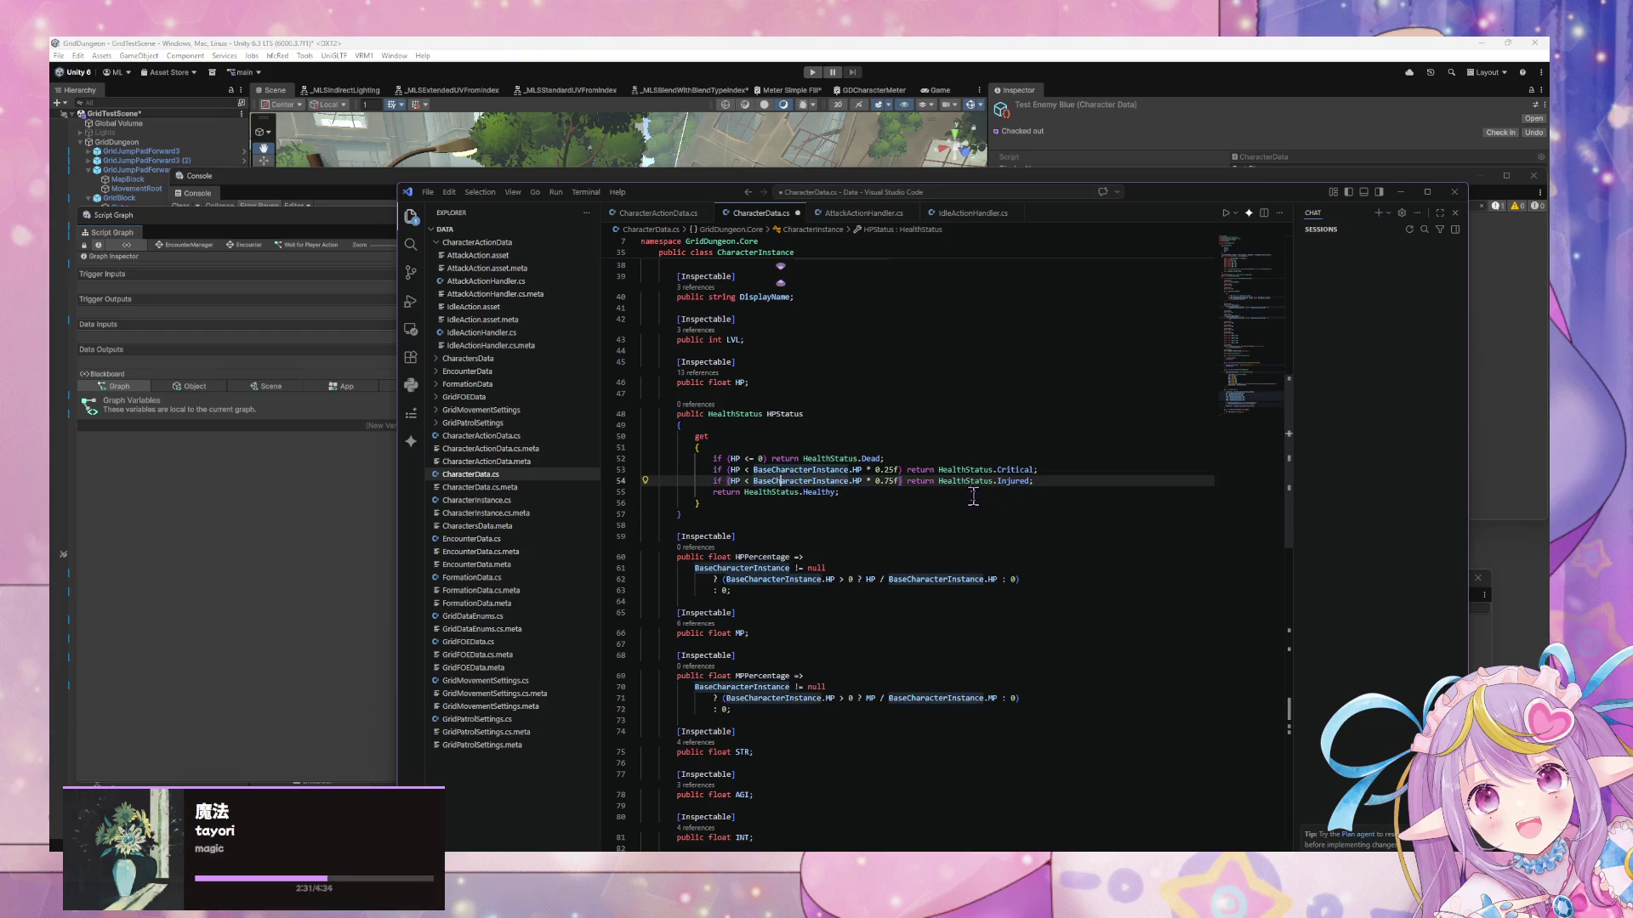
{"action": "key", "text": "ctrl+s"}
Format the document so the HPStatus getter's threshold returns sit on separate lines, then review it
{"action": "left_click", "coordinate": [1024, 469]}
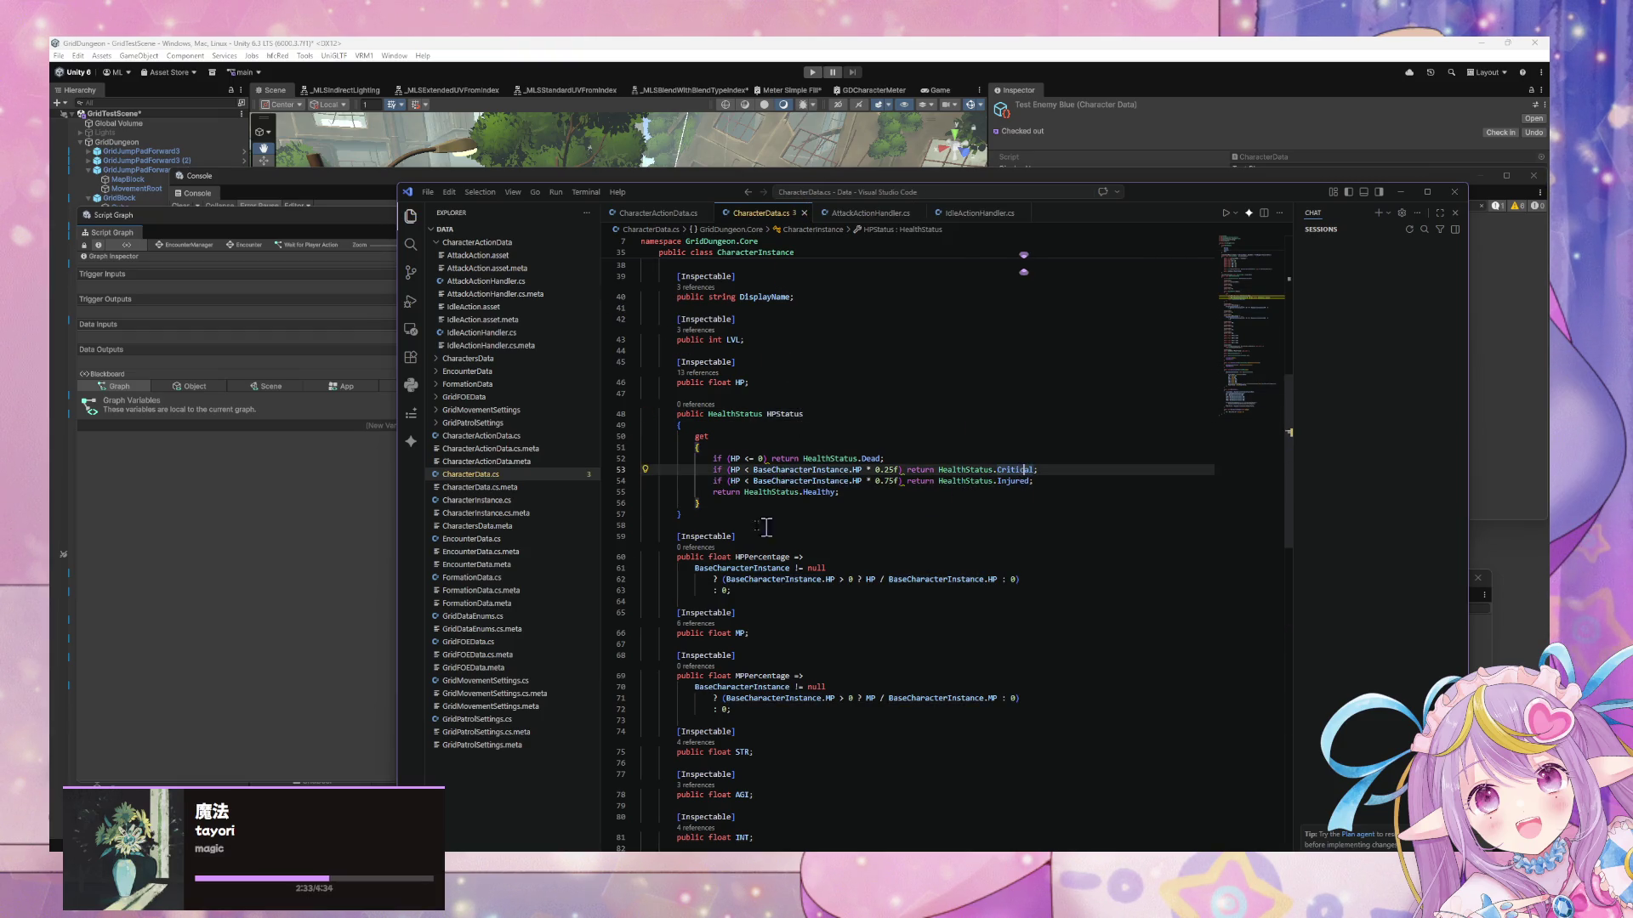
{"action": "left_click", "coordinate": [988, 502]}
{"action": "left_click", "coordinate": [929, 492]}
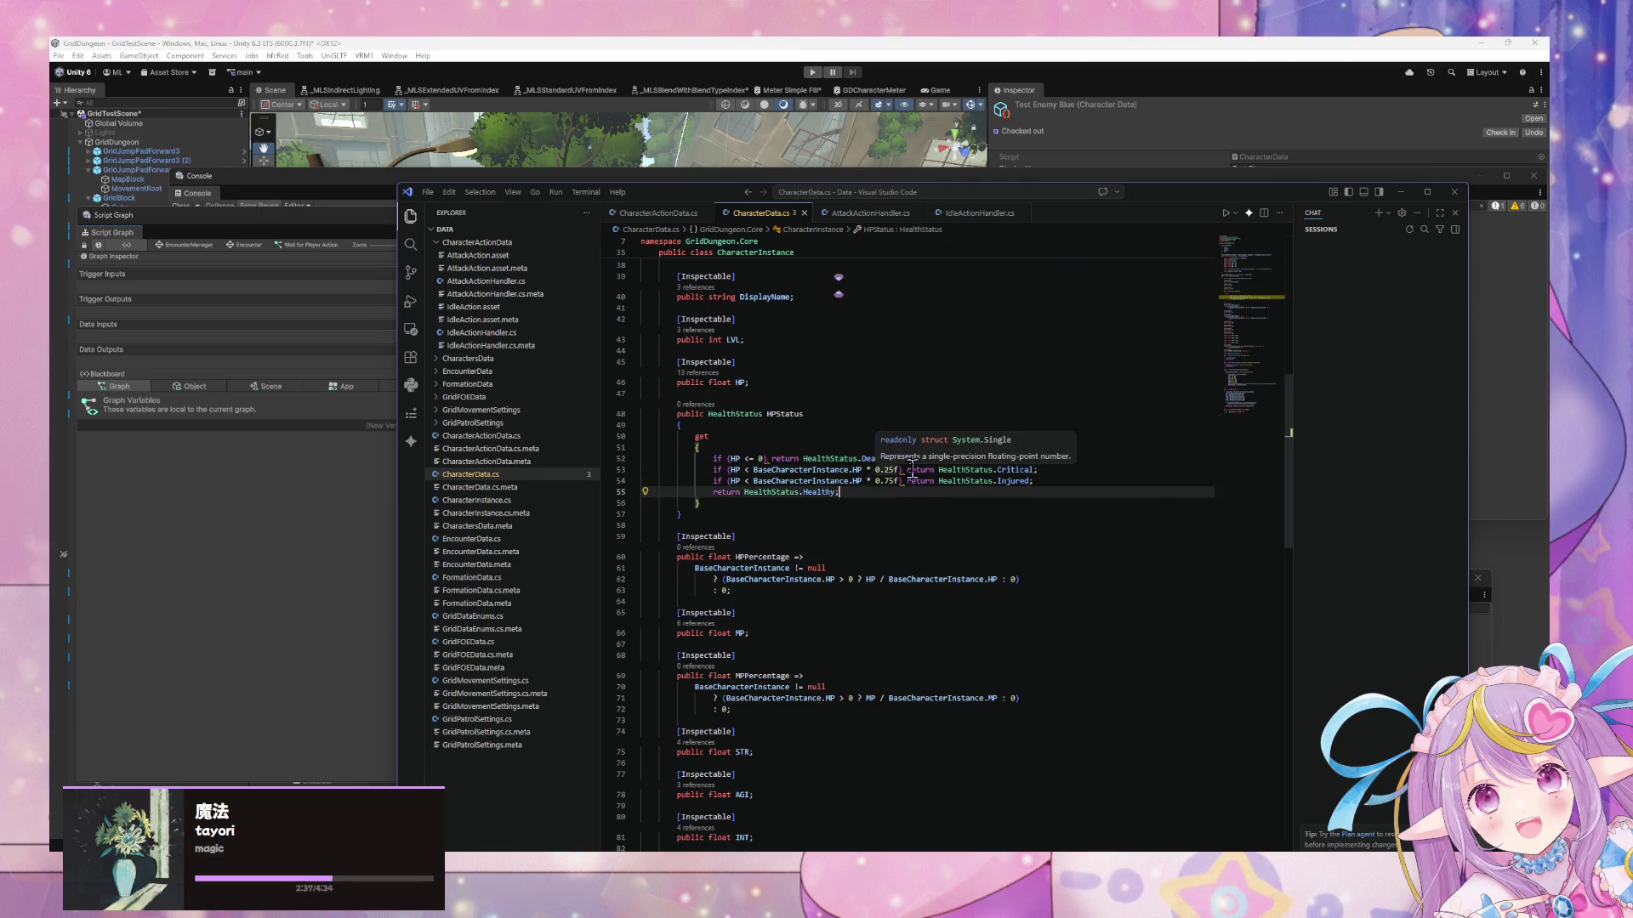
{"action": "key", "text": "ctrl+shift+p"}
{"action": "key", "text": "Return"}
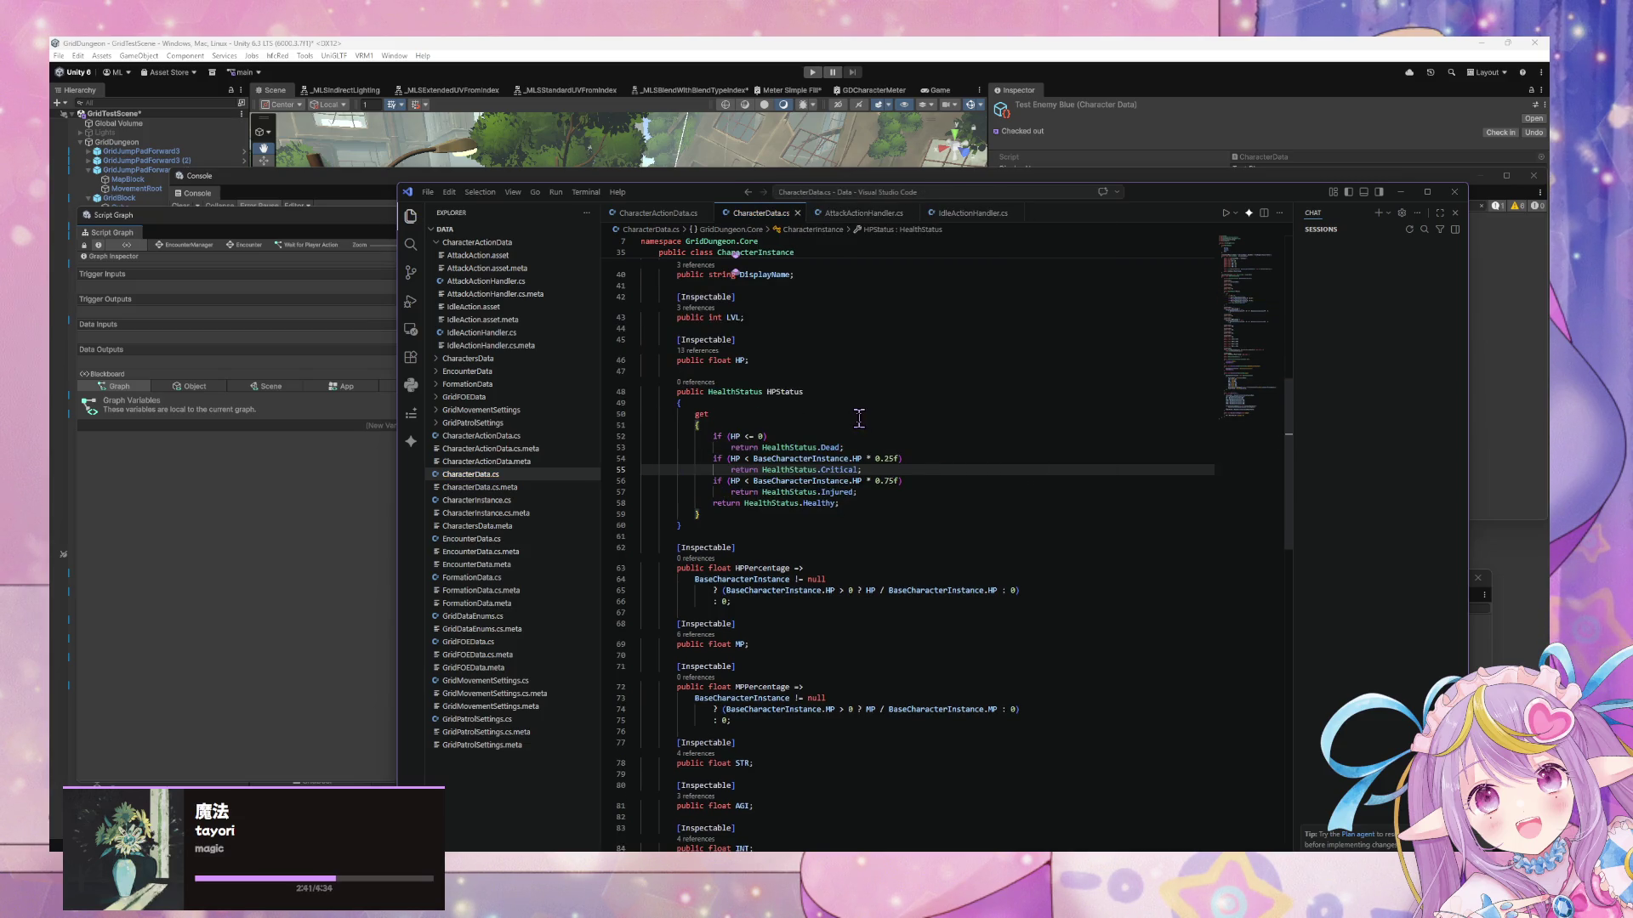
{"action": "scroll", "coordinate": [859, 417], "scroll_direction": "up", "scroll_amount": 5}
{"action": "scroll", "coordinate": [859, 416], "scroll_direction": "down", "scroll_amount": 5}
{"action": "scroll", "coordinate": [859, 417], "scroll_direction": "down", "scroll_amount": 10}
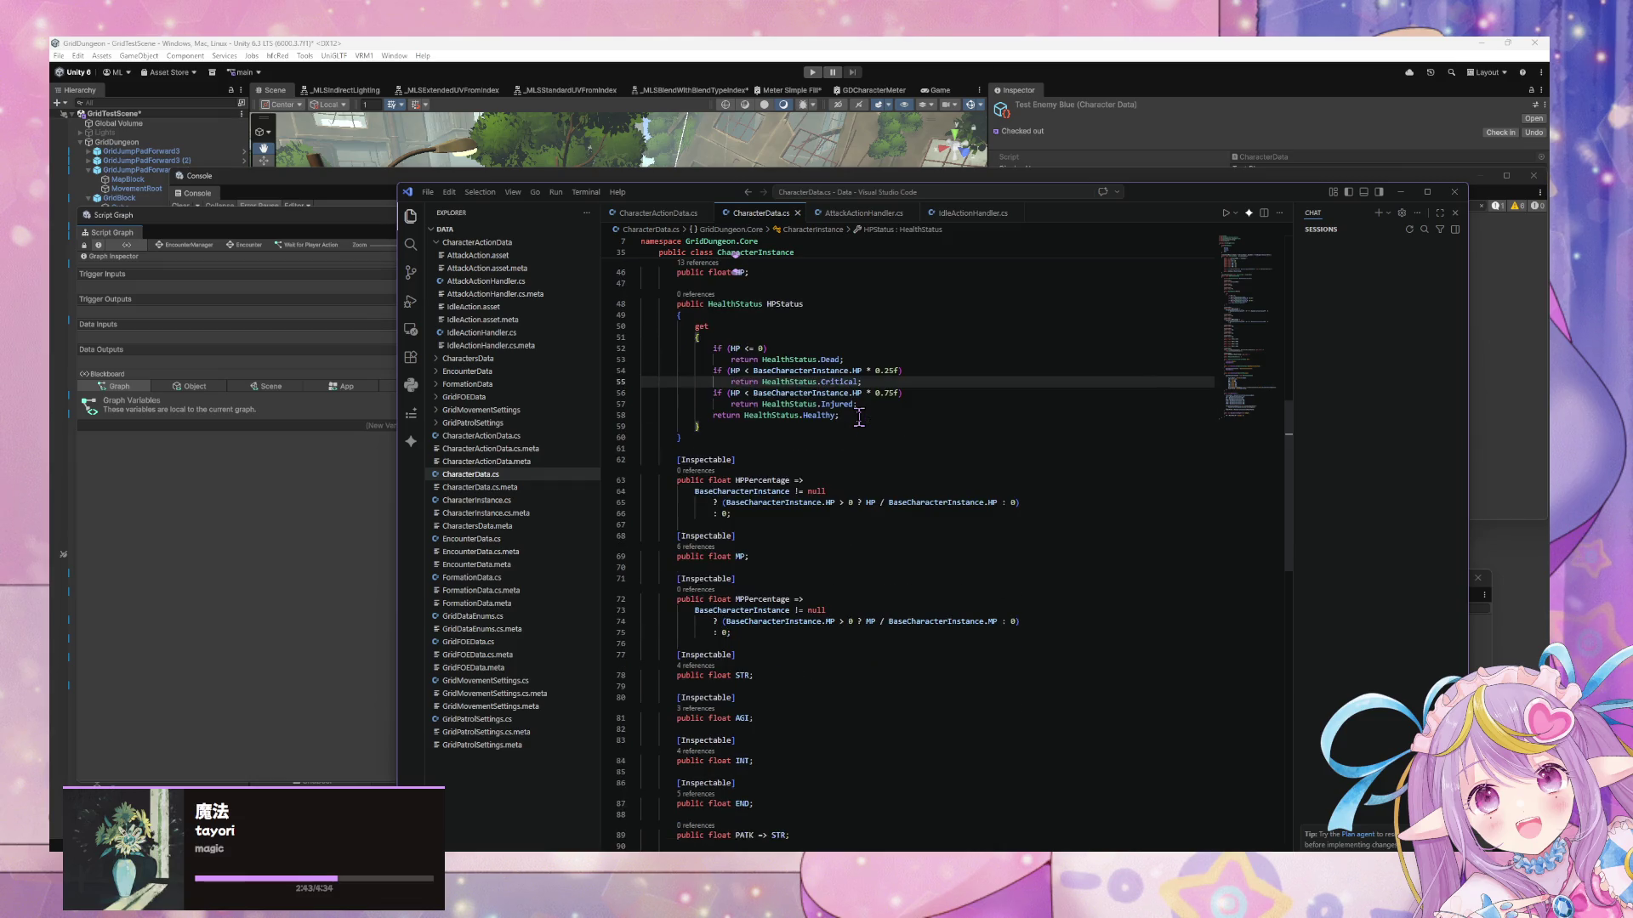
{"action": "scroll", "coordinate": [857, 417], "scroll_direction": "down", "scroll_amount": 9}
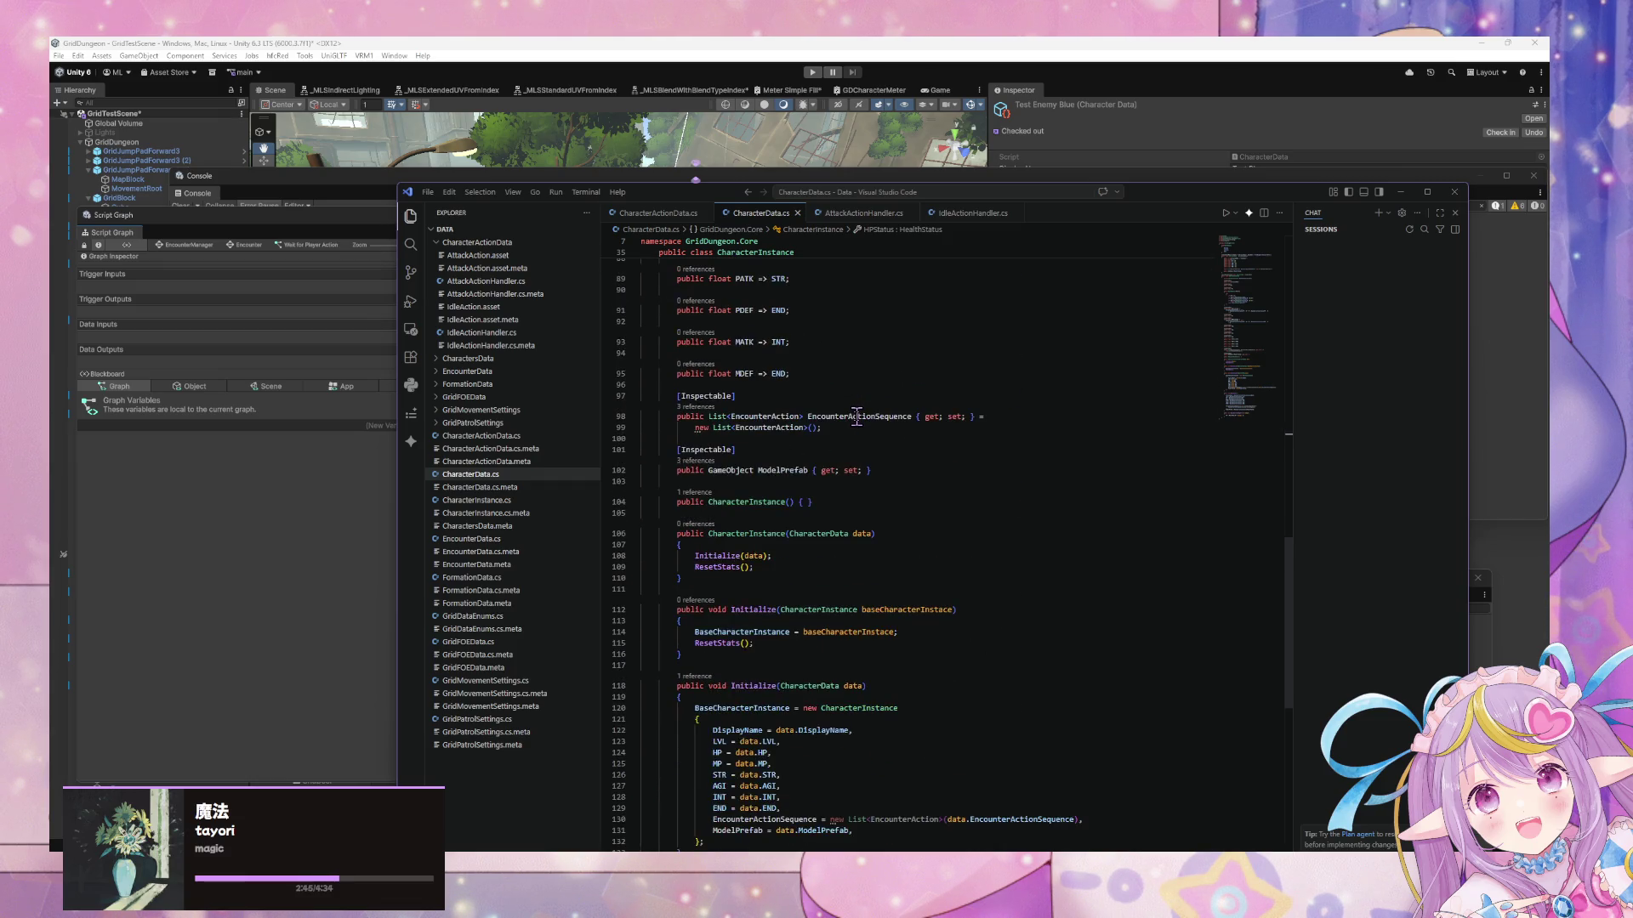
{"action": "scroll", "coordinate": [857, 417], "scroll_direction": "down", "scroll_amount": 2}
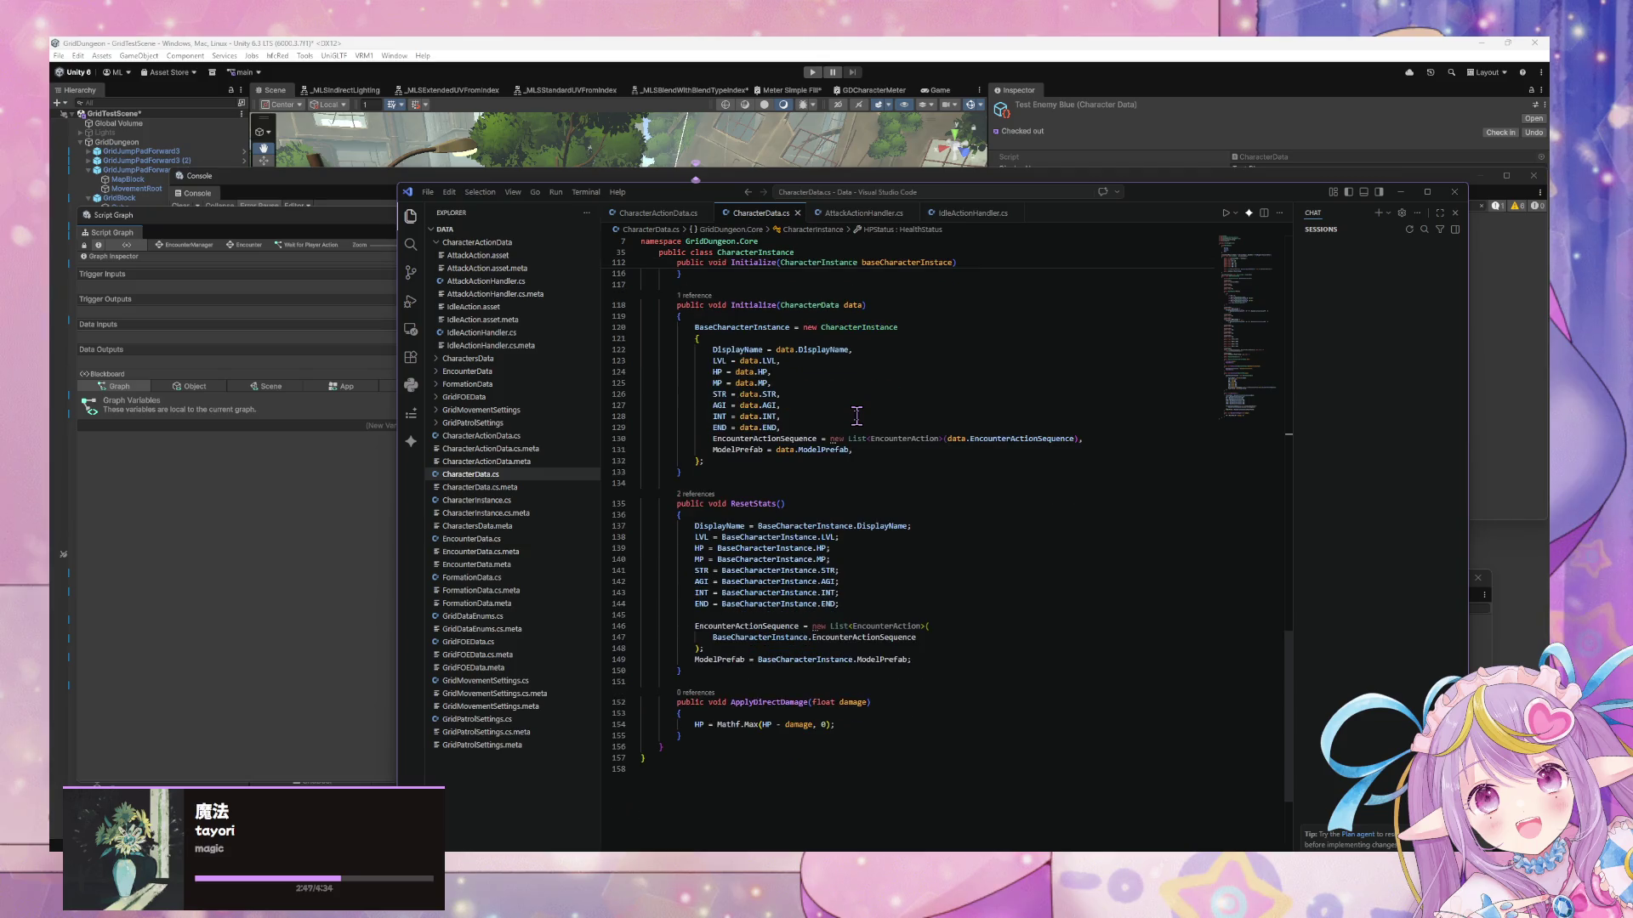
{"action": "scroll", "coordinate": [857, 415], "scroll_direction": "up", "scroll_amount": 17}
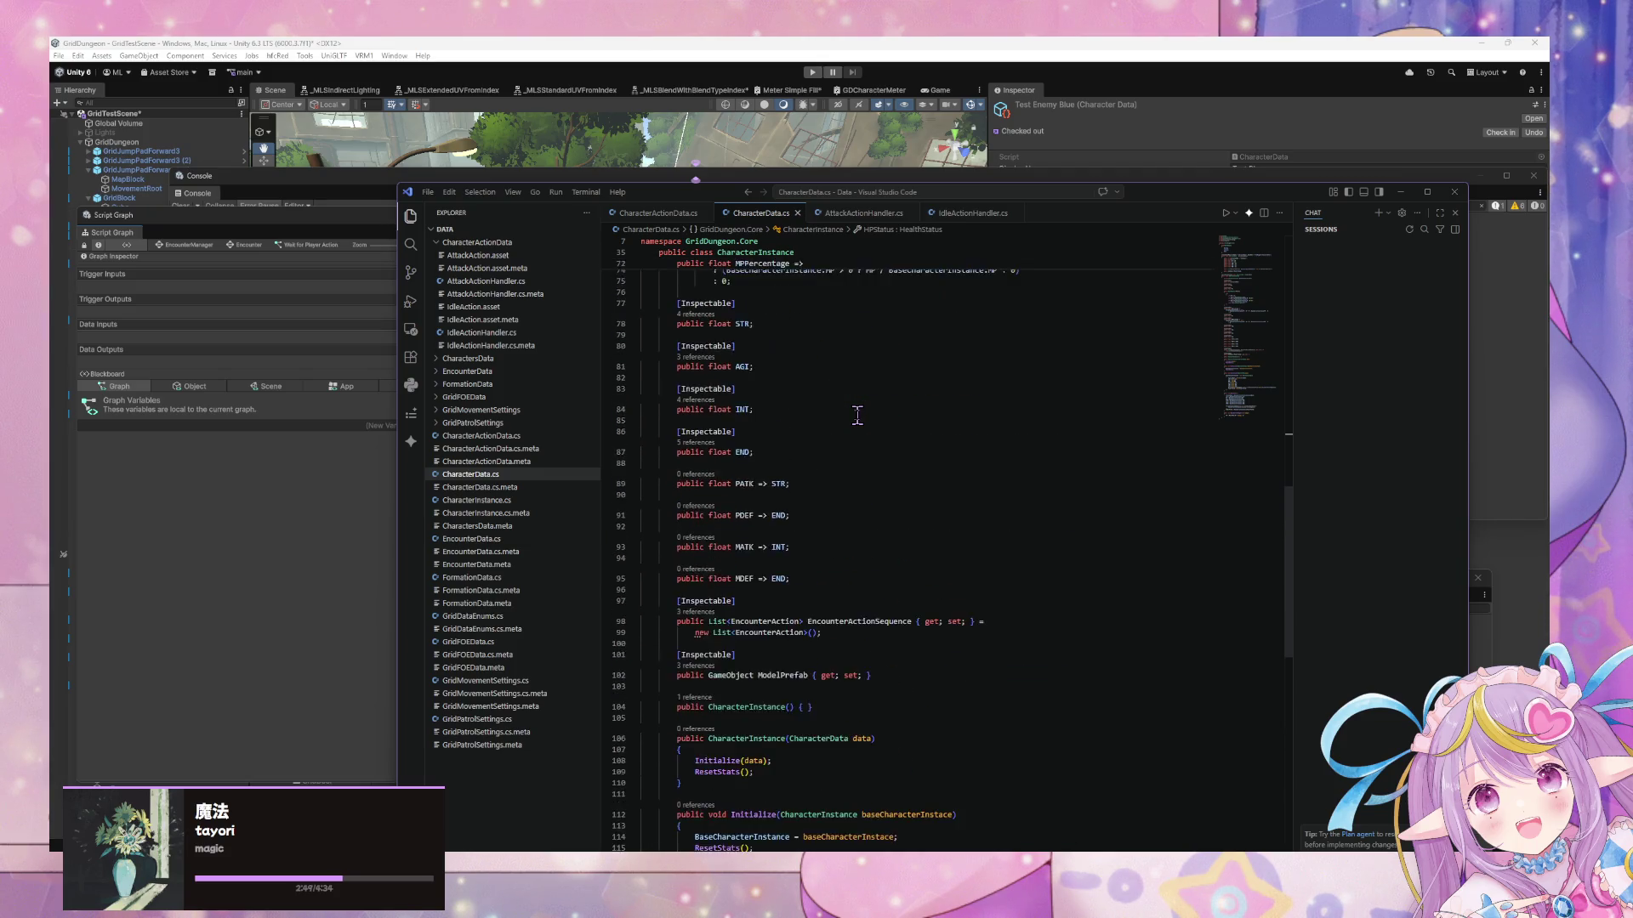
{"action": "scroll", "coordinate": [859, 415], "scroll_direction": "up", "scroll_amount": 4}
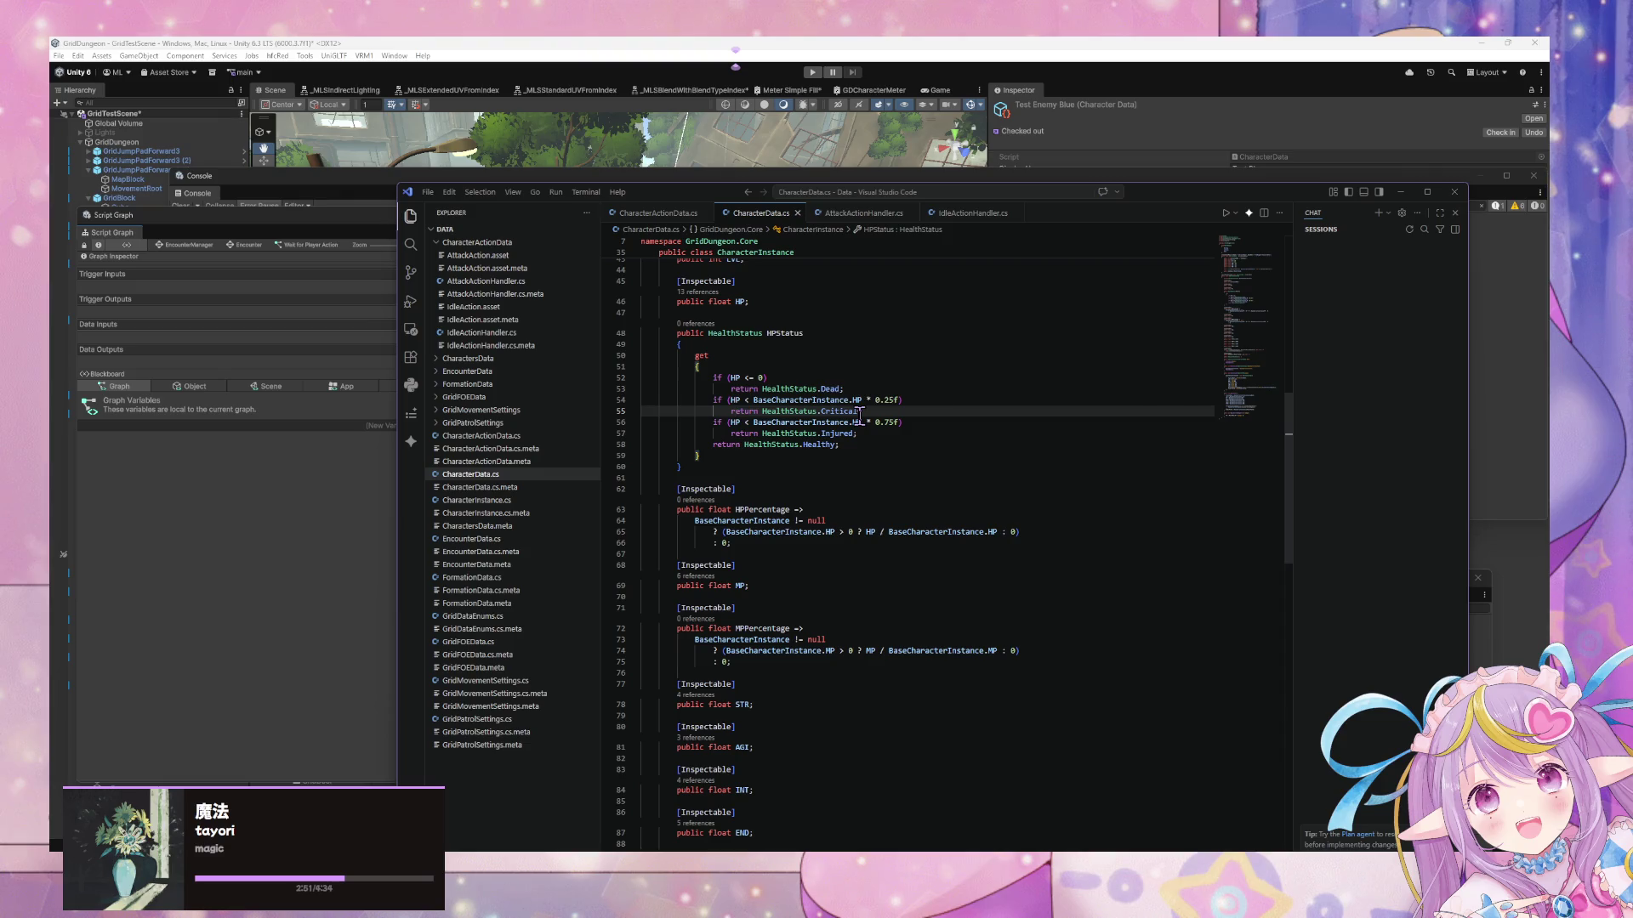
{"action": "scroll", "coordinate": [859, 415], "scroll_direction": "up", "scroll_amount": 7}
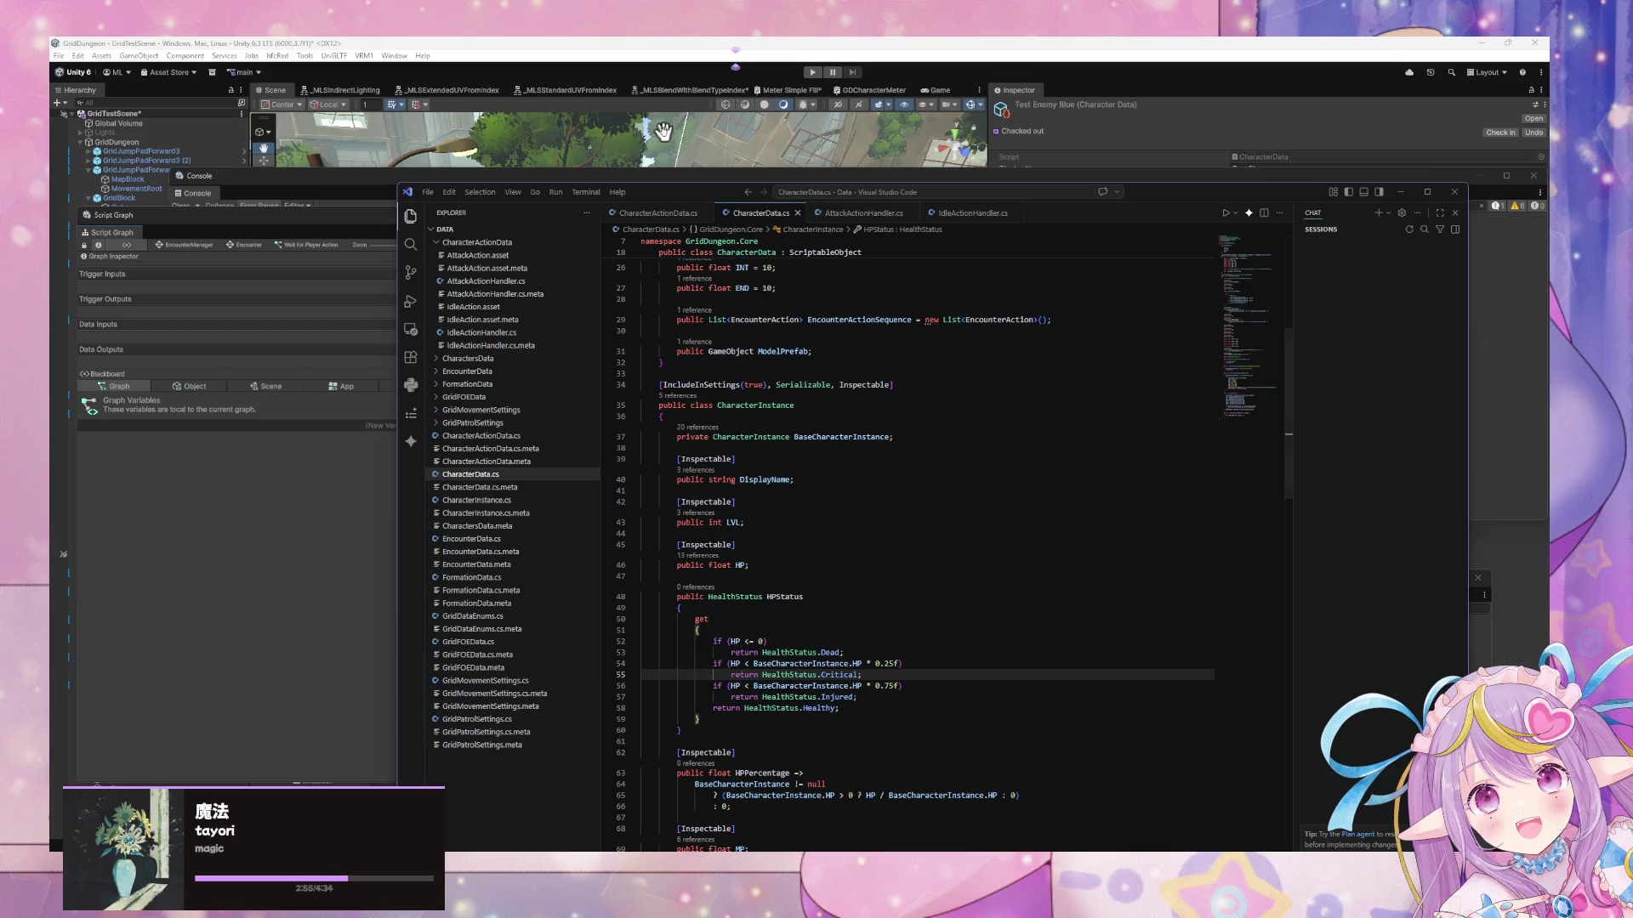
Let Unity recompile and show the CS0053 error: HealthStatus less accessible than HPStatus
{"action": "left_click", "coordinate": [561, 45]}
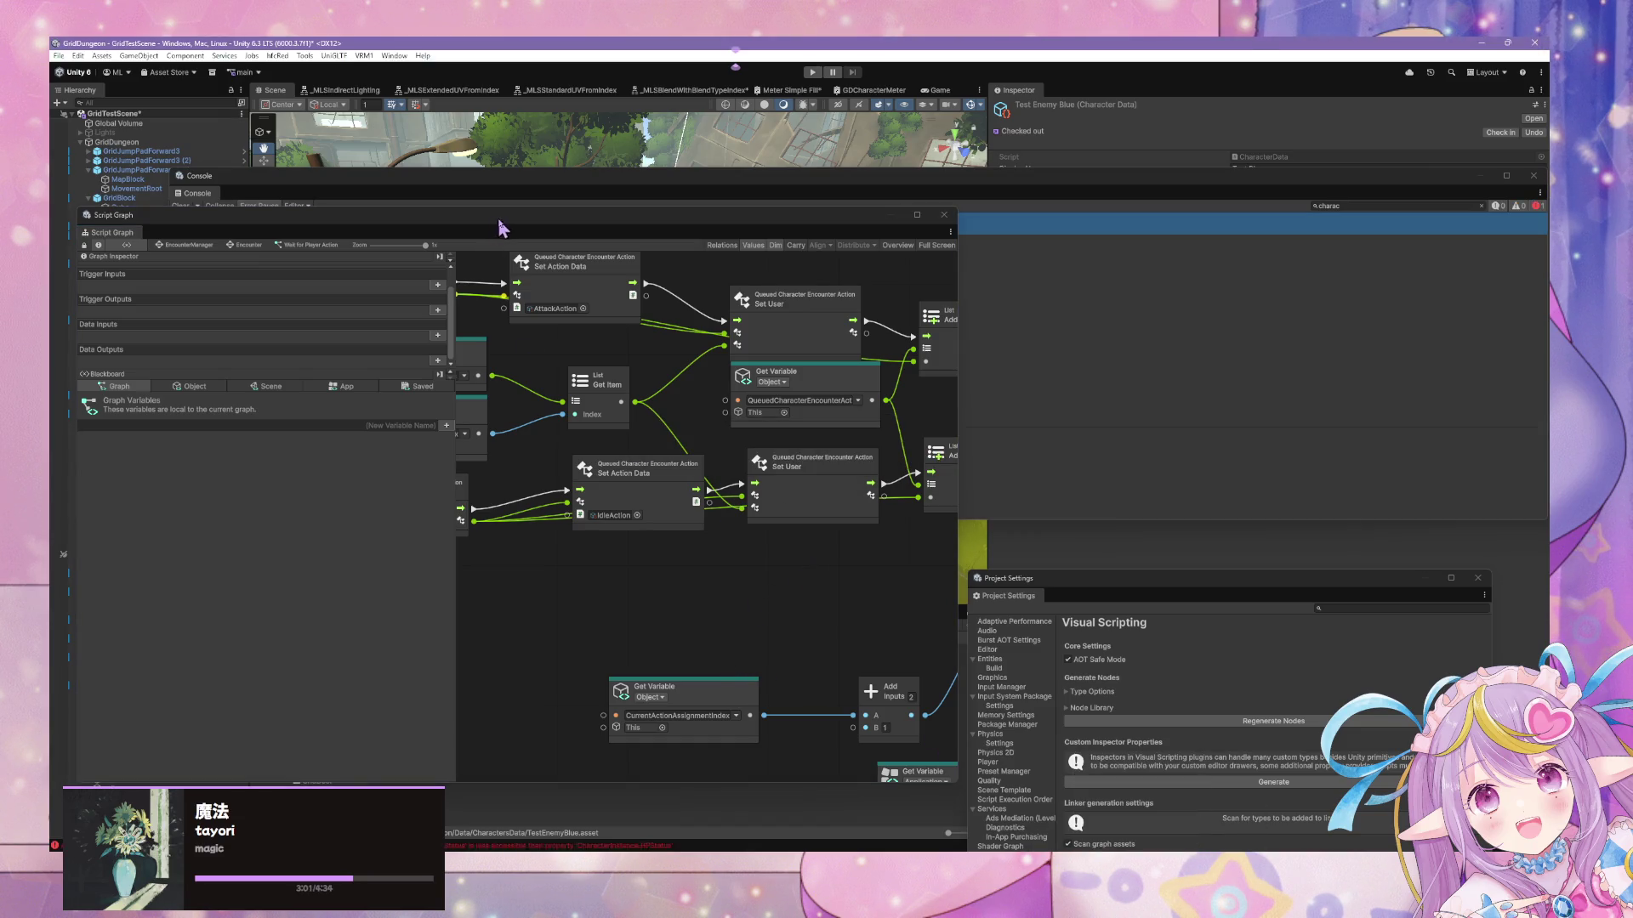
{"action": "left_click_drag", "start_coordinate": [481, 227], "coordinate": [1069, 341]}
{"action": "left_click", "coordinate": [457, 229]}
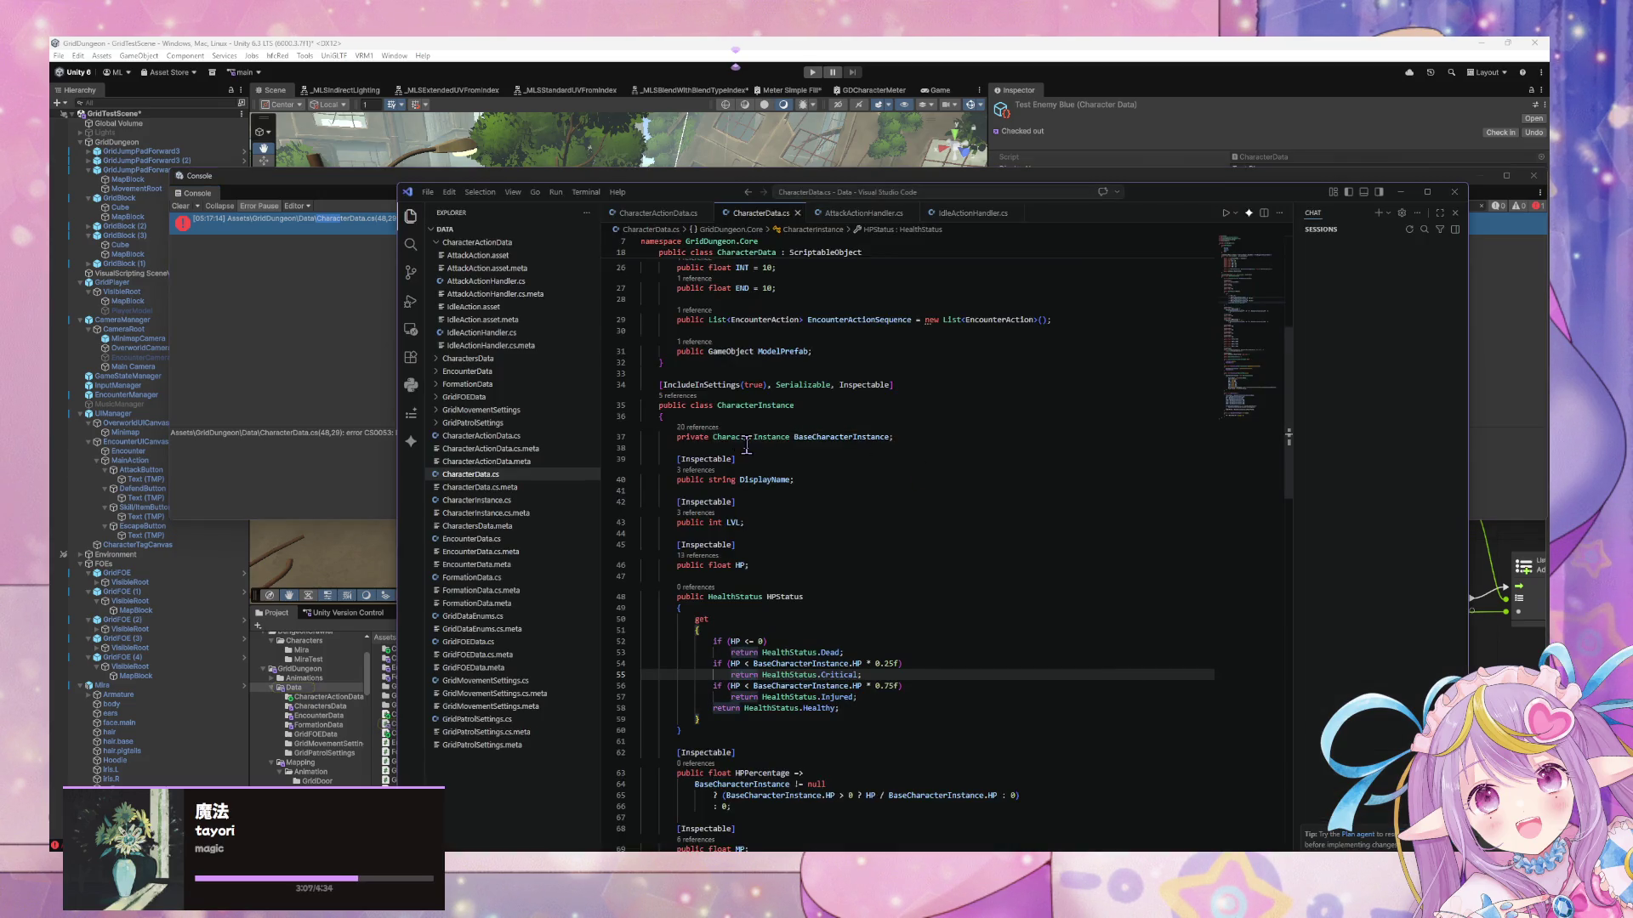
{"action": "scroll", "coordinate": [746, 445], "scroll_direction": "up", "scroll_amount": 2}
{"action": "scroll", "coordinate": [756, 448], "scroll_direction": "down", "scroll_amount": 1}
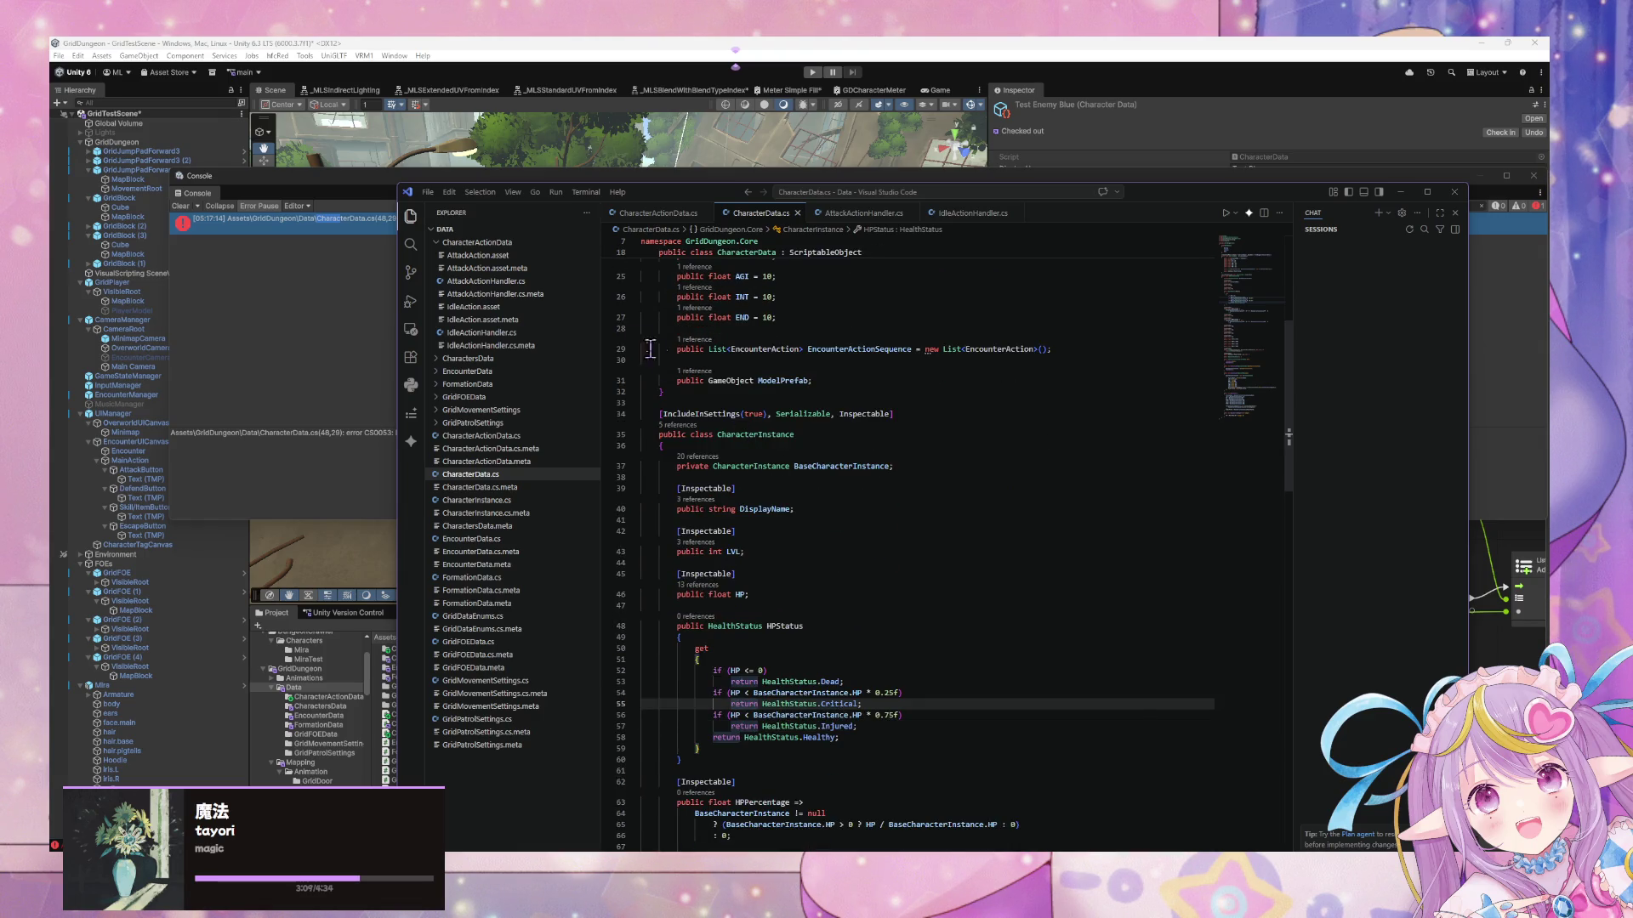
{"action": "left_click_drag", "start_coordinate": [680, 189], "coordinate": [908, 207]}
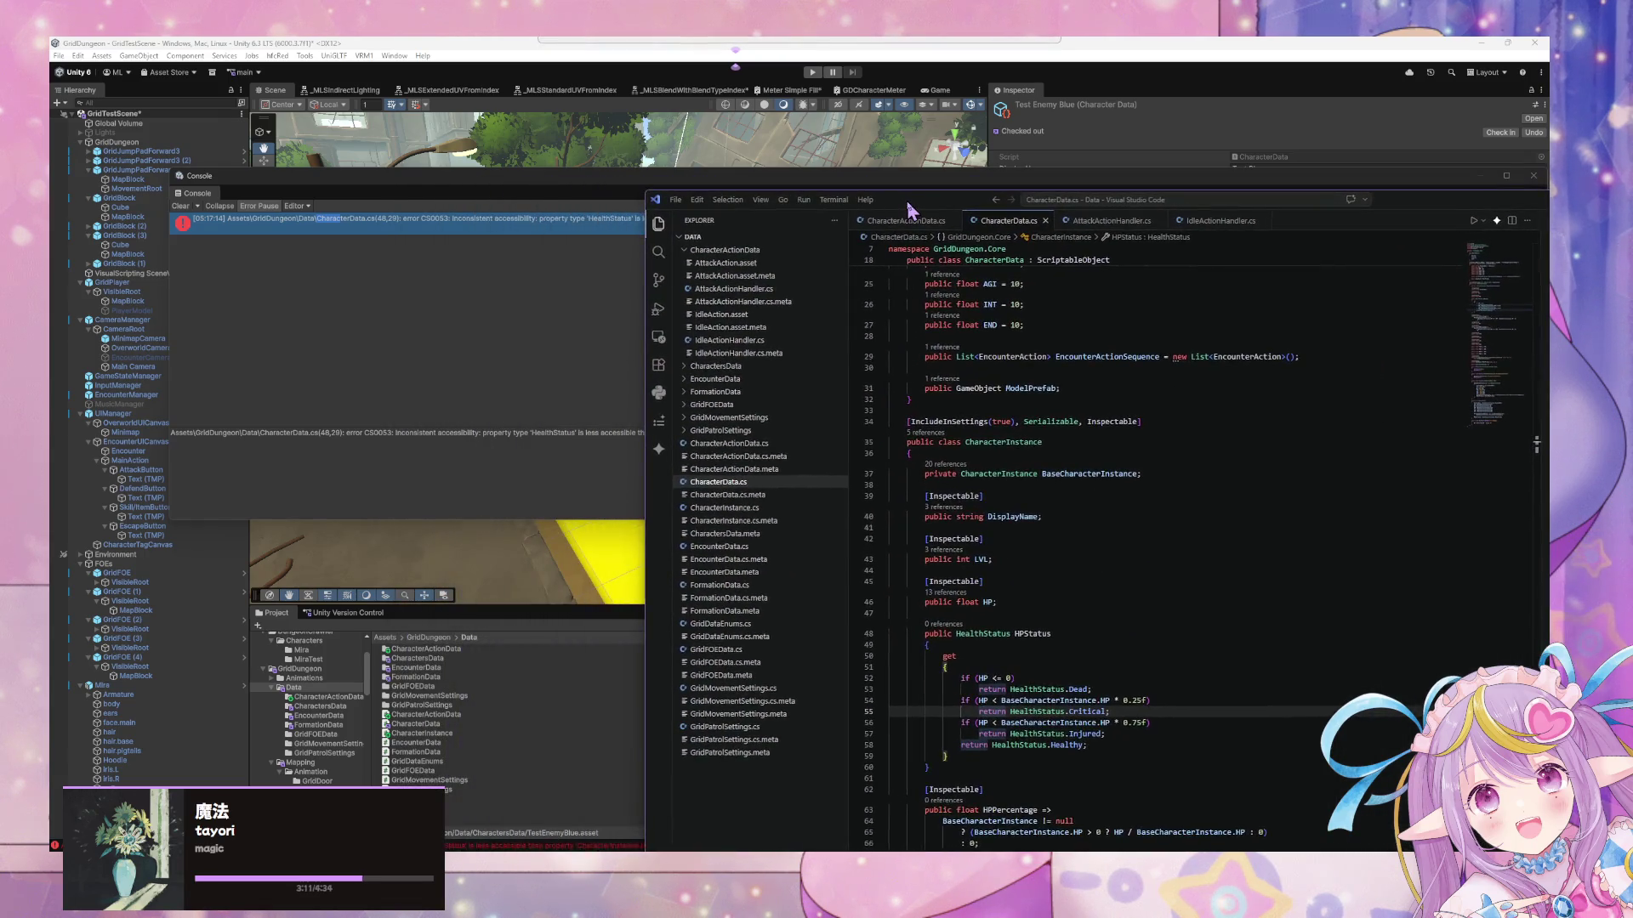
{"action": "left_click", "coordinate": [532, 390]}
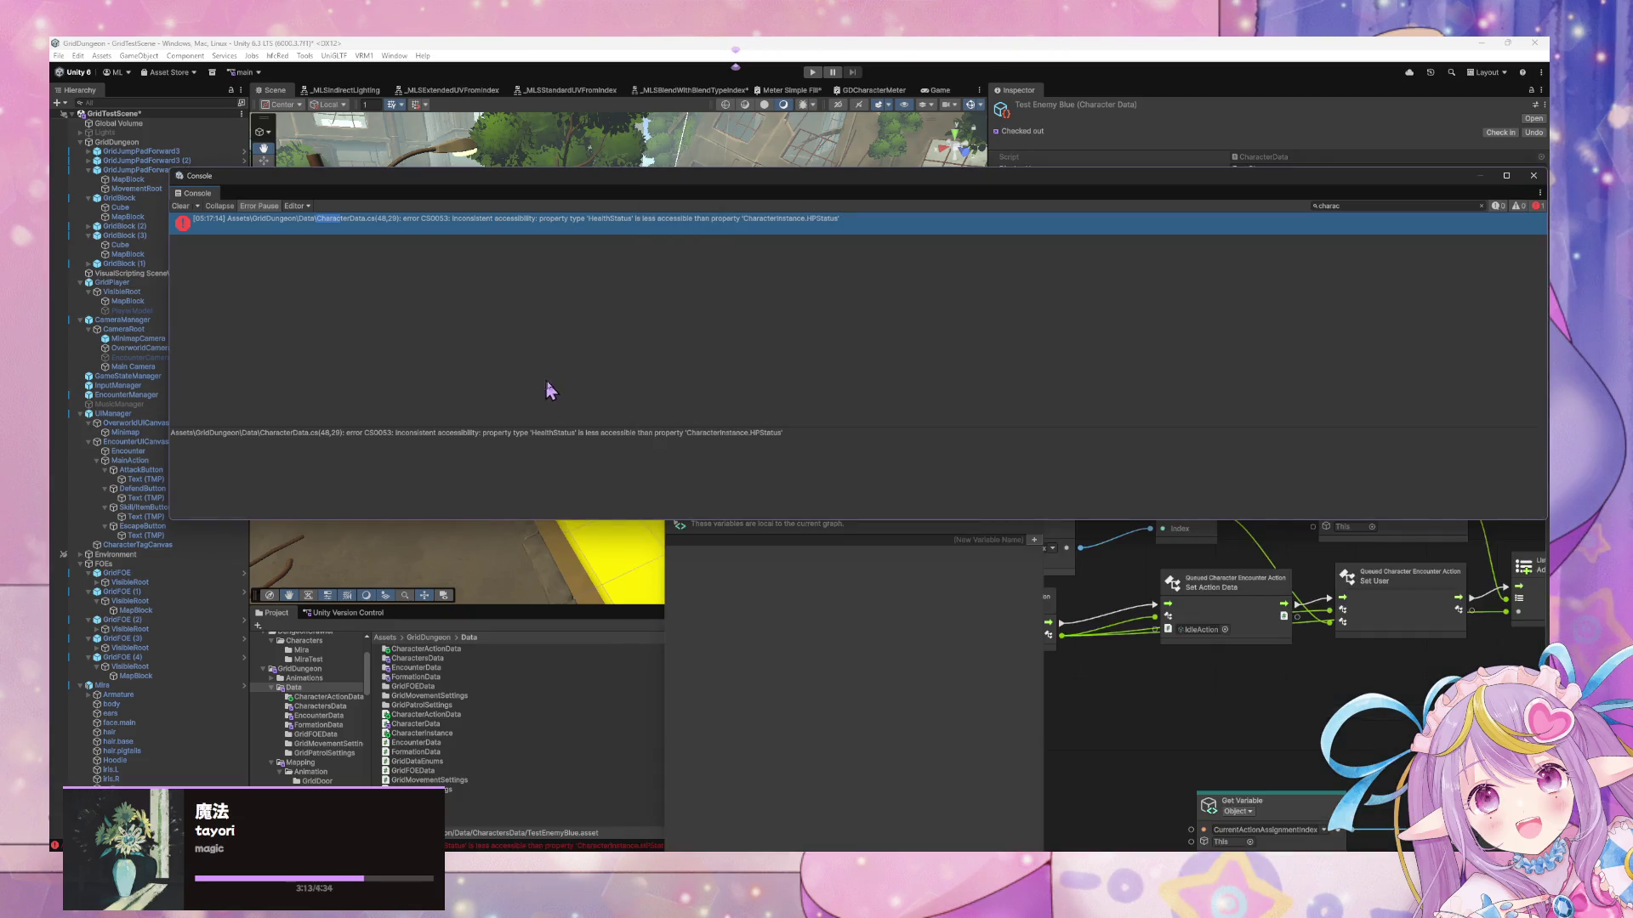
Open the erroring line, make HealthStatus a public enum, save, and let Unity recompile cleanly
{"action": "double_click", "coordinate": [511, 219]}
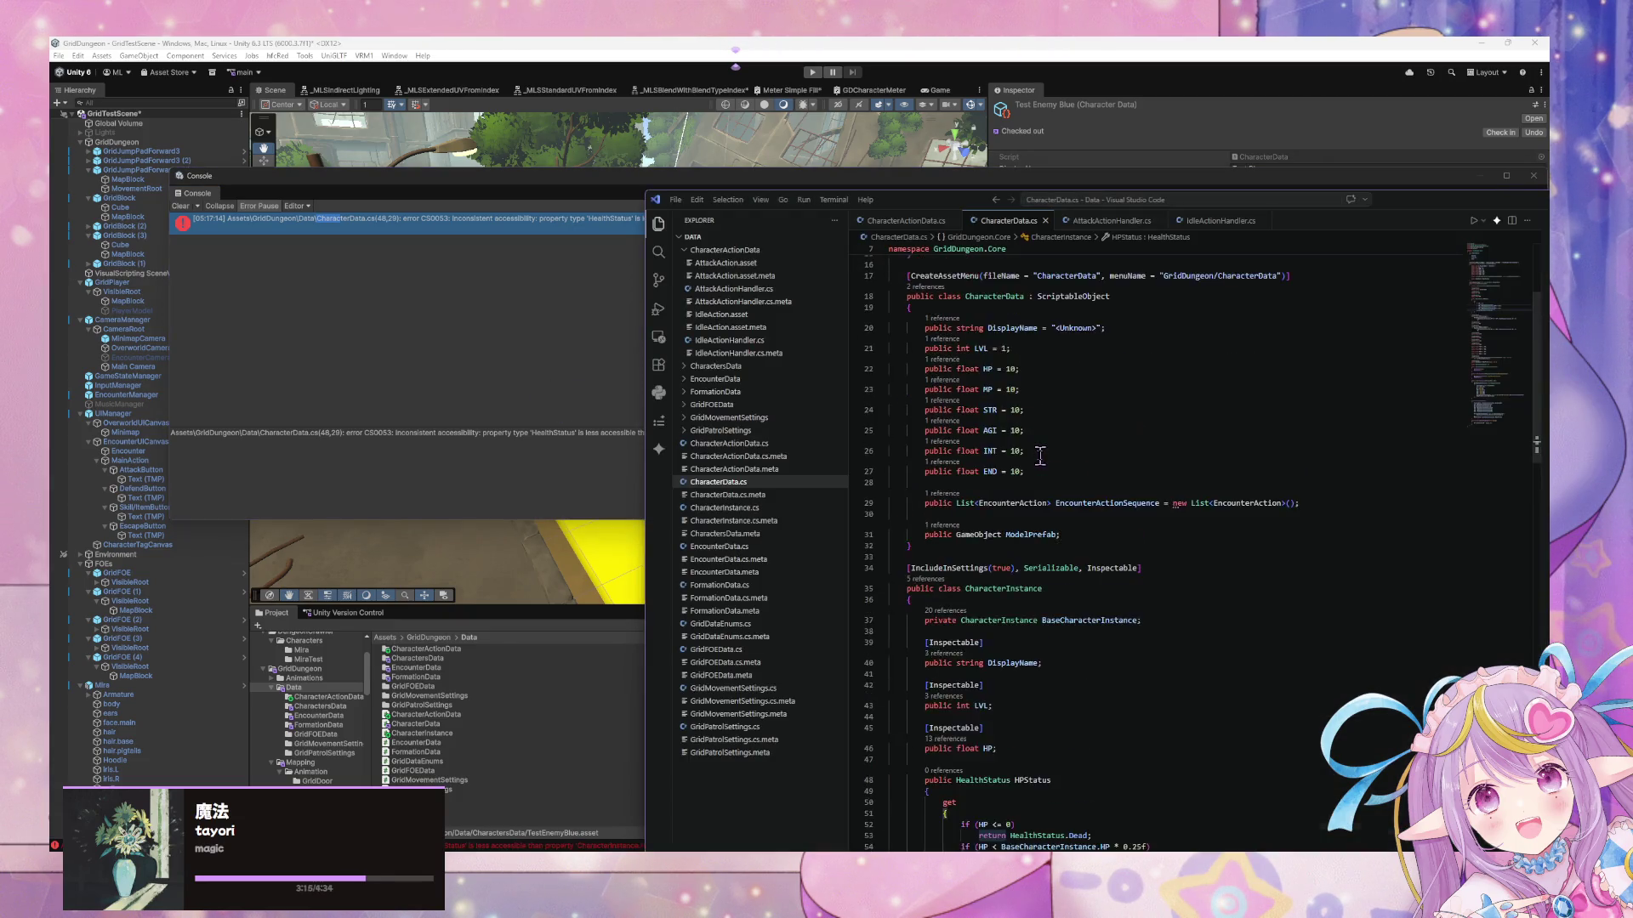
{"action": "scroll", "coordinate": [1045, 448], "scroll_direction": "up", "scroll_amount": 5}
{"action": "left_click", "coordinate": [907, 348]}
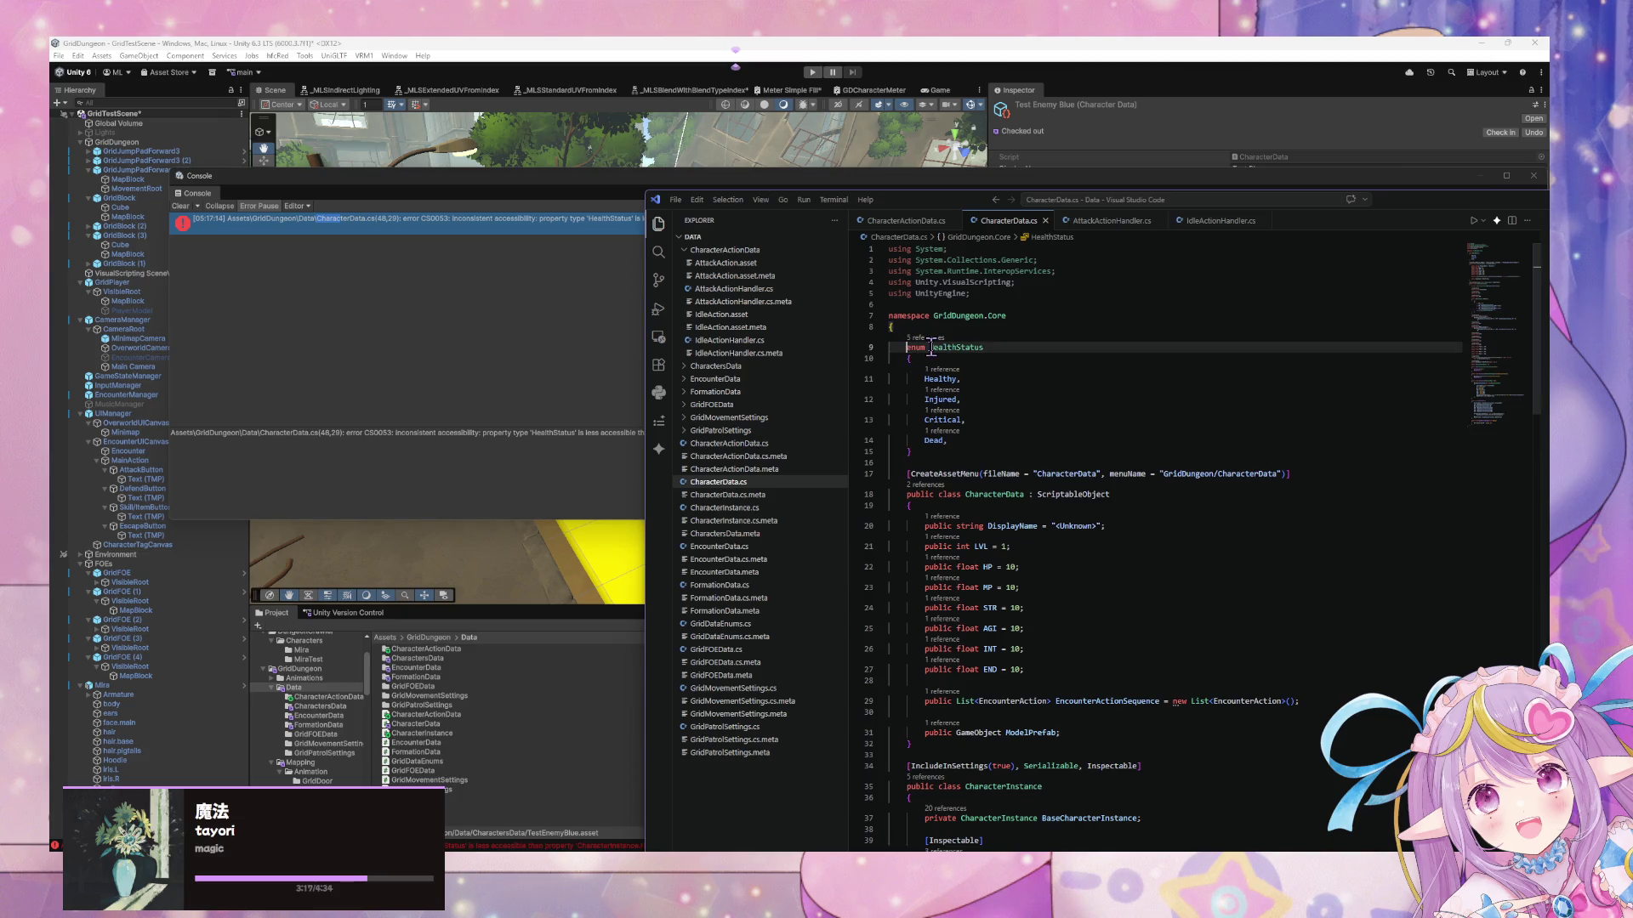
{"action": "type", "text": "public"}
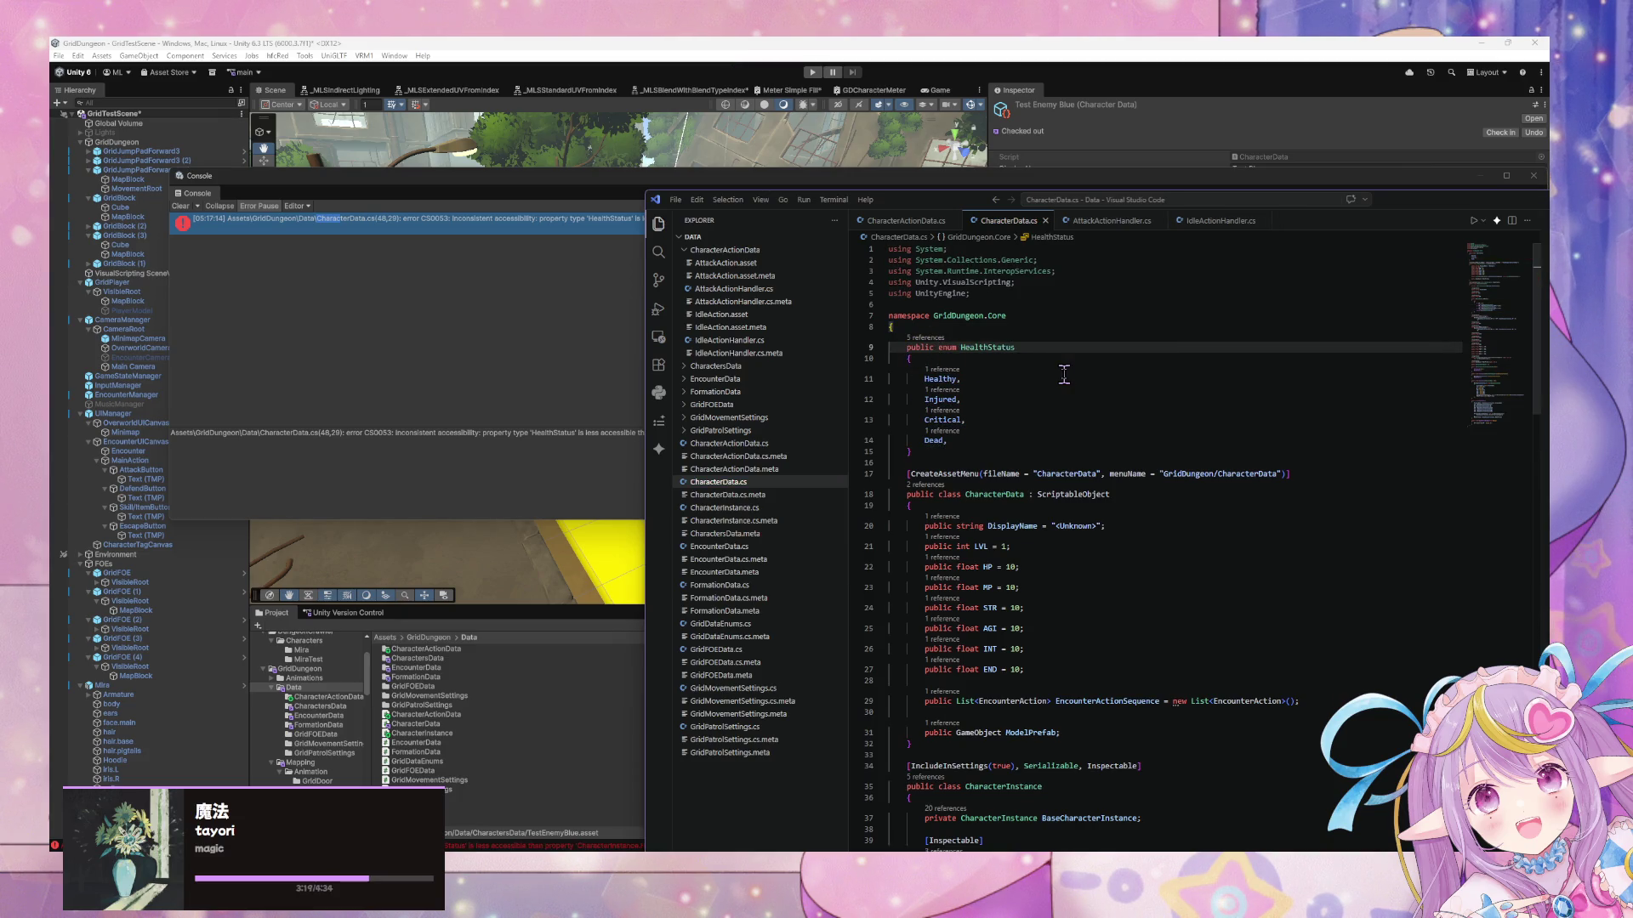
{"action": "key", "text": "ctrl+s"}
{"action": "left_click", "coordinate": [473, 298]}
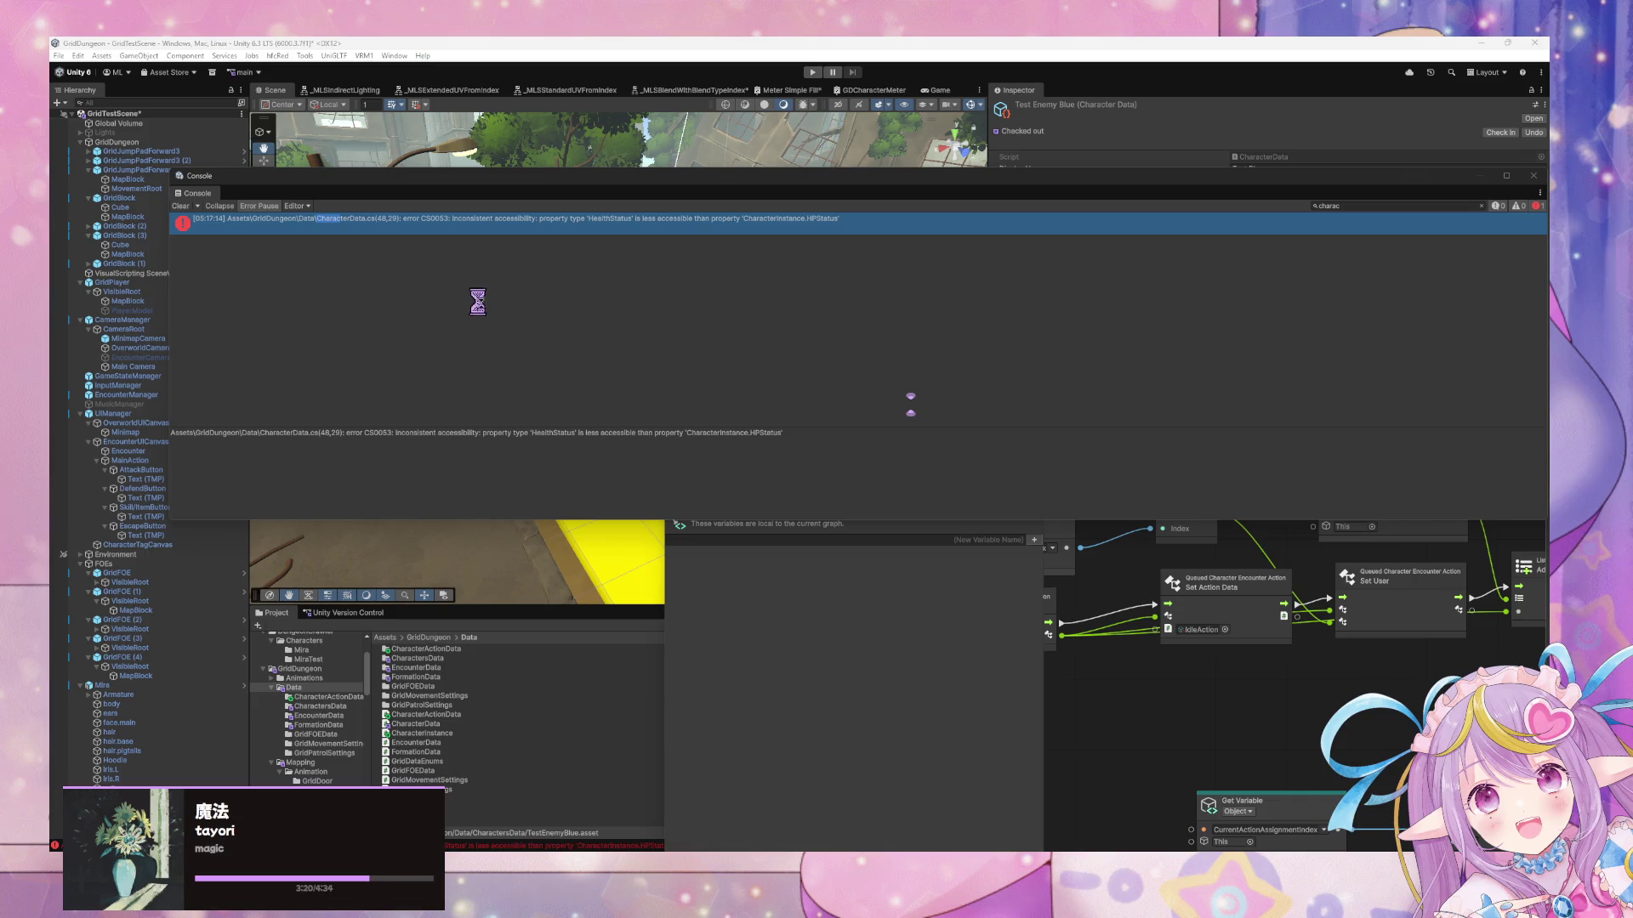
{"action": "left_click", "coordinate": [911, 396]}
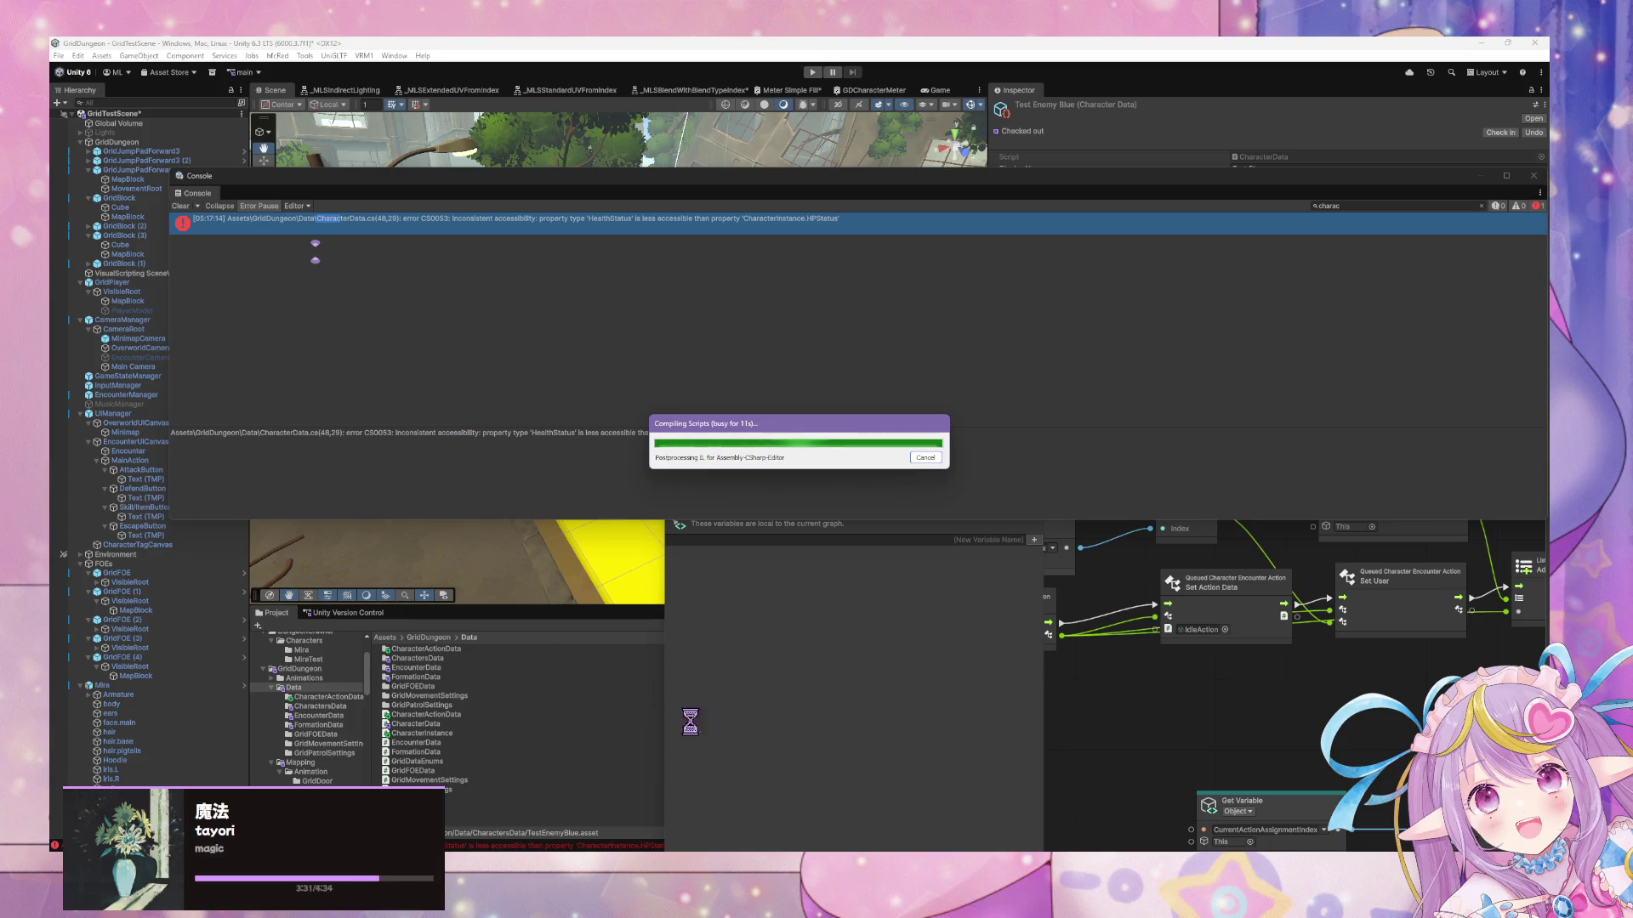
{"action": "mouse_move", "coordinate": [731, 850]}
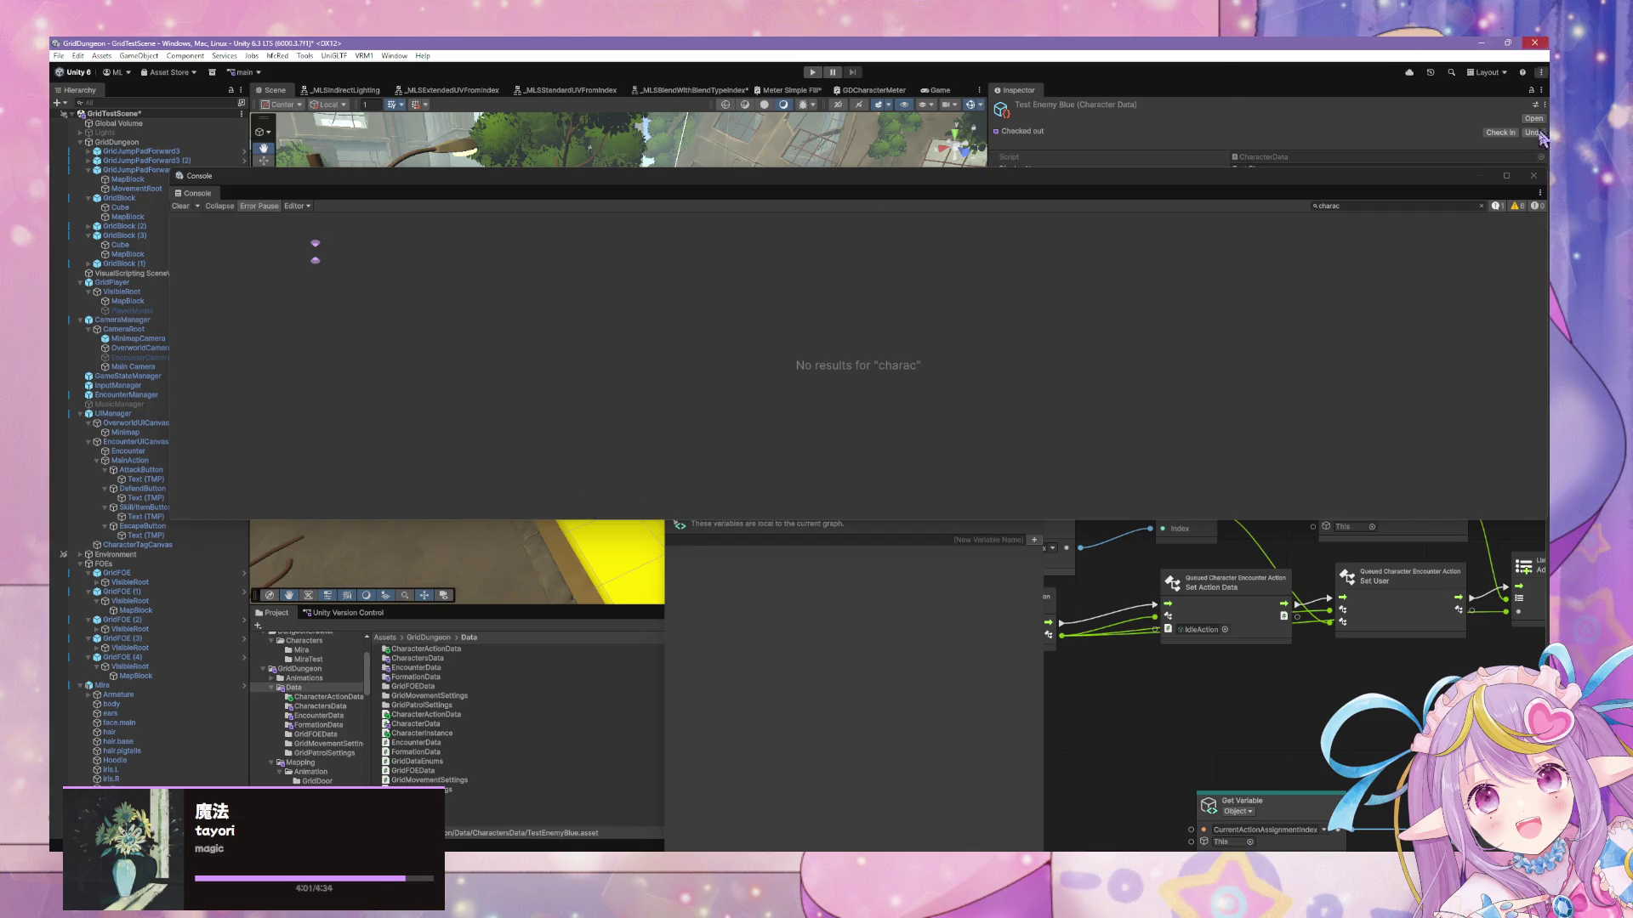
Close the Console, move the Script Graph window and pan to the action and If nodes
{"action": "left_click", "coordinate": [1533, 176]}
{"action": "mouse_move", "coordinate": [921, 344]}
{"action": "left_mouse_down"}
{"action": "mouse_move", "coordinate": [977, 348]}
{"action": "mouse_move", "coordinate": [1066, 424]}
{"action": "left_mouse_up"}
{"action": "mouse_move", "coordinate": [666, 474]}
{"action": "left_mouse_down"}
{"action": "mouse_move", "coordinate": [528, 498]}
{"action": "mouse_move", "coordinate": [551, 259]}
{"action": "mouse_move", "coordinate": [1140, 387]}
{"action": "mouse_move", "coordinate": [687, 341]}
{"action": "left_mouse_up"}
{"action": "left_click_drag", "start_coordinate": [1110, 401], "coordinate": [812, 473]}
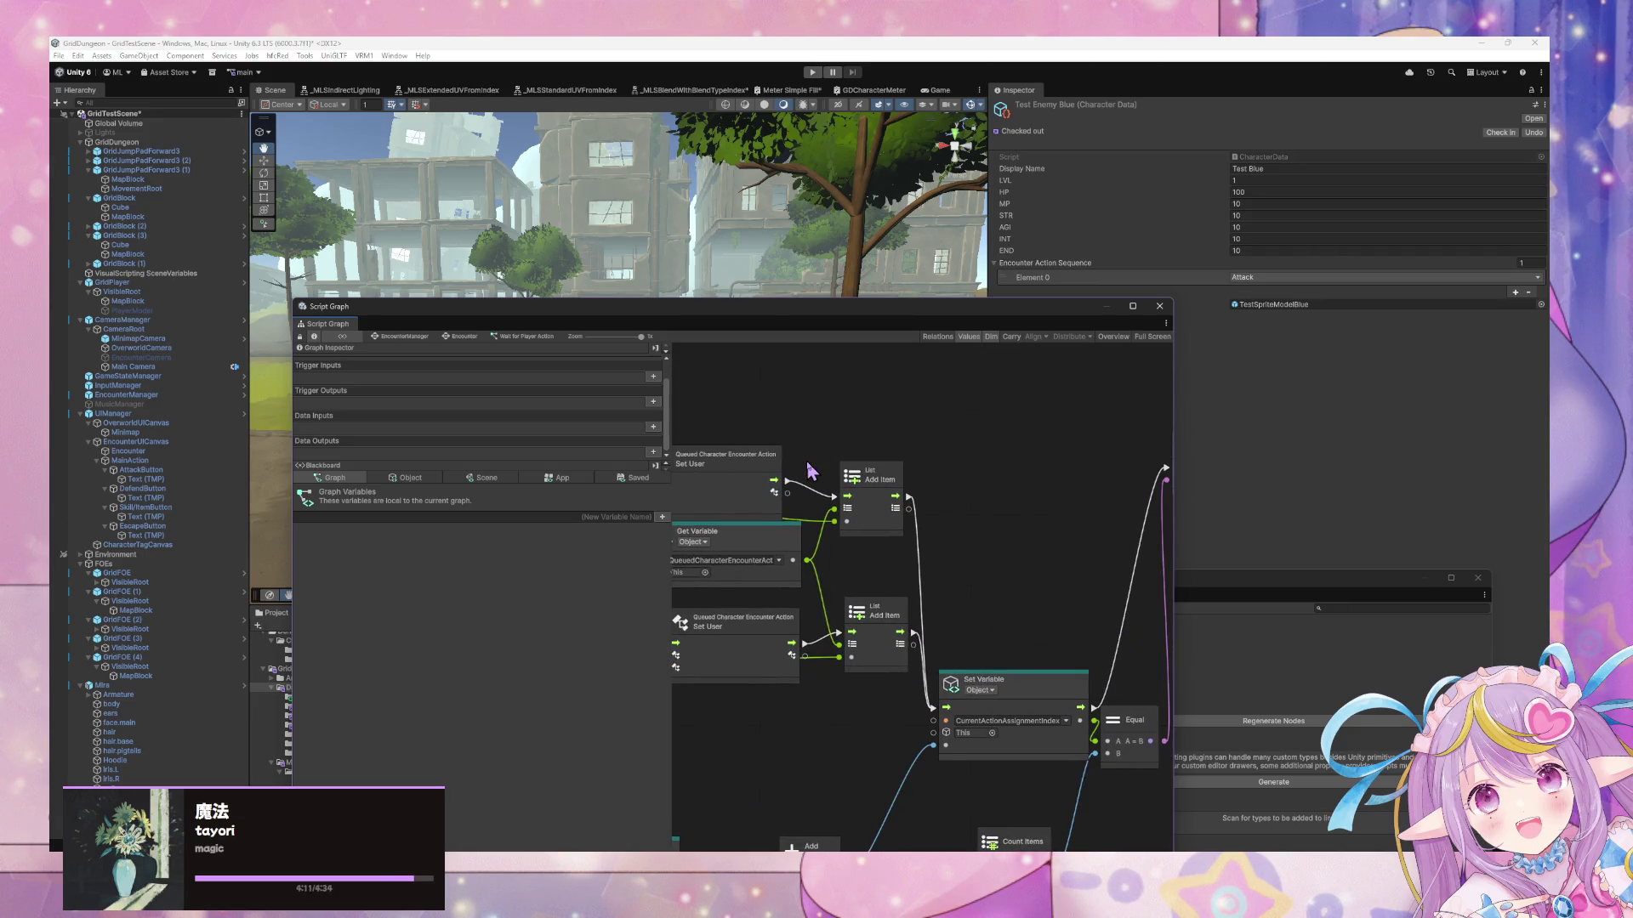
{"action": "left_click_drag", "start_coordinate": [1050, 494], "coordinate": [983, 446]}
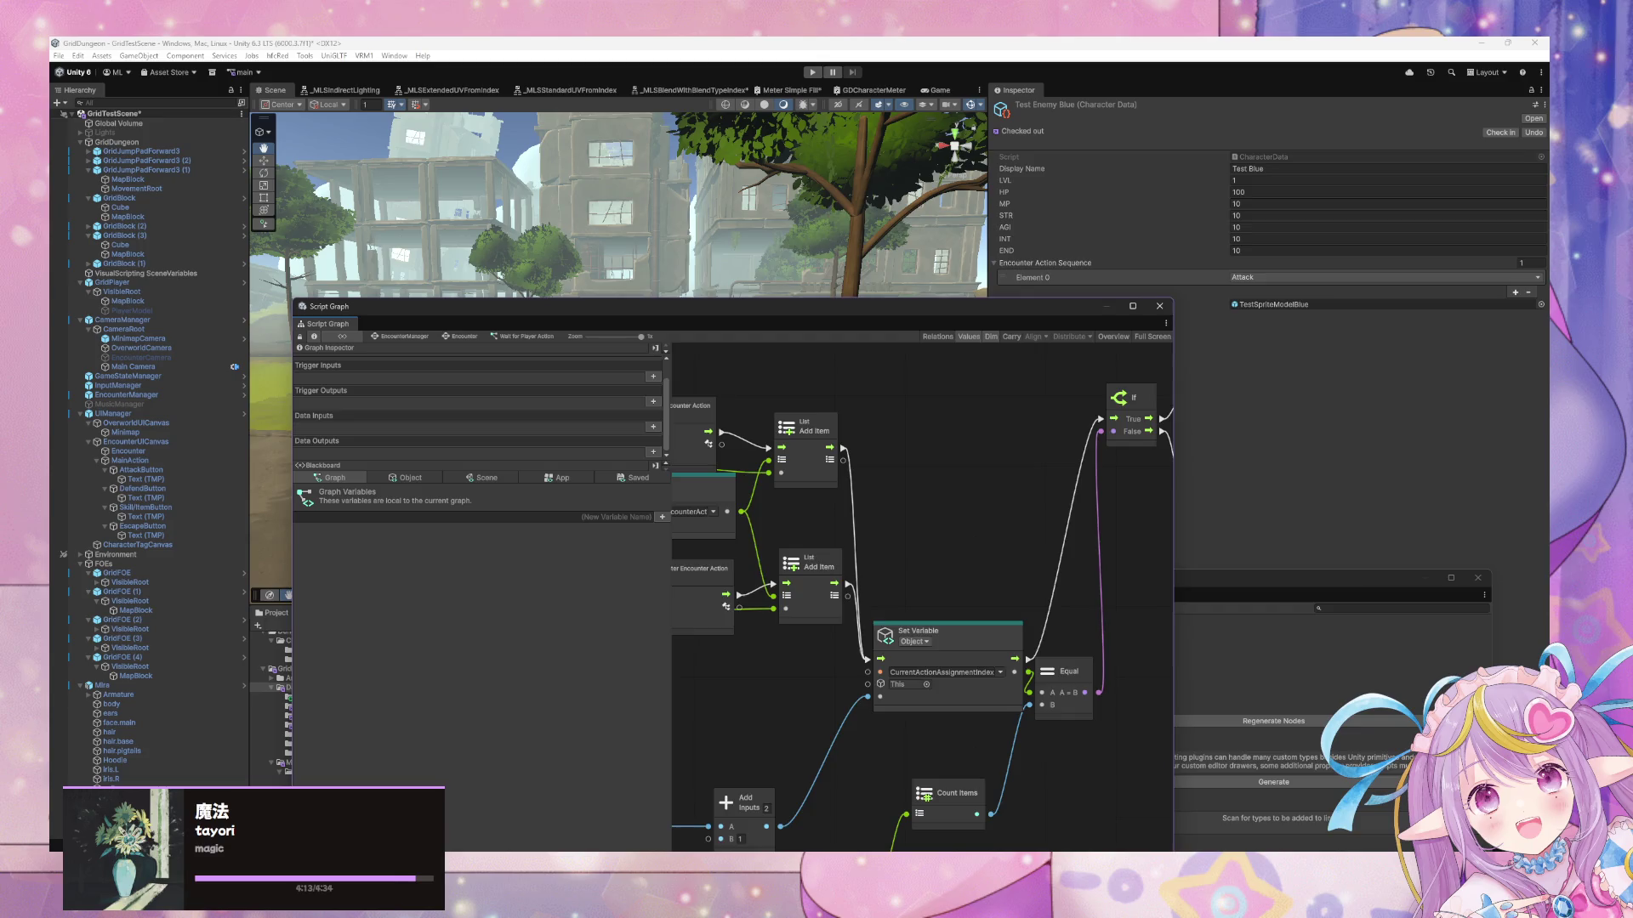
{"action": "key", "text": "alt+Tab"}
{"action": "scroll", "coordinate": [1201, 472], "scroll_direction": "down", "scroll_amount": 10}
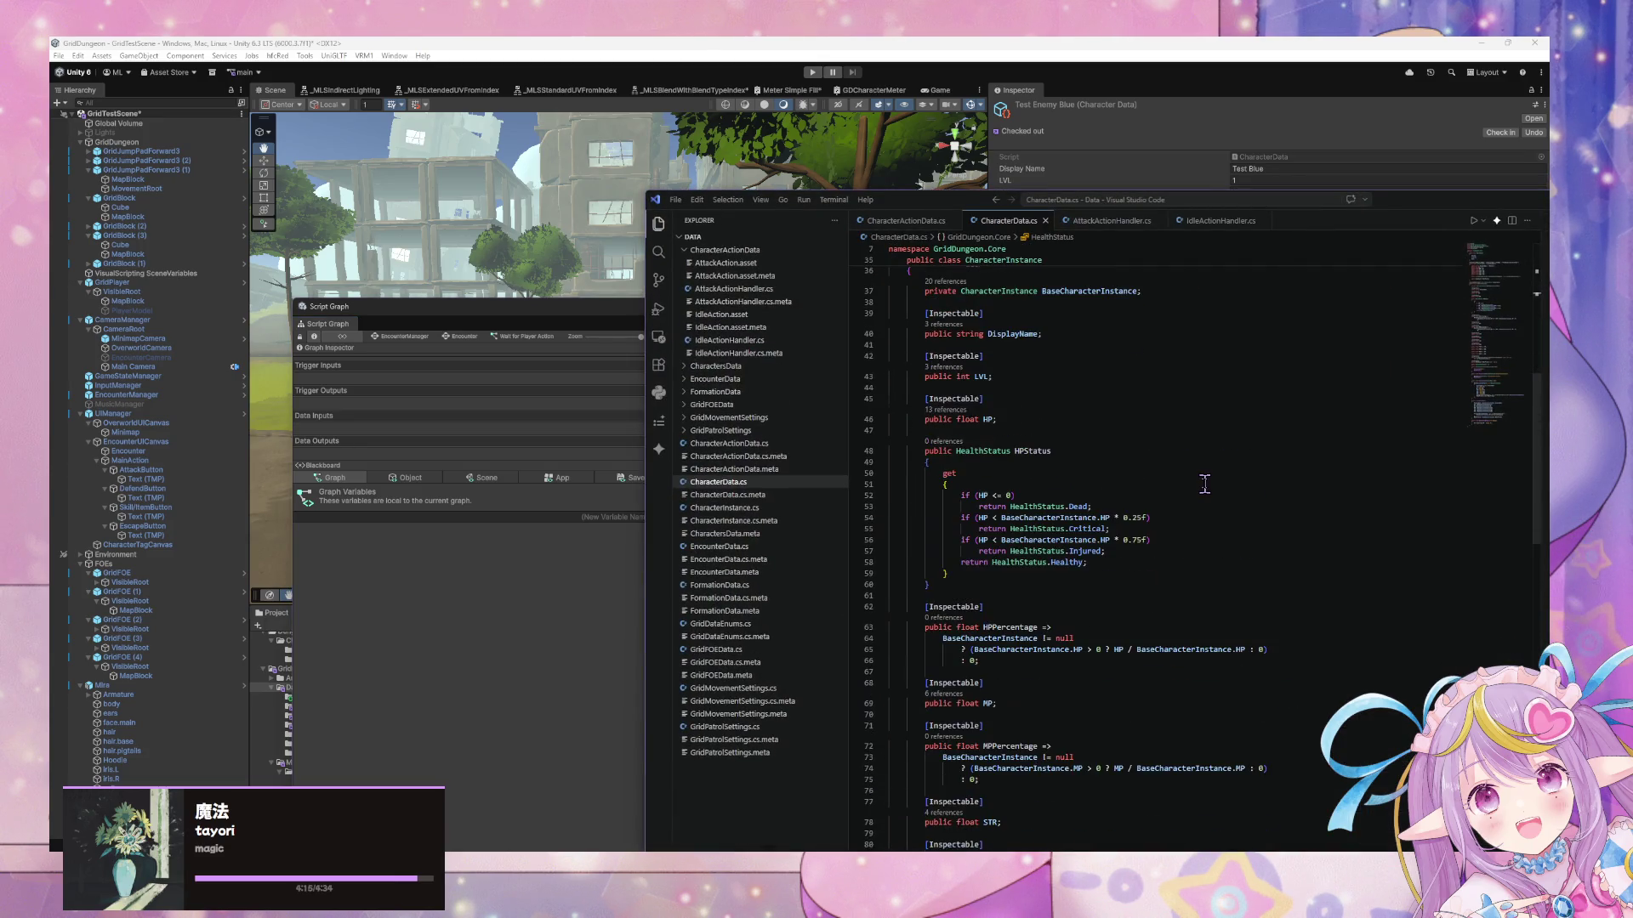
Scroll through CharacterData.cs and QueuedCharacterEncounterAction's Targets list and Execute method
{"action": "scroll", "coordinate": [1204, 484], "scroll_direction": "down", "scroll_amount": 10}
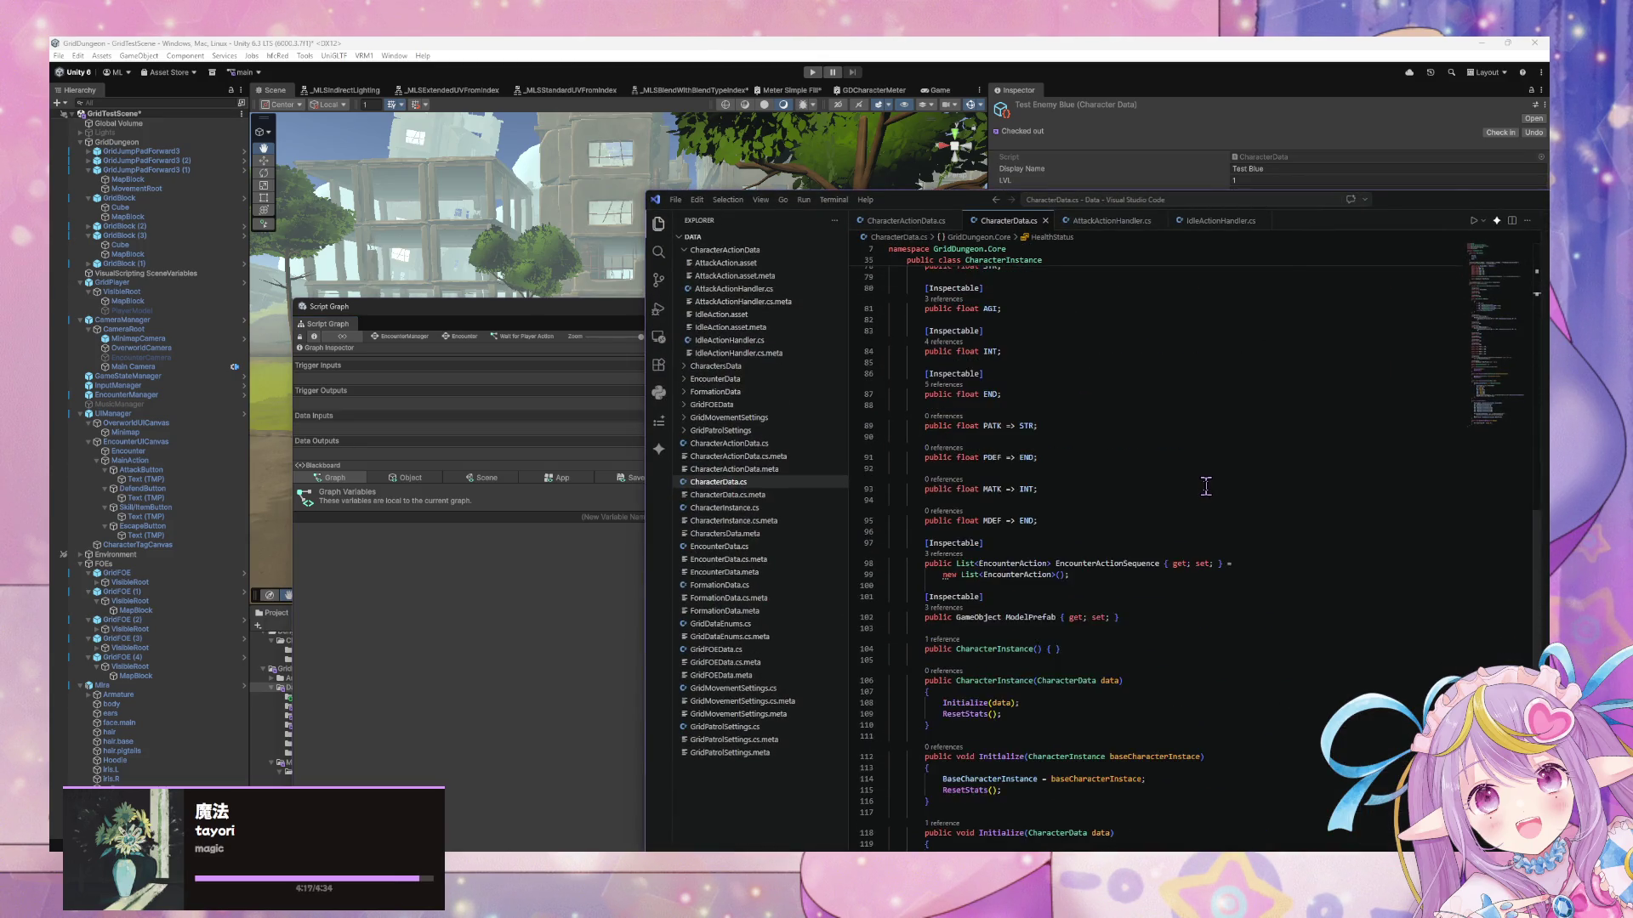
{"action": "scroll", "coordinate": [1206, 484], "scroll_direction": "down", "scroll_amount": 3}
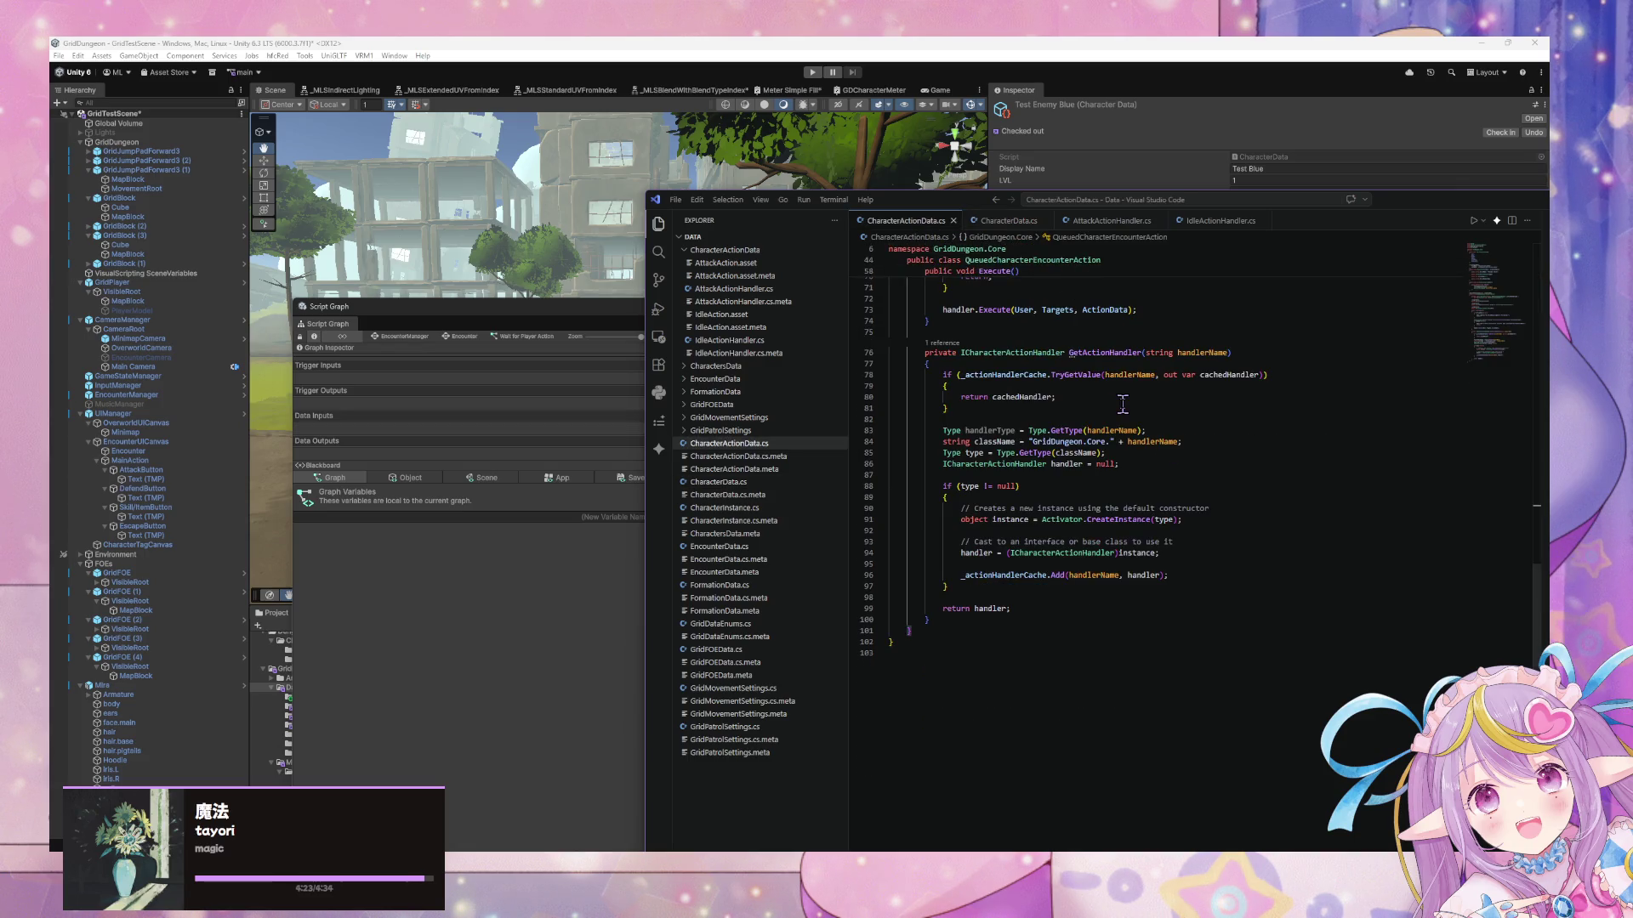
{"action": "scroll", "coordinate": [1182, 413], "scroll_direction": "up", "scroll_amount": 2}
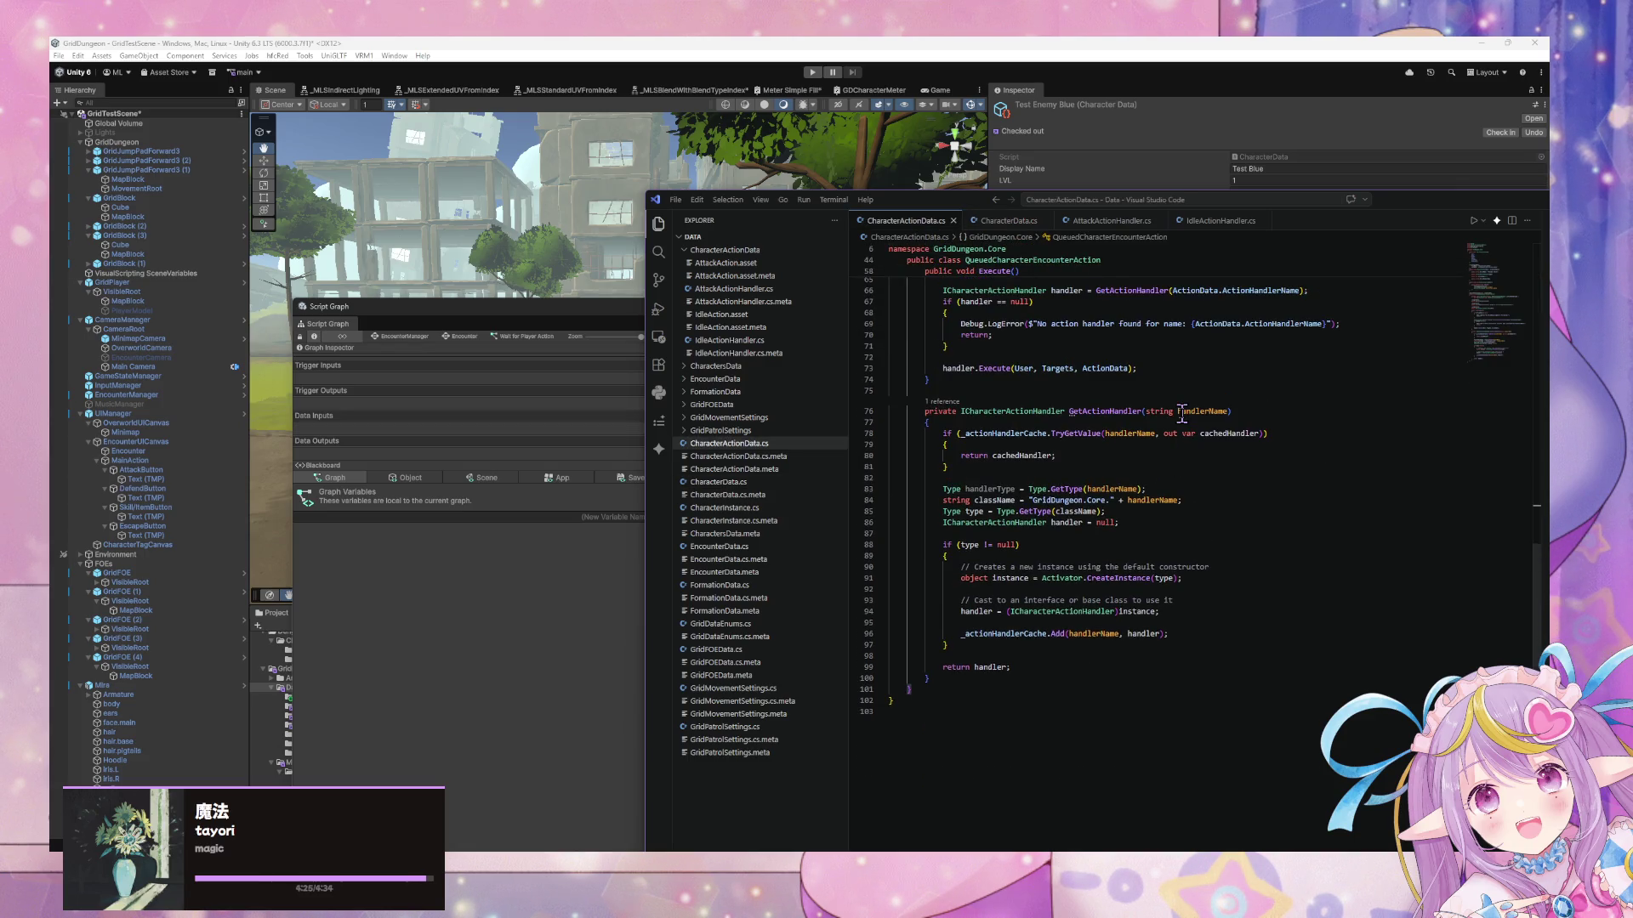
{"action": "scroll", "coordinate": [1181, 413], "scroll_direction": "up", "scroll_amount": 10}
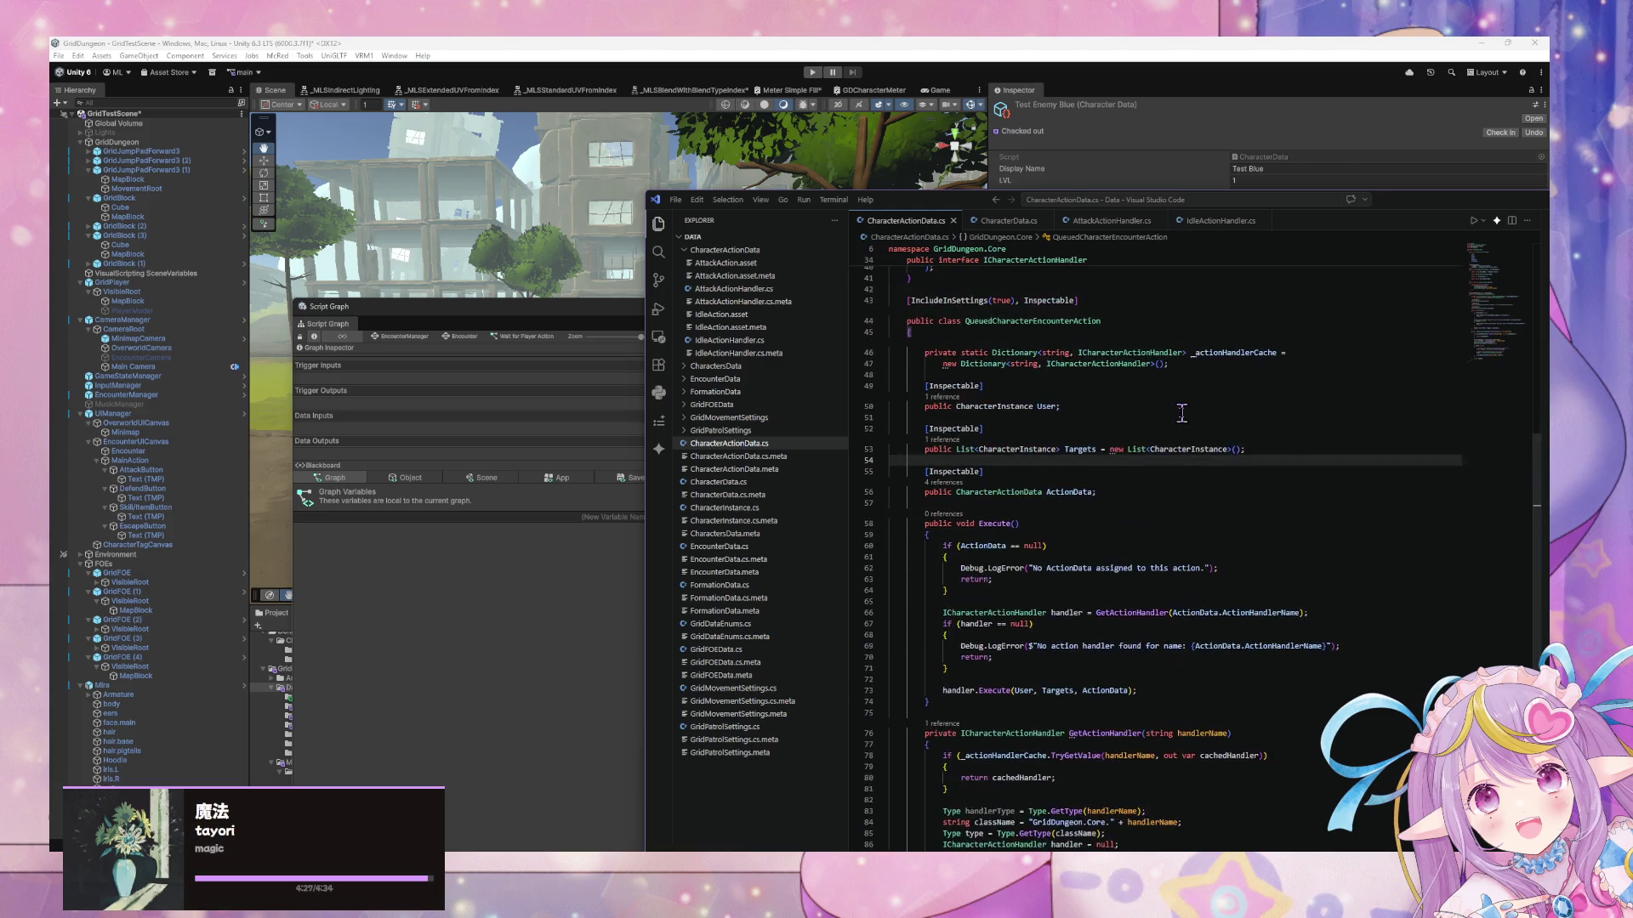
{"action": "scroll", "coordinate": [1181, 413], "scroll_direction": "down", "scroll_amount": 4}
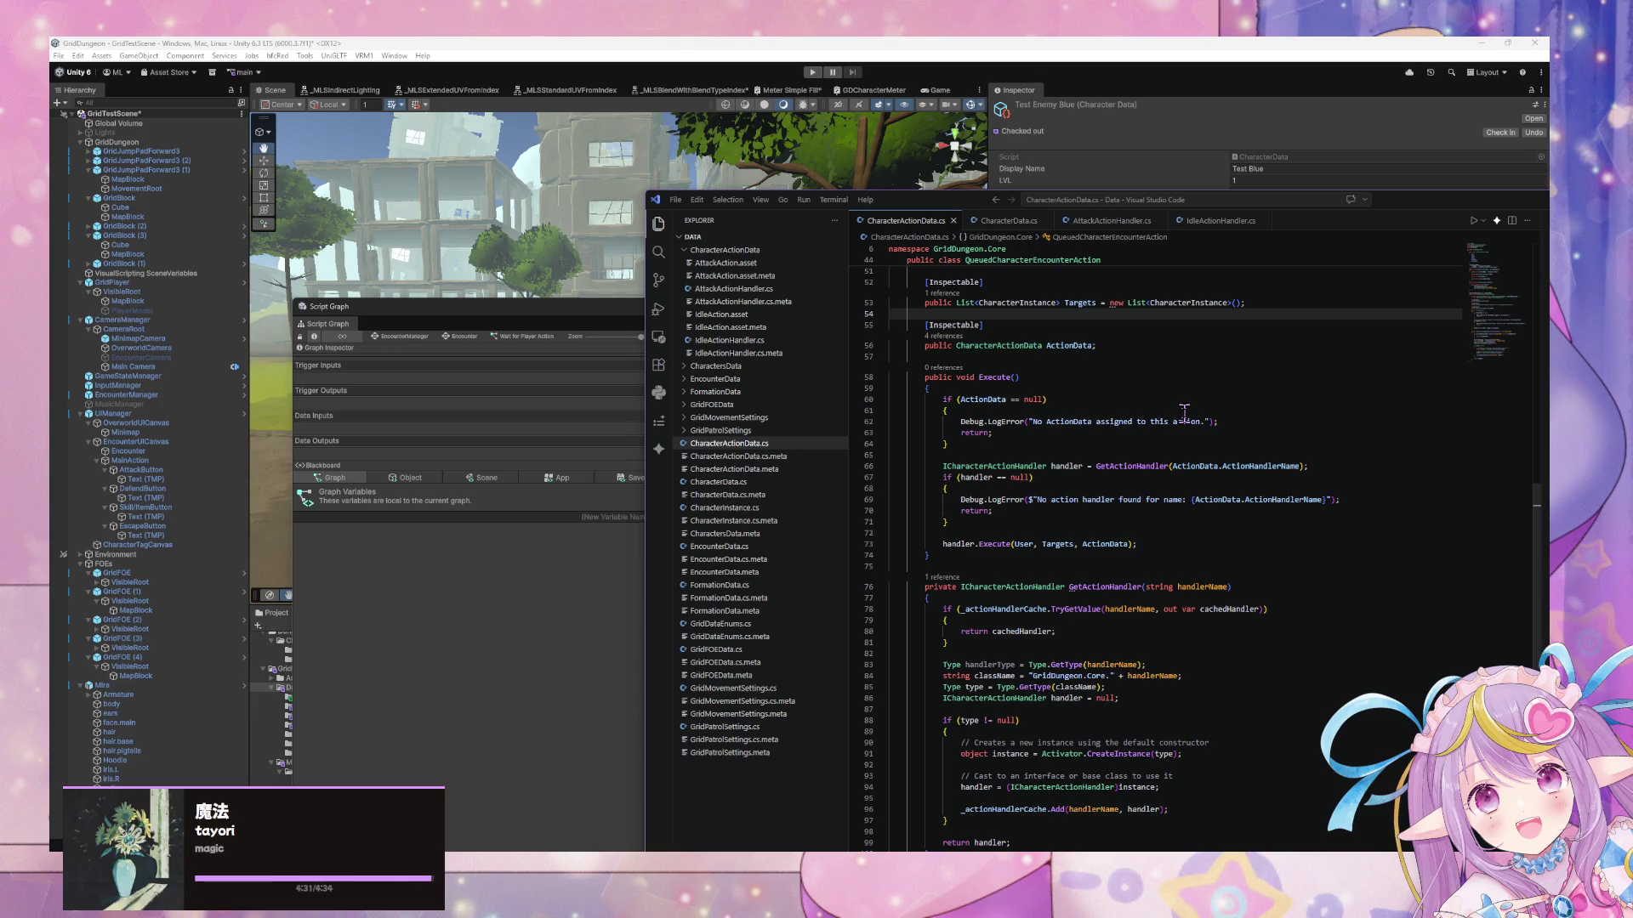
{"action": "scroll", "coordinate": [1183, 412], "scroll_direction": "down", "scroll_amount": 3}
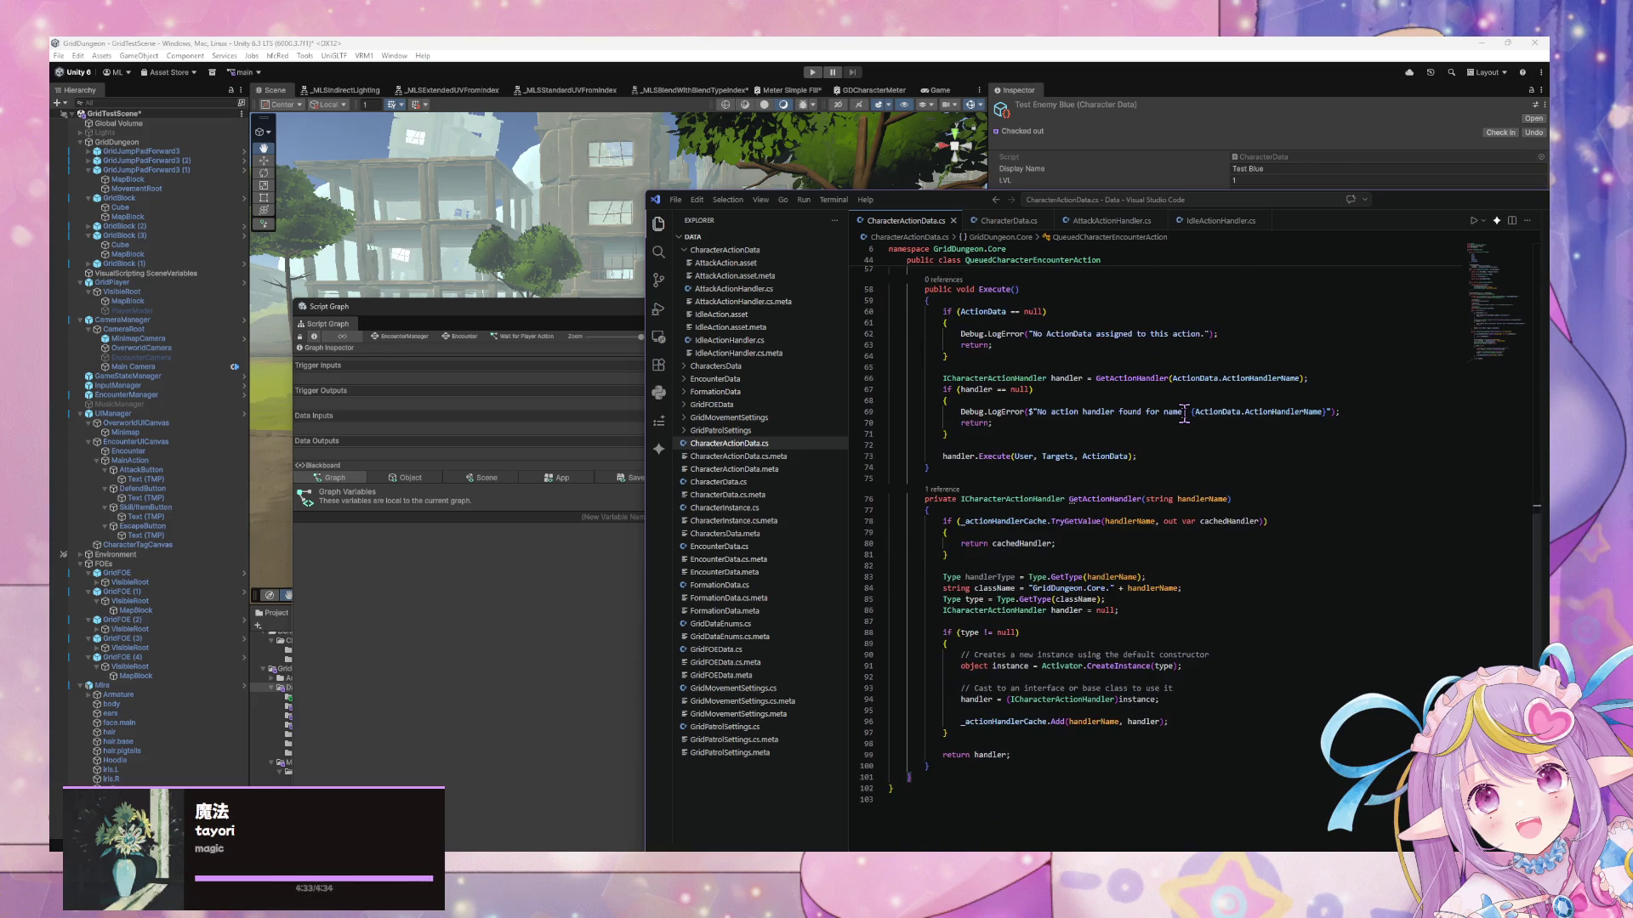
{"action": "scroll", "coordinate": [1183, 412], "scroll_direction": "up", "scroll_amount": 4}
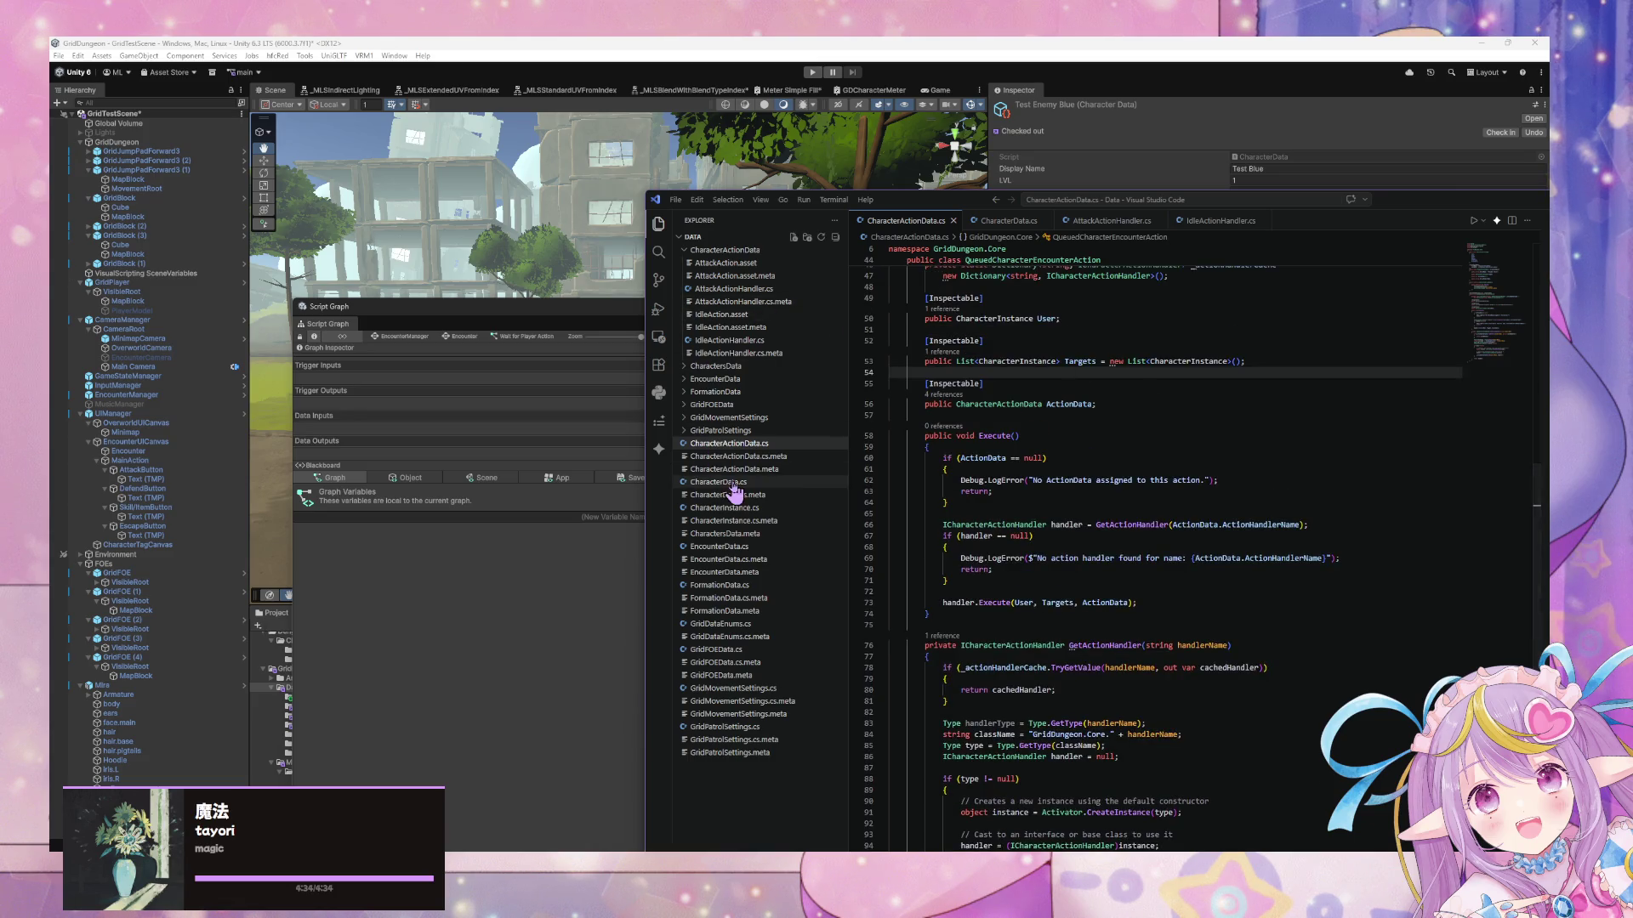
{"action": "scroll", "coordinate": [940, 527], "scroll_direction": "up", "scroll_amount": 3}
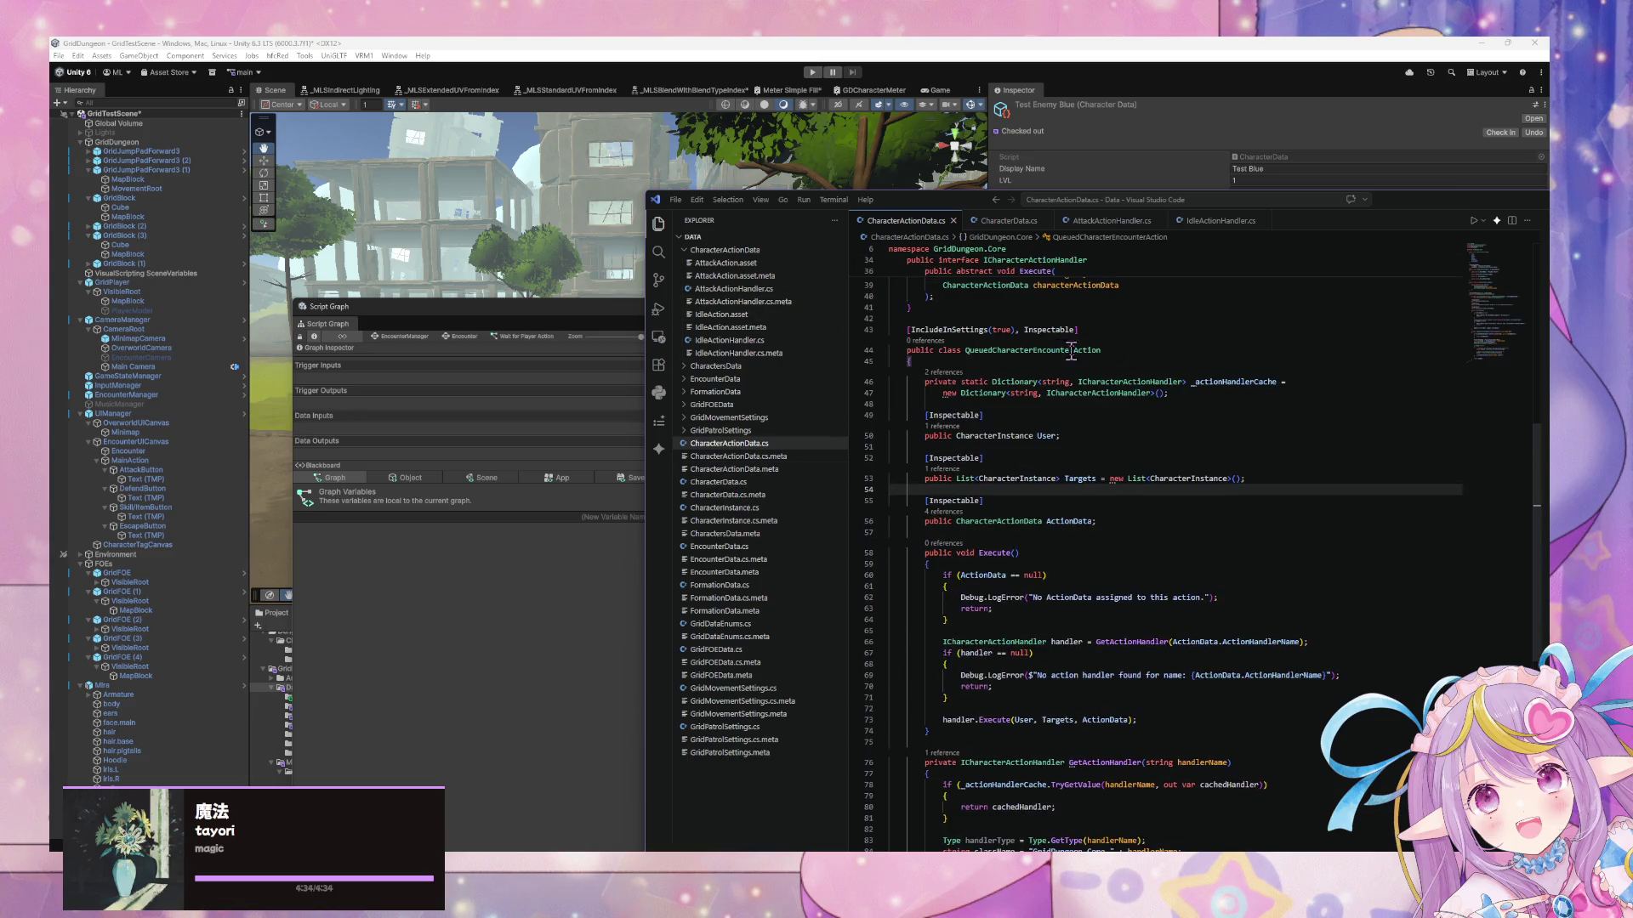
Pan the Script Graph to inspect the Get Variable, Set Variable and Add Item nodes
{"action": "left_click", "coordinate": [568, 581]}
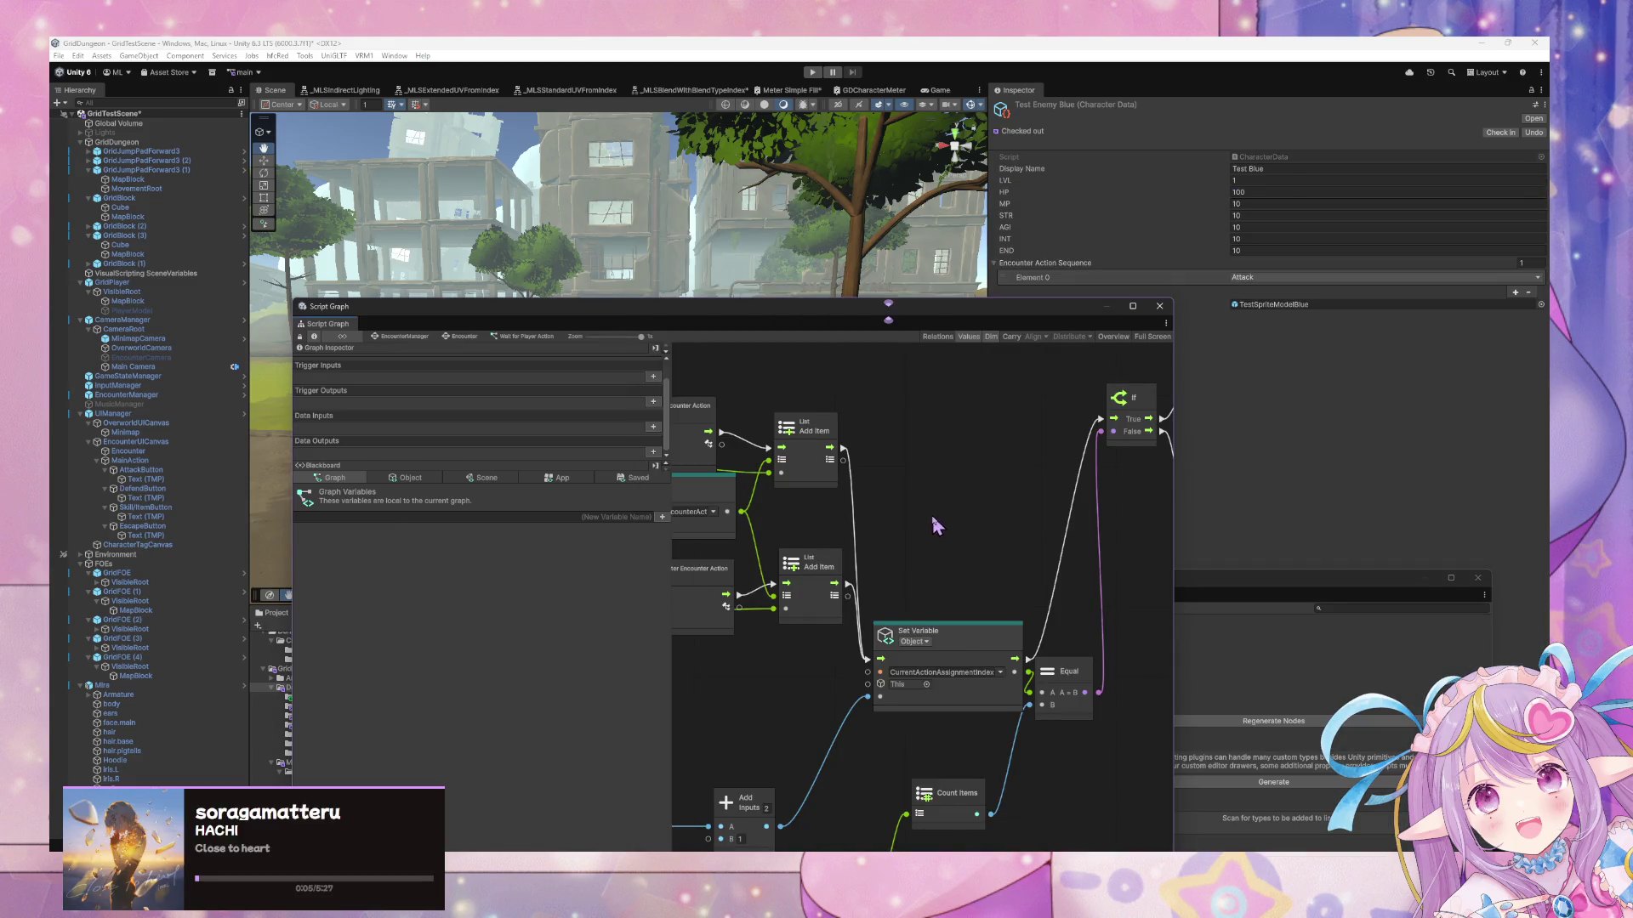
{"action": "mouse_move", "coordinate": [935, 525]}
{"action": "left_mouse_down"}
{"action": "mouse_move", "coordinate": [966, 456]}
{"action": "mouse_move", "coordinate": [1061, 488]}
{"action": "mouse_move", "coordinate": [1032, 539]}
{"action": "mouse_move", "coordinate": [775, 534]}
{"action": "left_mouse_up"}
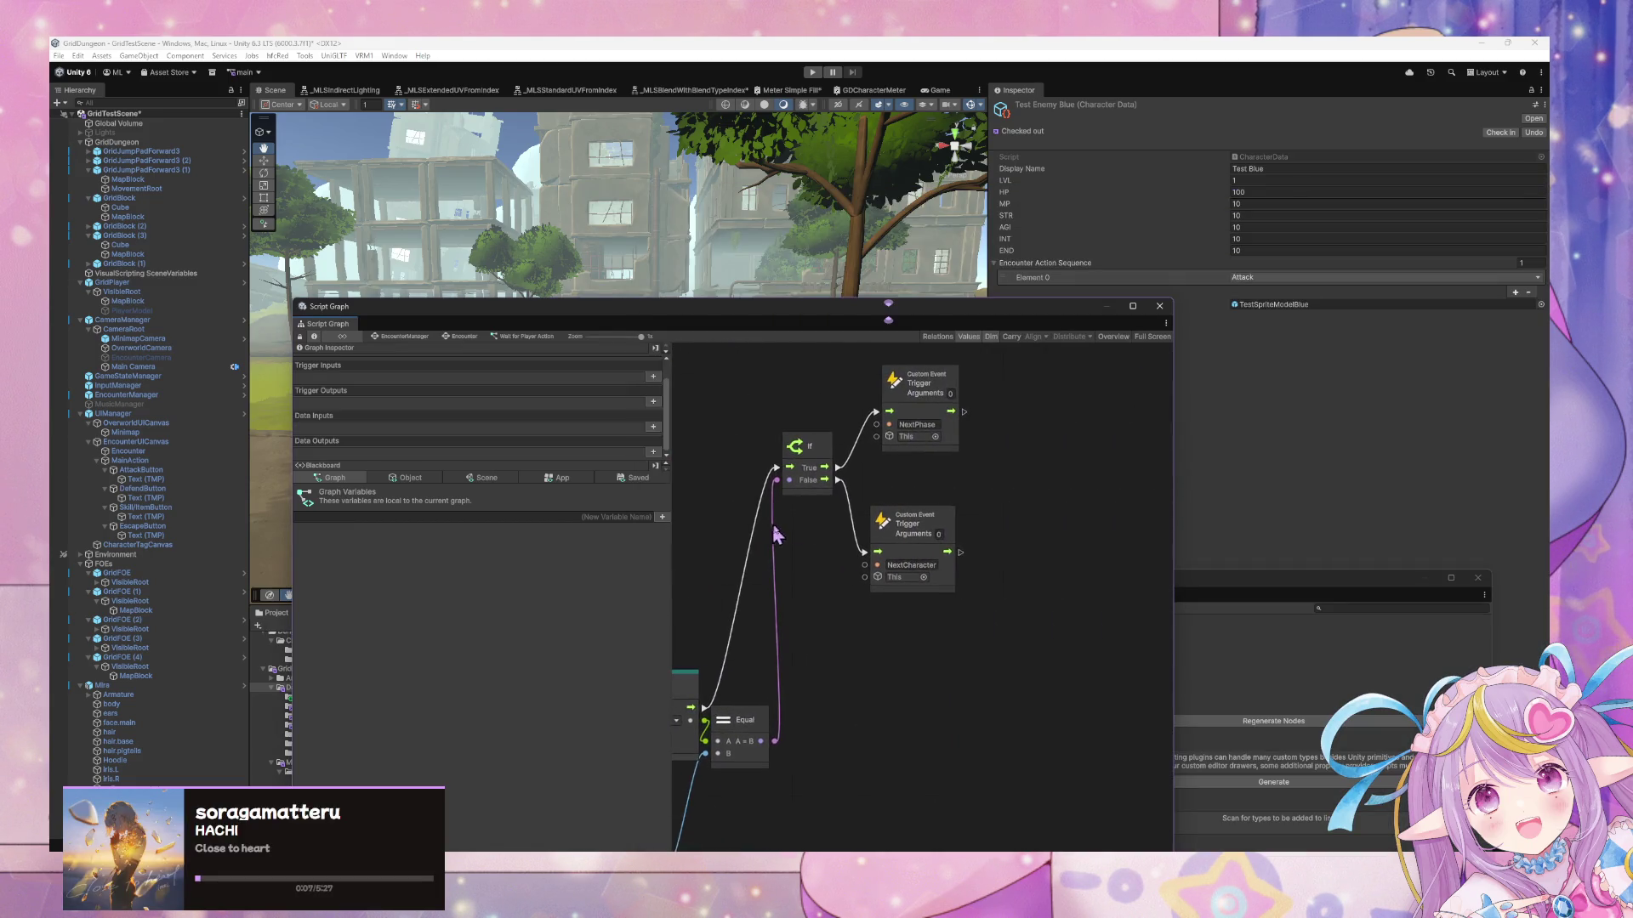
{"action": "left_click_drag", "start_coordinate": [925, 517], "coordinate": [946, 519]}
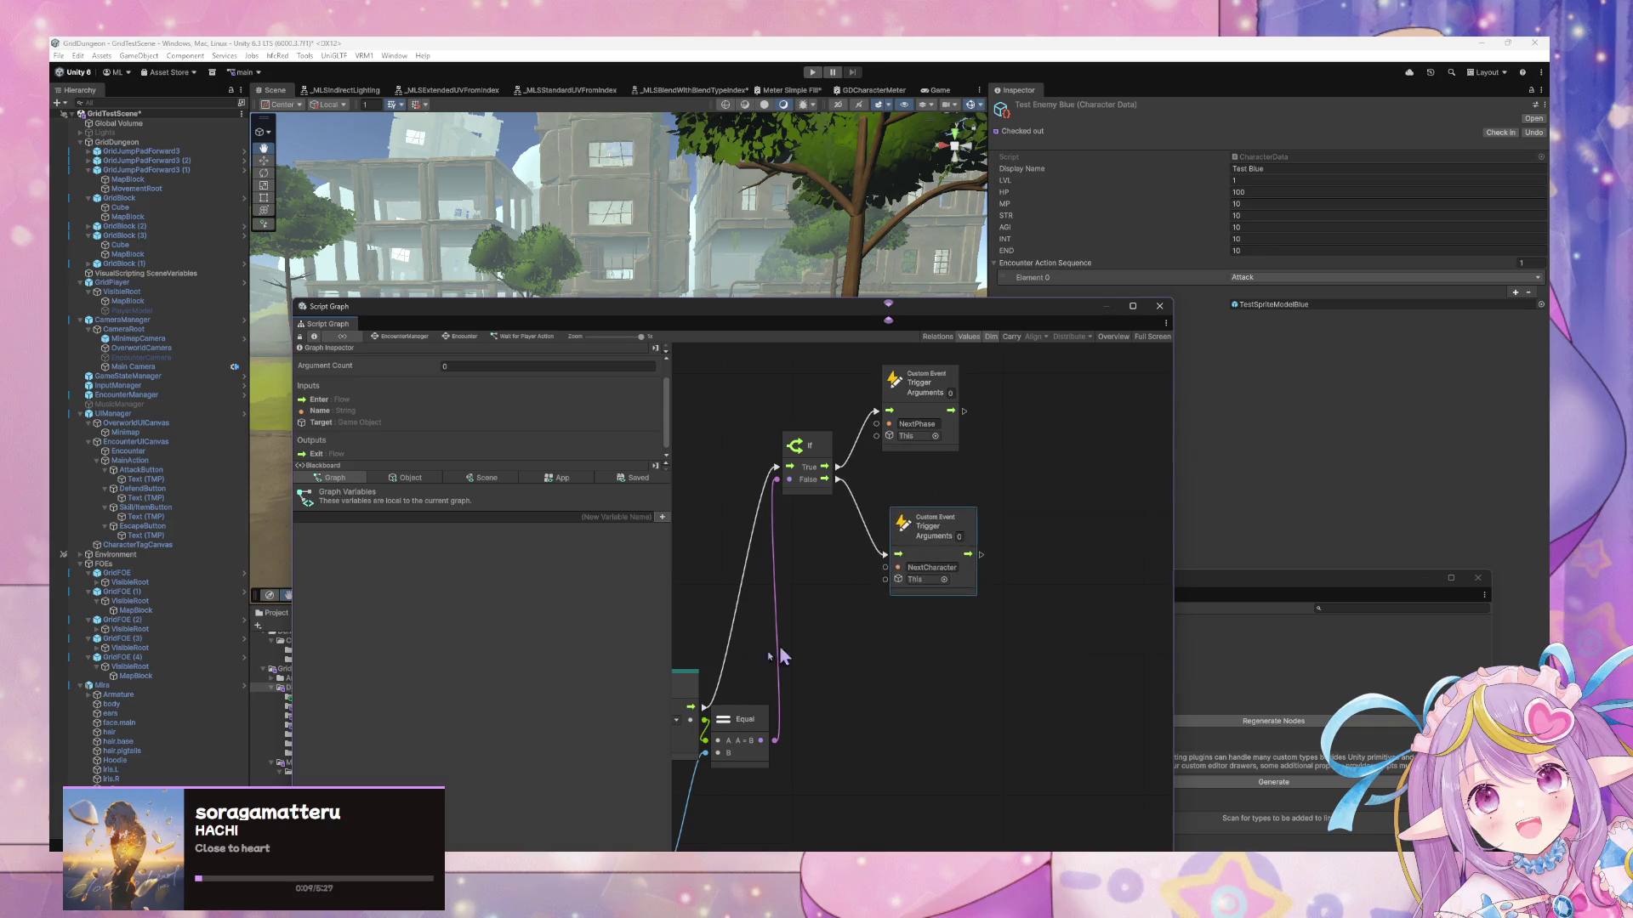
{"action": "left_click_drag", "start_coordinate": [780, 650], "coordinate": [1018, 568]}
{"action": "mouse_move", "coordinate": [920, 573]}
{"action": "left_mouse_down"}
{"action": "mouse_move", "coordinate": [1048, 670]}
{"action": "mouse_move", "coordinate": [1110, 646]}
{"action": "left_mouse_up"}
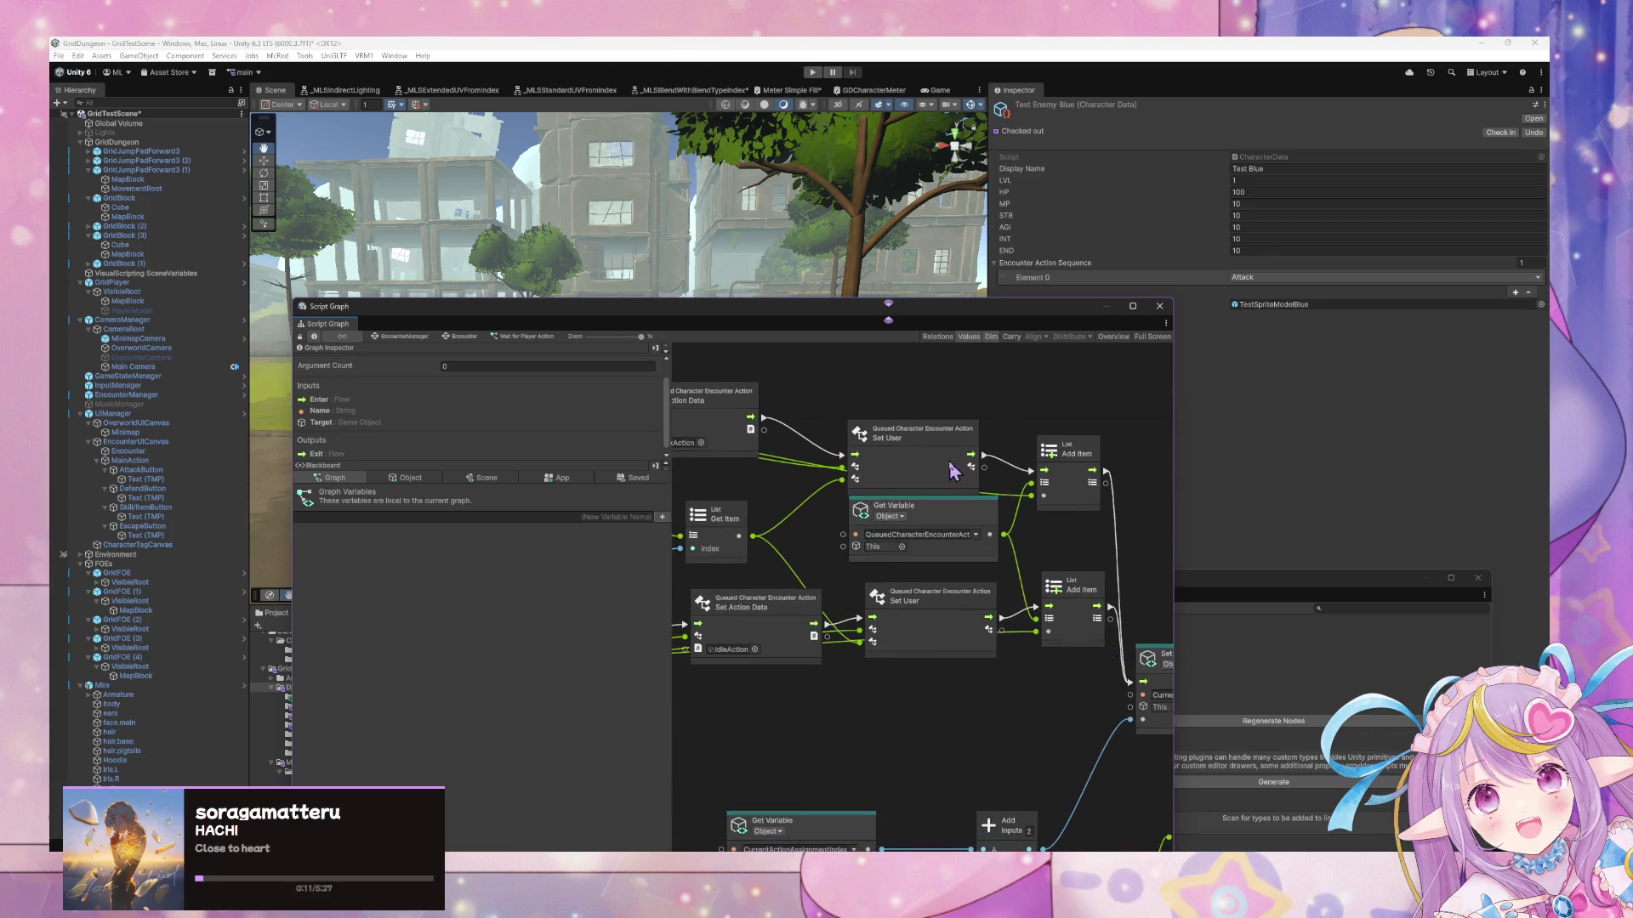
{"action": "left_click_drag", "start_coordinate": [950, 516], "coordinate": [1206, 570]}
{"action": "mouse_move", "coordinate": [924, 538]}
{"action": "left_mouse_down"}
{"action": "mouse_move", "coordinate": [1148, 536]}
{"action": "mouse_move", "coordinate": [845, 474]}
{"action": "mouse_move", "coordinate": [1006, 515]}
{"action": "left_mouse_up"}
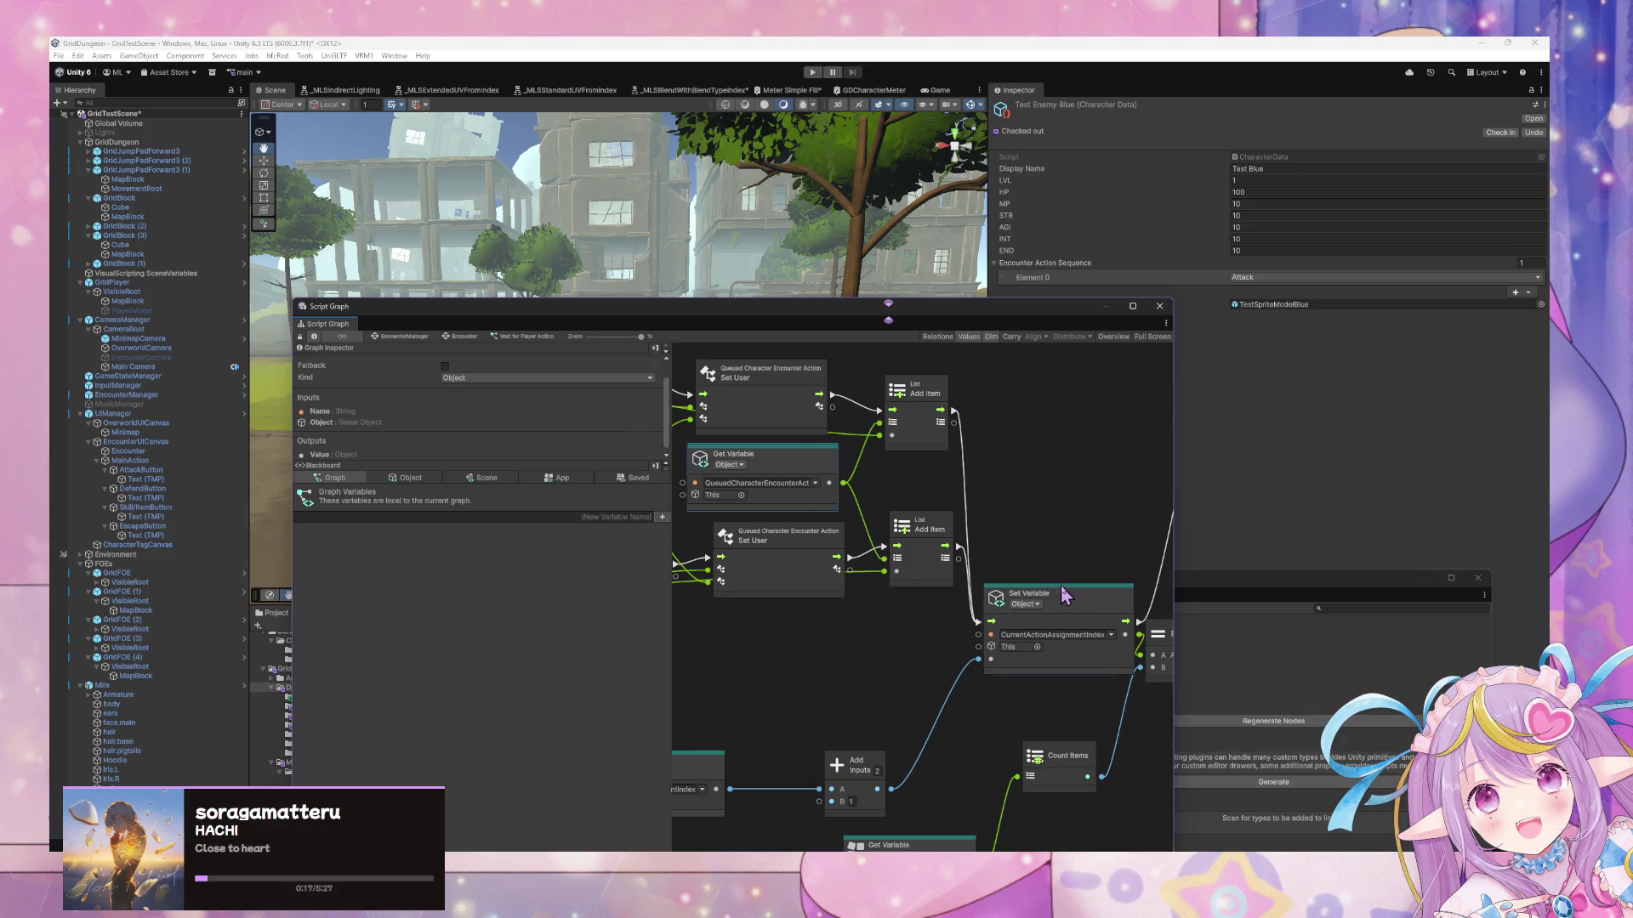
{"action": "left_click_drag", "start_coordinate": [1052, 585], "coordinate": [1058, 568]}
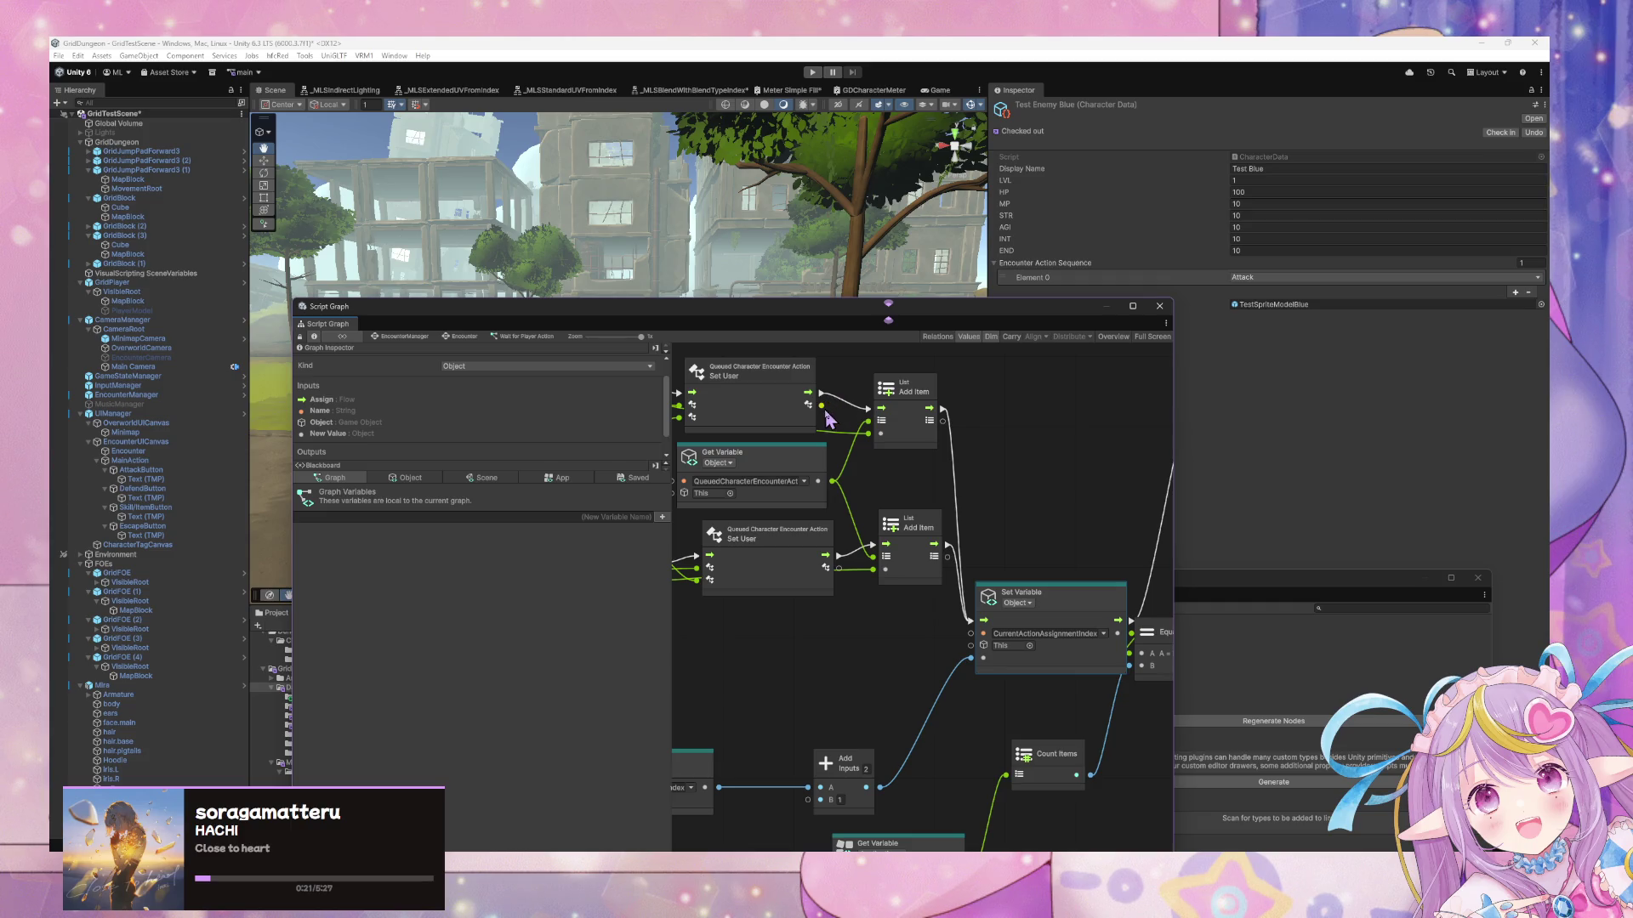
{"action": "mouse_move", "coordinate": [821, 402]}
{"action": "left_mouse_down"}
{"action": "mouse_move", "coordinate": [978, 425]}
{"action": "mouse_move", "coordinate": [893, 438]}
{"action": "mouse_move", "coordinate": [1000, 457]}
{"action": "left_mouse_up"}
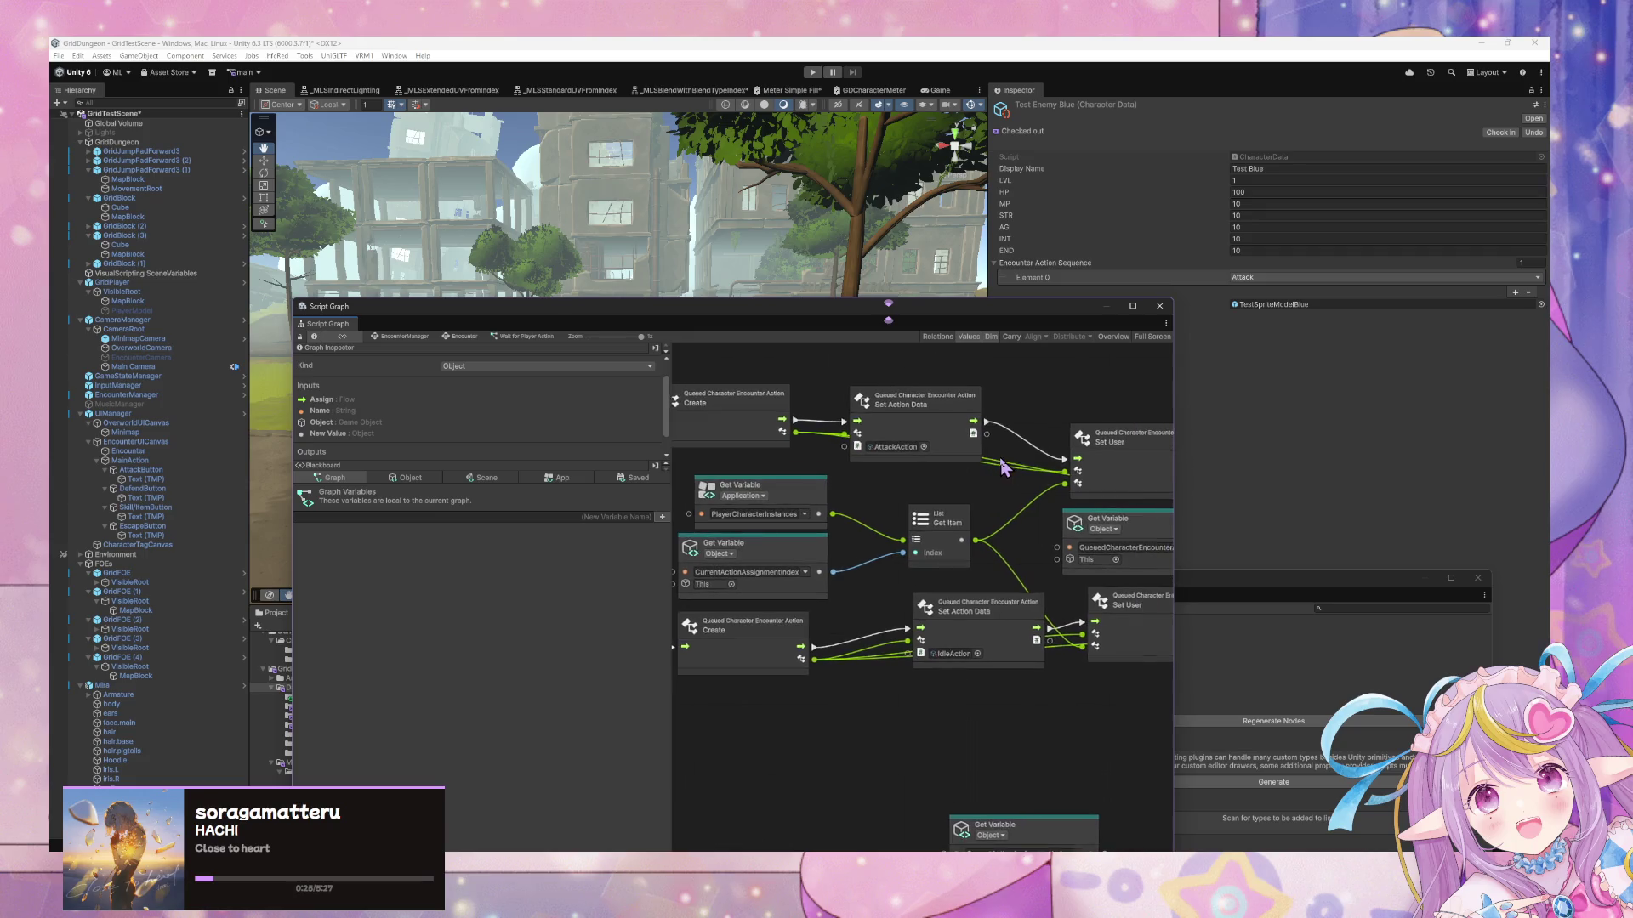
Create a Queued Character Encounter Action Set Targets node from the Create node, placed beside Add Item
{"action": "left_click_drag", "start_coordinate": [796, 430], "coordinate": [1089, 405]}
{"action": "type", "text": "set target"}
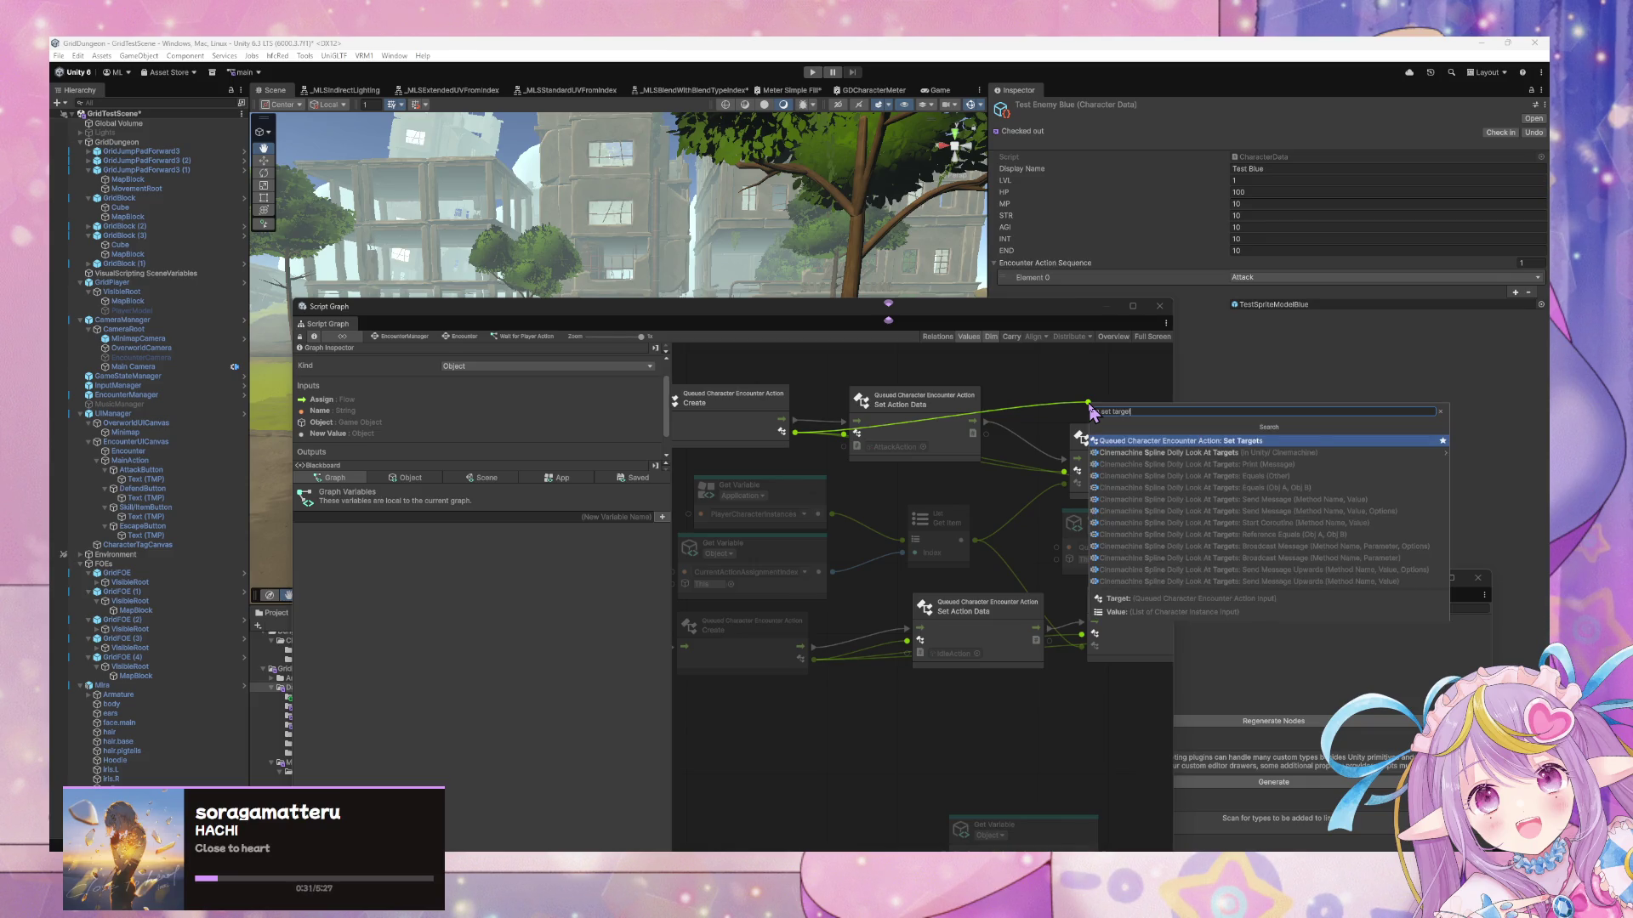
{"action": "key", "text": "Return"}
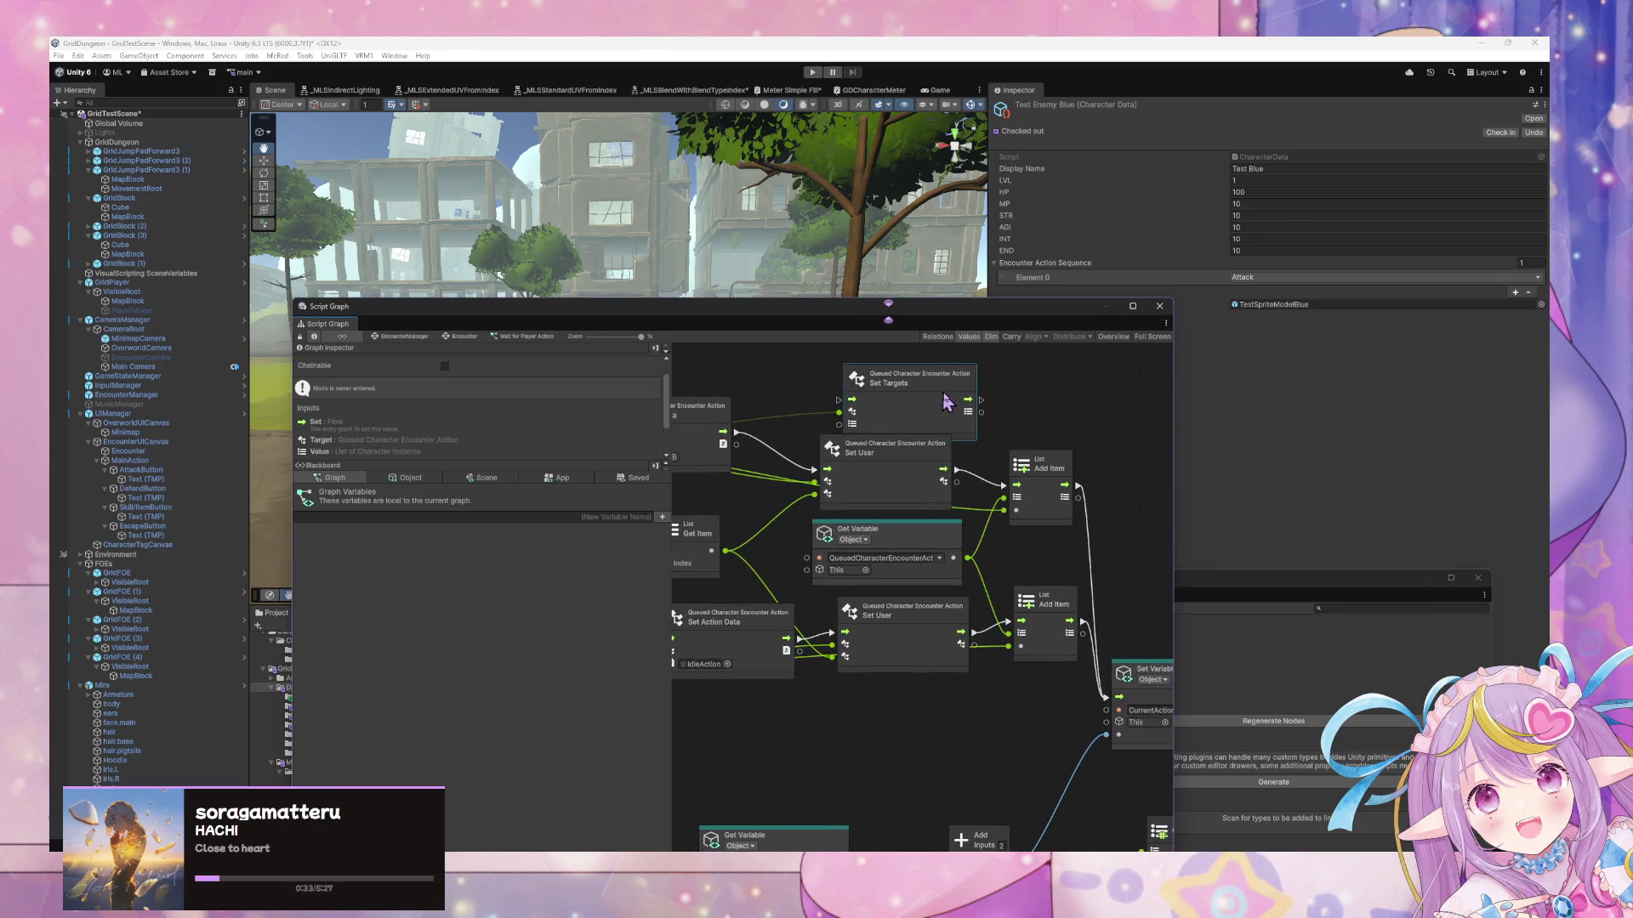
{"action": "mouse_move", "coordinate": [947, 402]}
{"action": "left_mouse_down"}
{"action": "mouse_move", "coordinate": [1097, 459]}
{"action": "mouse_move", "coordinate": [1075, 481]}
{"action": "mouse_move", "coordinate": [969, 468]}
{"action": "mouse_move", "coordinate": [957, 442]}
{"action": "mouse_move", "coordinate": [981, 443]}
{"action": "left_mouse_up"}
{"action": "key", "text": "alt+Tab"}
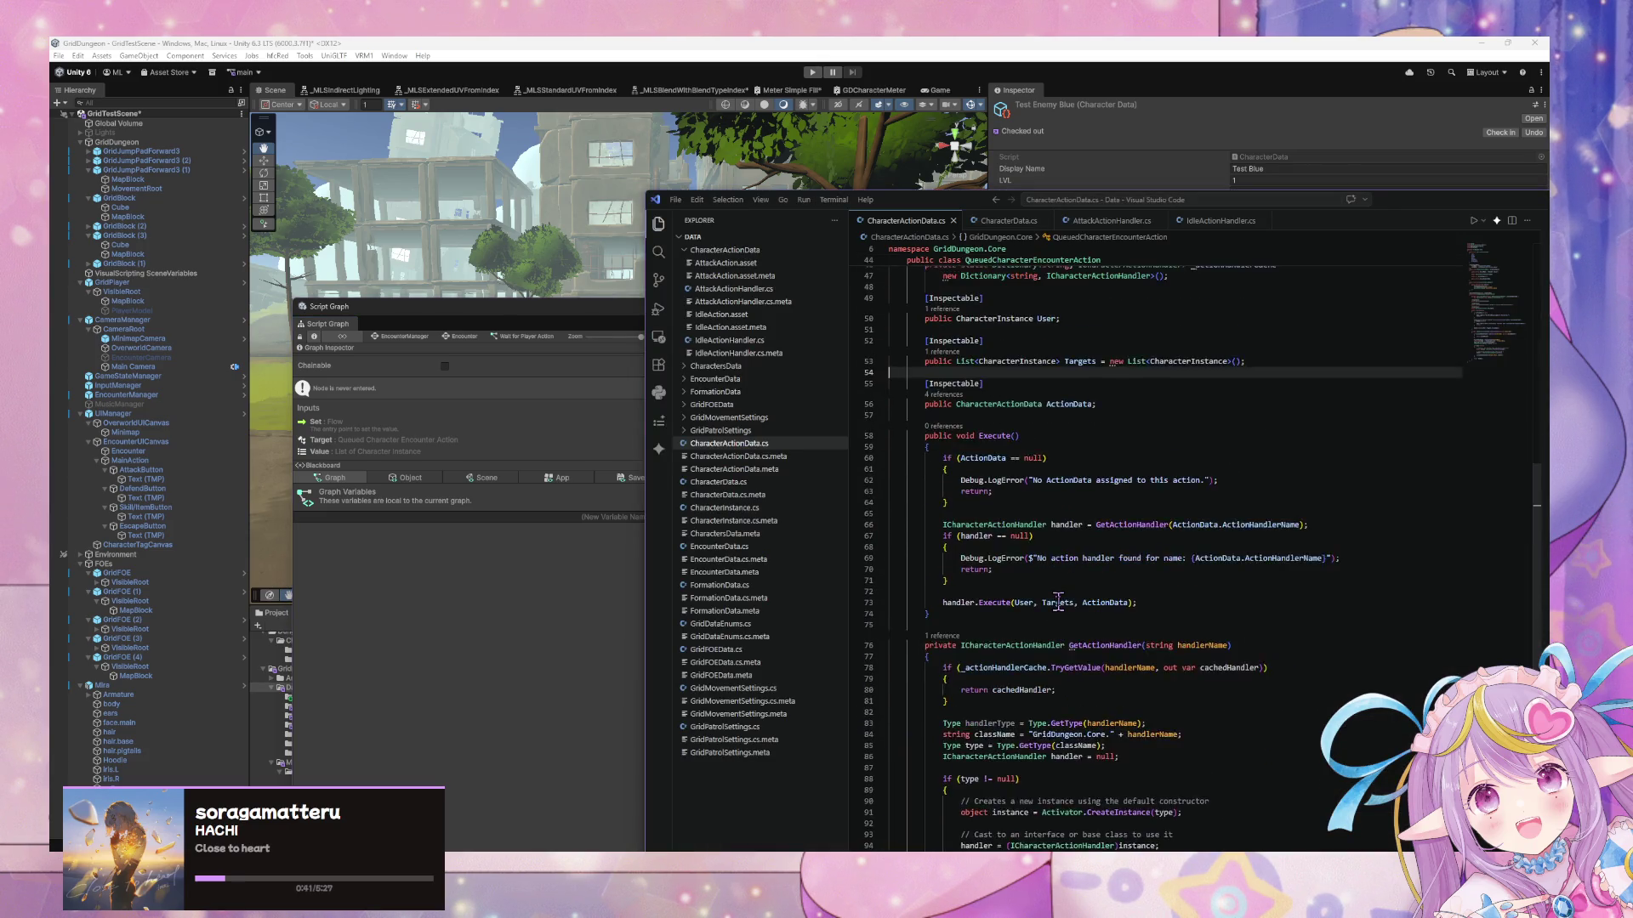
Scroll CharacterActionData.cs to the CharacterActionTarget enum and ICharacterActionHandler interface
{"action": "scroll", "coordinate": [1057, 603], "scroll_direction": "up", "scroll_amount": 15}
{"action": "scroll", "coordinate": [1057, 601], "scroll_direction": "up", "scroll_amount": 2}
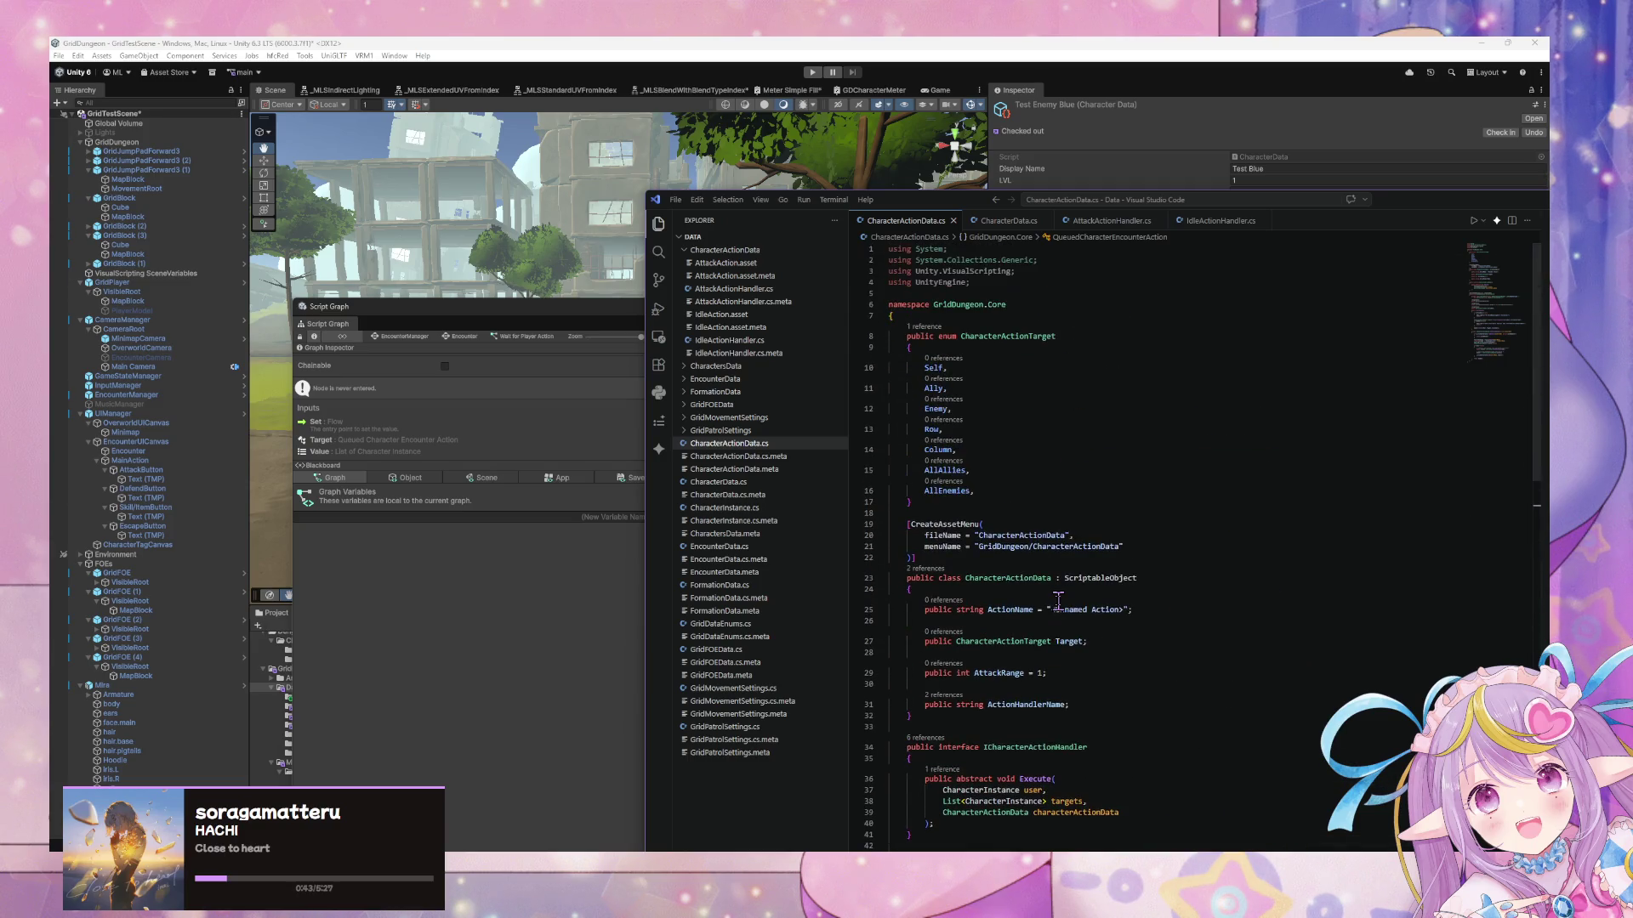
{"action": "scroll", "coordinate": [1057, 601], "scroll_direction": "down", "scroll_amount": 5}
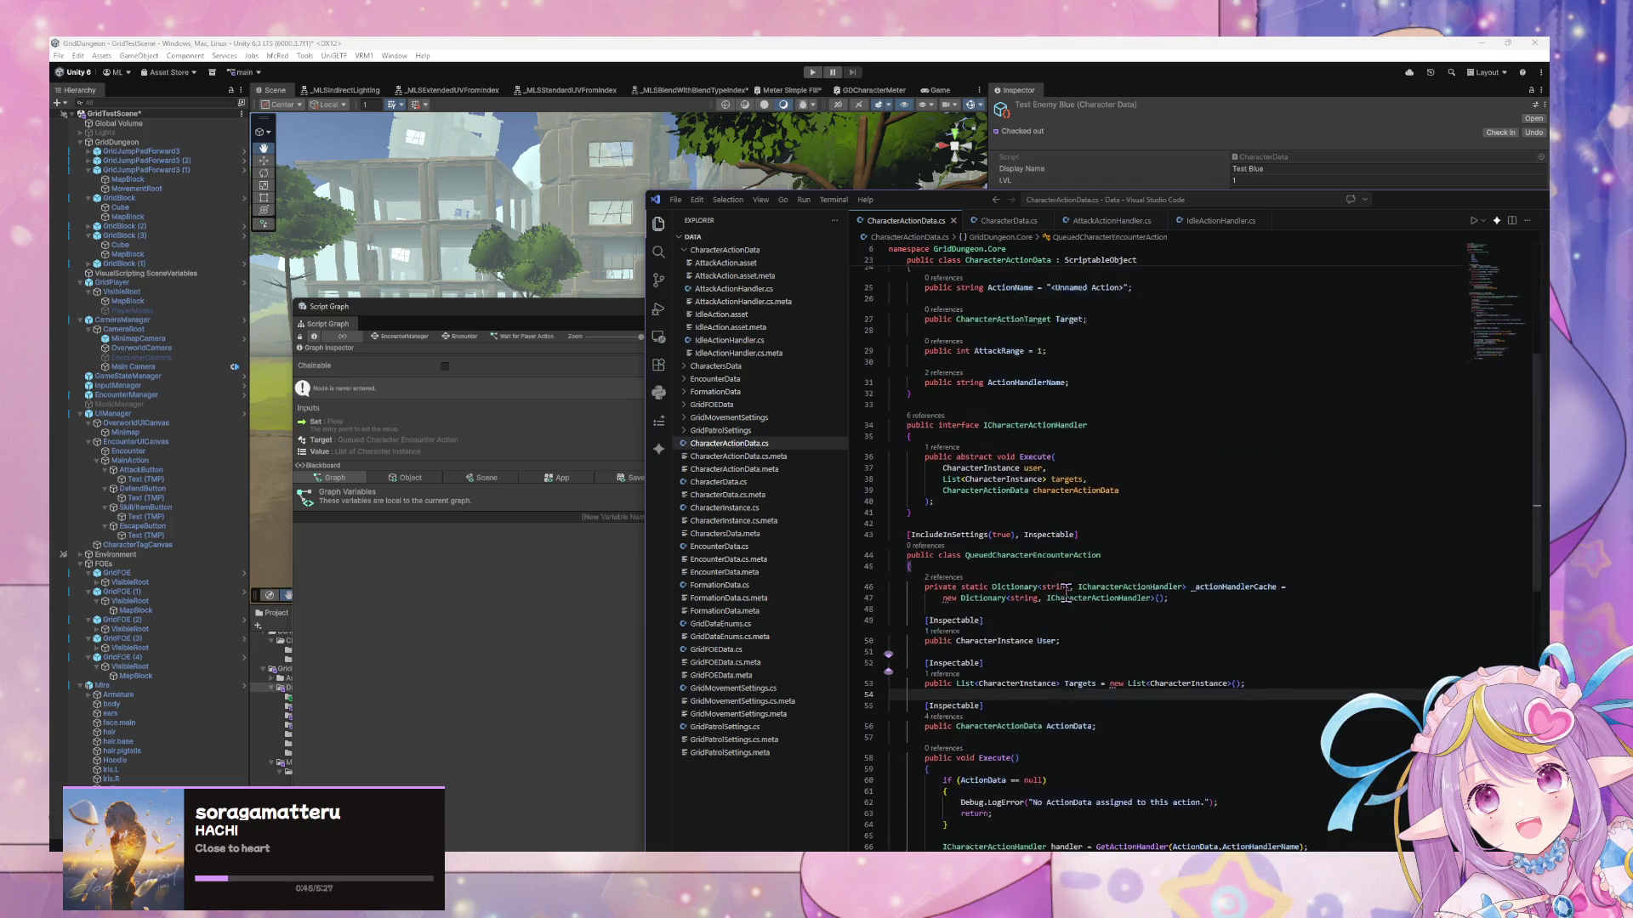
{"action": "scroll", "coordinate": [1066, 593], "scroll_direction": "up", "scroll_amount": 3}
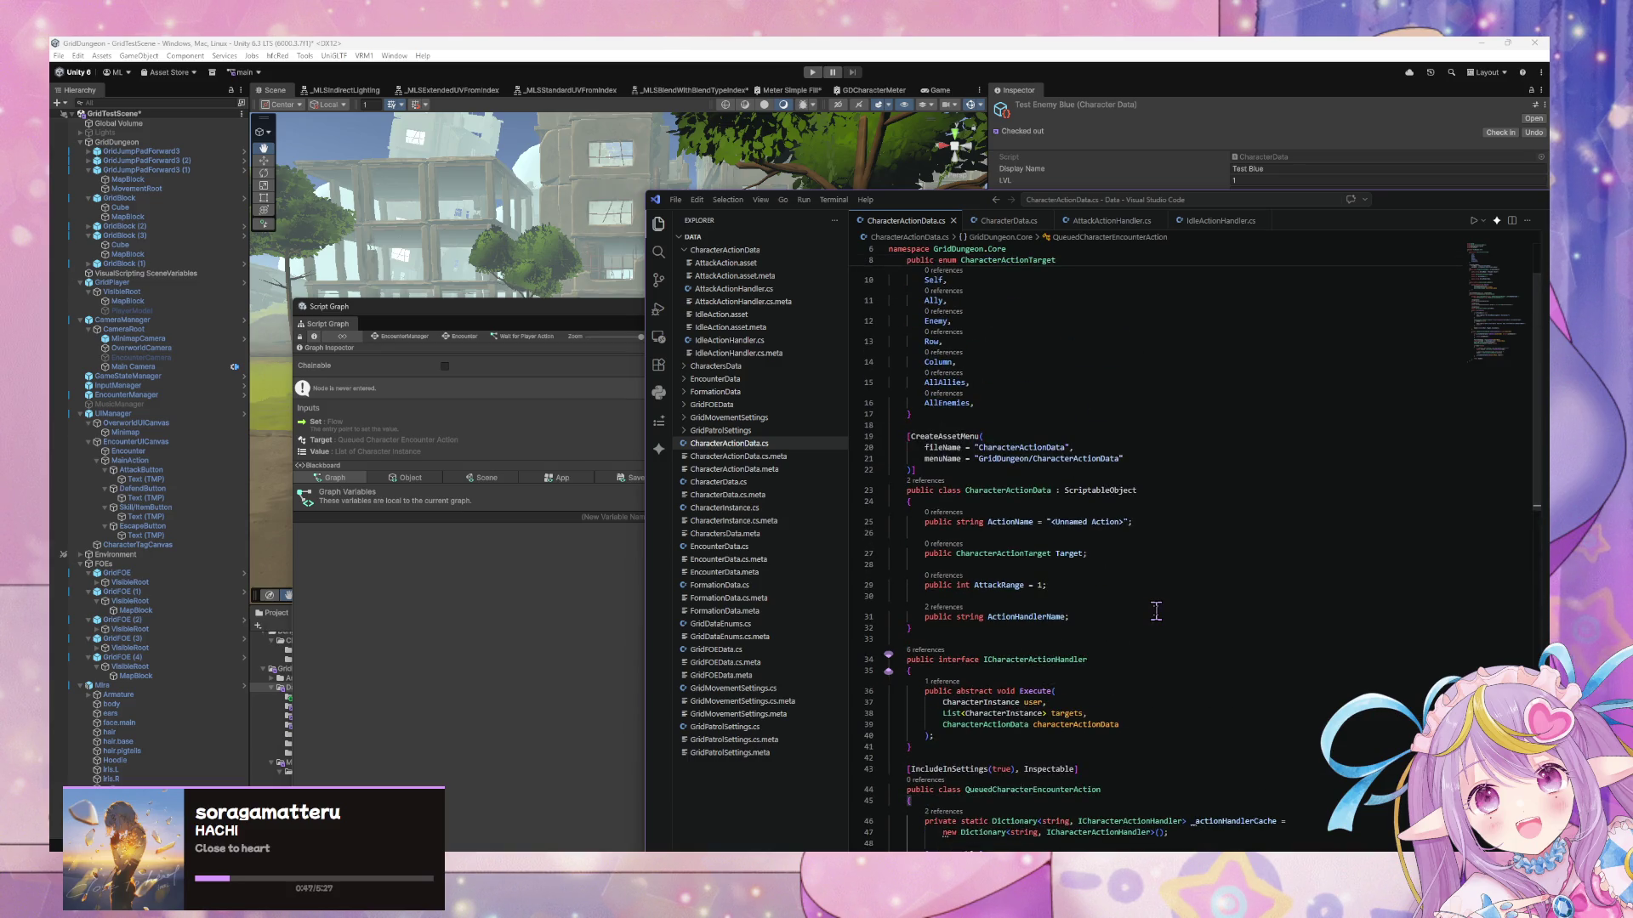
Below the Targets field, add the Copilot-suggested property 'CharacterActionTarget TargetType => ActionData.Target;'
{"action": "scroll", "coordinate": [1139, 558], "scroll_direction": "down", "scroll_amount": 3}
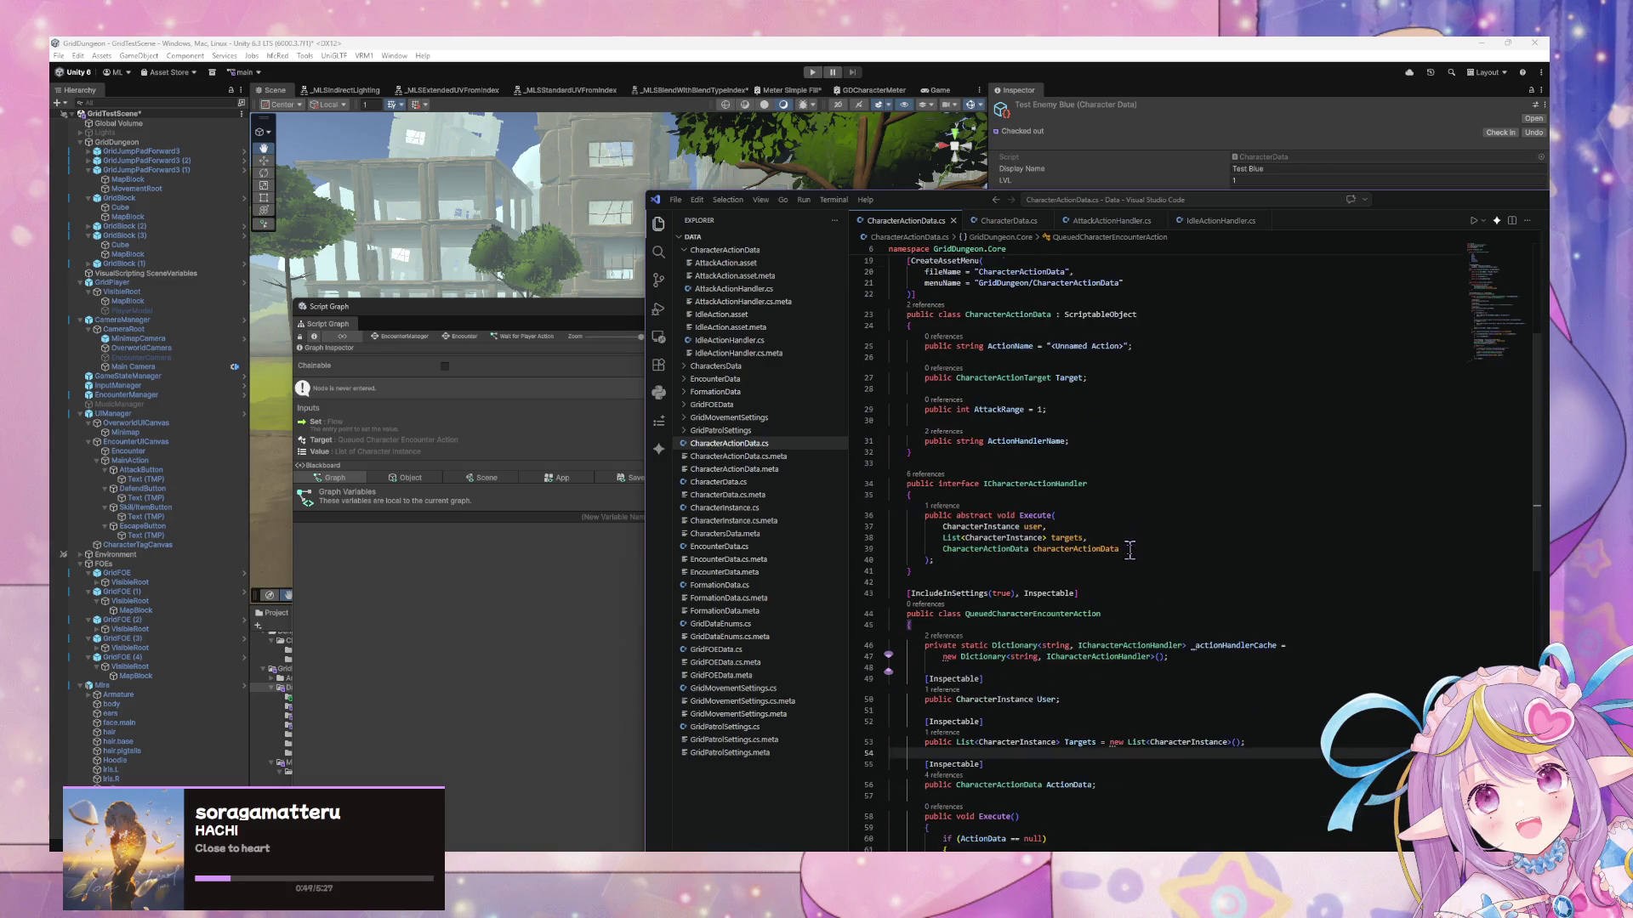
{"action": "scroll", "coordinate": [1120, 549], "scroll_direction": "down", "scroll_amount": 3}
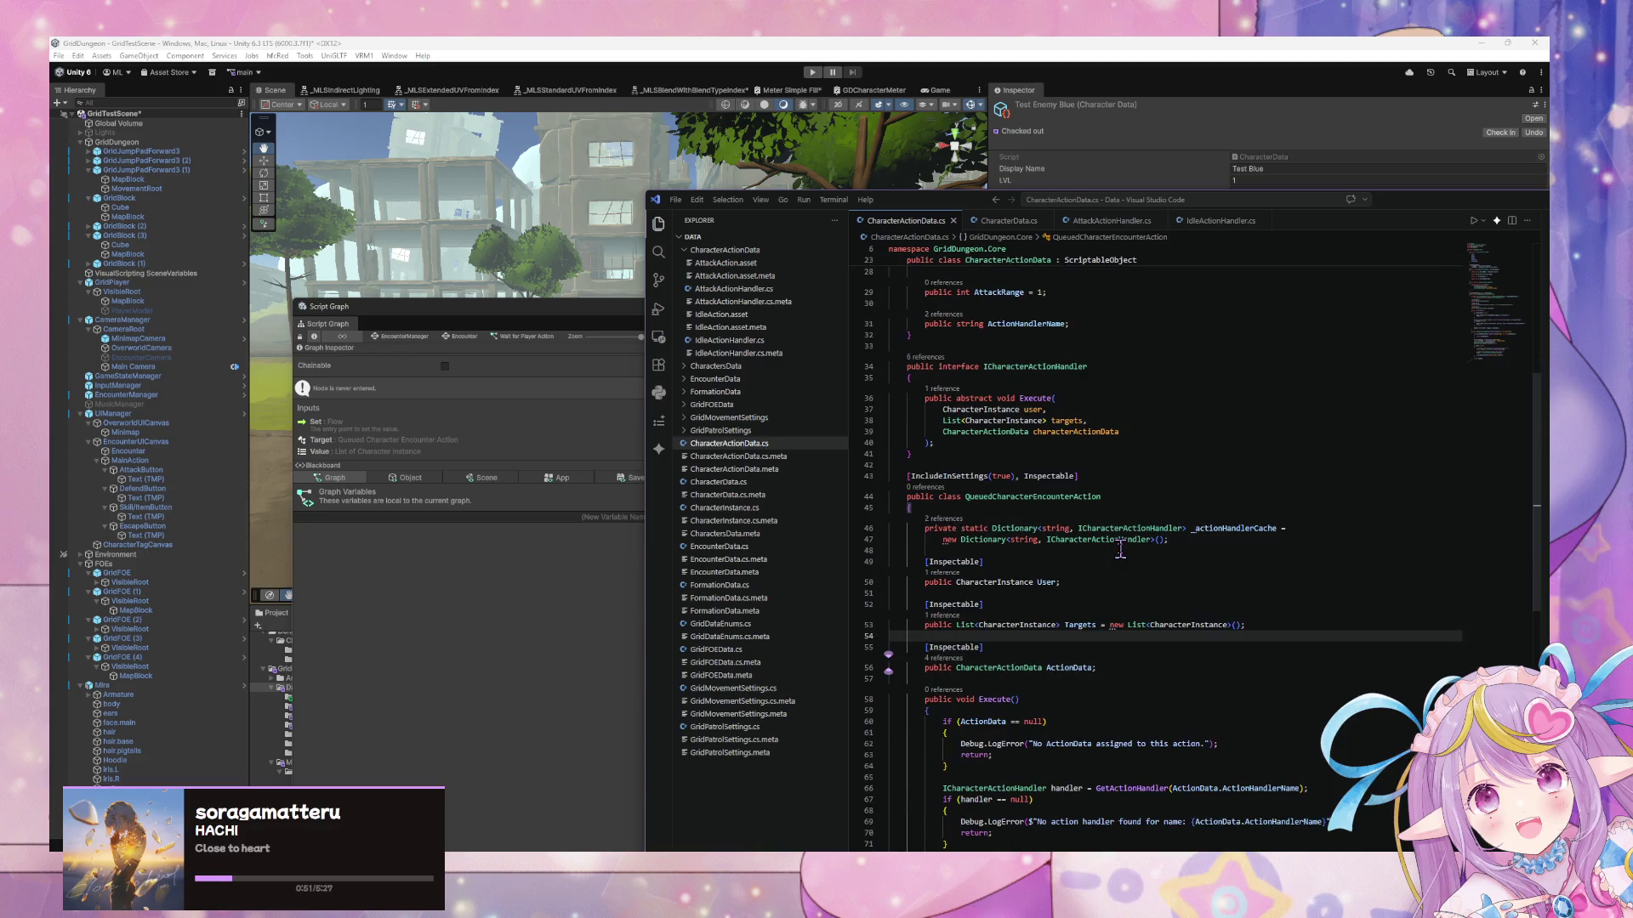
{"action": "left_click", "coordinate": [1275, 625]}
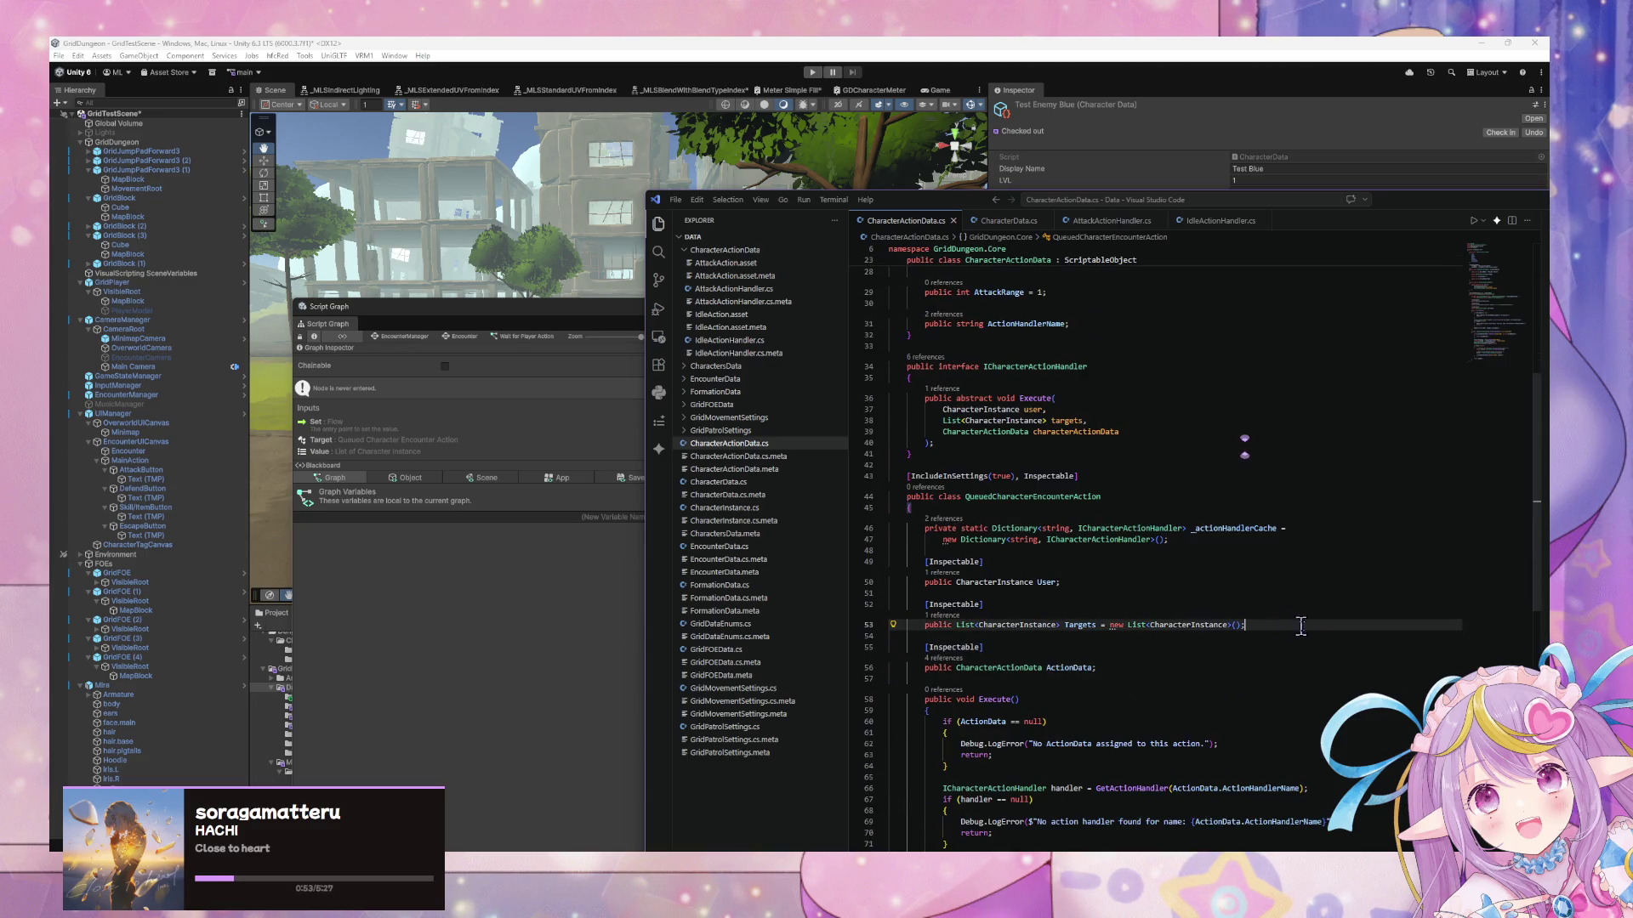
{"action": "key", "text": "Return"}
{"action": "key", "text": "Return"}
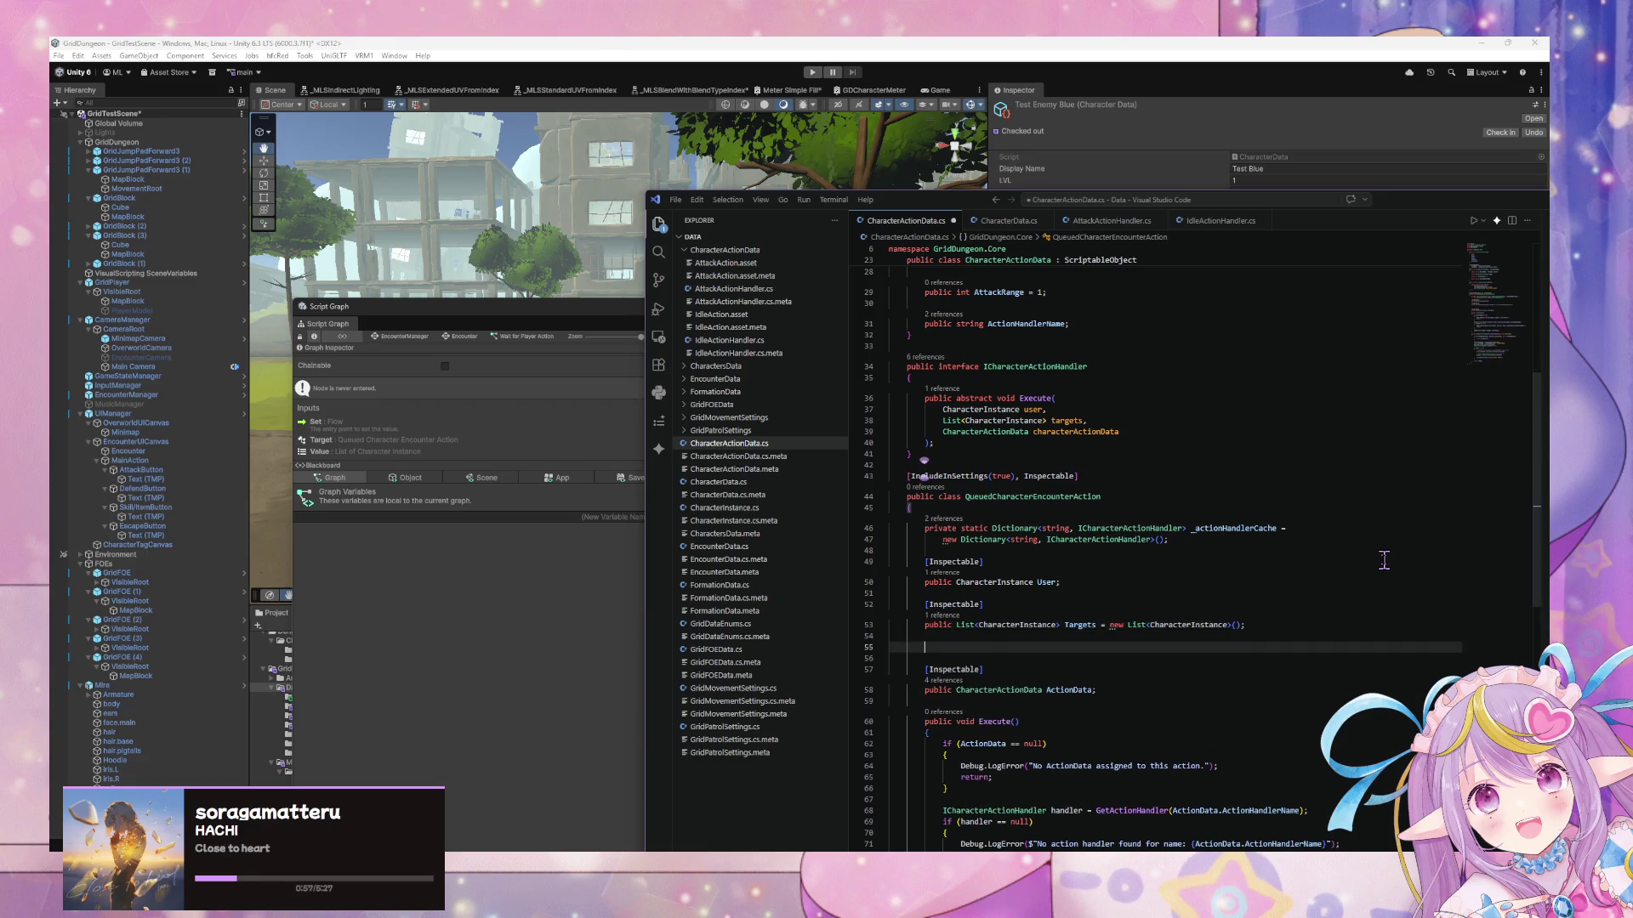
{"action": "type", "text": "publiu"}
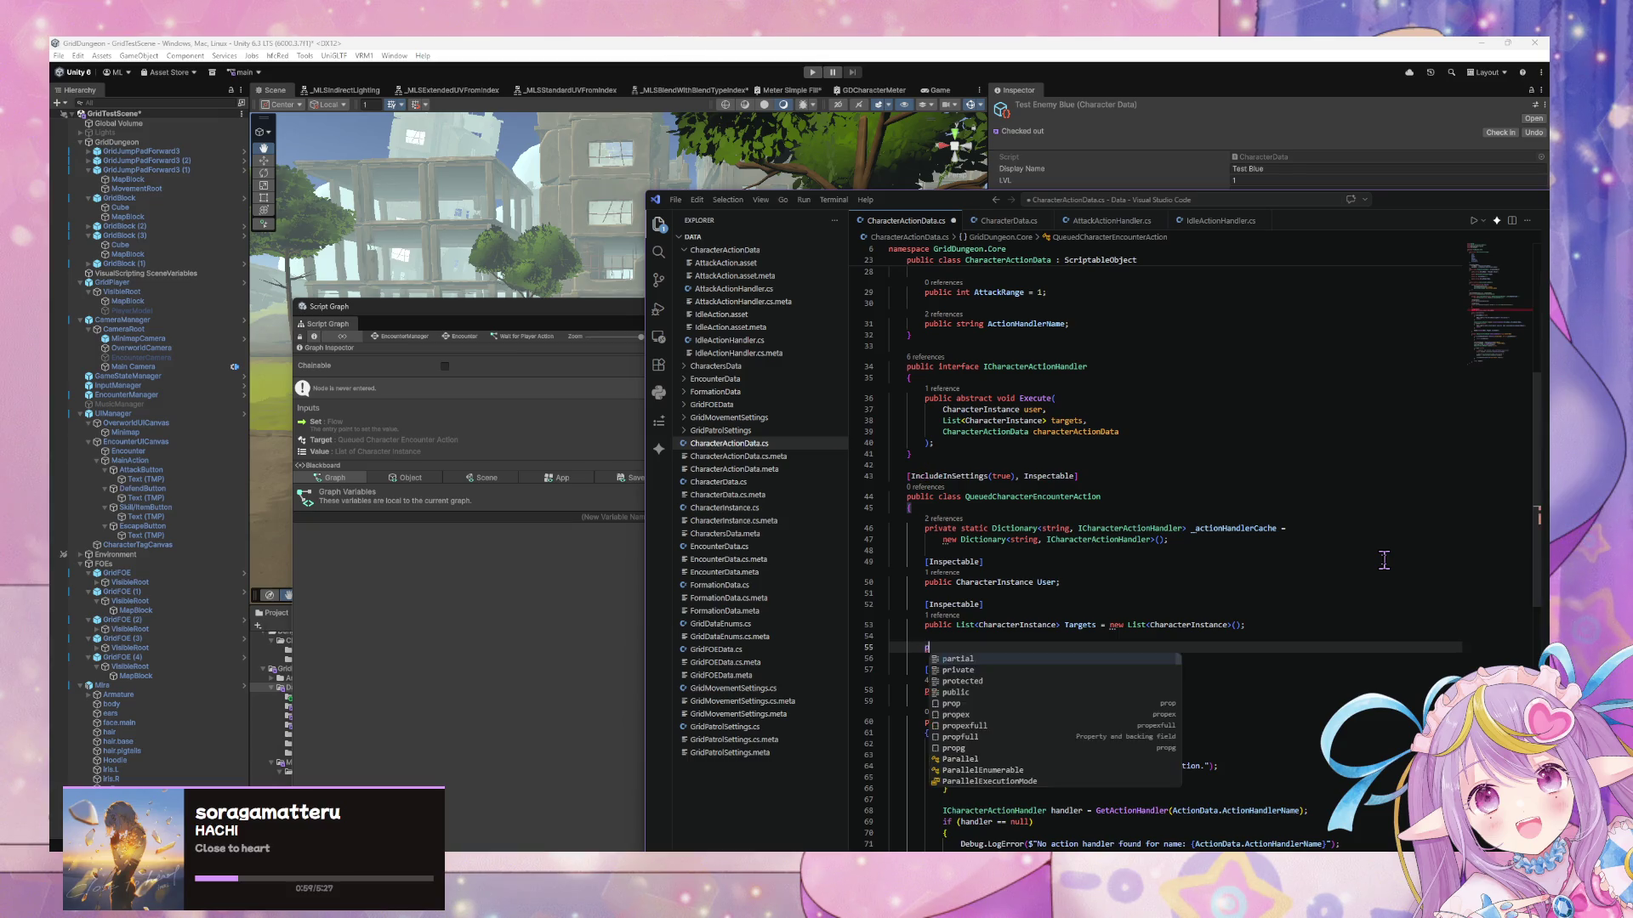
{"action": "key", "text": "BackSpace"}
{"action": "type", "text": "c "}
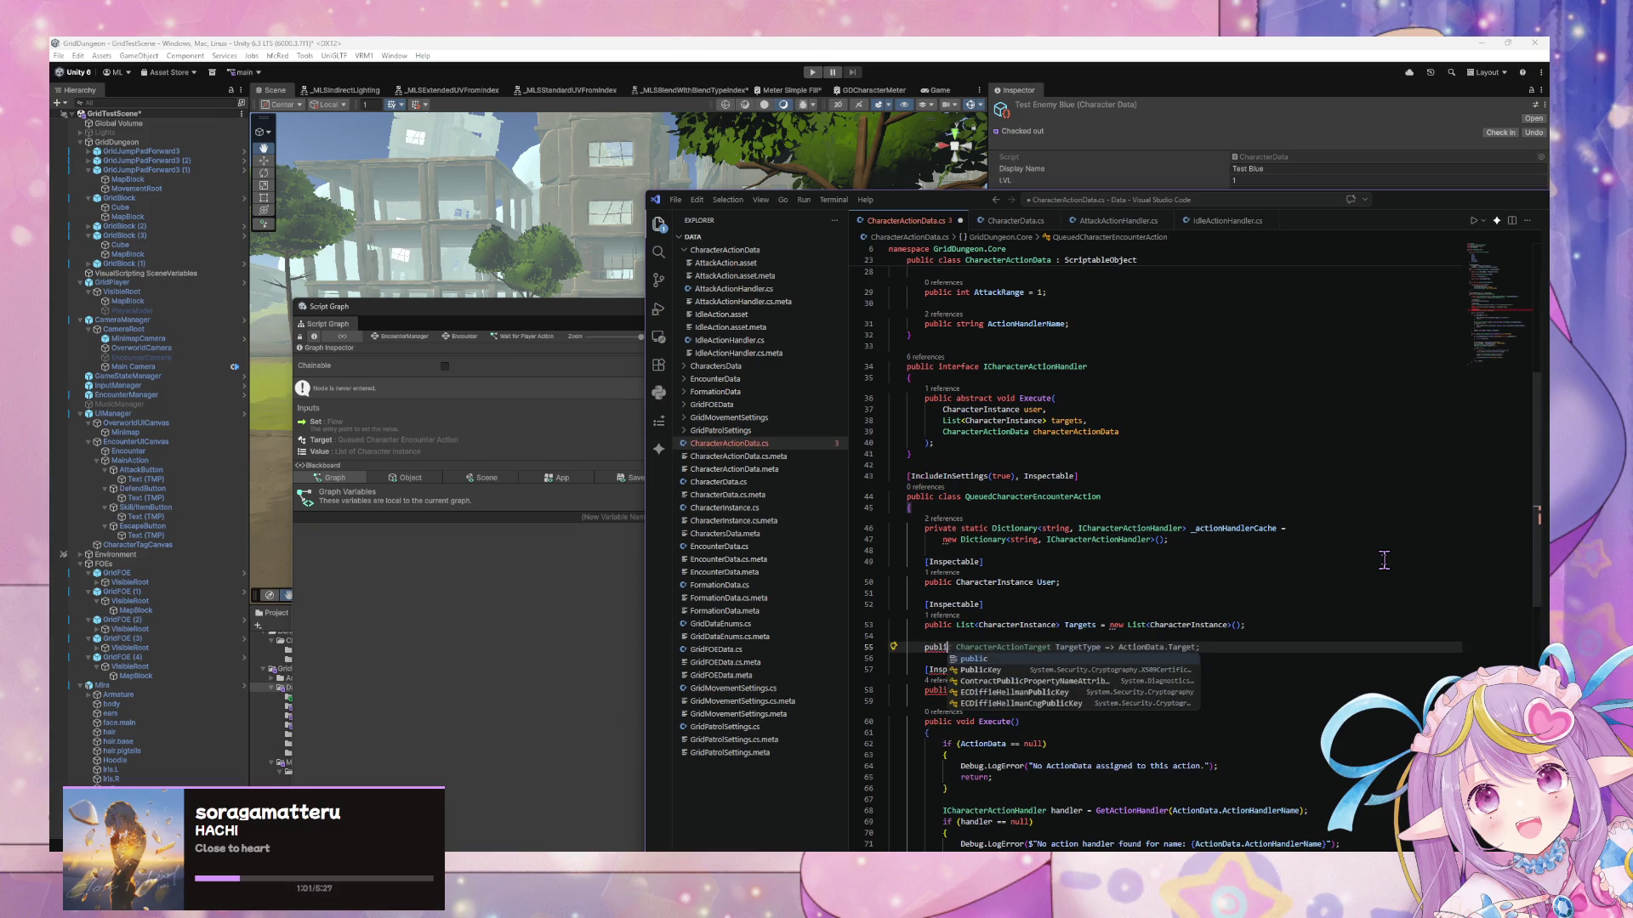
{"action": "type", "text": "Target"}
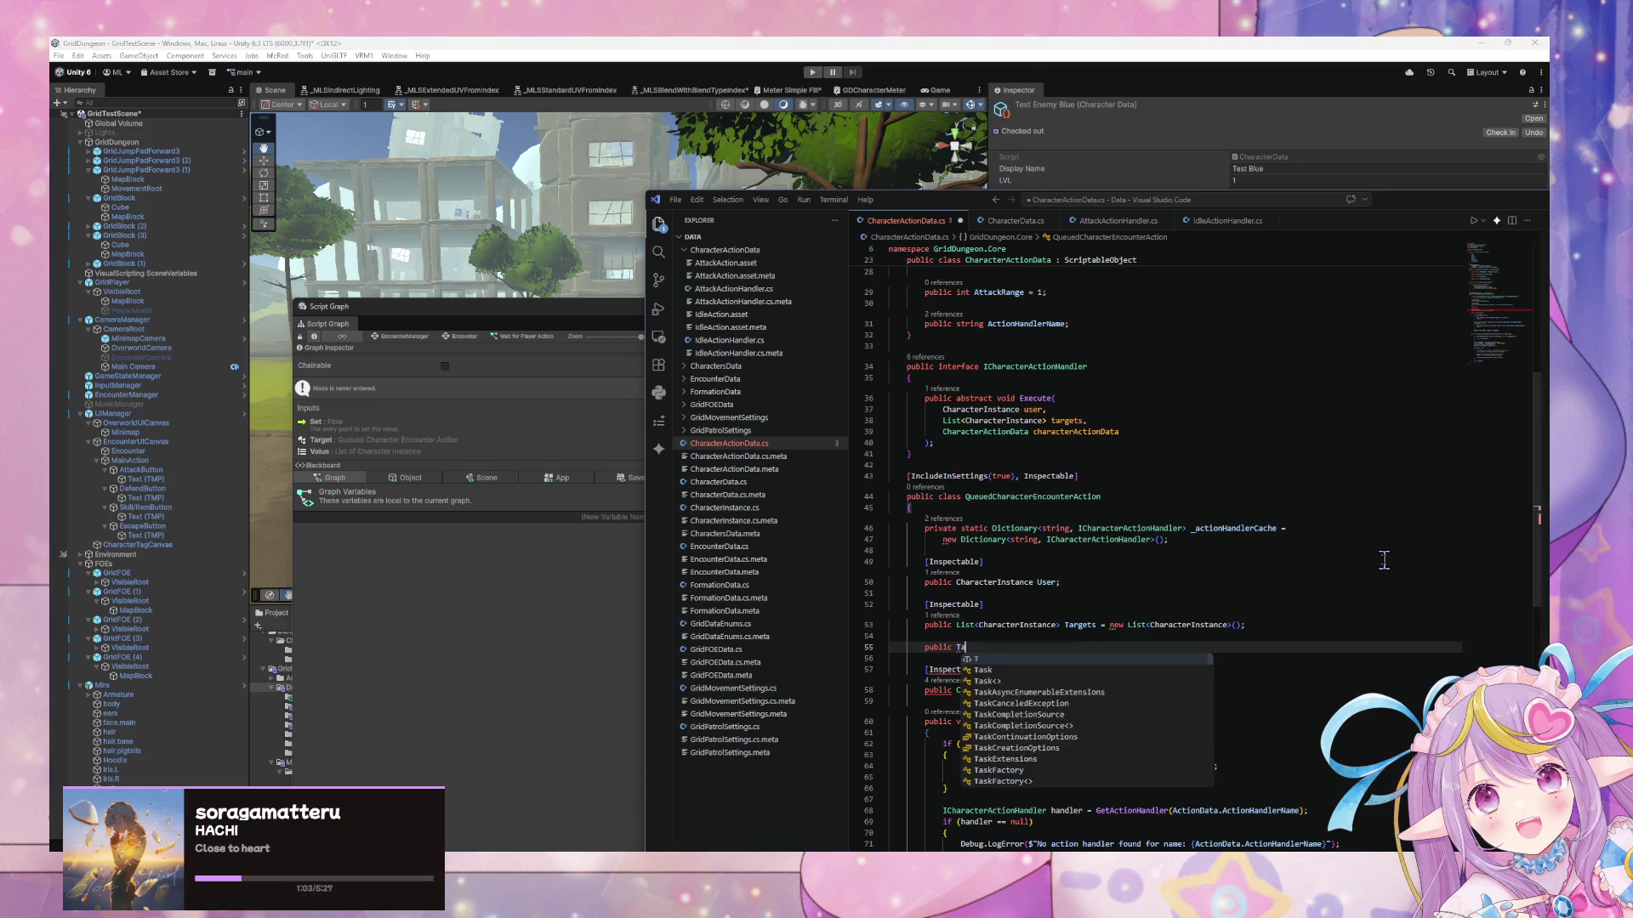
{"action": "left_click", "coordinate": [1383, 559]}
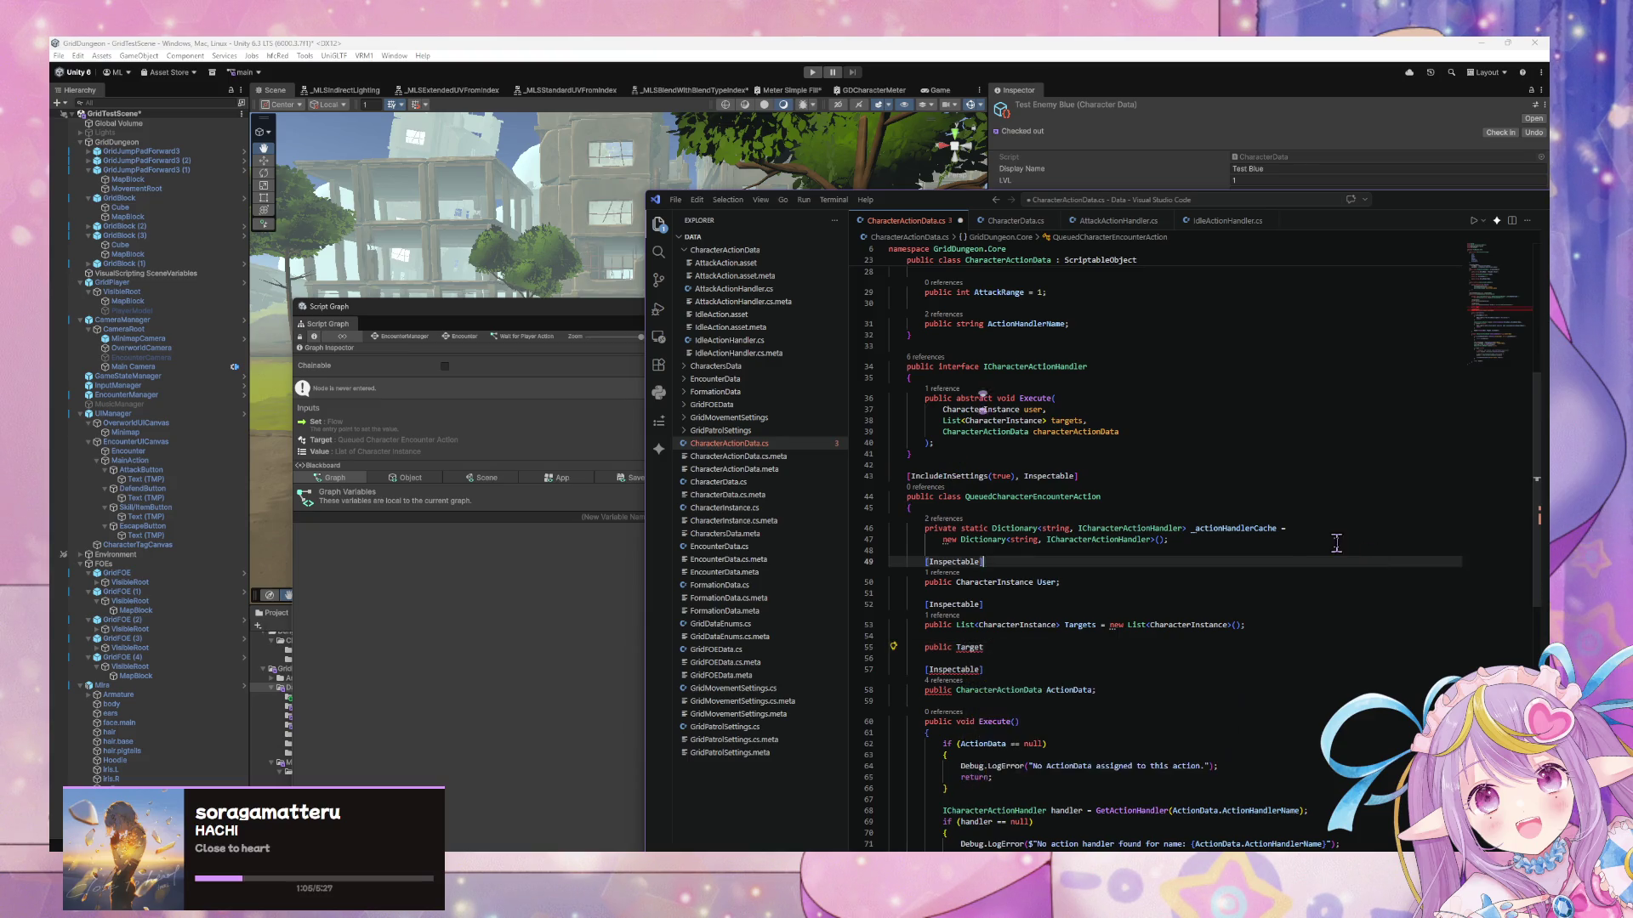
{"action": "scroll", "coordinate": [1360, 557], "scroll_direction": "down", "scroll_amount": 2}
{"action": "left_click", "coordinate": [1010, 589]}
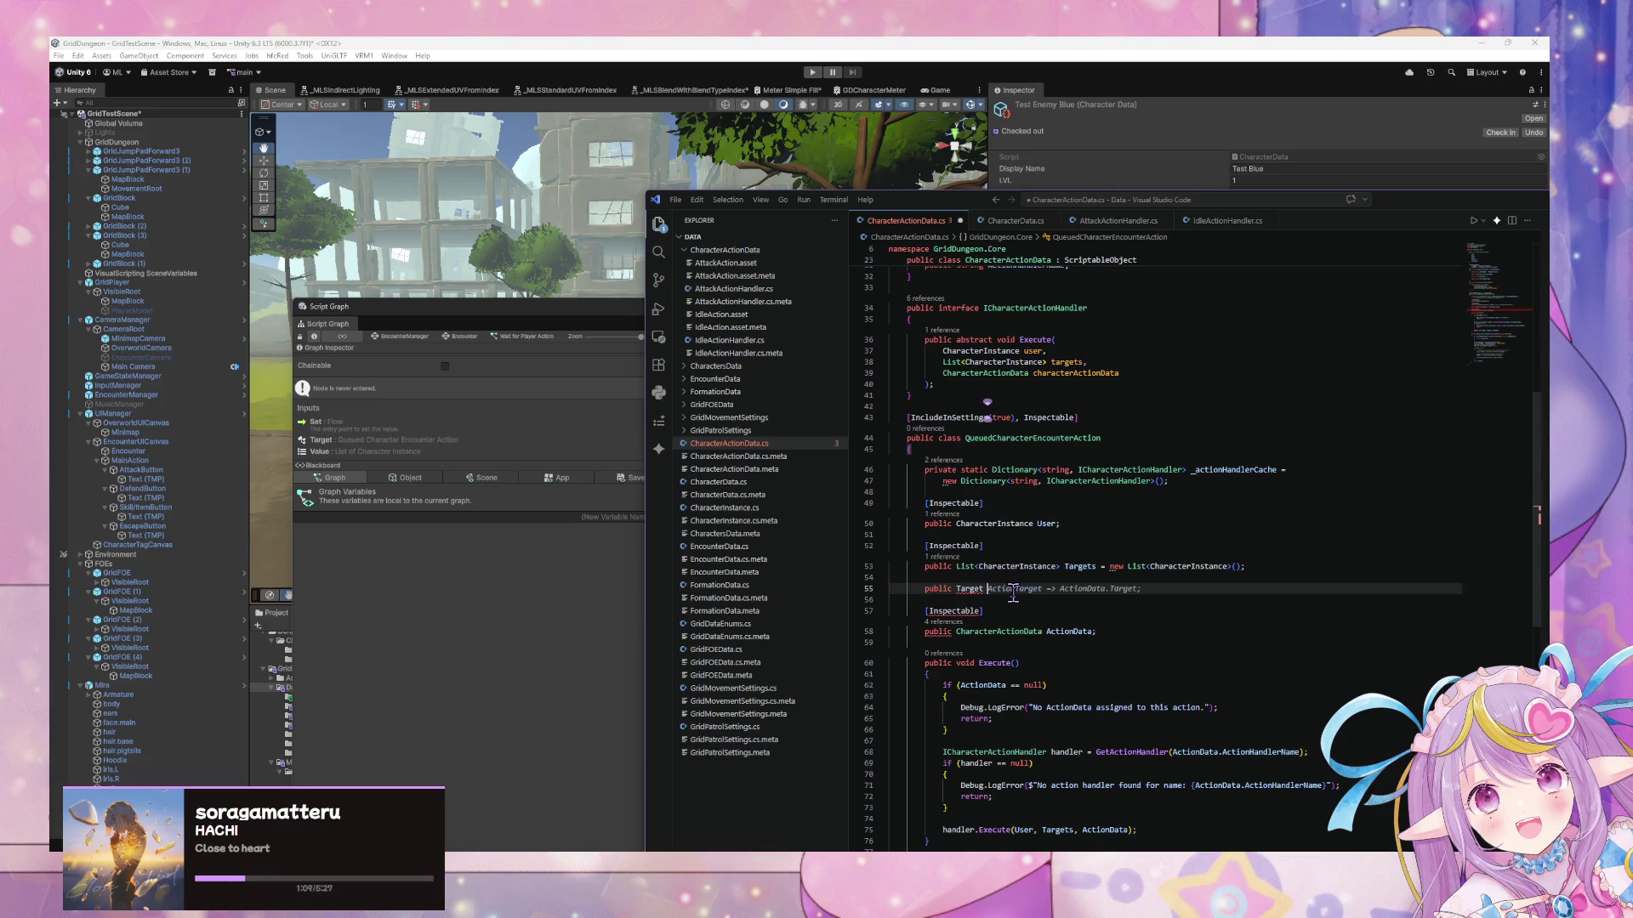
{"action": "key", "text": "ctrl+BackSpace"}
{"action": "type", "text": "CharacterAction"}
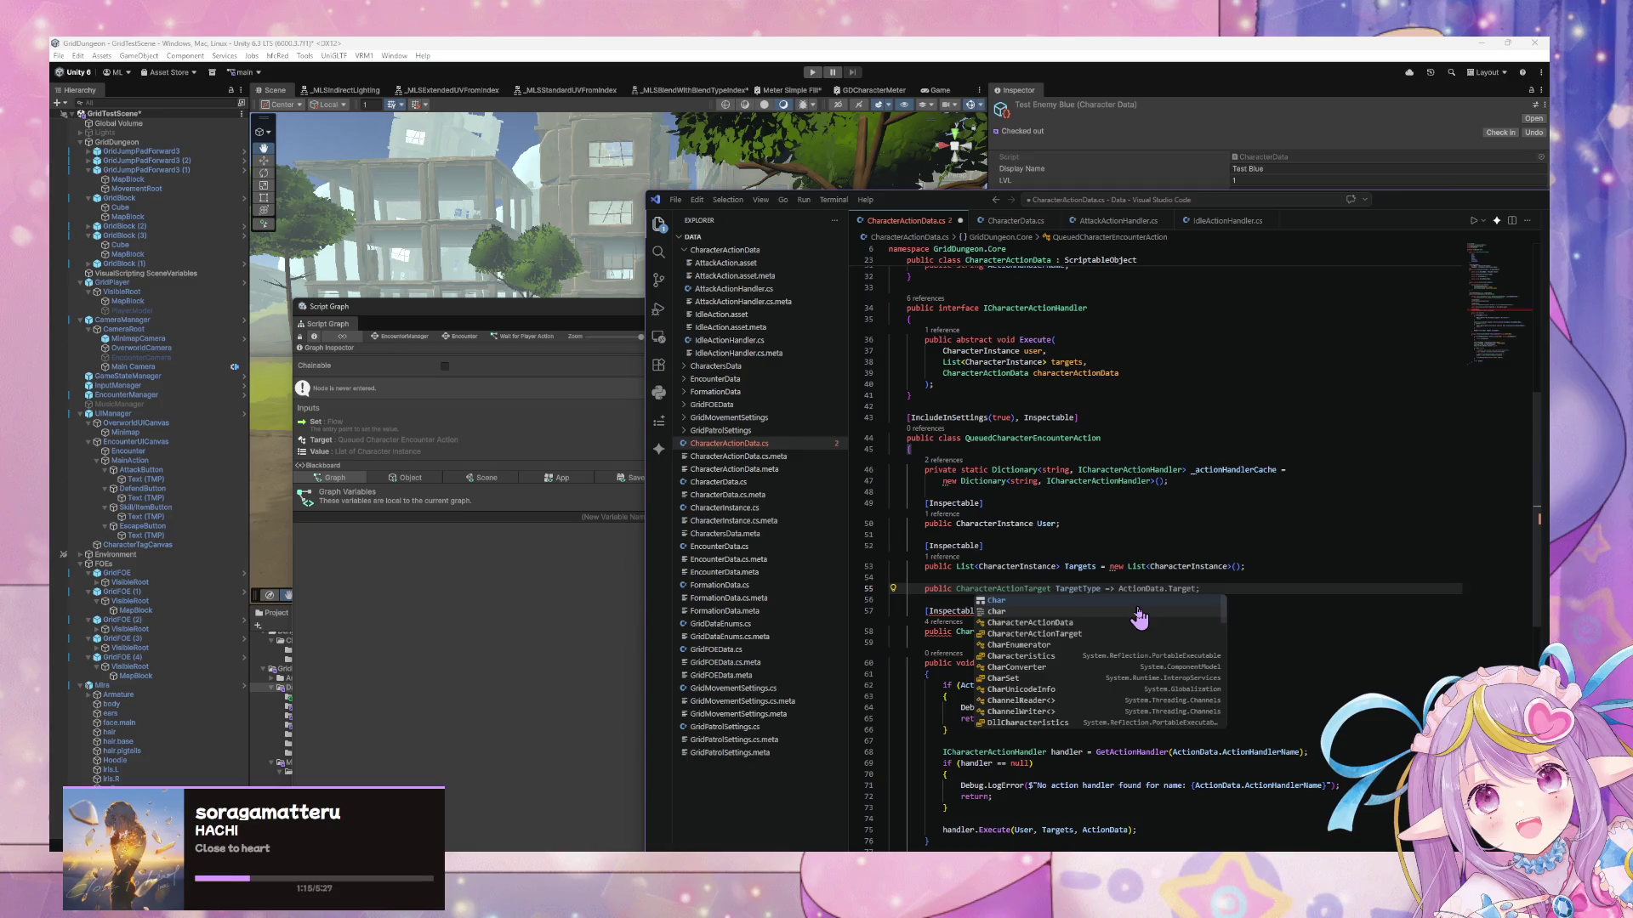
{"action": "key", "text": "Tab"}
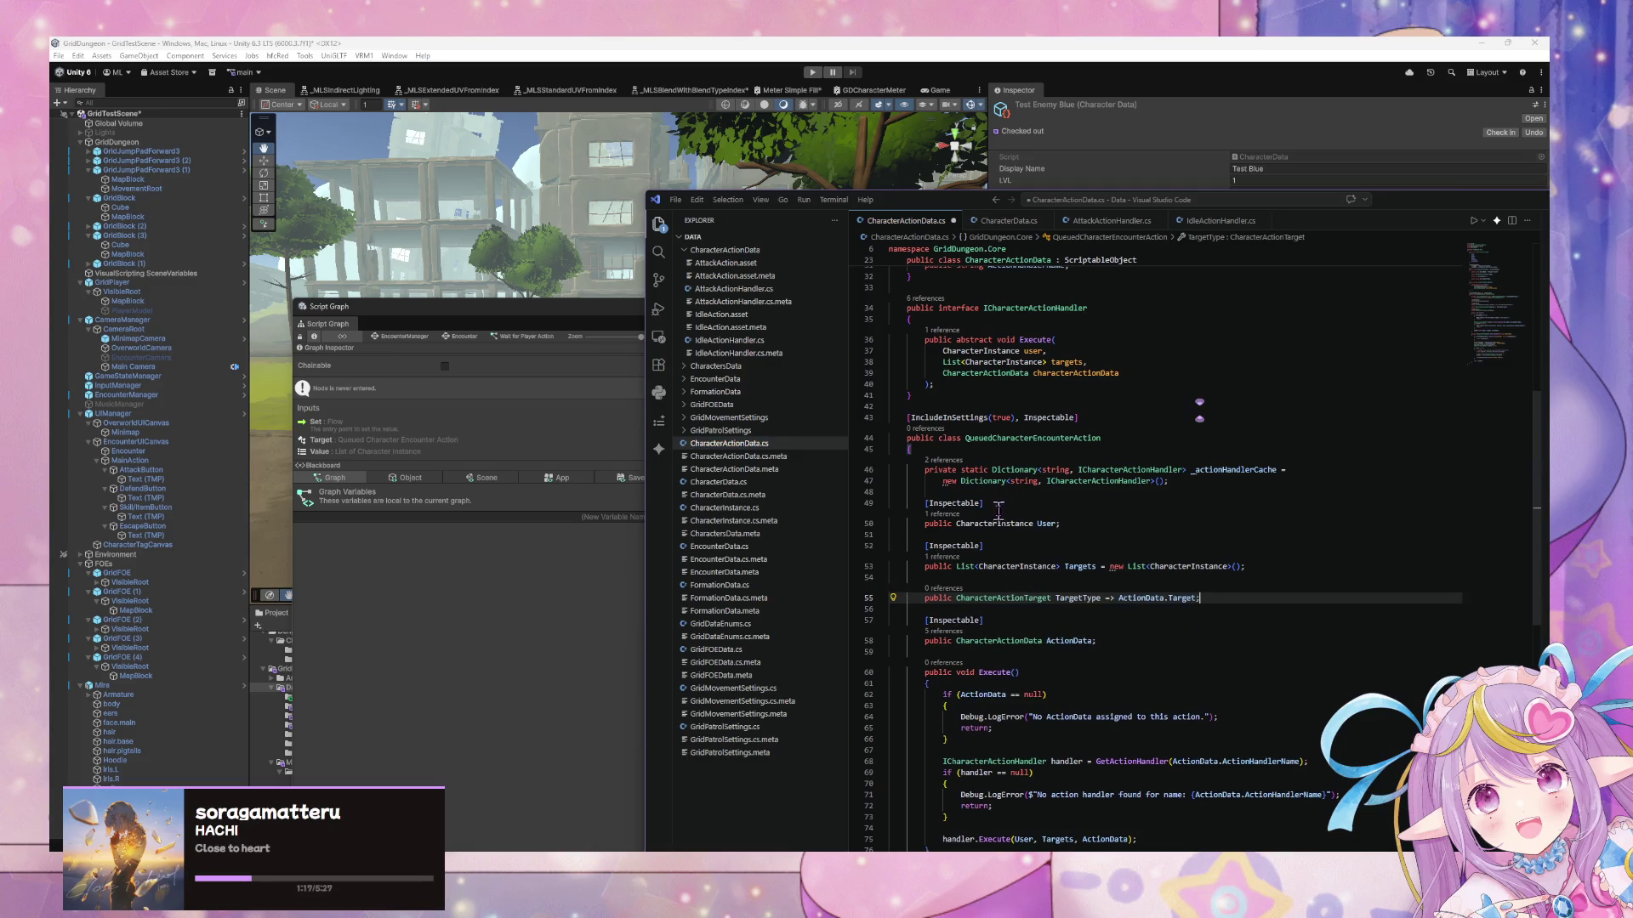
Rework the new property line into a Target getter with a get accessor
{"action": "double_click", "coordinate": [992, 523]}
{"action": "key", "text": "ctrl+c"}
{"action": "double_click", "coordinate": [1004, 598]}
{"action": "key", "text": "ctrl+v"}
{"action": "left_click_drag", "start_coordinate": [1183, 598], "coordinate": [1064, 598]}
{"action": "key", "text": "BackSpace"}
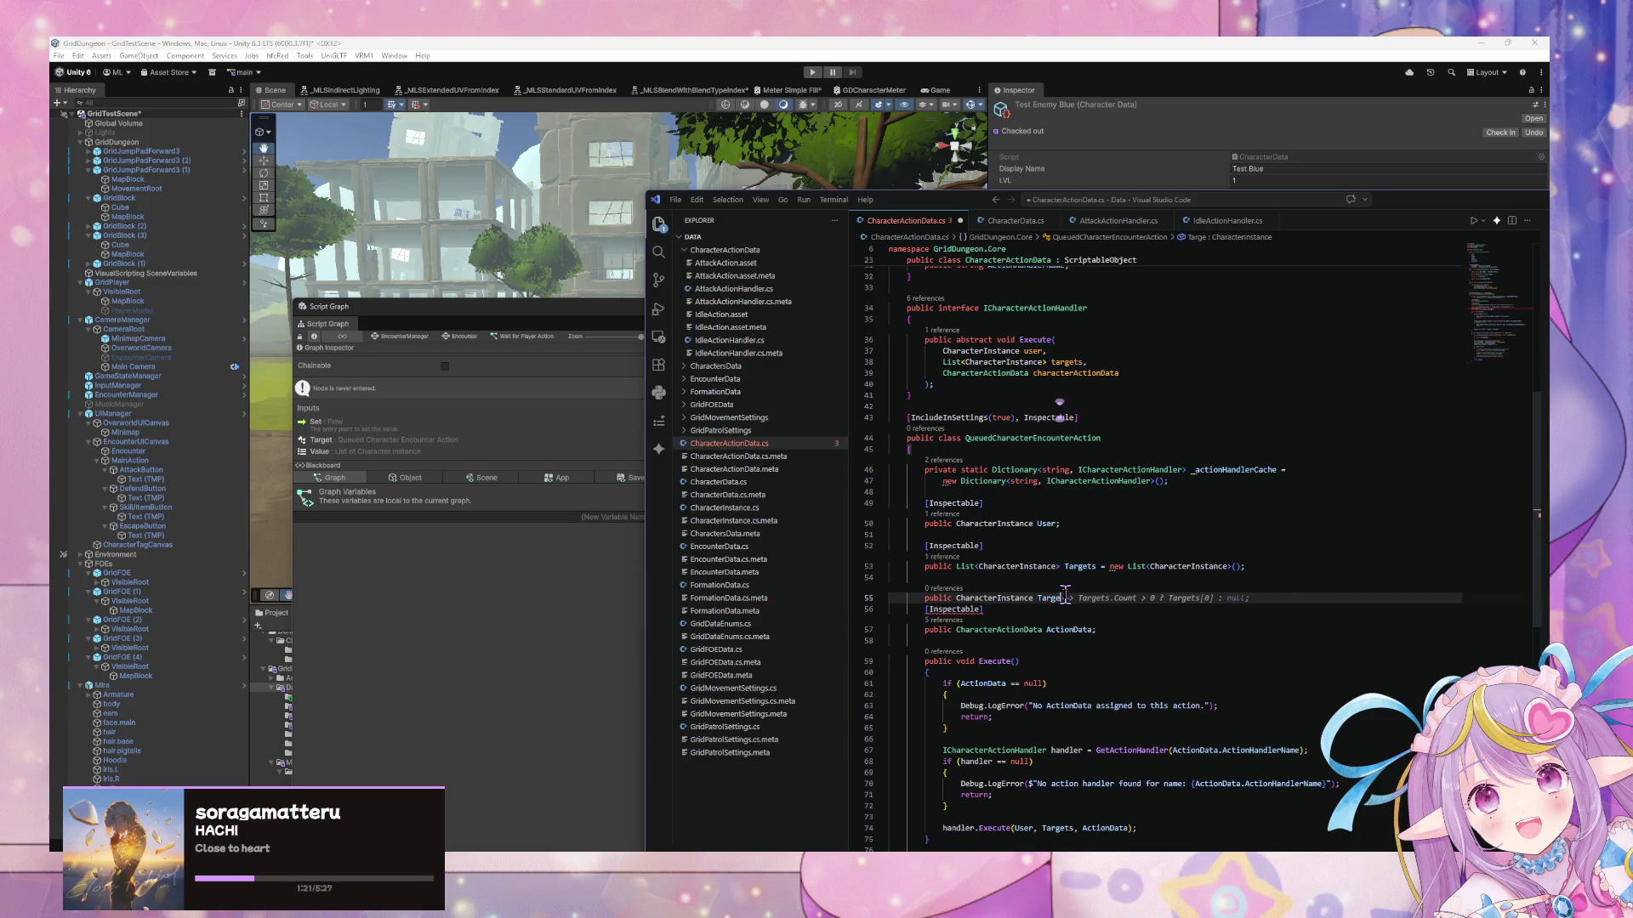
{"action": "type", "text": "t"}
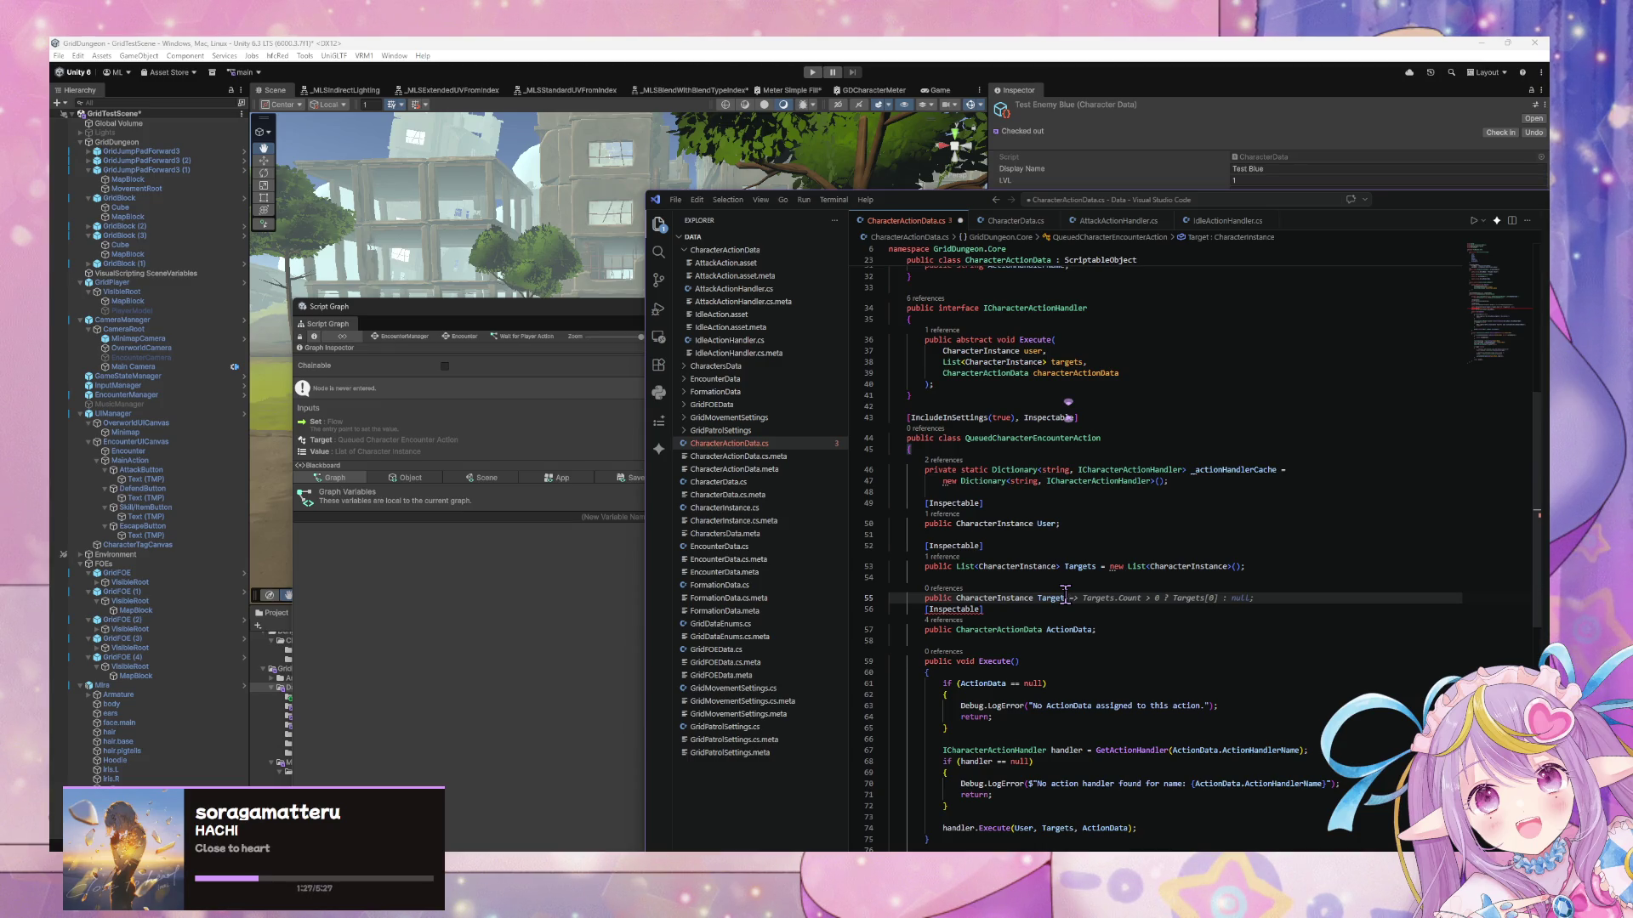
{"action": "type", "text": " { get"}
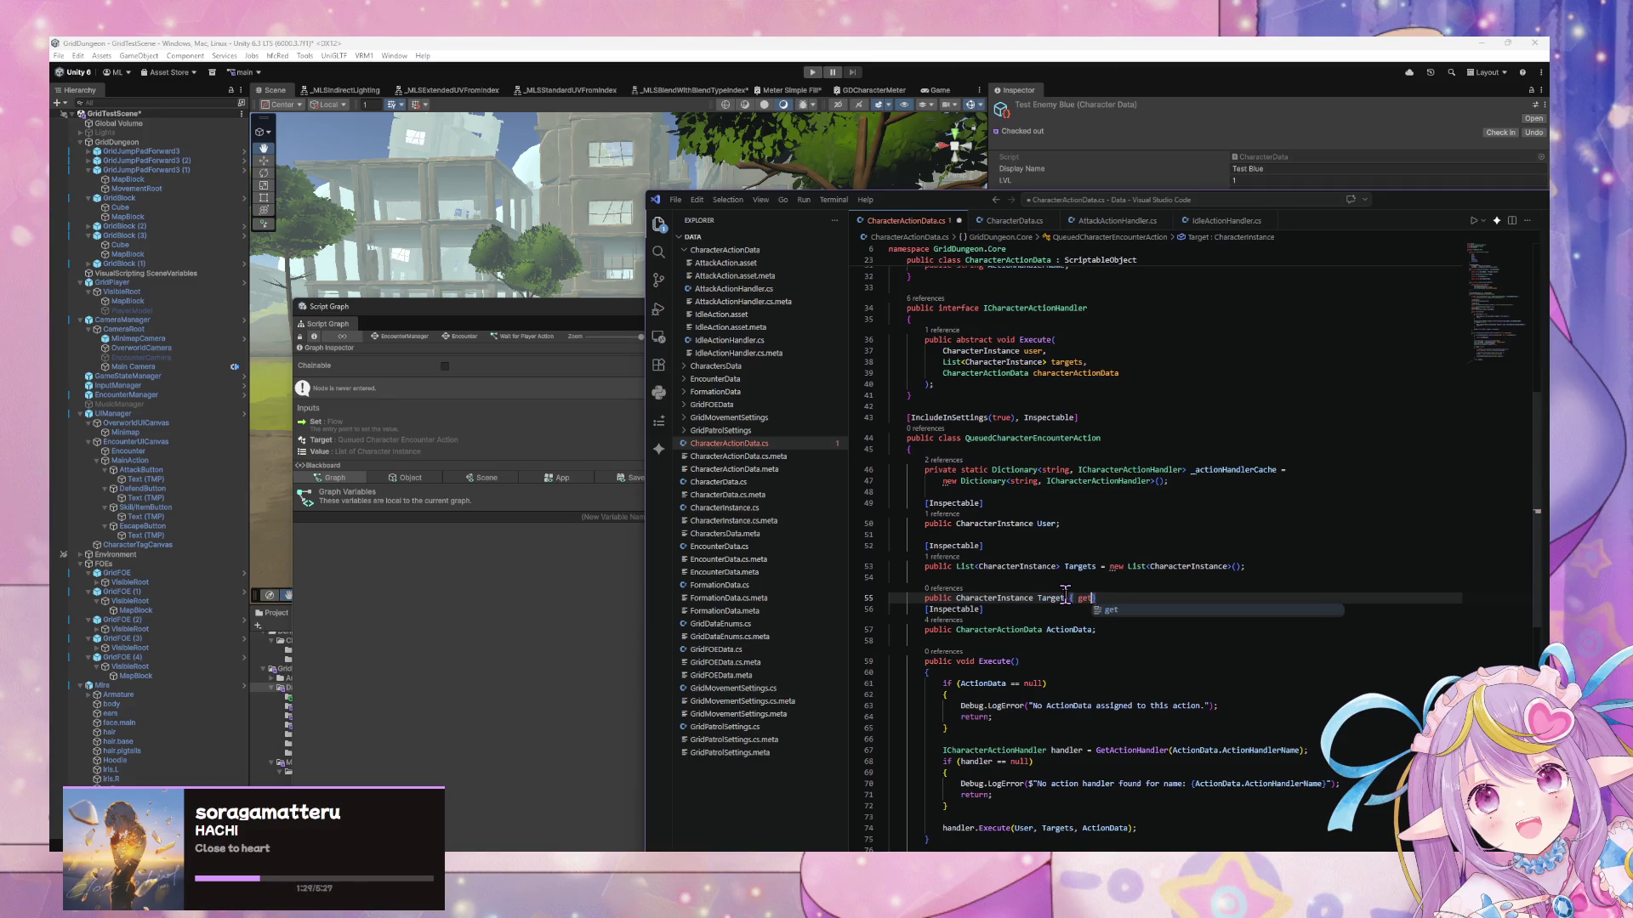
{"action": "key", "text": "Tab"}
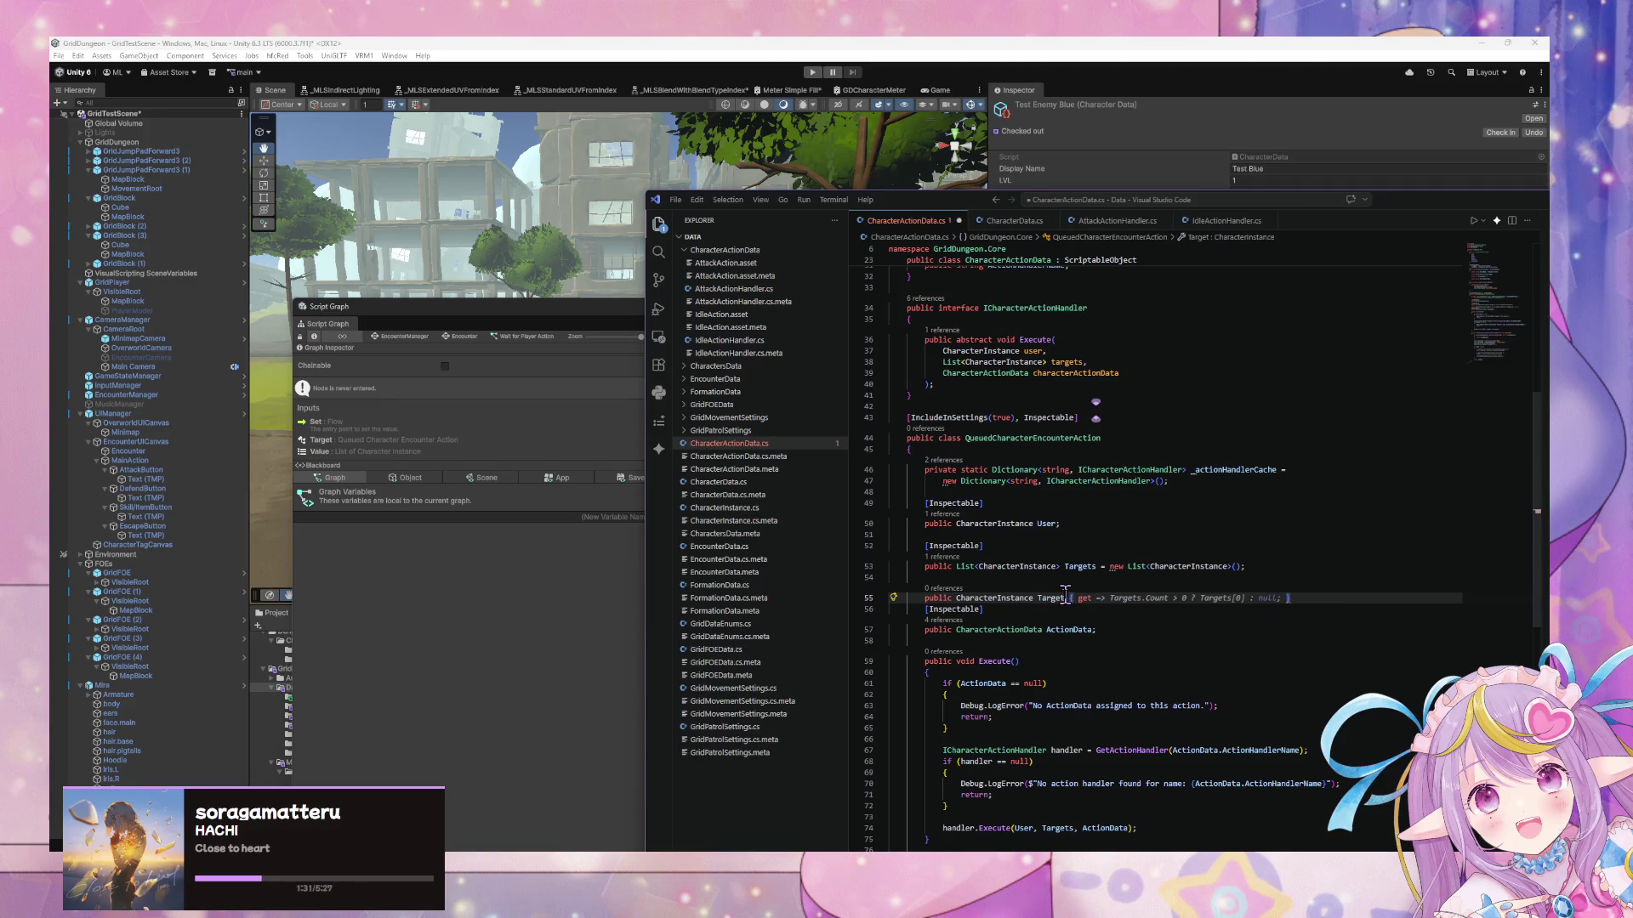
{"action": "type", "text": "=>"}
Remove the target property line again and return to the Unity Script Graph
{"action": "key", "text": "ctrl+z"}
{"action": "key", "text": "ctrl+z"}
{"action": "key", "text": "ctrl+z"}
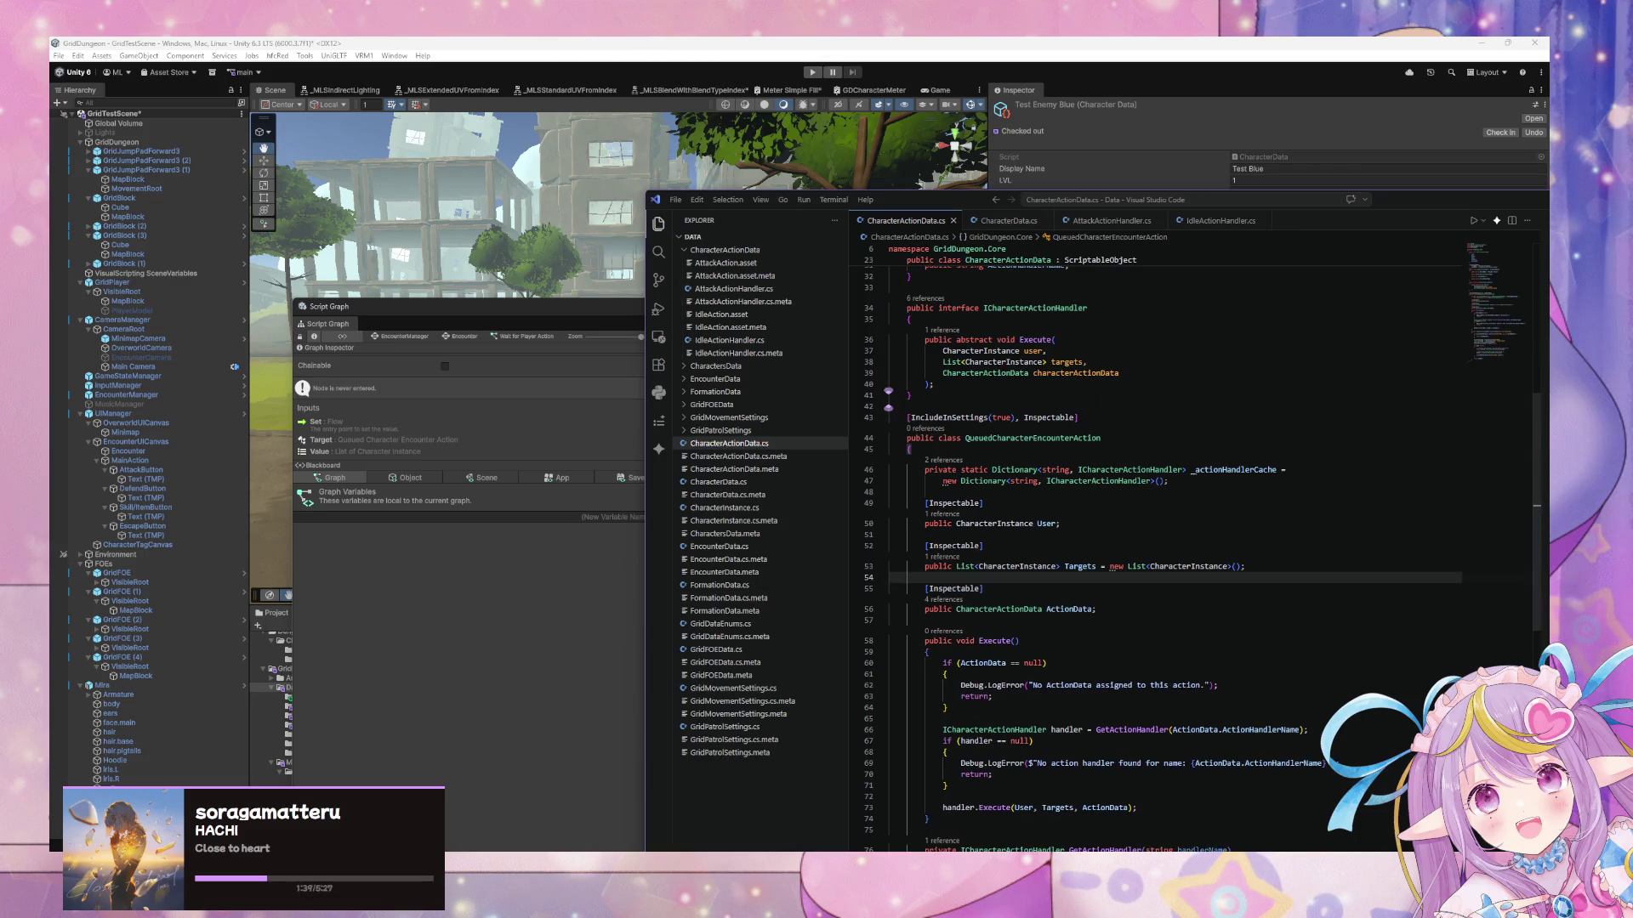
{"action": "key", "text": "alt+Tab"}
{"action": "left_click", "coordinate": [1031, 508]}
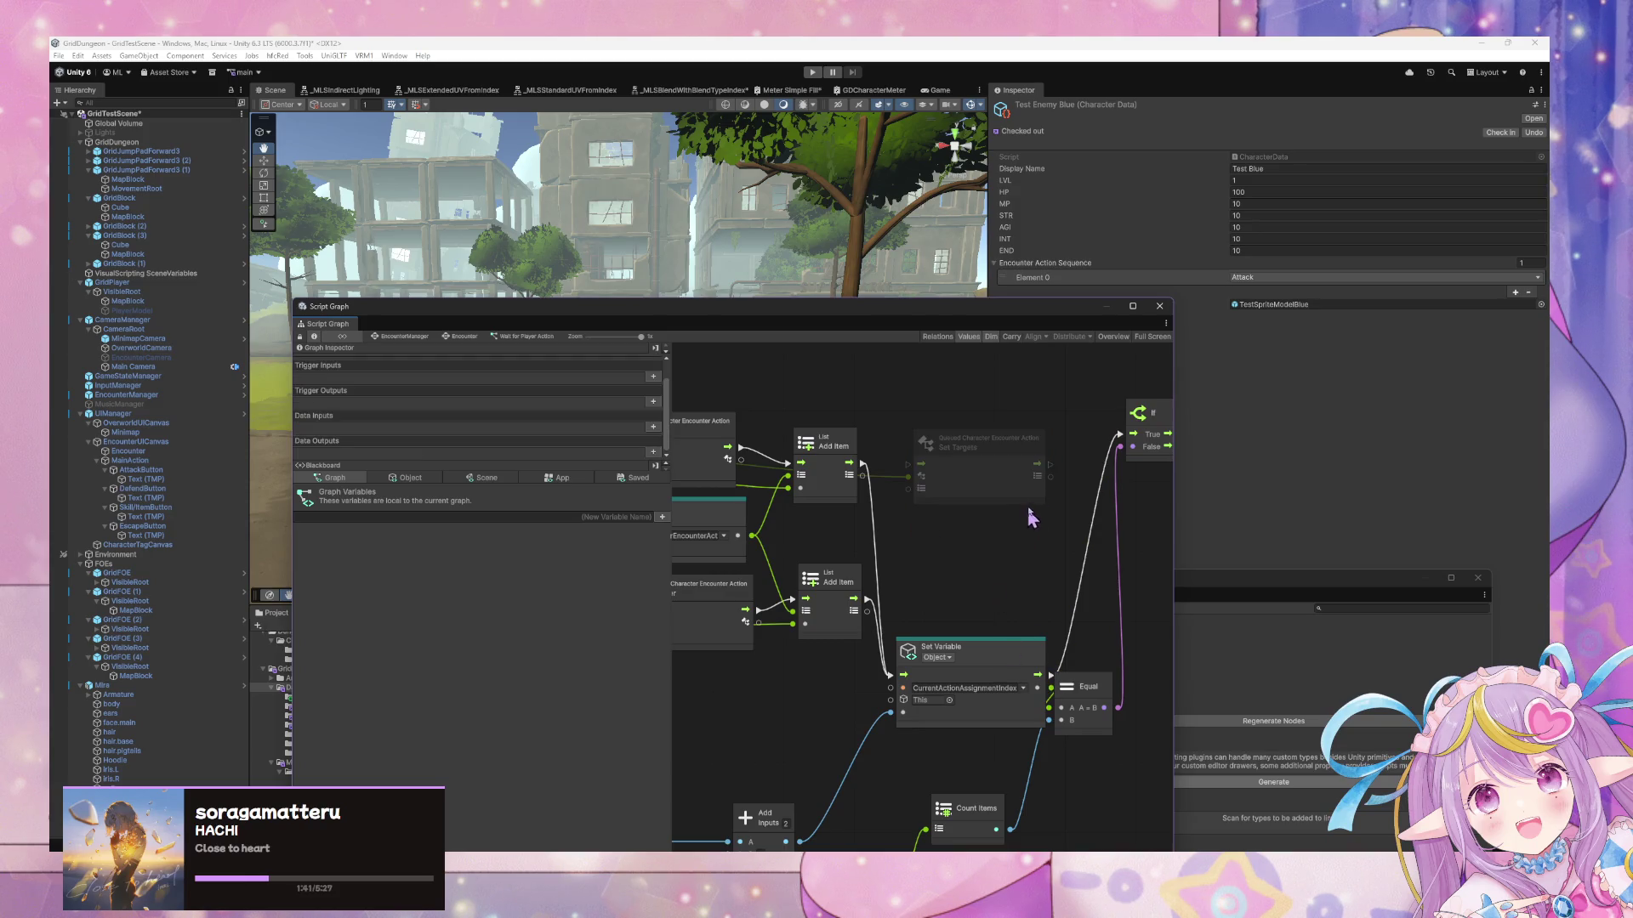
Connect the upper Add Item's flow output to Set Targets and rearrange the nodes
{"action": "left_click_drag", "start_coordinate": [1027, 510], "coordinate": [959, 500]}
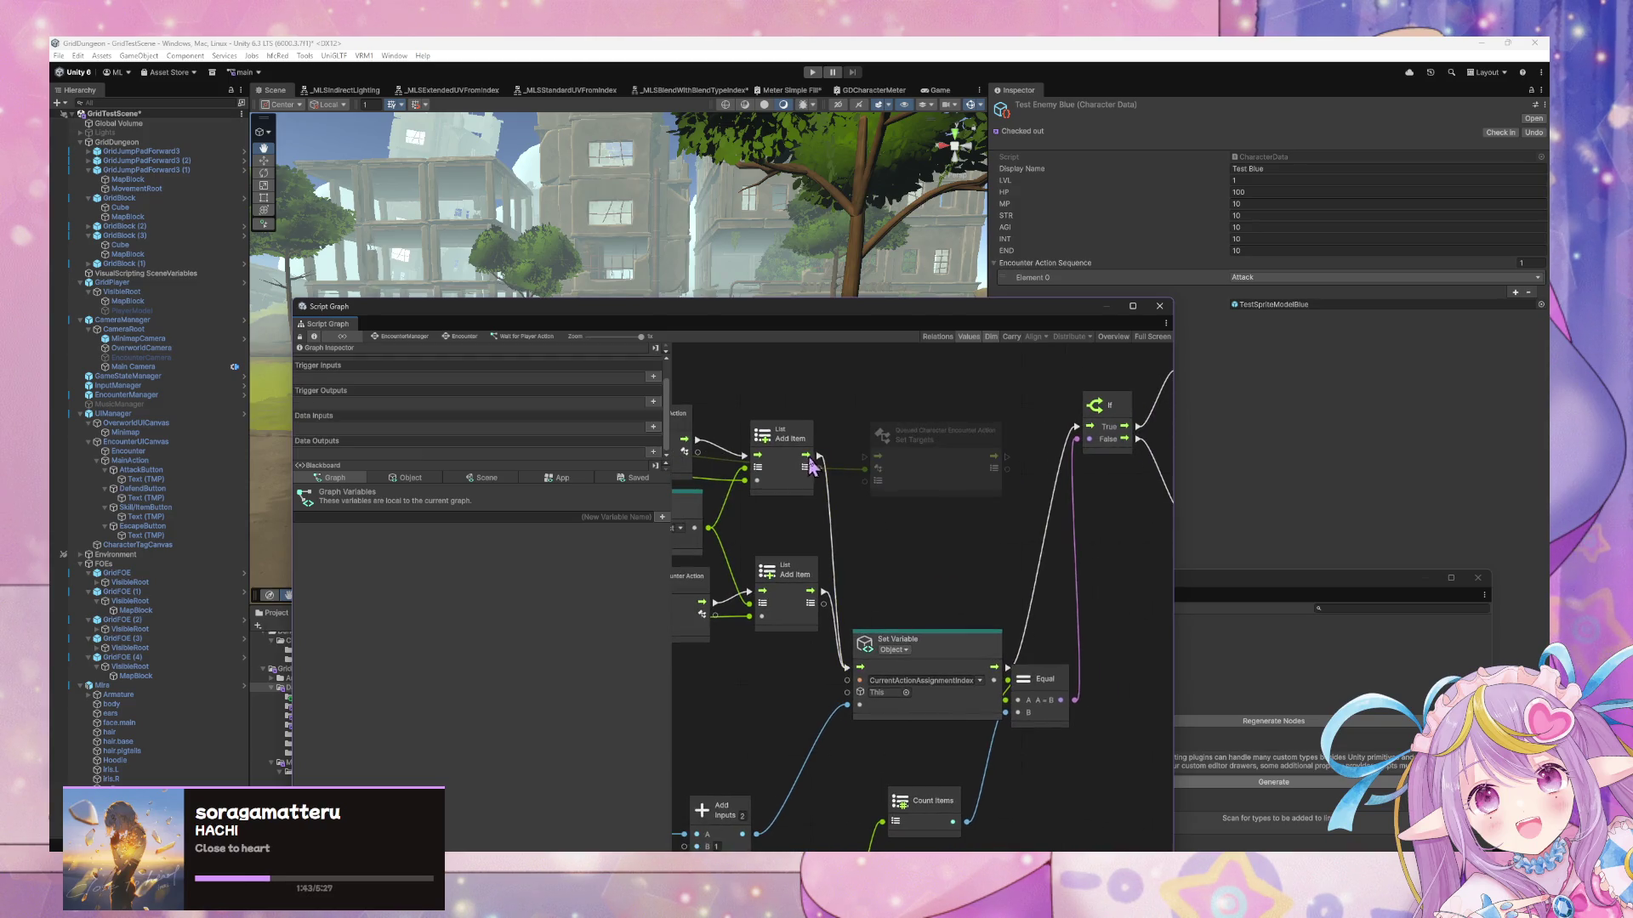
{"action": "left_click_drag", "start_coordinate": [865, 456], "coordinate": [808, 455]}
{"action": "mouse_move", "coordinate": [950, 453]}
{"action": "left_mouse_down"}
{"action": "mouse_move", "coordinate": [944, 368]}
{"action": "mouse_move", "coordinate": [889, 507]}
{"action": "left_mouse_up"}
{"action": "scroll", "coordinate": [911, 601], "scroll_direction": "down", "scroll_amount": 2}
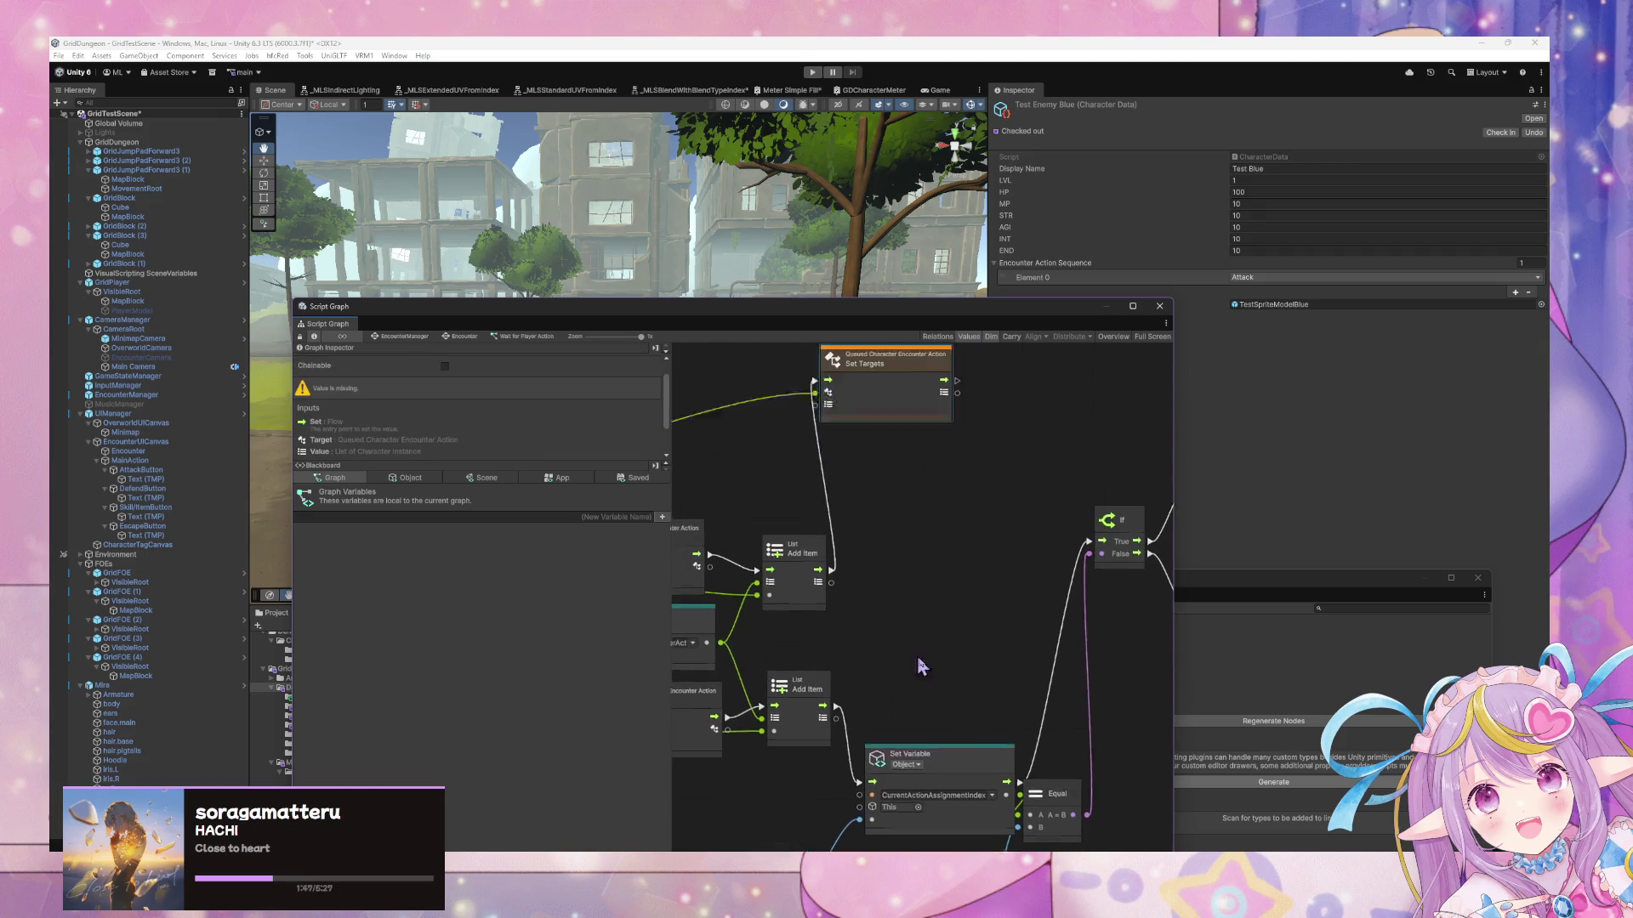
{"action": "scroll", "coordinate": [952, 731], "scroll_direction": "down", "scroll_amount": 3}
{"action": "scroll", "coordinate": [1059, 561], "scroll_direction": "down", "scroll_amount": 5}
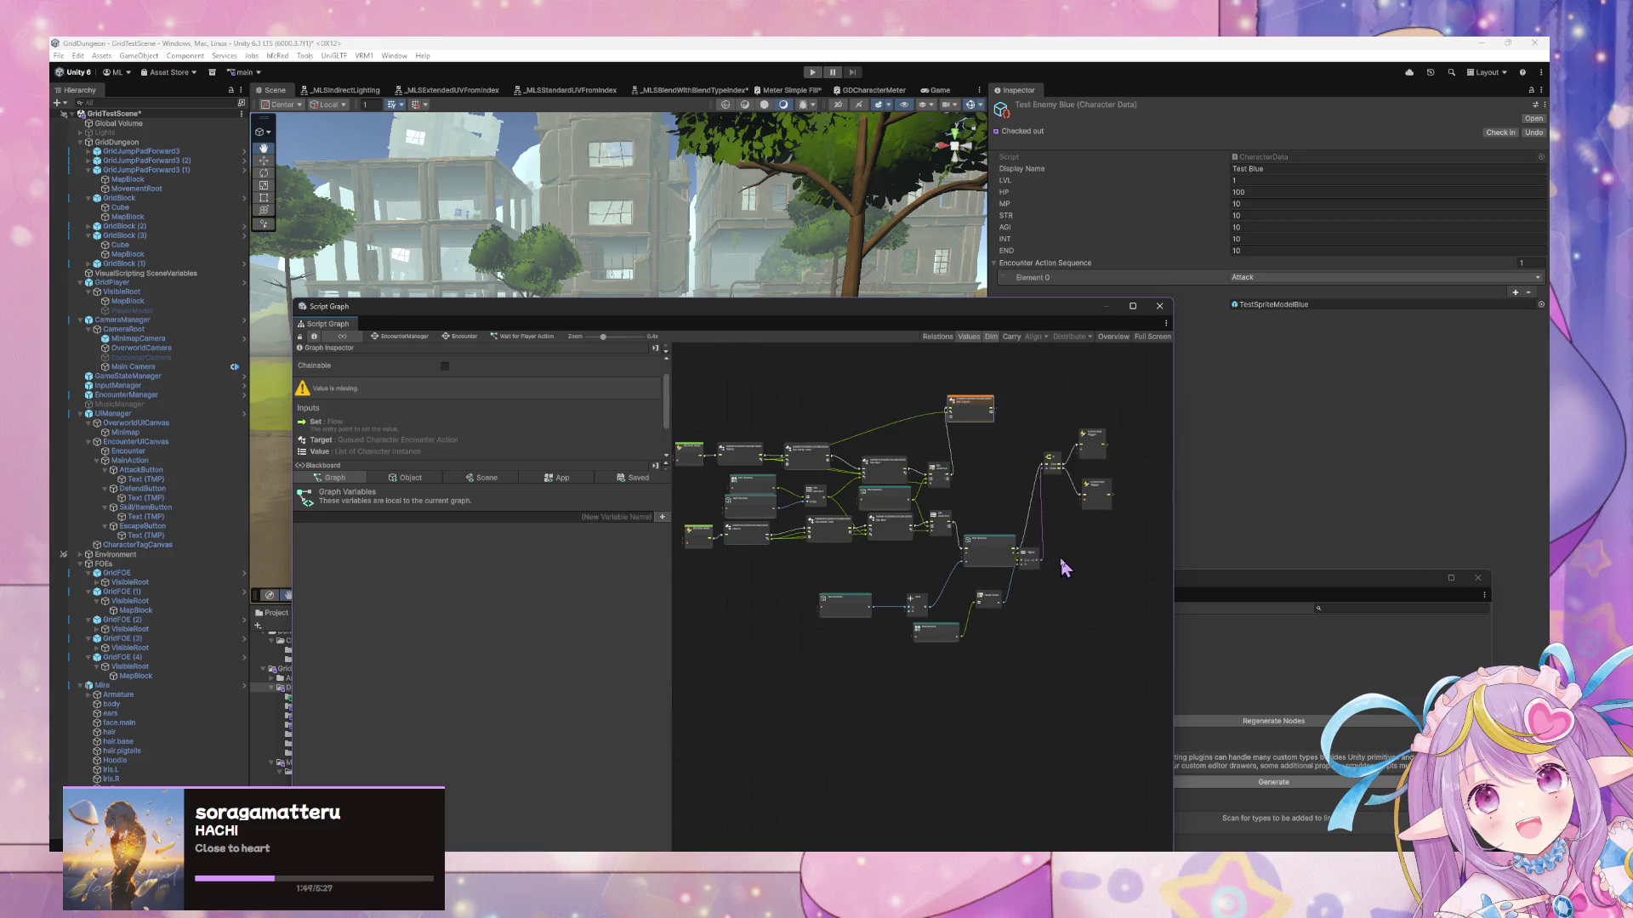
{"action": "left_click_drag", "start_coordinate": [1079, 635], "coordinate": [918, 458]}
{"action": "mouse_move", "coordinate": [926, 608]}
{"action": "left_mouse_down"}
{"action": "mouse_move", "coordinate": [983, 565]}
{"action": "mouse_move", "coordinate": [1032, 568]}
{"action": "left_mouse_up"}
{"action": "scroll", "coordinate": [1012, 568], "scroll_direction": "up", "scroll_amount": 4}
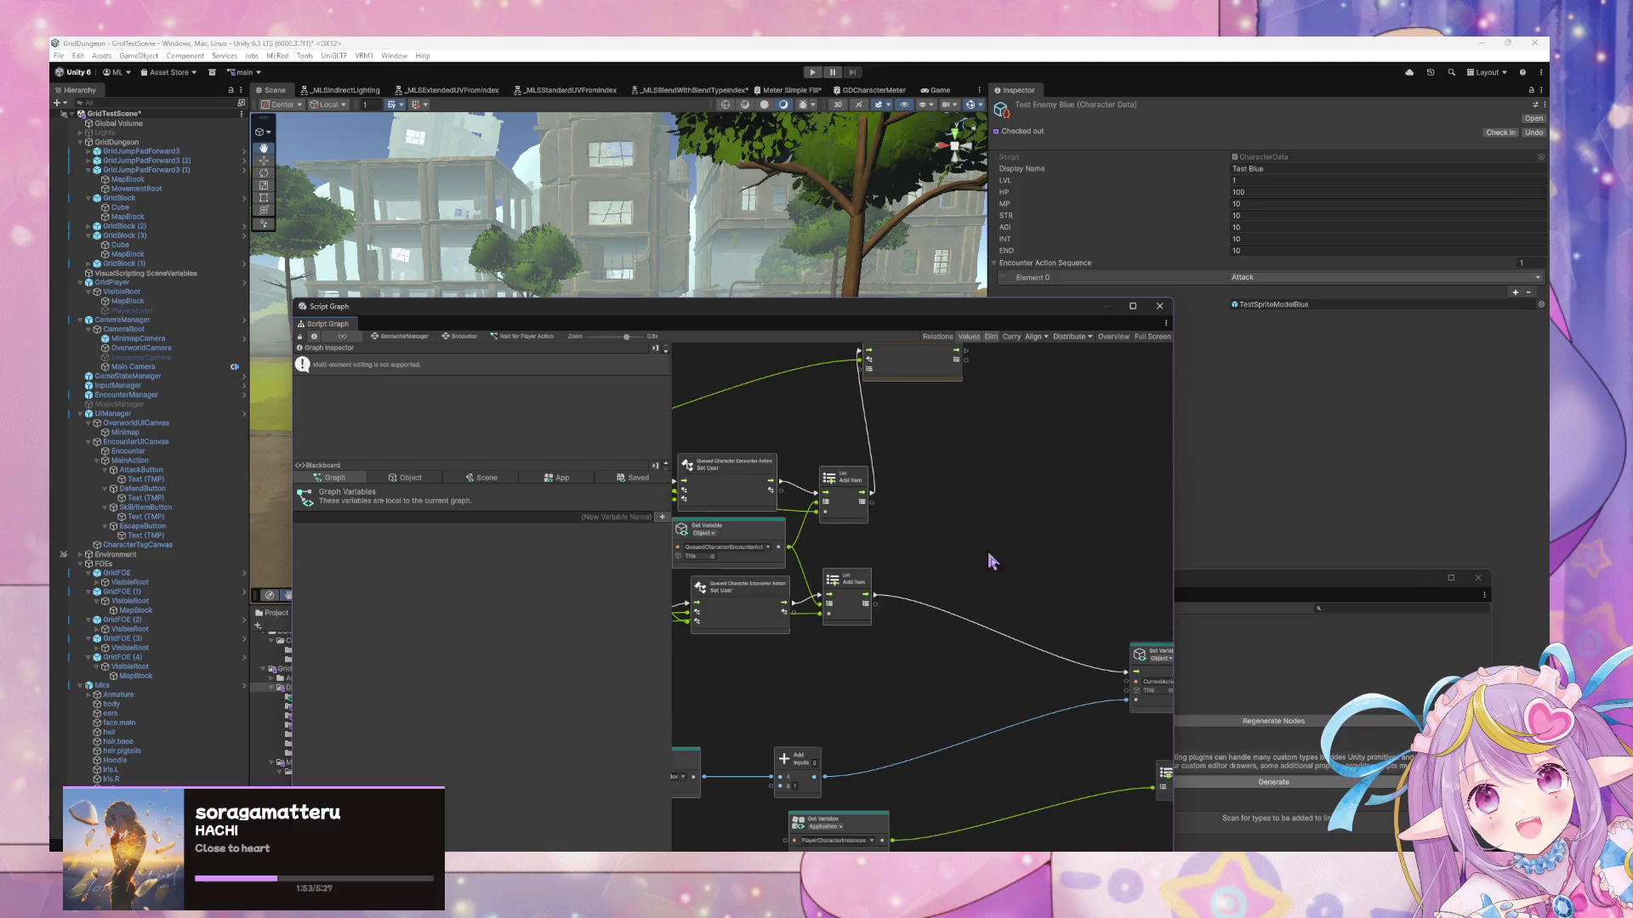
Duplicate Set Targets and wire the lower Add Item node into the copy
{"action": "left_click", "coordinate": [976, 430]}
{"action": "key", "text": "ctrl+d"}
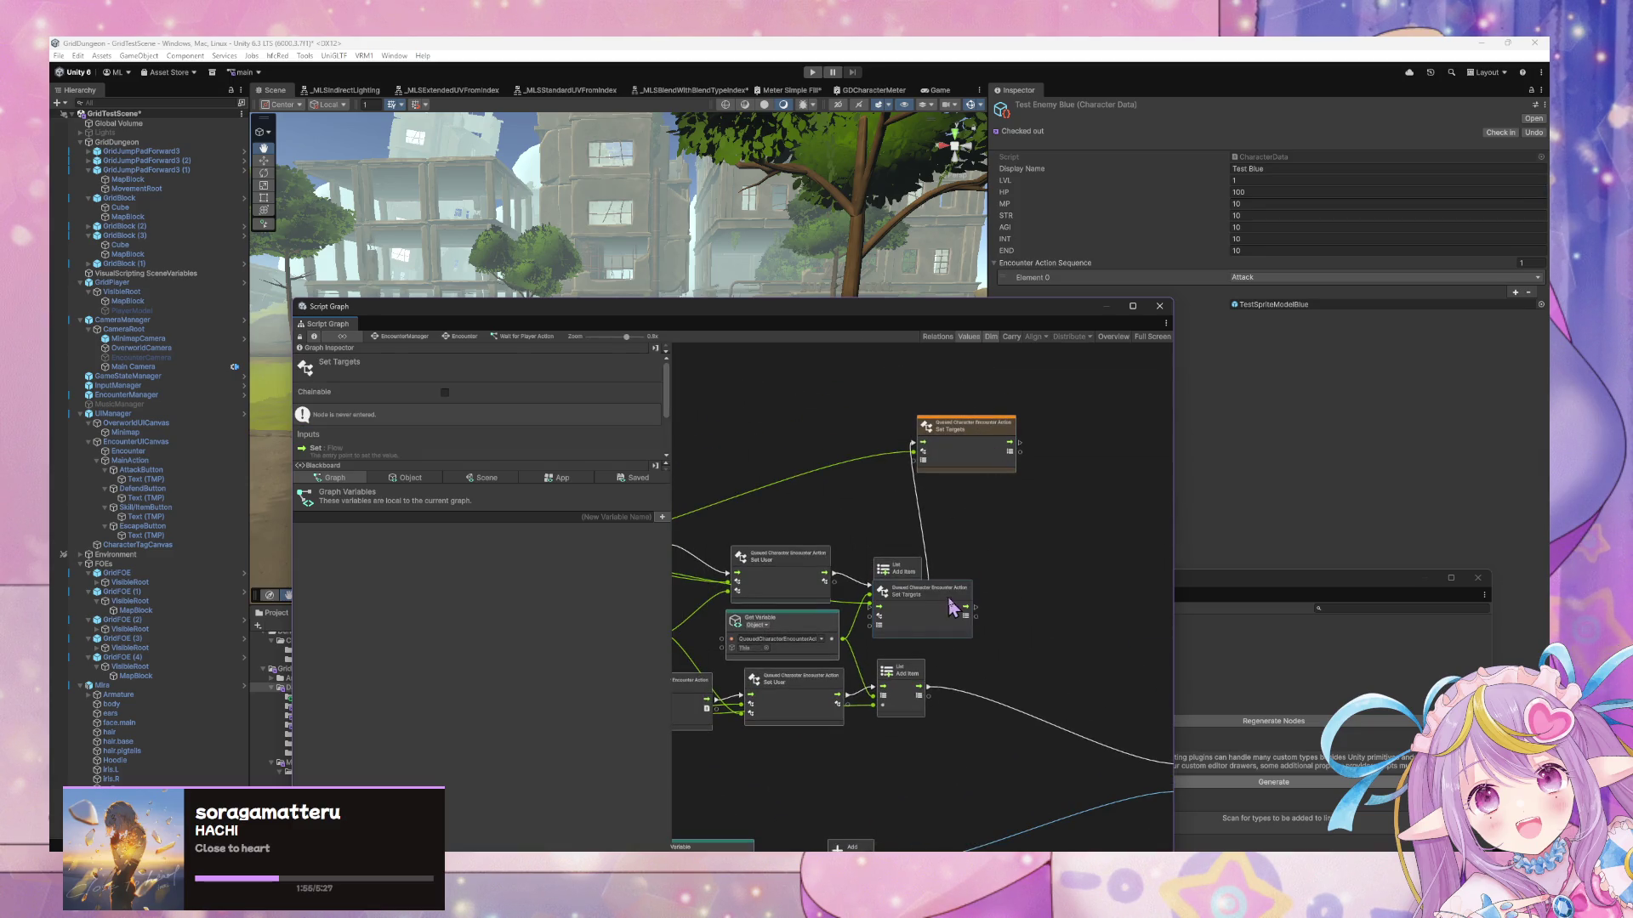
{"action": "left_click_drag", "start_coordinate": [952, 607], "coordinate": [1031, 634]}
{"action": "left_click_drag", "start_coordinate": [880, 599], "coordinate": [1064, 534]}
{"action": "mouse_move", "coordinate": [738, 671]}
{"action": "left_mouse_down"}
{"action": "mouse_move", "coordinate": [1013, 627]}
{"action": "mouse_move", "coordinate": [1199, 621]}
{"action": "mouse_move", "coordinate": [990, 605]}
{"action": "mouse_move", "coordinate": [971, 581]}
{"action": "mouse_move", "coordinate": [965, 608]}
{"action": "mouse_move", "coordinate": [972, 579]}
{"action": "mouse_move", "coordinate": [989, 593]}
{"action": "left_mouse_up"}
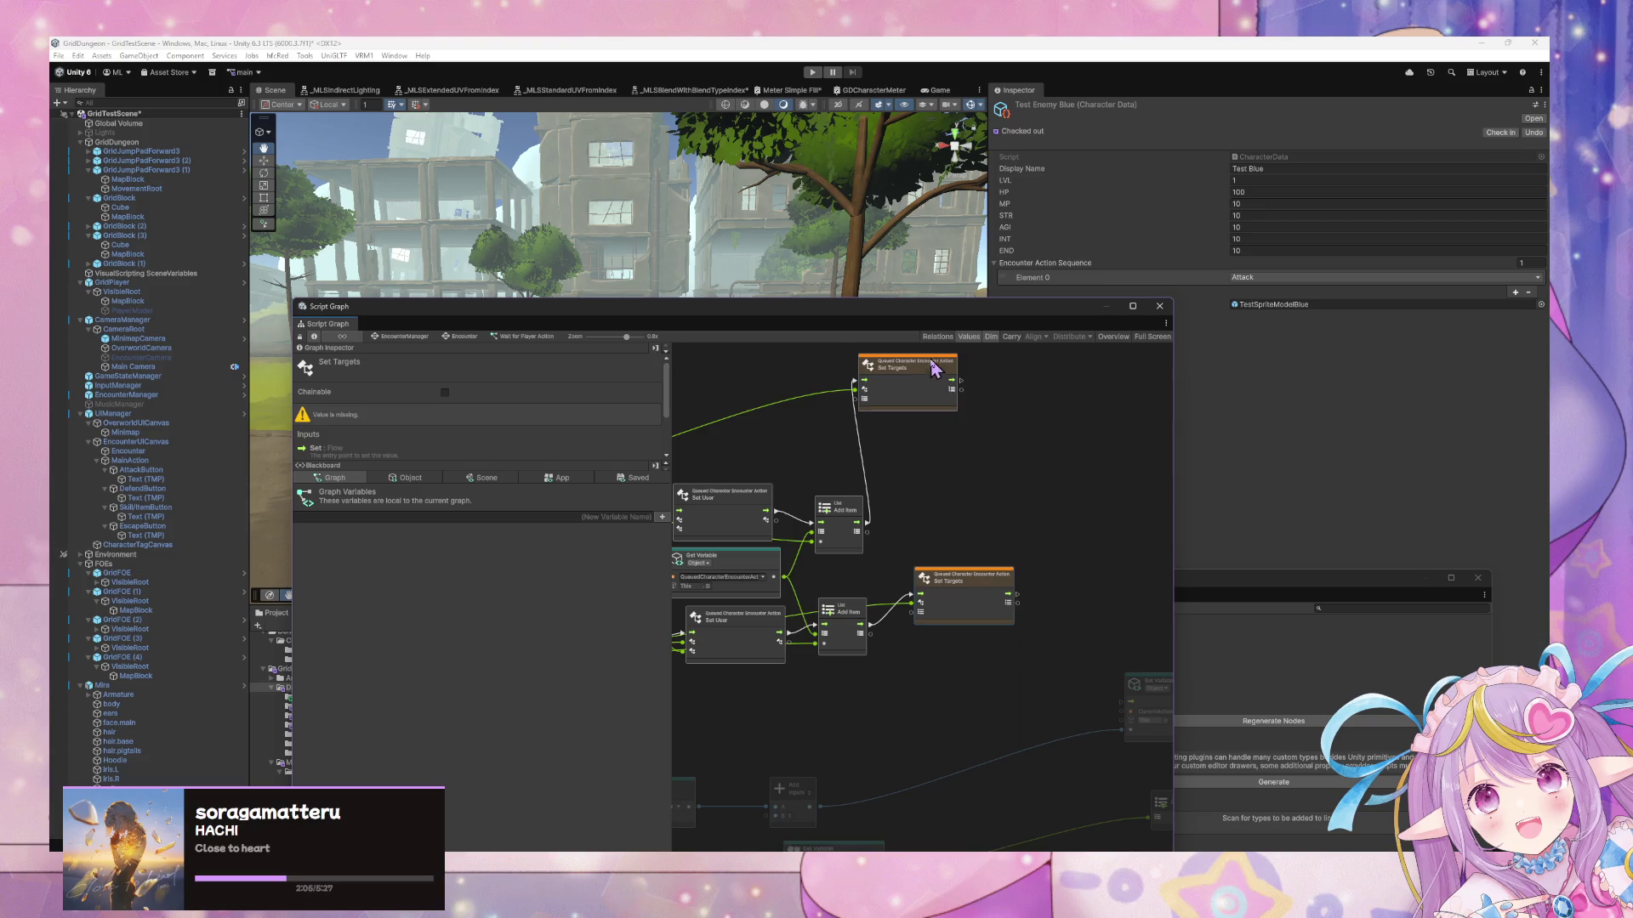
{"action": "left_click_drag", "start_coordinate": [936, 367], "coordinate": [988, 428]}
{"action": "right_click", "coordinate": [1036, 488]}
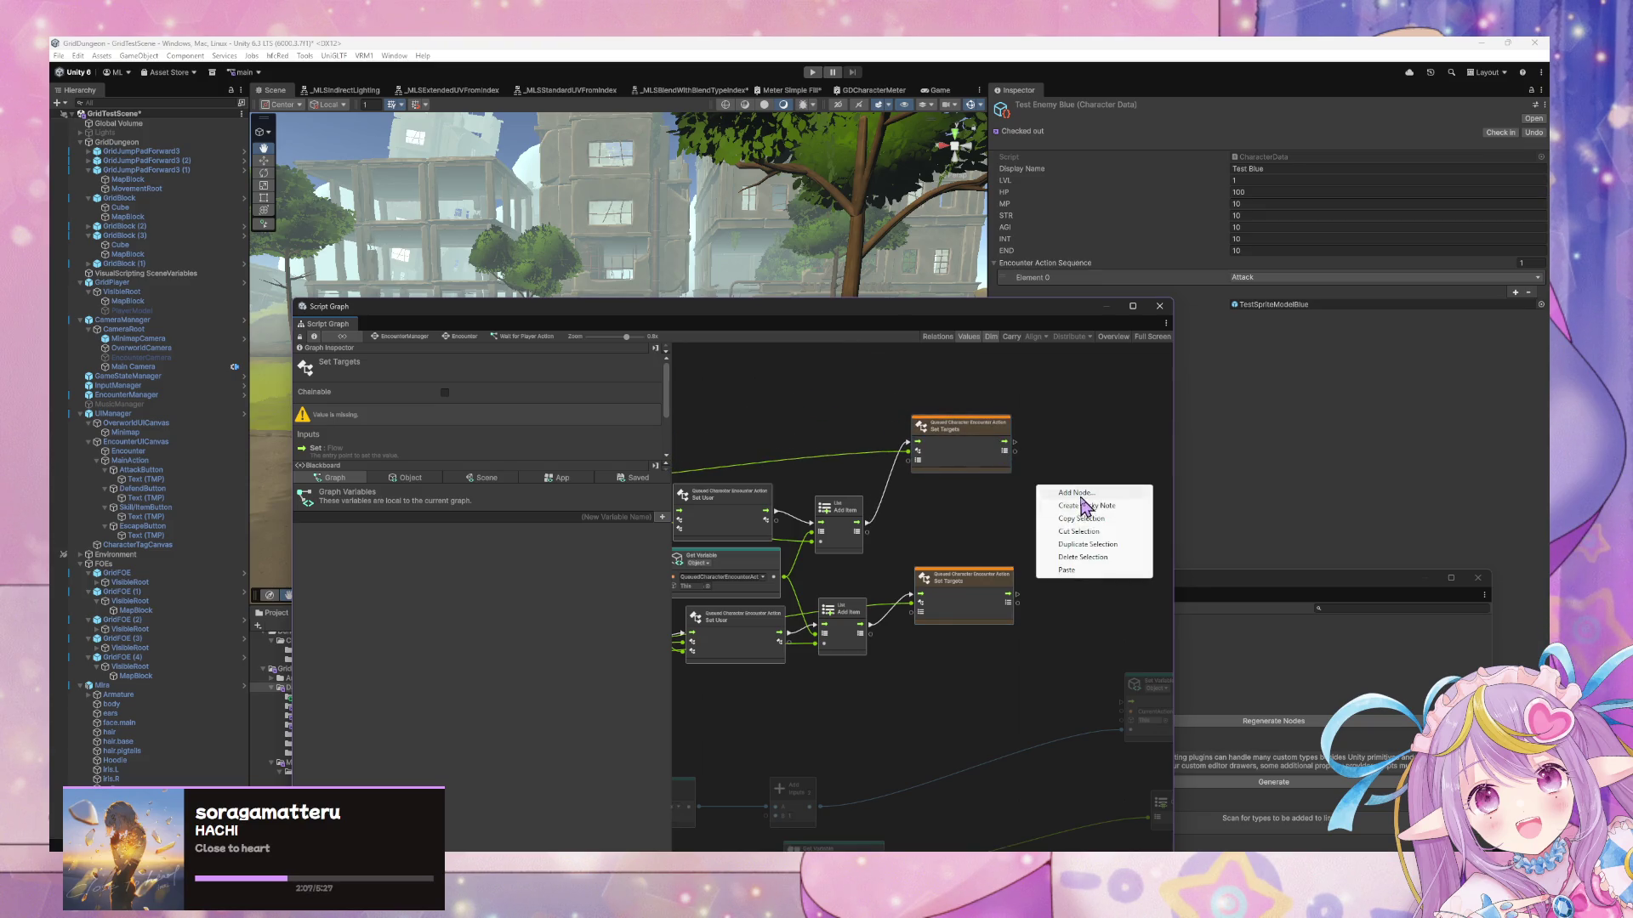
Add a Create Aot List node from the Aot List category and route Add Item's flow into it
{"action": "left_click", "coordinate": [1078, 493]}
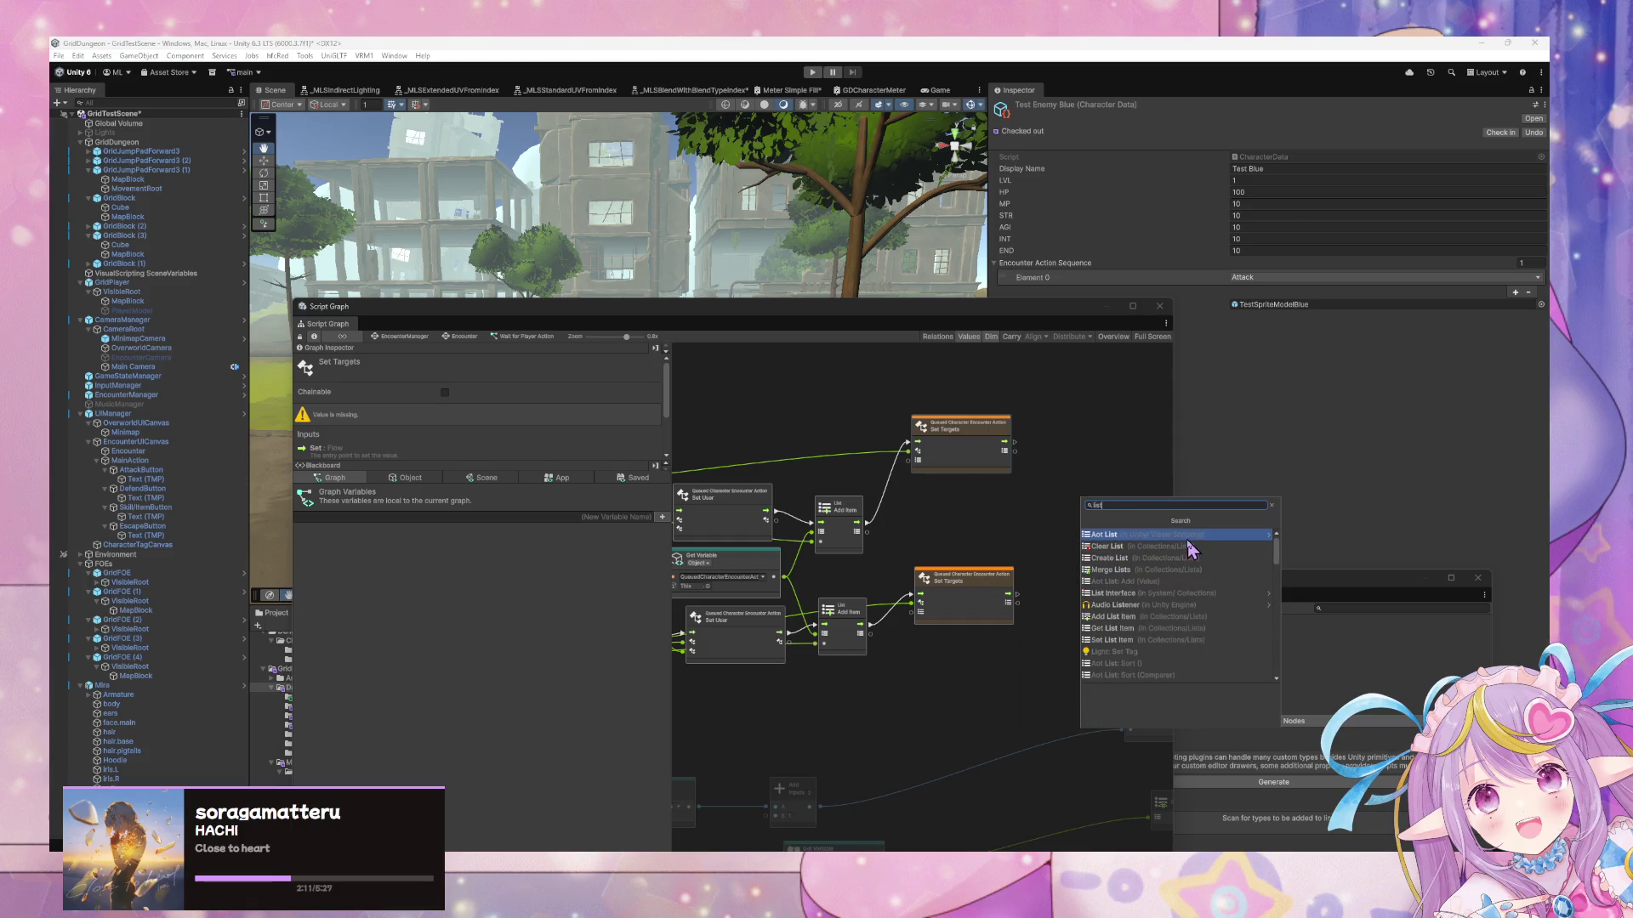
{"action": "left_click", "coordinate": [1187, 539]}
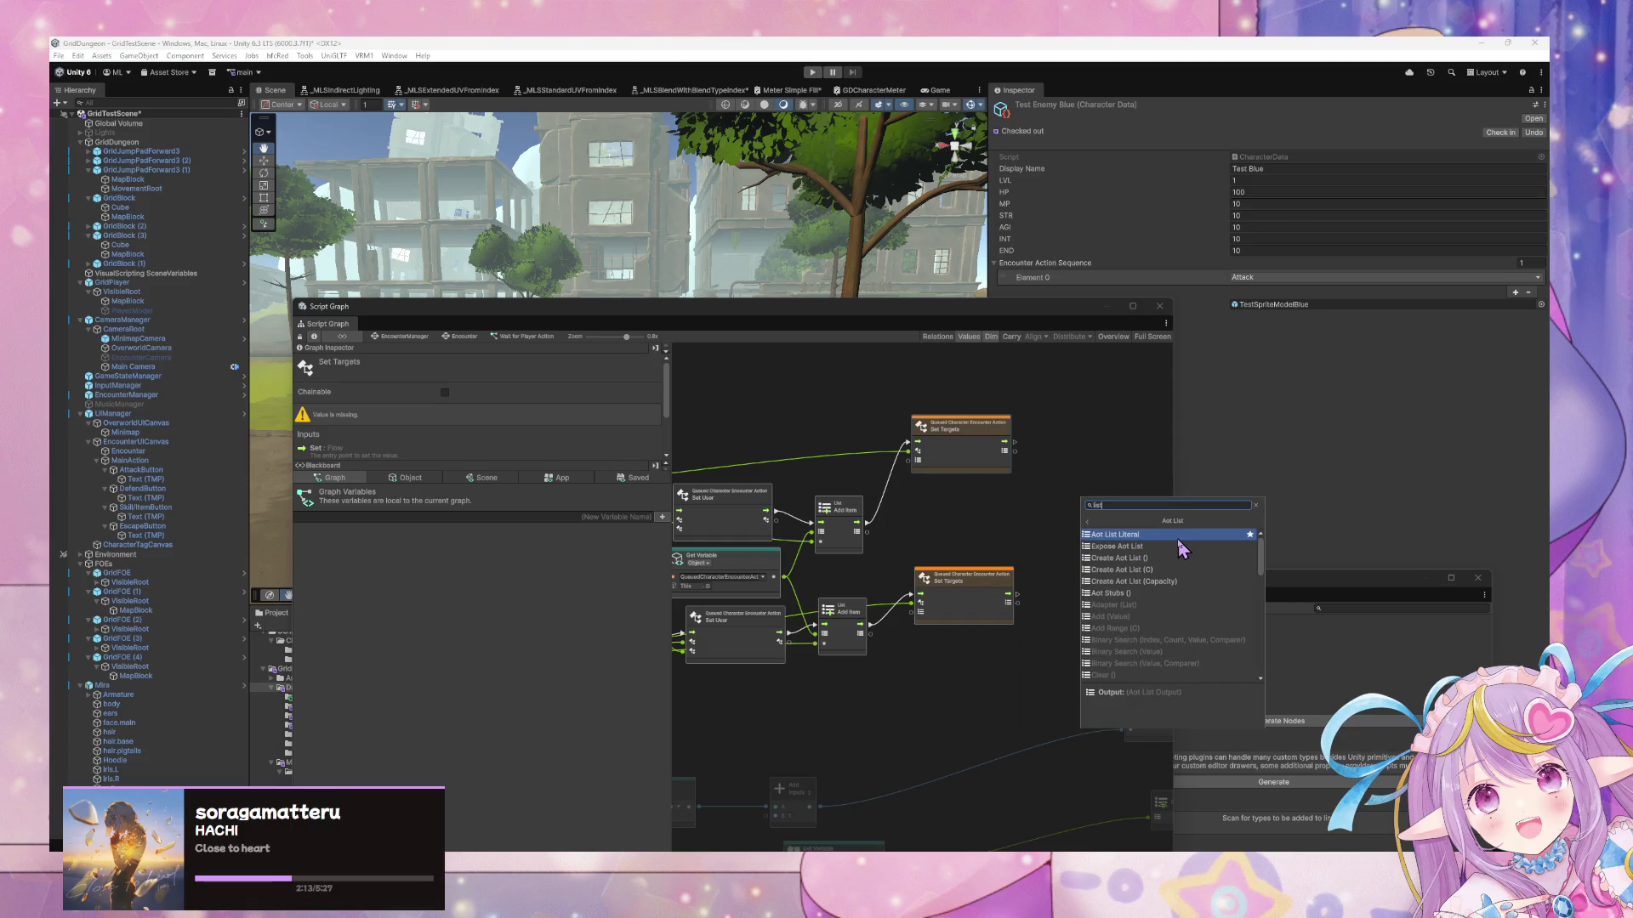
{"action": "left_click", "coordinate": [1178, 559]}
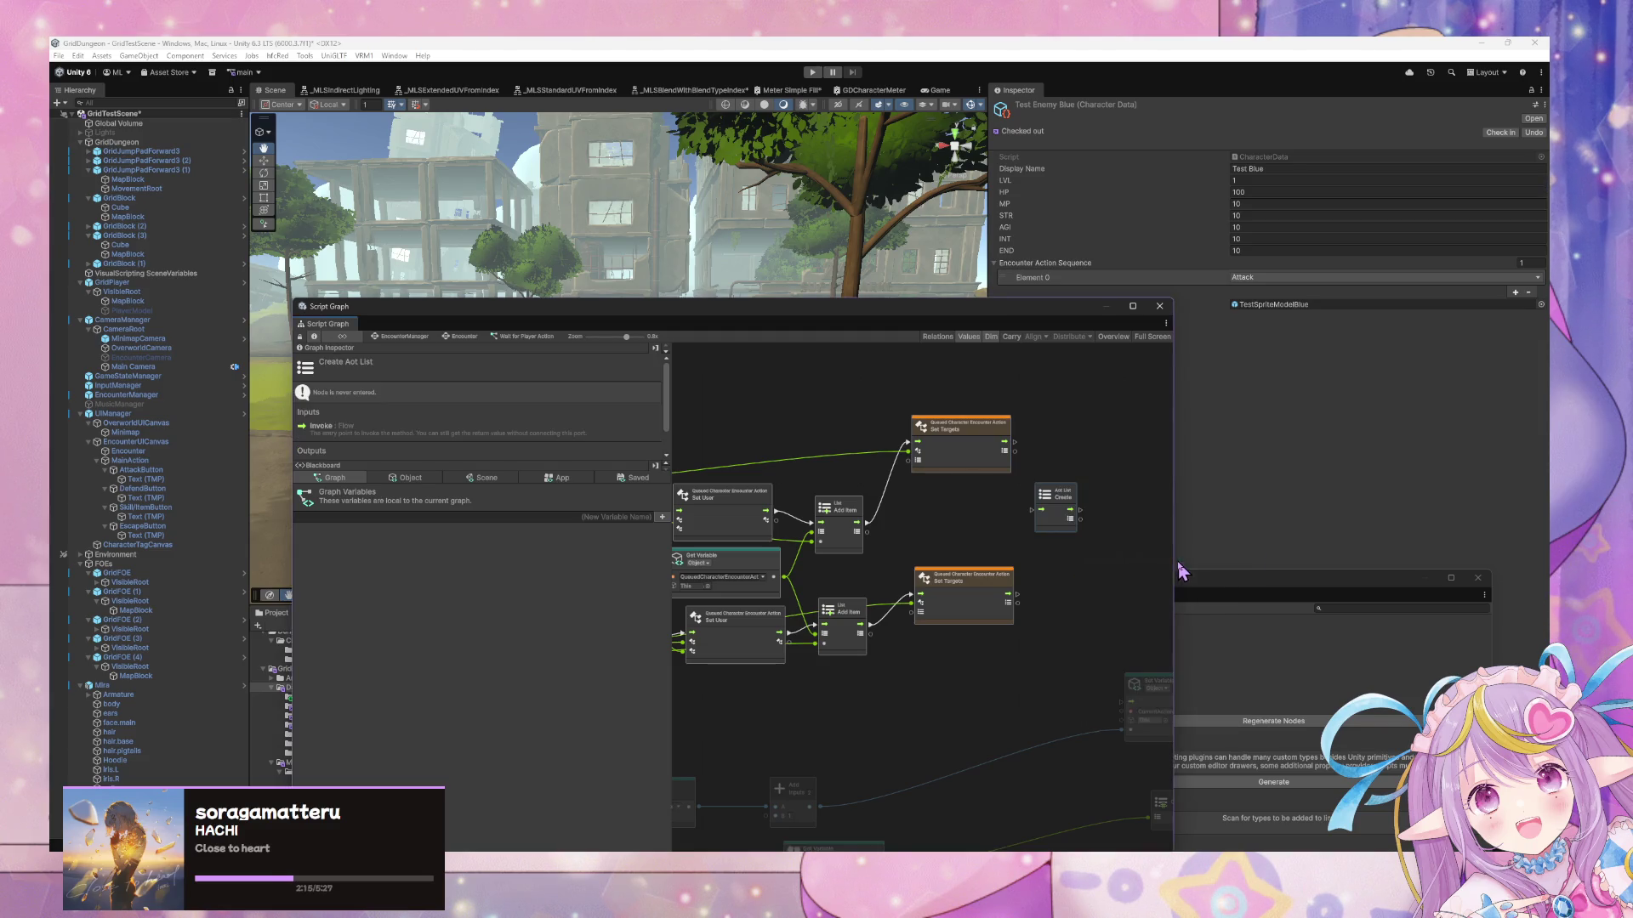
{"action": "mouse_move", "coordinate": [1030, 485]}
{"action": "left_mouse_down"}
{"action": "mouse_move", "coordinate": [1016, 442]}
{"action": "mouse_move", "coordinate": [925, 492]}
{"action": "left_mouse_up"}
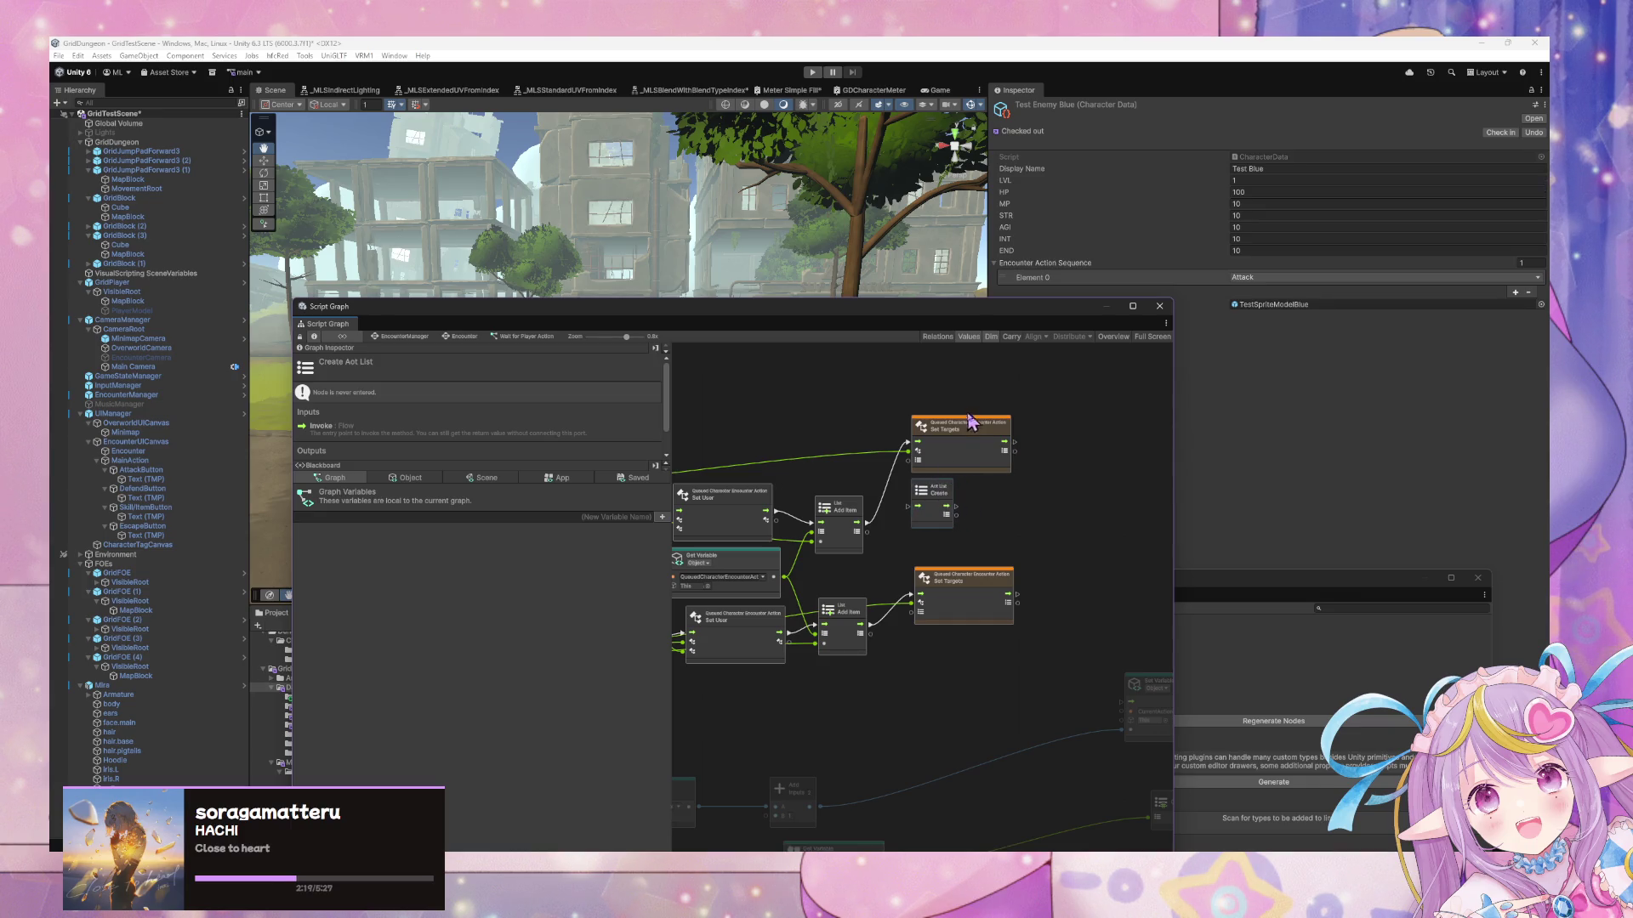
{"action": "left_click_drag", "start_coordinate": [979, 432], "coordinate": [1045, 440]}
{"action": "mouse_move", "coordinate": [867, 521]}
{"action": "left_mouse_down"}
{"action": "mouse_move", "coordinate": [980, 457]}
{"action": "mouse_move", "coordinate": [921, 485]}
{"action": "left_mouse_up"}
{"action": "left_click", "coordinate": [959, 512]}
{"action": "right_click", "coordinate": [965, 499]}
Insert an Add List Item node after Create Aot List and remove the Set User flow link
{"action": "left_click", "coordinate": [991, 507]}
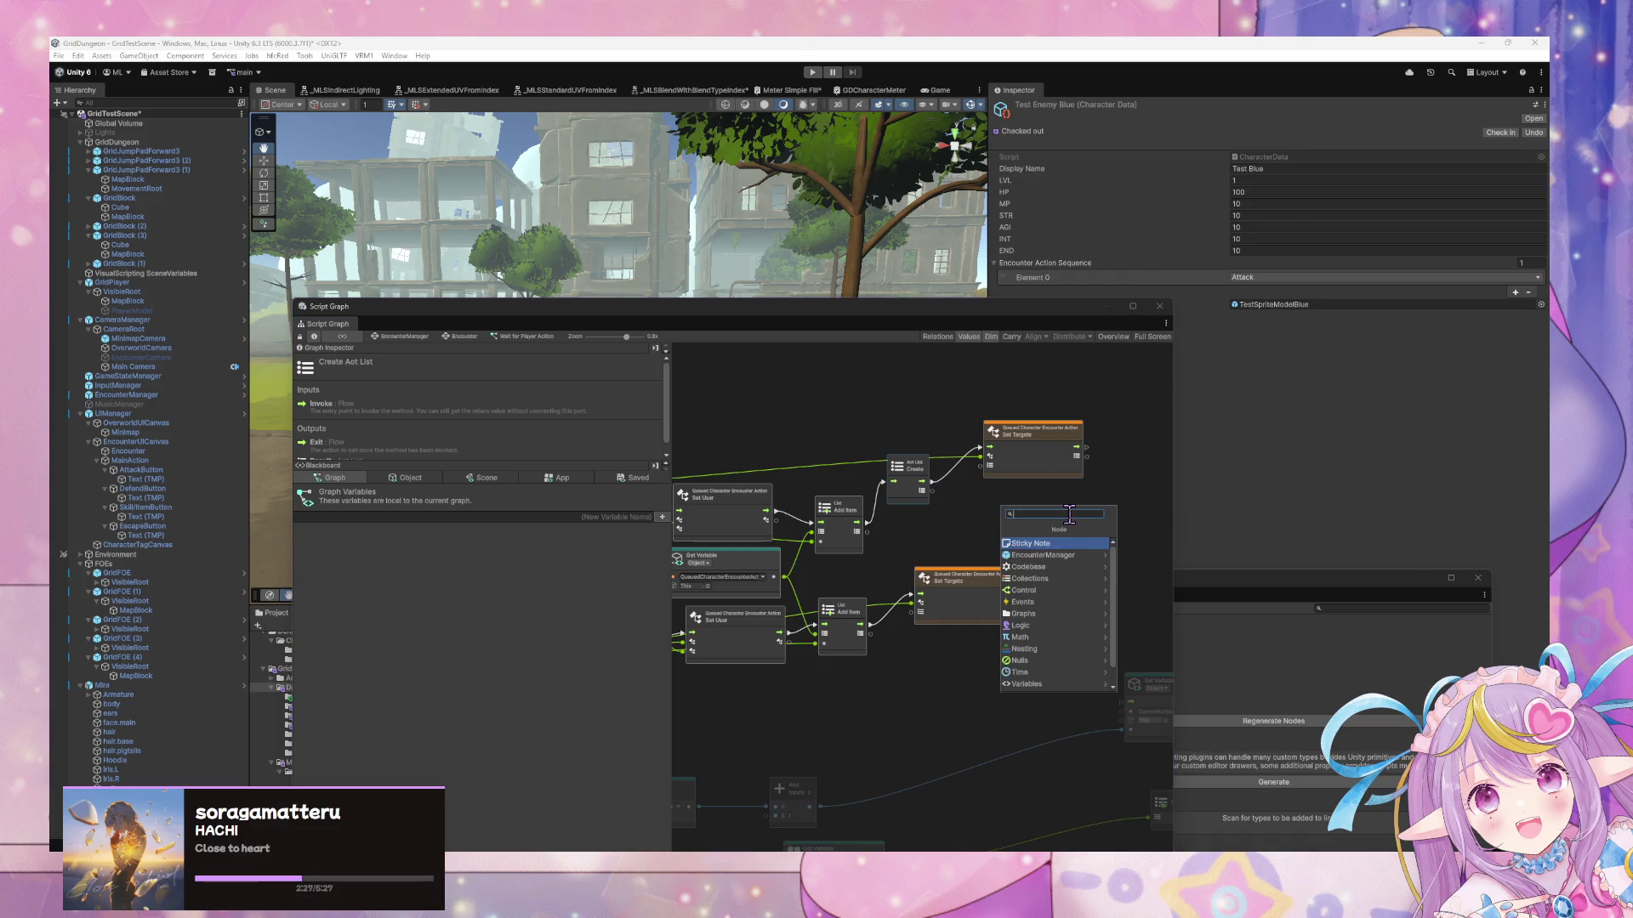
{"action": "type", "text": "add to list"}
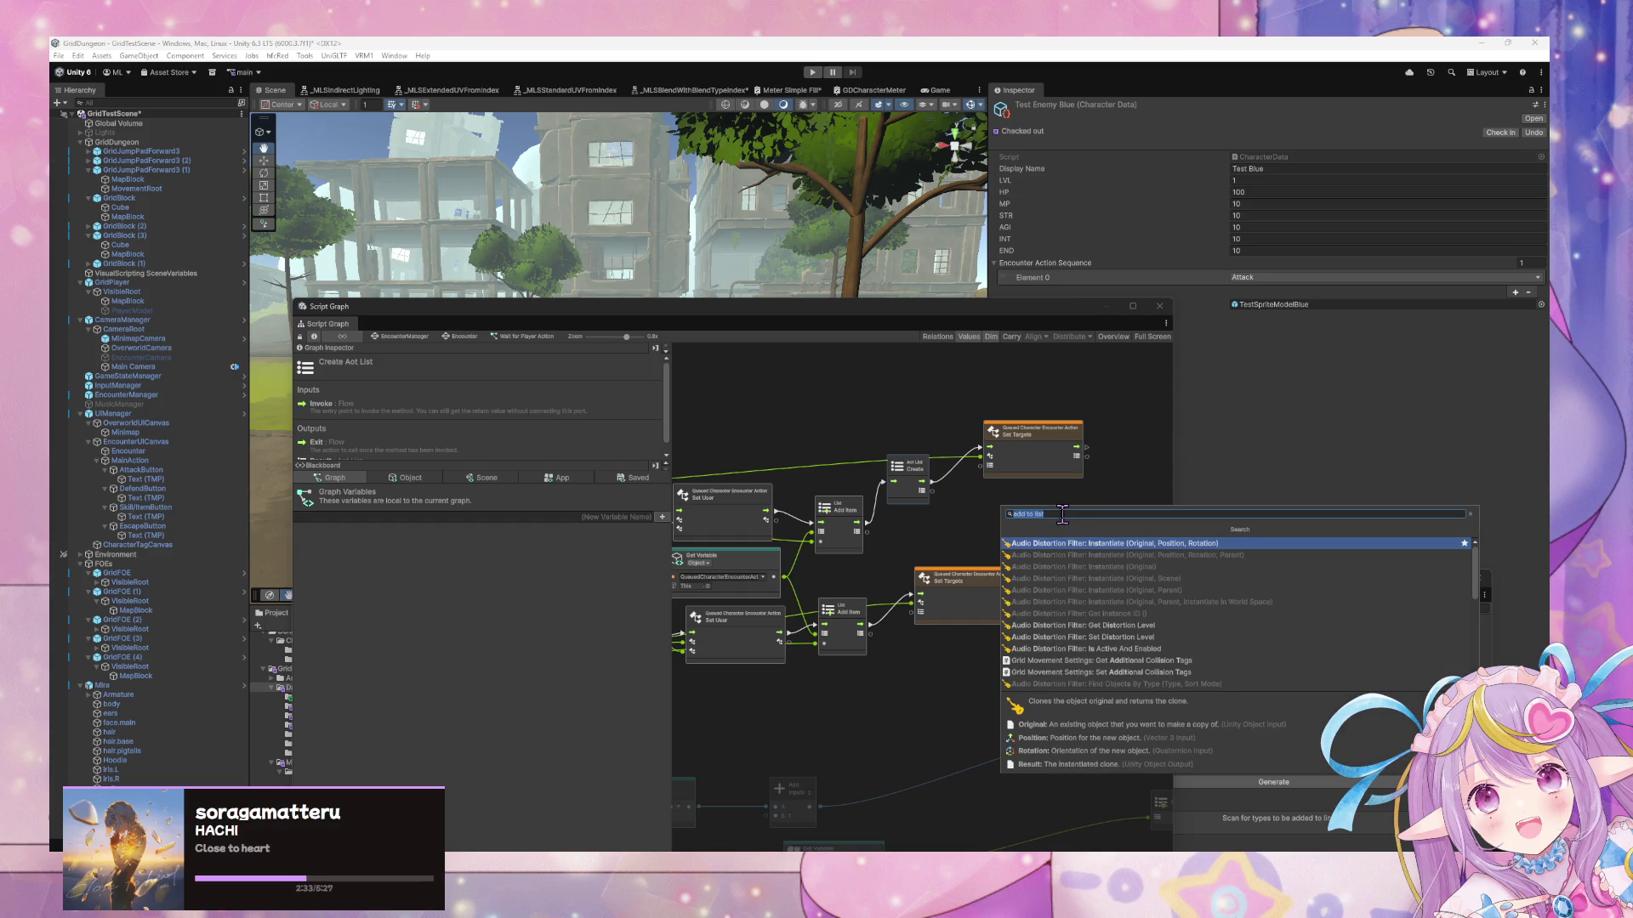
{"action": "type", "text": "add item"}
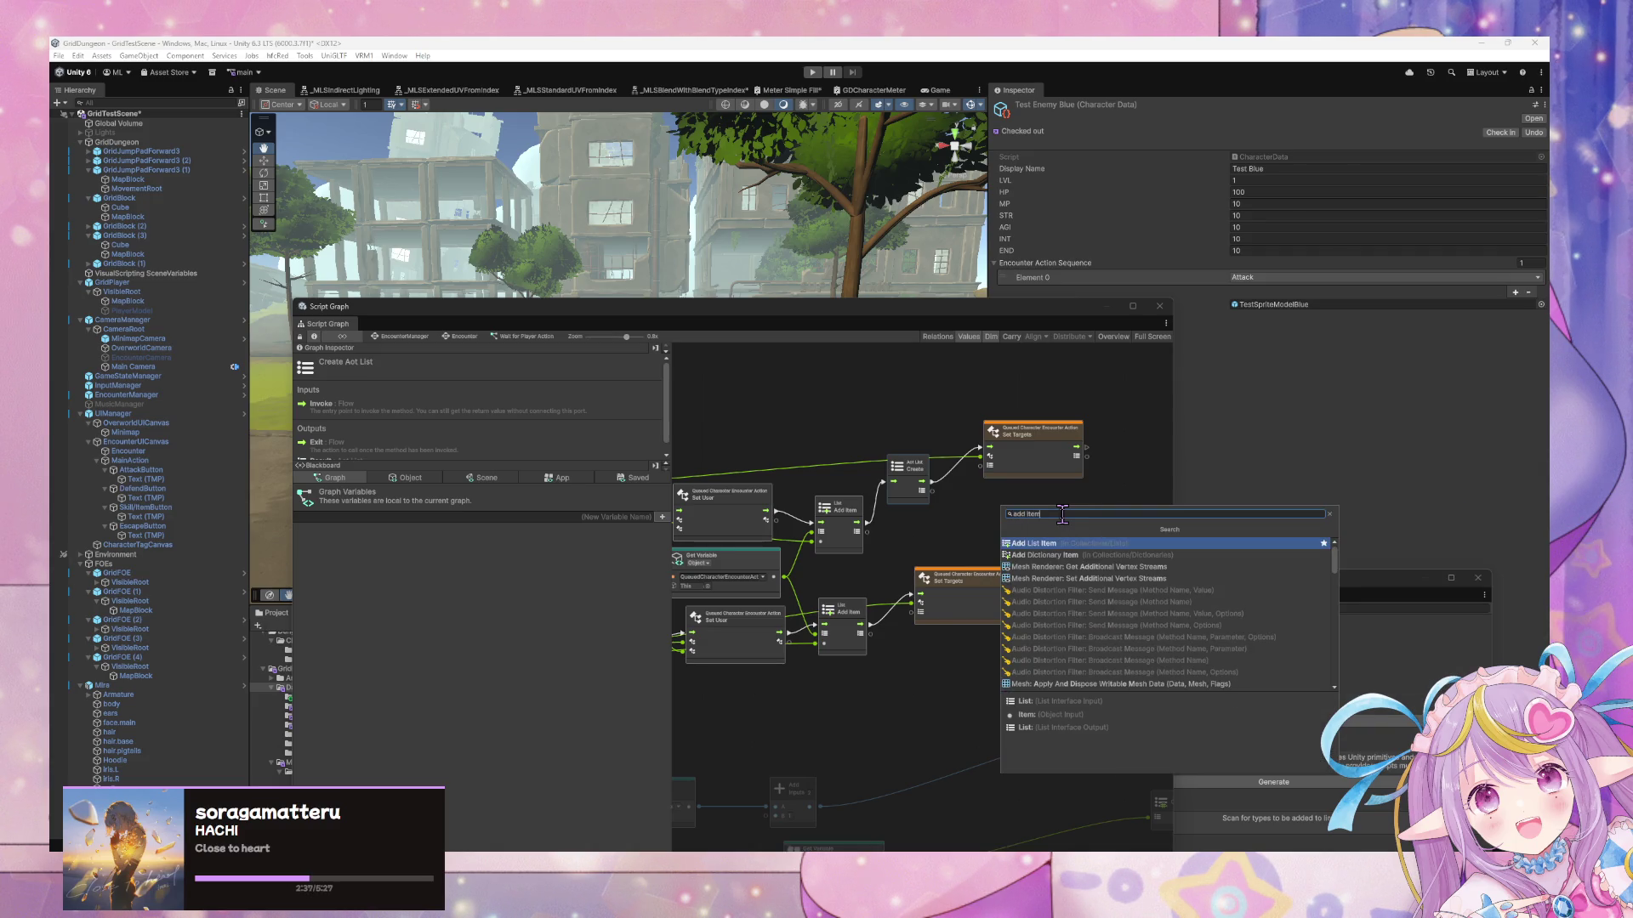
{"action": "key", "text": "Return"}
{"action": "mouse_move", "coordinate": [995, 478]}
{"action": "left_mouse_down"}
{"action": "mouse_move", "coordinate": [1031, 485]}
{"action": "mouse_move", "coordinate": [985, 506]}
{"action": "mouse_move", "coordinate": [982, 471]}
{"action": "left_mouse_up"}
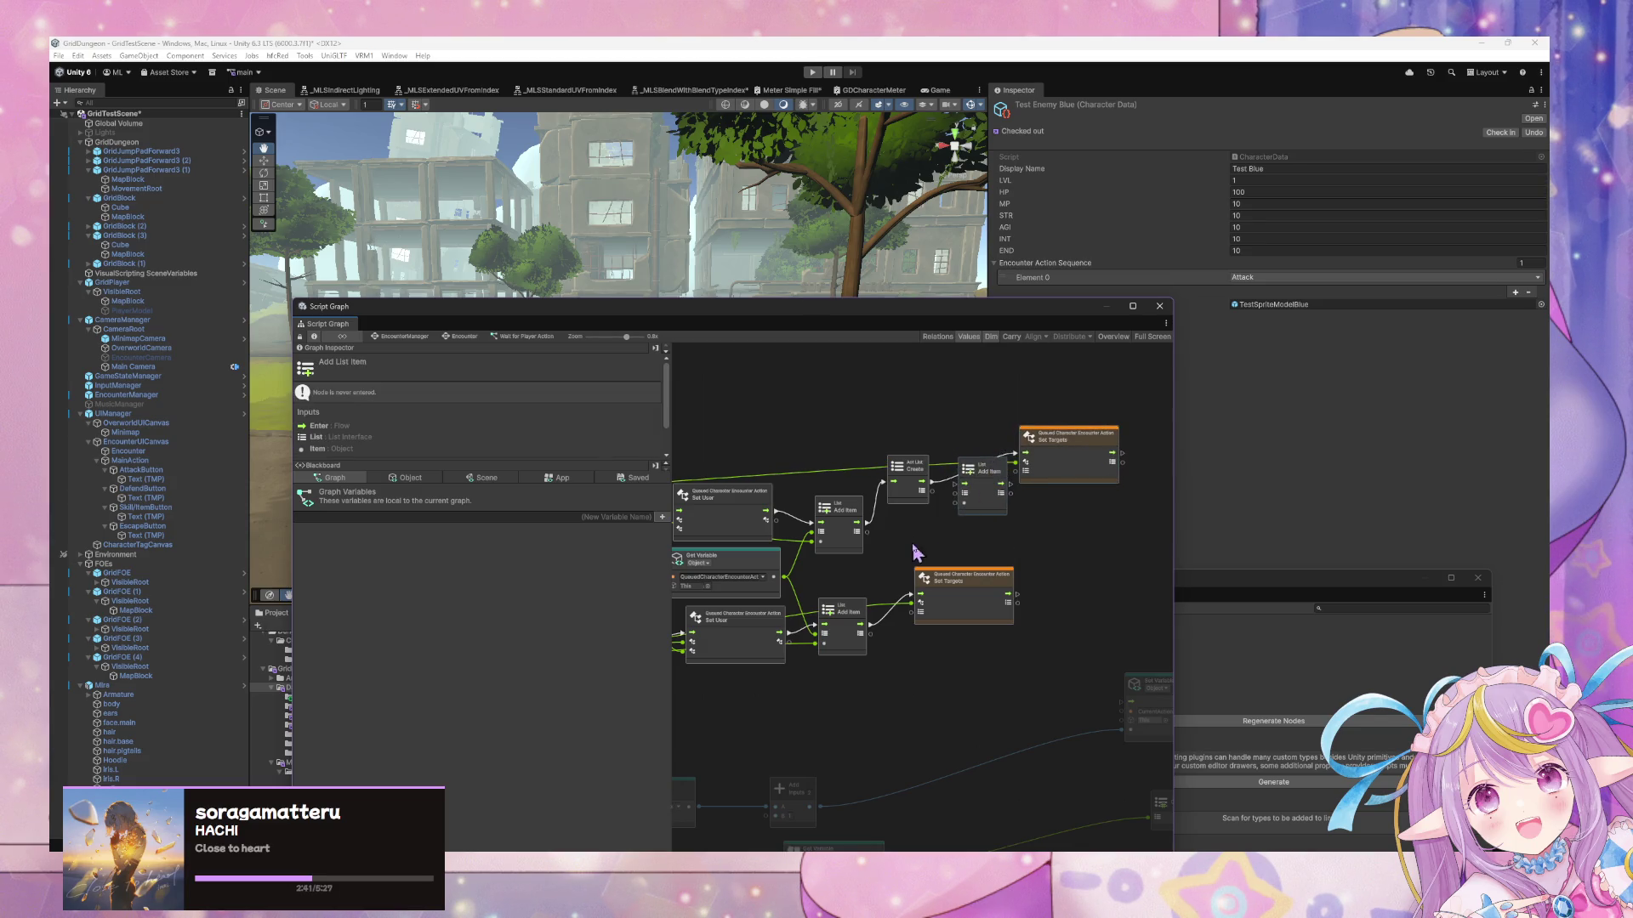
{"action": "mouse_move", "coordinate": [919, 520]}
{"action": "left_mouse_down"}
{"action": "mouse_move", "coordinate": [942, 515]}
{"action": "mouse_move", "coordinate": [899, 491]}
{"action": "left_mouse_up"}
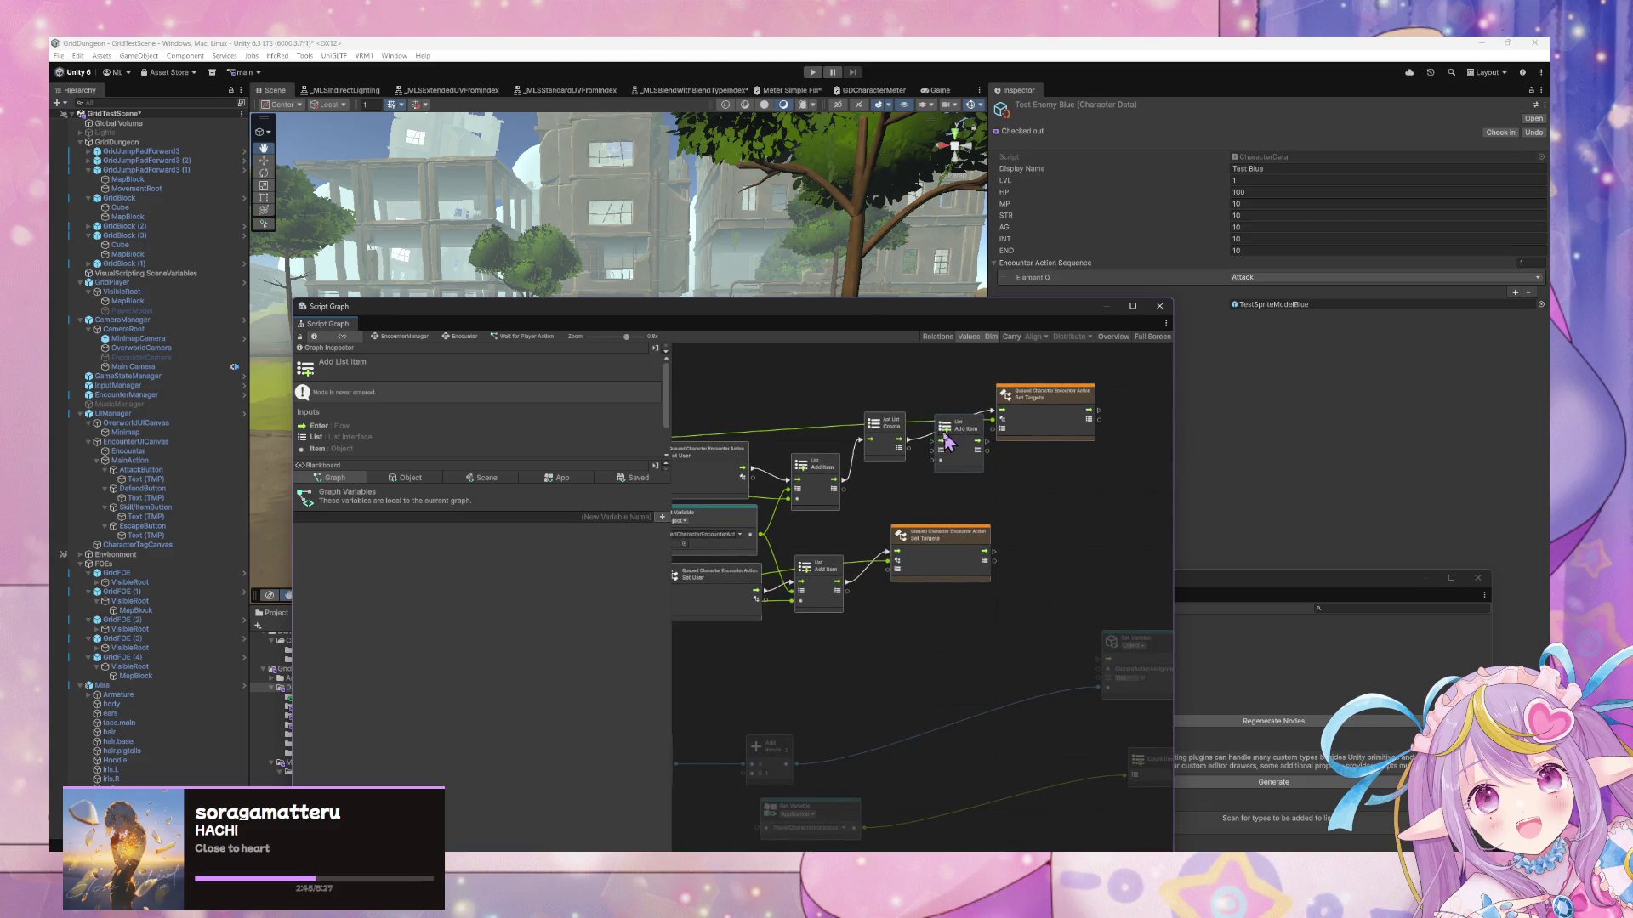
{"action": "left_click", "coordinate": [885, 436]}
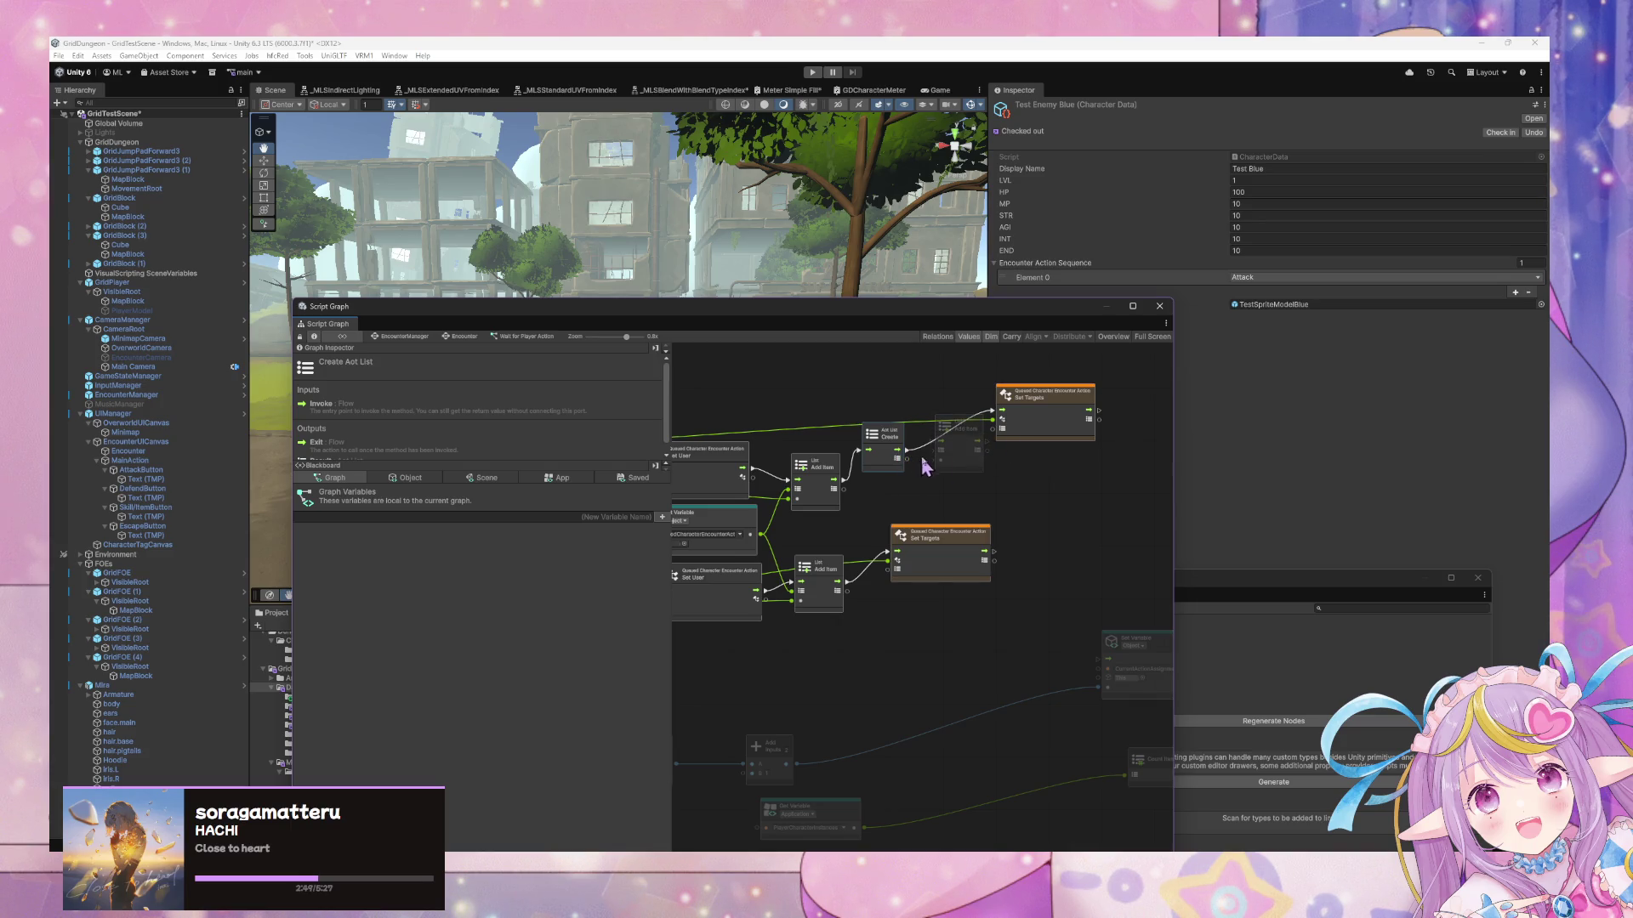
{"action": "mouse_move", "coordinate": [877, 491]}
{"action": "left_mouse_down"}
{"action": "mouse_move", "coordinate": [934, 476]}
{"action": "mouse_move", "coordinate": [889, 483]}
{"action": "mouse_move", "coordinate": [1027, 504]}
{"action": "left_mouse_up"}
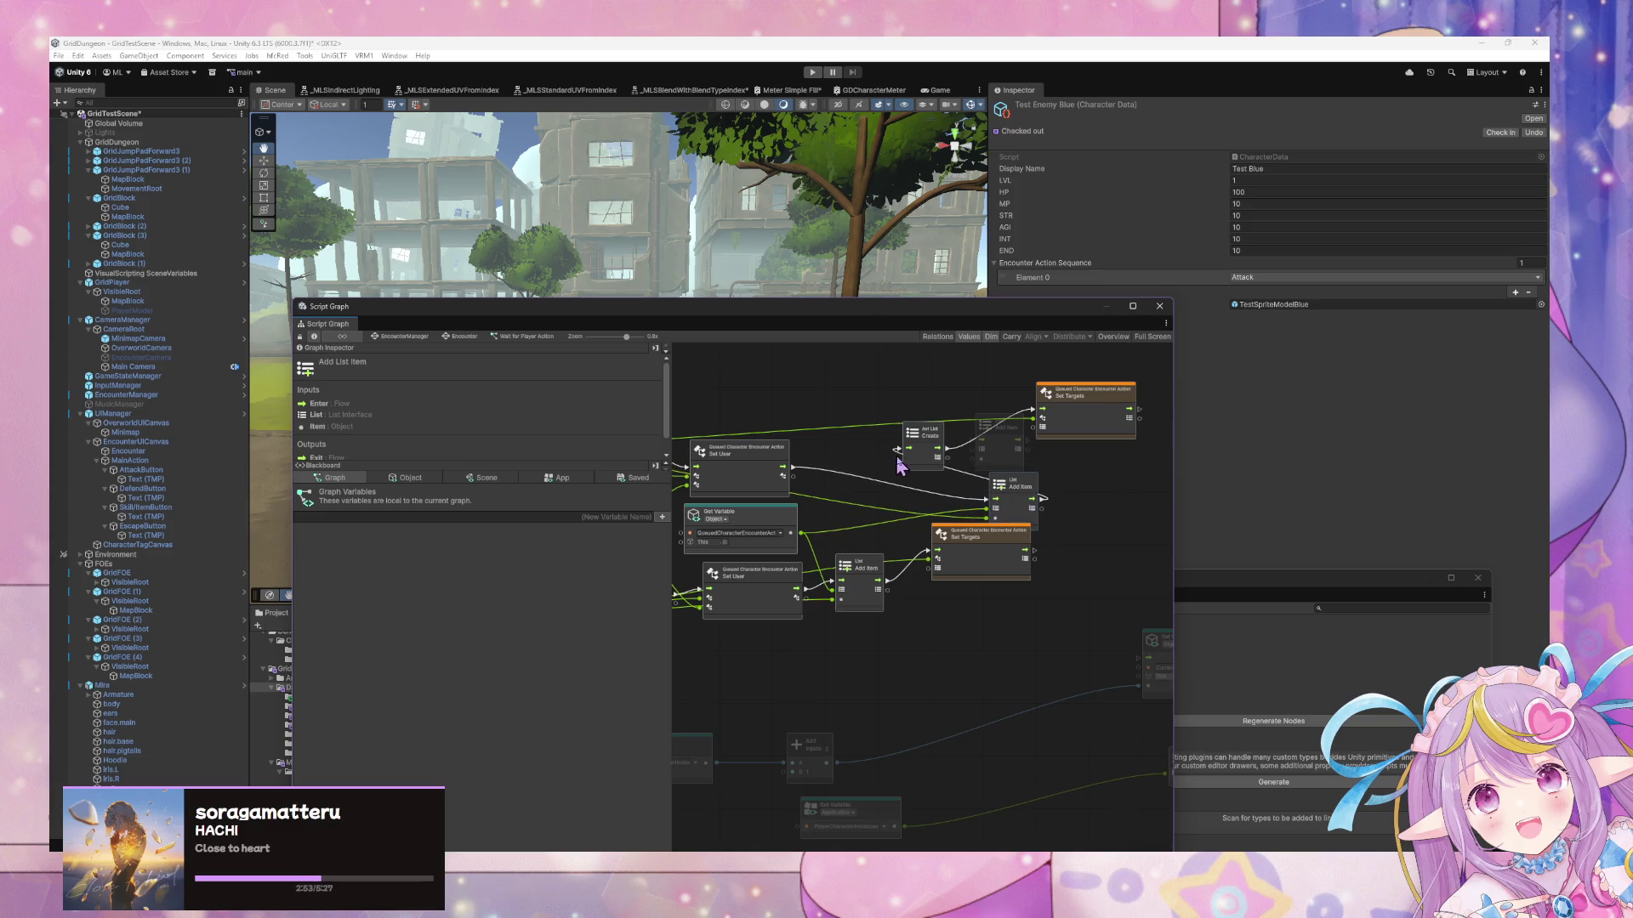
{"action": "right_click", "coordinate": [984, 500]}
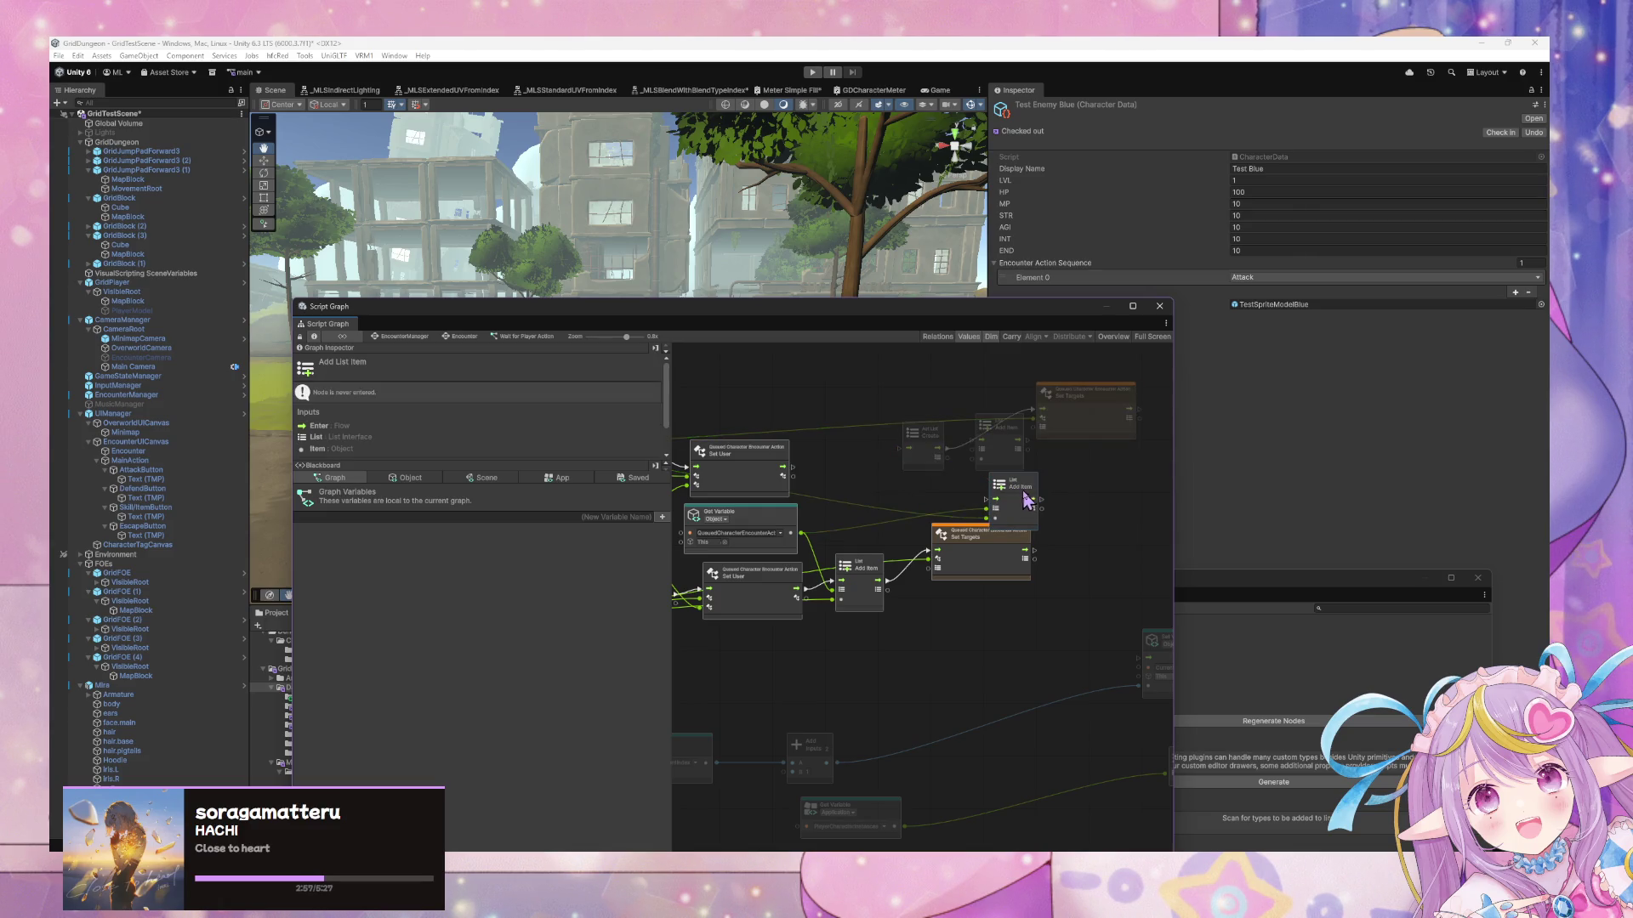
{"action": "left_click_drag", "start_coordinate": [1021, 498], "coordinate": [1165, 466]}
{"action": "left_click_drag", "start_coordinate": [1067, 410], "coordinate": [1074, 438]}
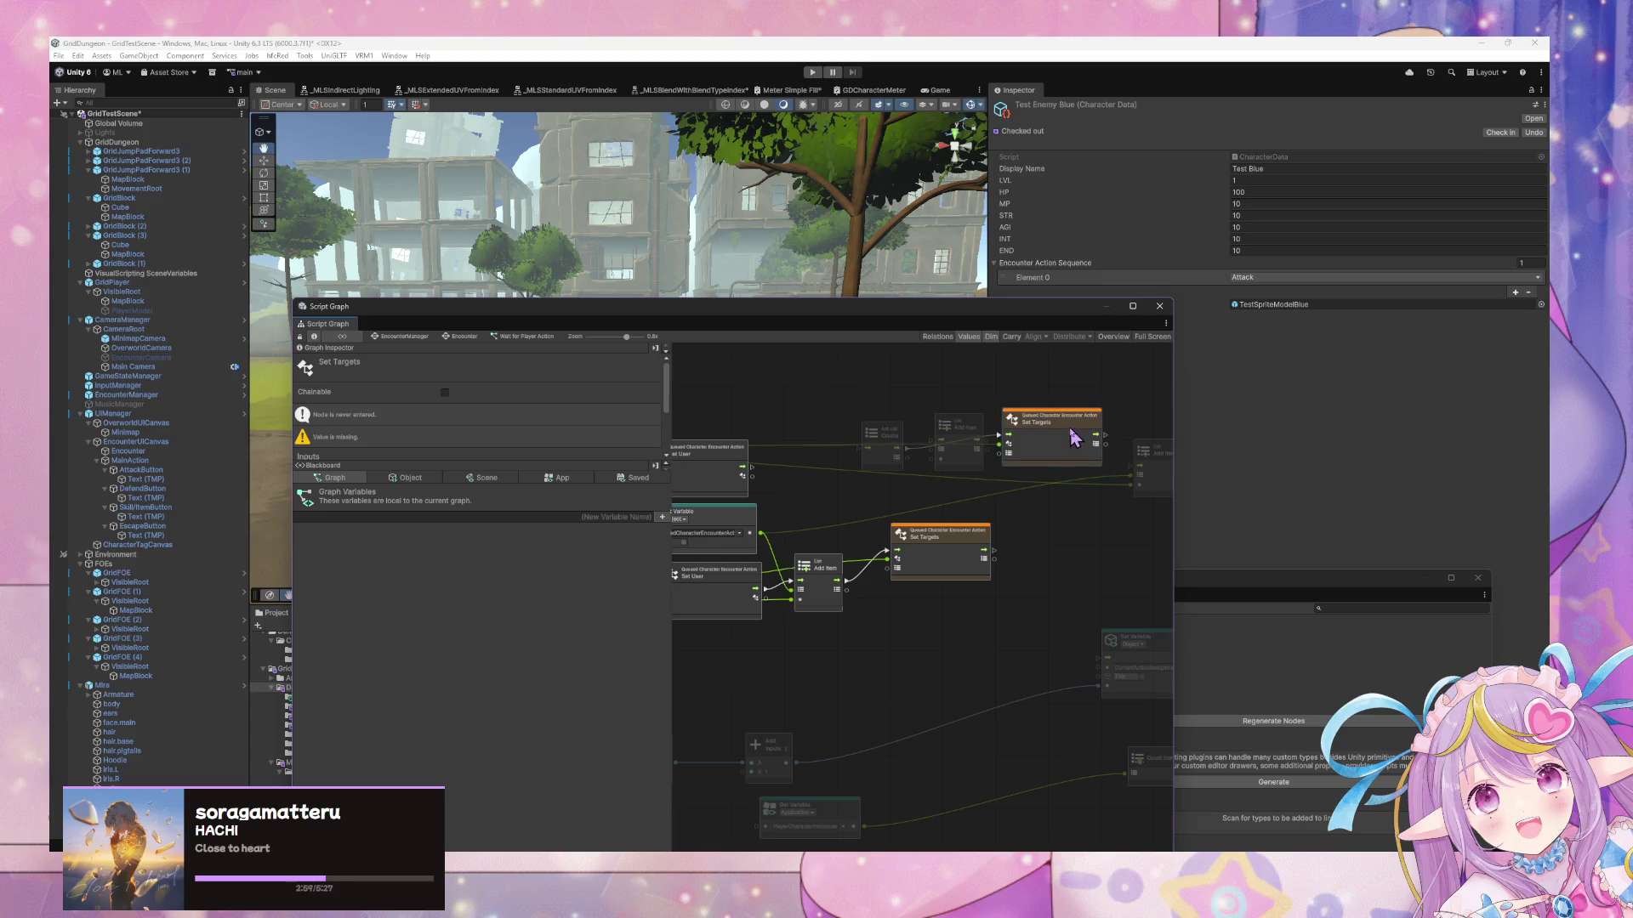
Delete the lower Set Targets node and chain one Add Item's flow into the other
{"action": "left_click_drag", "start_coordinate": [859, 432], "coordinate": [789, 408]}
{"action": "left_click_drag", "start_coordinate": [952, 421], "coordinate": [903, 383]}
{"action": "left_click", "coordinate": [958, 539]}
{"action": "key", "text": "Delete"}
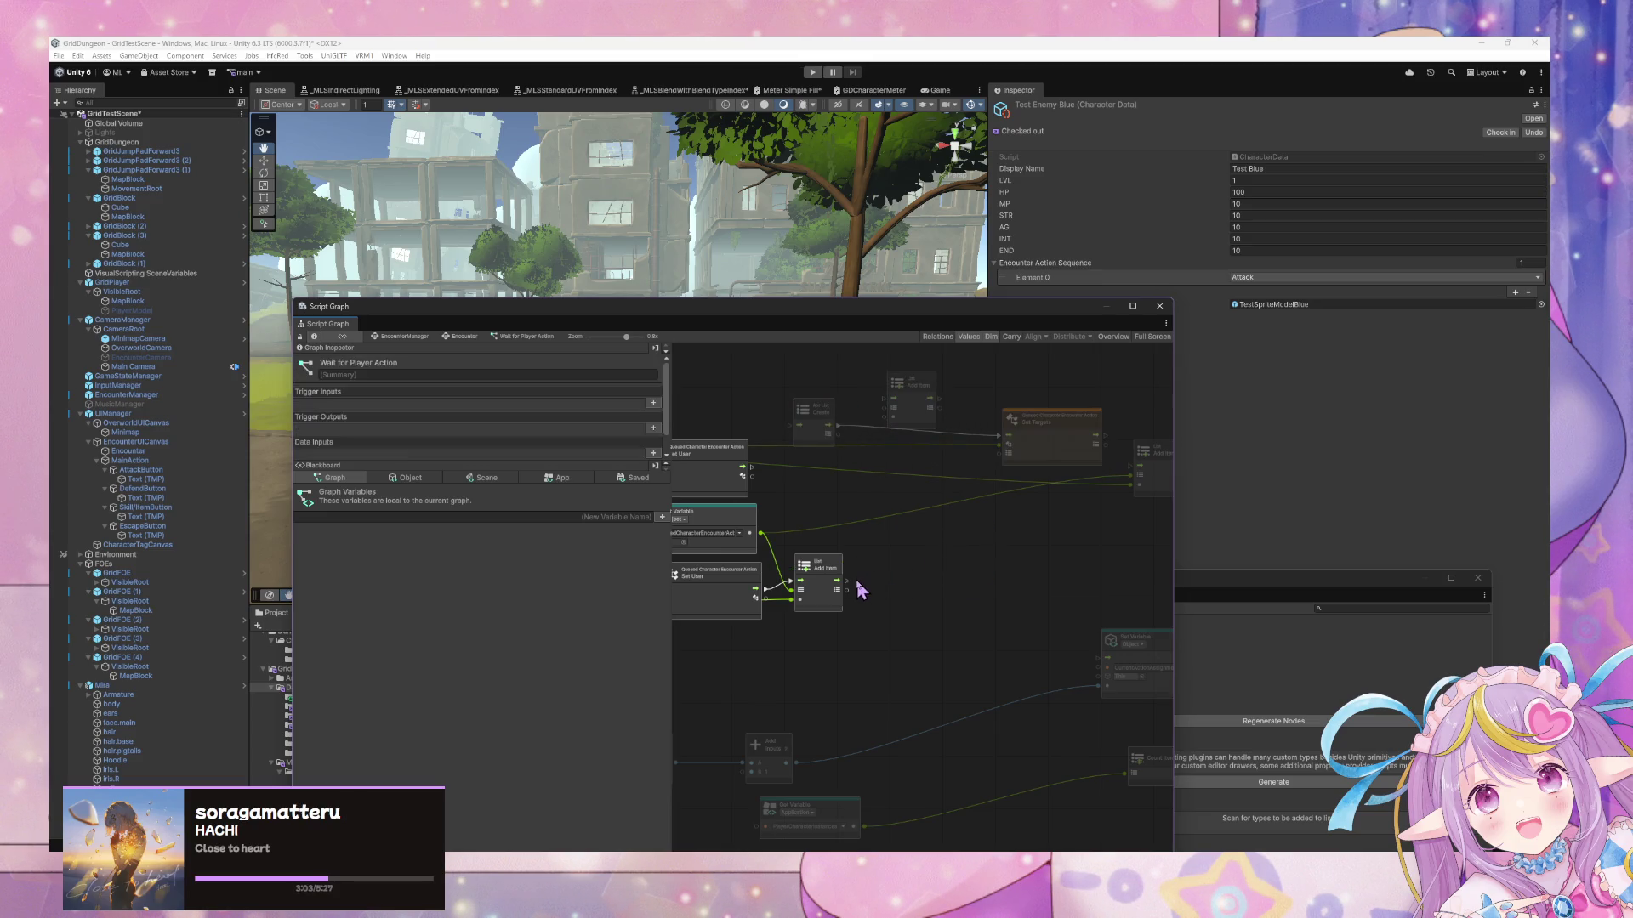
{"action": "mouse_move", "coordinate": [848, 581]}
{"action": "left_mouse_down"}
{"action": "mouse_move", "coordinate": [1007, 456]}
{"action": "mouse_move", "coordinate": [1134, 465]}
{"action": "left_mouse_up"}
{"action": "mouse_move", "coordinate": [1156, 459]}
{"action": "left_mouse_down"}
{"action": "mouse_move", "coordinate": [1065, 540]}
{"action": "mouse_move", "coordinate": [1062, 527]}
{"action": "left_mouse_up"}
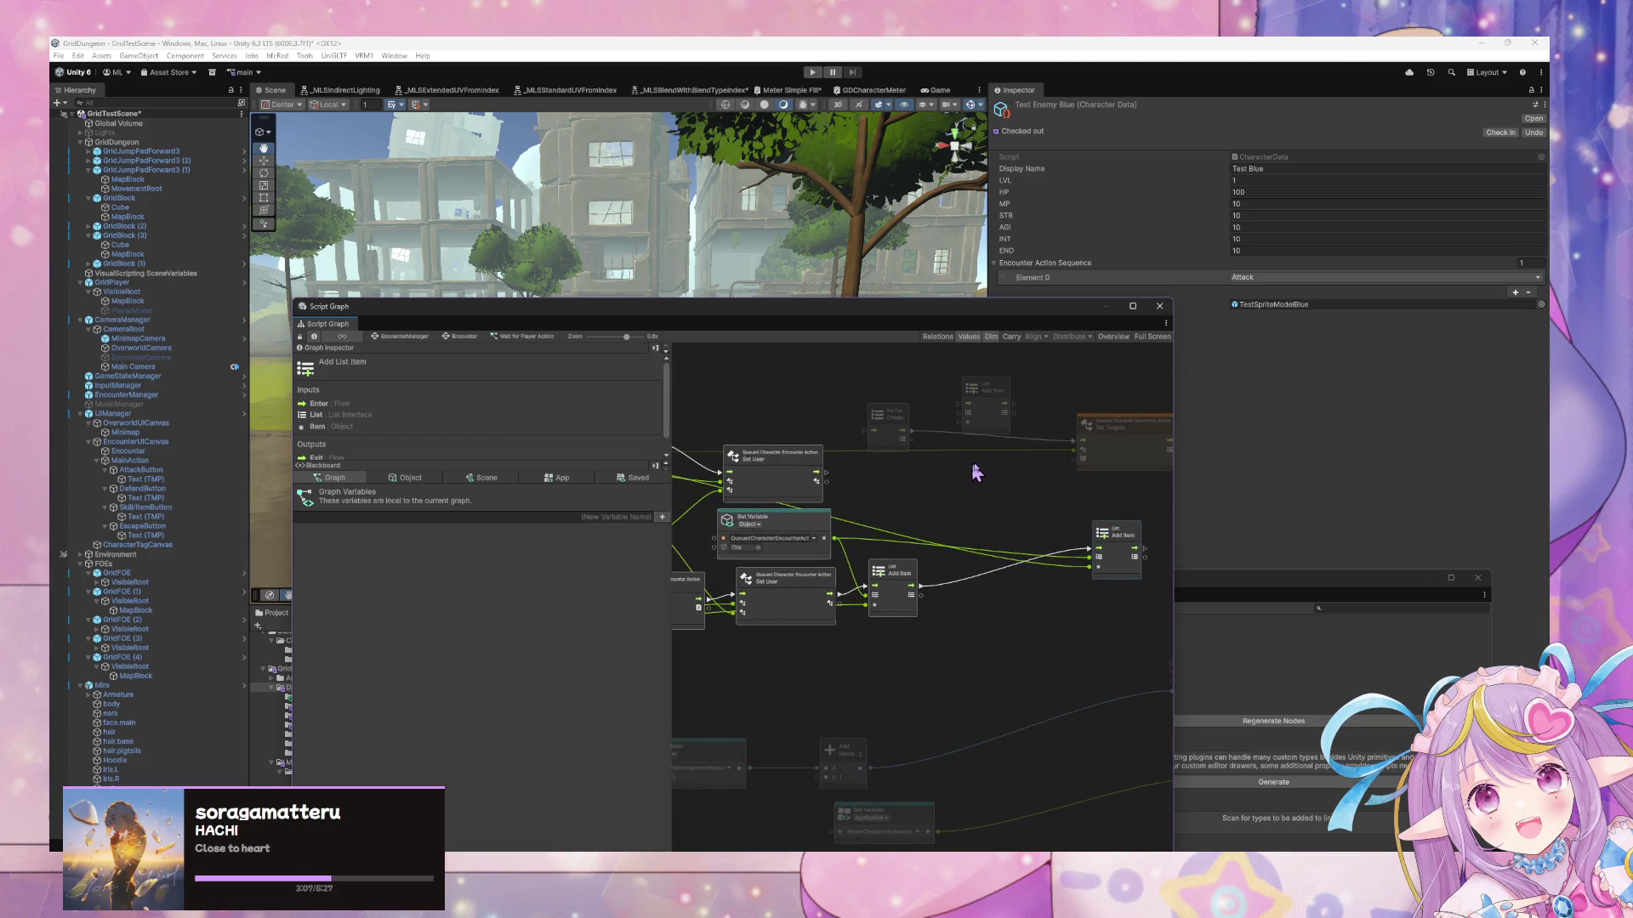
{"action": "mouse_move", "coordinate": [1062, 519]}
{"action": "left_mouse_down"}
{"action": "mouse_move", "coordinate": [1060, 369]}
{"action": "mouse_move", "coordinate": [1063, 506]}
{"action": "left_mouse_up"}
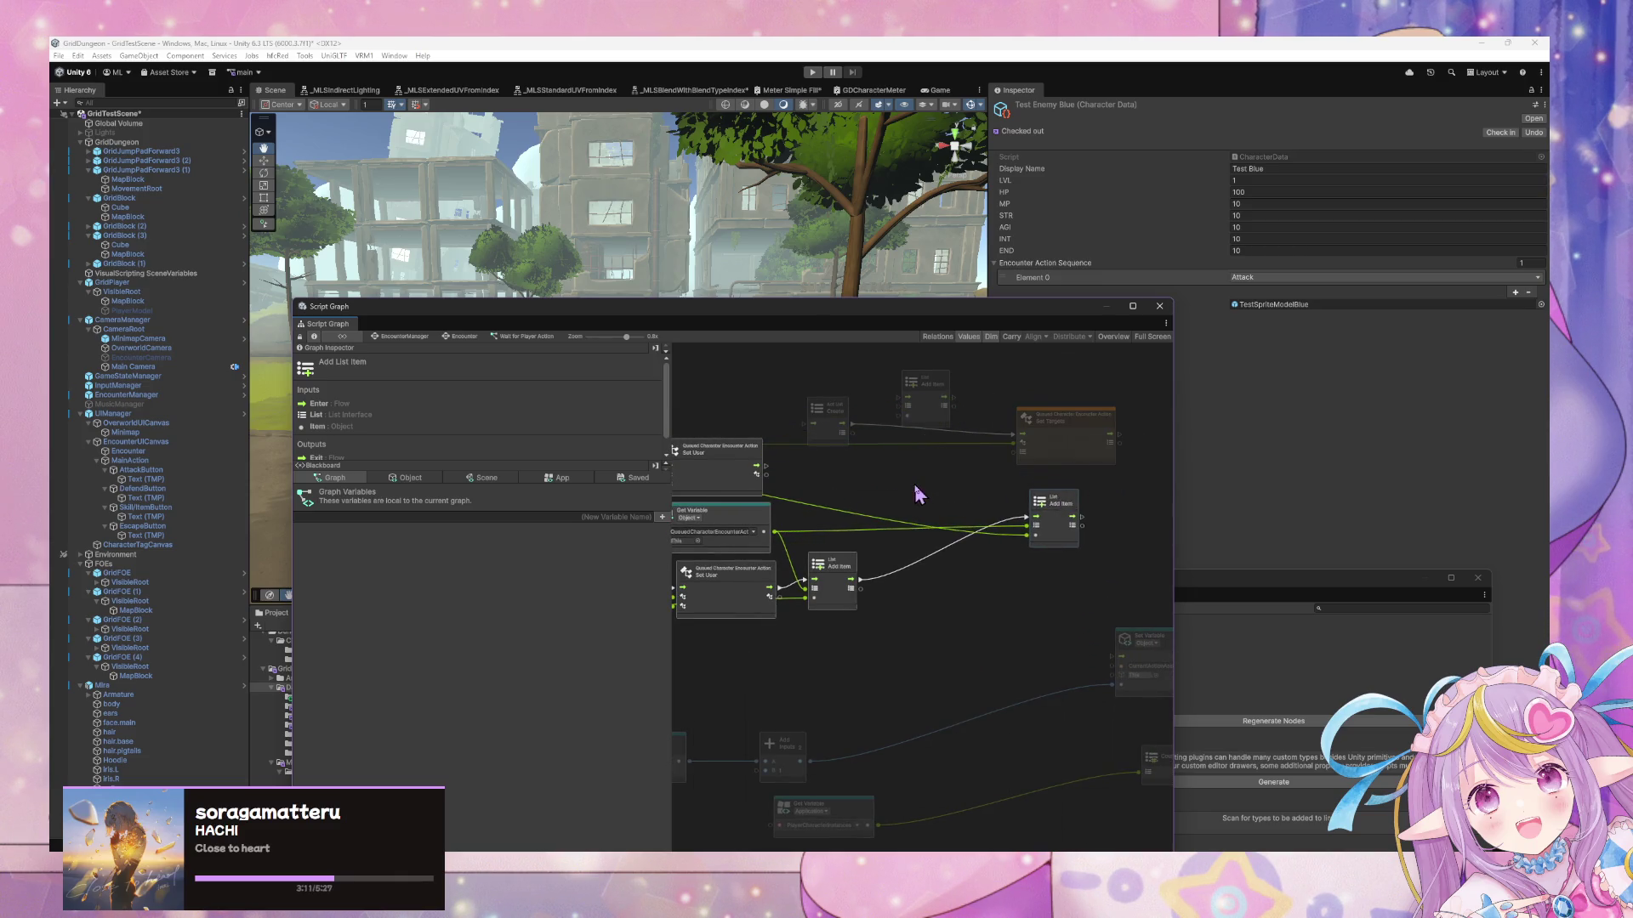
Restore the accidentally deleted Add Item node and drop it onto the Create wire
{"action": "mouse_move", "coordinate": [915, 485]}
{"action": "left_mouse_down"}
{"action": "mouse_move", "coordinate": [969, 522]}
{"action": "mouse_move", "coordinate": [1087, 536]}
{"action": "left_mouse_up"}
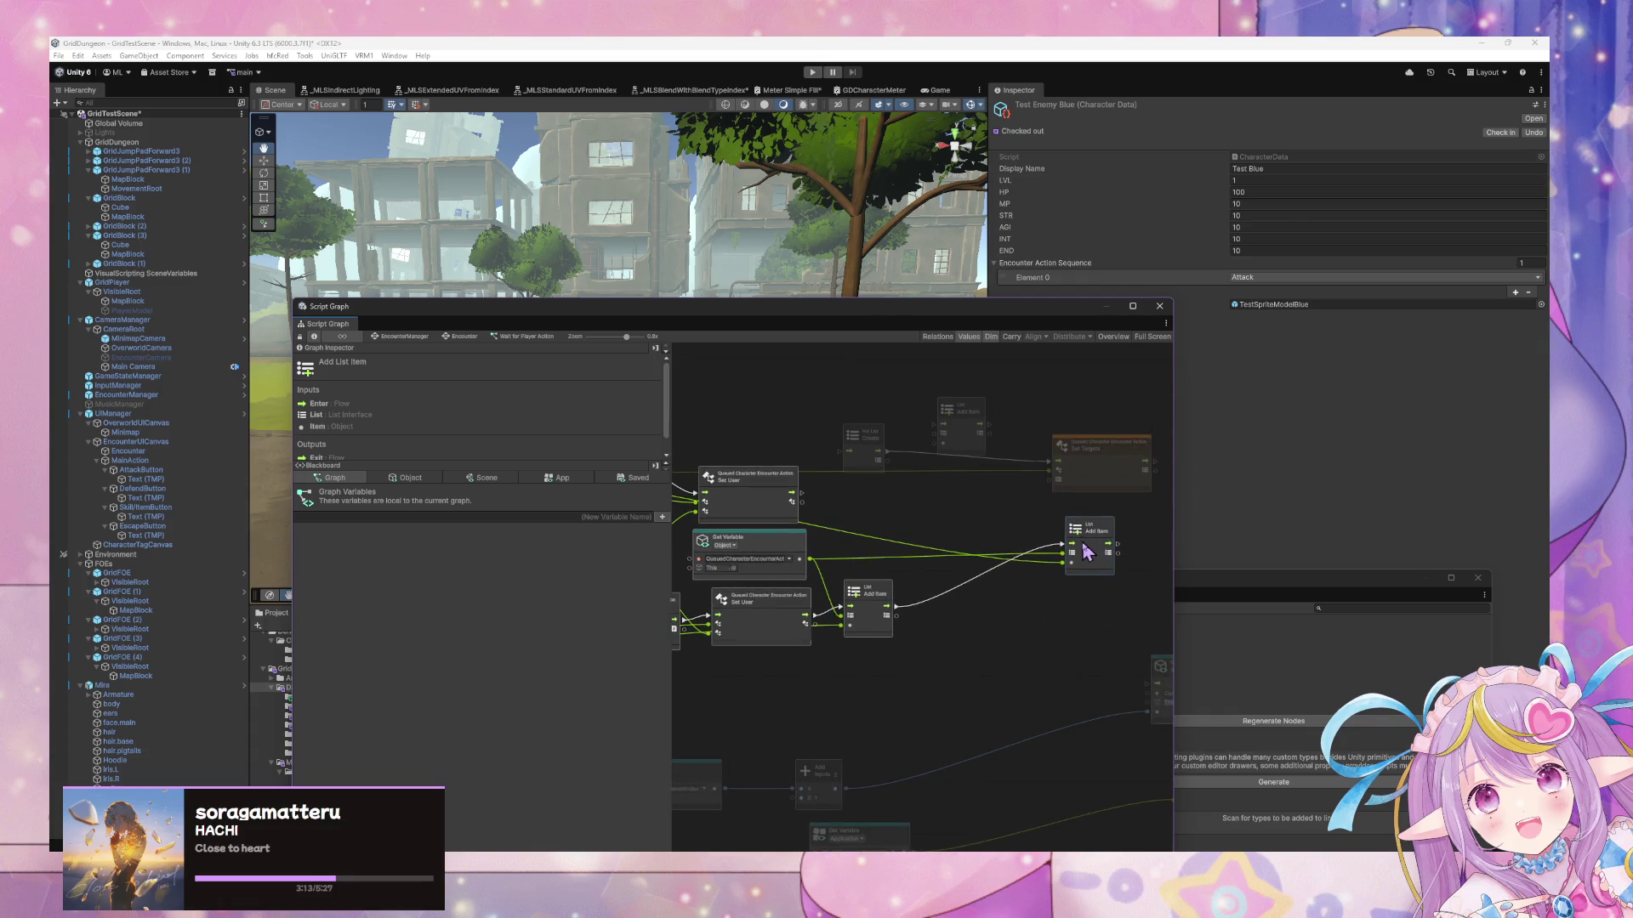
{"action": "key", "text": "Delete"}
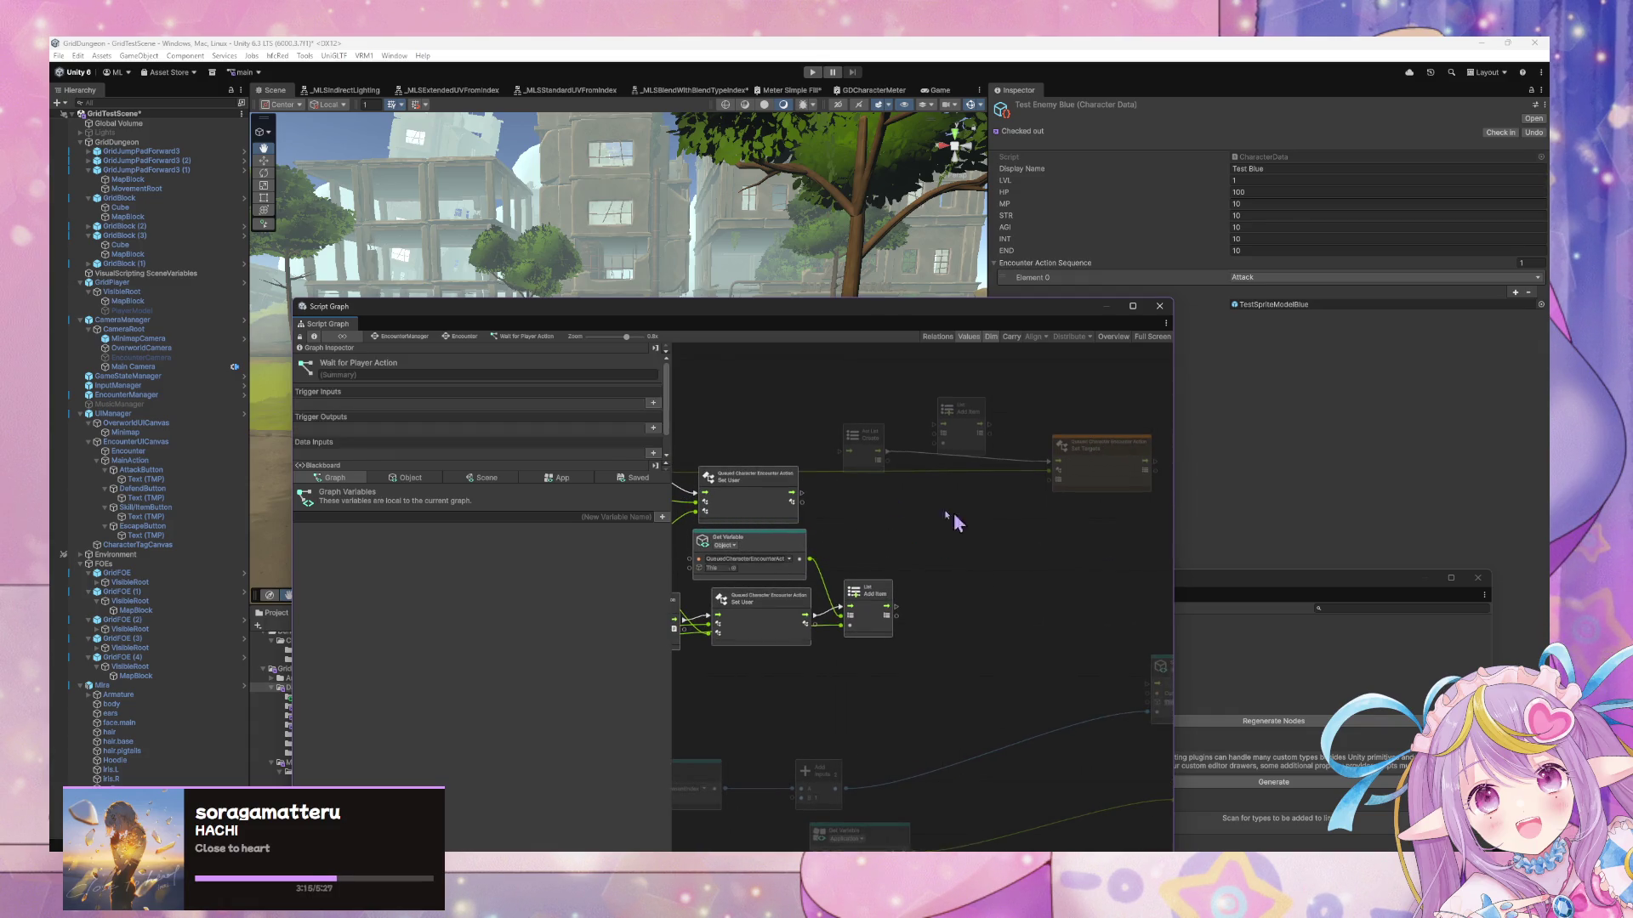
{"action": "left_click_drag", "start_coordinate": [803, 499], "coordinate": [842, 446]}
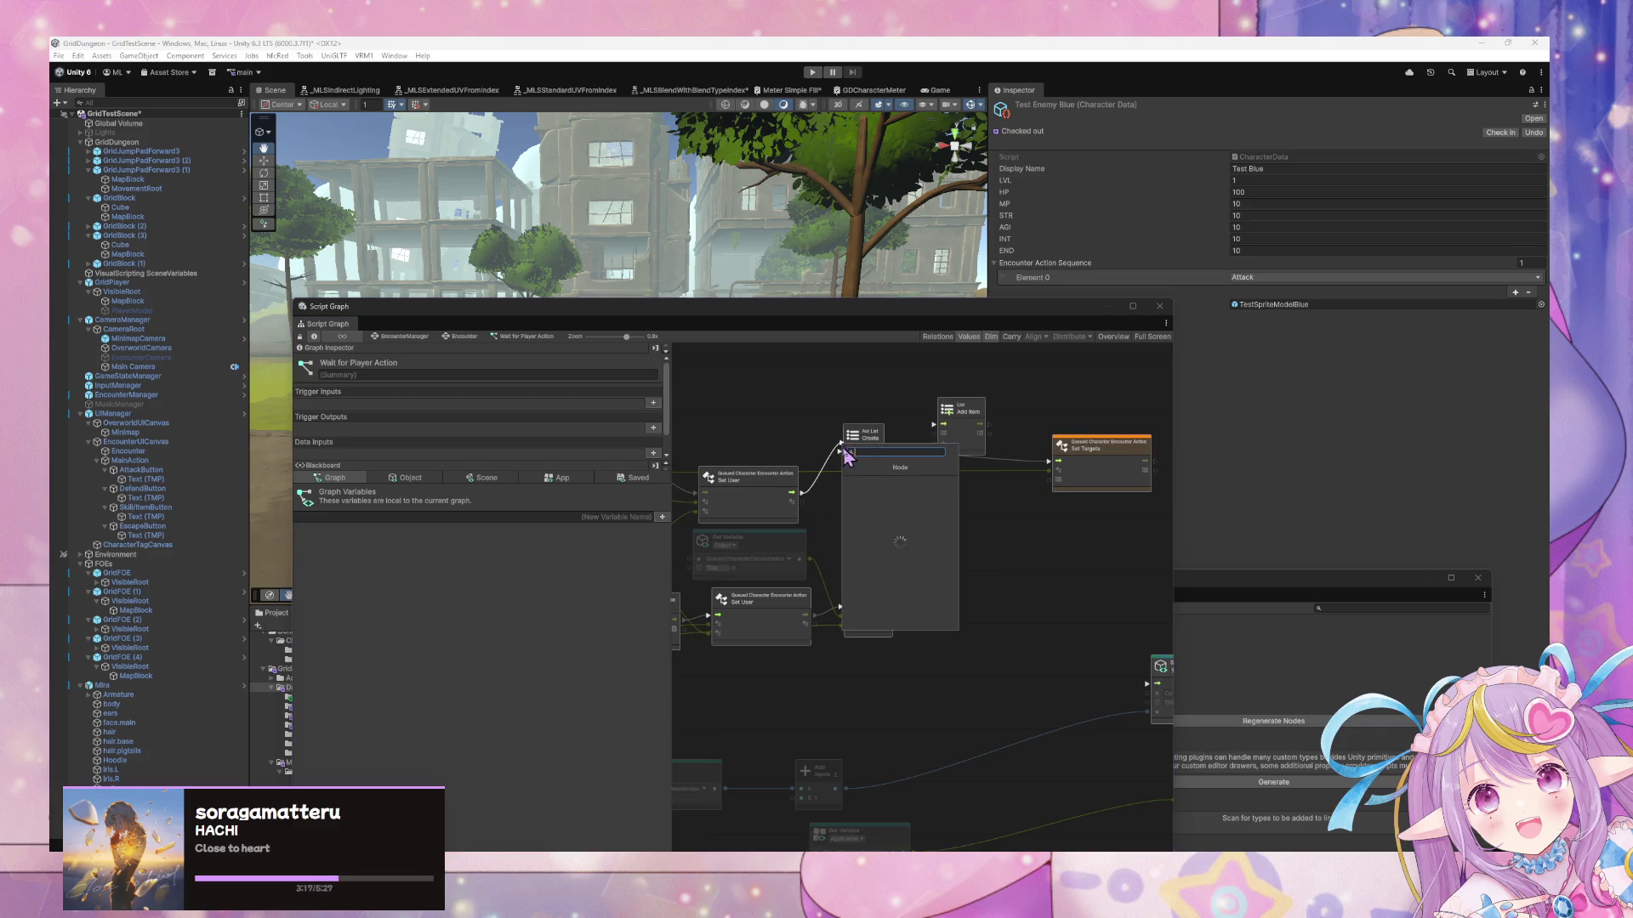
{"action": "key", "text": "Escape"}
{"action": "key", "text": "ctrl+z"}
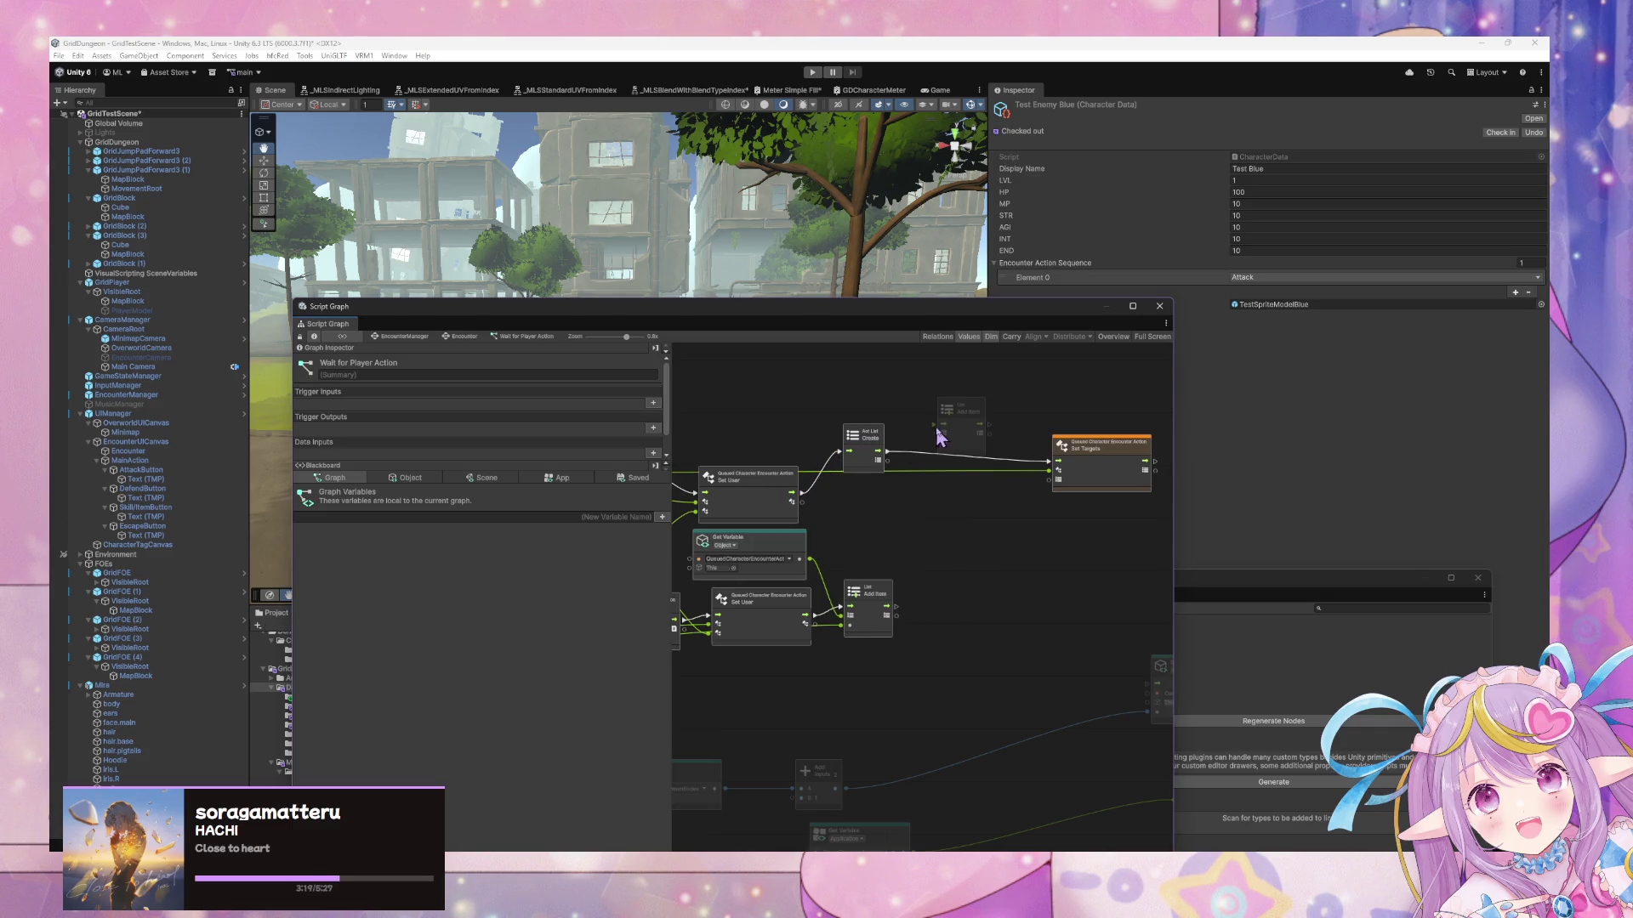
{"action": "mouse_move", "coordinate": [940, 437]}
{"action": "left_mouse_down"}
{"action": "mouse_move", "coordinate": [933, 475]}
{"action": "mouse_move", "coordinate": [1056, 463]}
{"action": "left_mouse_up"}
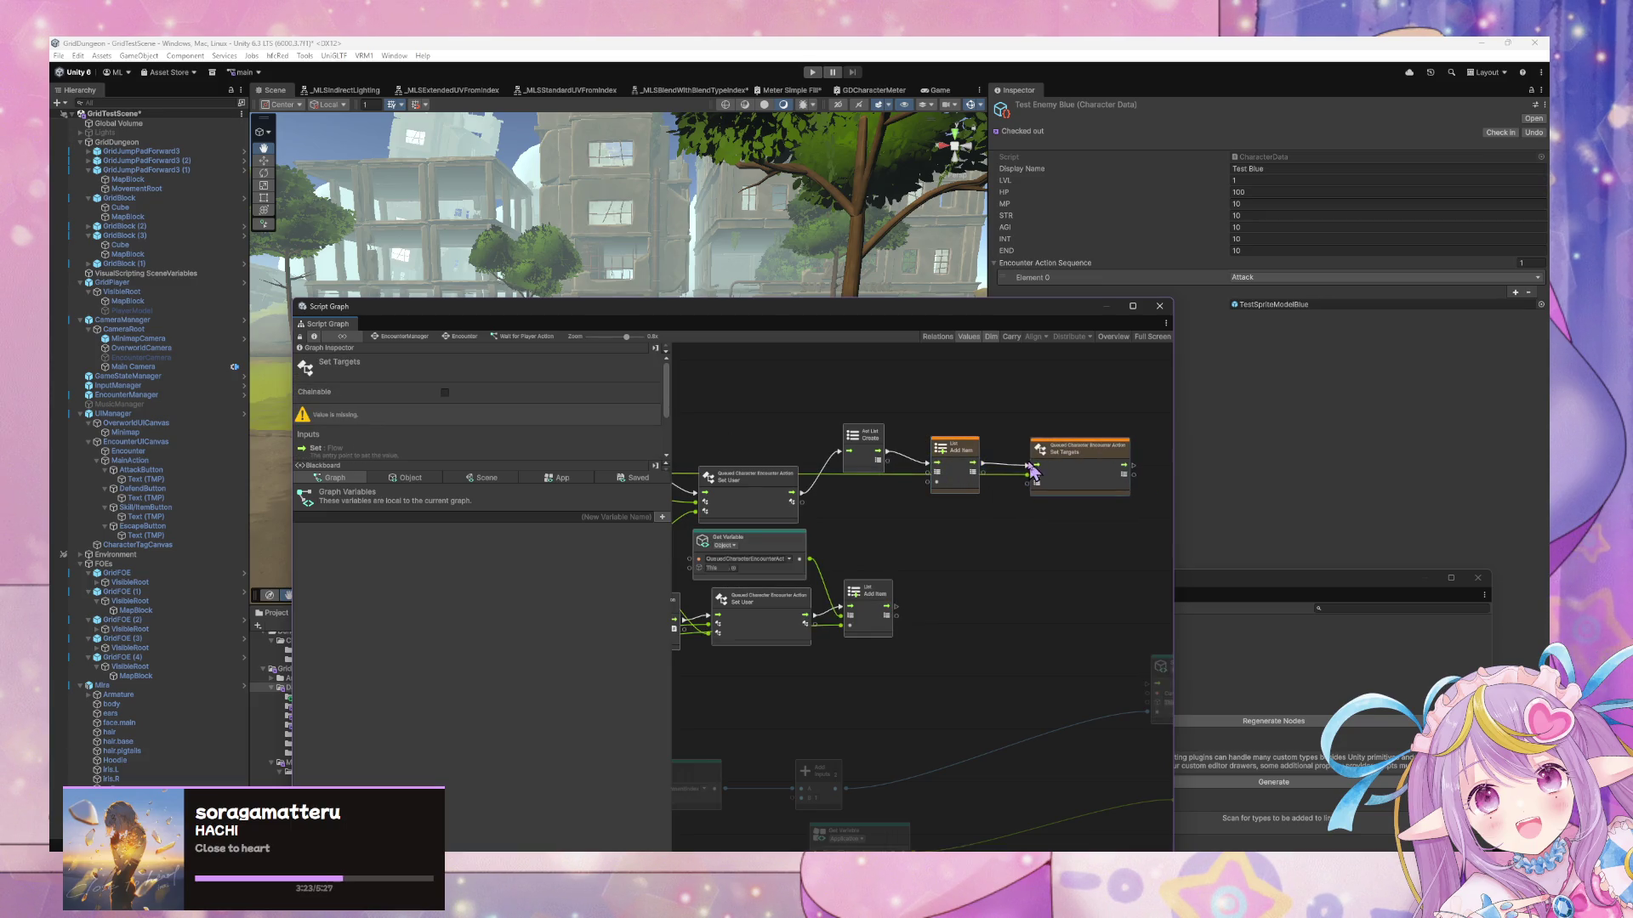
Add a For Each Loop node via the 'fo' search and wire Create's flow into it
{"action": "left_click_drag", "start_coordinate": [921, 533], "coordinate": [1001, 554]}
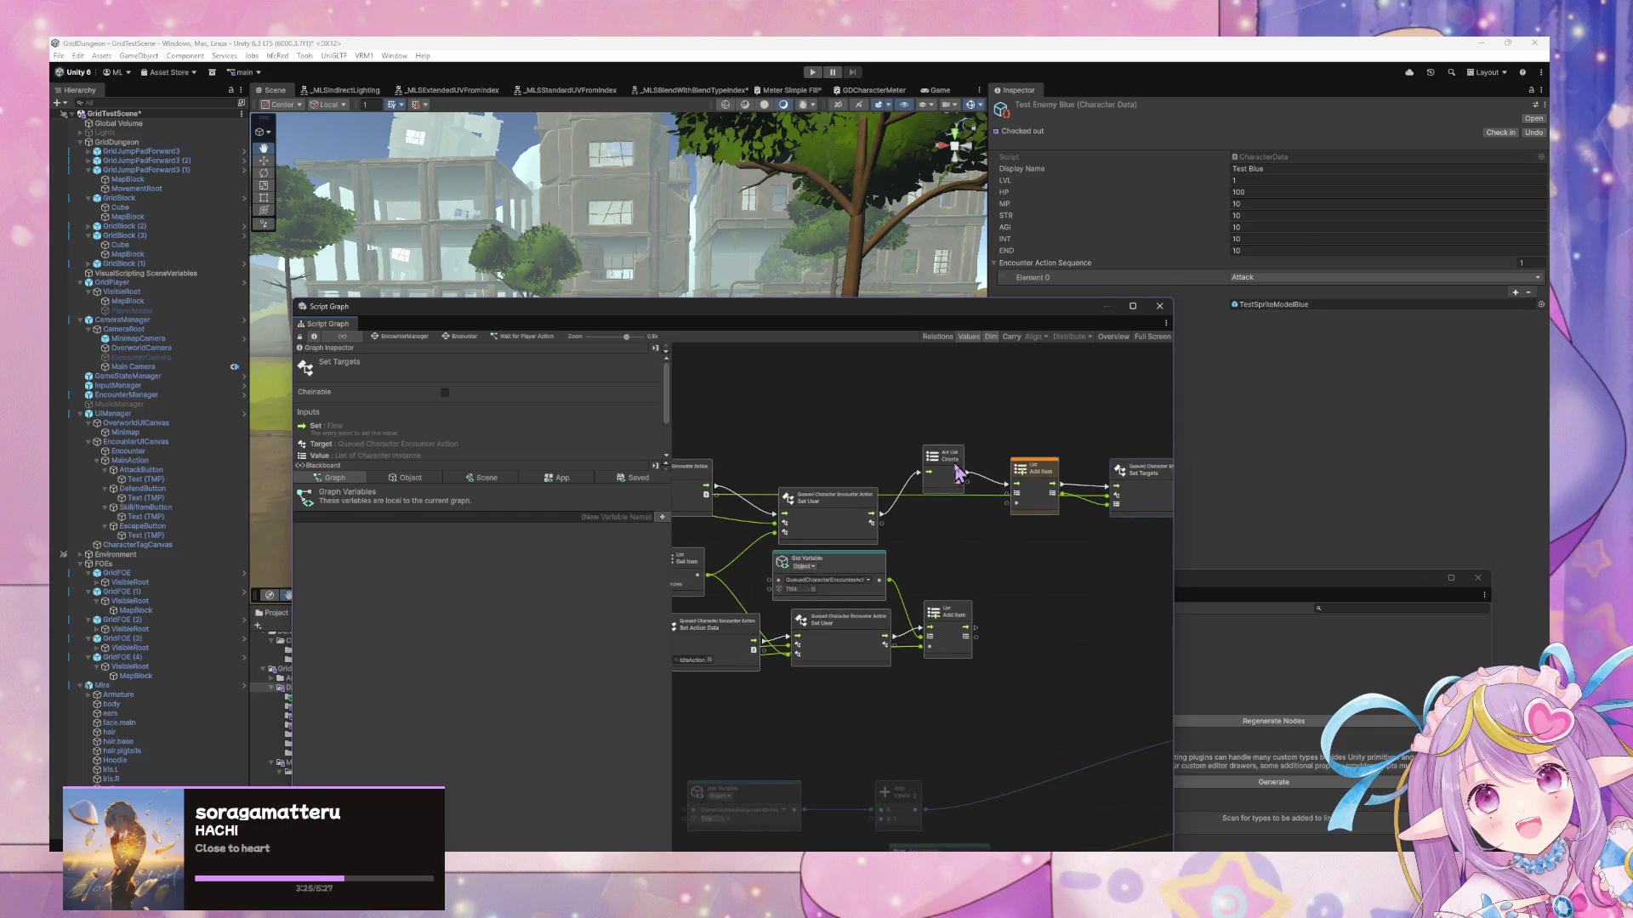
{"action": "left_click_drag", "start_coordinate": [943, 455], "coordinate": [888, 415]}
{"action": "right_click", "coordinate": [972, 406]}
{"action": "left_click", "coordinate": [1006, 412]}
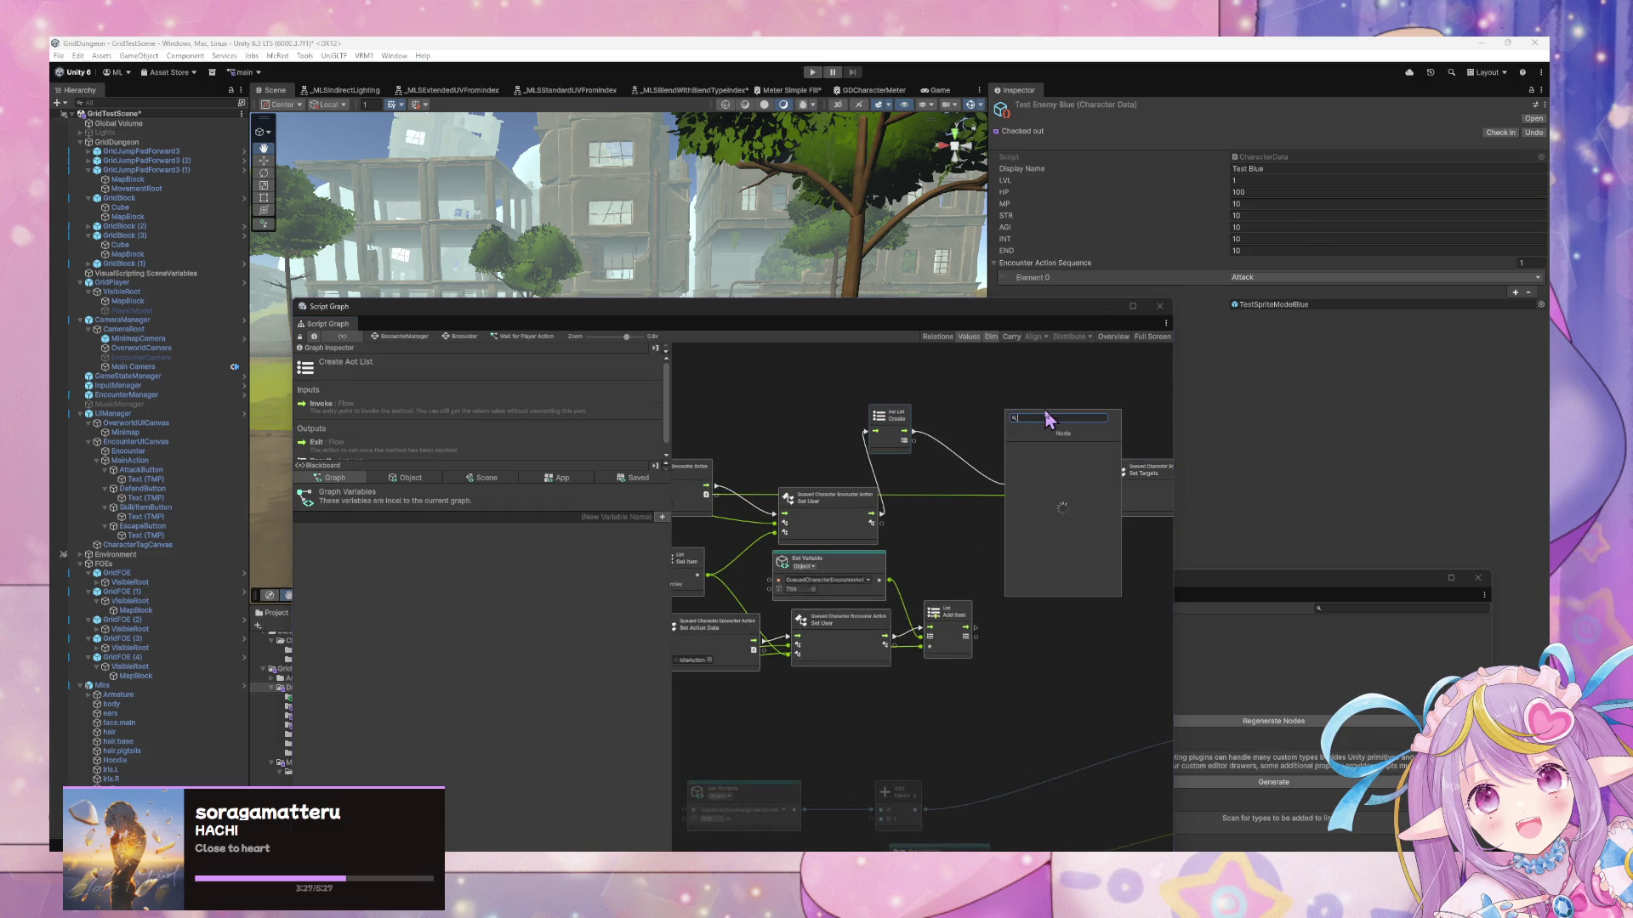
{"action": "type", "text": "for each"}
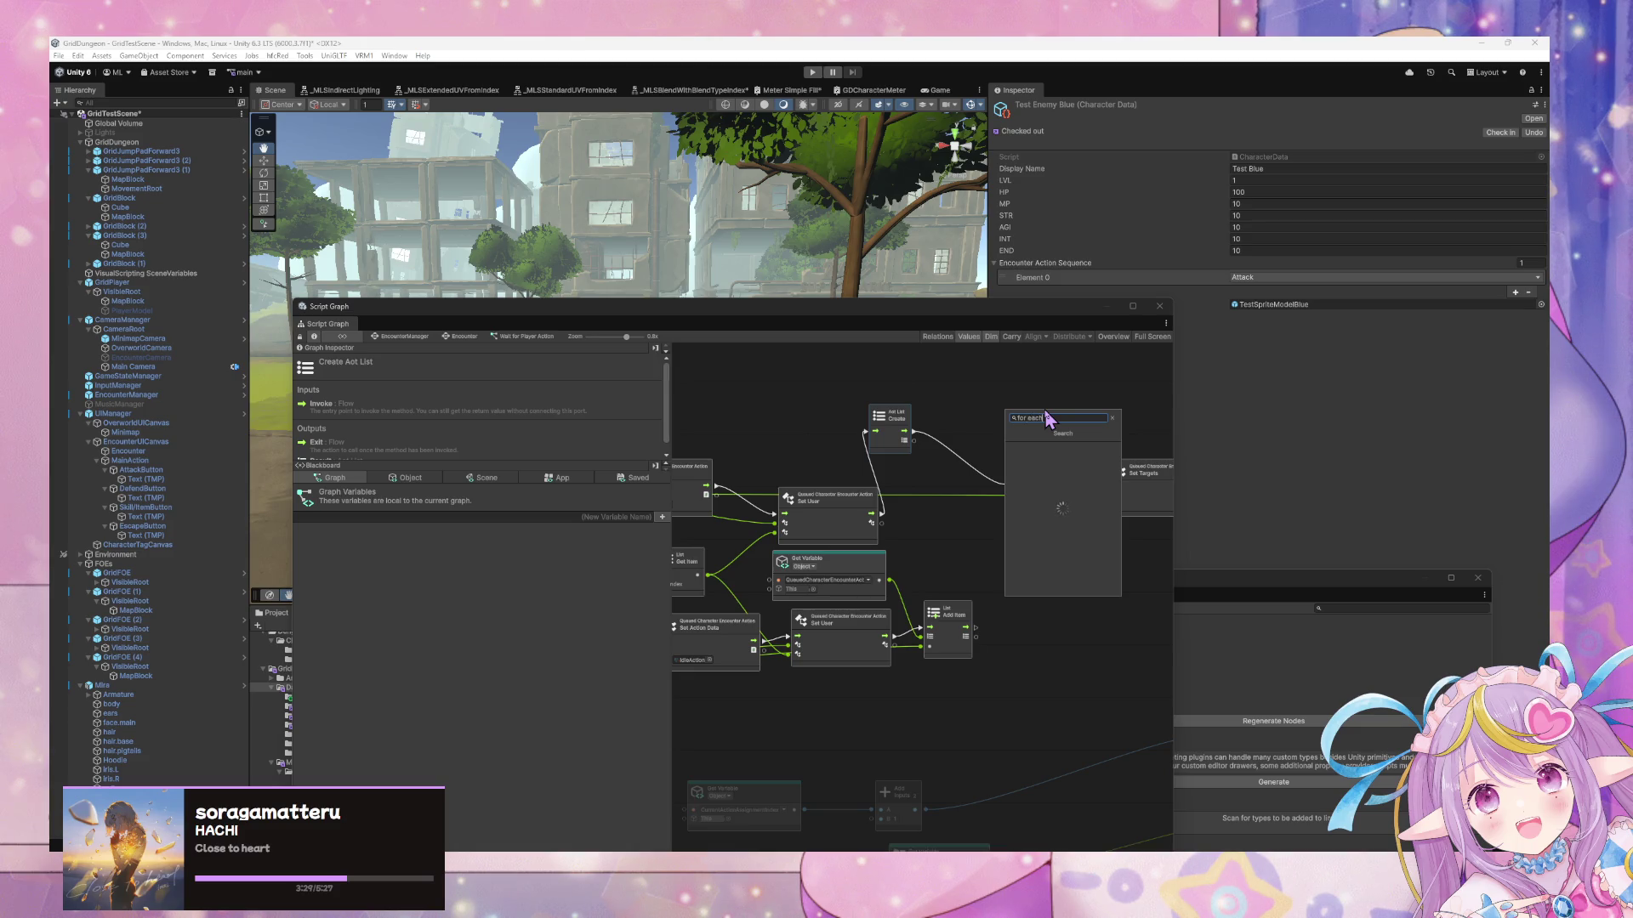
{"action": "key", "text": "Return"}
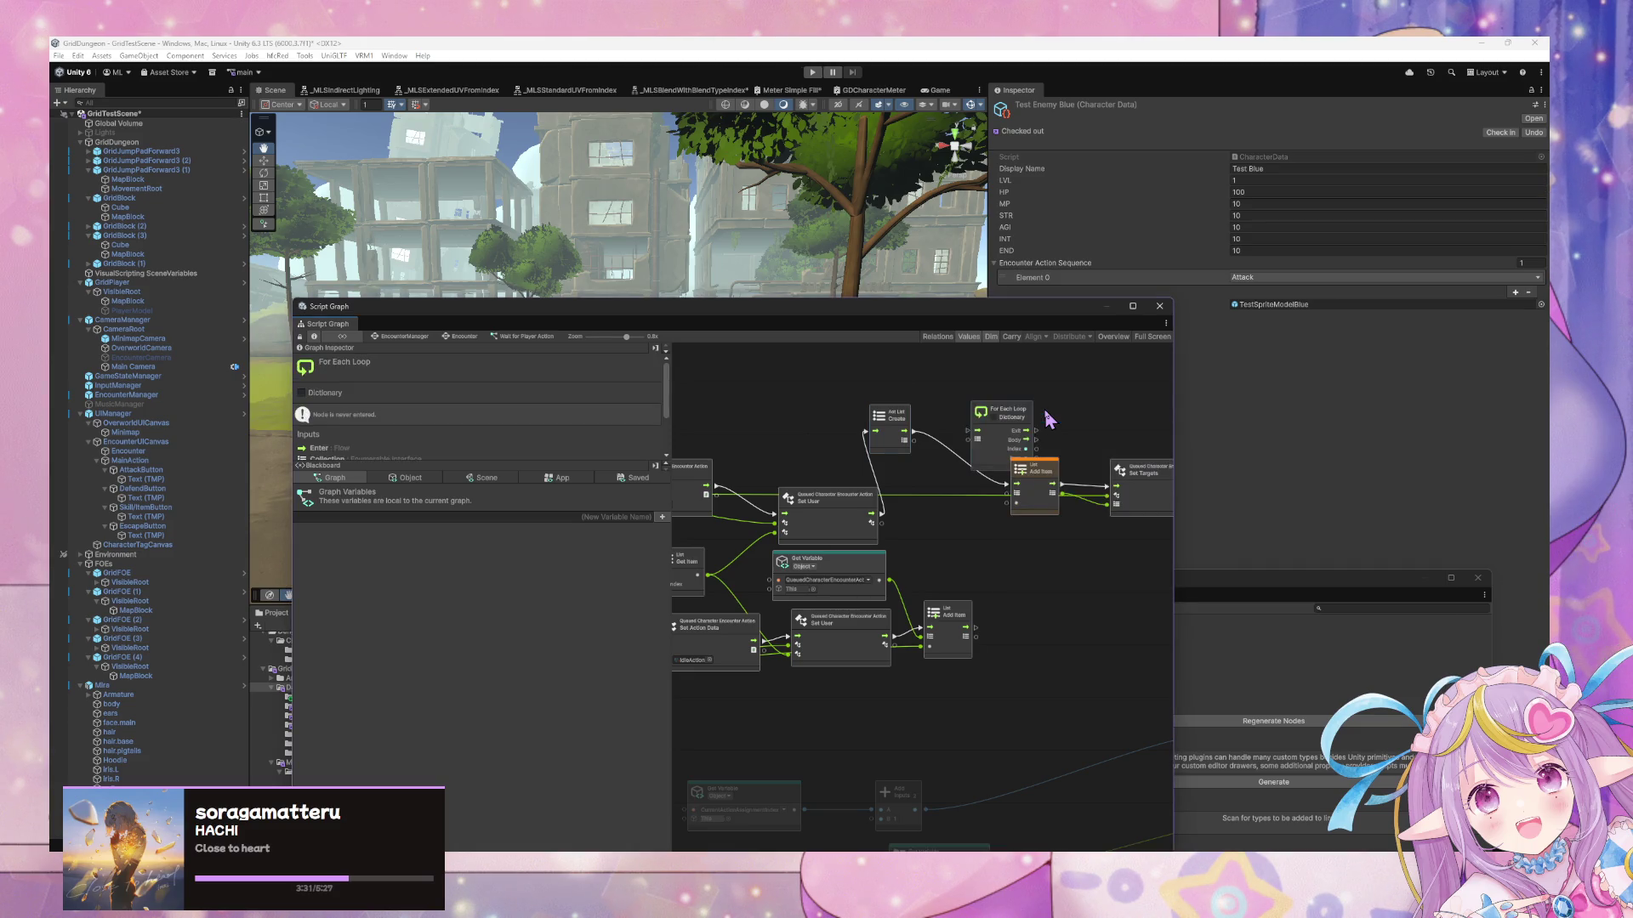
{"action": "left_click_drag", "start_coordinate": [1003, 410], "coordinate": [993, 361]}
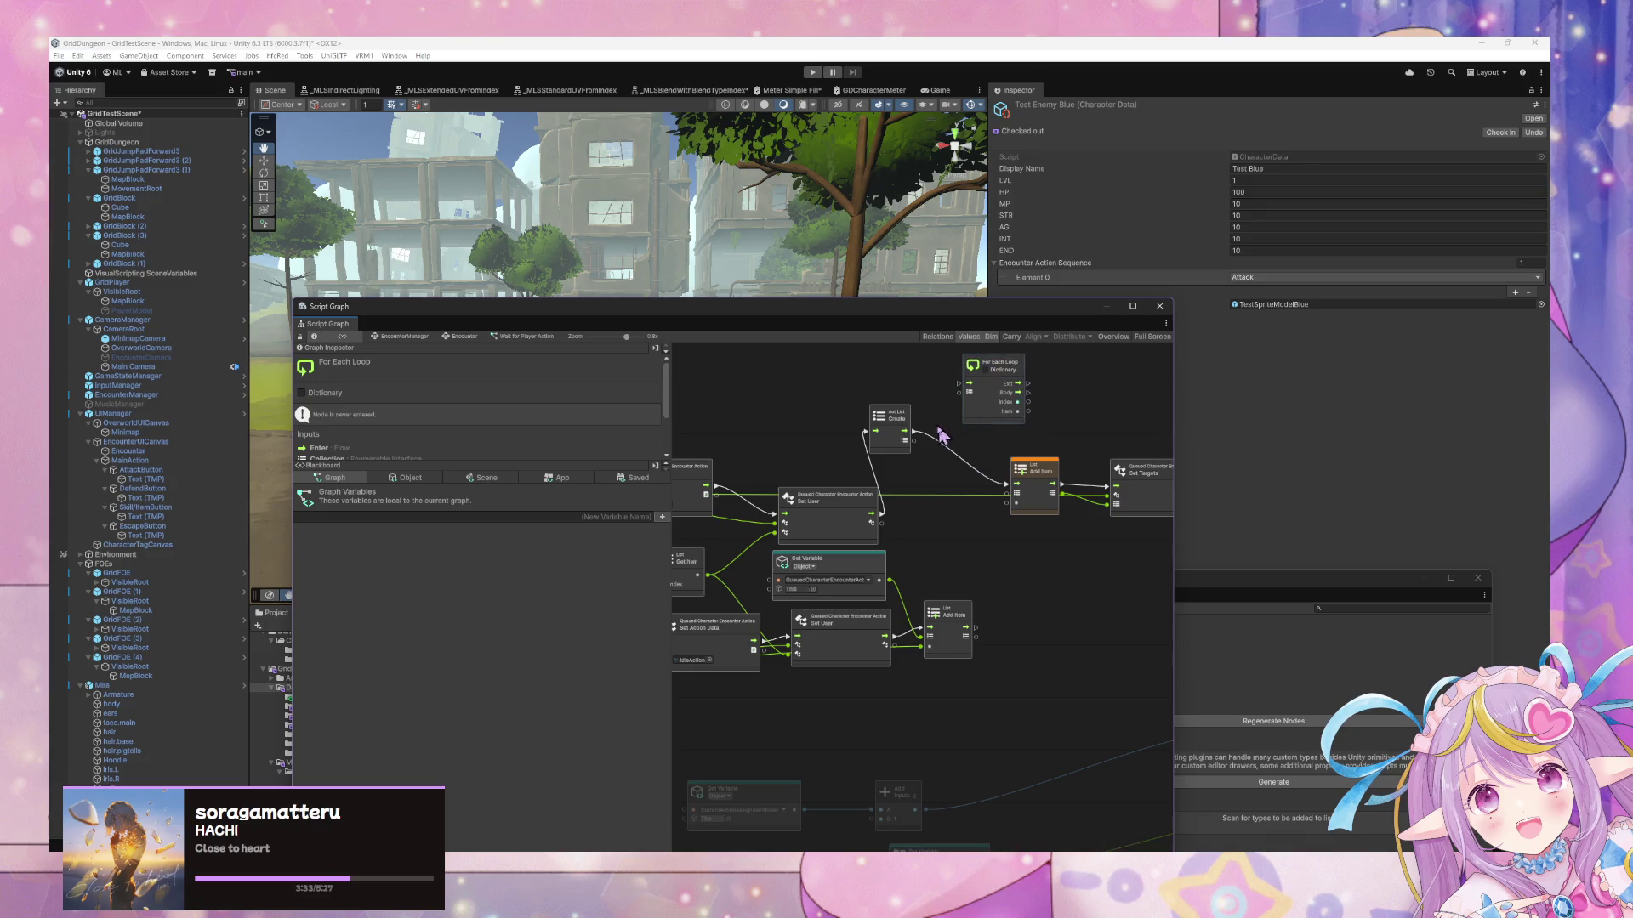
{"action": "mouse_move", "coordinate": [904, 431]}
{"action": "left_mouse_down"}
{"action": "mouse_move", "coordinate": [986, 393]}
{"action": "mouse_move", "coordinate": [1026, 466]}
{"action": "left_mouse_up"}
Connect the For Each Loop's Exit to the Set Targets node
{"action": "mouse_move", "coordinate": [1028, 412]}
{"action": "left_mouse_down"}
{"action": "mouse_move", "coordinate": [1033, 467]}
{"action": "mouse_move", "coordinate": [1001, 502]}
{"action": "left_mouse_up"}
{"action": "left_click", "coordinate": [1002, 501]}
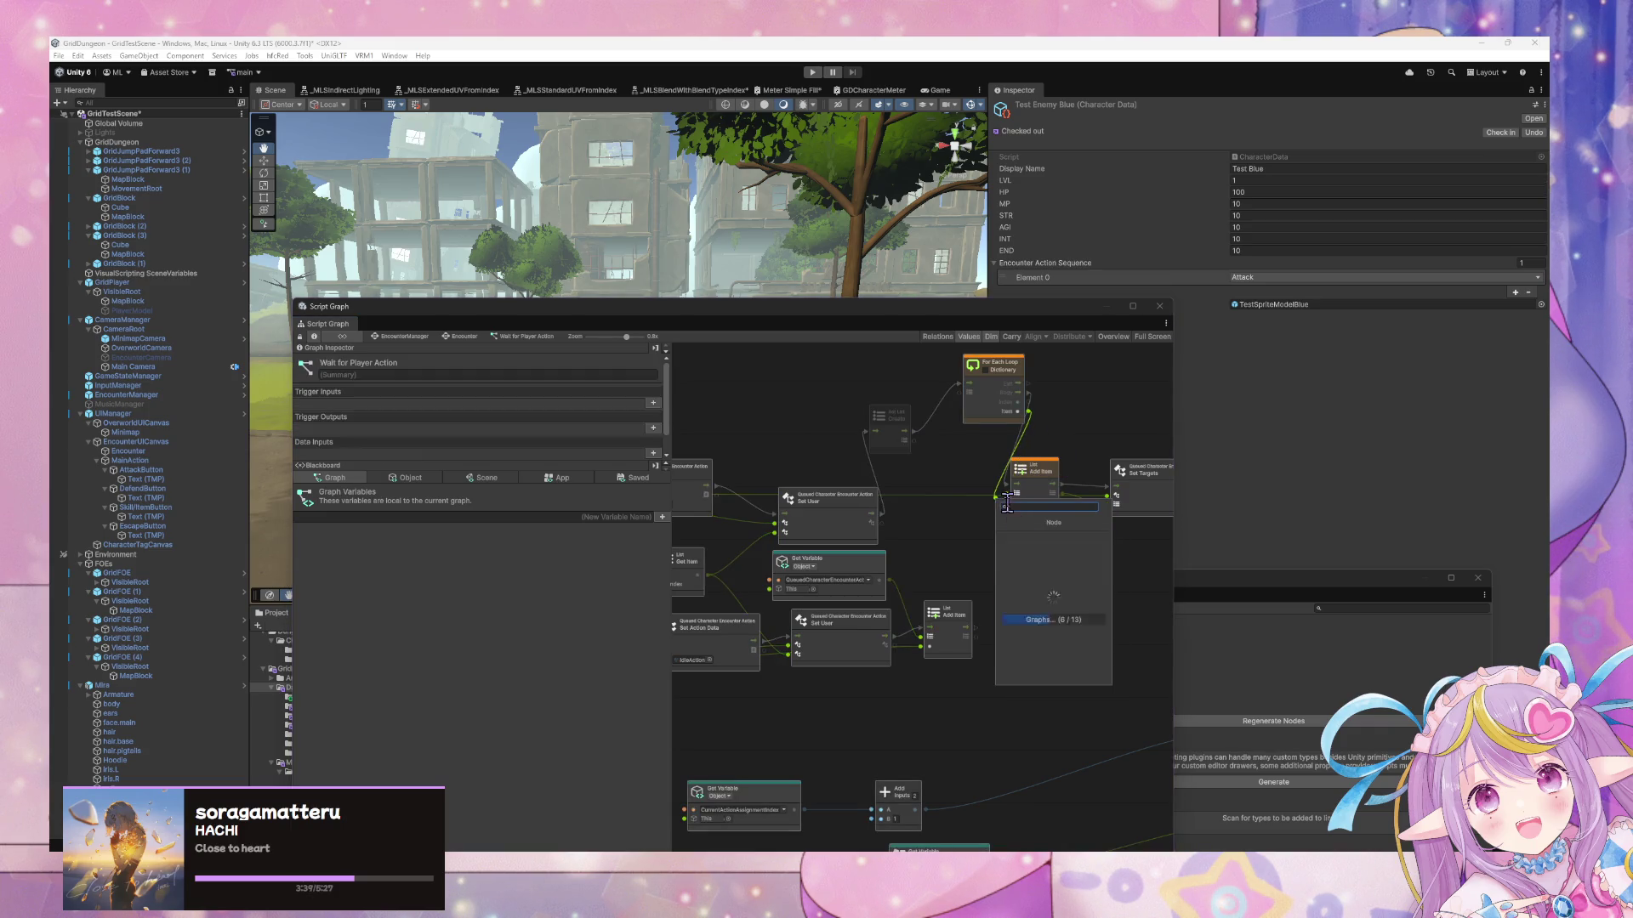
{"action": "left_click", "coordinate": [984, 493]}
{"action": "left_click", "coordinate": [958, 493]}
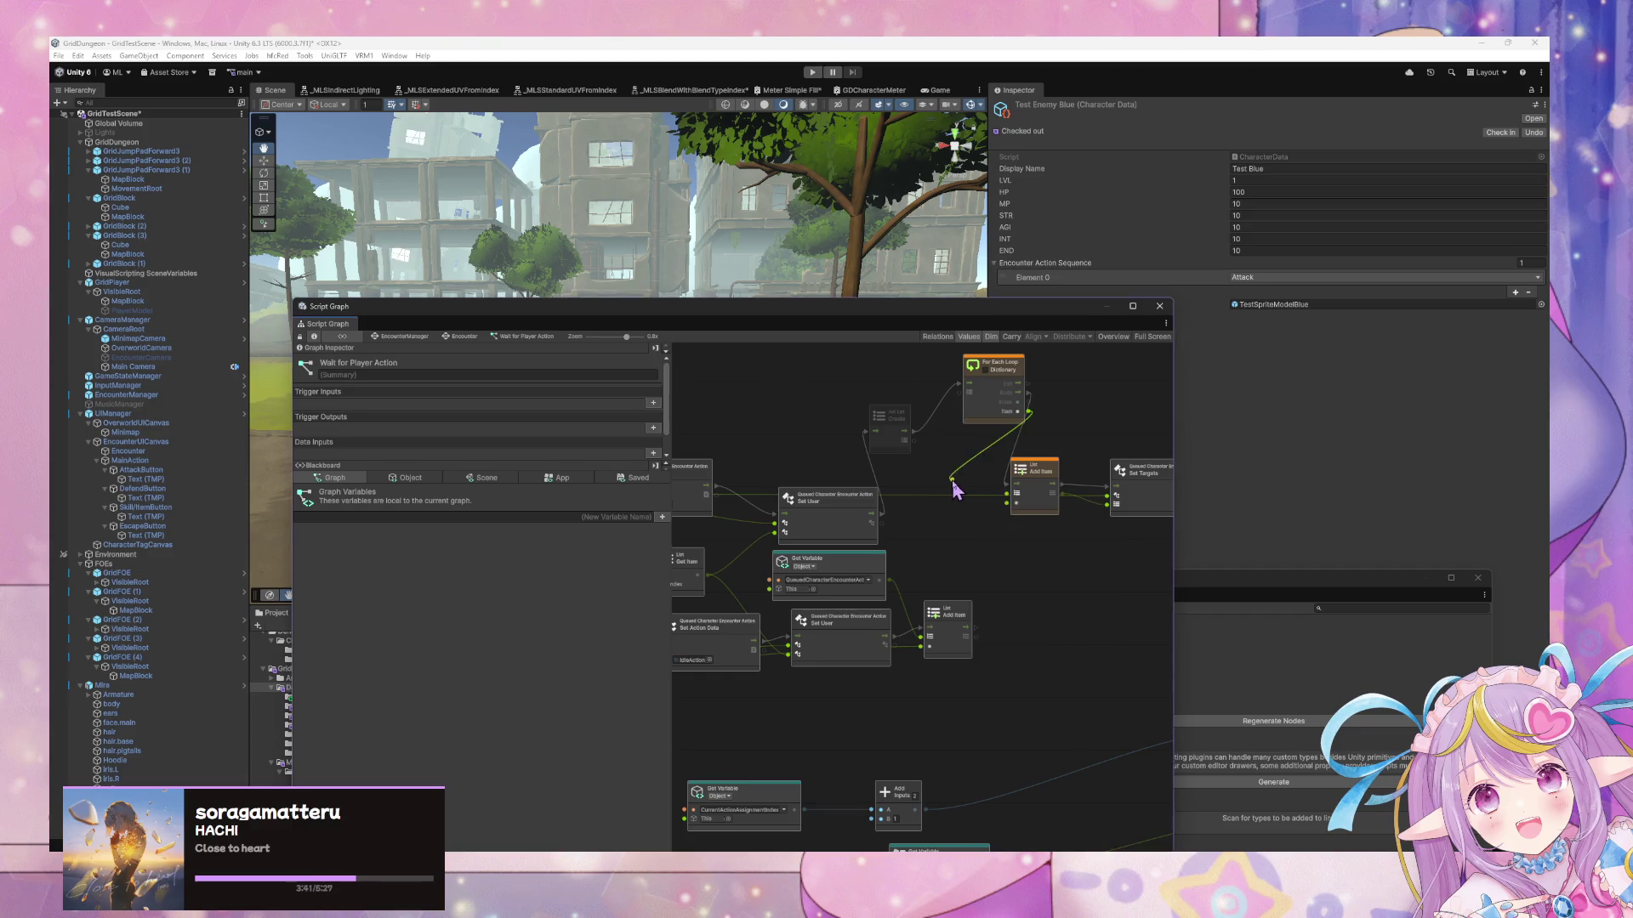
{"action": "mouse_move", "coordinate": [1016, 390]}
{"action": "left_mouse_down"}
{"action": "mouse_move", "coordinate": [888, 395]}
{"action": "mouse_move", "coordinate": [905, 405]}
{"action": "left_mouse_up"}
{"action": "mouse_move", "coordinate": [951, 485]}
{"action": "left_mouse_down"}
{"action": "mouse_move", "coordinate": [957, 438]}
{"action": "mouse_move", "coordinate": [958, 454]}
{"action": "left_mouse_up"}
{"action": "mouse_move", "coordinate": [808, 371]}
{"action": "left_mouse_down"}
{"action": "mouse_move", "coordinate": [907, 455]}
{"action": "mouse_move", "coordinate": [910, 484]}
{"action": "left_mouse_up"}
Feed the created list into Set Targets' Value and link both branches' exits to Set Variable
{"action": "right_click", "coordinate": [842, 482]}
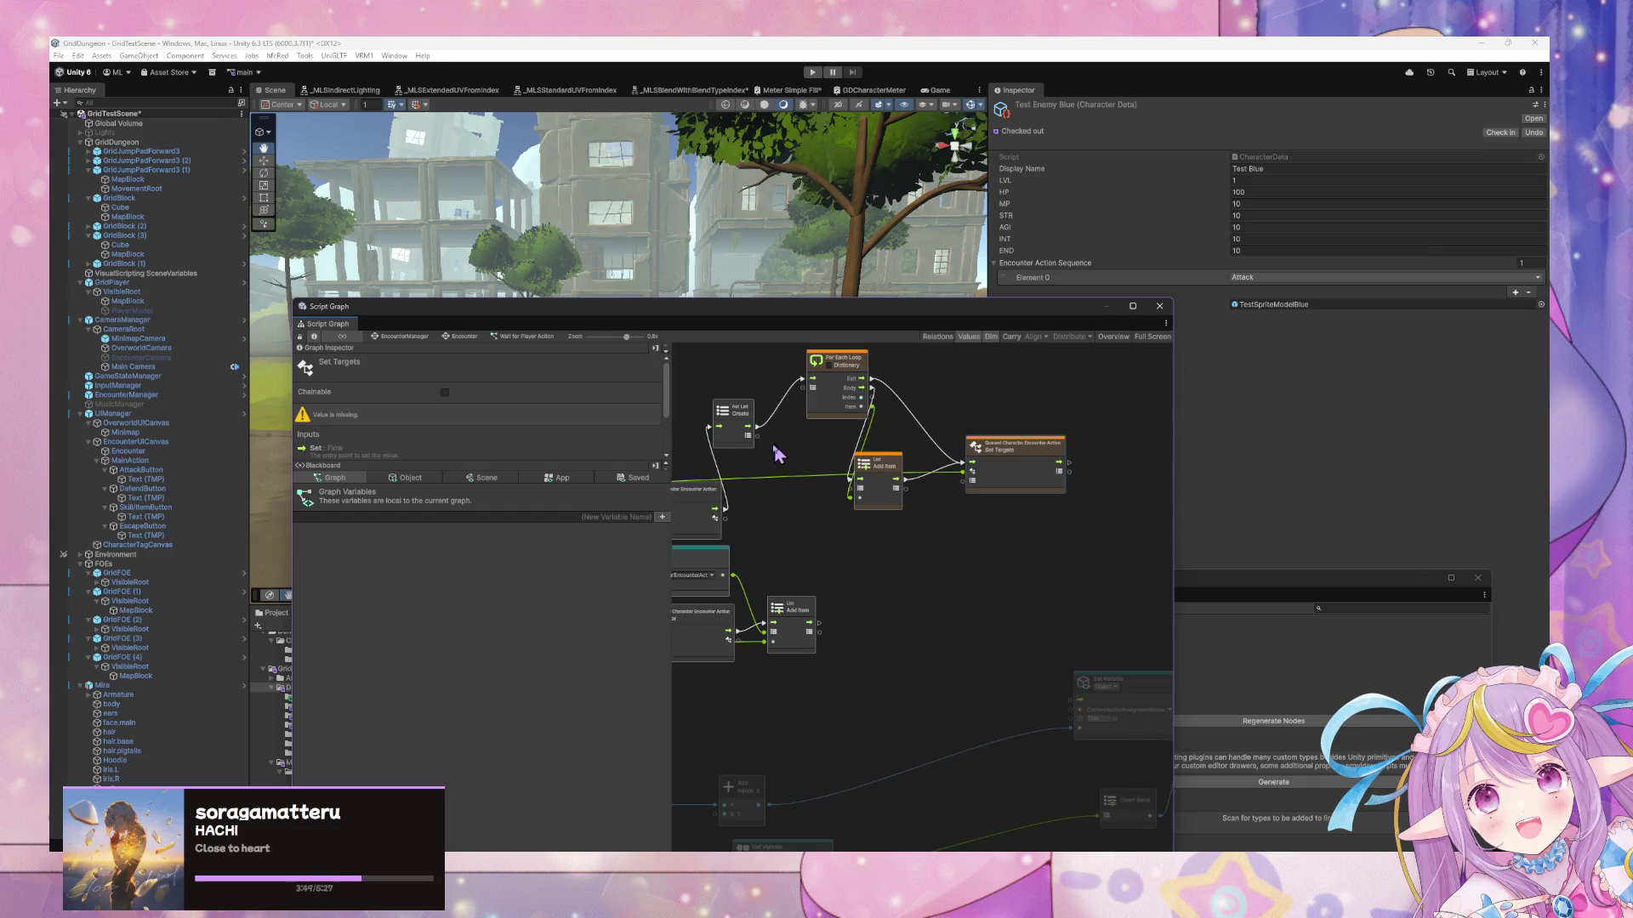
{"action": "left_click_drag", "start_coordinate": [749, 436], "coordinate": [966, 483]}
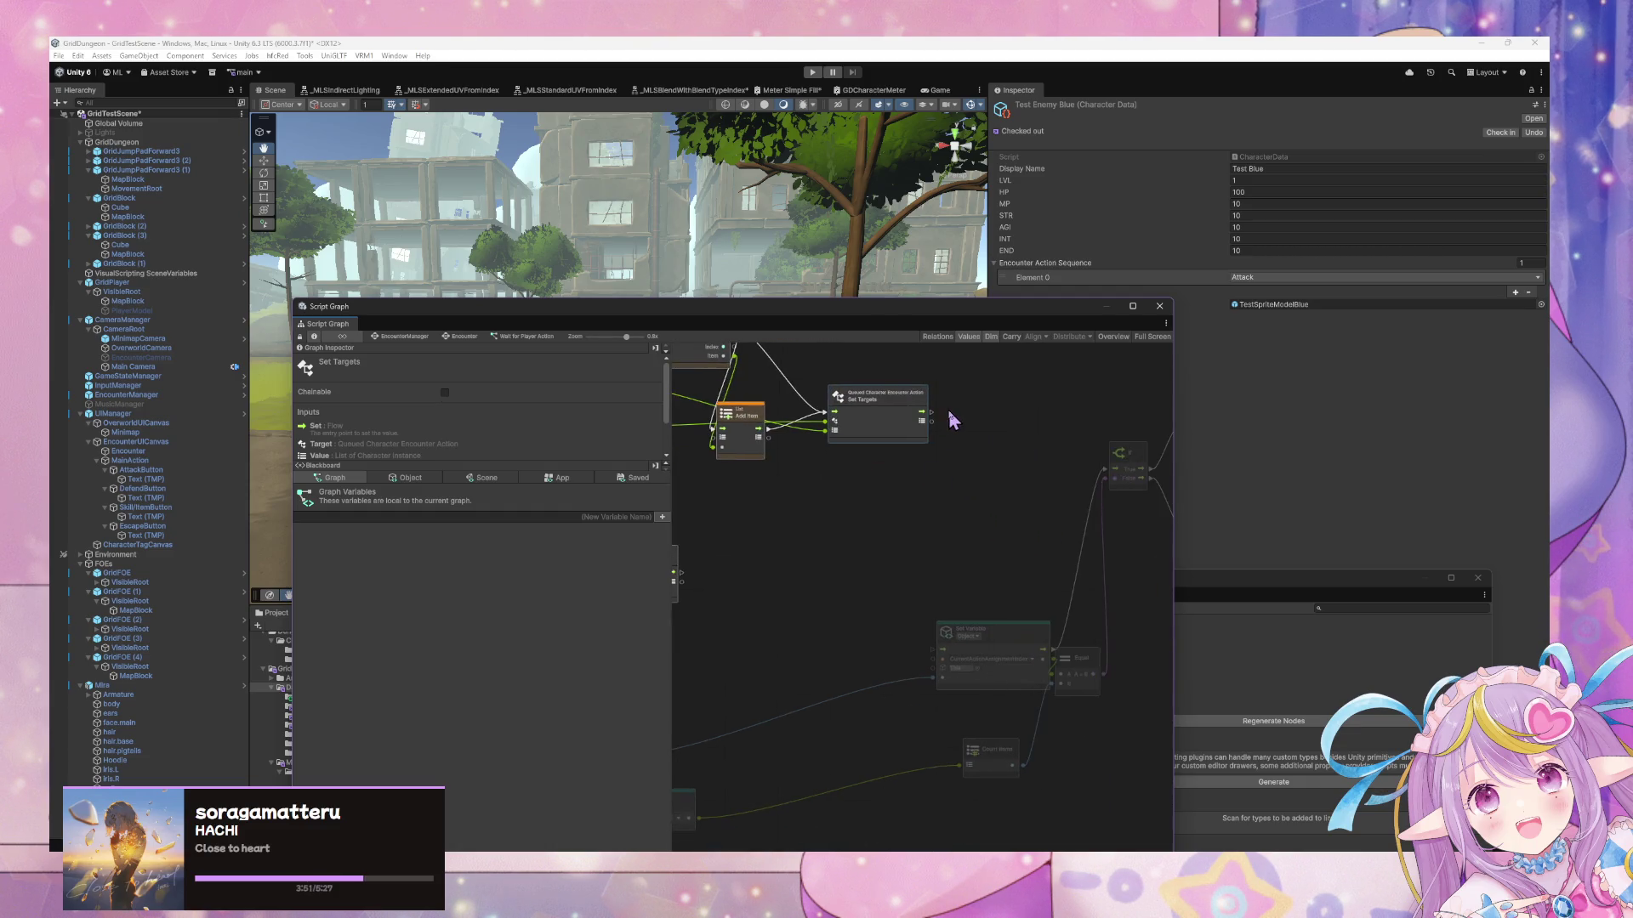
{"action": "left_click_drag", "start_coordinate": [932, 411], "coordinate": [942, 648]}
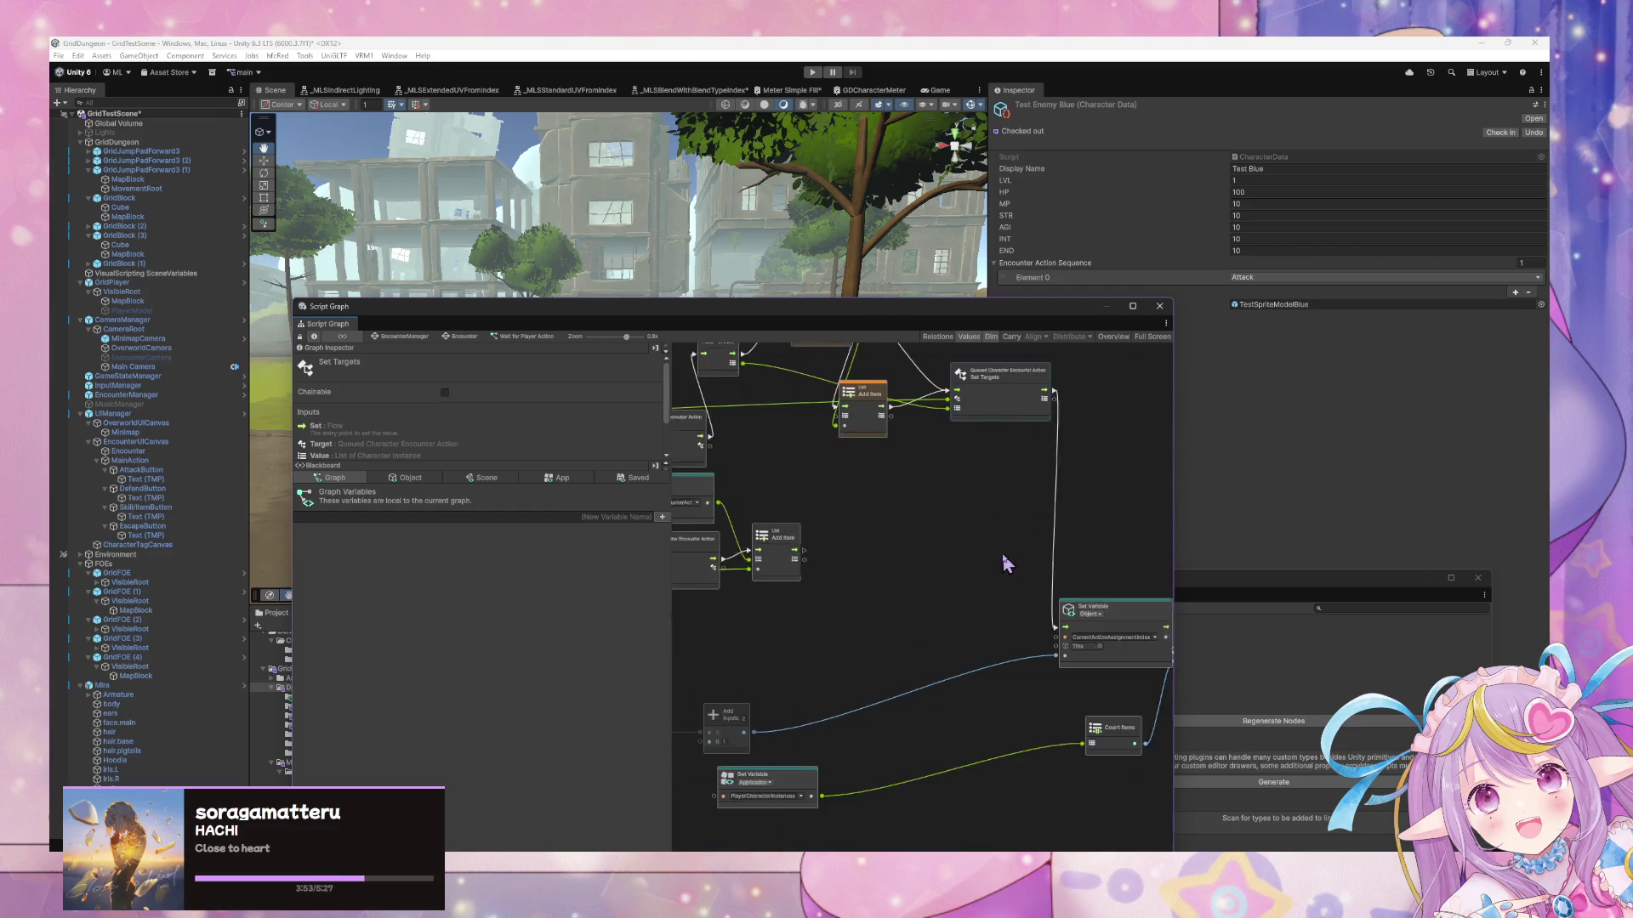
{"action": "left_click_drag", "start_coordinate": [820, 546], "coordinate": [1076, 625]}
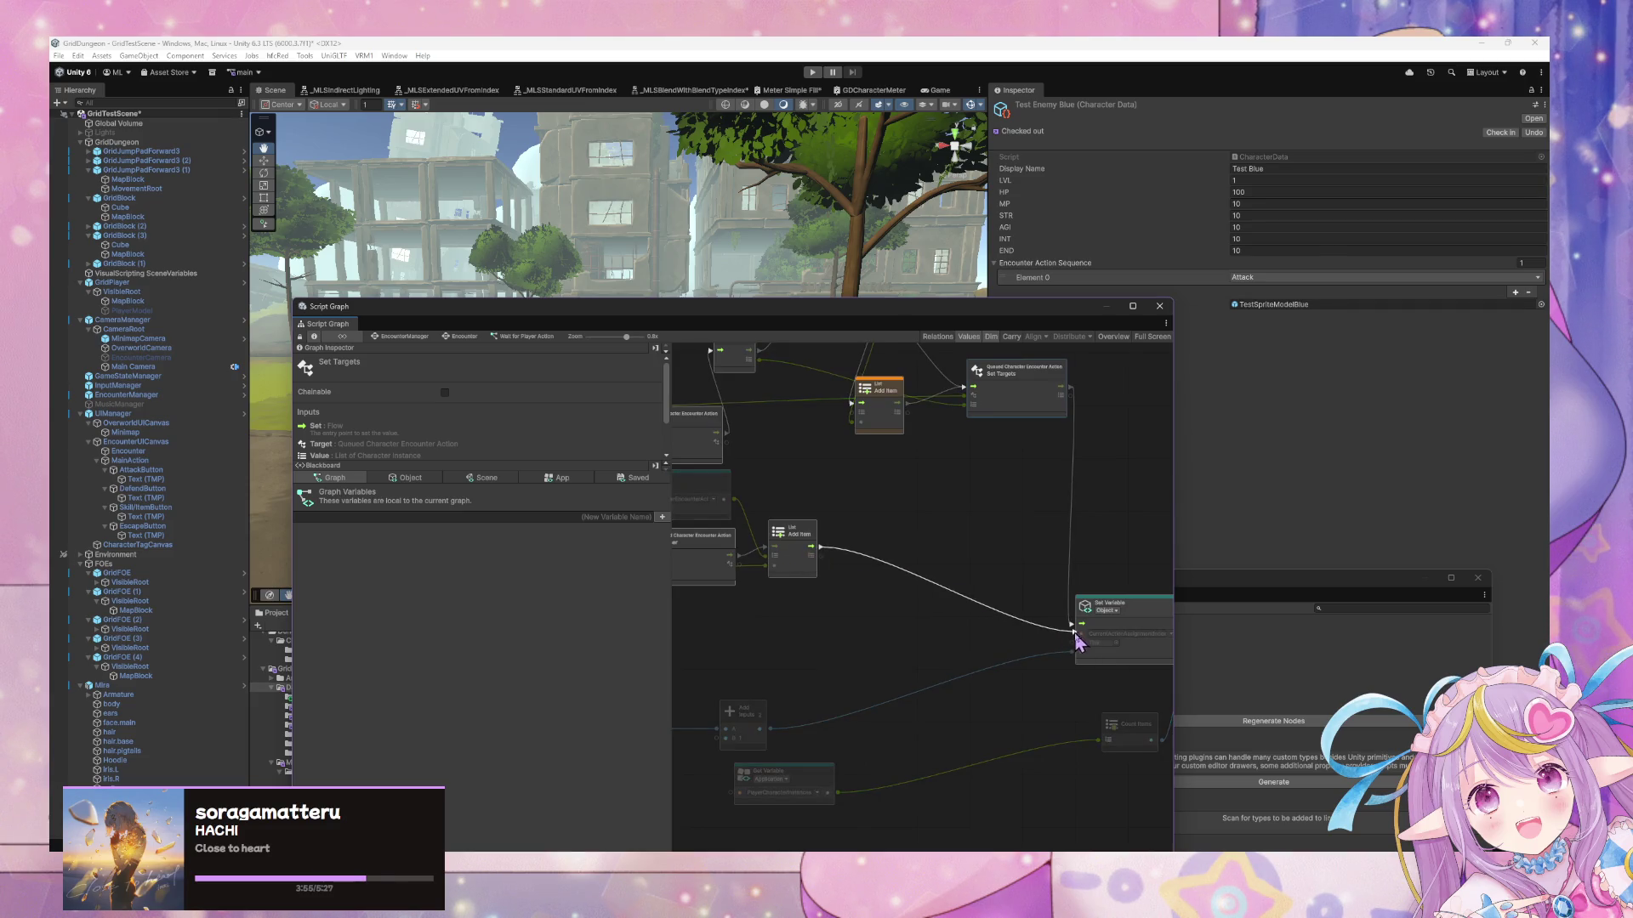
{"action": "mouse_move", "coordinate": [843, 400]}
{"action": "left_mouse_down"}
{"action": "mouse_move", "coordinate": [890, 421]}
{"action": "mouse_move", "coordinate": [927, 491]}
{"action": "mouse_move", "coordinate": [1017, 540]}
{"action": "left_mouse_up"}
Duplicate the lower Add Item node and wire it between Set User and Create Aot List
{"action": "scroll", "coordinate": [986, 523], "scroll_direction": "up", "scroll_amount": 2}
{"action": "left_click_drag", "start_coordinate": [951, 416], "coordinate": [1028, 416]}
{"action": "left_click_drag", "start_coordinate": [936, 548], "coordinate": [964, 551]}
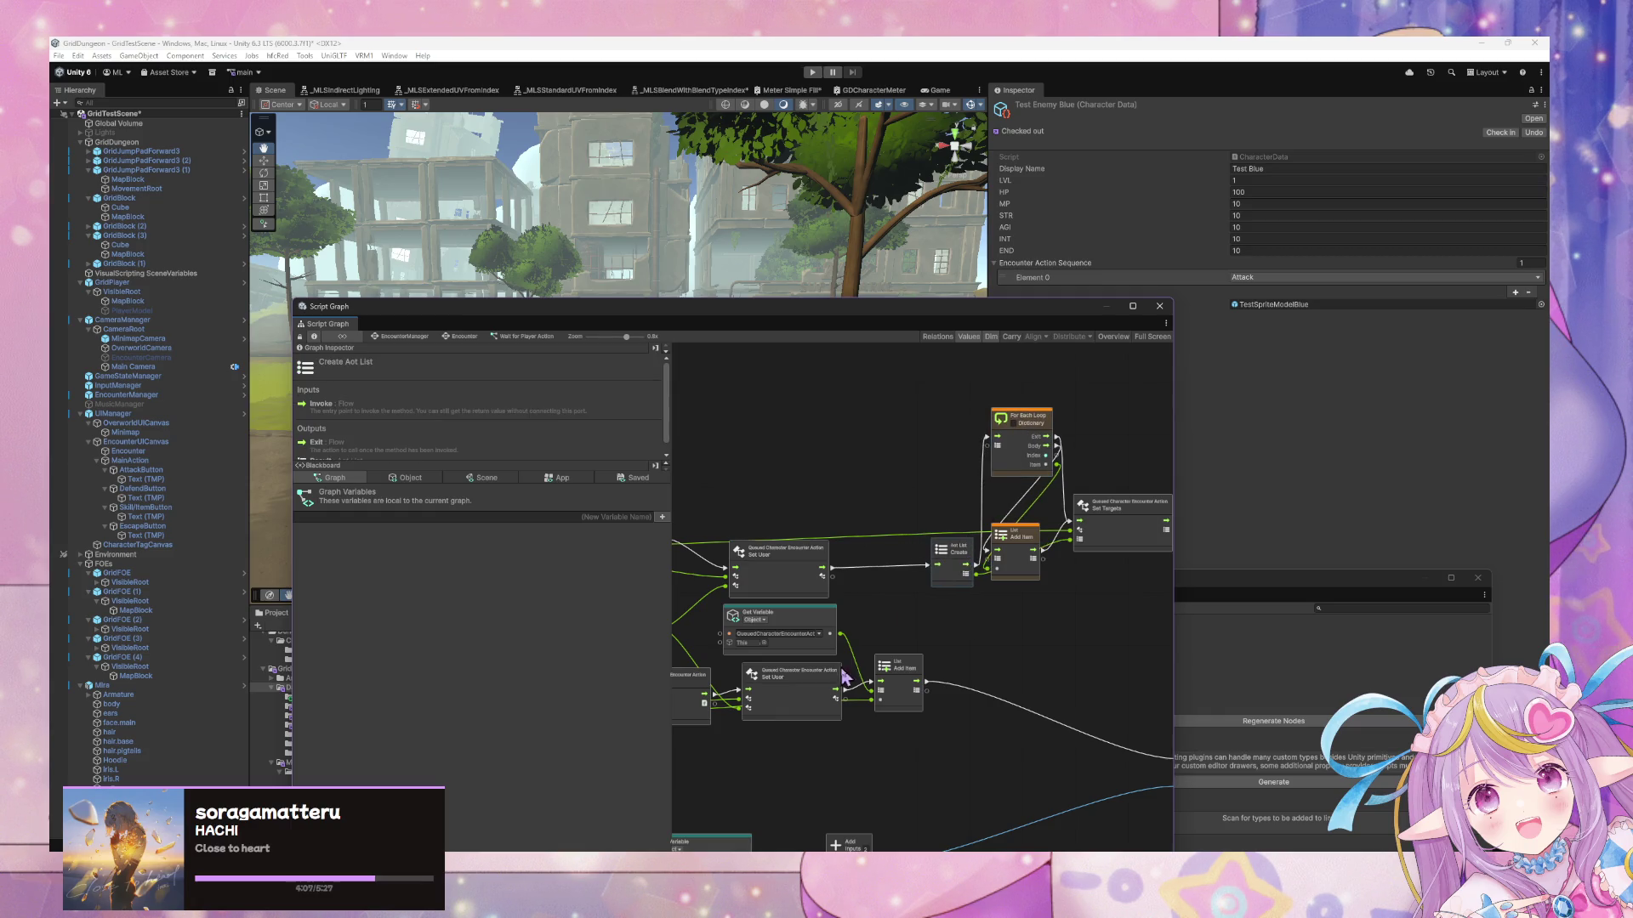
{"action": "left_click", "coordinate": [897, 669]}
{"action": "key", "text": "ctrl+d"}
{"action": "mouse_move", "coordinate": [933, 606]}
{"action": "left_mouse_down"}
{"action": "mouse_move", "coordinate": [899, 558]}
{"action": "mouse_move", "coordinate": [844, 568]}
{"action": "mouse_move", "coordinate": [934, 554]}
{"action": "left_mouse_up"}
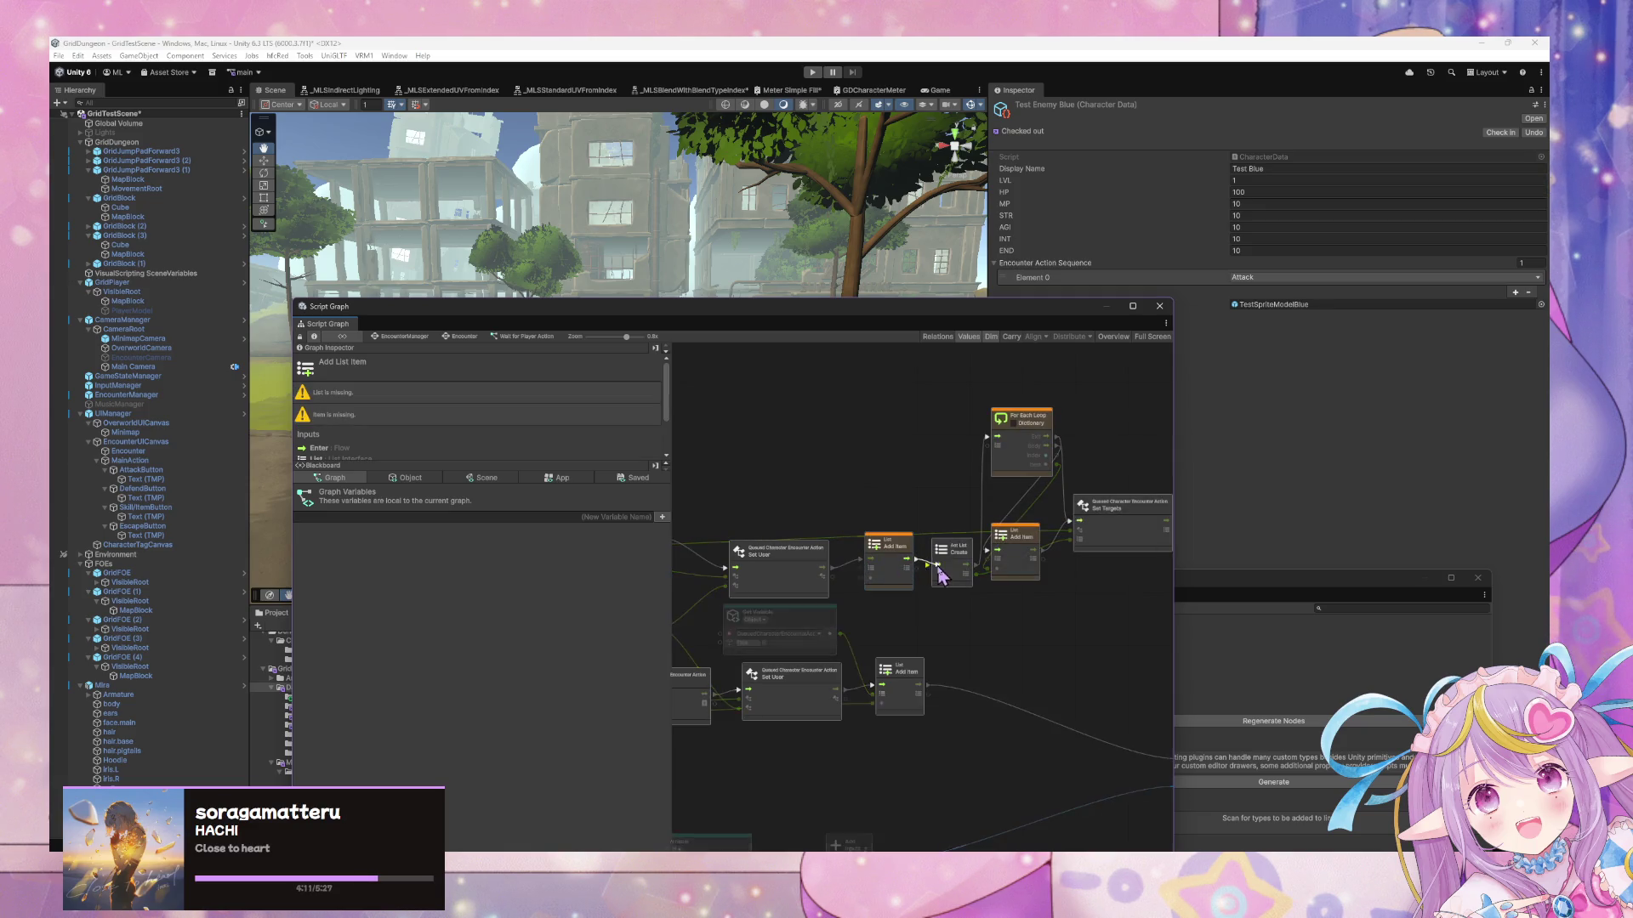
{"action": "left_click_drag", "start_coordinate": [887, 638], "coordinate": [1012, 625]}
{"action": "left_click_drag", "start_coordinate": [1013, 523], "coordinate": [1012, 532]}
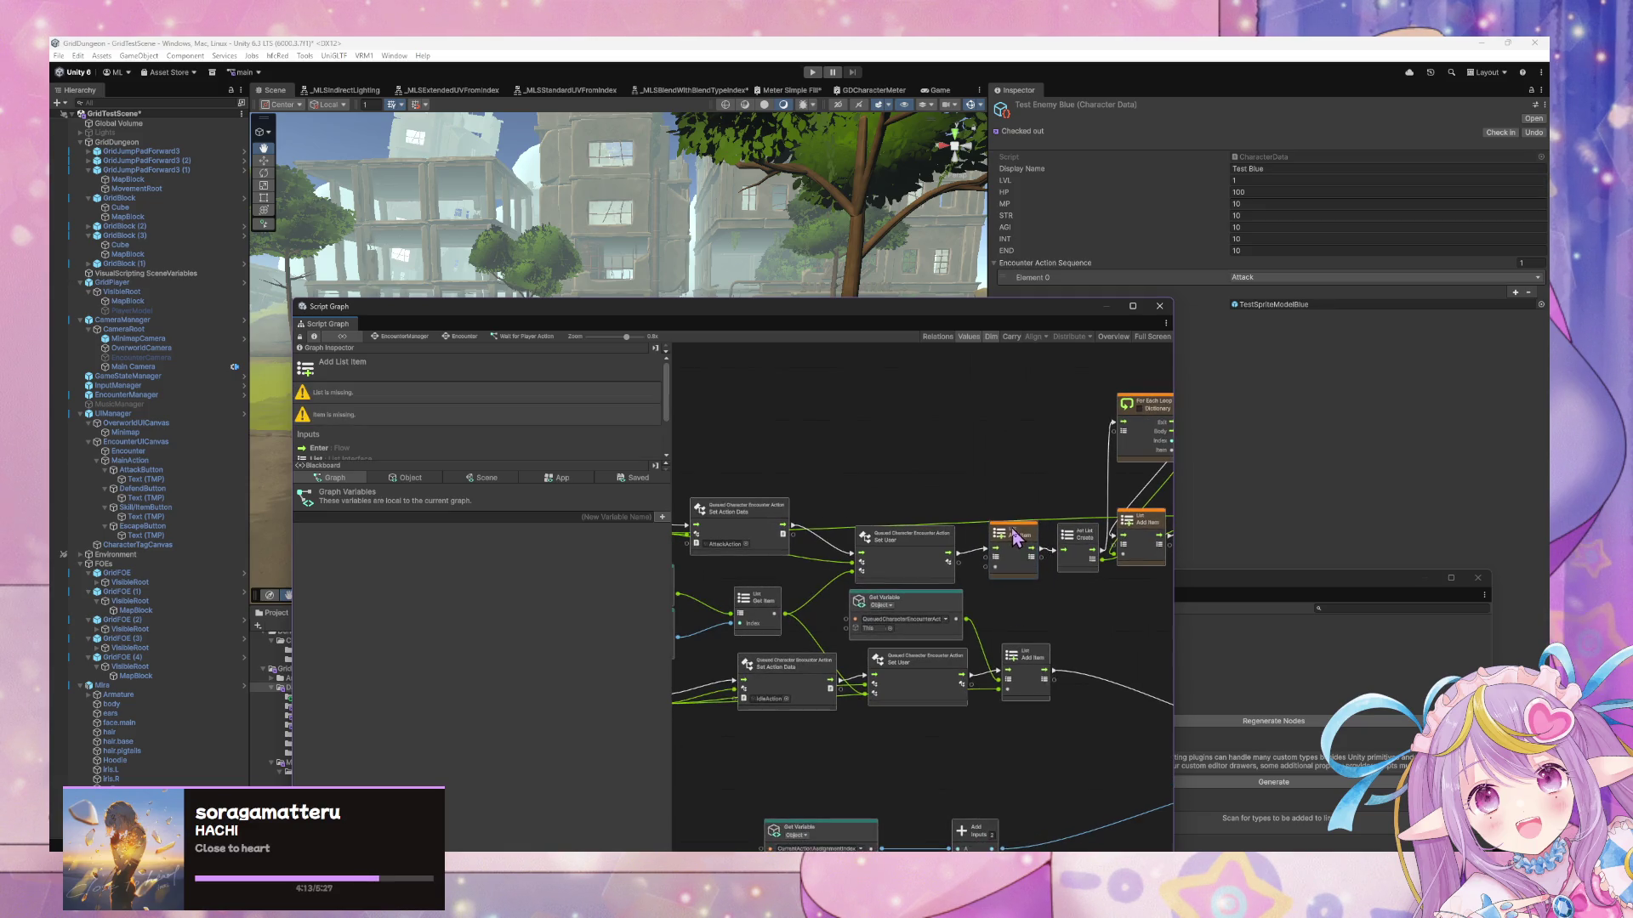
Connect a value into Add List Item's Item input and place it beside the For Each Loop
{"action": "scroll", "coordinate": [943, 496], "scroll_direction": "left", "scroll_amount": 5}
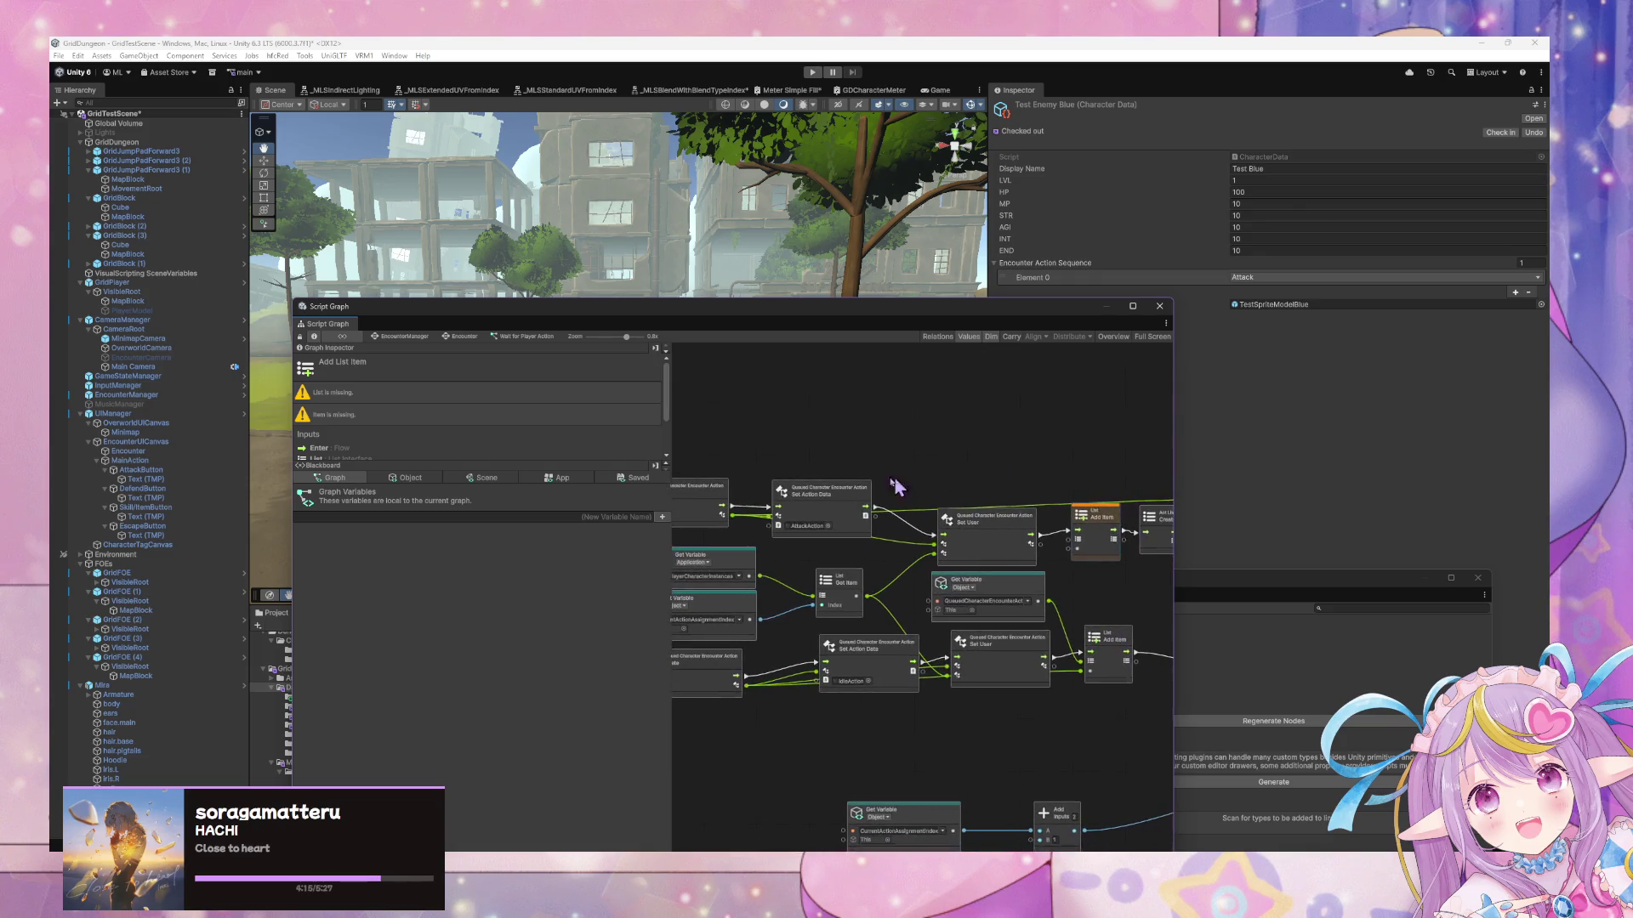
{"action": "mouse_move", "coordinate": [731, 523]}
{"action": "left_mouse_down"}
{"action": "mouse_move", "coordinate": [1086, 535]}
{"action": "mouse_move", "coordinate": [1076, 548]}
{"action": "left_mouse_up"}
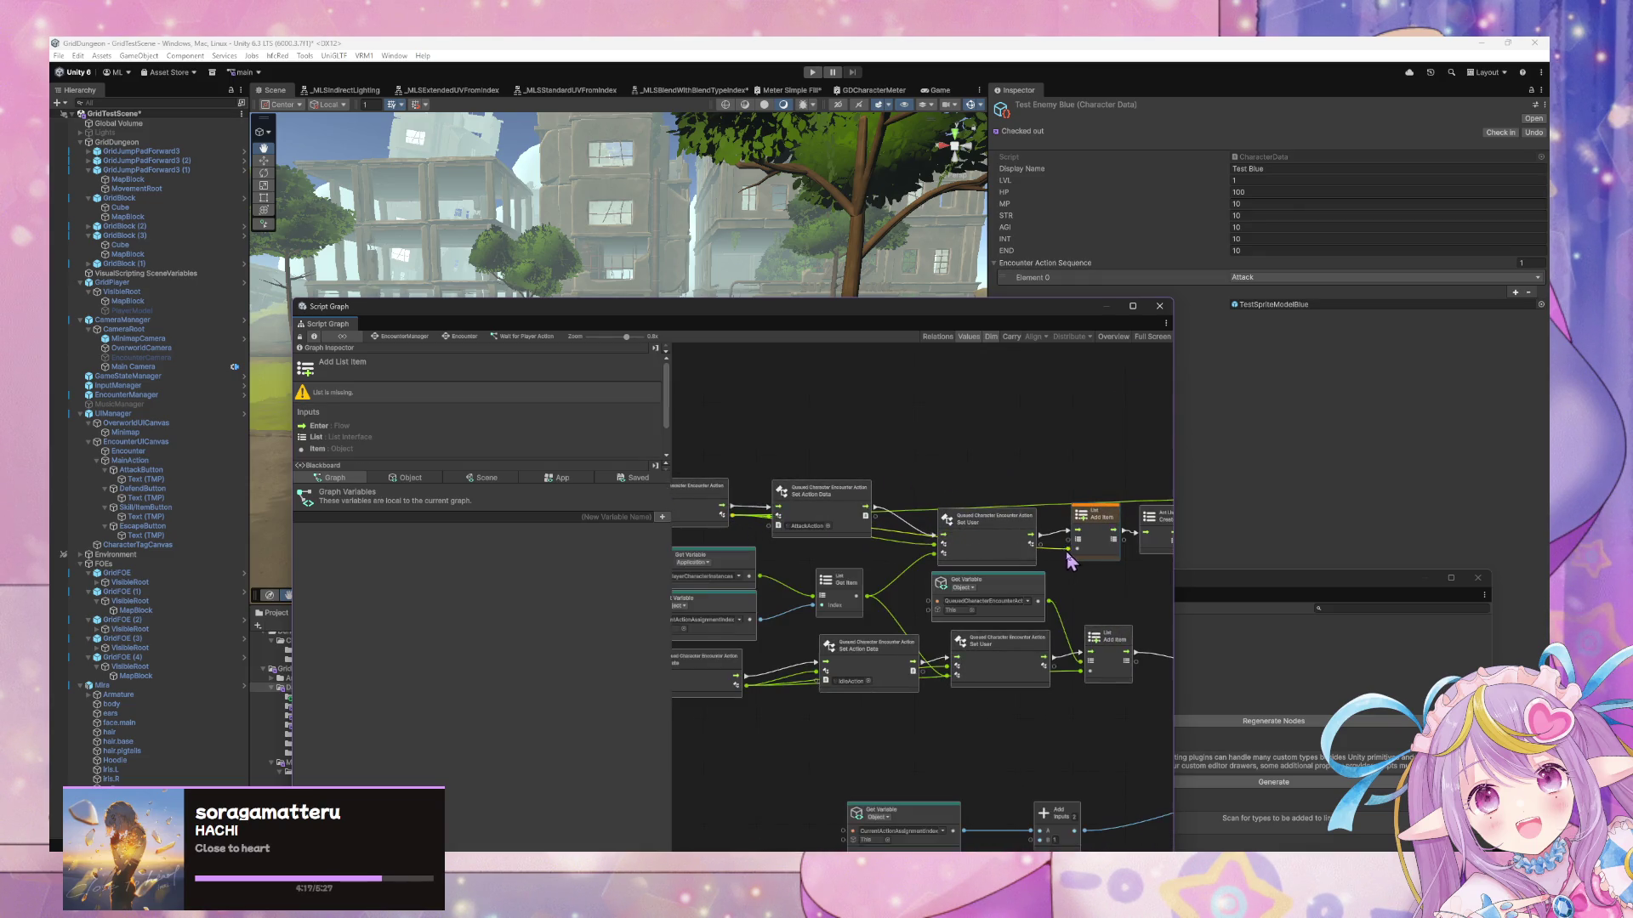
{"action": "scroll", "coordinate": [914, 538], "scroll_direction": "right", "scroll_amount": 7}
{"action": "scroll", "coordinate": [916, 540], "scroll_direction": "right", "scroll_amount": 4}
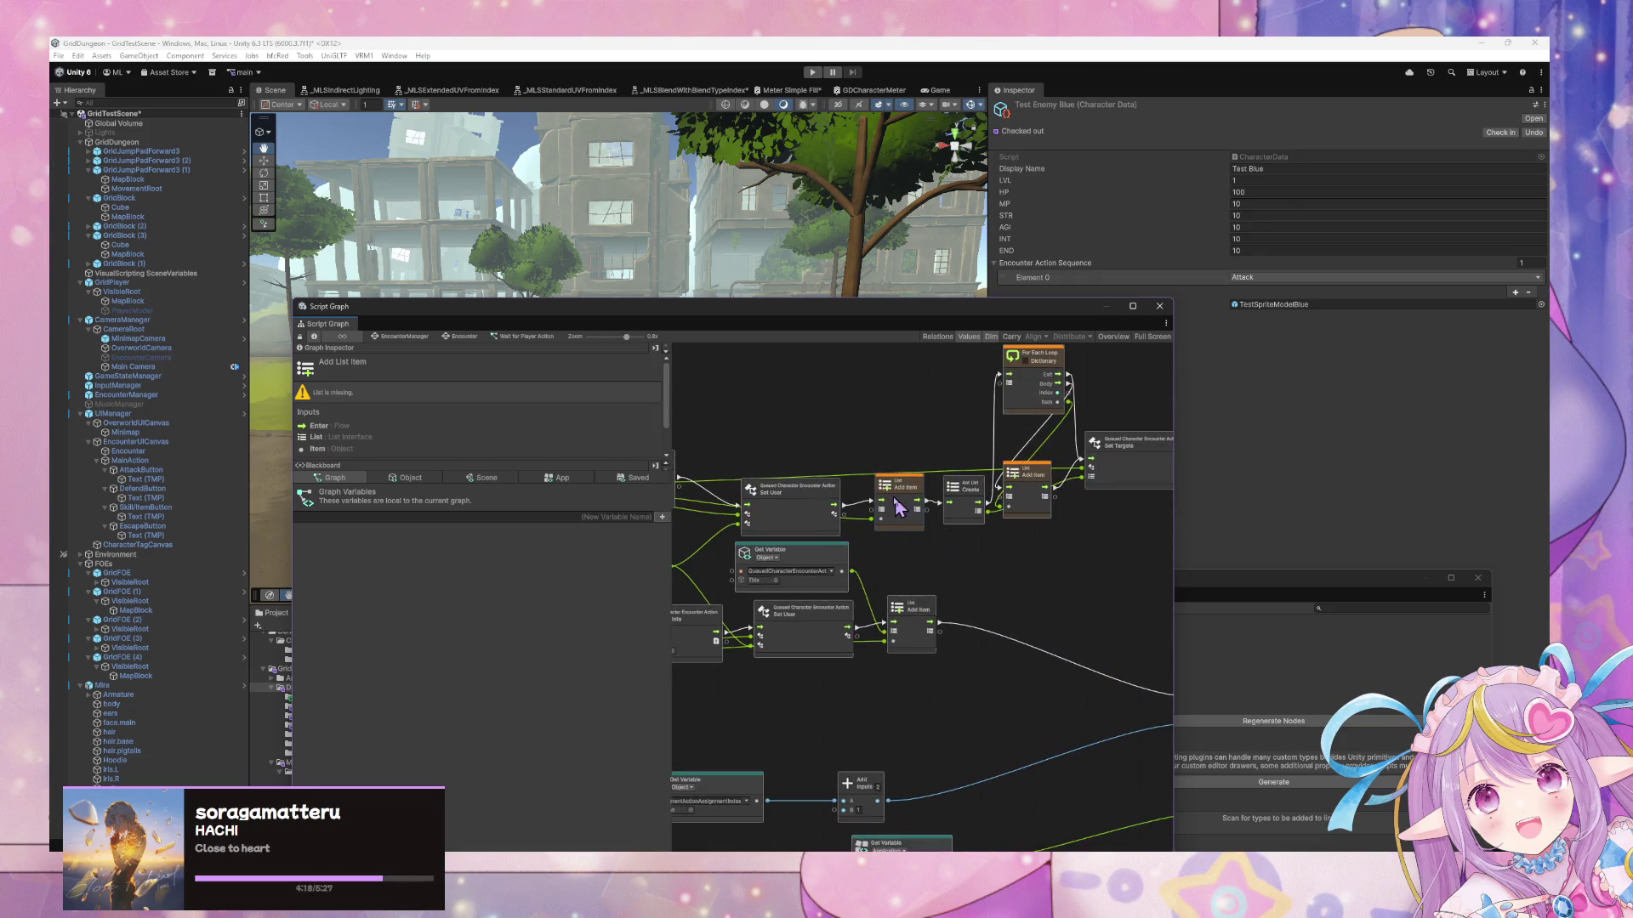
{"action": "left_click", "coordinate": [964, 504]}
{"action": "scroll", "coordinate": [1042, 514], "scroll_direction": "right", "scroll_amount": 4}
{"action": "mouse_move", "coordinate": [966, 548]}
{"action": "left_mouse_down"}
{"action": "mouse_move", "coordinate": [954, 521]}
{"action": "mouse_move", "coordinate": [981, 536]}
{"action": "left_mouse_up"}
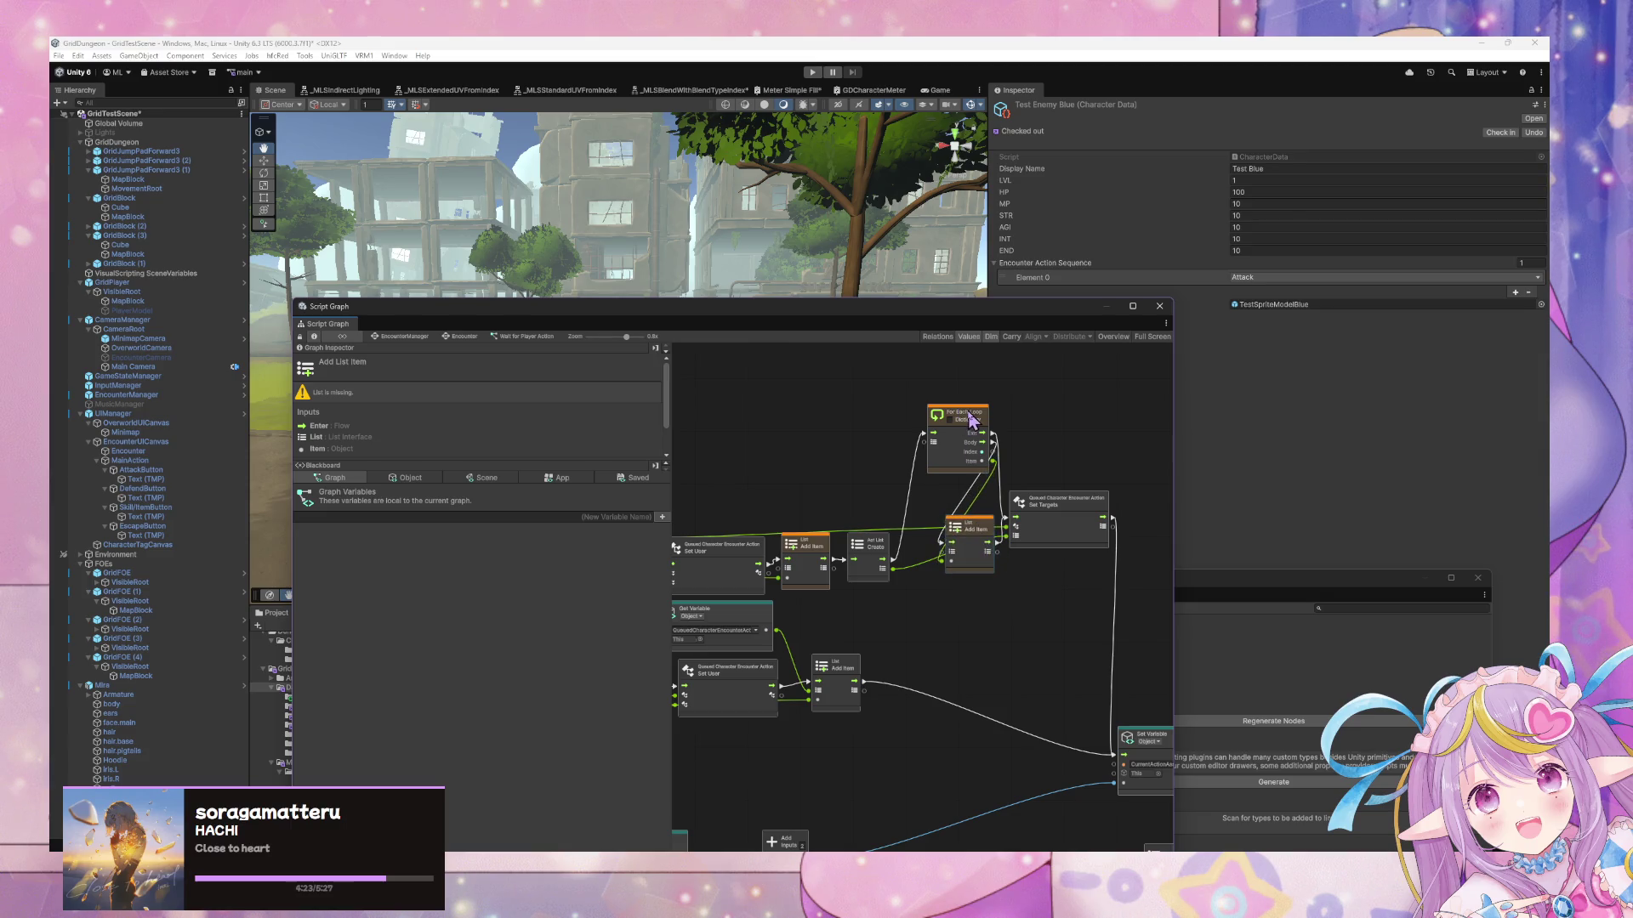
{"action": "left_click_drag", "start_coordinate": [970, 419], "coordinate": [908, 406]}
{"action": "left_click_drag", "start_coordinate": [983, 537], "coordinate": [992, 424]}
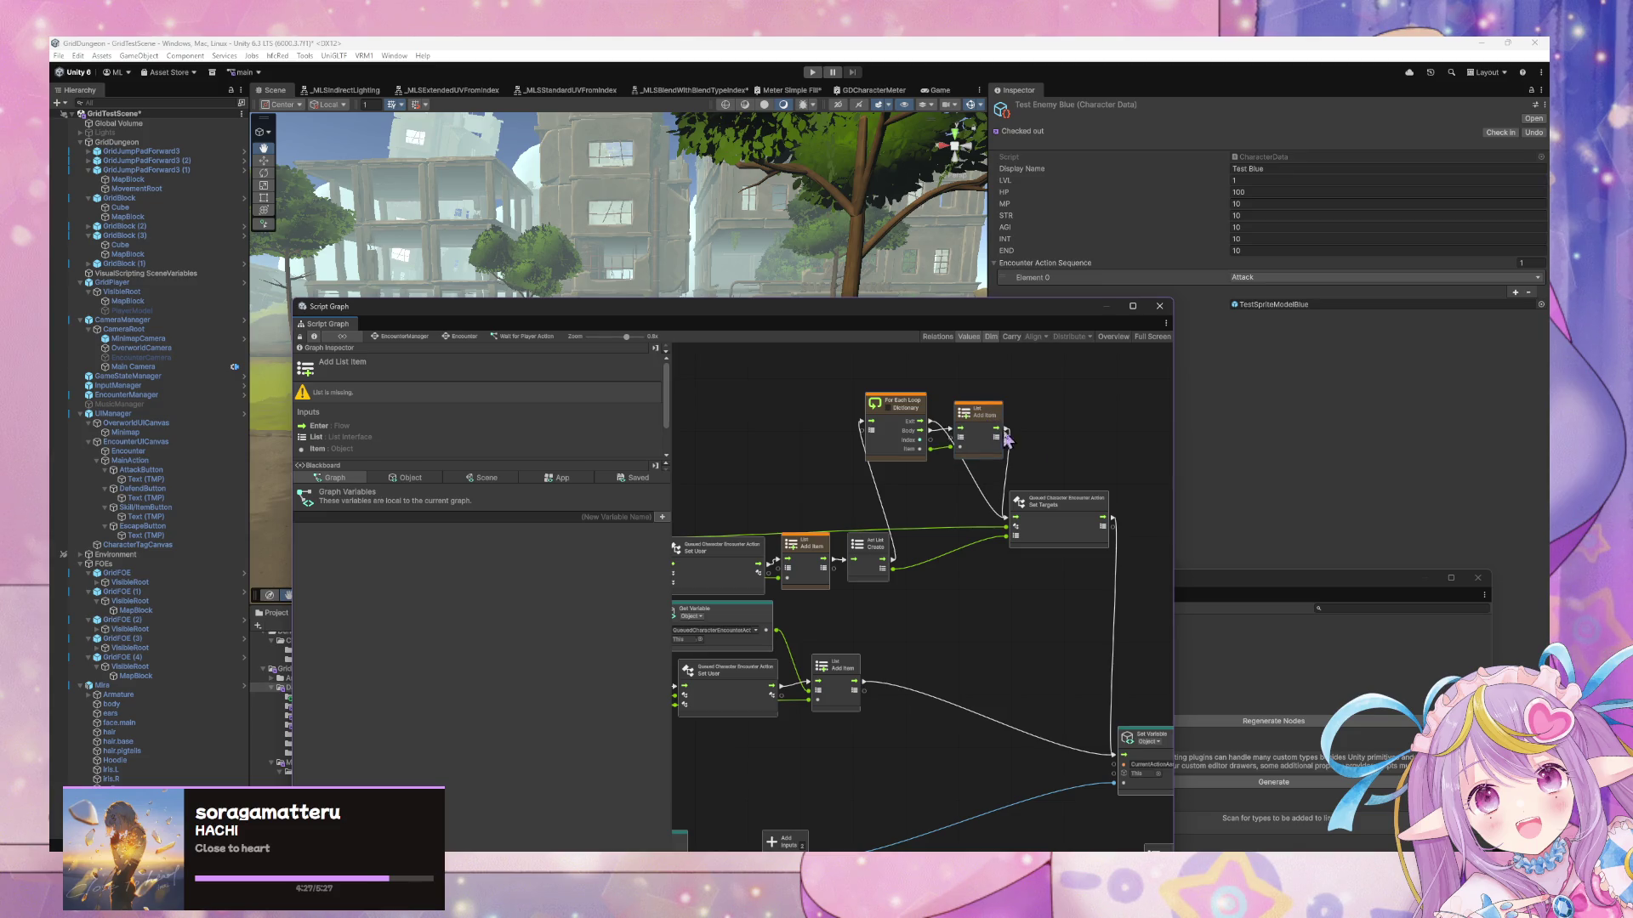
{"action": "left_click_drag", "start_coordinate": [1010, 436], "coordinate": [1017, 438]}
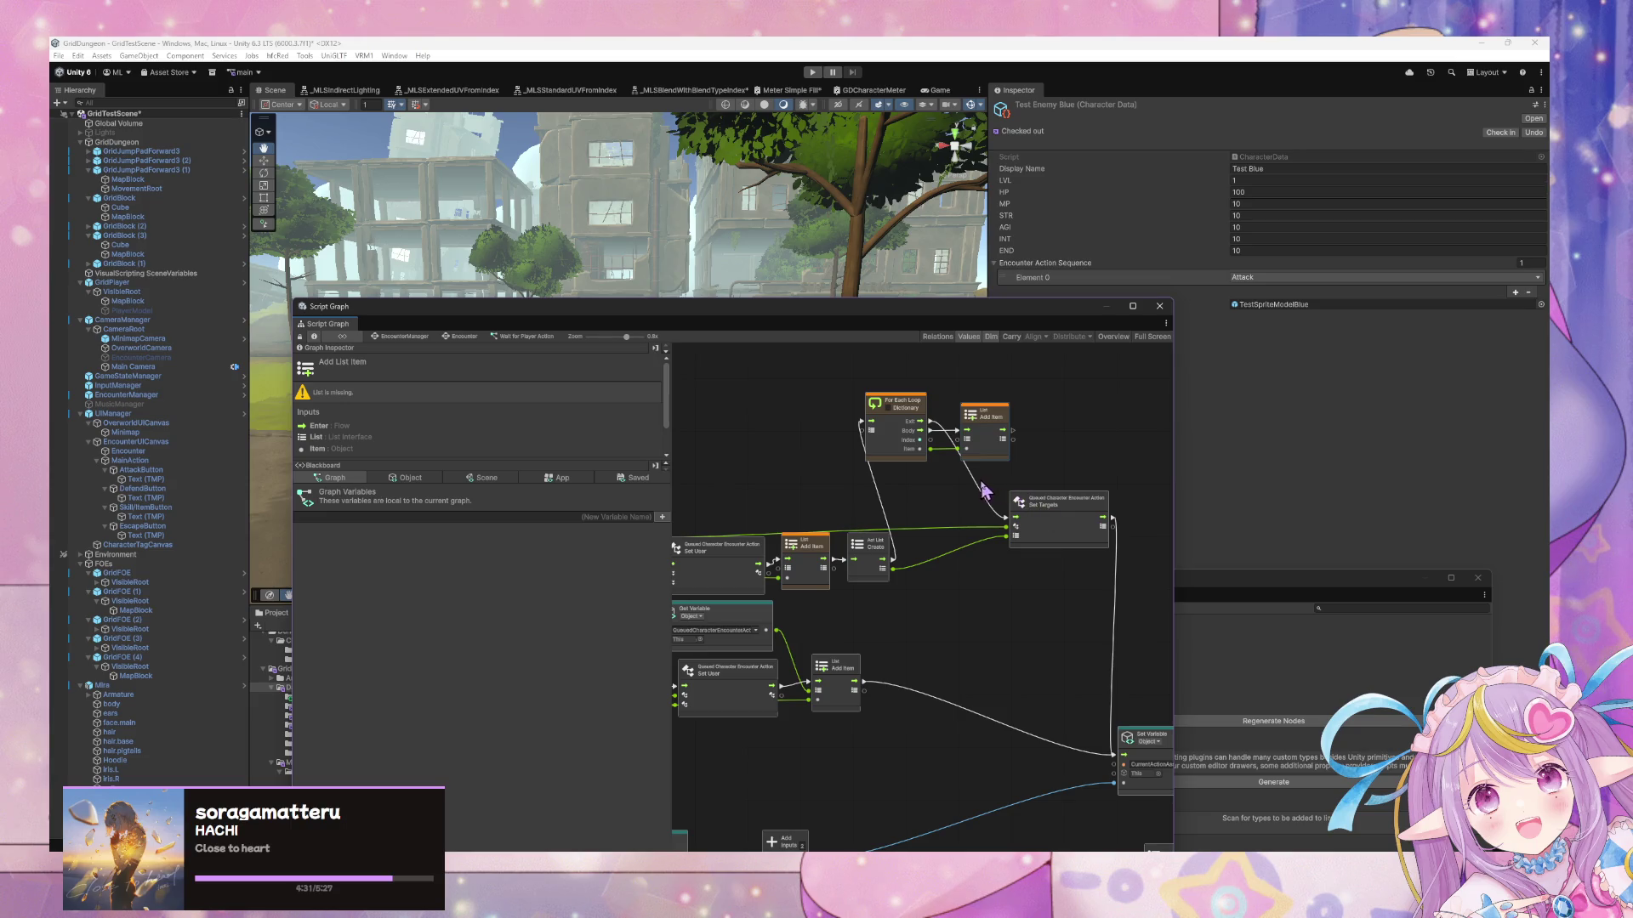
{"action": "scroll", "coordinate": [882, 445], "scroll_direction": "down", "scroll_amount": 5}
{"action": "scroll", "coordinate": [955, 499], "scroll_direction": "right", "scroll_amount": 5}
{"action": "left_click", "coordinate": [925, 576]}
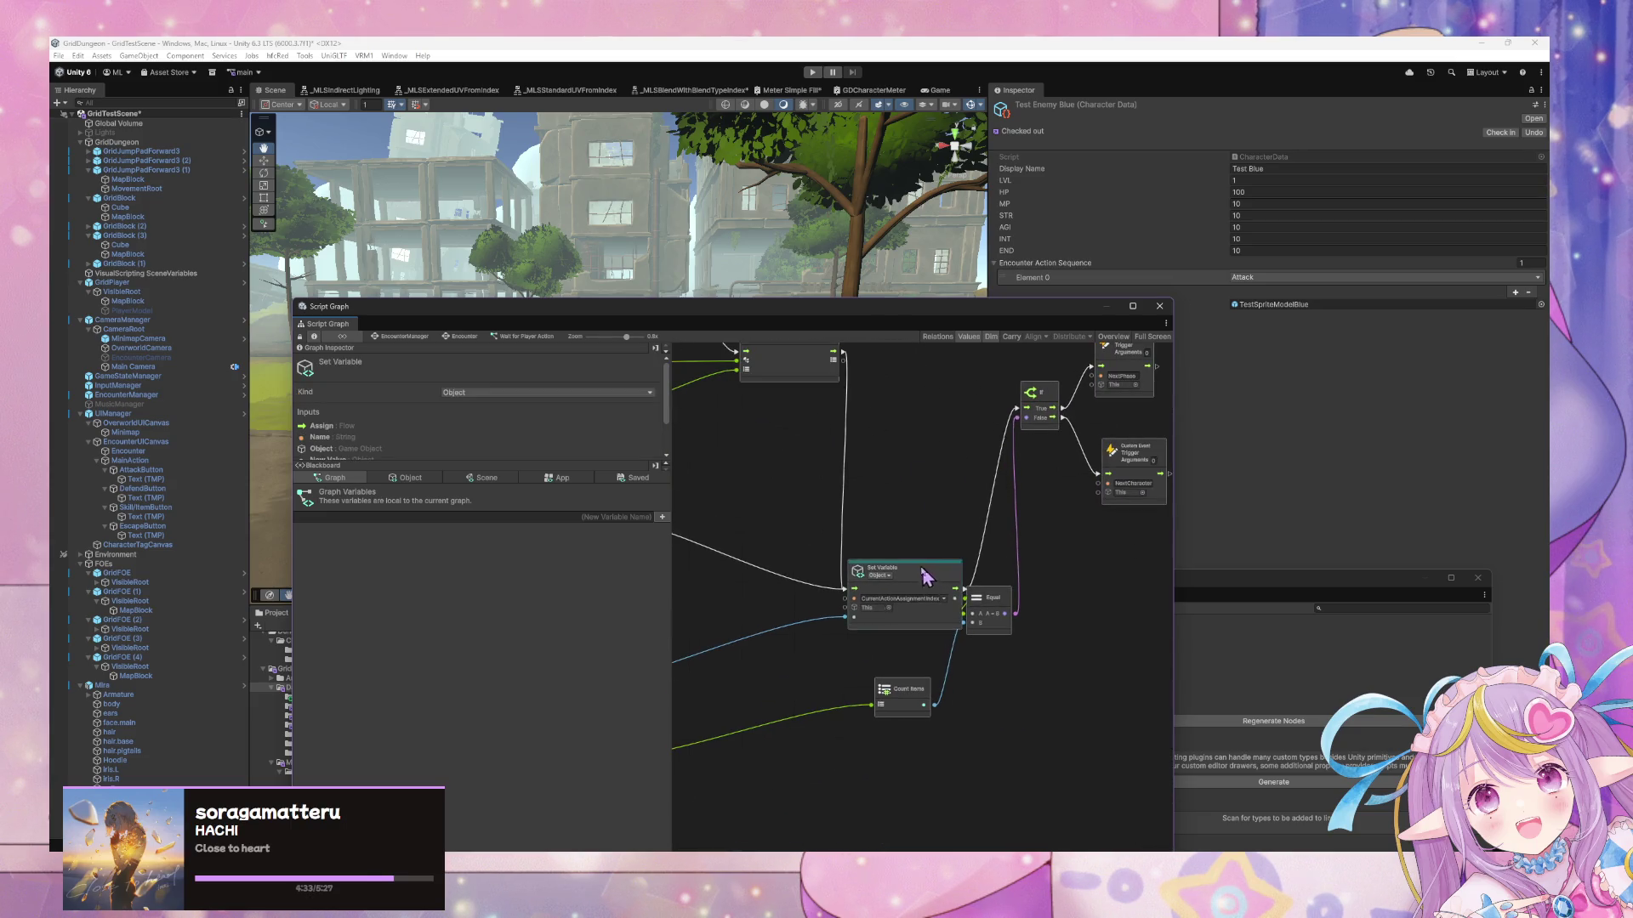
Navigate from EncounterManager through the Encounter state into the Assign Enemy Action script graph and select its nodes
{"action": "left_click", "coordinate": [399, 339]}
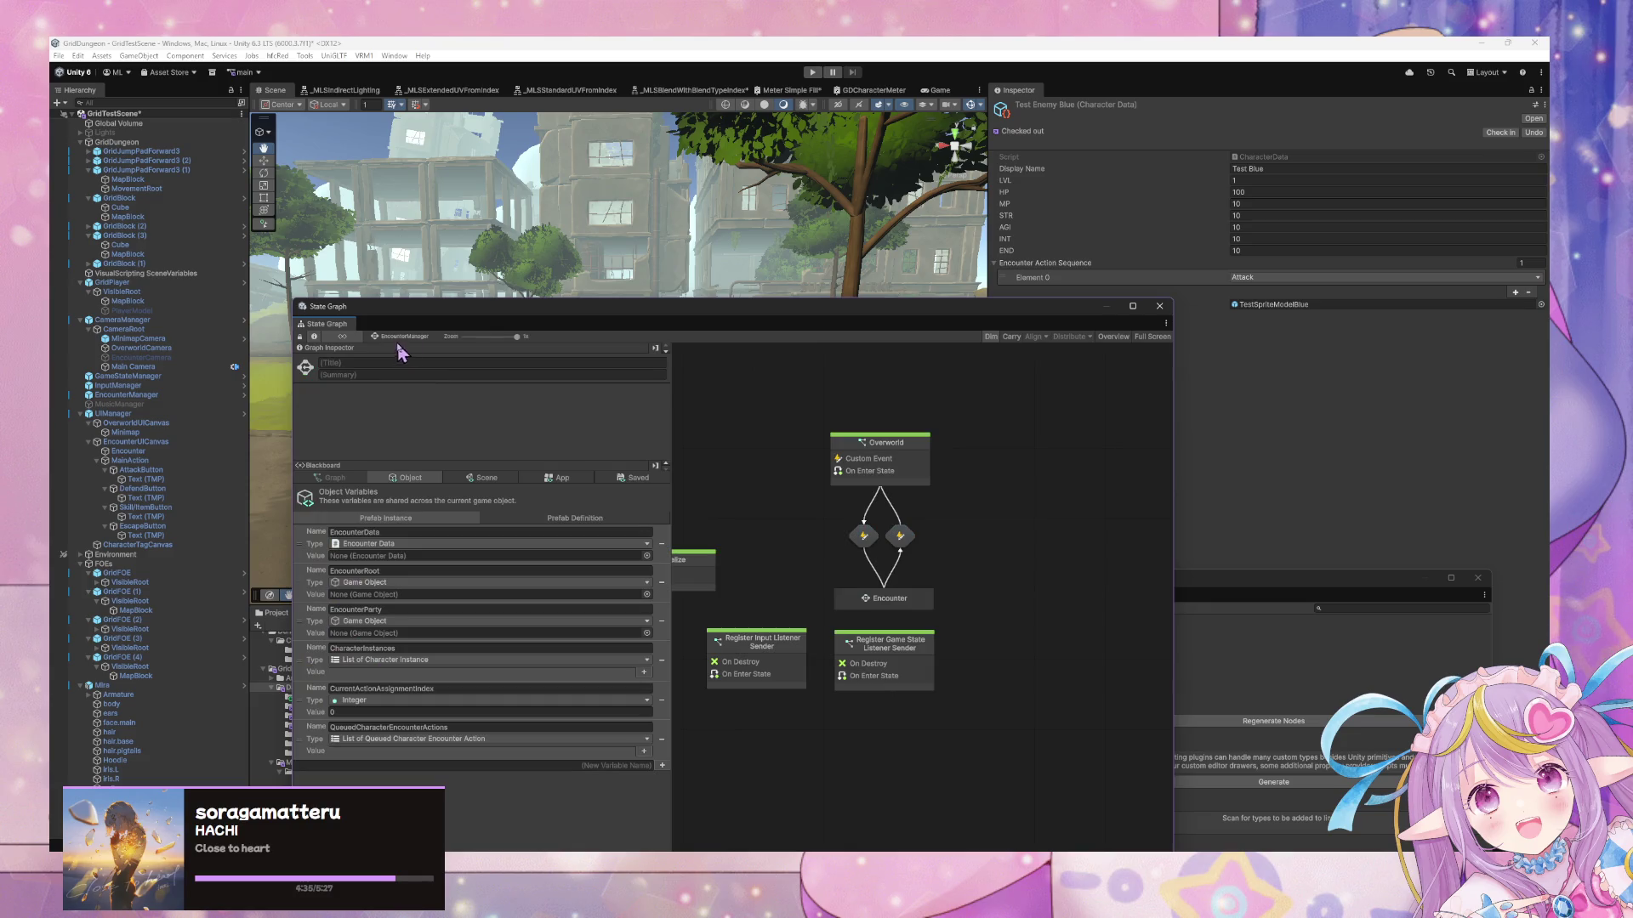
{"action": "double_click", "coordinate": [889, 601]}
{"action": "double_click", "coordinate": [1020, 561]}
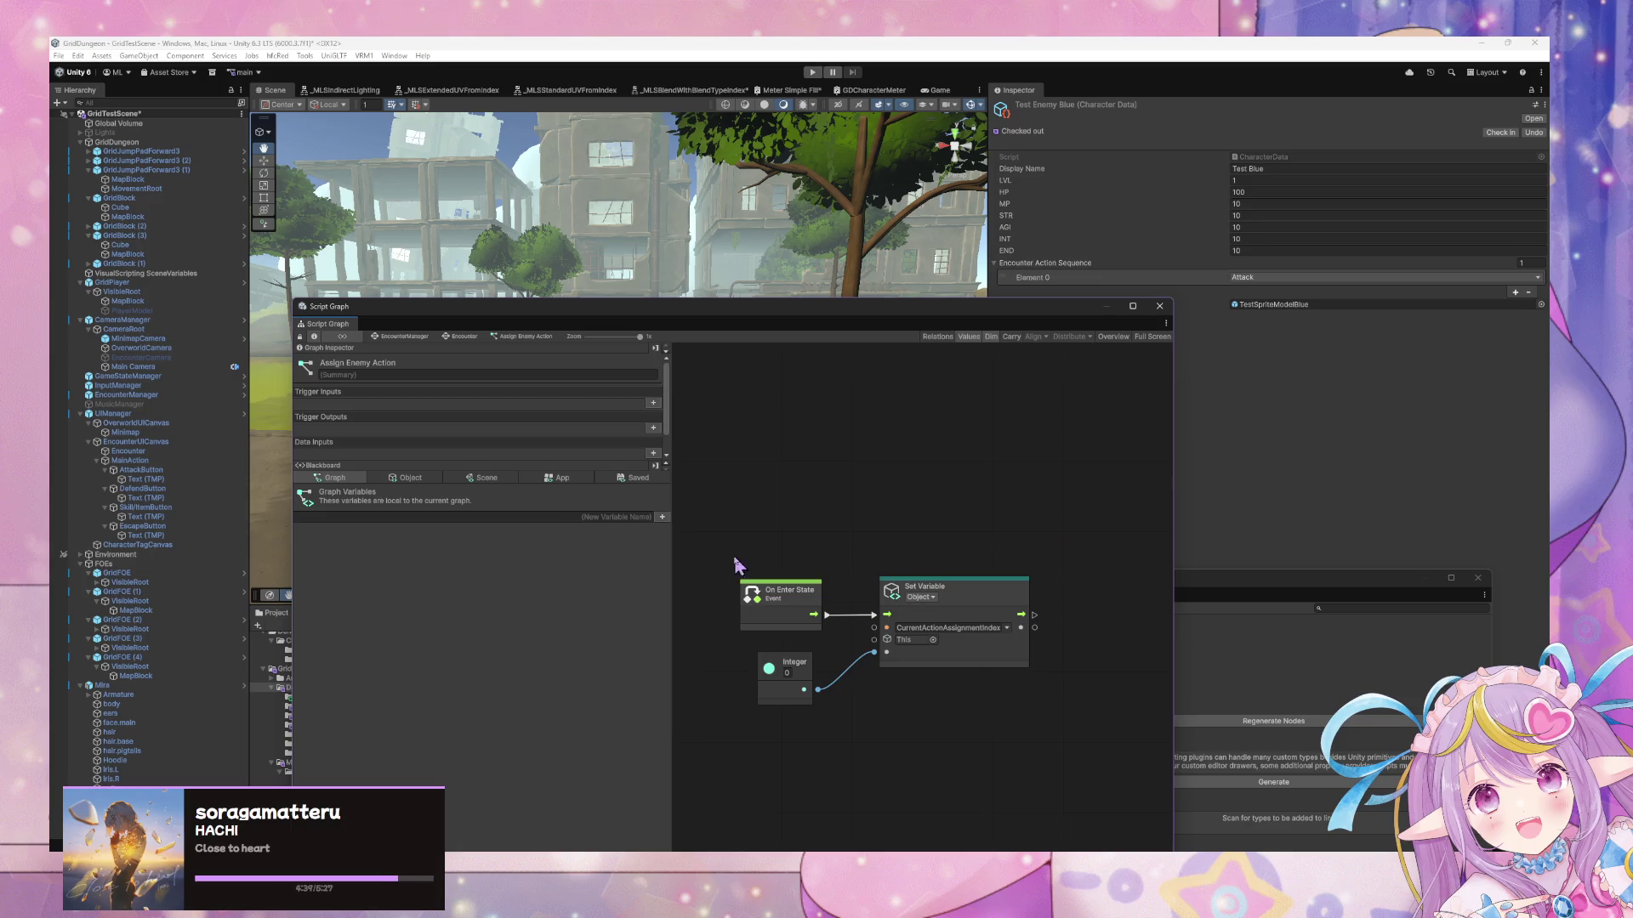
{"action": "left_click", "coordinate": [461, 337]}
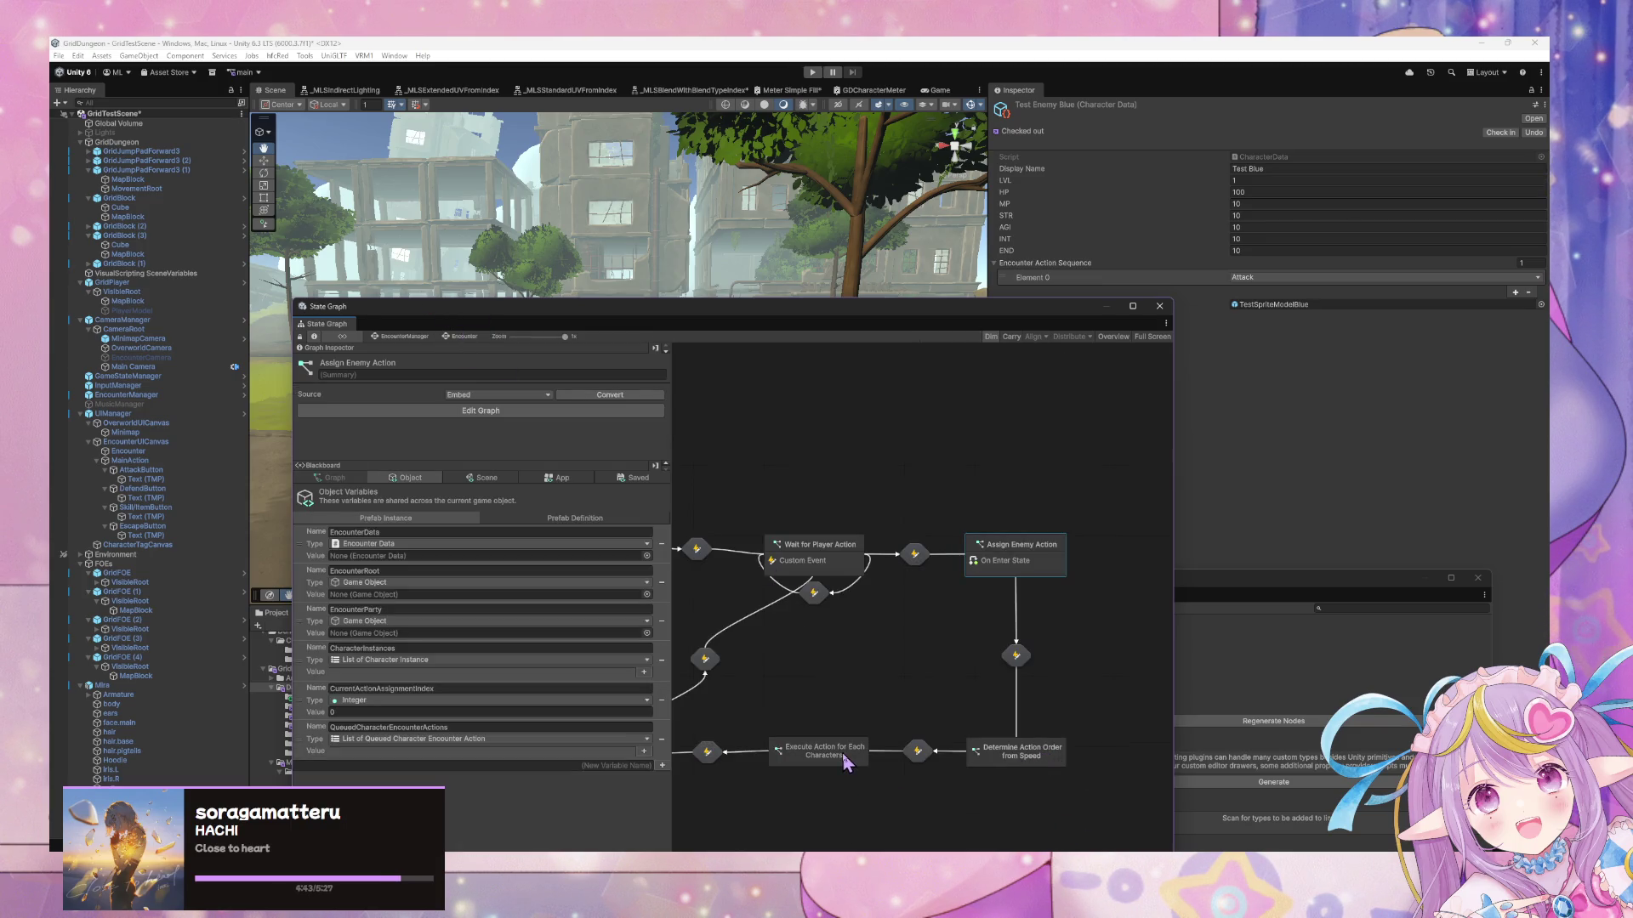
{"action": "double_click", "coordinate": [1024, 554]}
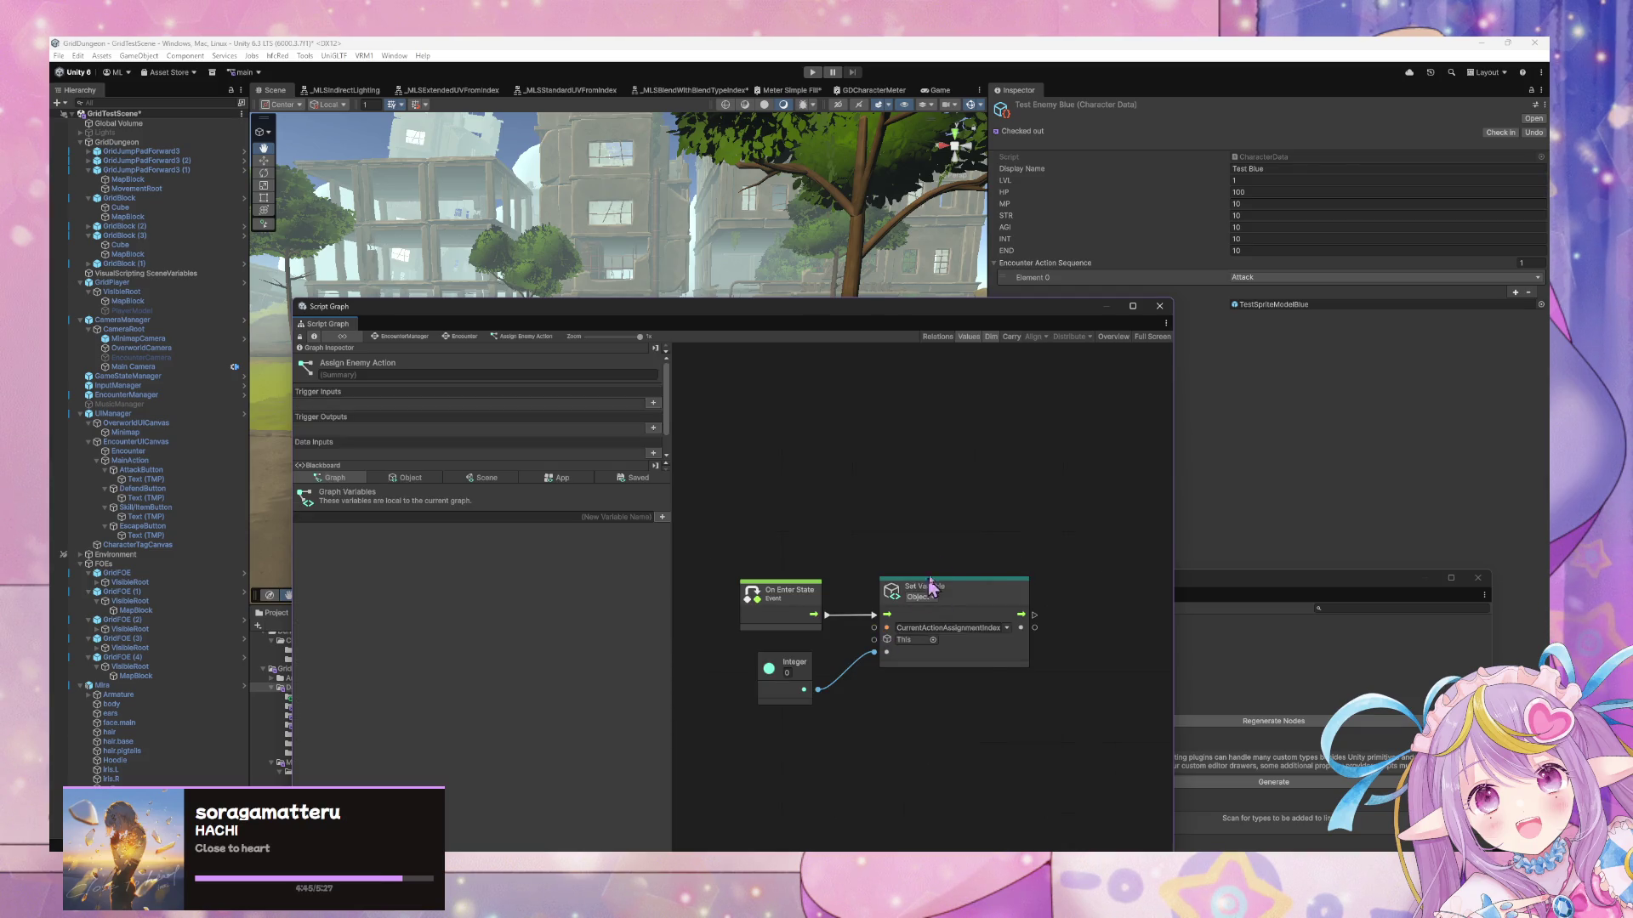
{"action": "left_click_drag", "start_coordinate": [1010, 738], "coordinate": [758, 544]}
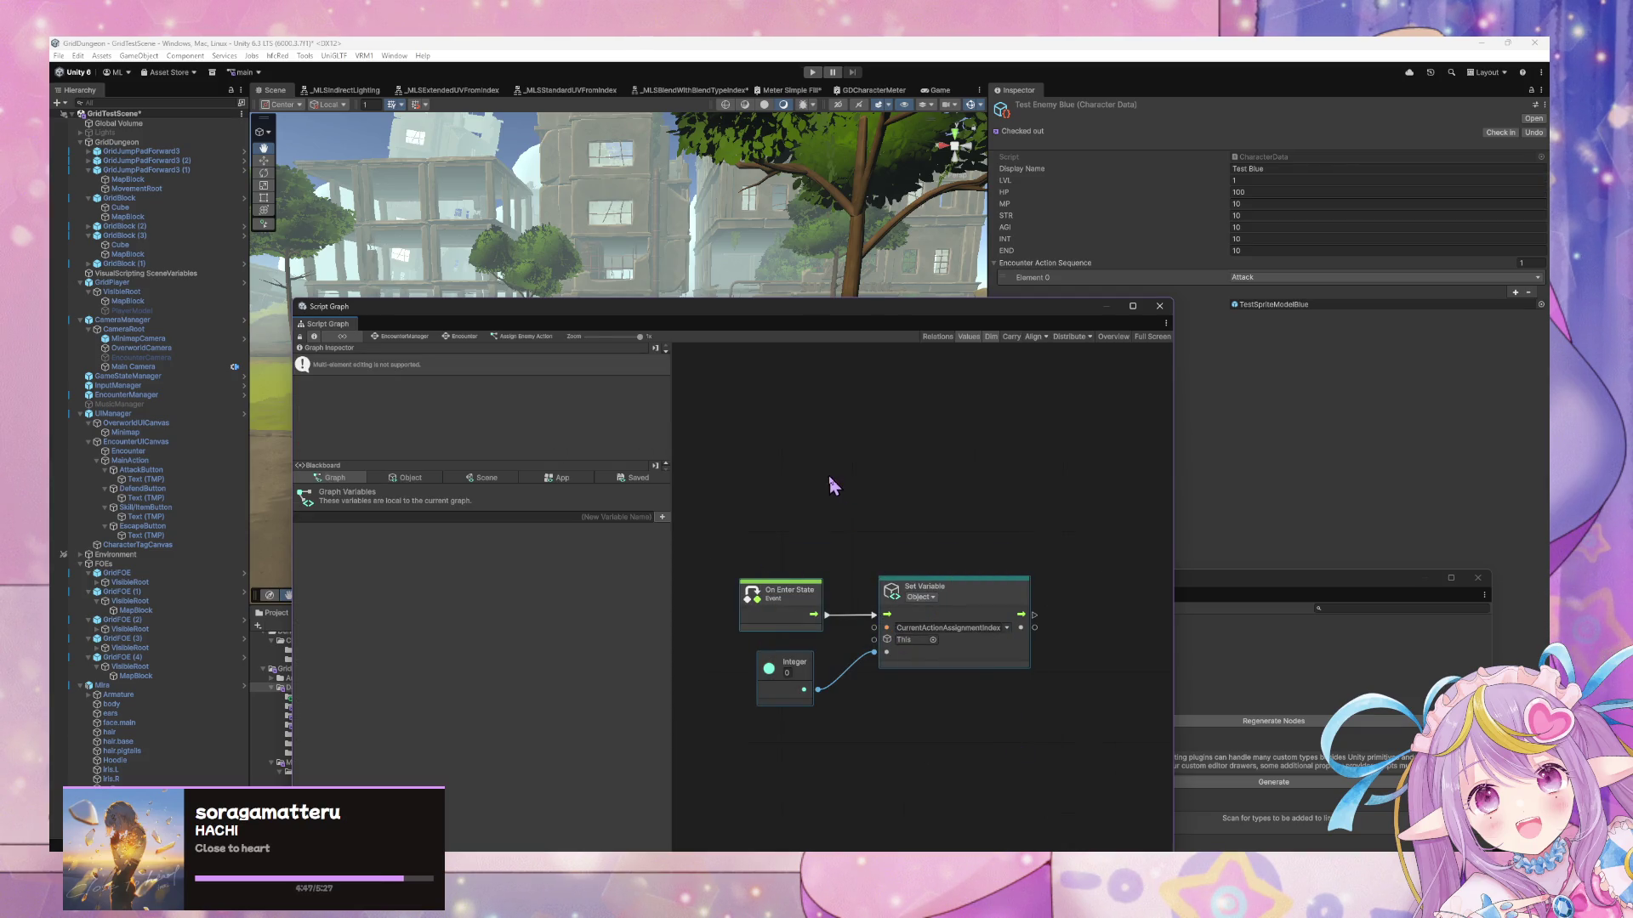
Duplicate the On Enter State node and place the copy above the others
{"action": "left_click_drag", "start_coordinate": [829, 478], "coordinate": [853, 546]}
{"action": "right_click", "coordinate": [853, 547]}
{"action": "left_click", "coordinate": [761, 556]}
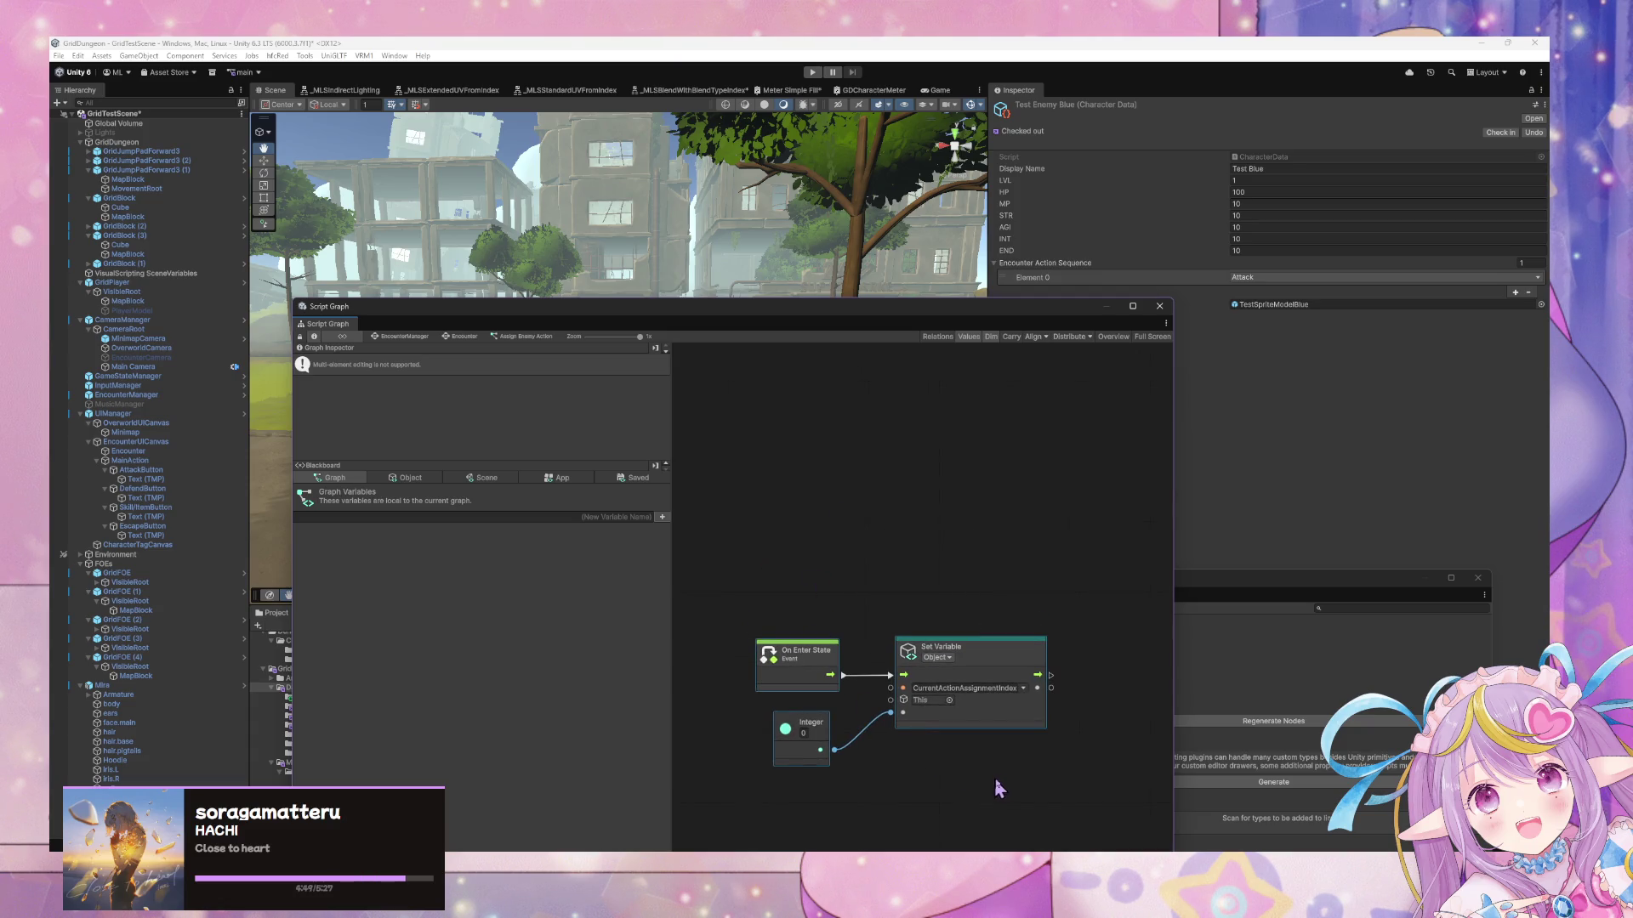
{"action": "right_click", "coordinate": [926, 520]}
{"action": "left_click", "coordinate": [778, 658]}
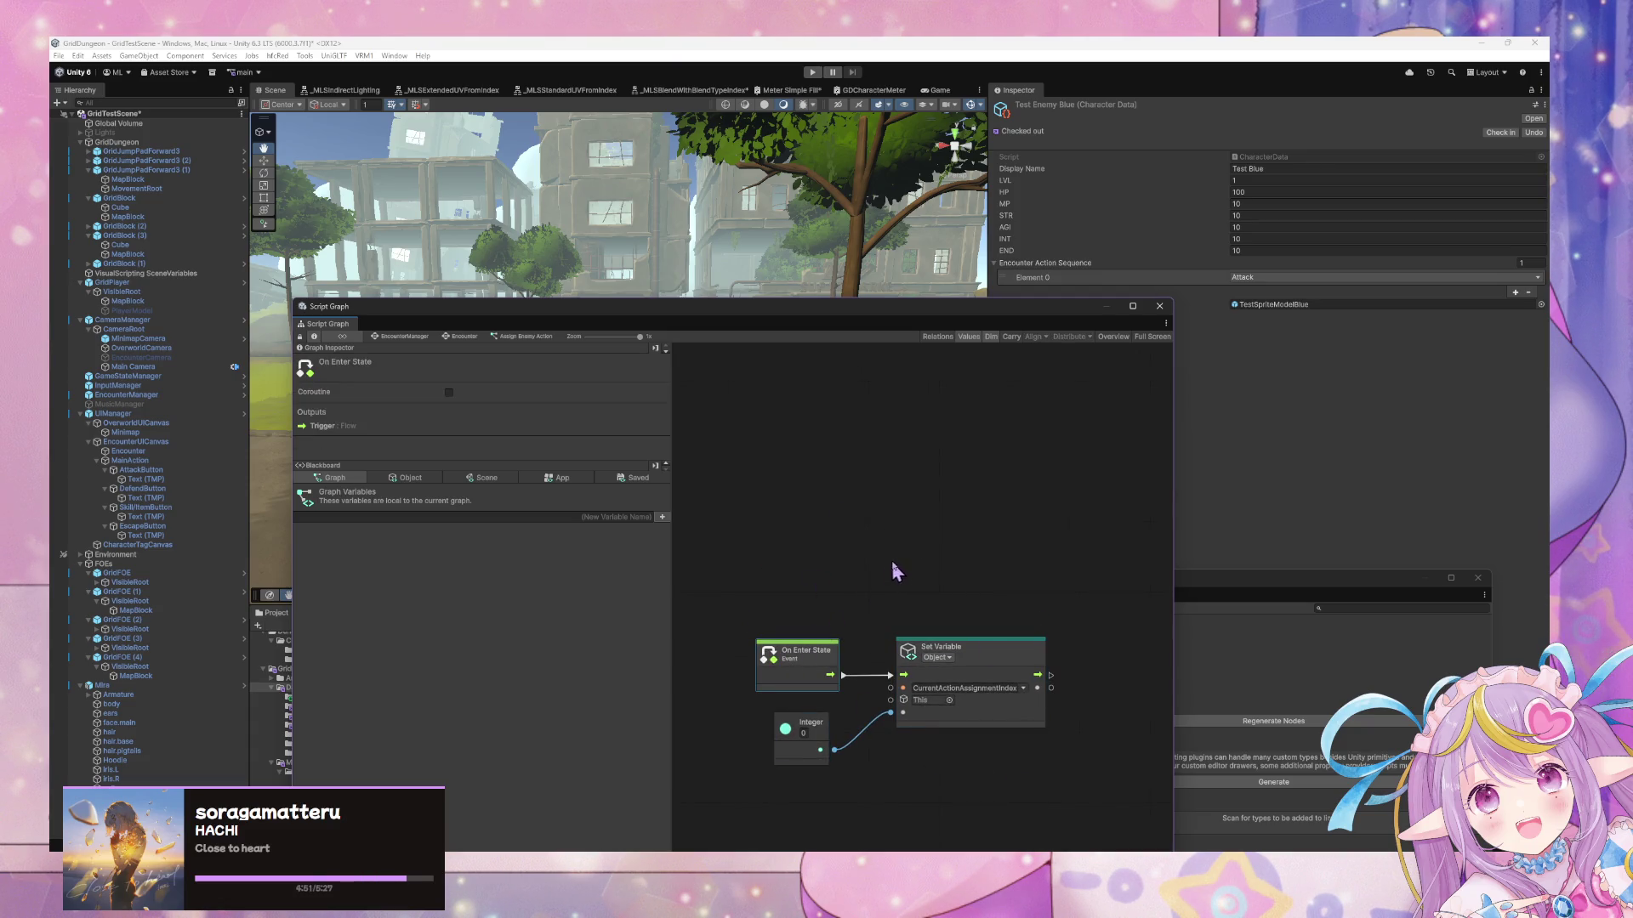
{"action": "key", "text": "ctrl+d"}
{"action": "left_click_drag", "start_coordinate": [918, 592], "coordinate": [803, 496]}
Add a Get Variable node for the QueuedCharacterEncounterActions object variable
{"action": "right_click", "coordinate": [926, 539]}
{"action": "left_click", "coordinate": [999, 559]}
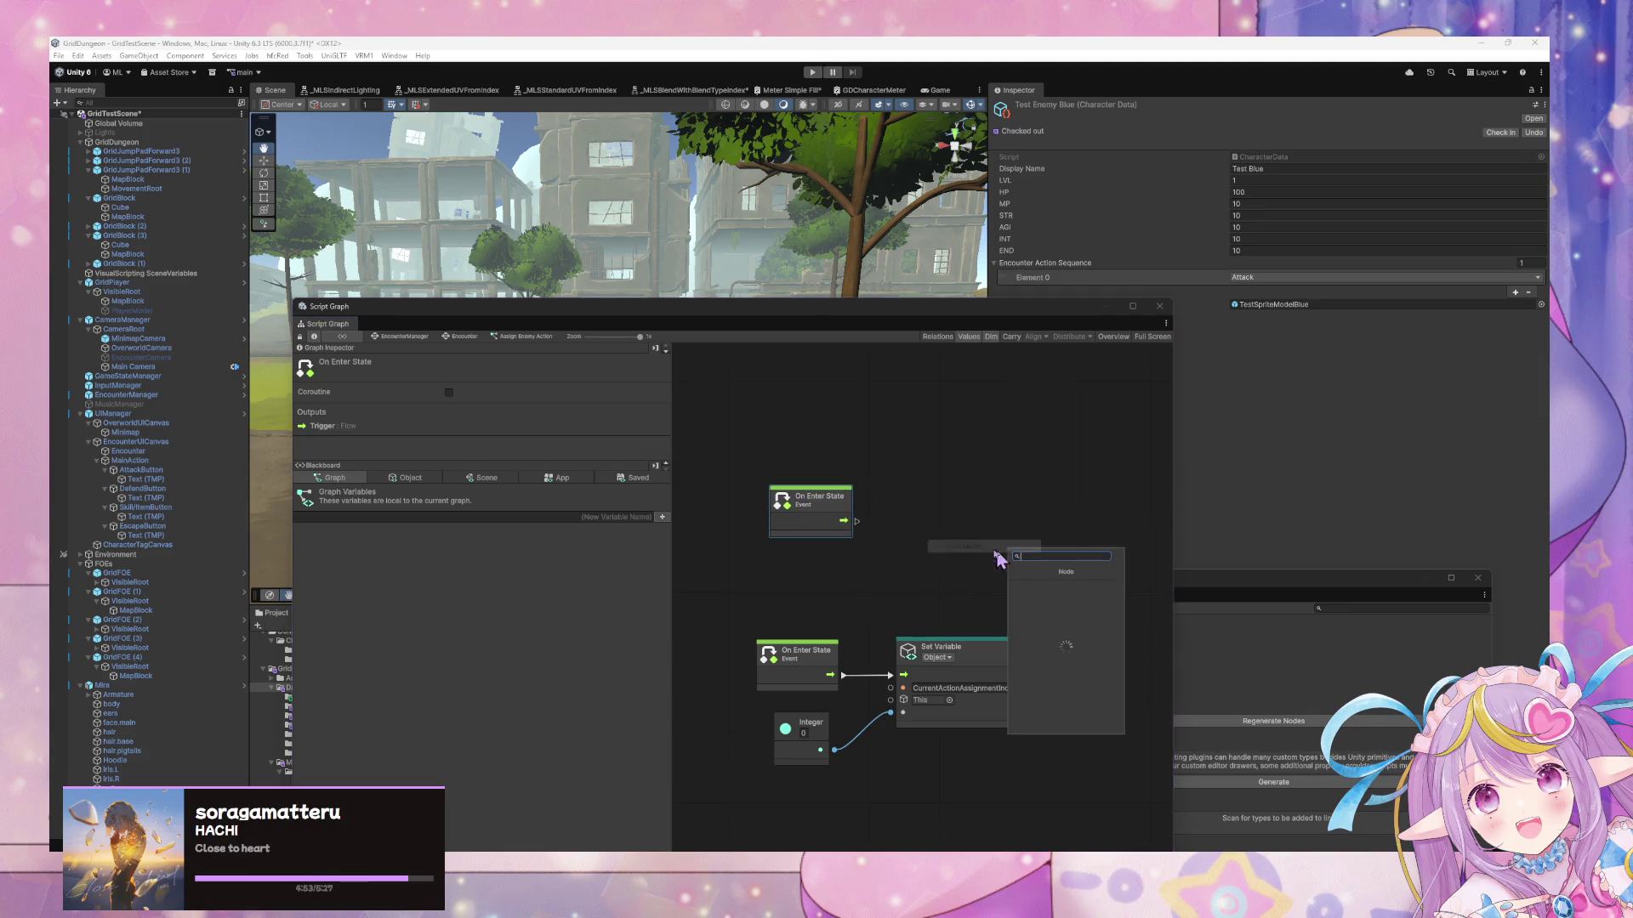
{"action": "left_click", "coordinate": [408, 478]}
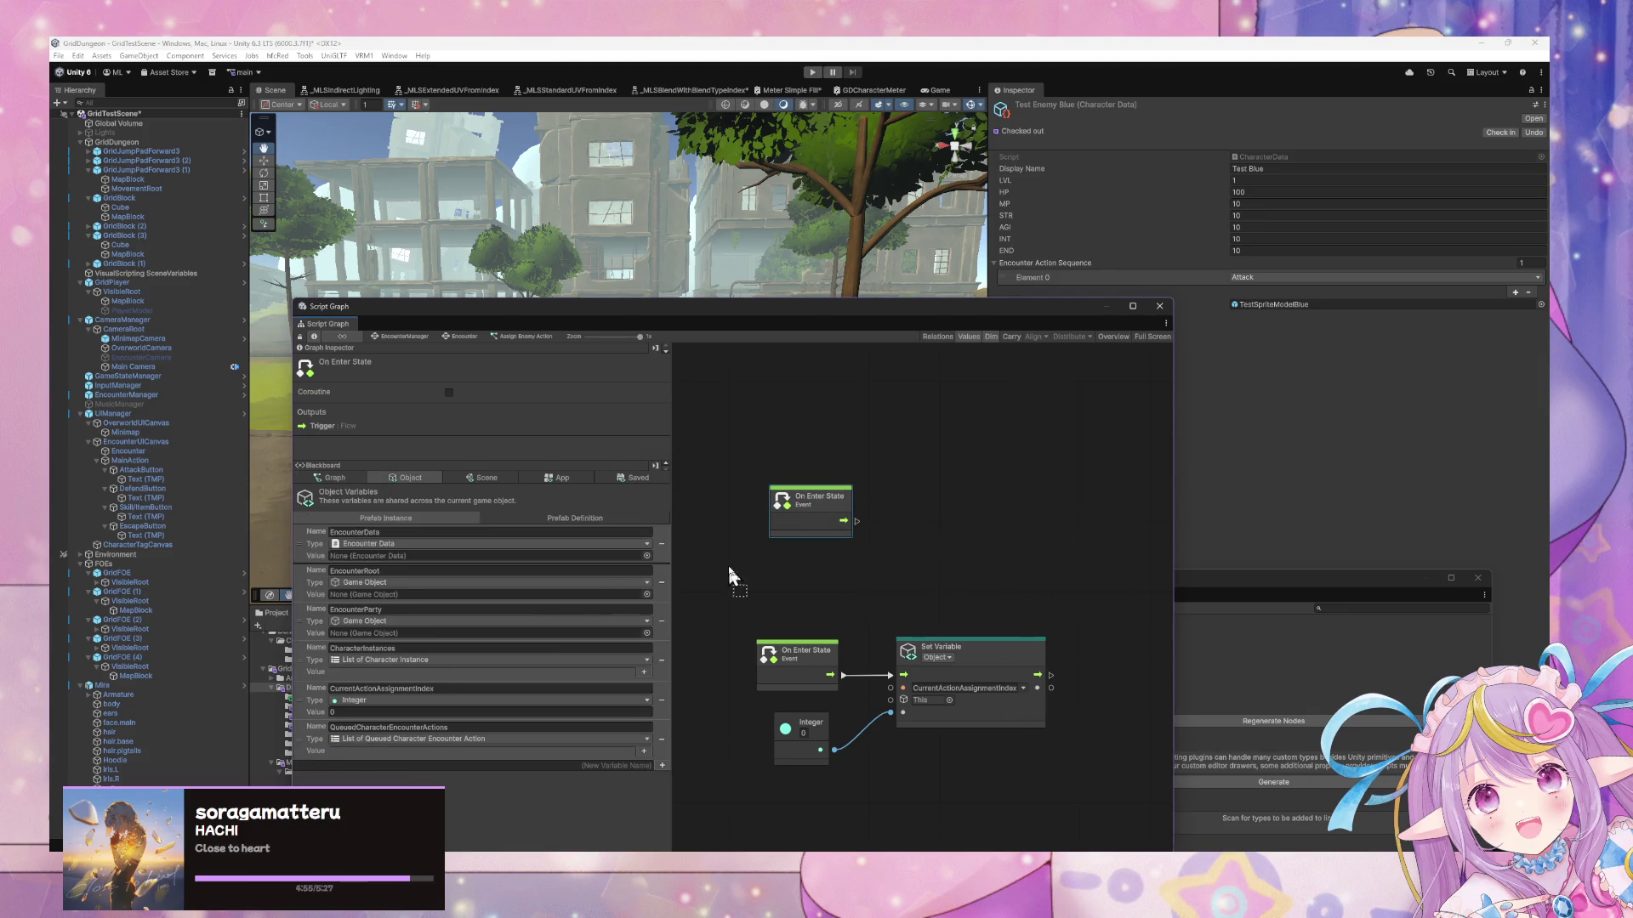
{"action": "left_click_drag", "start_coordinate": [728, 565], "coordinate": [736, 563]}
{"action": "mouse_move", "coordinate": [871, 585]}
{"action": "left_mouse_down"}
{"action": "mouse_move", "coordinate": [843, 575]}
{"action": "mouse_move", "coordinate": [914, 560]}
{"action": "left_mouse_up"}
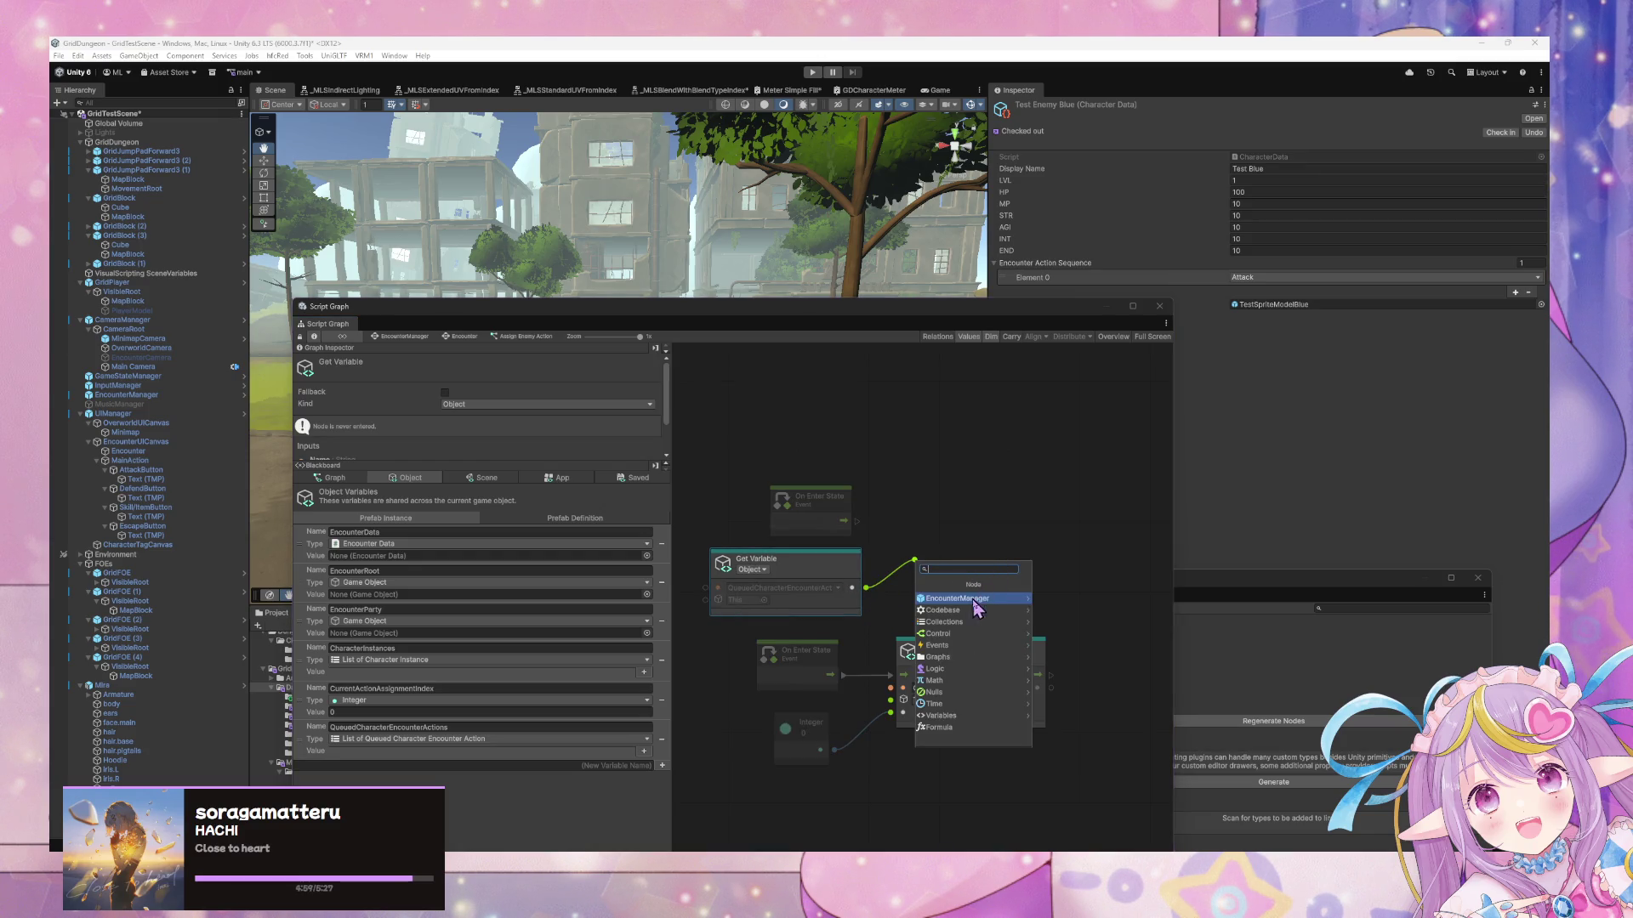
Add a Queued Character Encounter Action Execute node from Codebase > Grid Dungeon > Core
{"action": "left_click", "coordinate": [960, 611]}
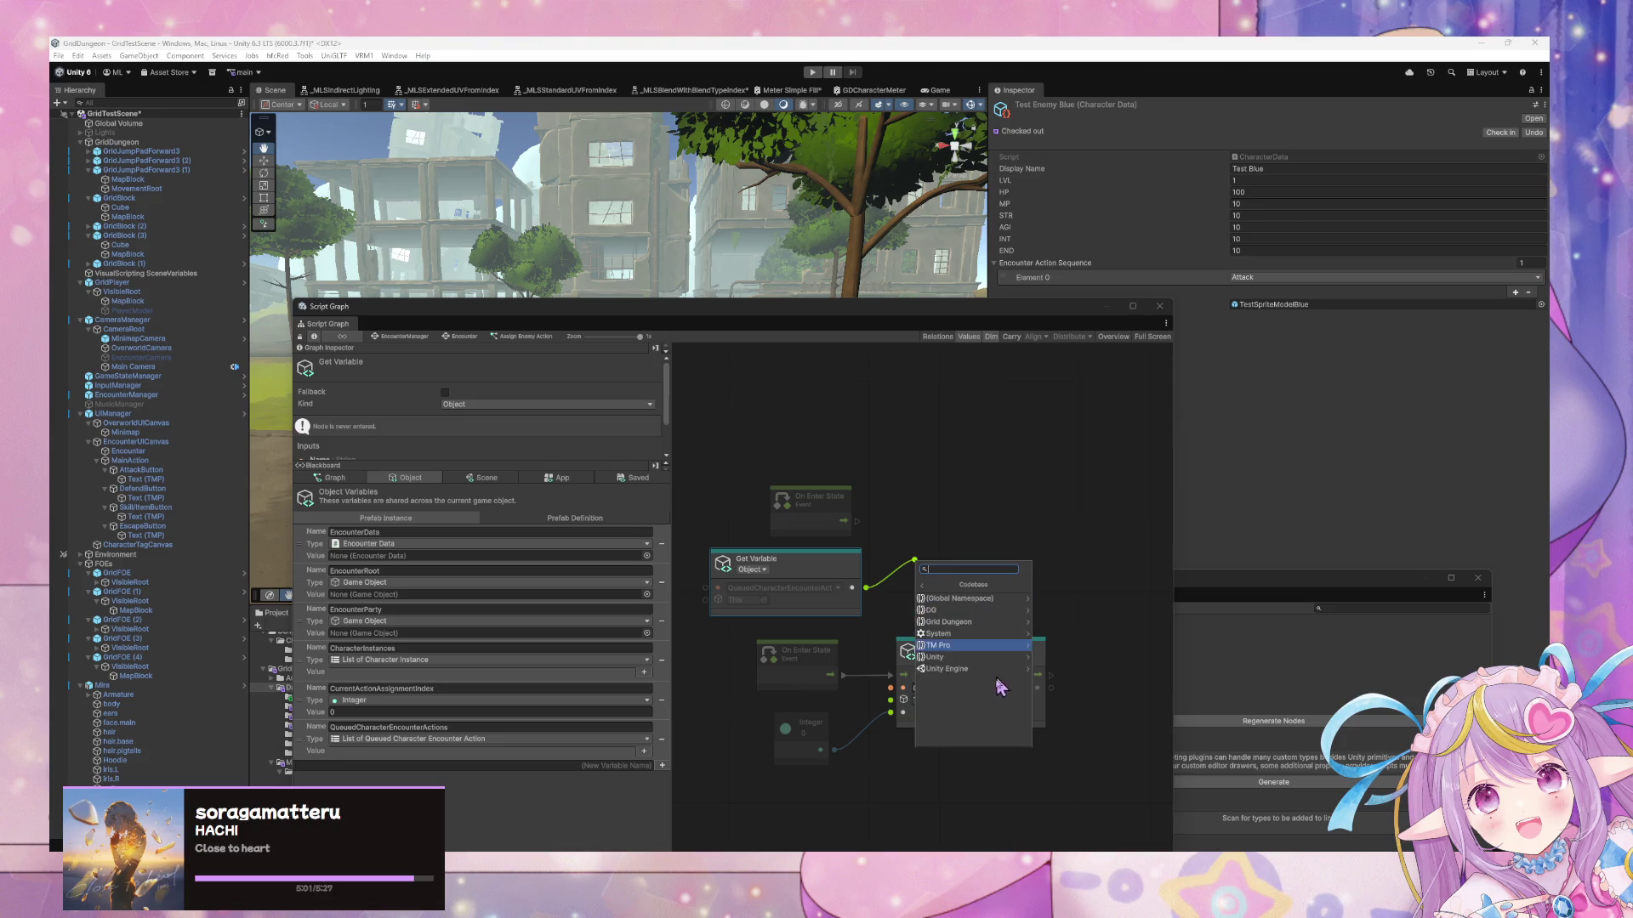
{"action": "left_click", "coordinate": [968, 621]}
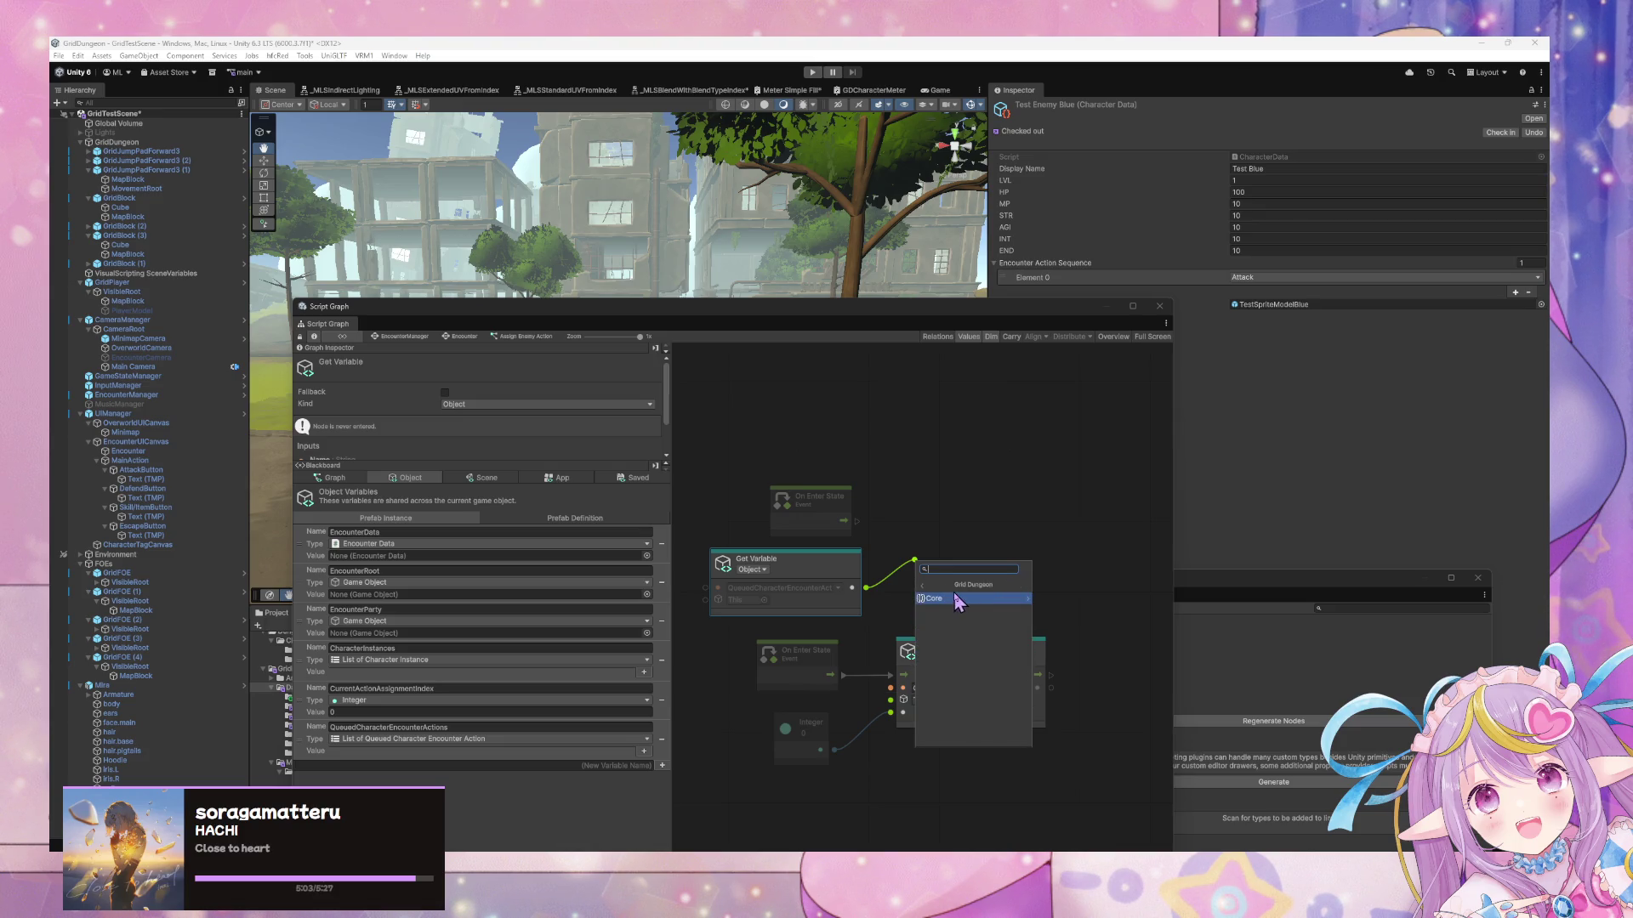
{"action": "left_click", "coordinate": [956, 599]}
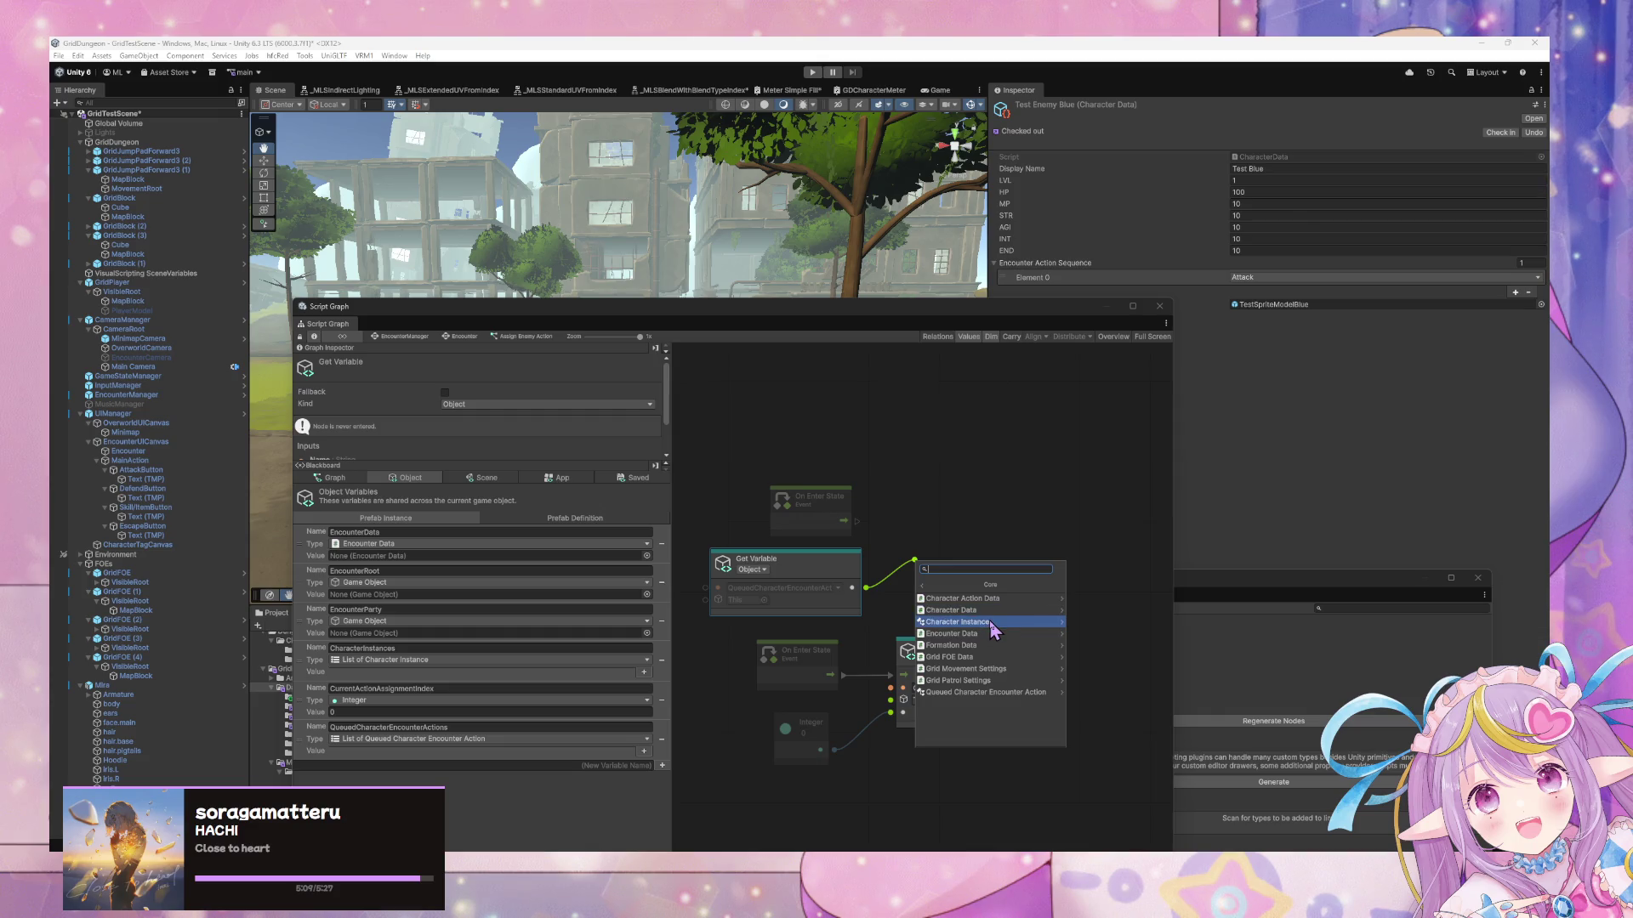
{"action": "left_click", "coordinate": [977, 692]}
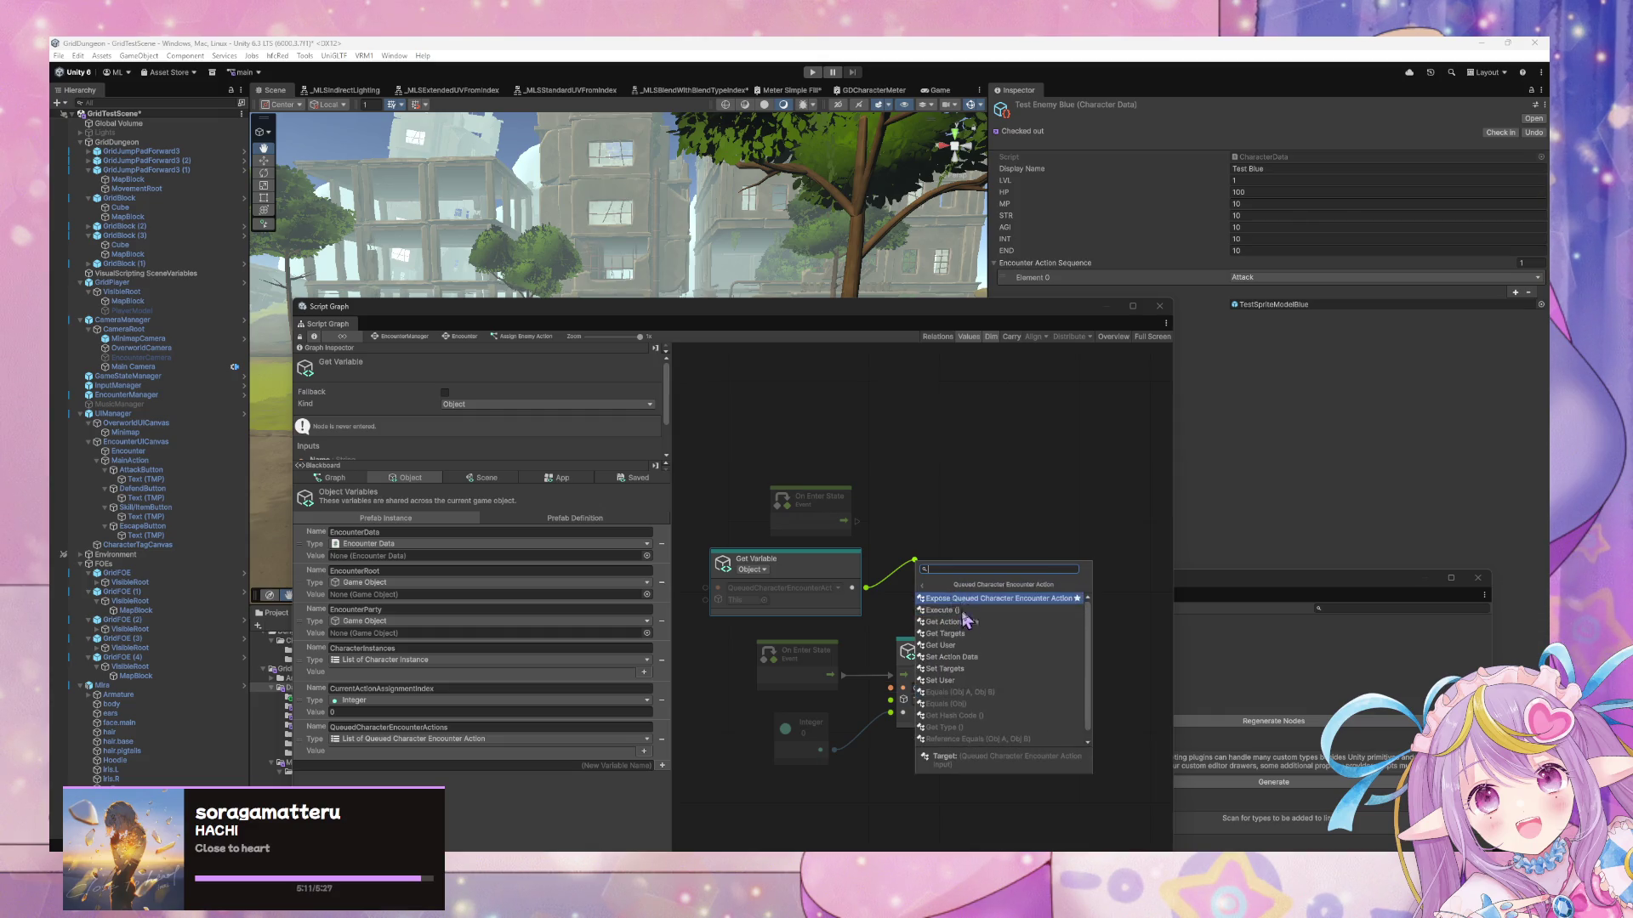
{"action": "left_click", "coordinate": [974, 611]}
{"action": "mouse_move", "coordinate": [958, 551]}
{"action": "left_mouse_down"}
{"action": "mouse_move", "coordinate": [947, 520]}
{"action": "mouse_move", "coordinate": [999, 520]}
{"action": "left_mouse_up"}
Add a For Each Loop fed by On Enter State and the queued actions, calling Execute per item
{"action": "right_click", "coordinate": [914, 507]}
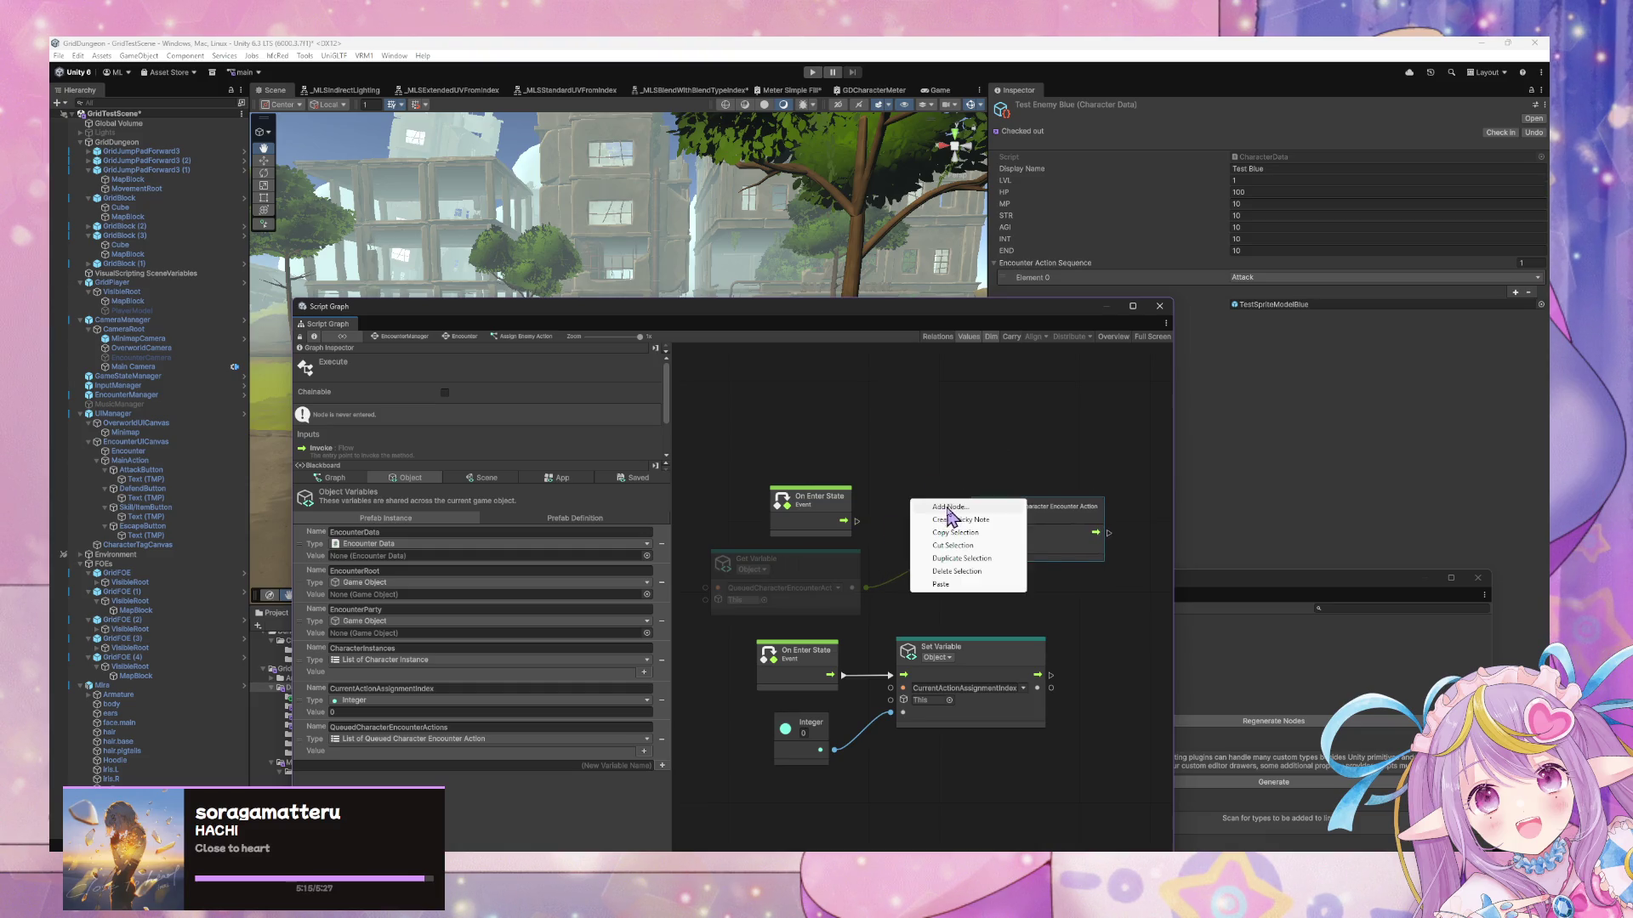
{"action": "left_click", "coordinate": [952, 517]}
{"action": "type", "text": "for each"}
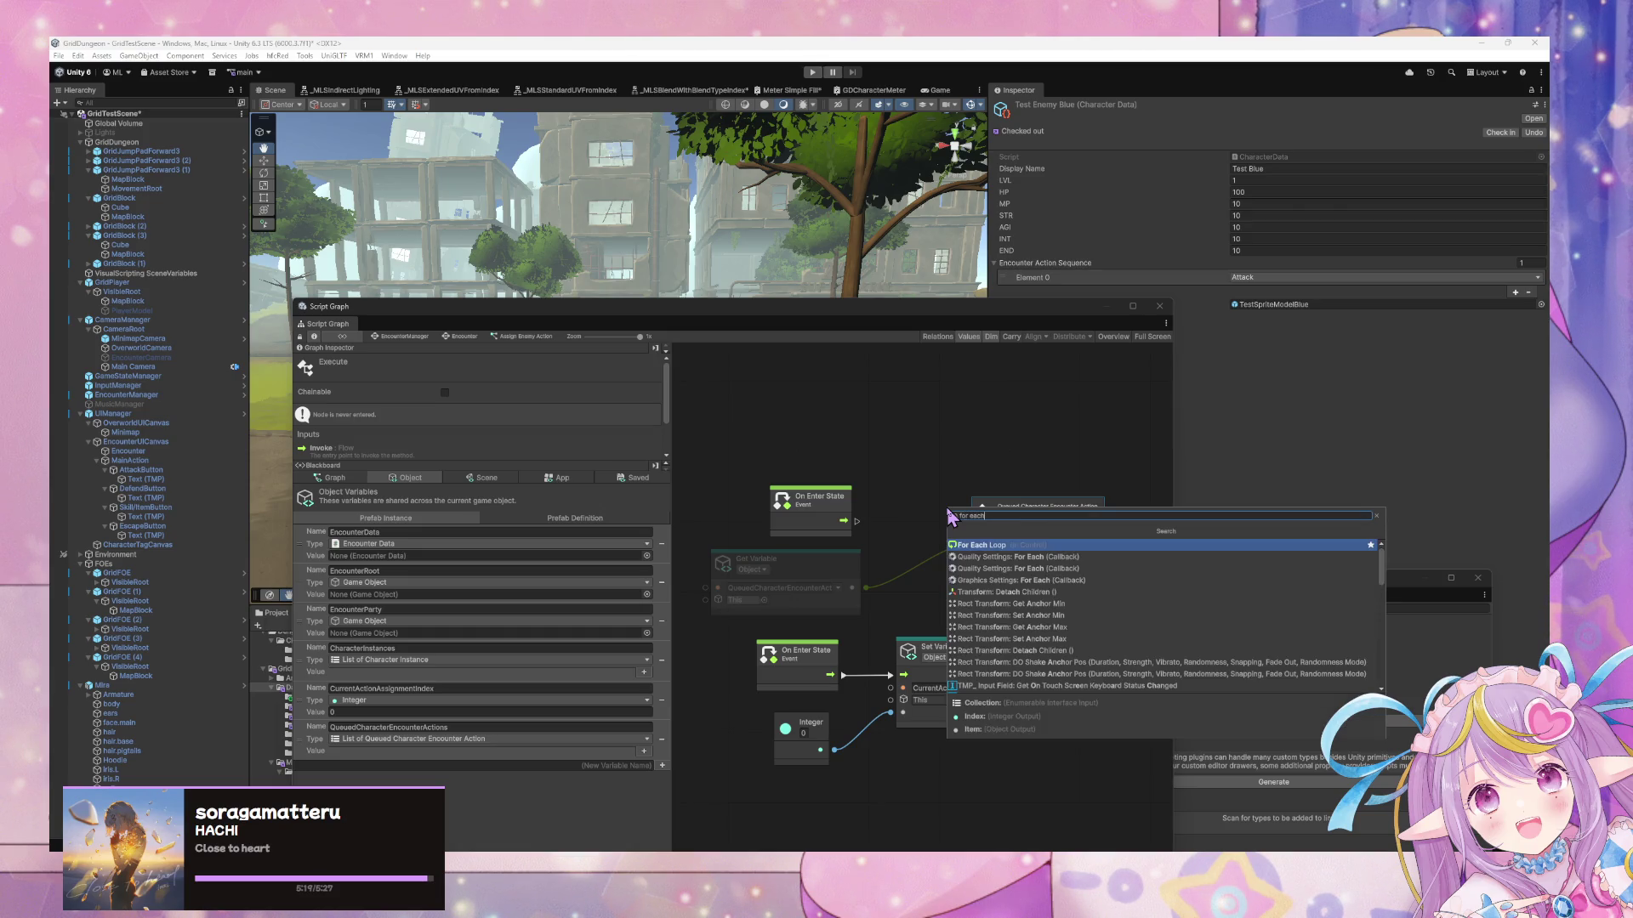
{"action": "key", "text": "Return"}
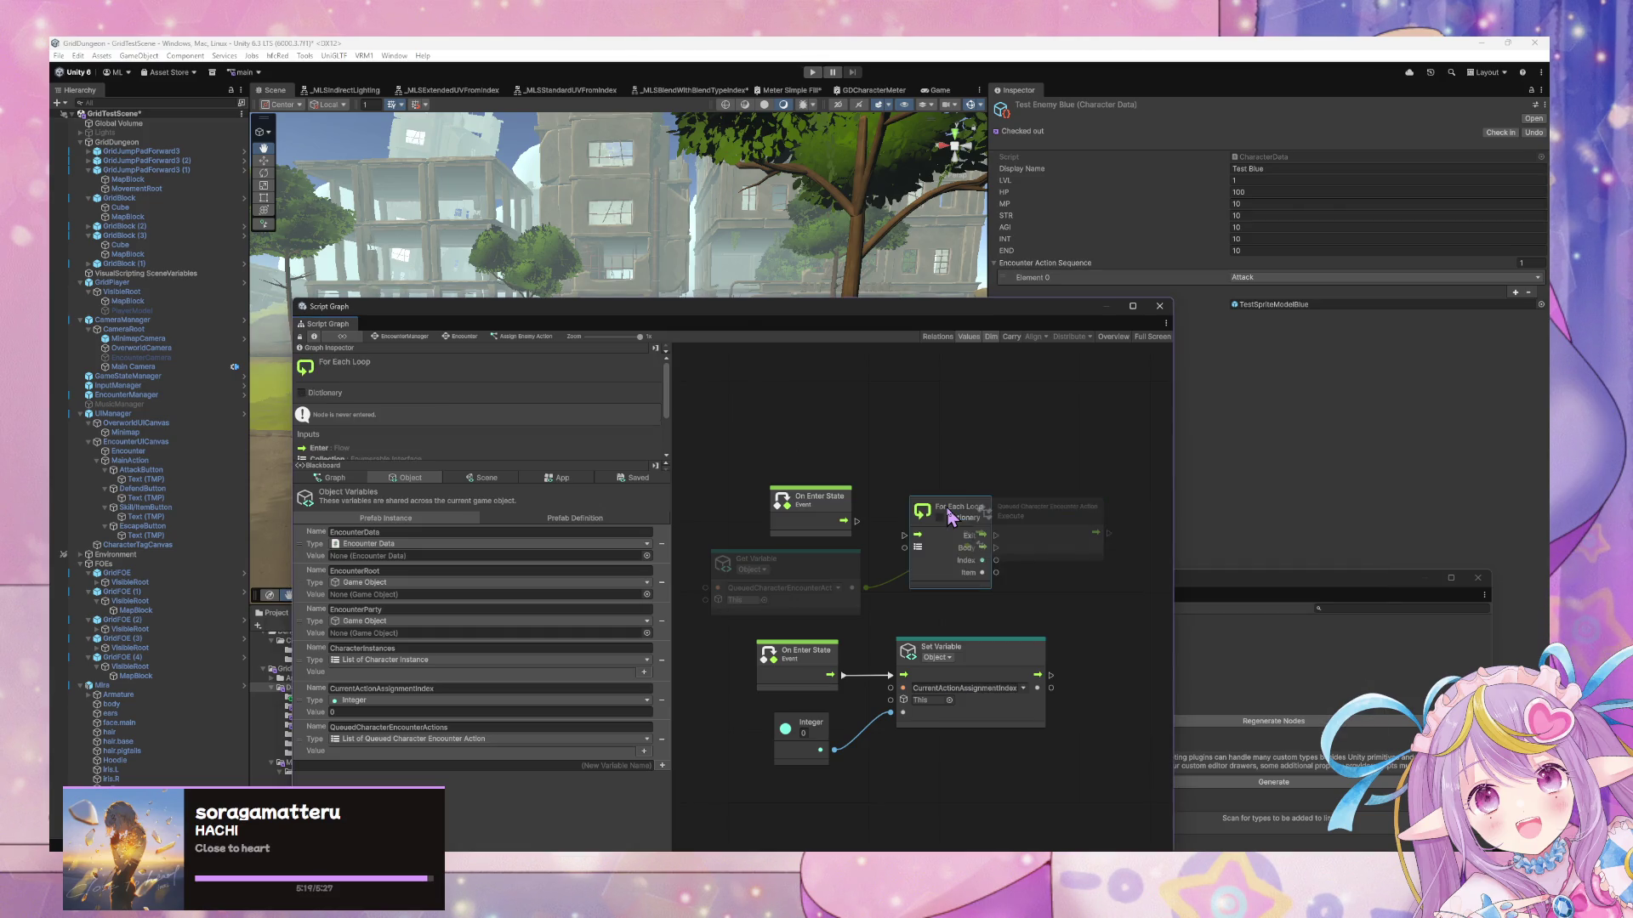
{"action": "mouse_move", "coordinate": [950, 517]}
{"action": "left_mouse_down"}
{"action": "mouse_move", "coordinate": [933, 493]}
{"action": "mouse_move", "coordinate": [880, 513]}
{"action": "mouse_move", "coordinate": [861, 588]}
{"action": "left_mouse_up"}
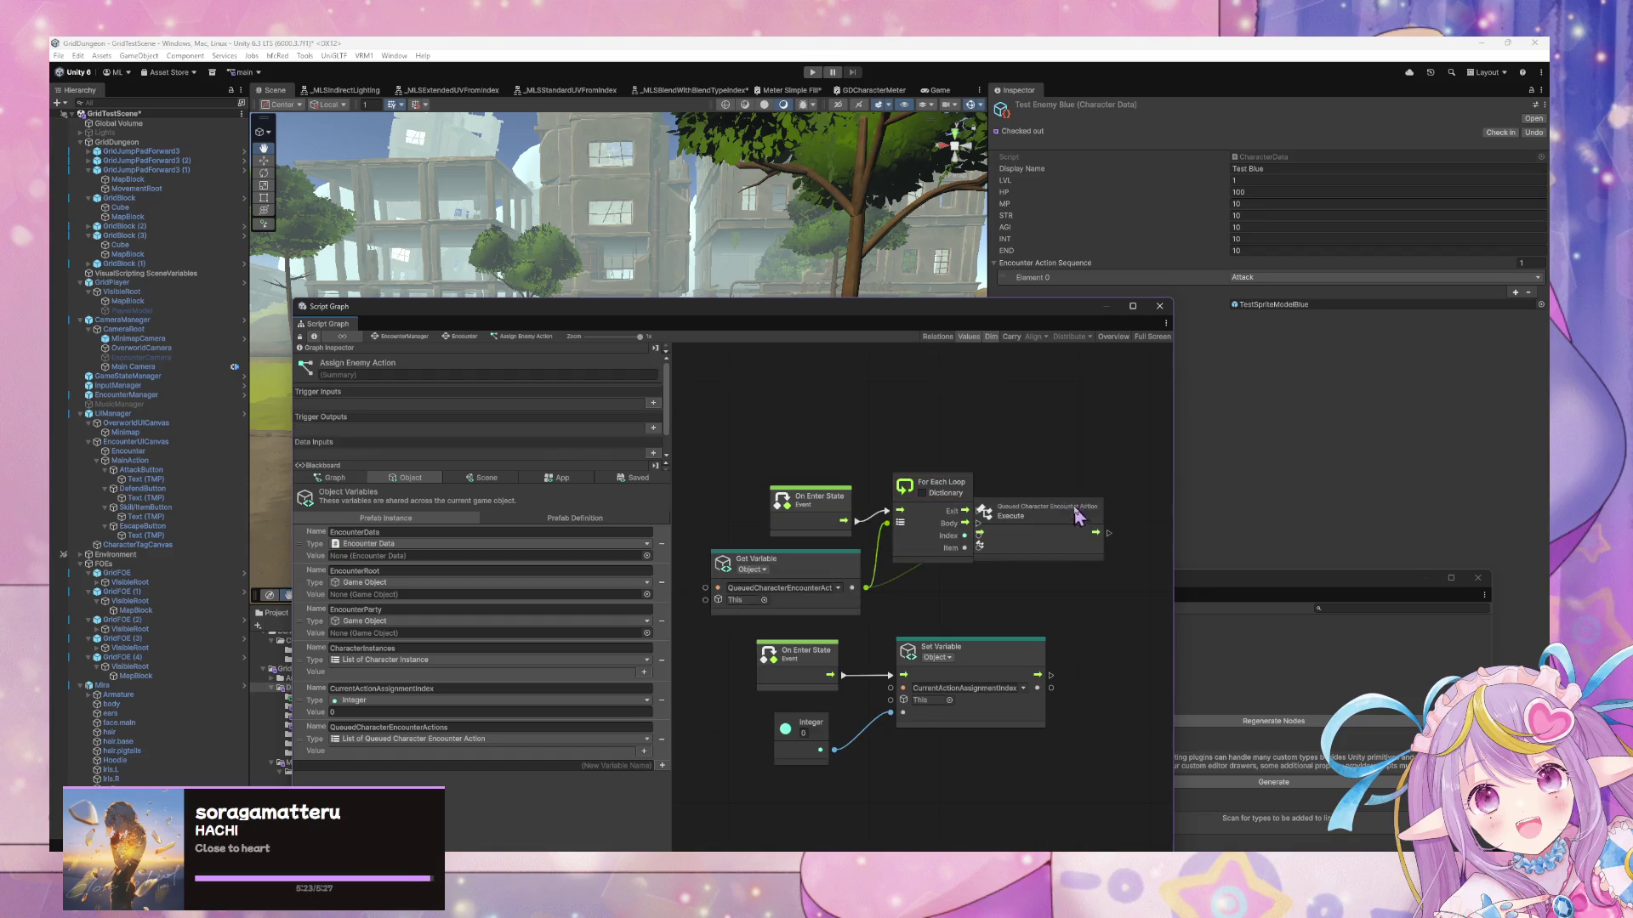
{"action": "left_click_drag", "start_coordinate": [1064, 520], "coordinate": [1116, 516]}
{"action": "mouse_move", "coordinate": [985, 548]}
{"action": "left_mouse_down"}
{"action": "mouse_move", "coordinate": [1023, 548]}
{"action": "mouse_move", "coordinate": [1032, 526]}
{"action": "mouse_move", "coordinate": [919, 572]}
{"action": "mouse_move", "coordinate": [1095, 576]}
{"action": "mouse_move", "coordinate": [829, 584]}
{"action": "left_mouse_up"}
Move the graph window aside to reveal the scene and enter Play mode
{"action": "left_click_drag", "start_coordinate": [751, 410], "coordinate": [889, 408]}
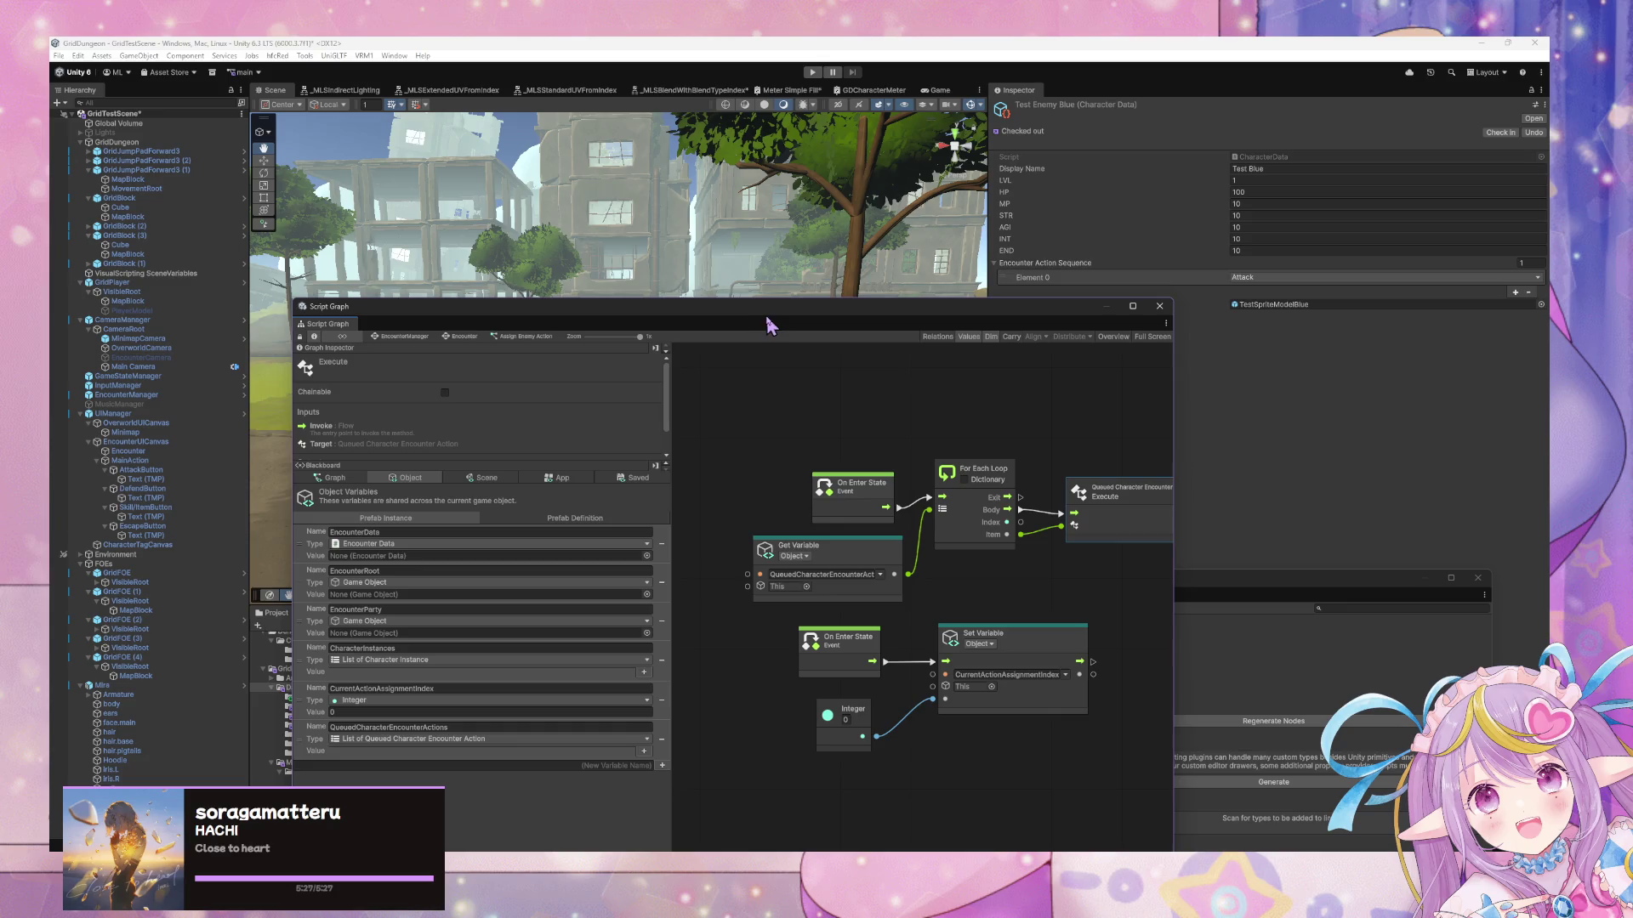
{"action": "left_click_drag", "start_coordinate": [772, 313], "coordinate": [1261, 310]}
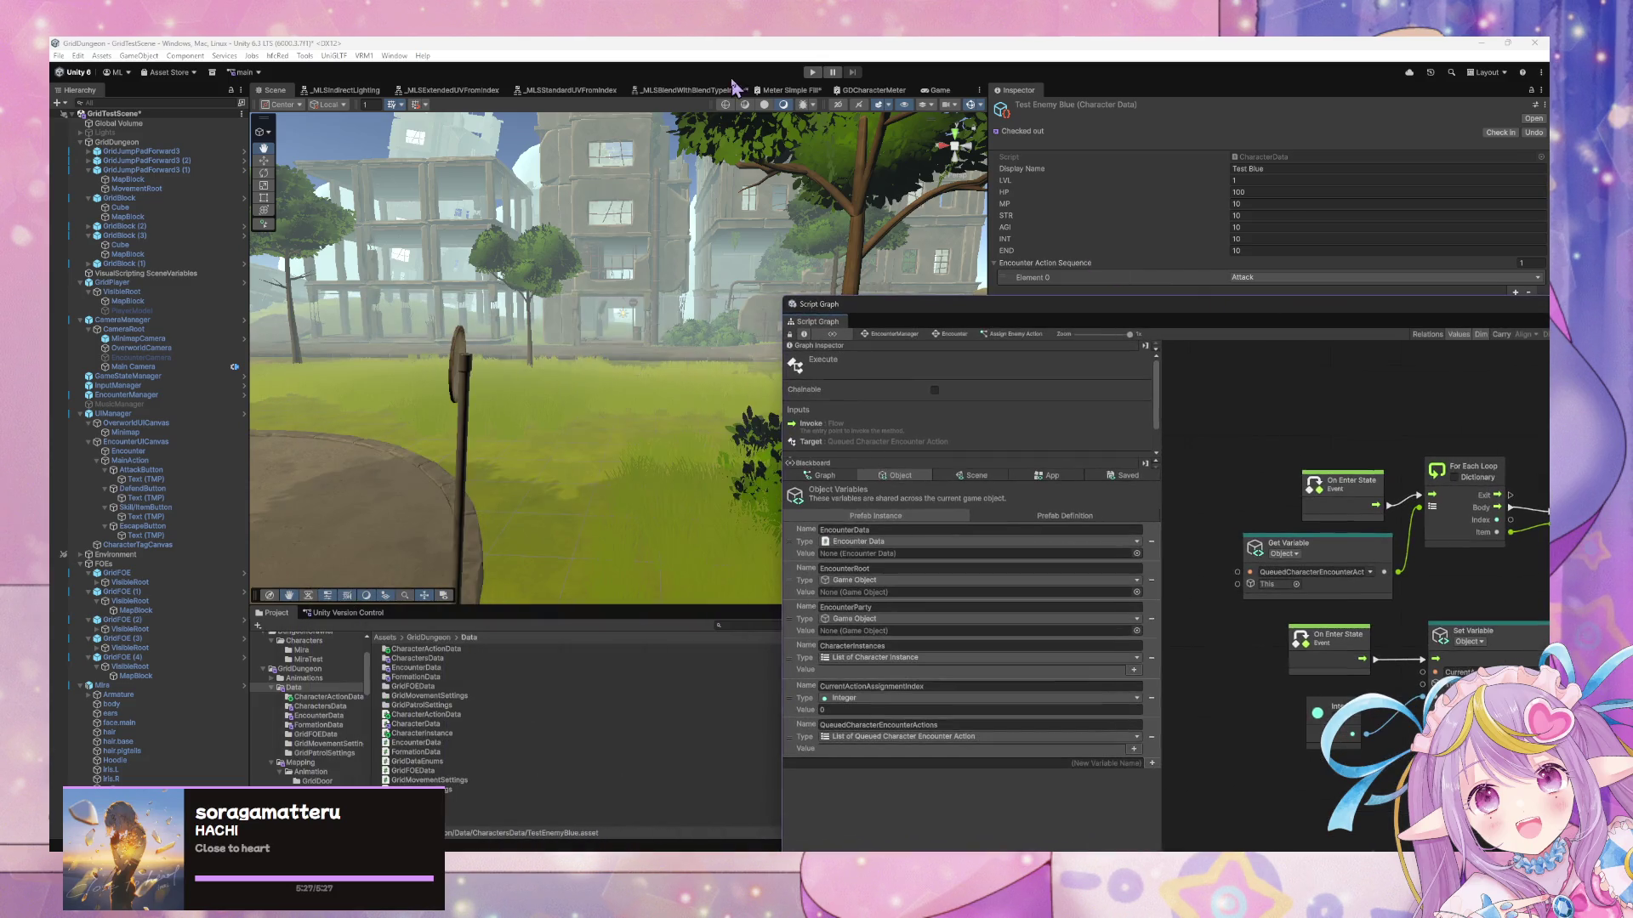
{"action": "left_click", "coordinate": [814, 73]}
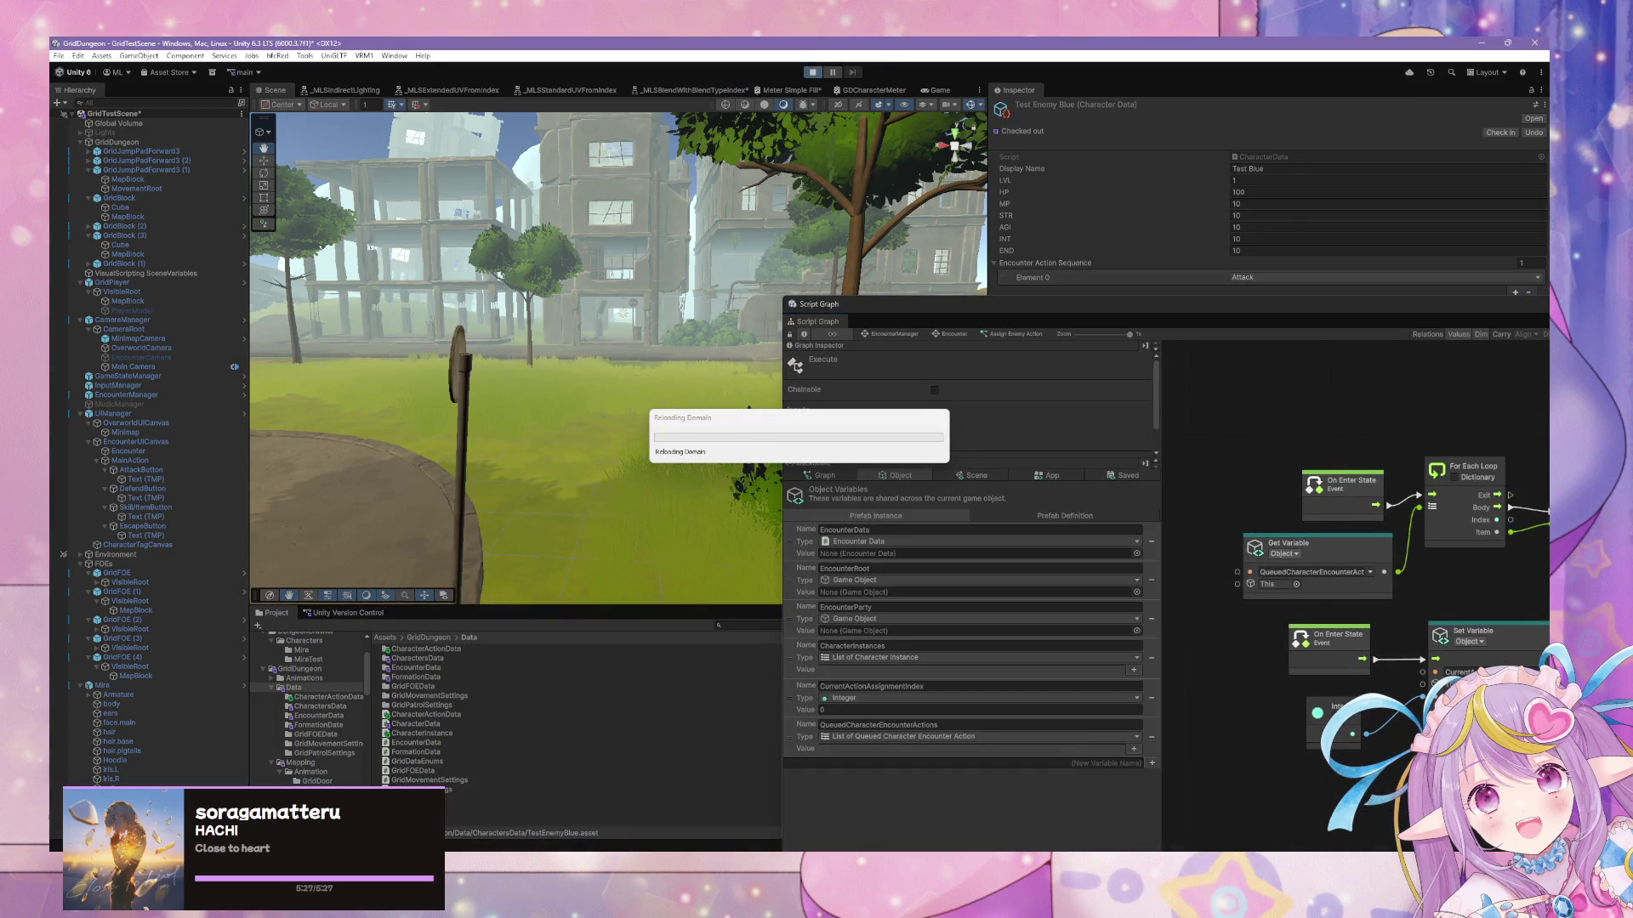
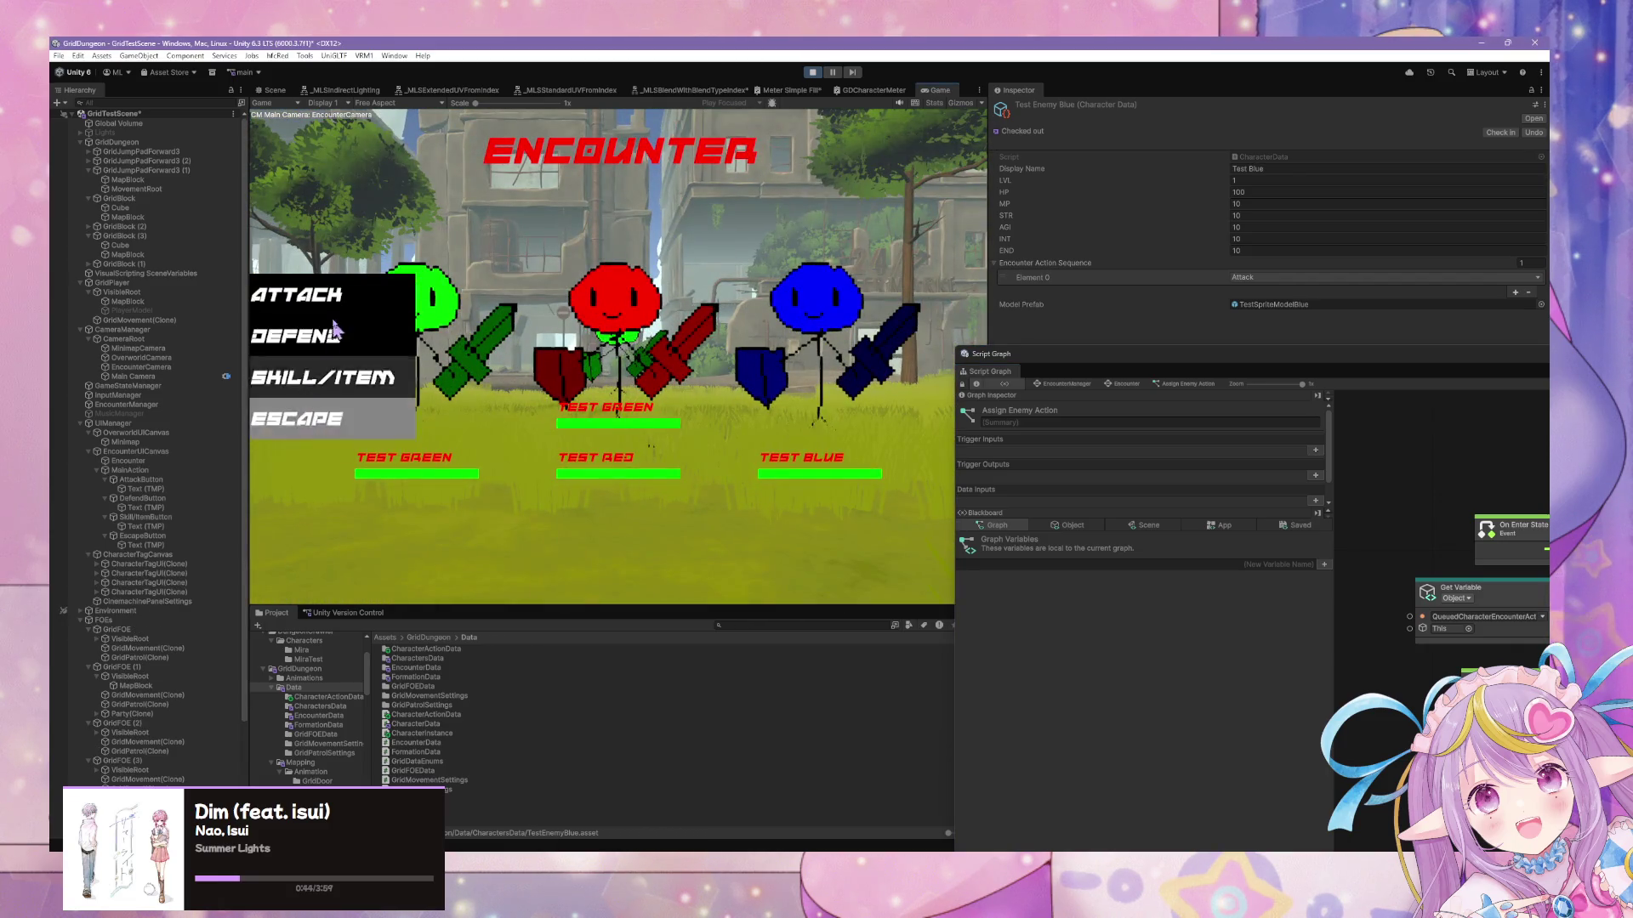
Switch to the Scene view, move the Script Graph window up-left, and select EncounterManager
{"action": "key", "text": "ctrl+1"}
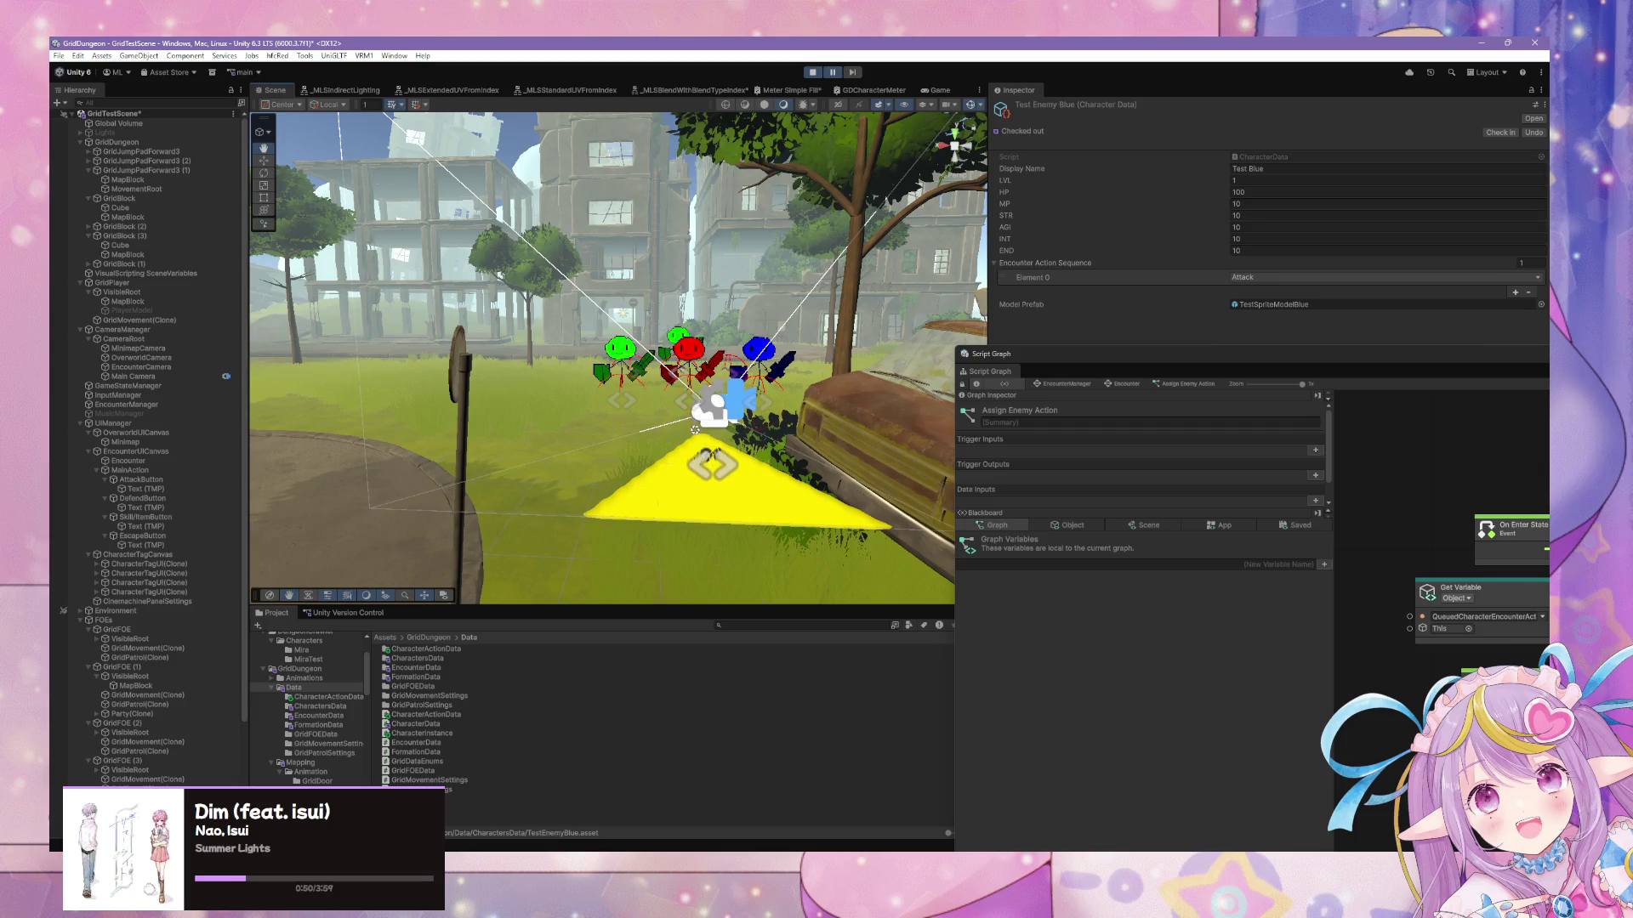
{"action": "mouse_move", "coordinate": [1222, 359]}
{"action": "left_mouse_down"}
{"action": "mouse_move", "coordinate": [1028, 310]}
{"action": "mouse_move", "coordinate": [1018, 148]}
{"action": "left_mouse_up"}
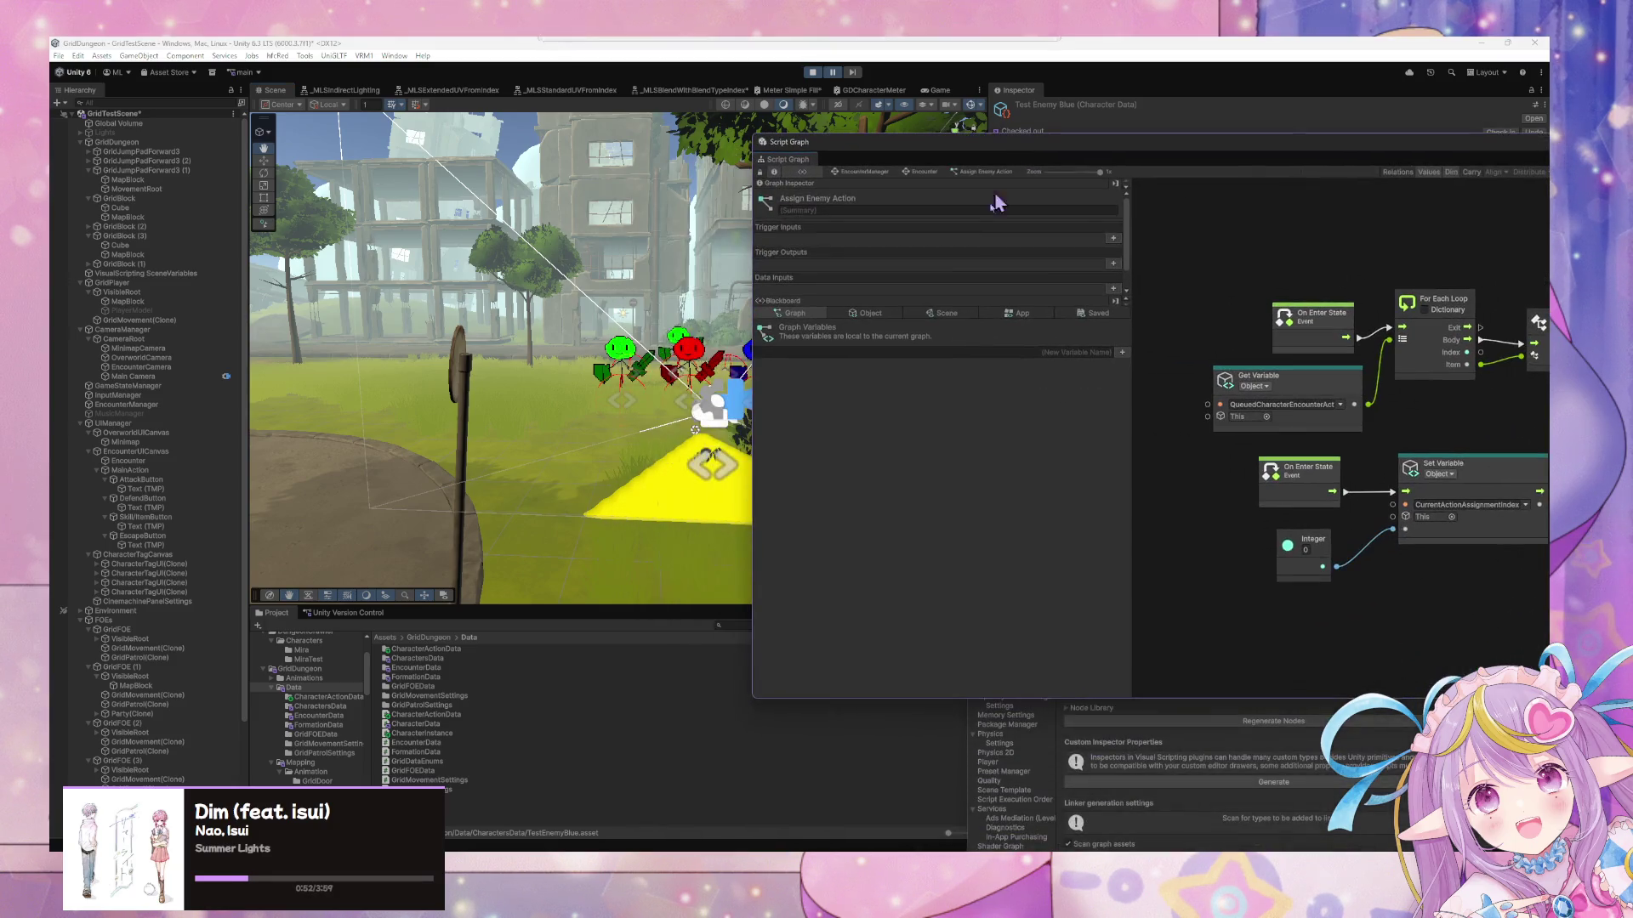
{"action": "left_click", "coordinate": [163, 405]}
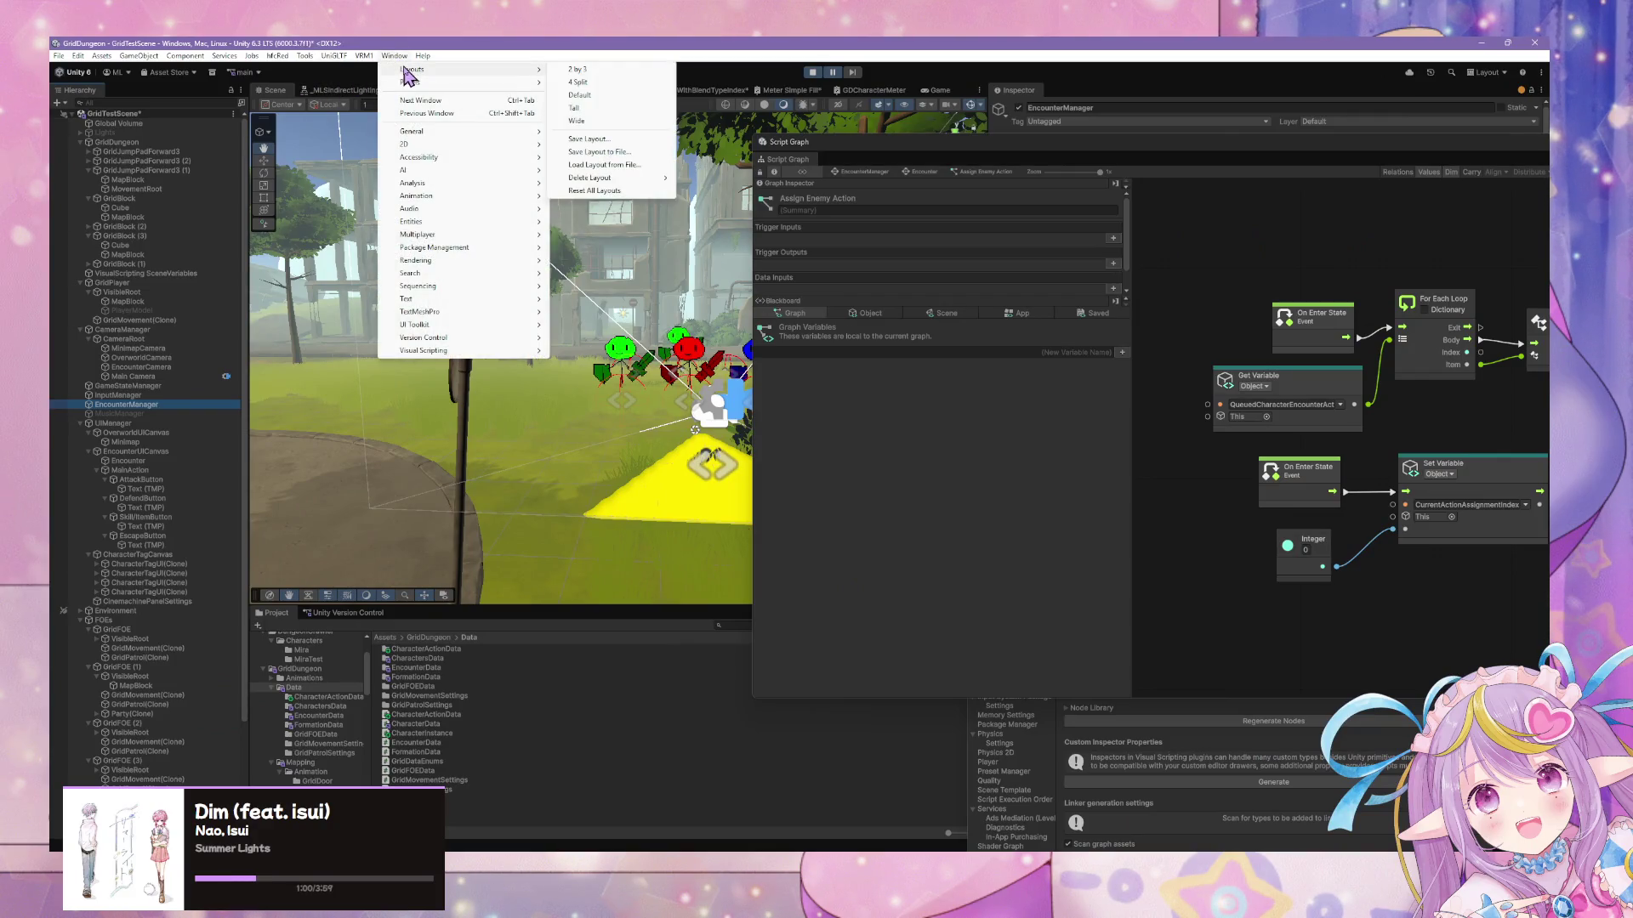
Open an enlarged Console window from Window > General > Console
{"action": "mouse_move", "coordinate": [445, 134]}
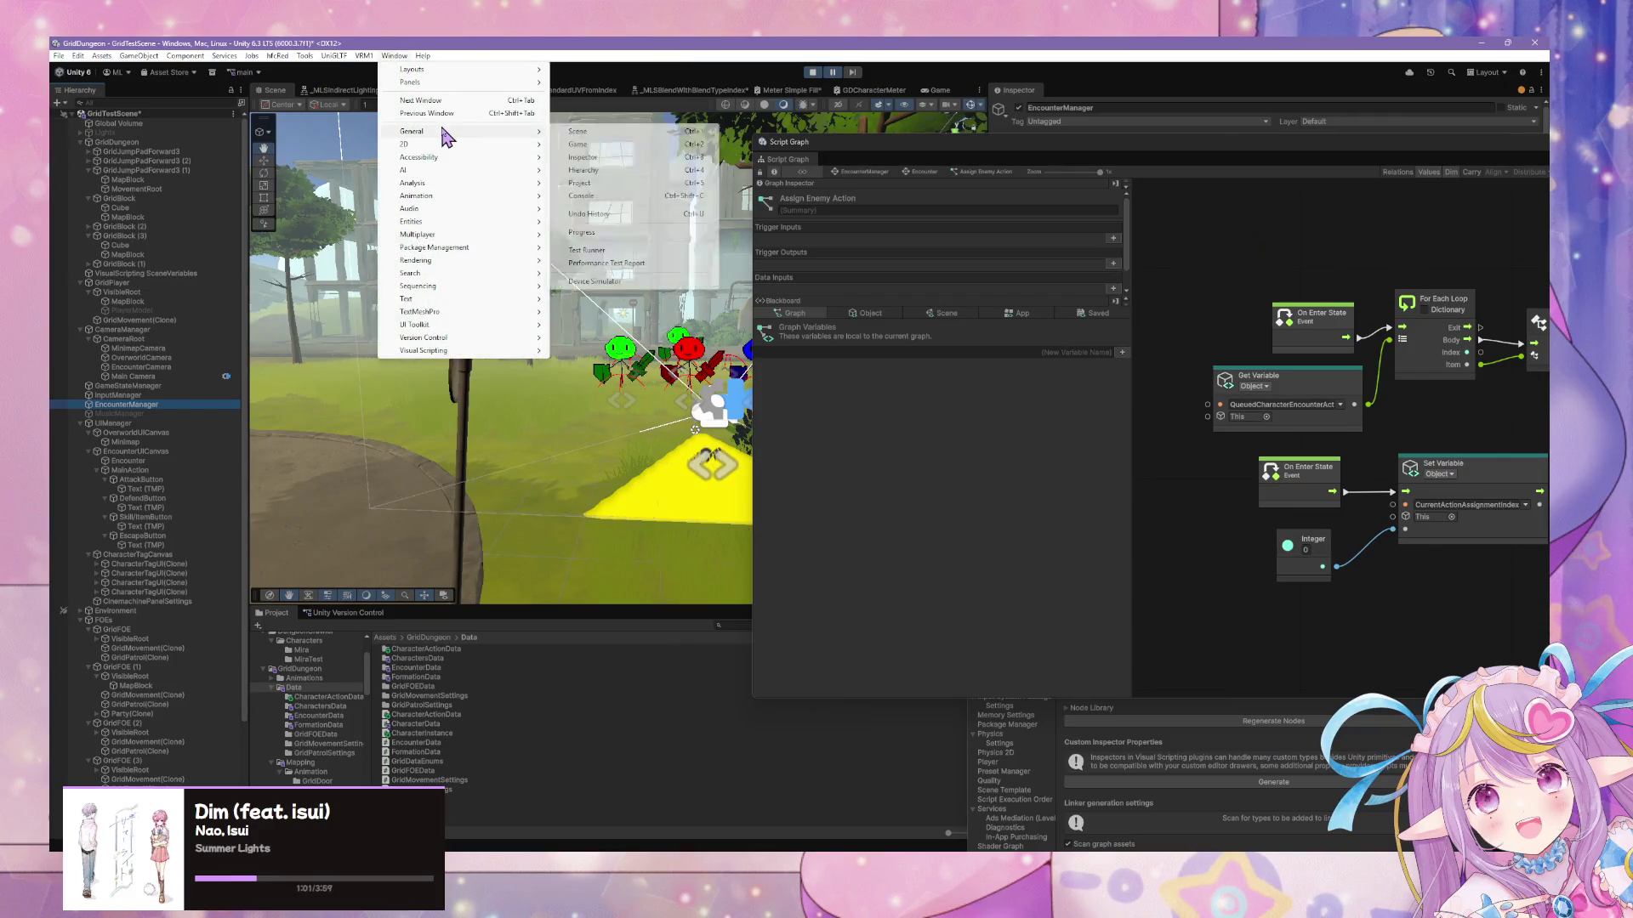
{"action": "left_click", "coordinate": [614, 197]}
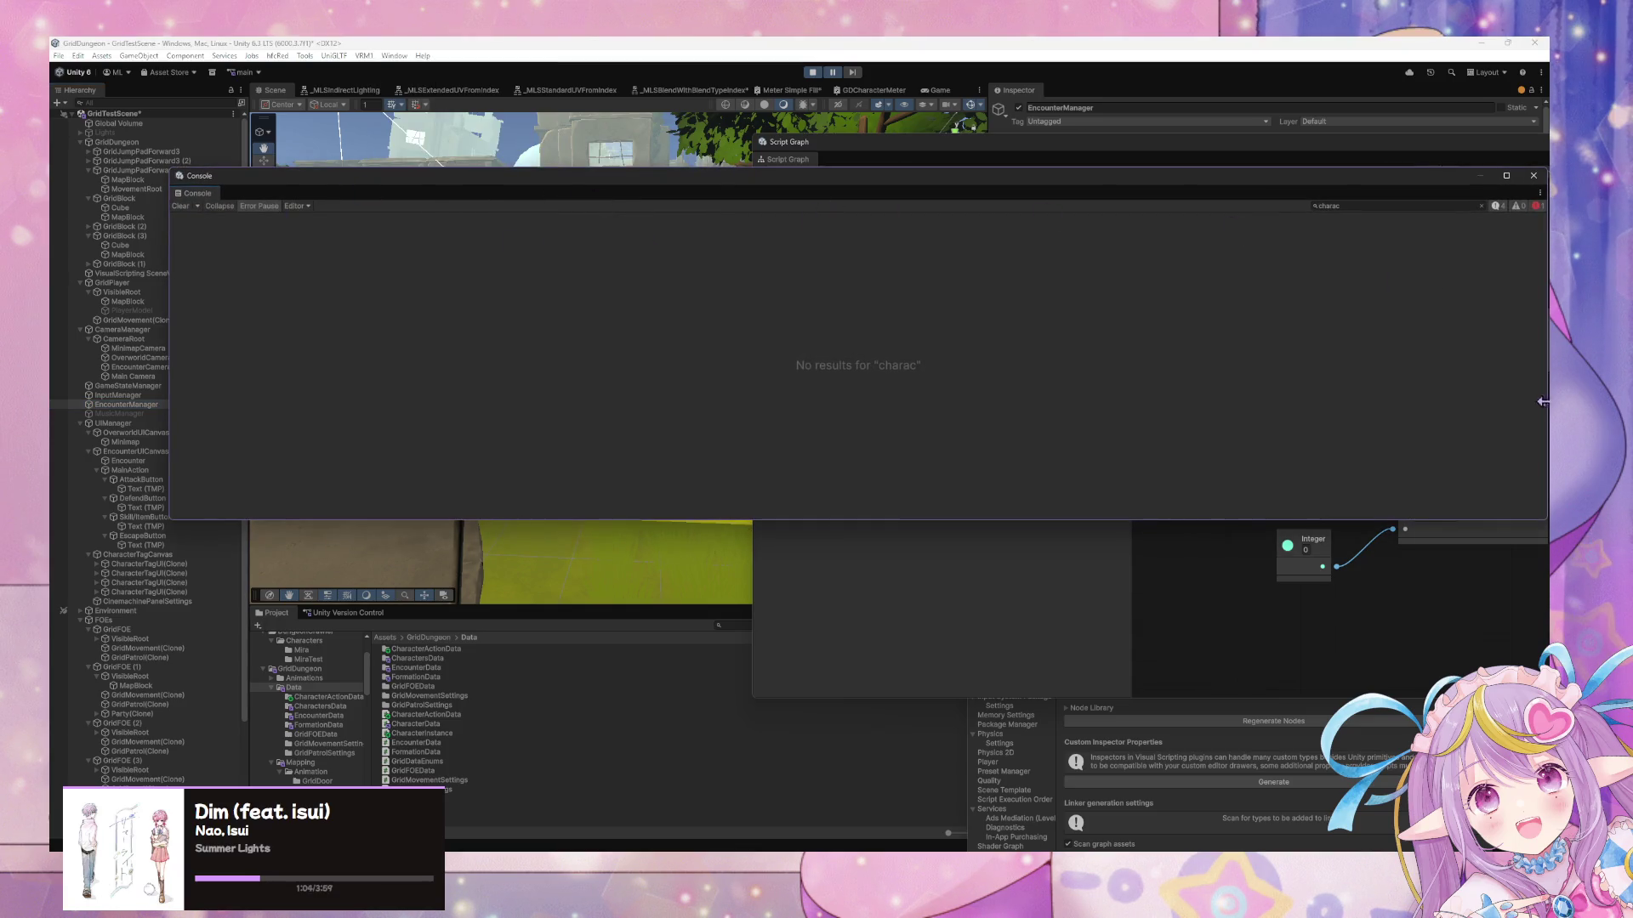
{"action": "mouse_move", "coordinate": [1542, 519]}
{"action": "left_mouse_down"}
{"action": "mouse_move", "coordinate": [663, 808]}
{"action": "mouse_move", "coordinate": [795, 812]}
{"action": "mouse_move", "coordinate": [778, 815]}
{"action": "left_mouse_up"}
Resume the paused game, dock the Console lower right, and centre the Script Graph window
{"action": "left_click", "coordinate": [832, 73]}
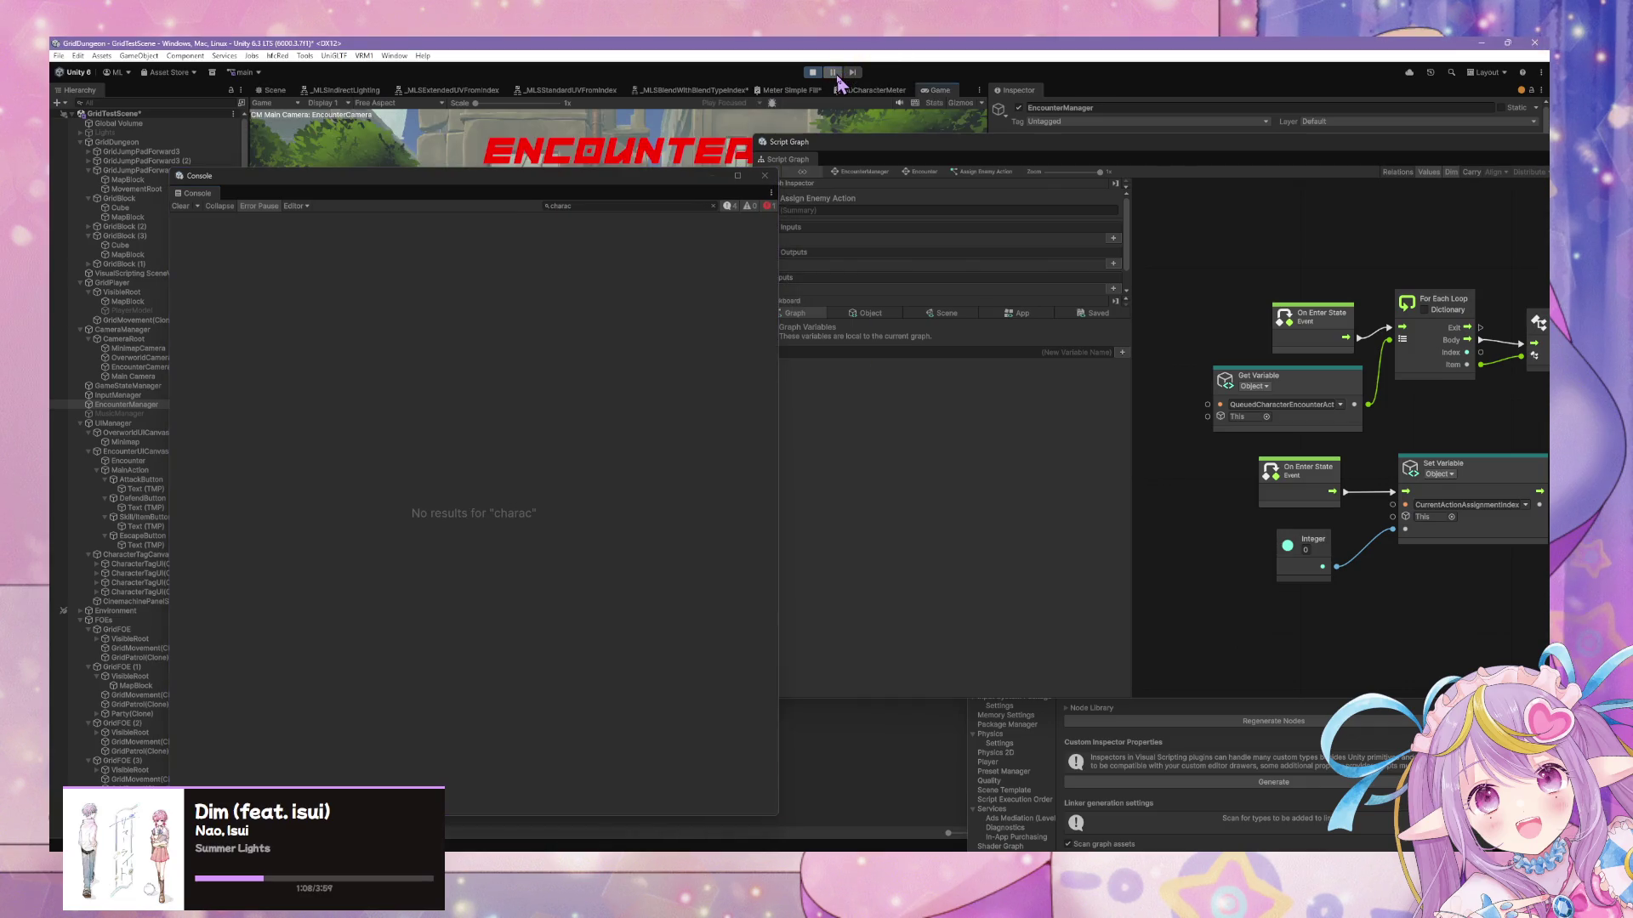
{"action": "left_click_drag", "start_coordinate": [601, 178], "coordinate": [829, 182]}
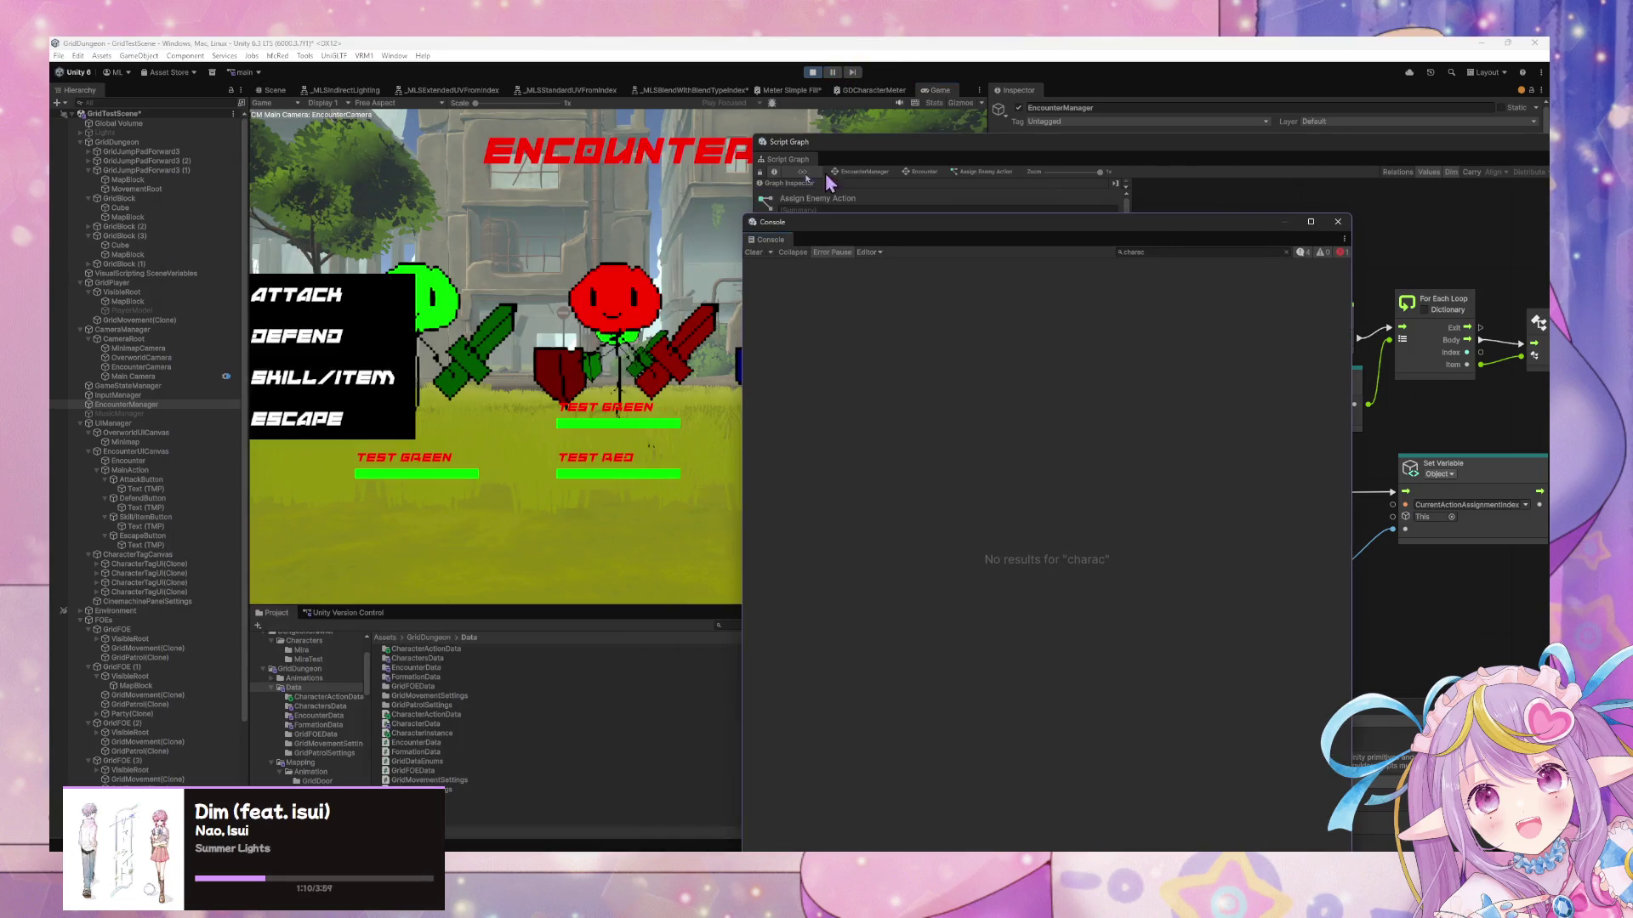
{"action": "left_click", "coordinate": [375, 306]}
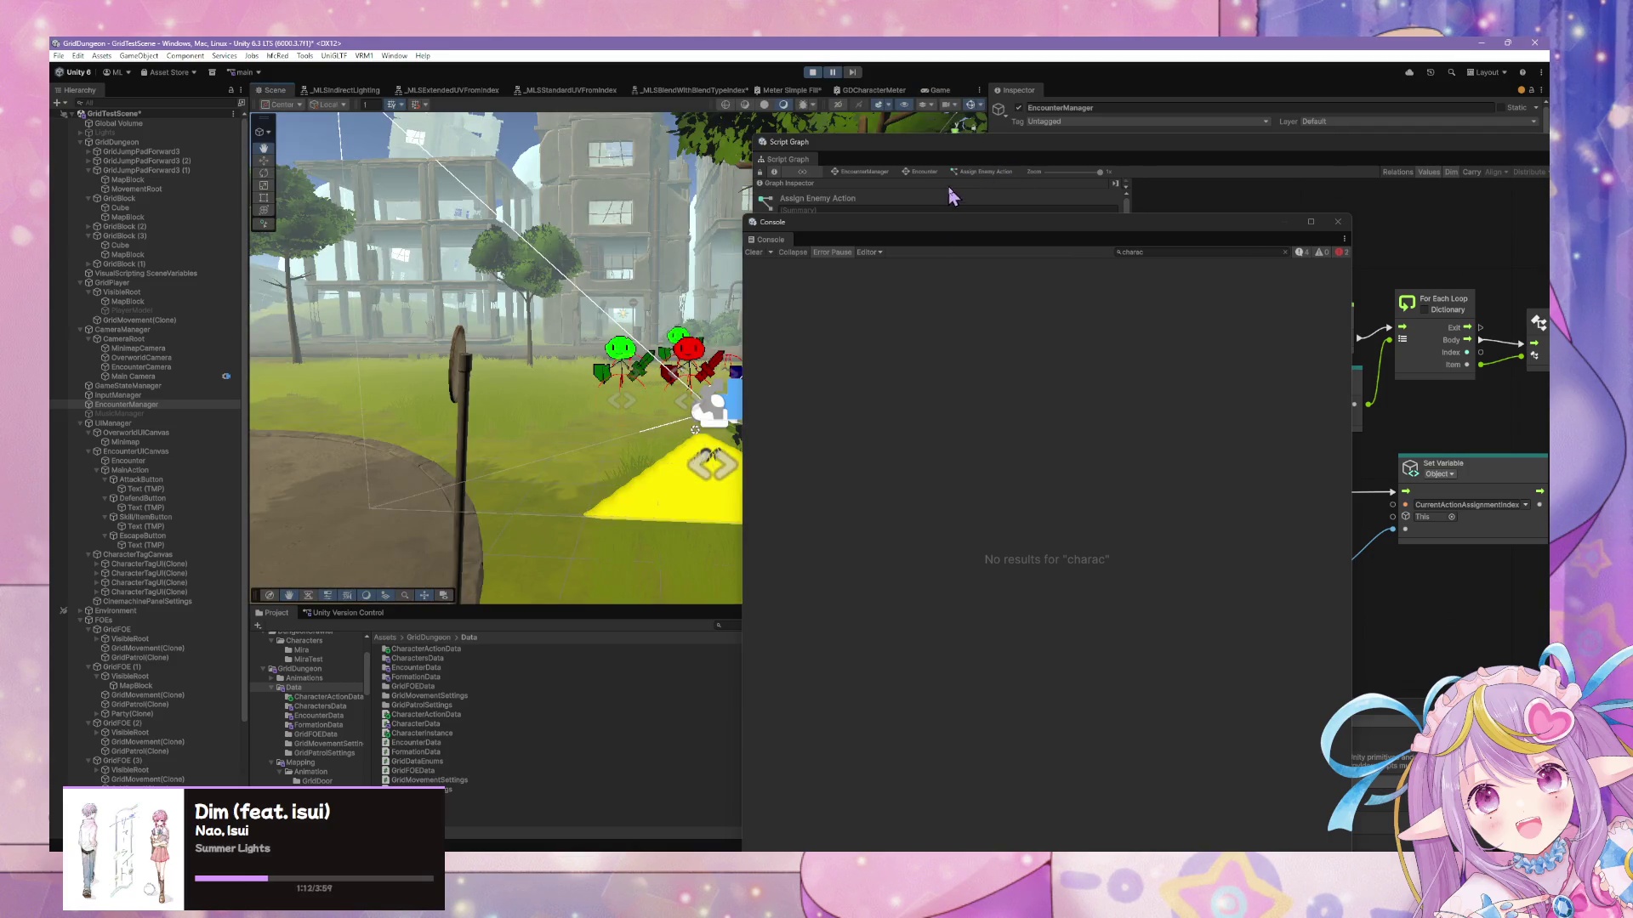
{"action": "mouse_move", "coordinate": [929, 234]}
{"action": "left_mouse_down"}
{"action": "mouse_move", "coordinate": [656, 357]}
{"action": "mouse_move", "coordinate": [1039, 540]}
{"action": "mouse_move", "coordinate": [1077, 535]}
{"action": "left_mouse_up"}
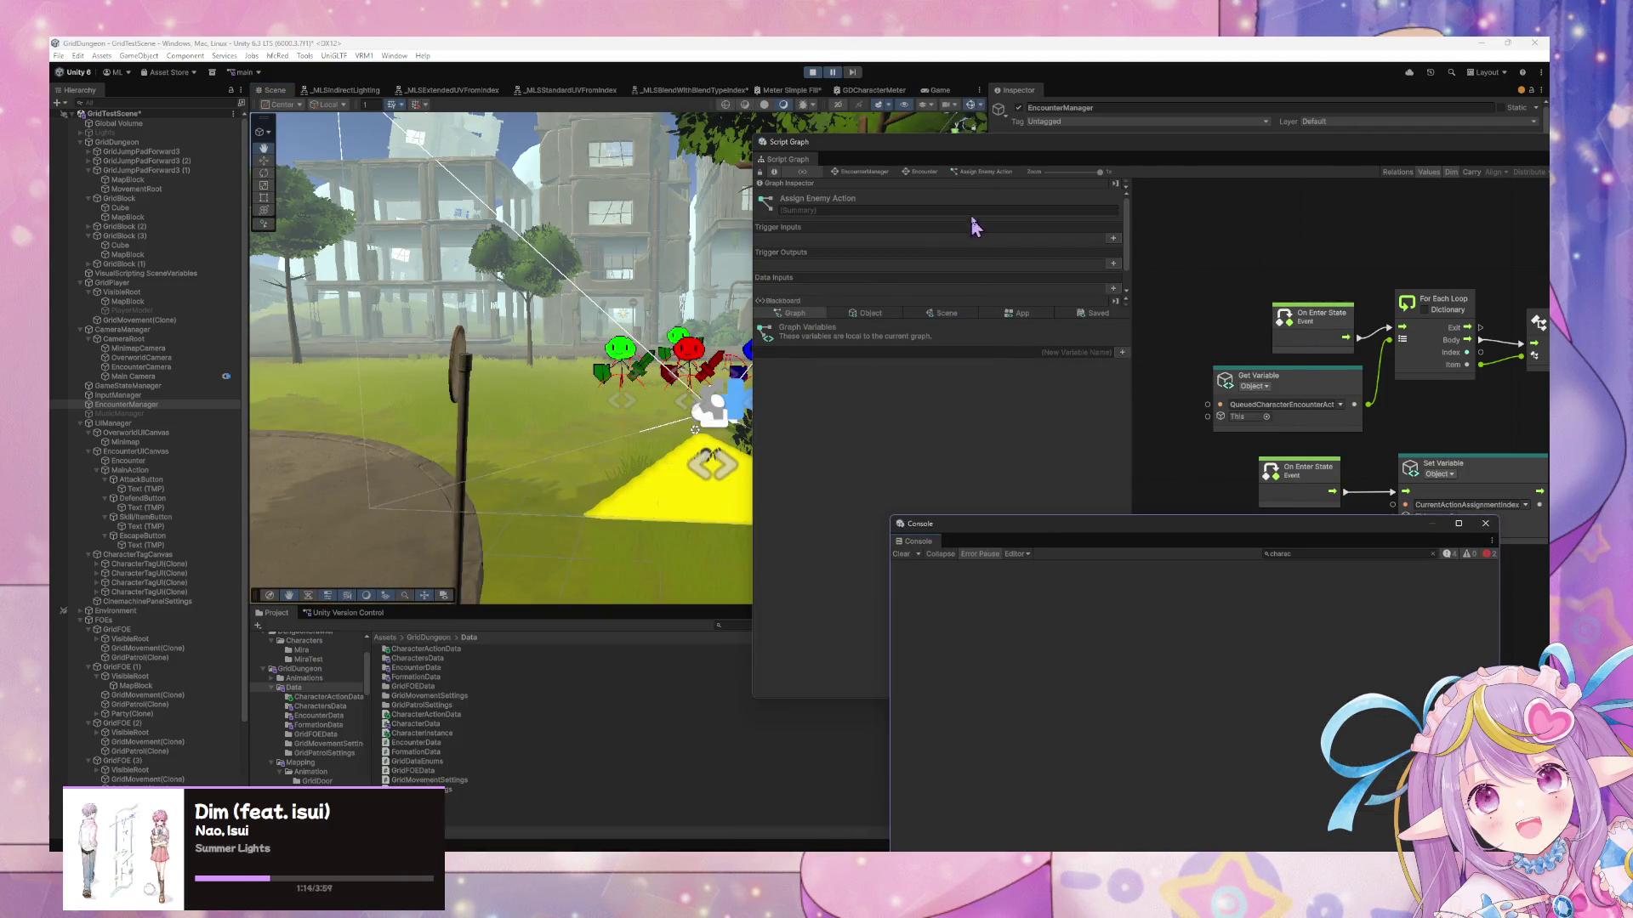
{"action": "mouse_move", "coordinate": [1012, 153]}
{"action": "left_mouse_down"}
{"action": "mouse_move", "coordinate": [696, 131]}
{"action": "mouse_move", "coordinate": [799, 234]}
{"action": "left_mouse_up"}
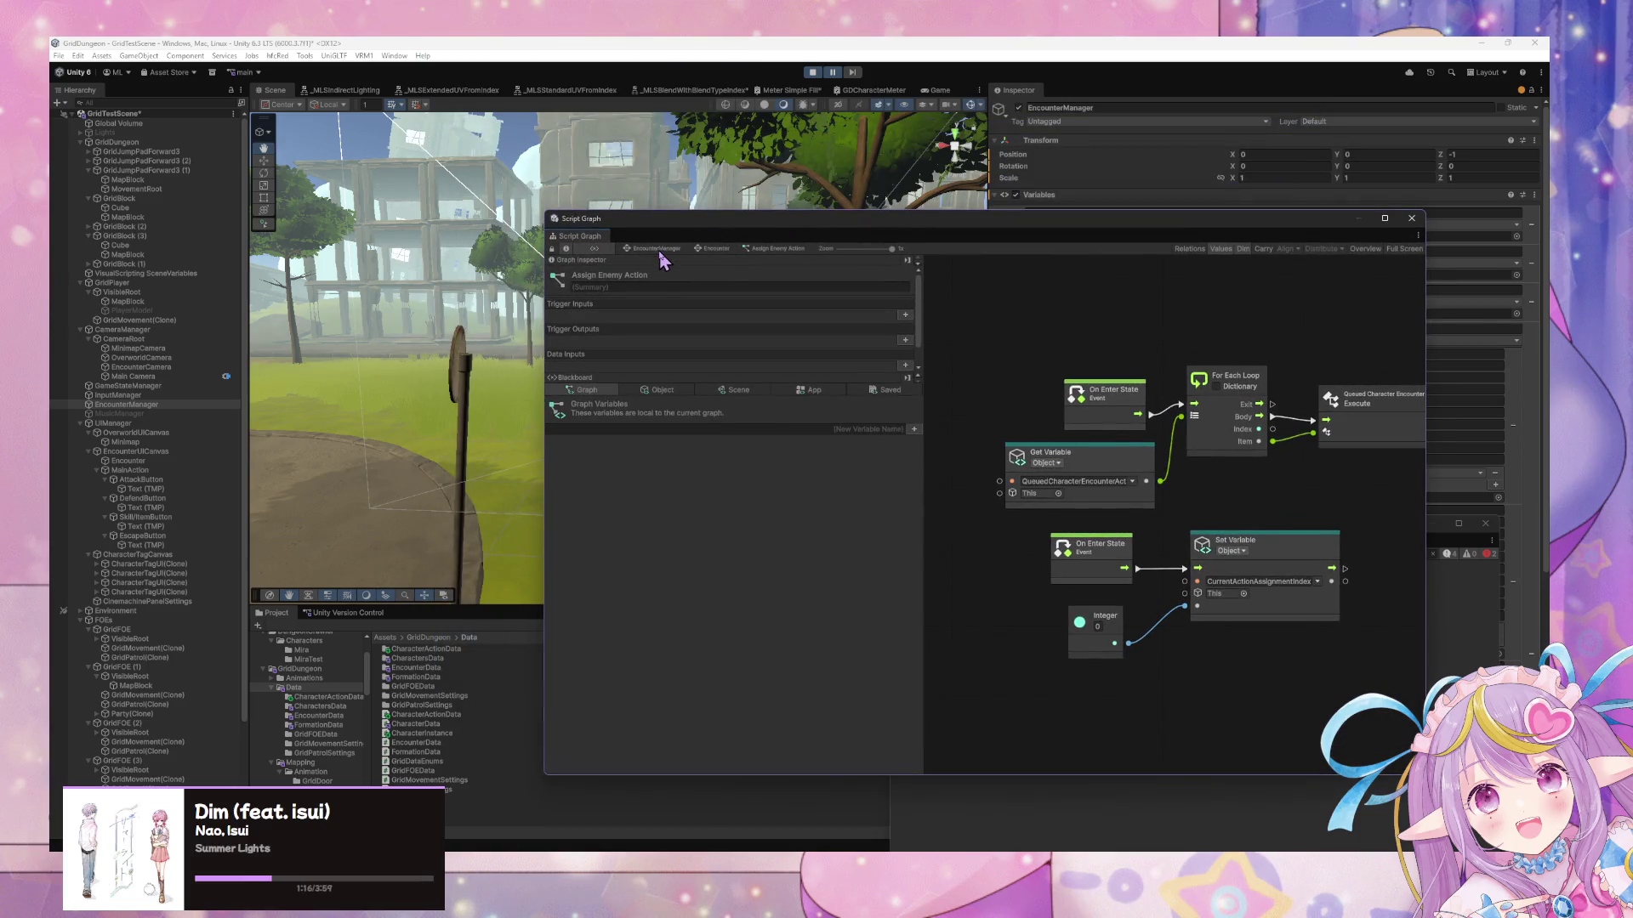
In Encounter > Wait for Player Action, wire the queued action Get Variable into the upper Add Item
{"action": "double_click", "coordinate": [1141, 507]}
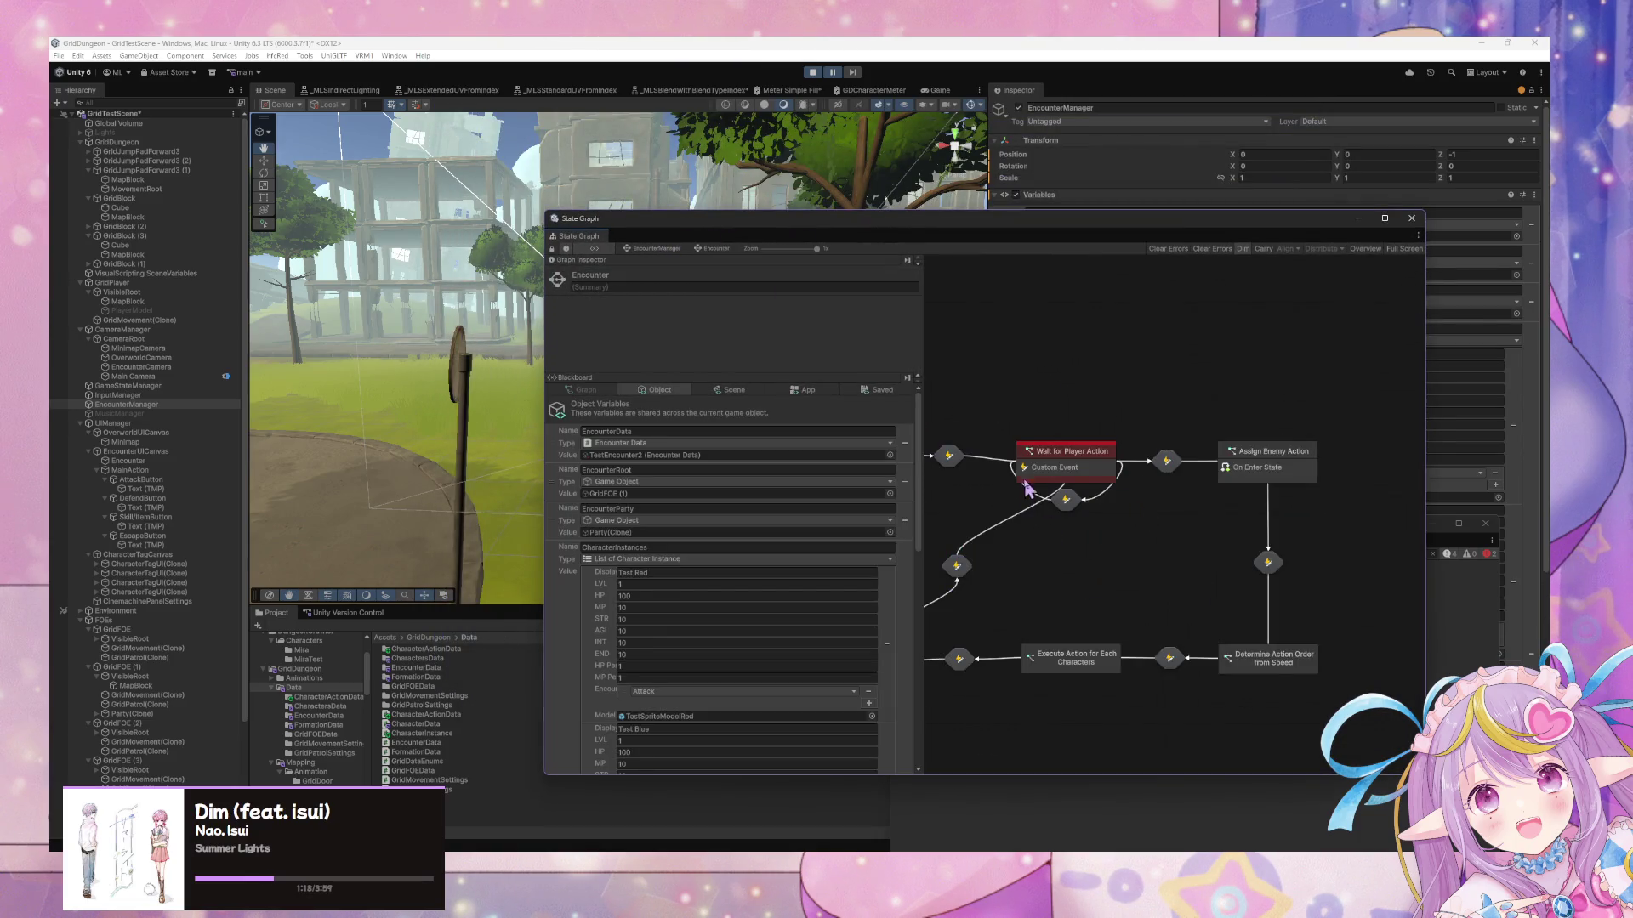
{"action": "double_click", "coordinate": [1039, 452]}
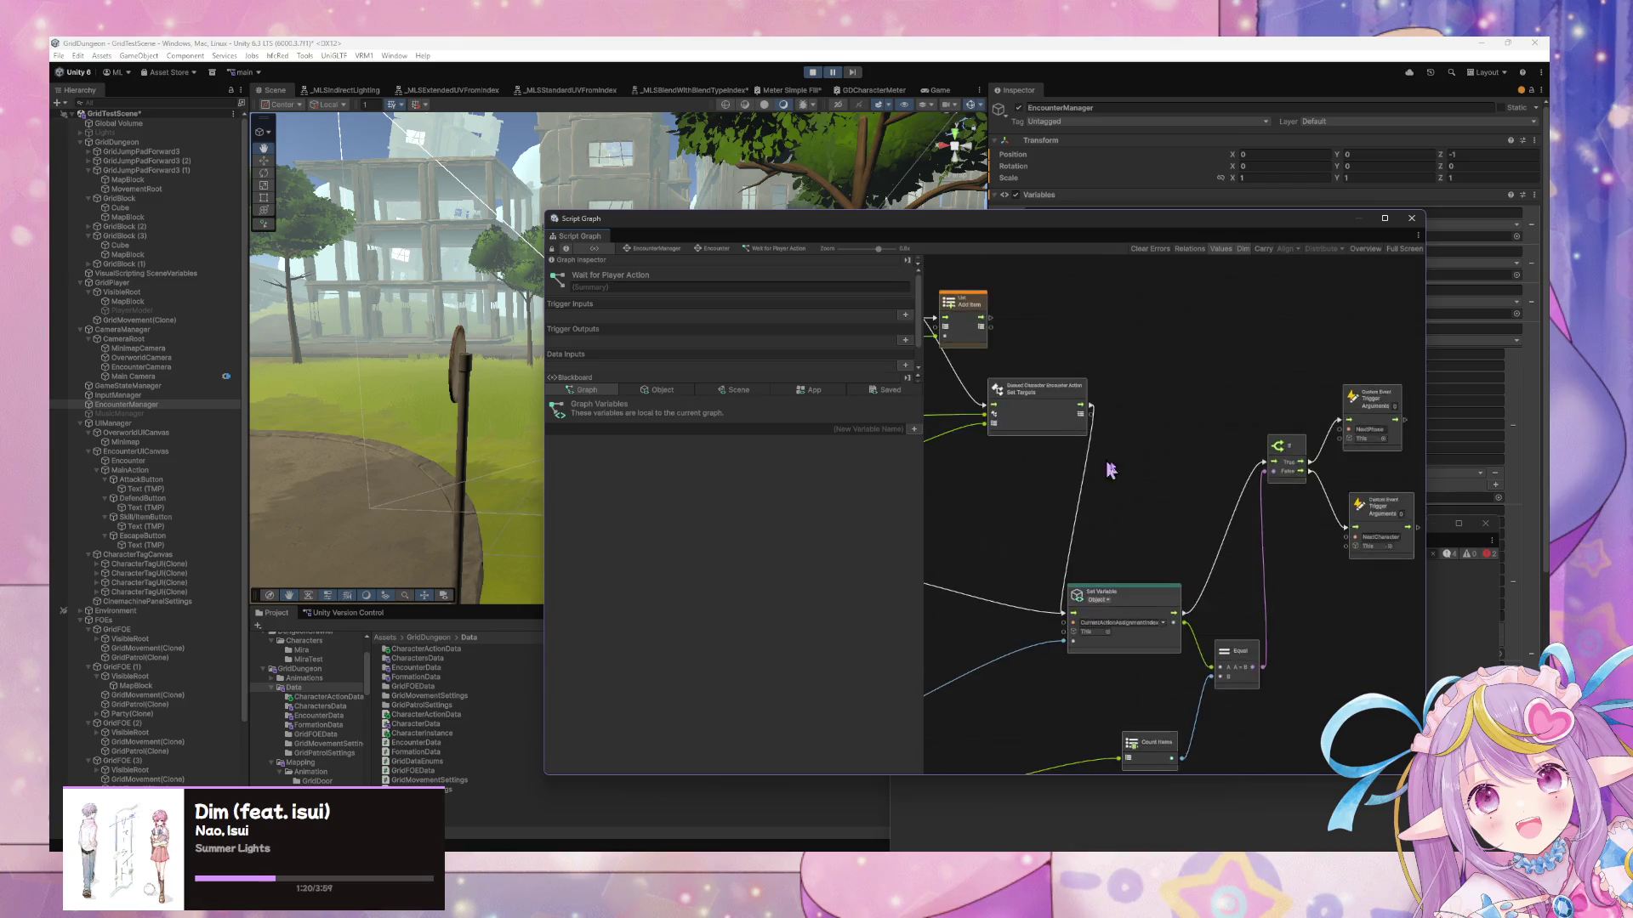
{"action": "scroll", "coordinate": [1142, 593], "scroll_direction": "up", "scroll_amount": 2}
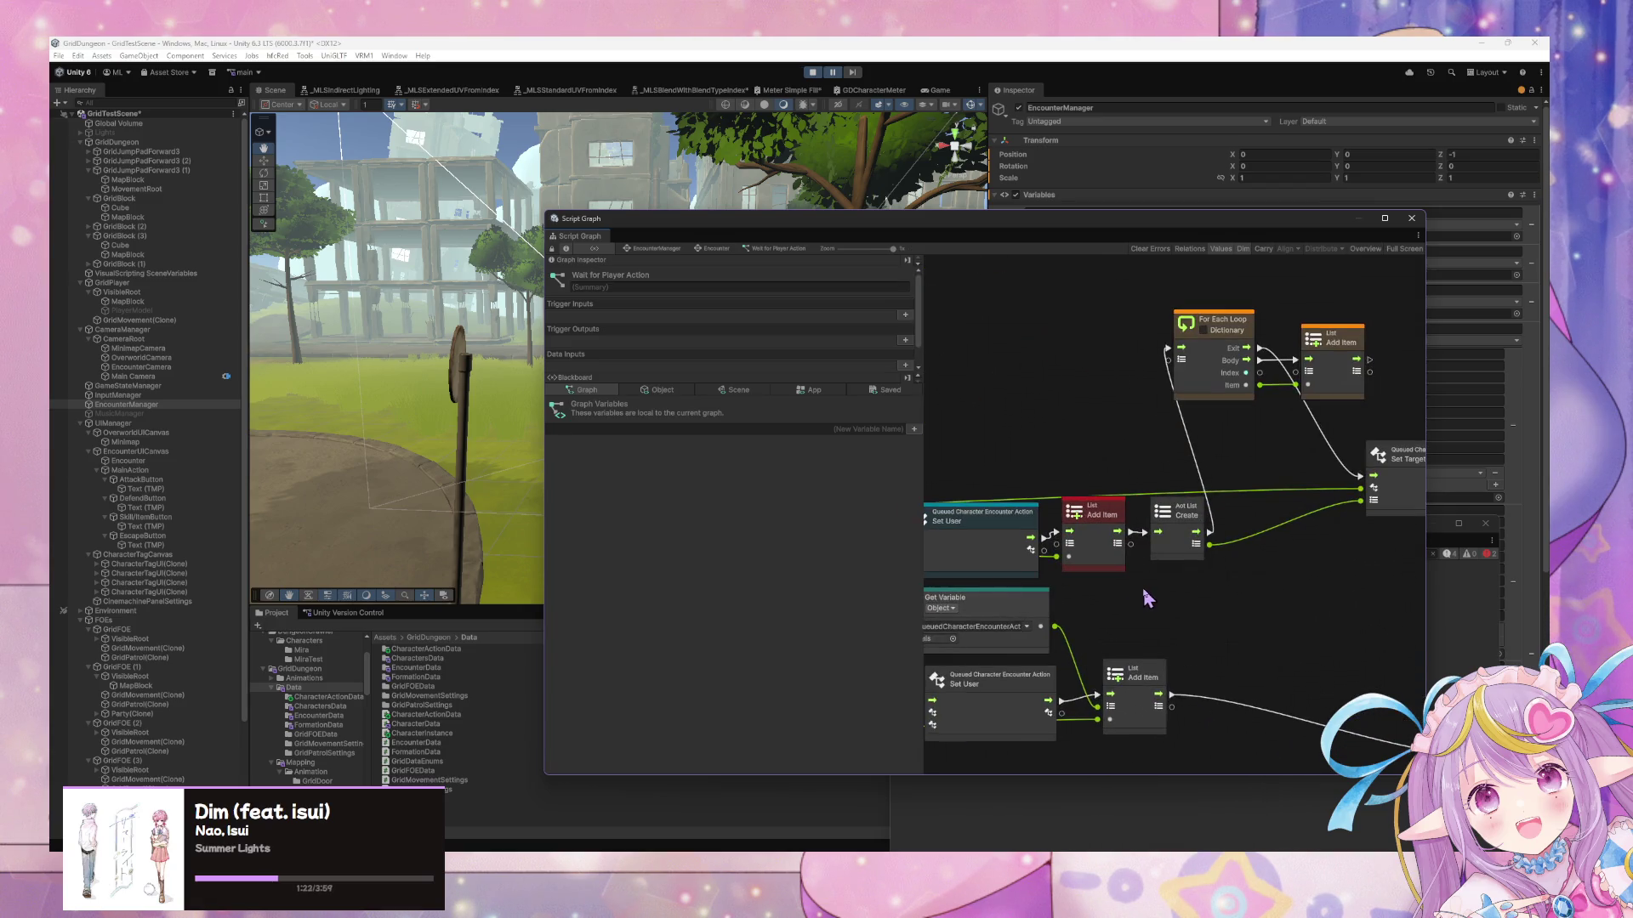
{"action": "left_click", "coordinate": [1180, 517]}
{"action": "left_click", "coordinate": [1095, 516]}
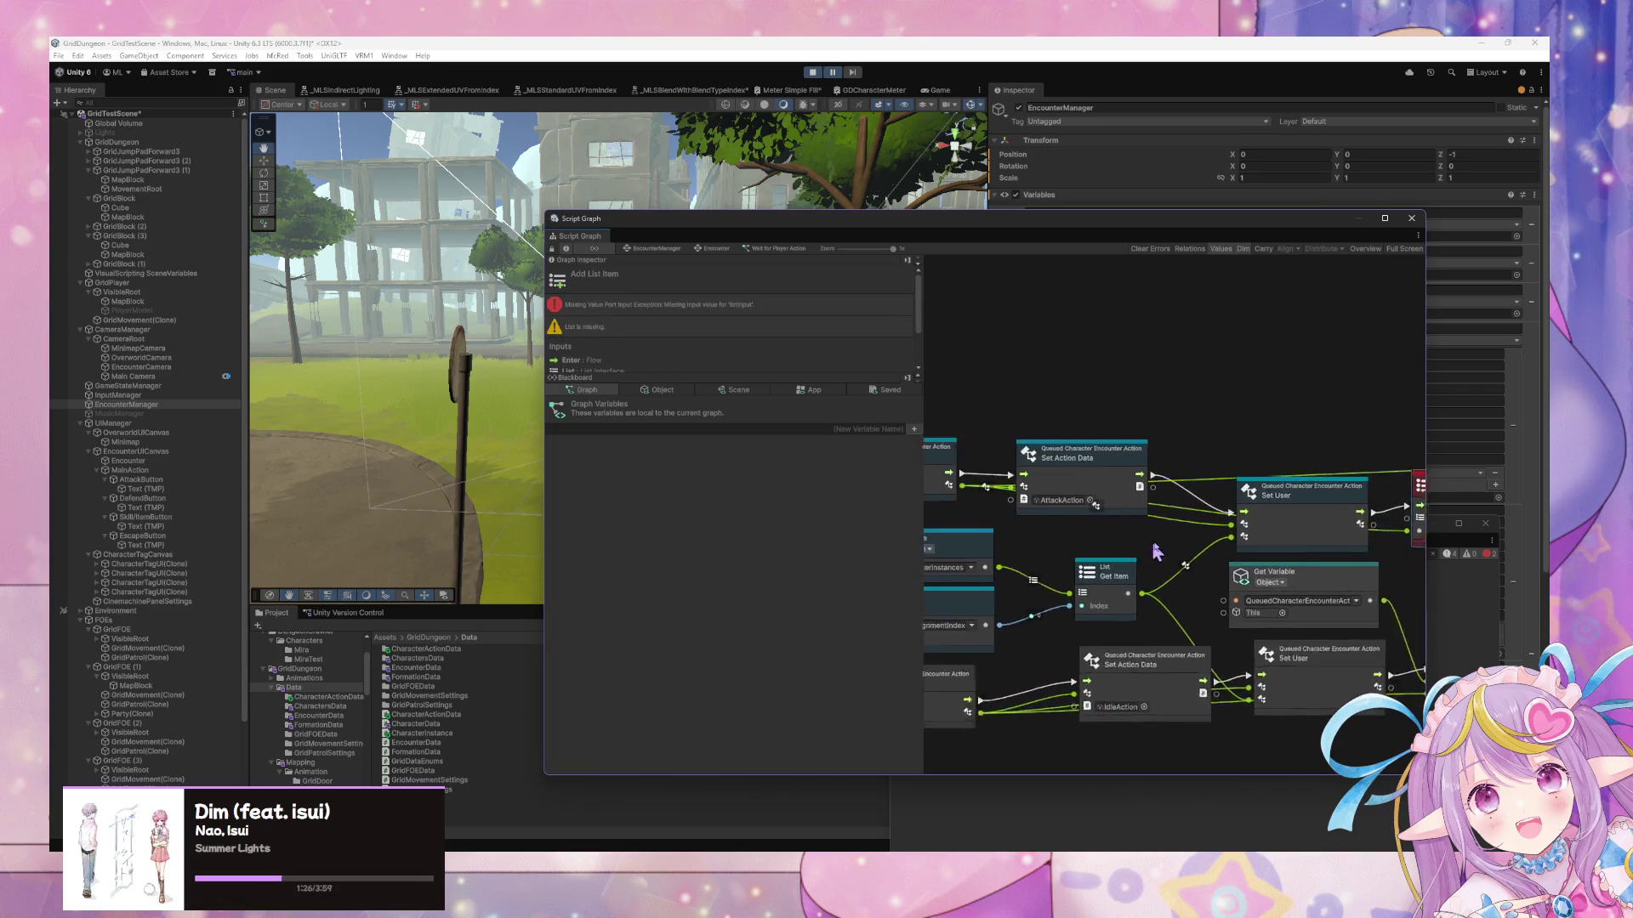
{"action": "left_click_drag", "start_coordinate": [1232, 506], "coordinate": [1253, 433]}
Stop and restart Play mode to test the fixed graph
{"action": "left_click", "coordinate": [812, 72]}
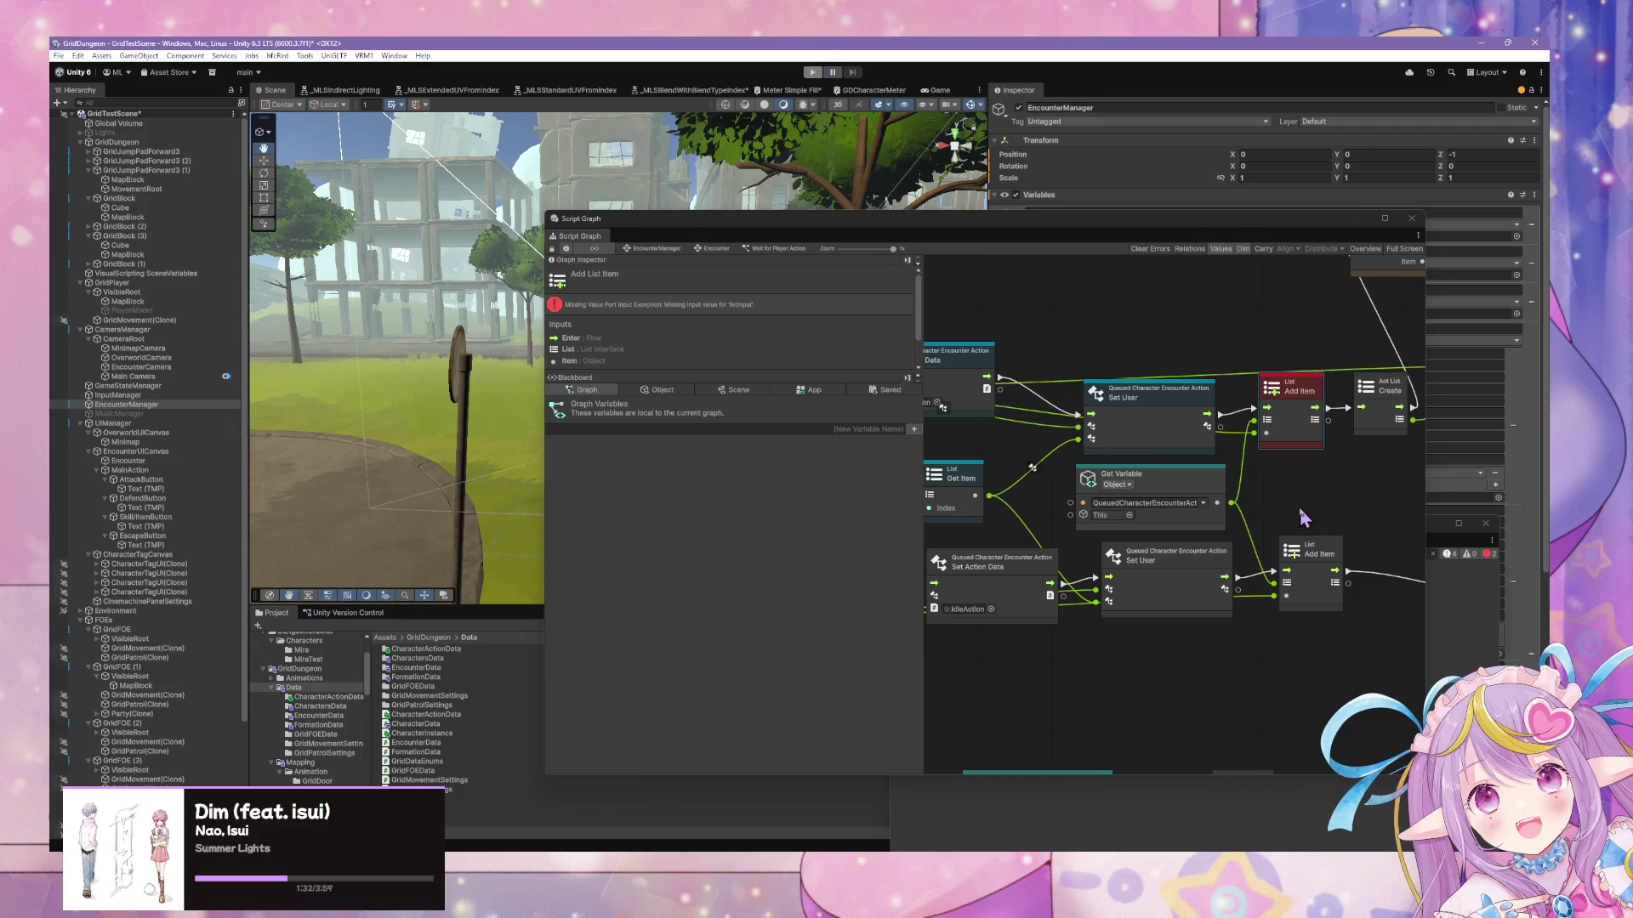
{"action": "left_click", "coordinate": [812, 72]}
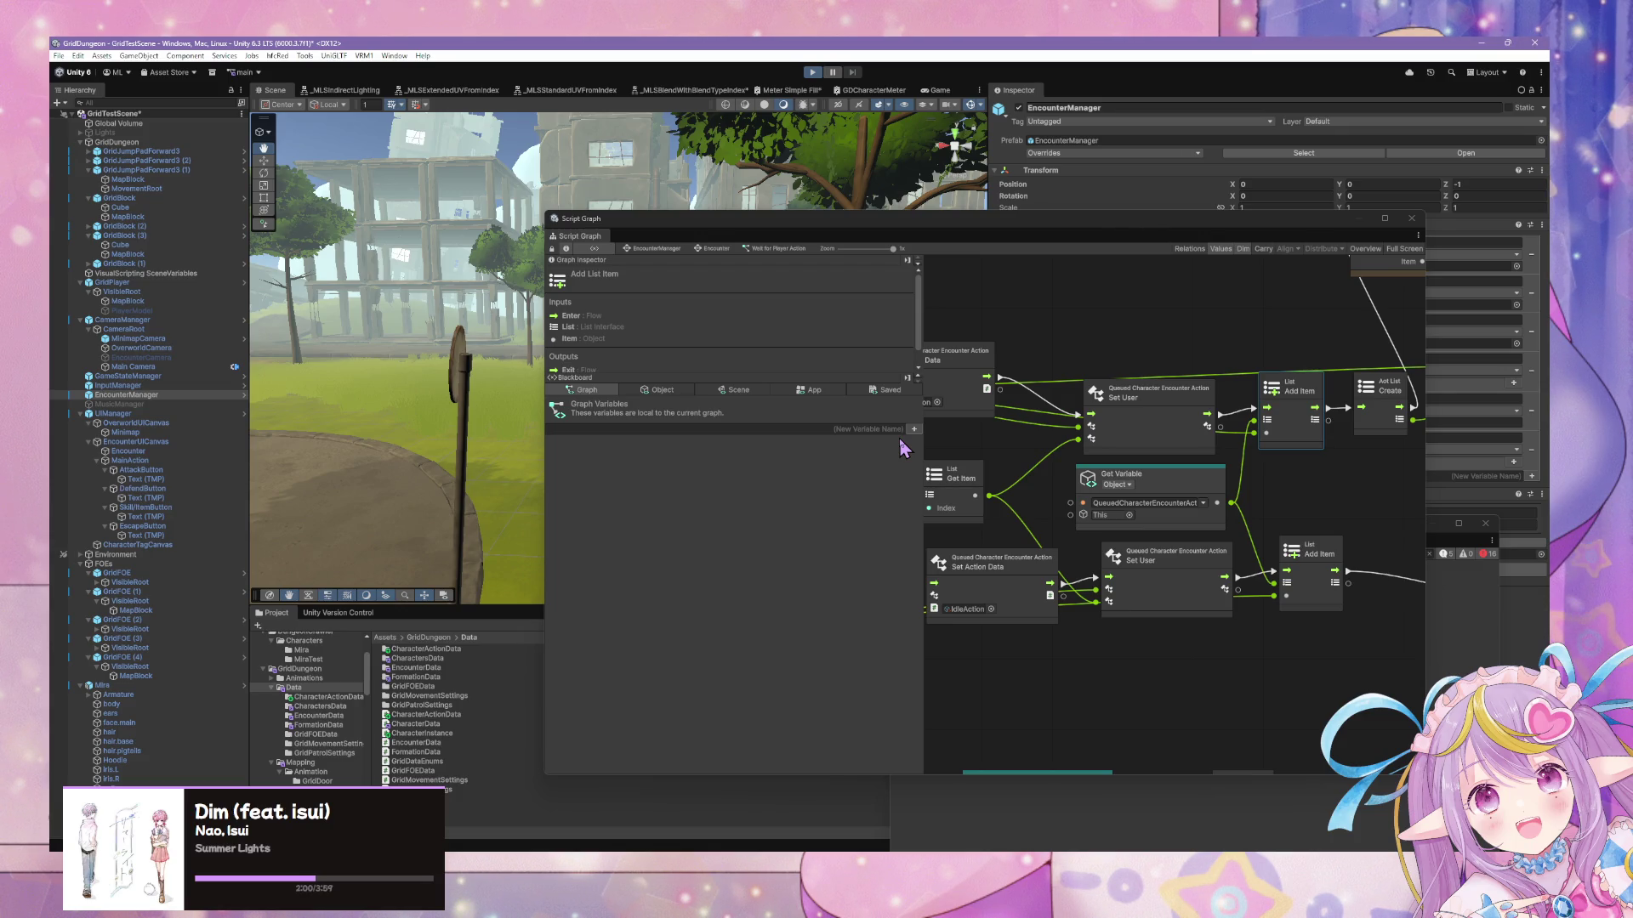
{"action": "left_click", "coordinate": [812, 73]}
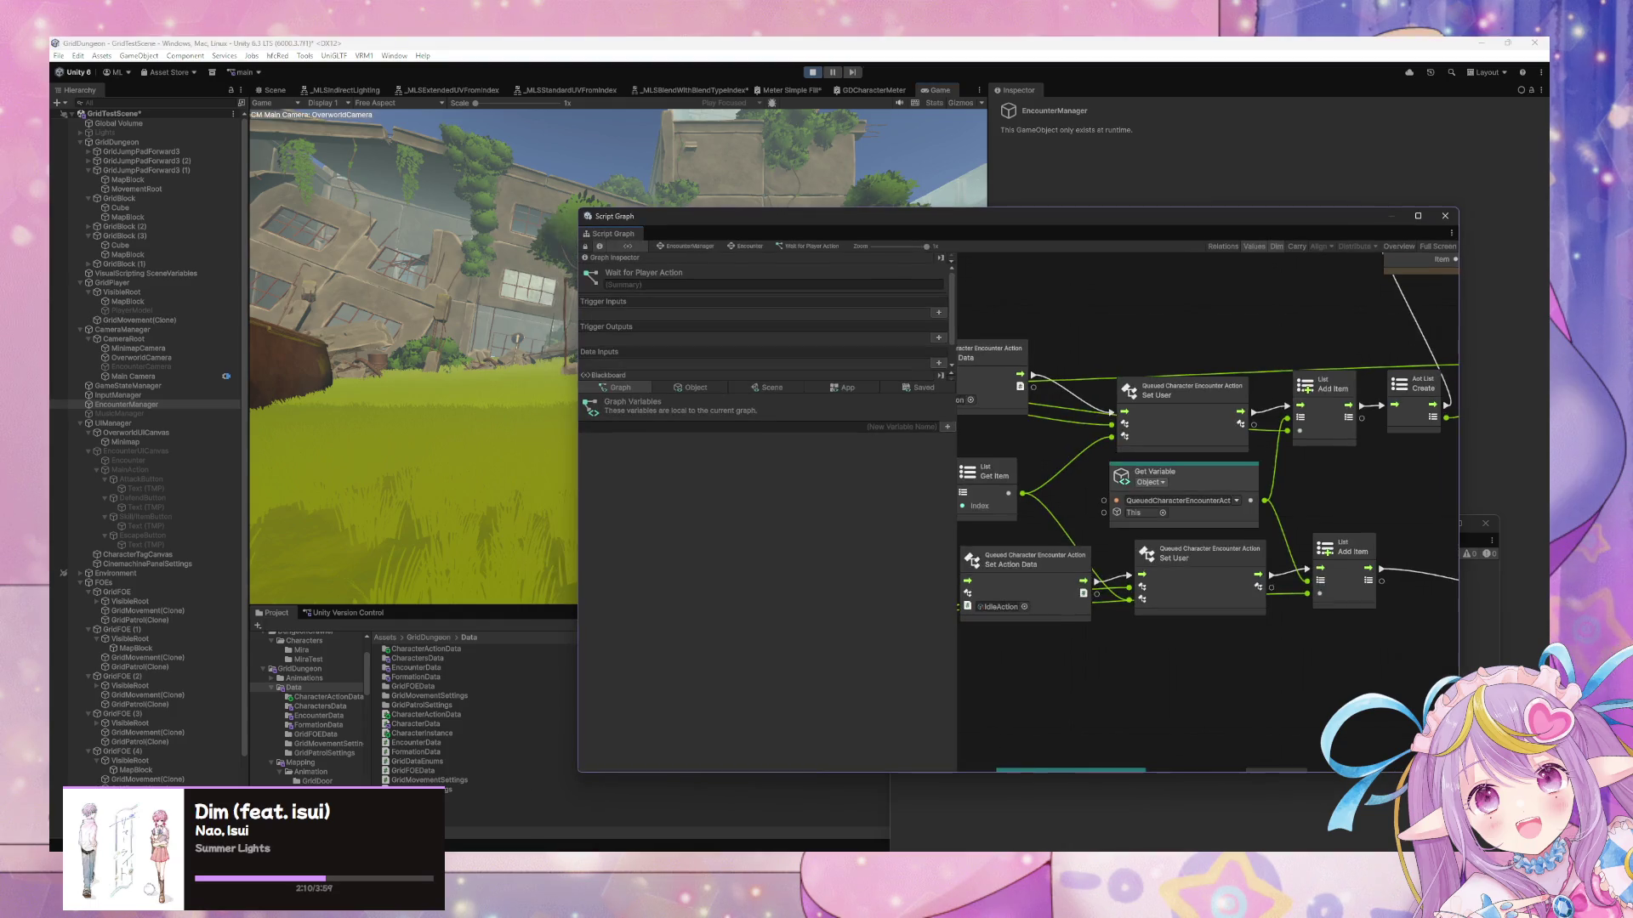
Switch to the Scene view and enlarge the Script Graph around the For Each Loop
{"action": "left_click", "coordinate": [492, 327]}
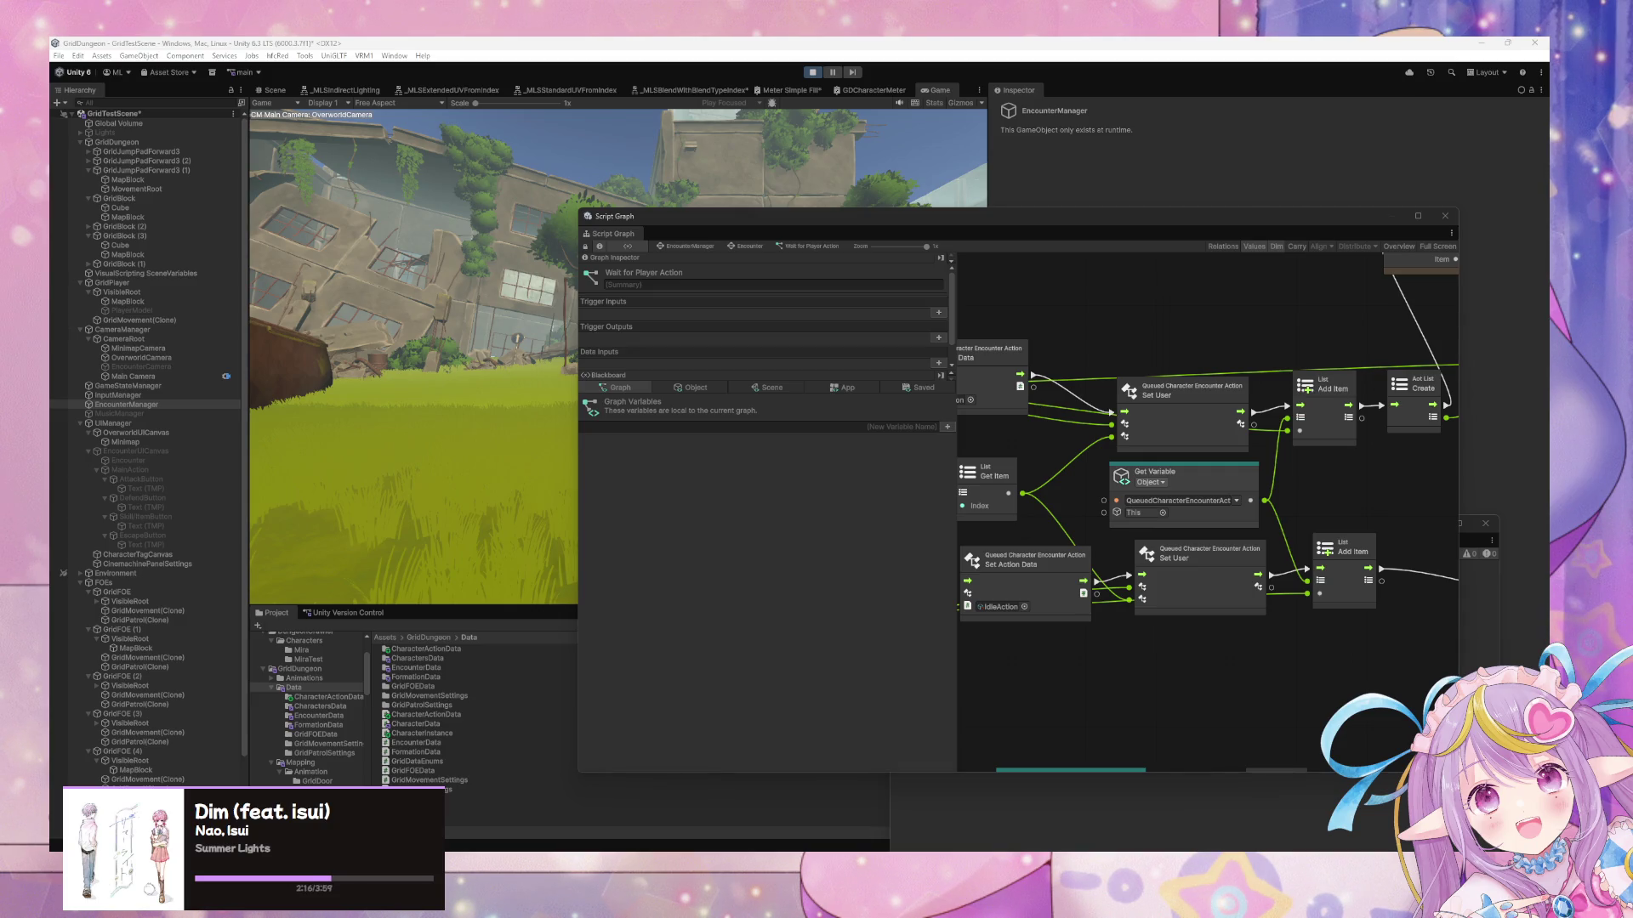
{"action": "left_click_drag", "start_coordinate": [786, 223], "coordinate": [1077, 257]}
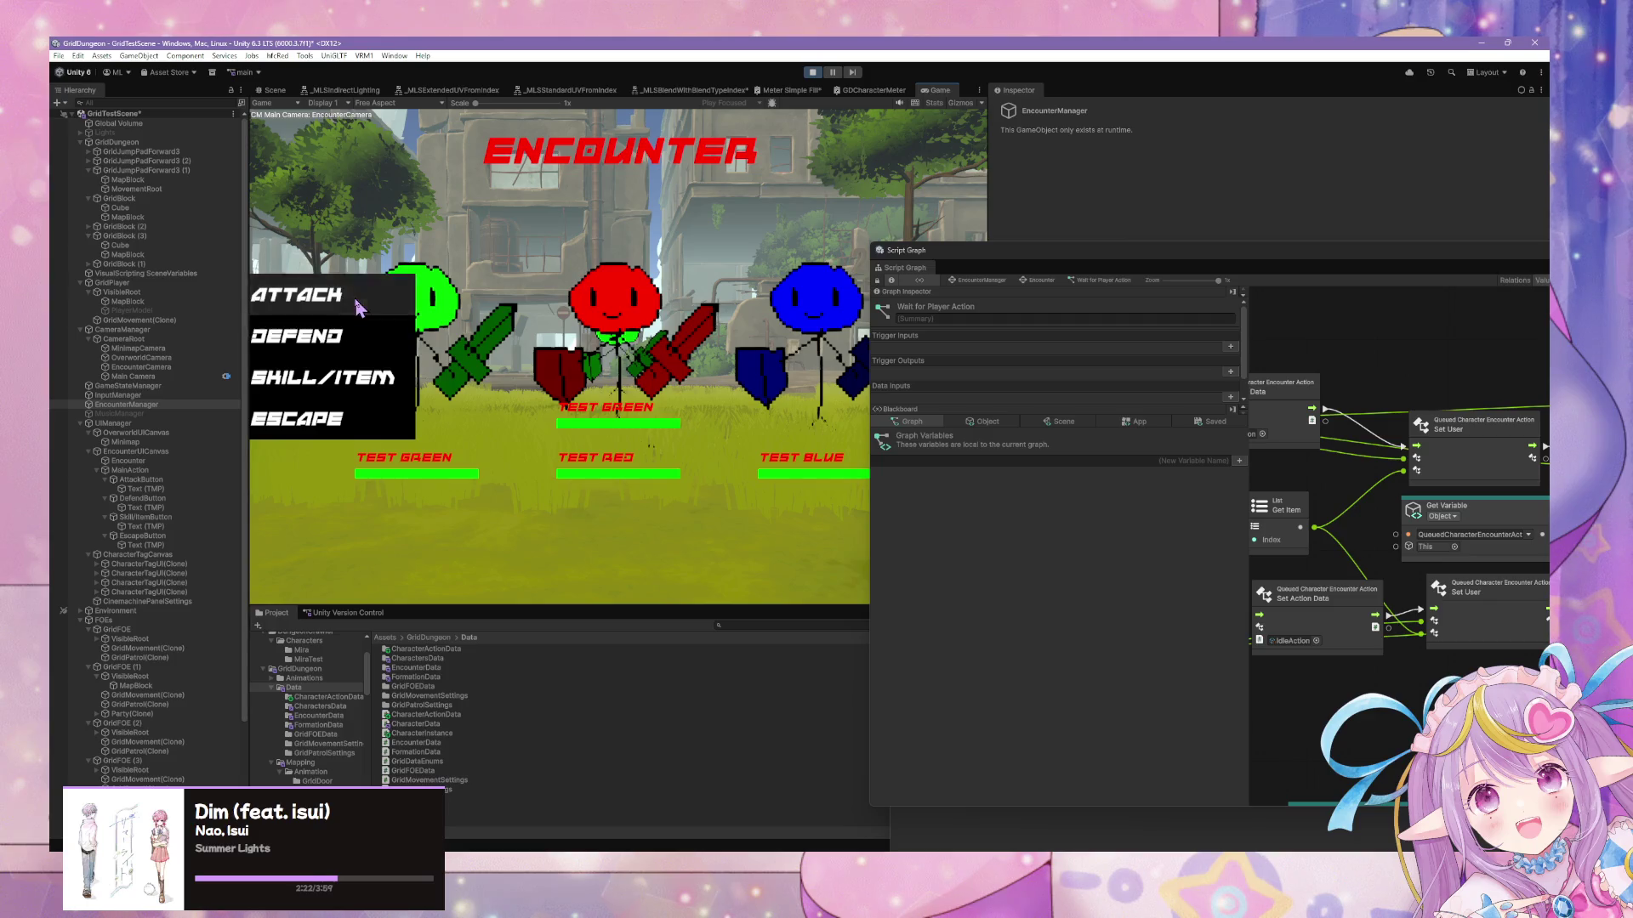
{"action": "key", "text": "ctrl+1"}
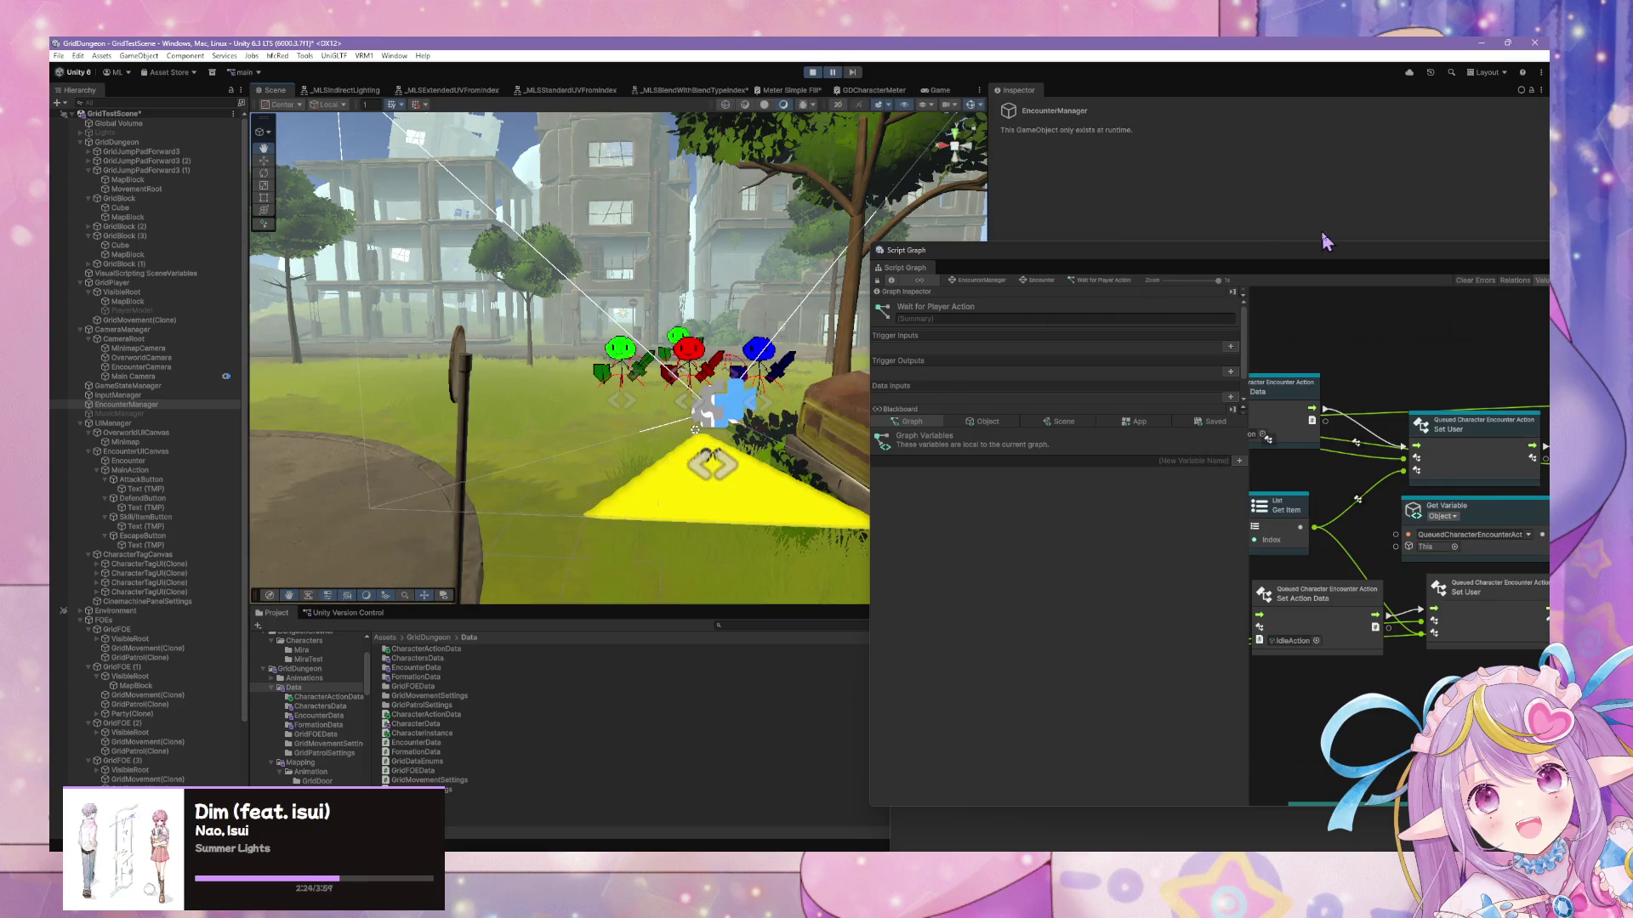
{"action": "left_click_drag", "start_coordinate": [1280, 263], "coordinate": [808, 264]}
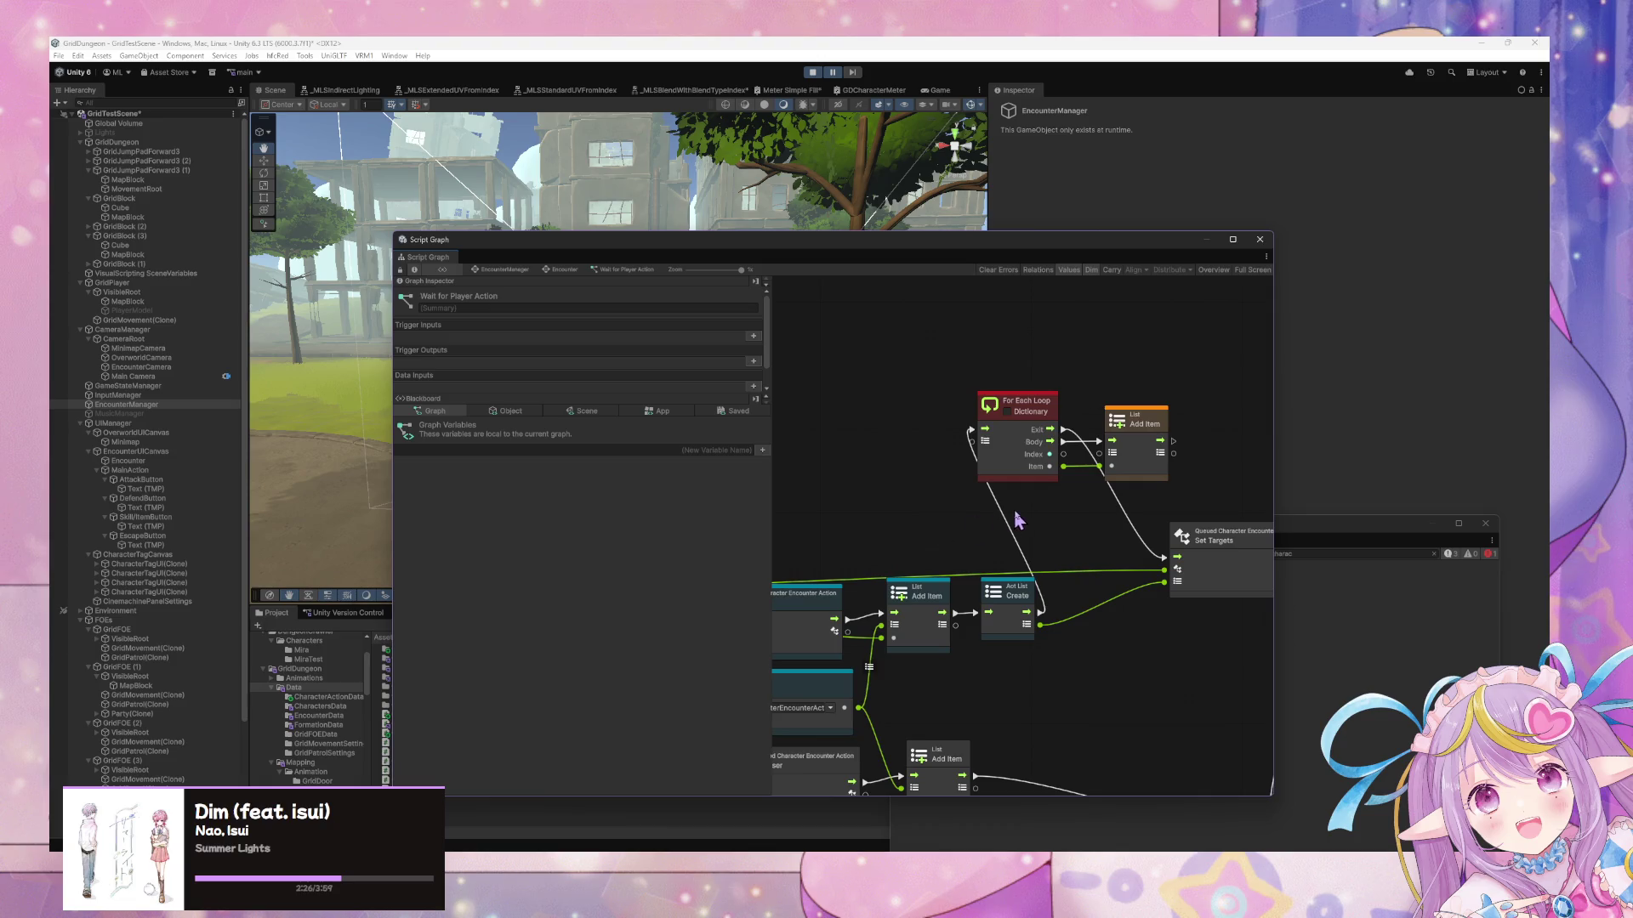
{"action": "mouse_move", "coordinate": [998, 546]}
{"action": "left_mouse_down"}
{"action": "mouse_move", "coordinate": [850, 491]}
{"action": "mouse_move", "coordinate": [965, 485]}
{"action": "left_mouse_up"}
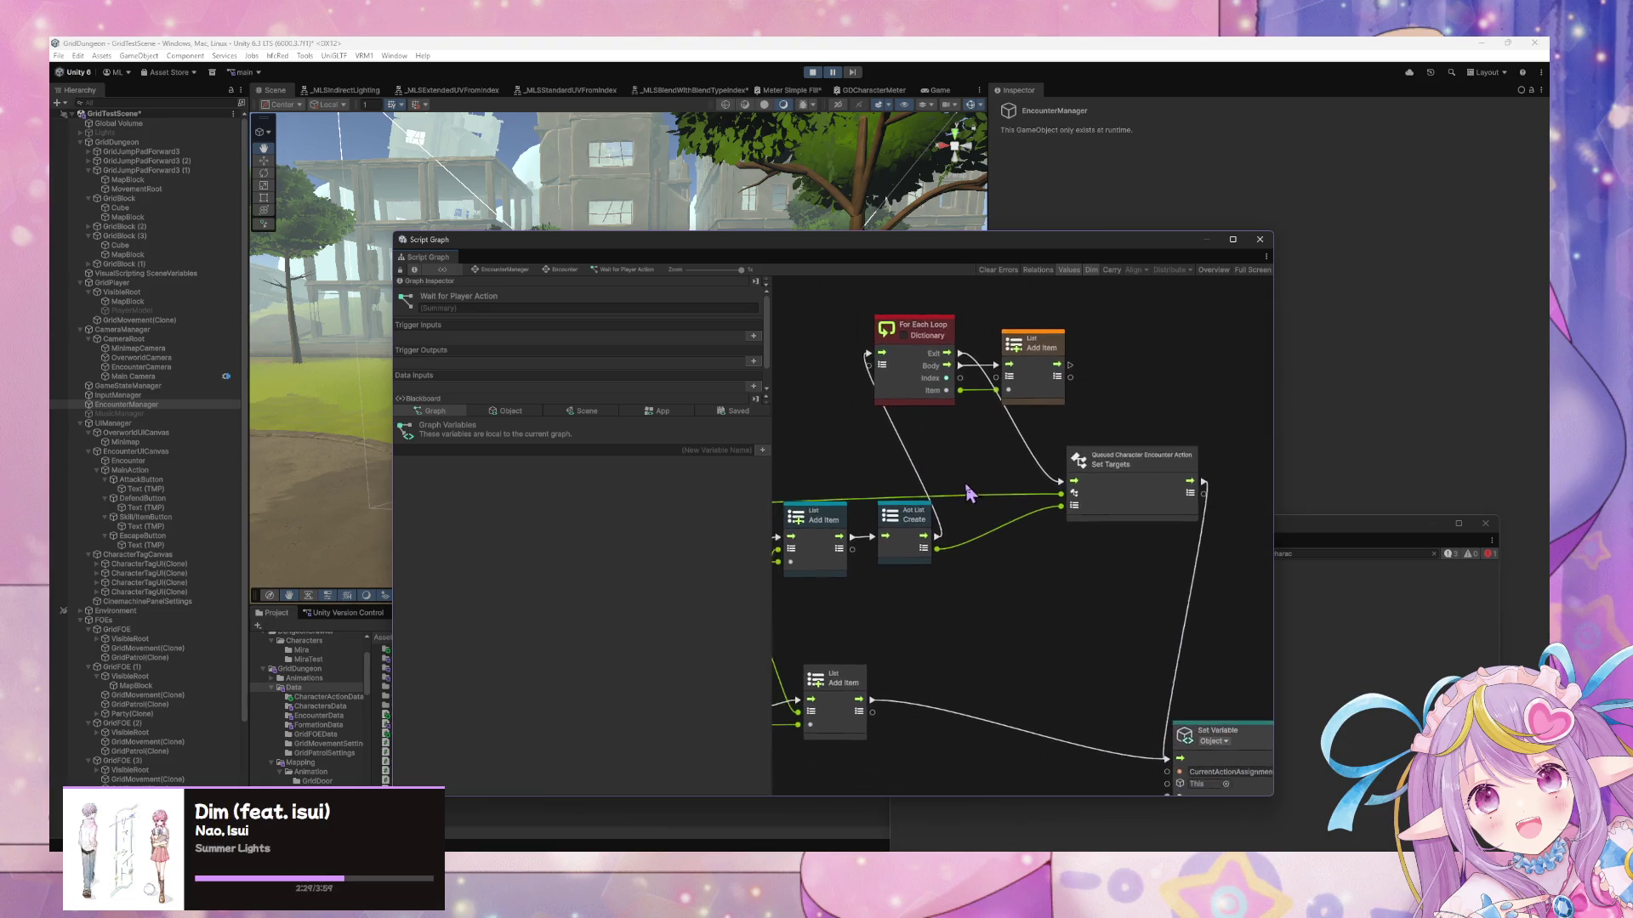
Drag the CharacterInstances object variable into the graph and connect it to For Each Loop's collection
{"action": "left_click", "coordinate": [493, 412]}
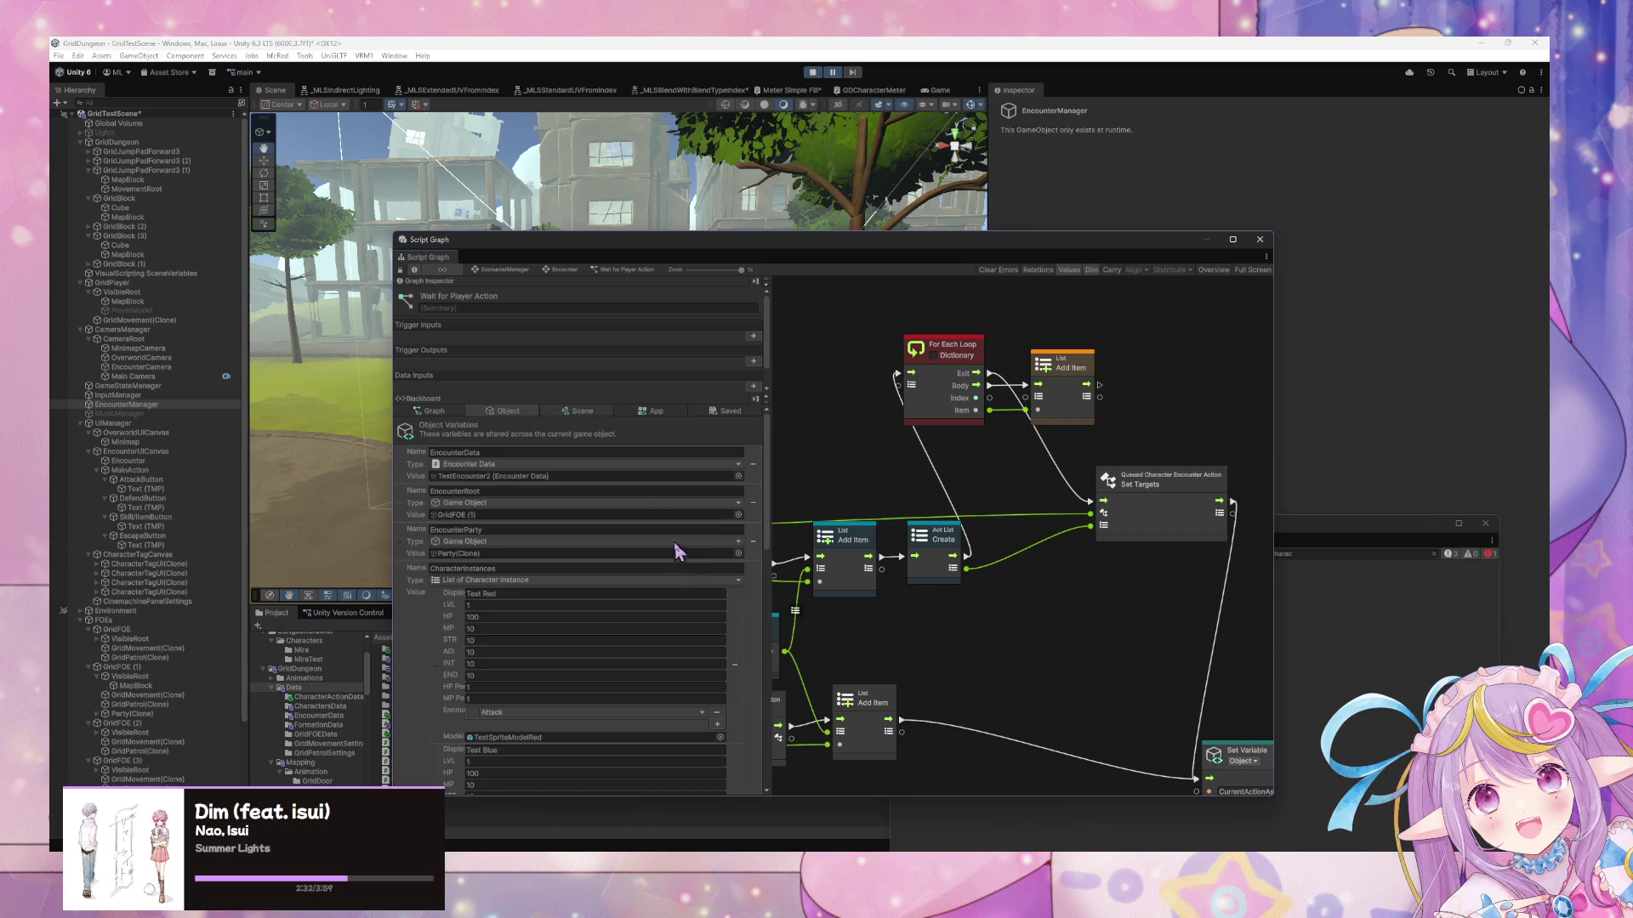
{"action": "scroll", "coordinate": [680, 549], "scroll_direction": "down", "scroll_amount": 6}
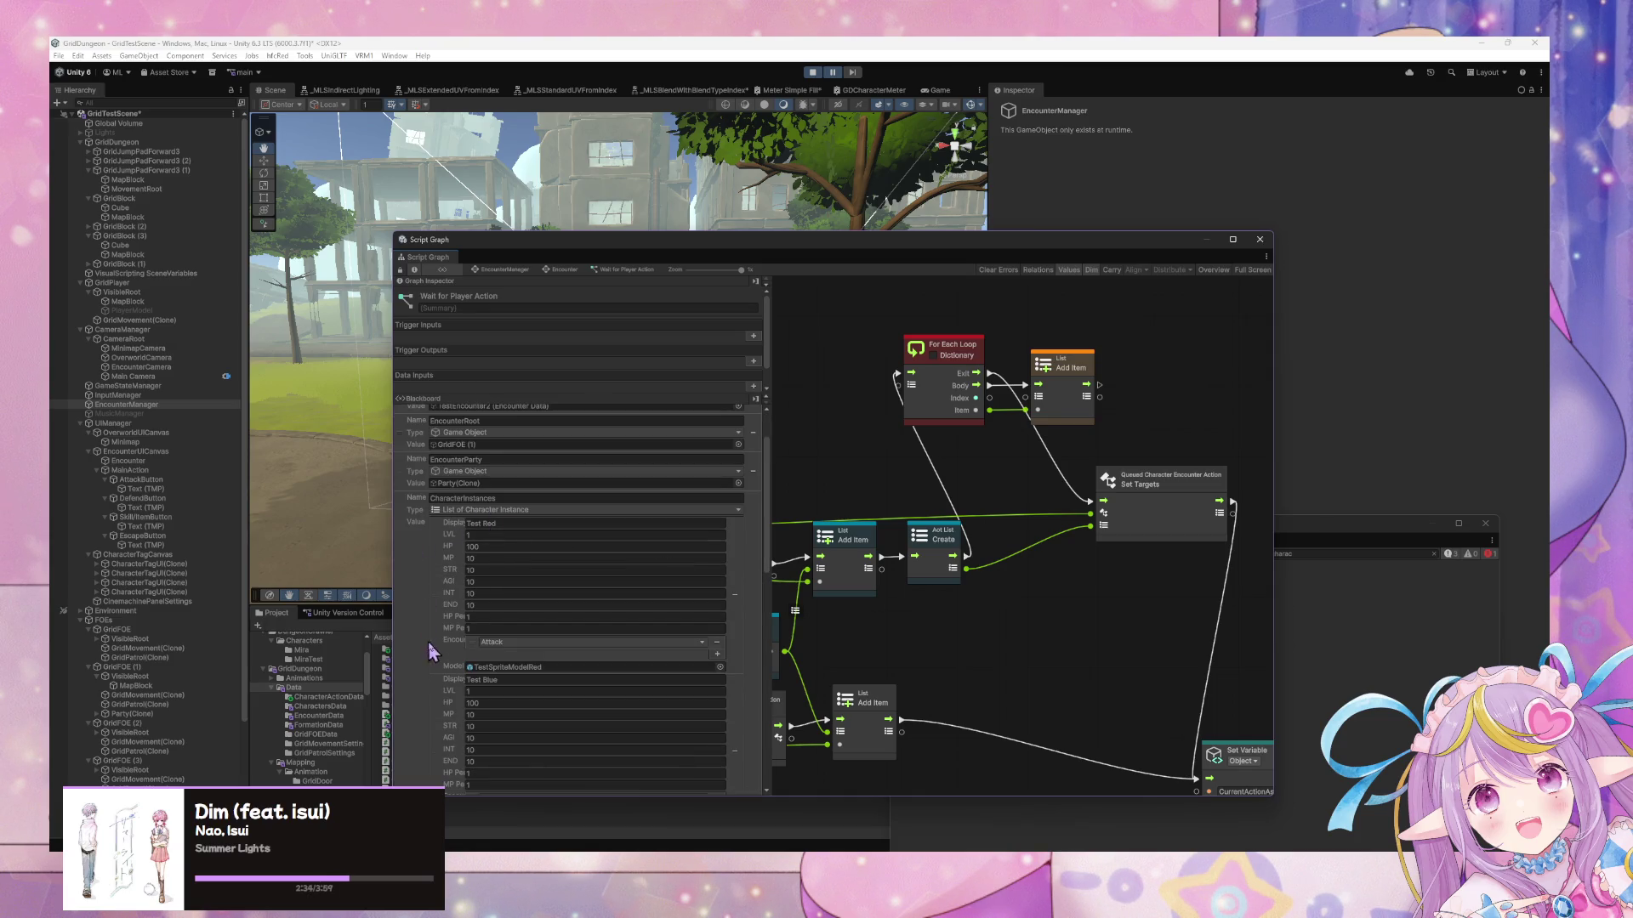
{"action": "scroll", "coordinate": [459, 600], "scroll_direction": "down", "scroll_amount": 5}
{"action": "scroll", "coordinate": [459, 599], "scroll_direction": "down", "scroll_amount": 2}
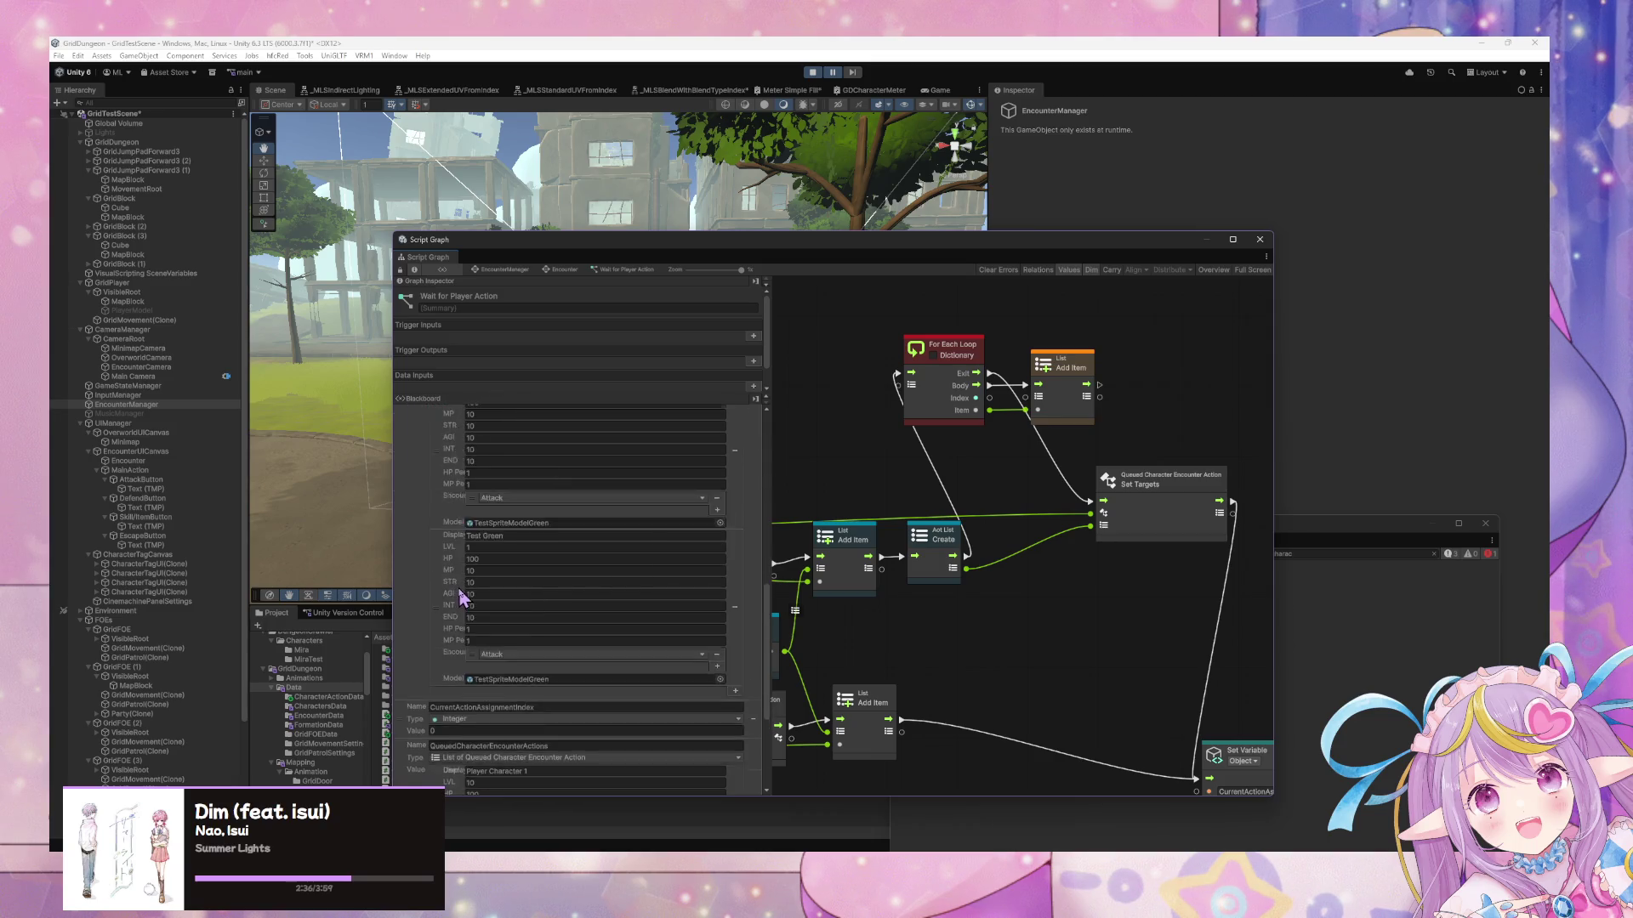
{"action": "scroll", "coordinate": [459, 599], "scroll_direction": "up", "scroll_amount": 2}
{"action": "left_click_drag", "start_coordinate": [521, 553], "coordinate": [863, 430]}
{"action": "mouse_move", "coordinate": [959, 462]}
{"action": "left_mouse_down"}
{"action": "mouse_move", "coordinate": [911, 385]}
{"action": "mouse_move", "coordinate": [783, 313]}
{"action": "mouse_move", "coordinate": [776, 348]}
{"action": "left_mouse_up"}
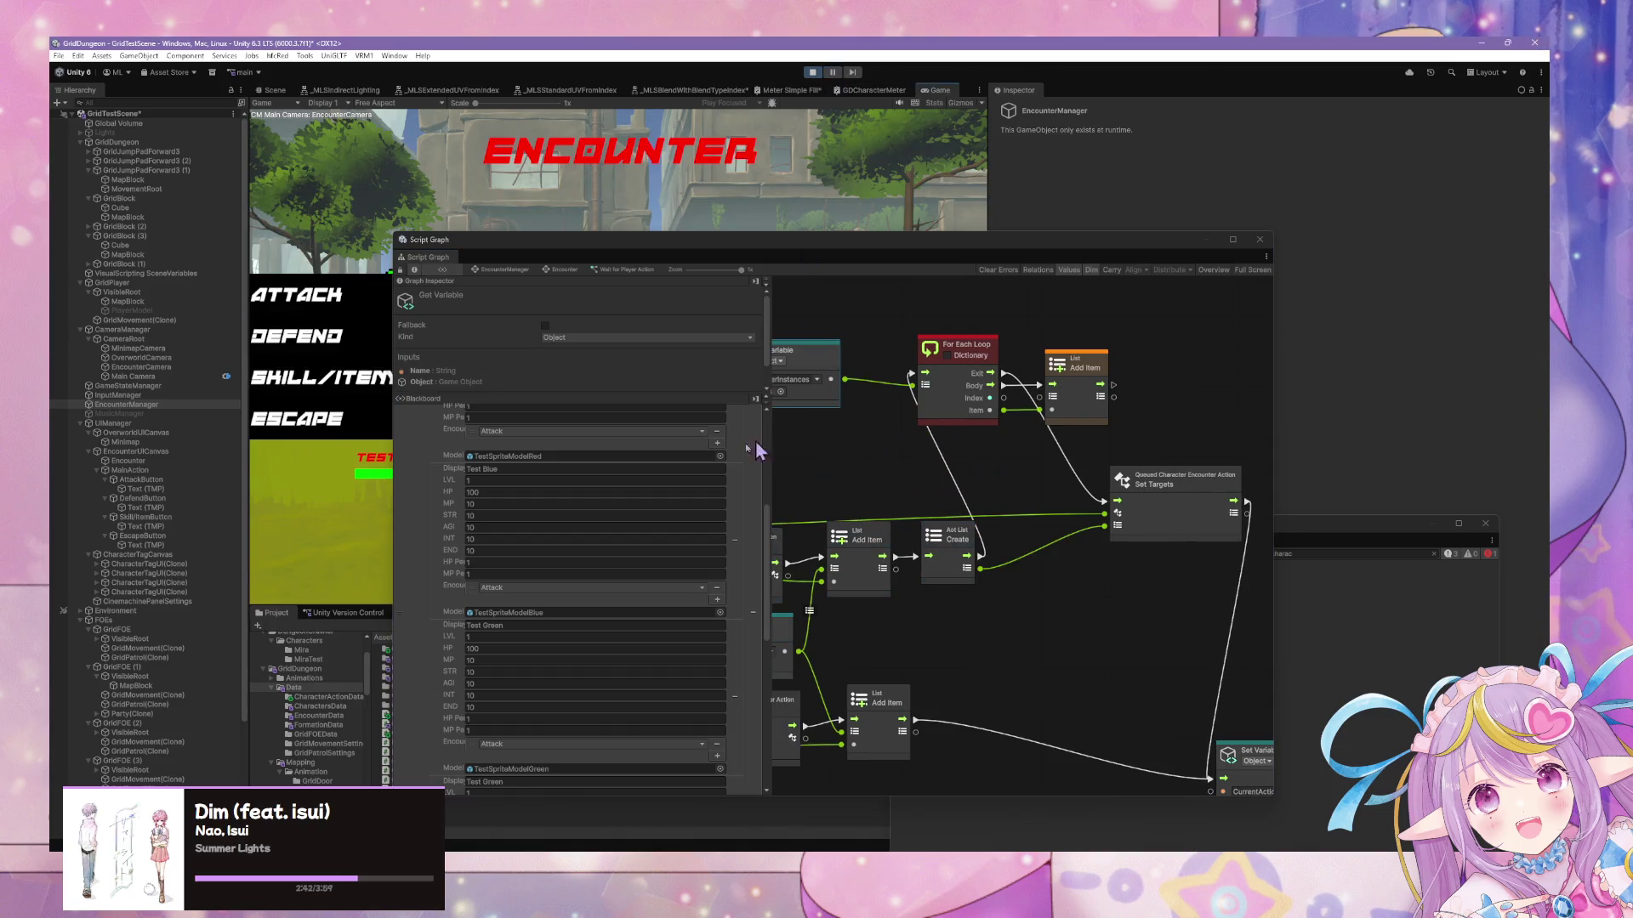
{"action": "left_click_drag", "start_coordinate": [582, 236], "coordinate": [951, 274]}
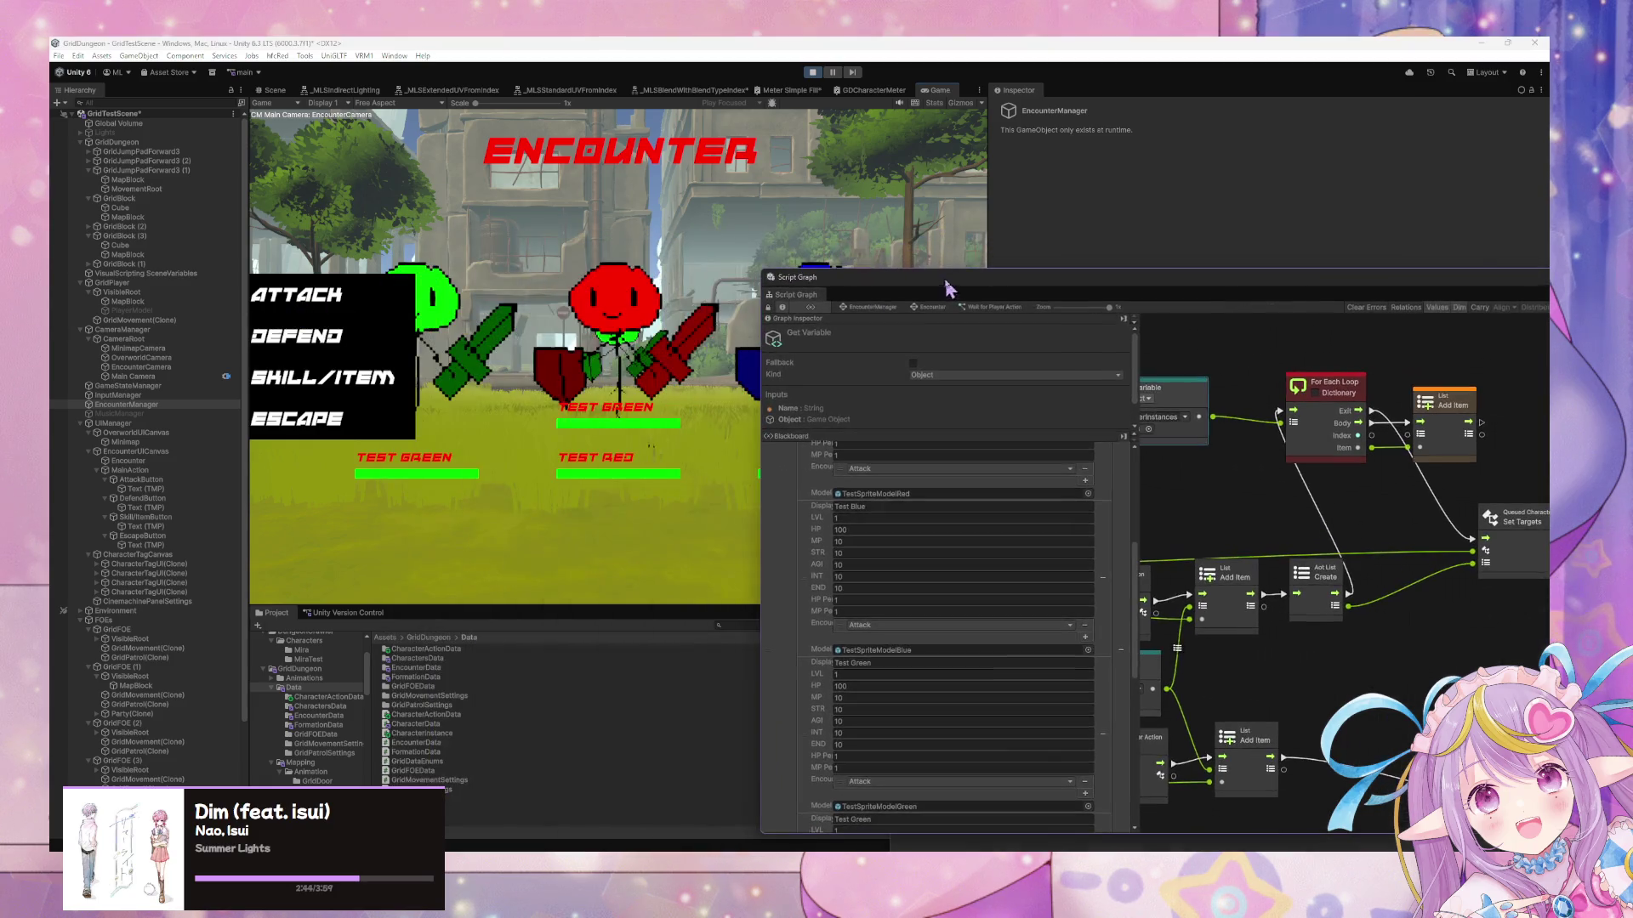
Nudge the For Each Loop node, pan to the loop nodes, then stop and replay the game
{"action": "left_click", "coordinate": [274, 89]}
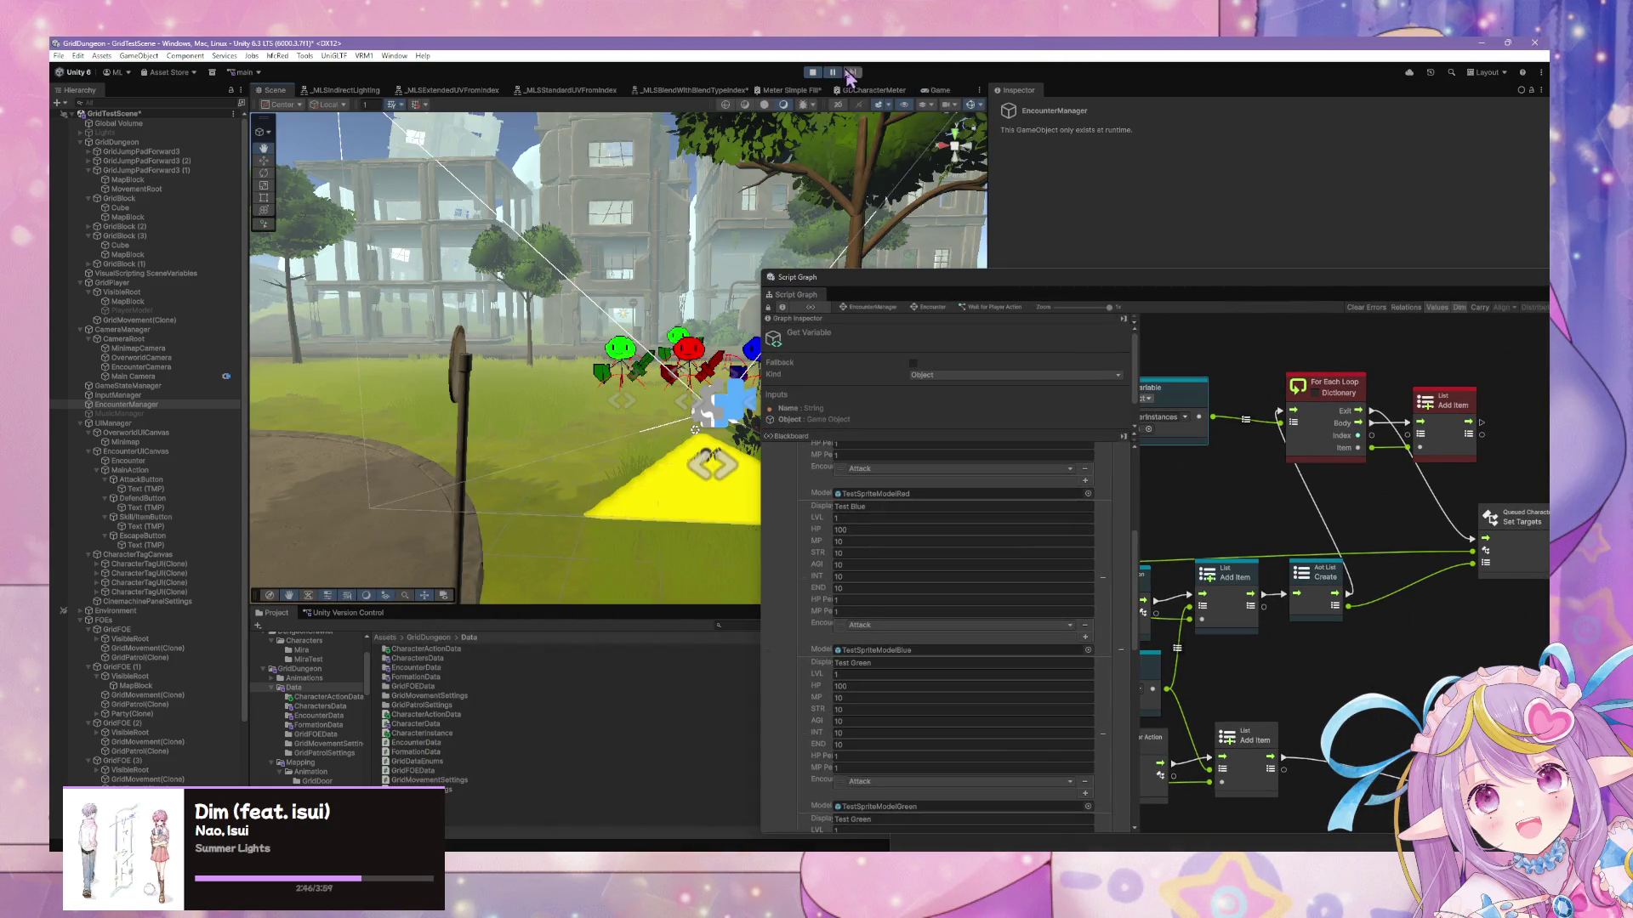
{"action": "left_click_drag", "start_coordinate": [1331, 390], "coordinate": [1321, 390]}
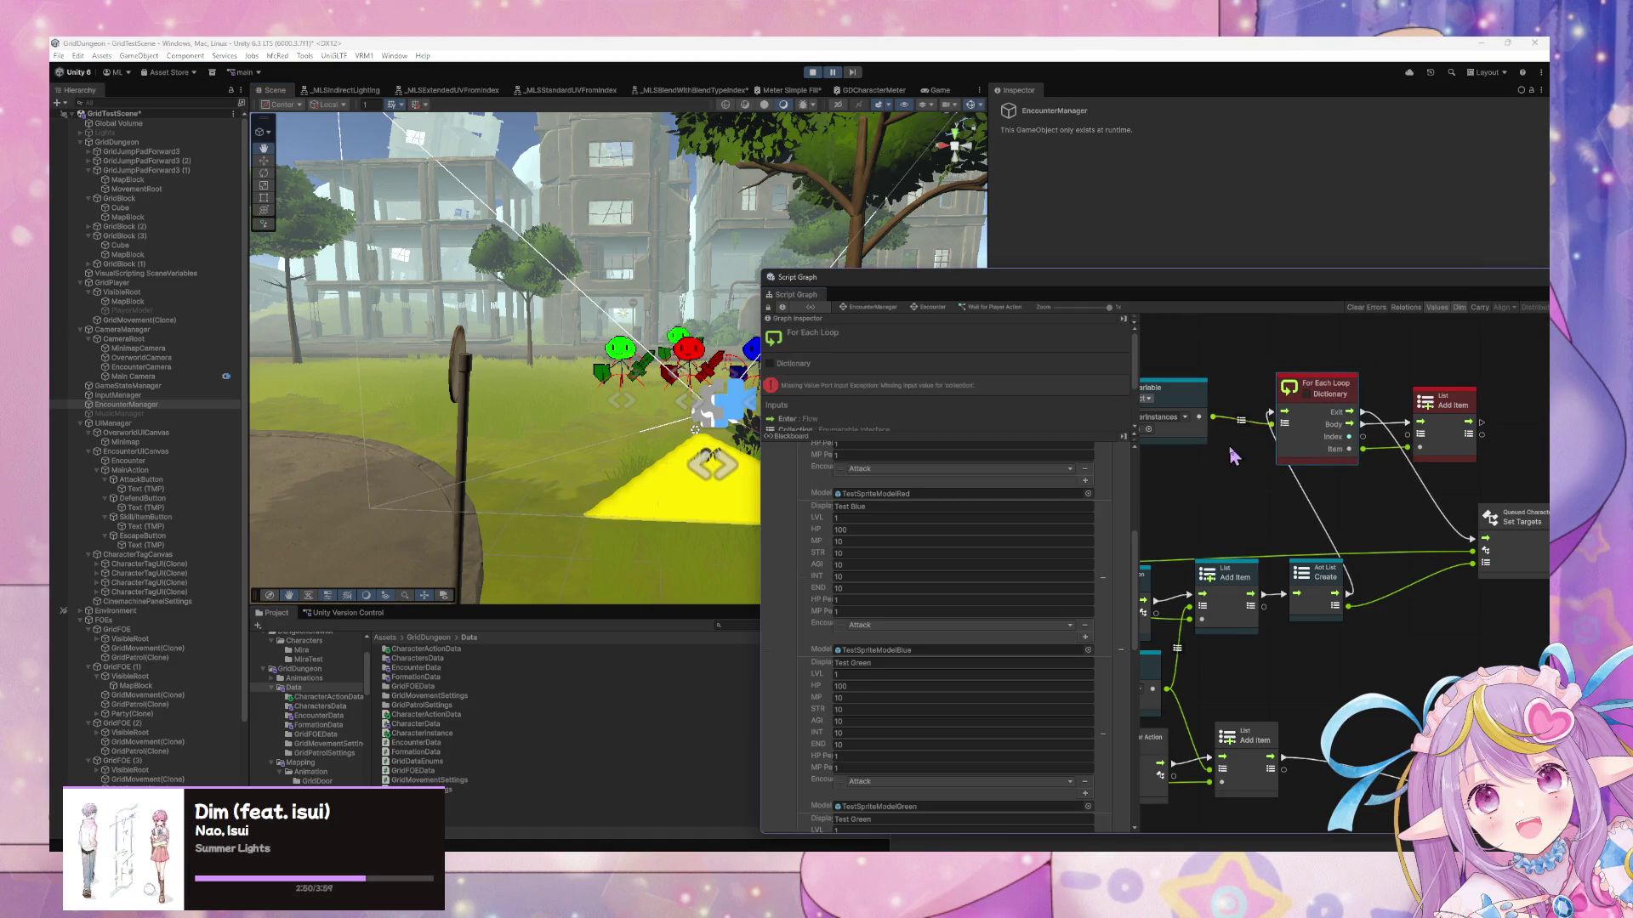
{"action": "mouse_move", "coordinate": [1226, 436]}
{"action": "left_mouse_down"}
{"action": "mouse_move", "coordinate": [1347, 439]}
{"action": "mouse_move", "coordinate": [1247, 446]}
{"action": "left_mouse_up"}
{"action": "left_click_drag", "start_coordinate": [1340, 513], "coordinate": [1375, 528]}
{"action": "mouse_move", "coordinate": [1307, 572]}
{"action": "left_mouse_down"}
{"action": "mouse_move", "coordinate": [1317, 538]}
{"action": "mouse_move", "coordinate": [1363, 516]}
{"action": "mouse_move", "coordinate": [1320, 528]}
{"action": "left_mouse_up"}
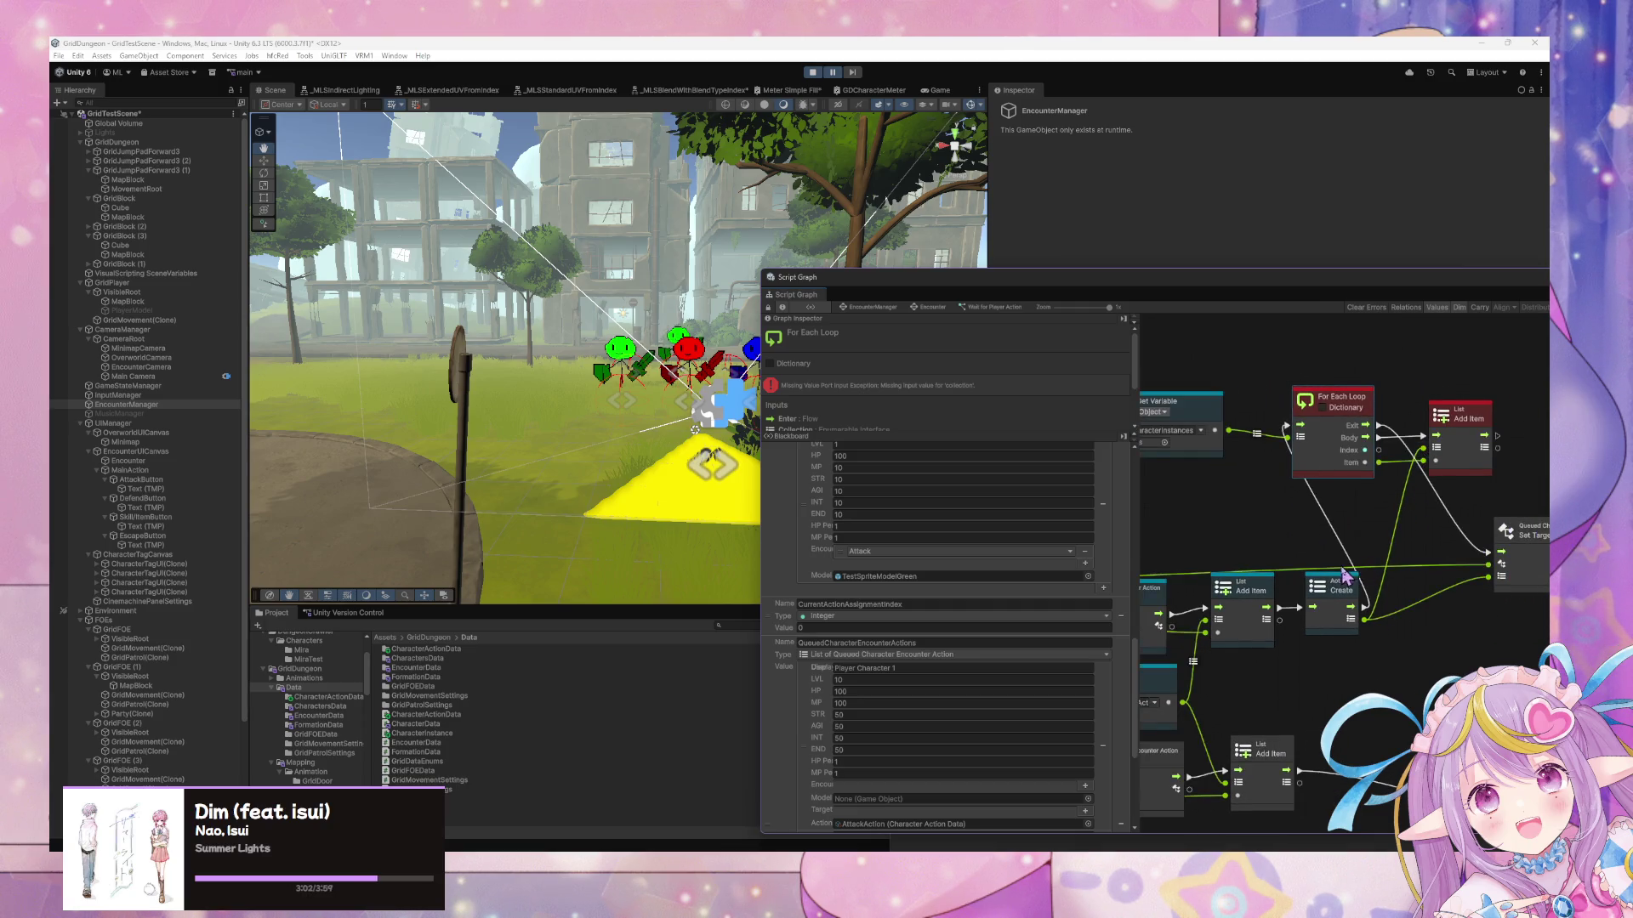
{"action": "mouse_move", "coordinate": [1351, 572]}
{"action": "left_mouse_down"}
{"action": "mouse_move", "coordinate": [1422, 538]}
{"action": "mouse_move", "coordinate": [1369, 546]}
{"action": "left_mouse_up"}
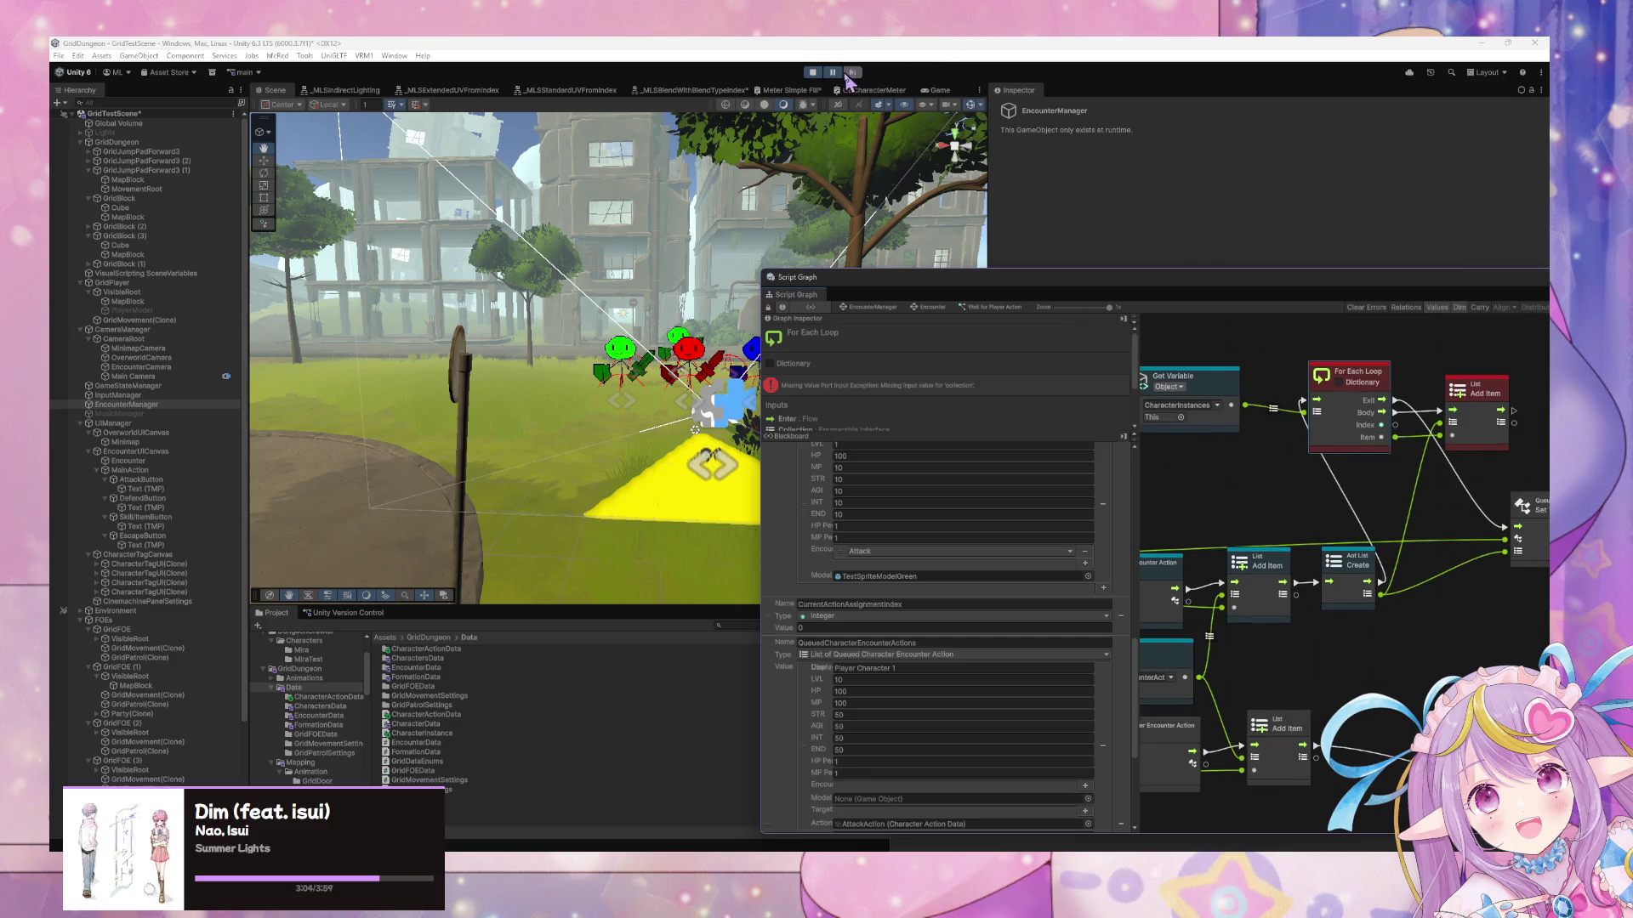
{"action": "left_click", "coordinate": [814, 74]}
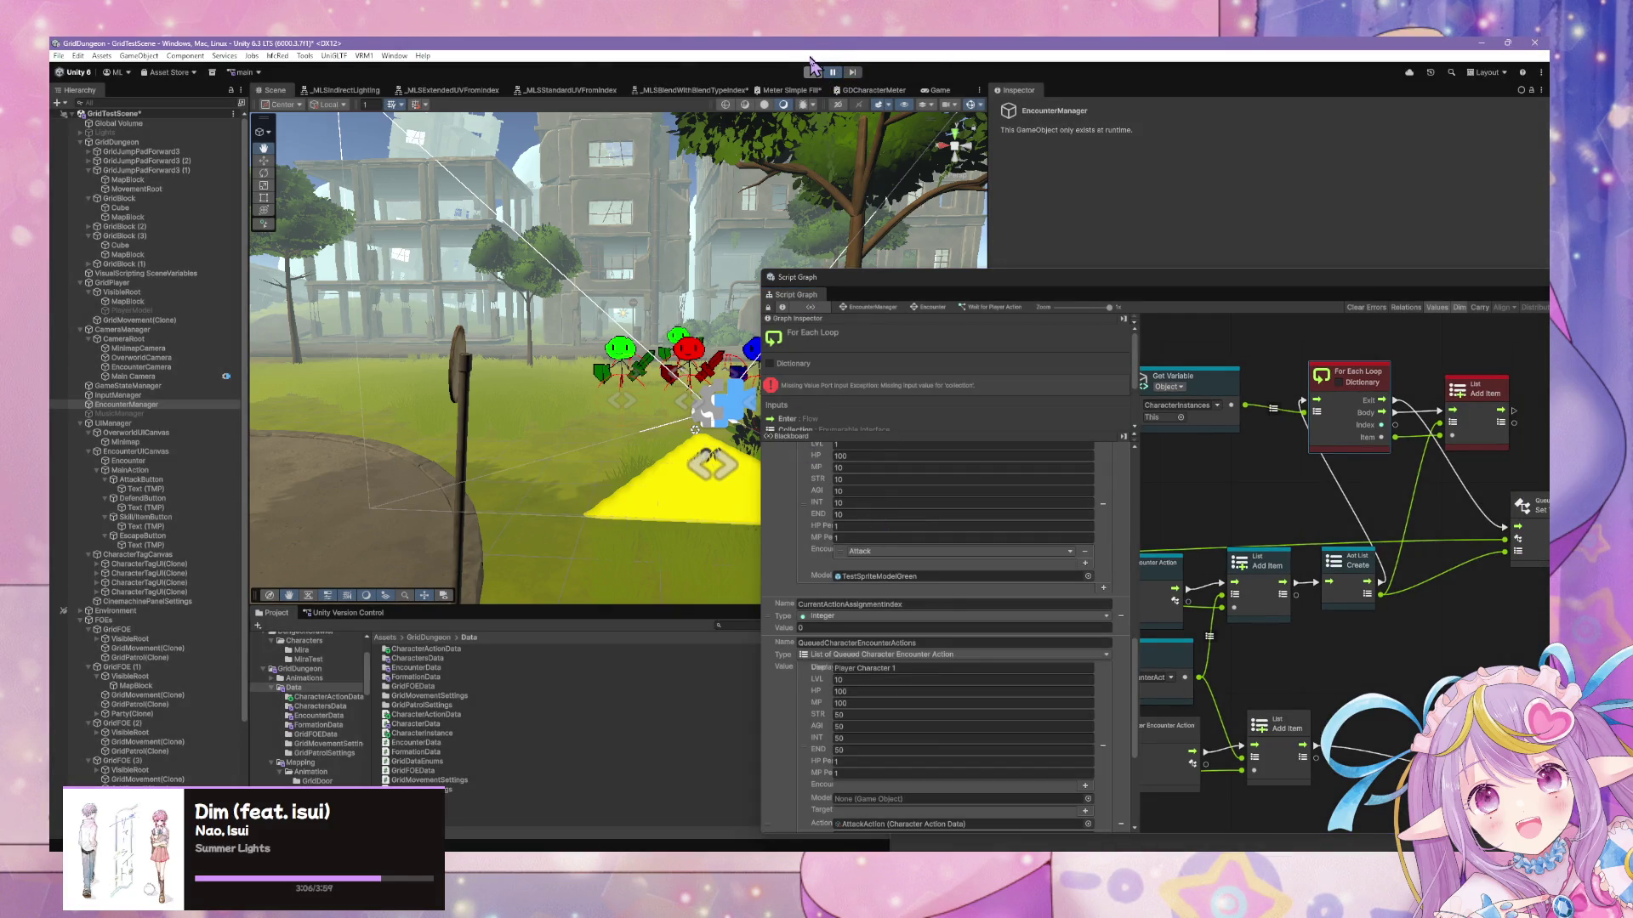
{"action": "left_click", "coordinate": [812, 71]}
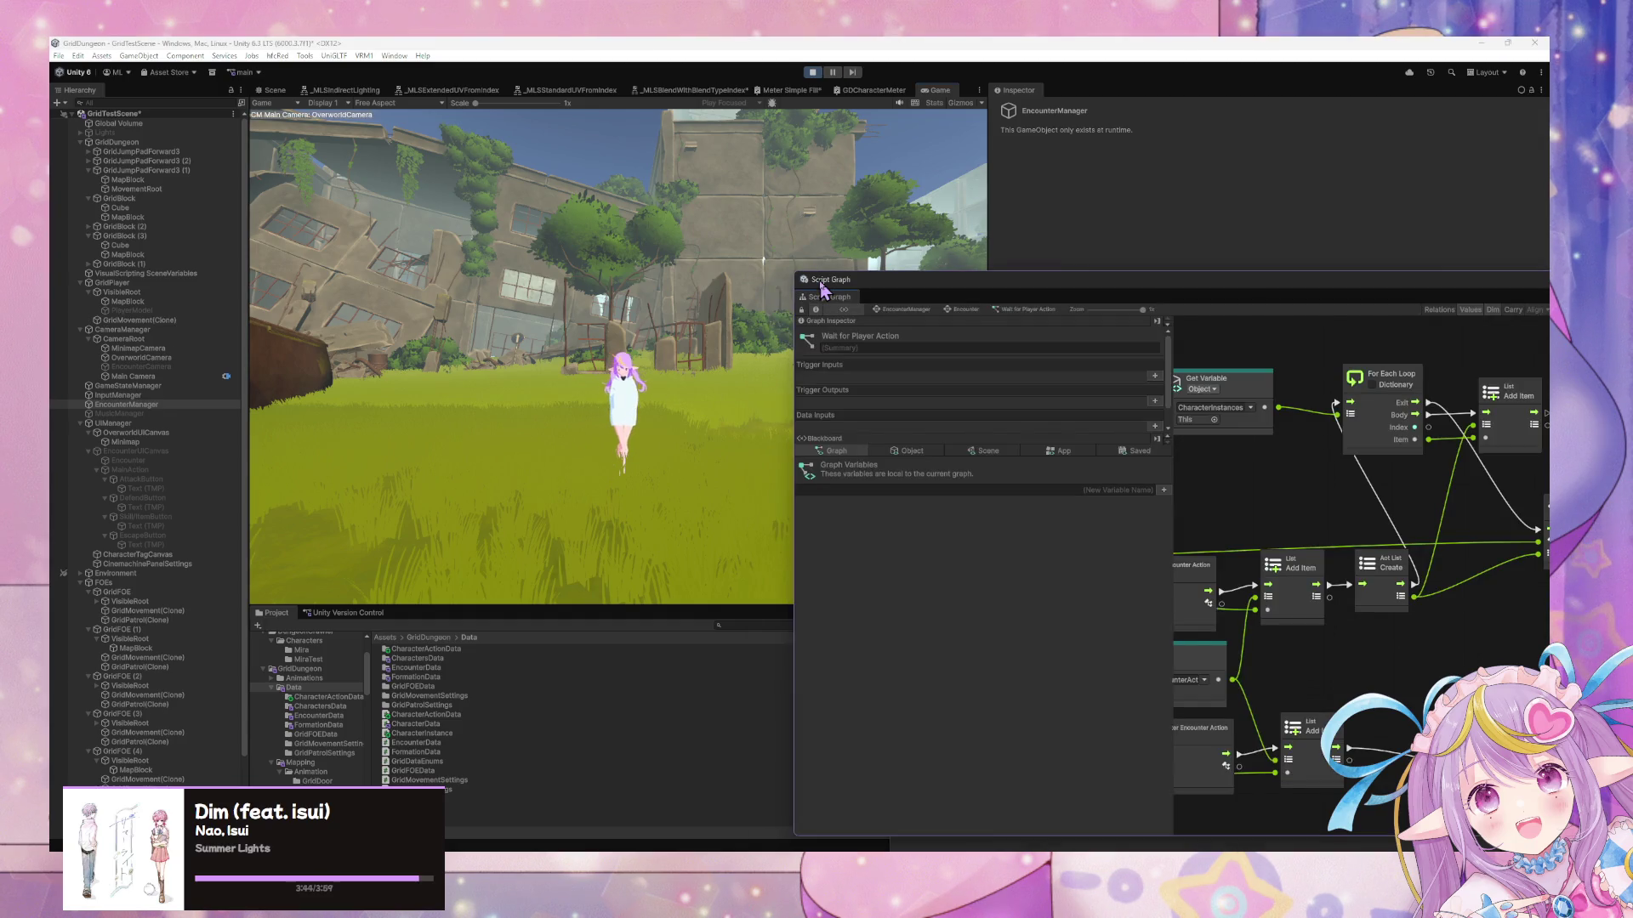
Choose ATTACK in the encounter and read the 50-damage attack messages in the enlarged Console
{"action": "left_click_drag", "start_coordinate": [825, 285], "coordinate": [913, 304]}
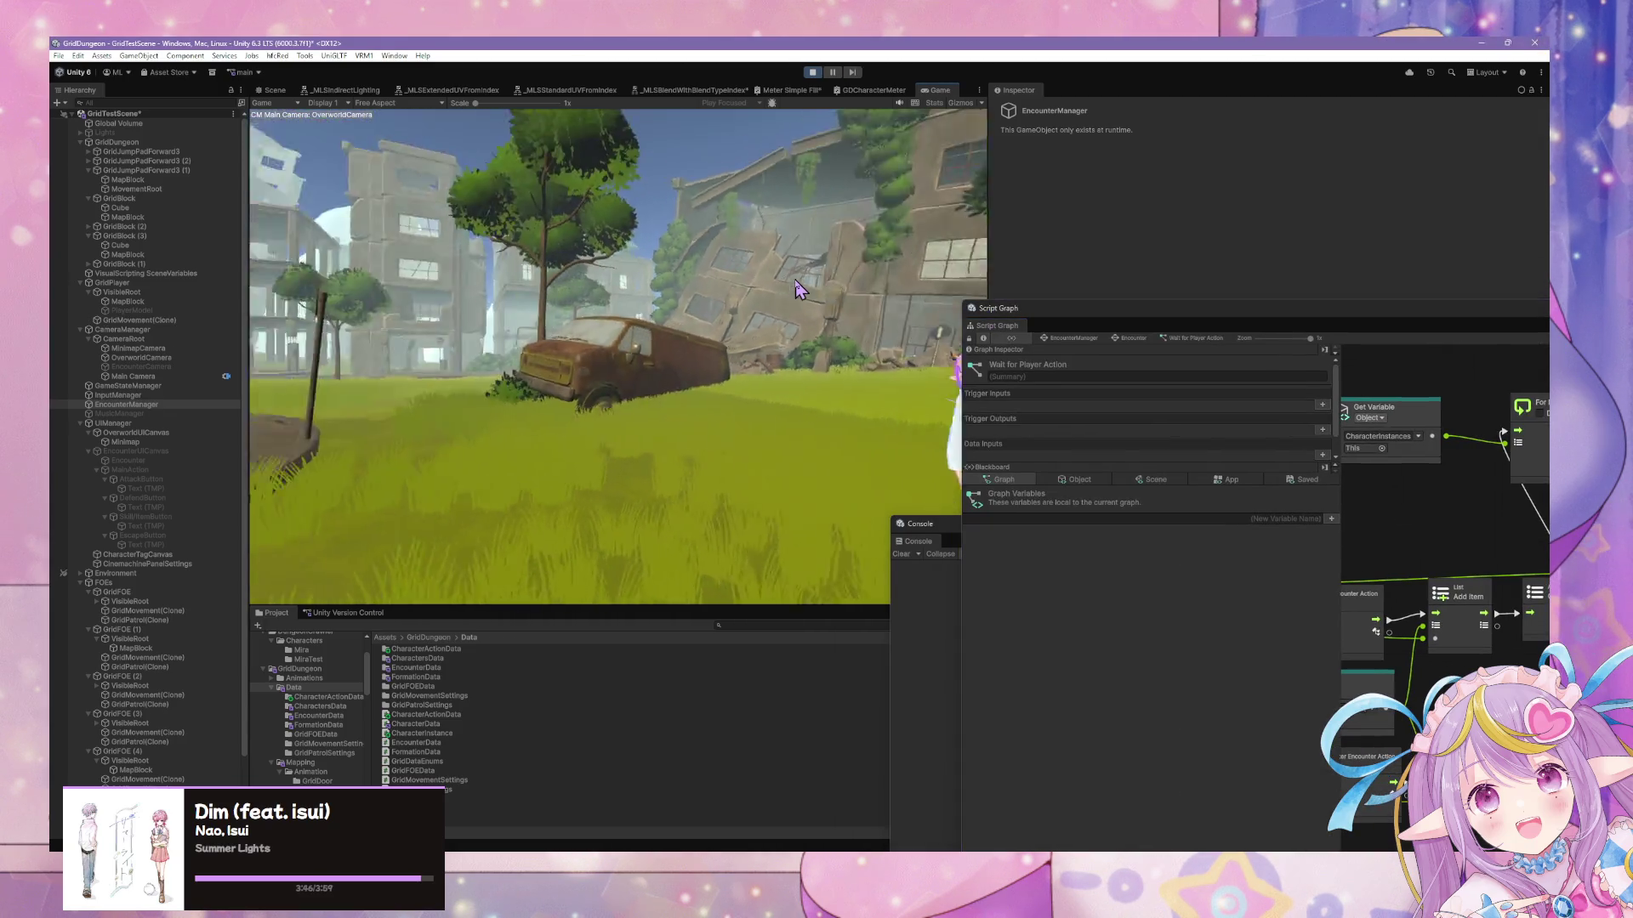
{"action": "left_click", "coordinate": [353, 306]}
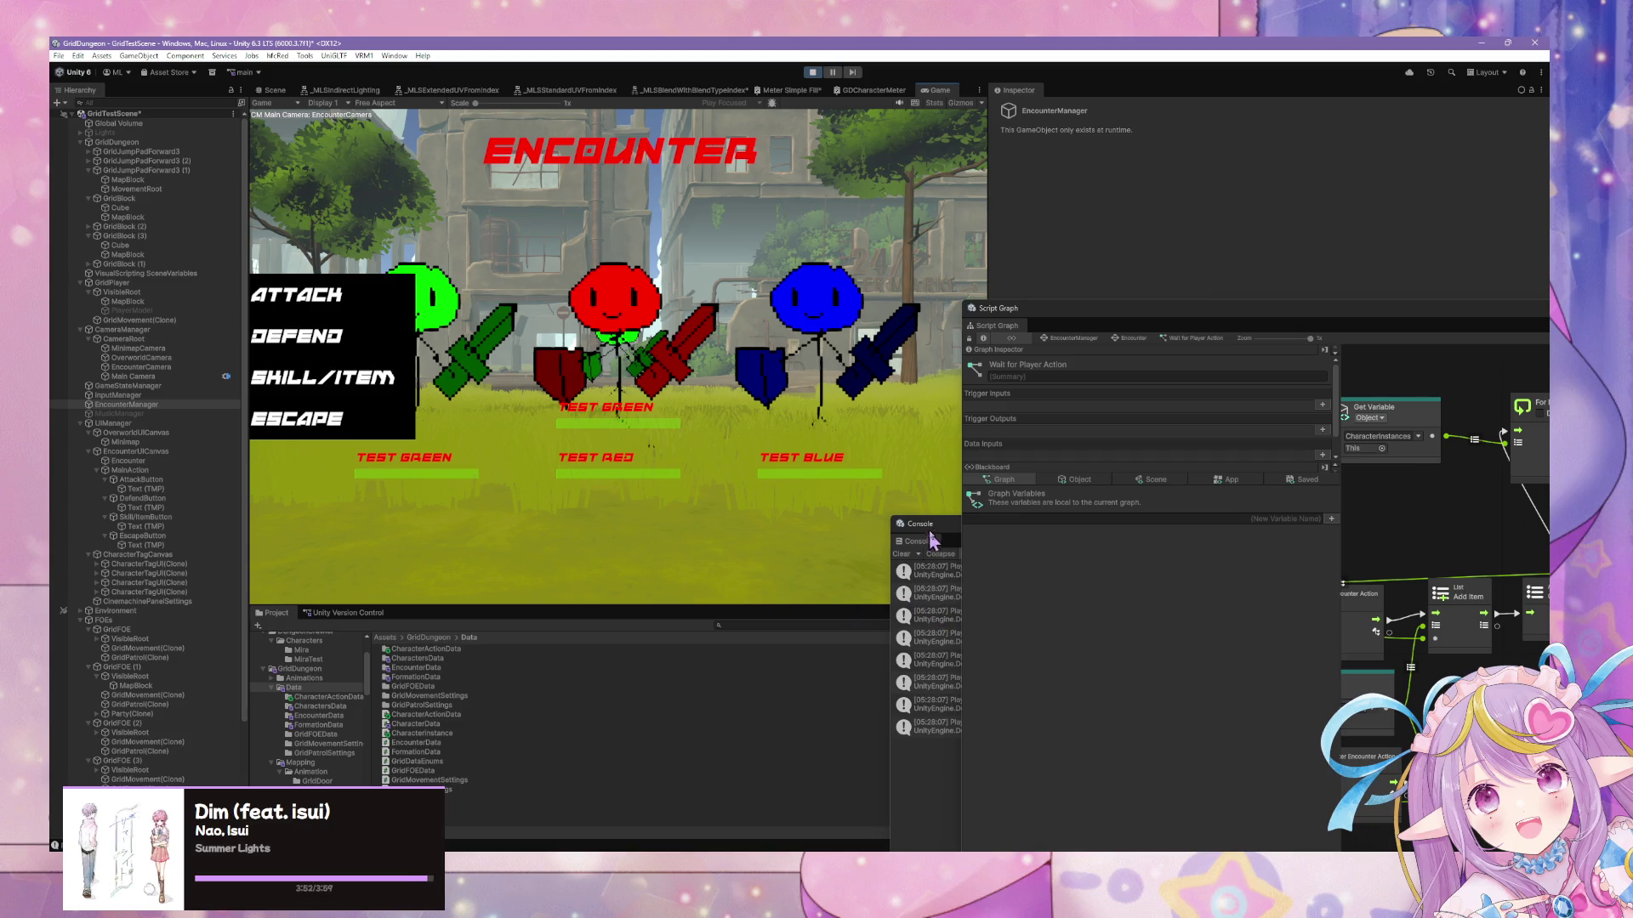
{"action": "left_click_drag", "start_coordinate": [948, 540], "coordinate": [593, 402]}
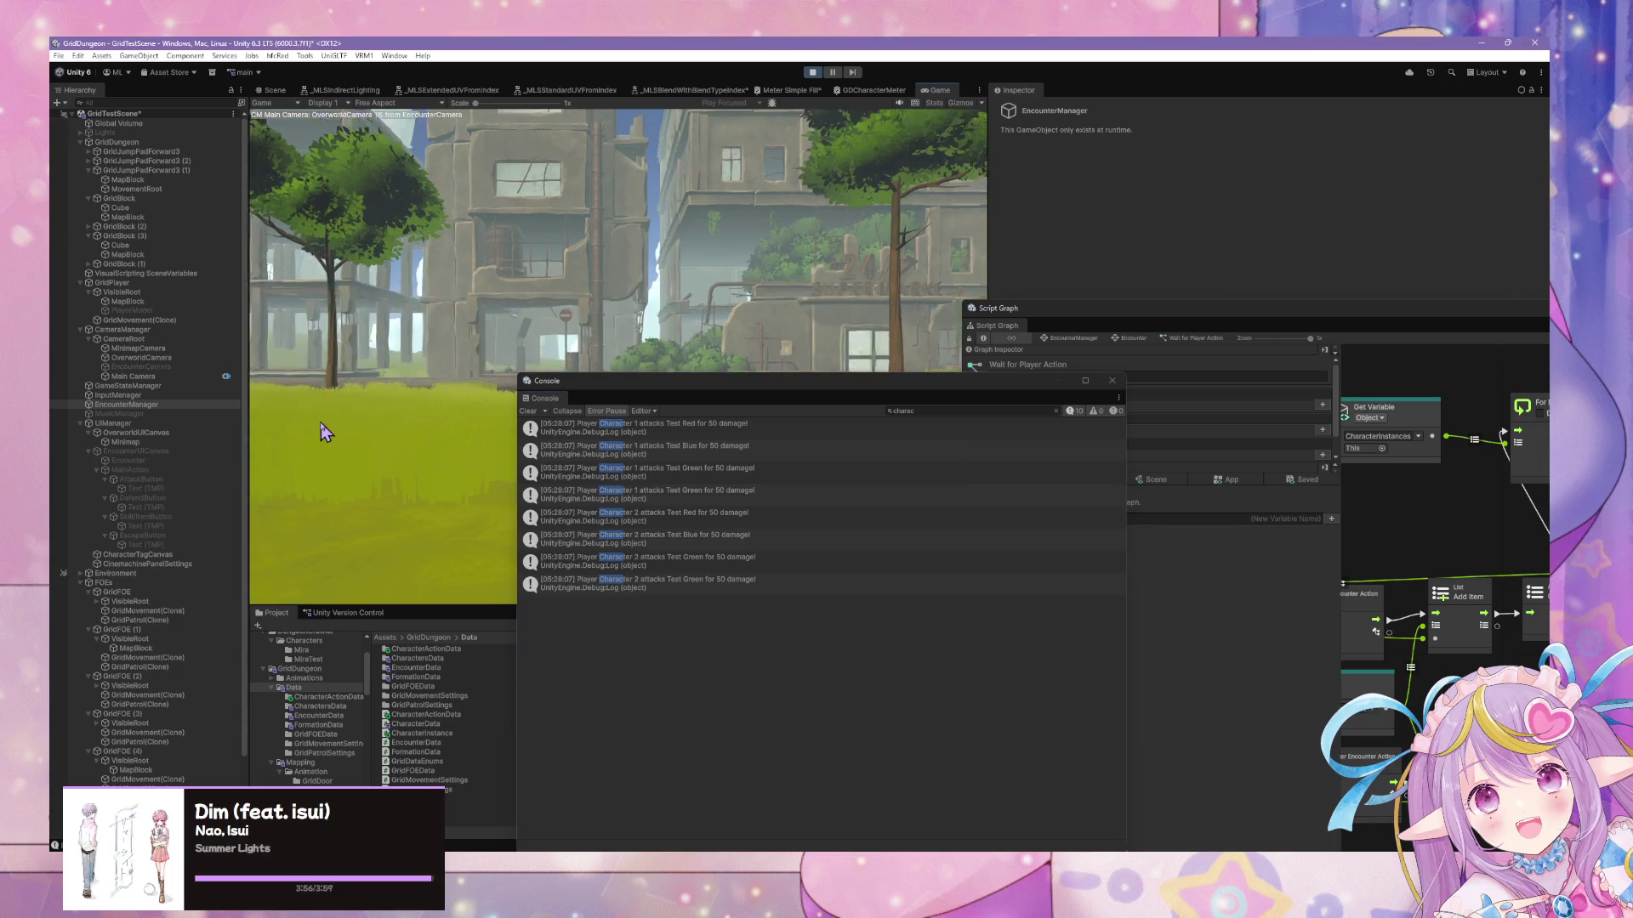
{"action": "left_click", "coordinate": [733, 469]}
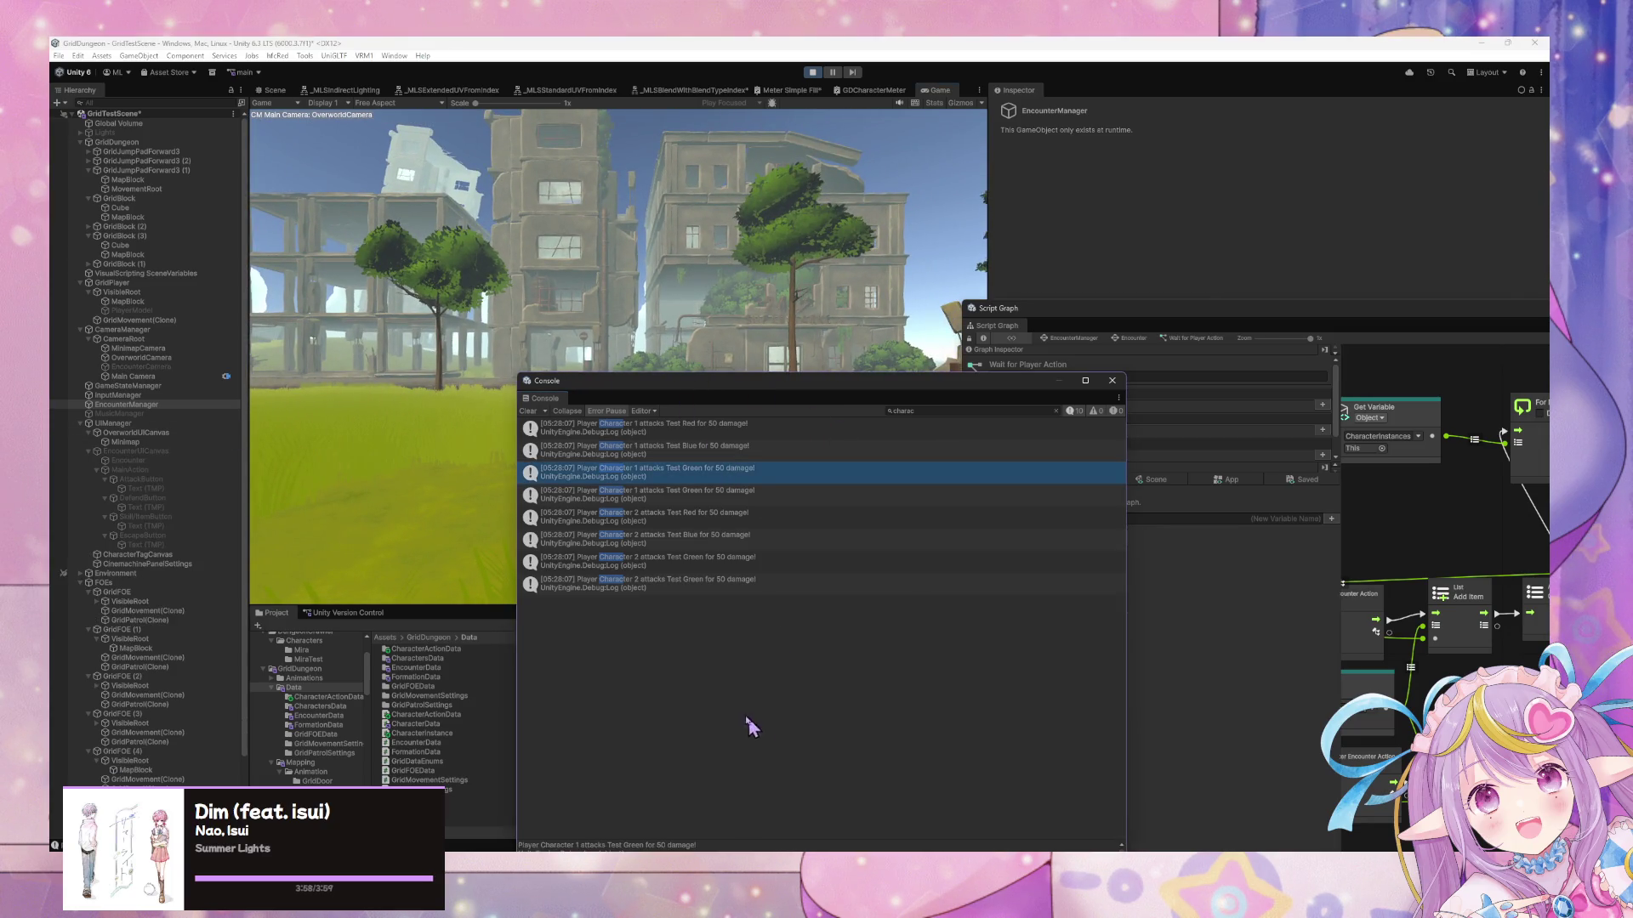
{"action": "left_click", "coordinate": [711, 587]}
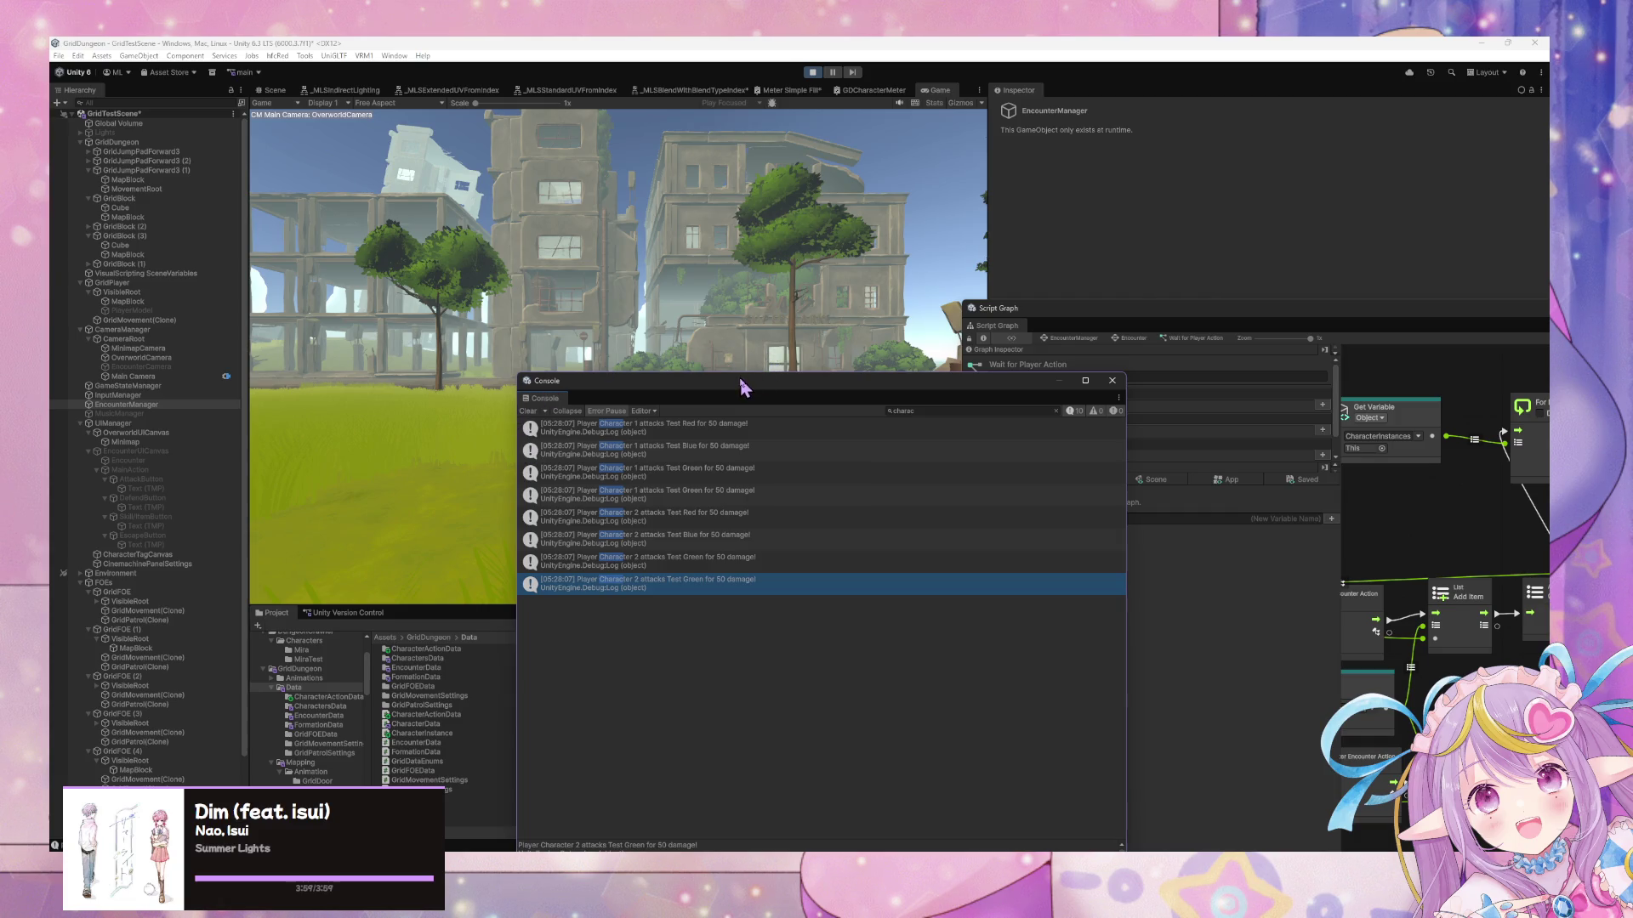
Move the Console aside, exit Play mode, and bring the graph window forward
{"action": "left_click_drag", "start_coordinate": [744, 384], "coordinate": [1154, 444]}
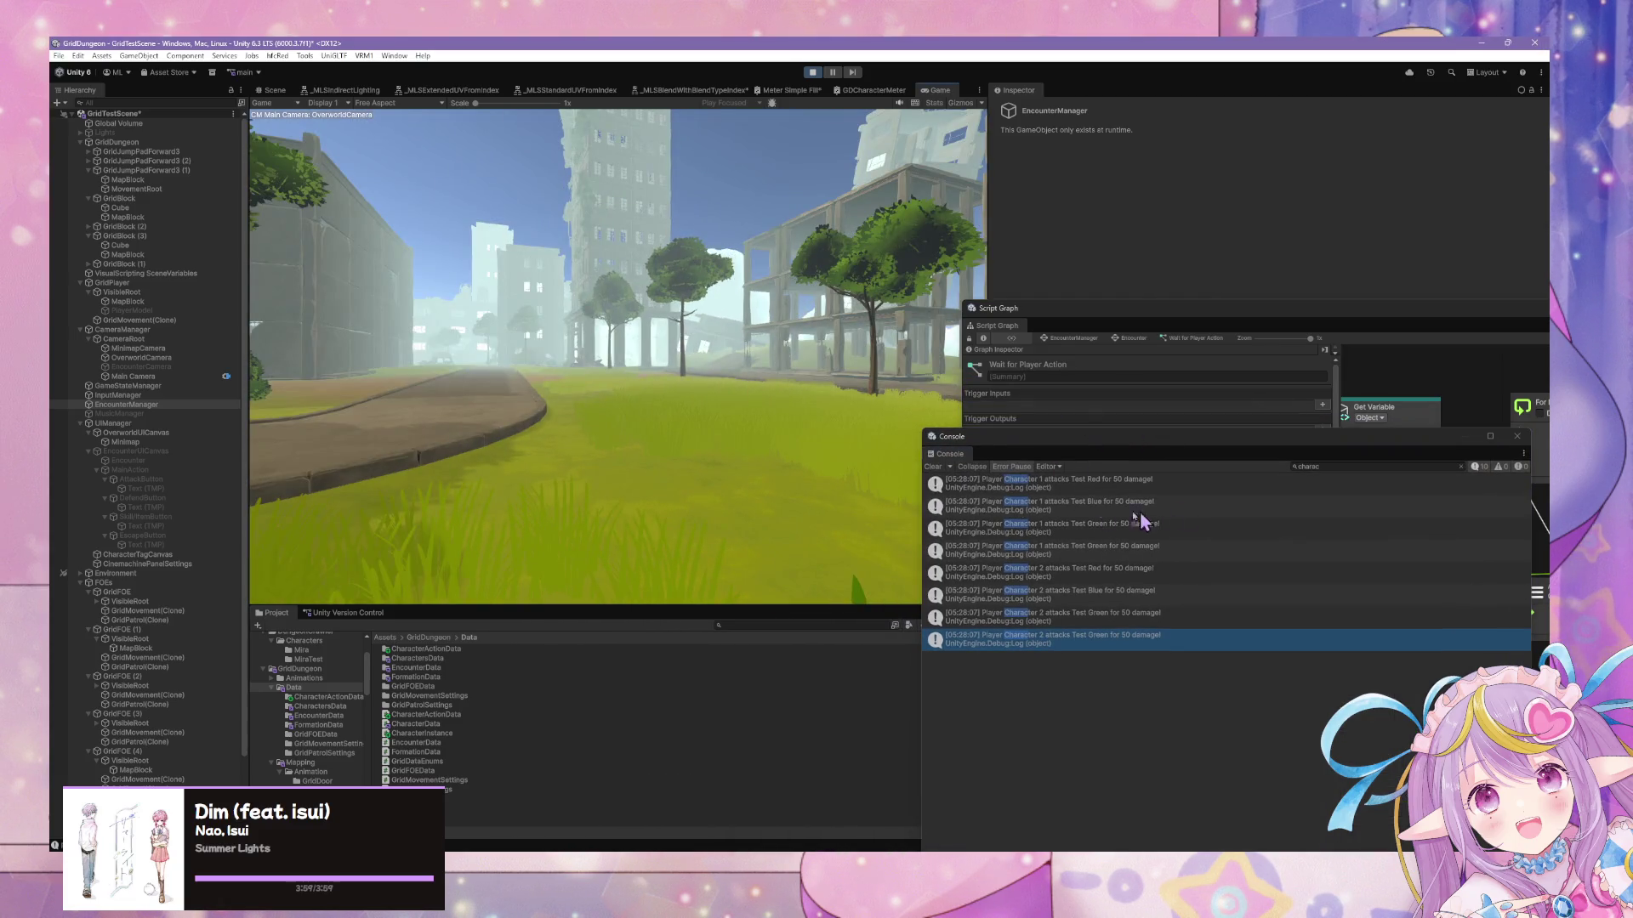
{"action": "left_click", "coordinate": [812, 72]}
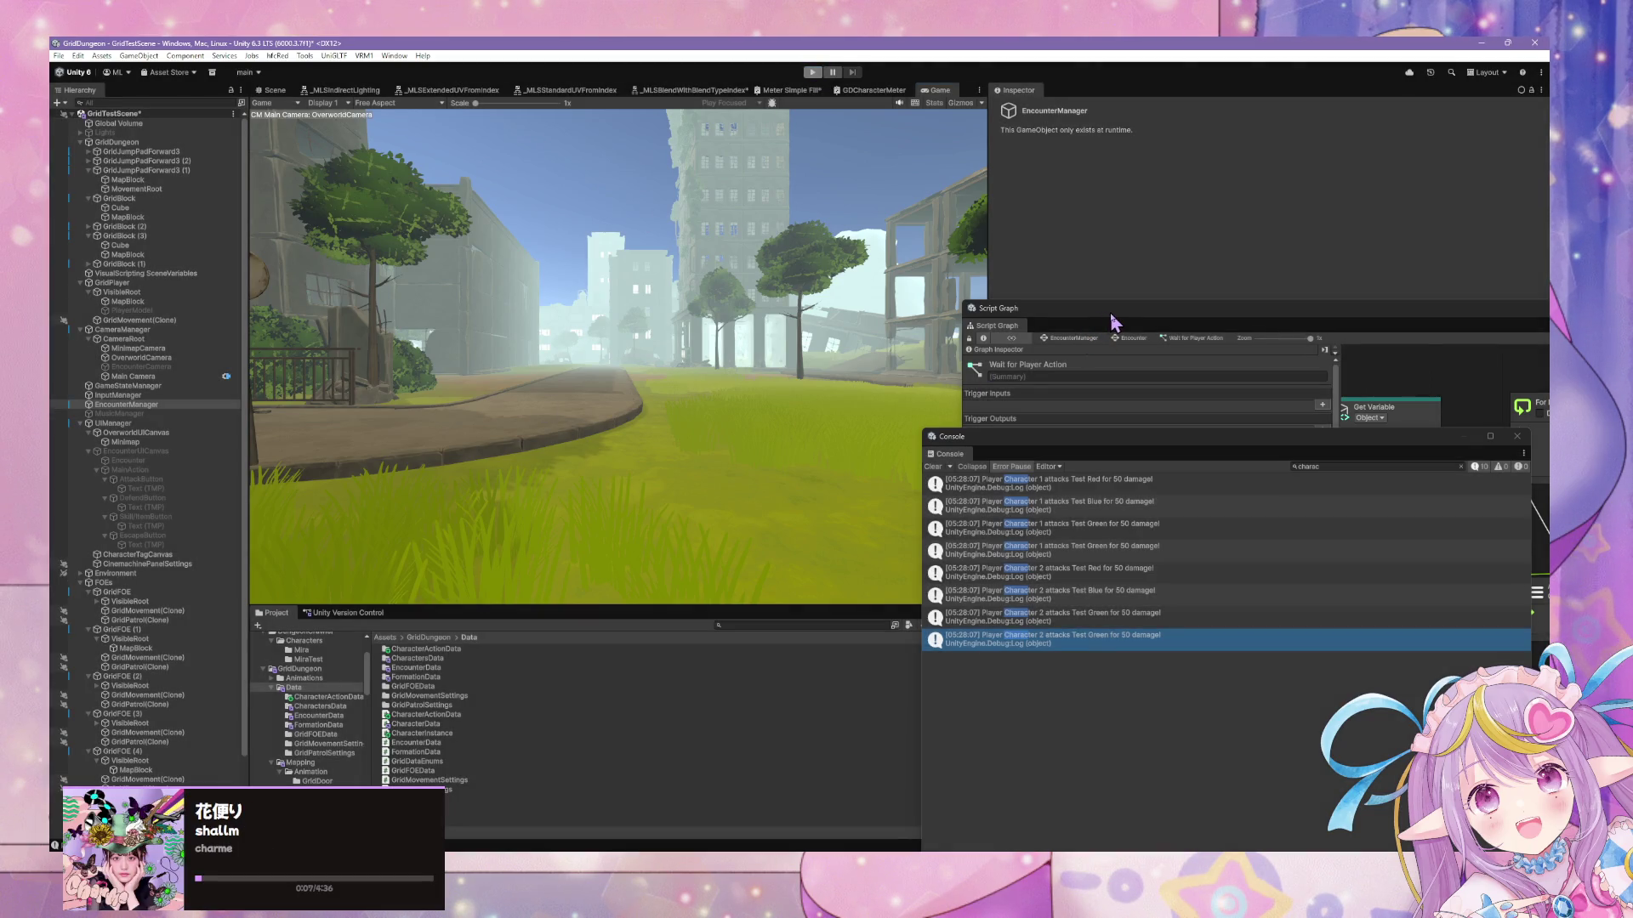
{"action": "left_click_drag", "start_coordinate": [1123, 323], "coordinate": [714, 275]}
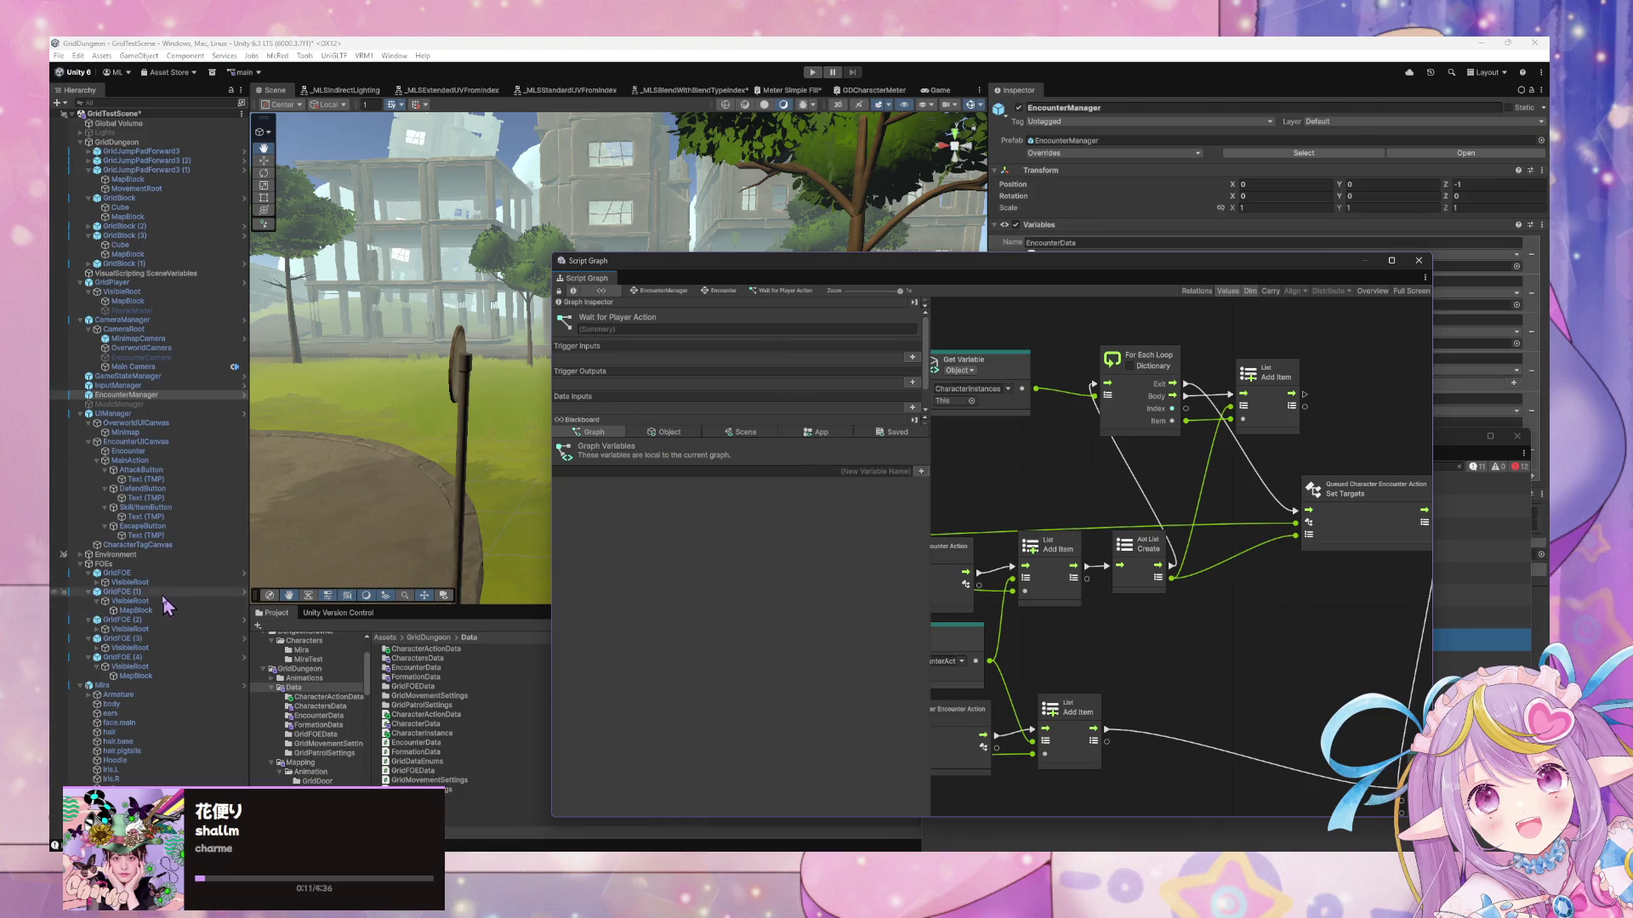
Select AttackButton, then open the CharacterTagUI prefab's script graph from the 'tag' search
{"action": "left_click", "coordinate": [158, 471]}
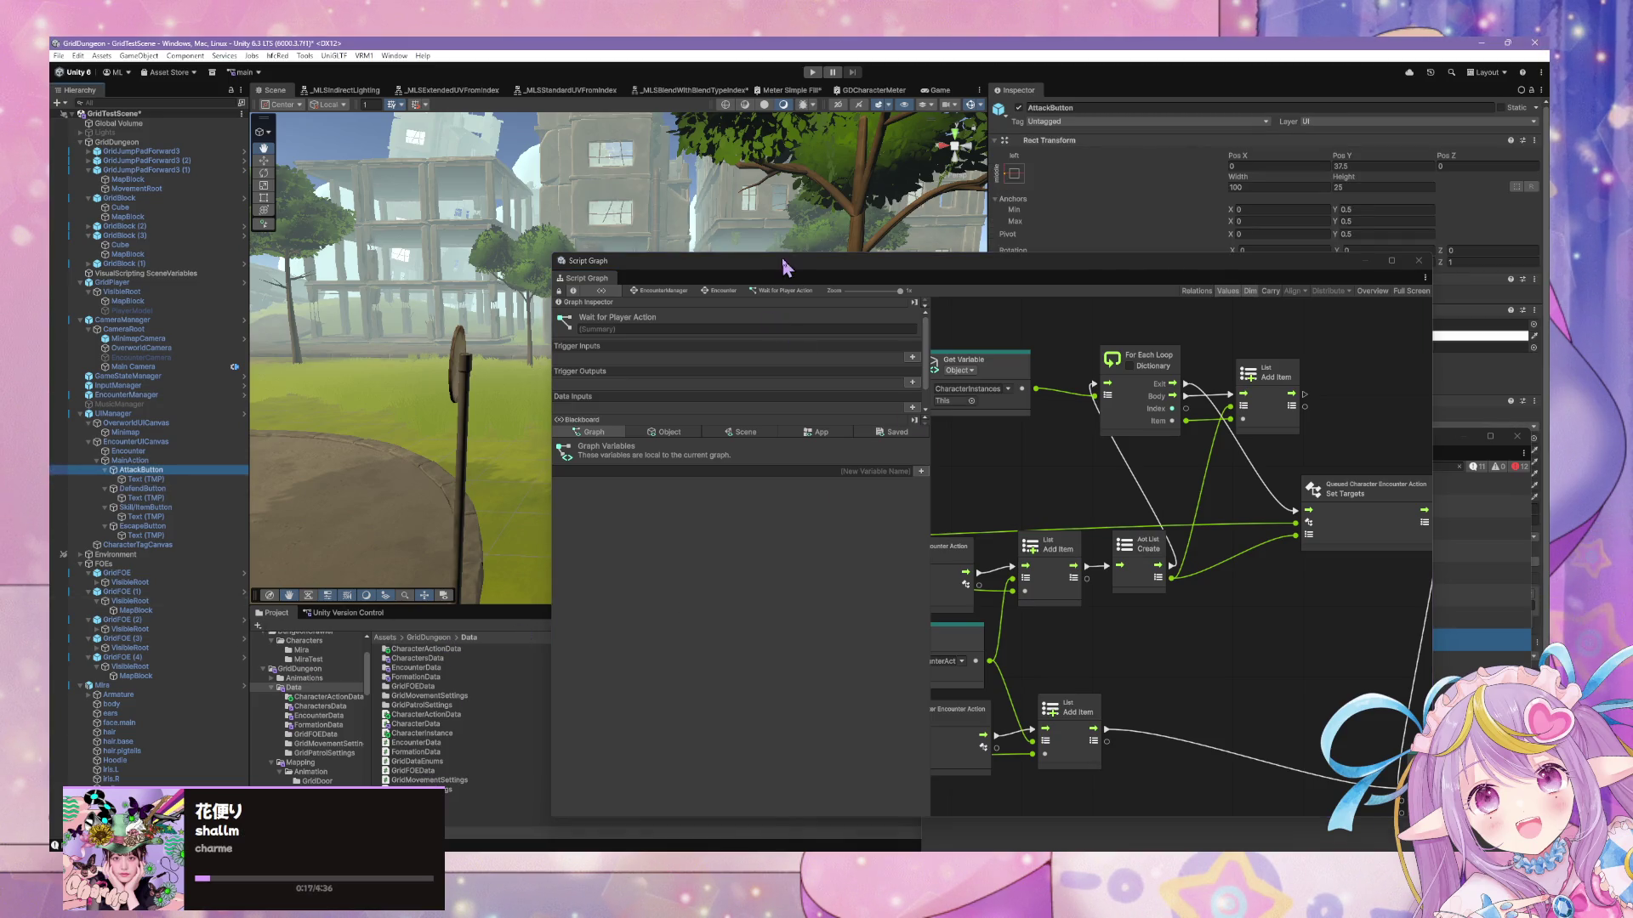
{"action": "left_click_drag", "start_coordinate": [783, 266], "coordinate": [1288, 415]}
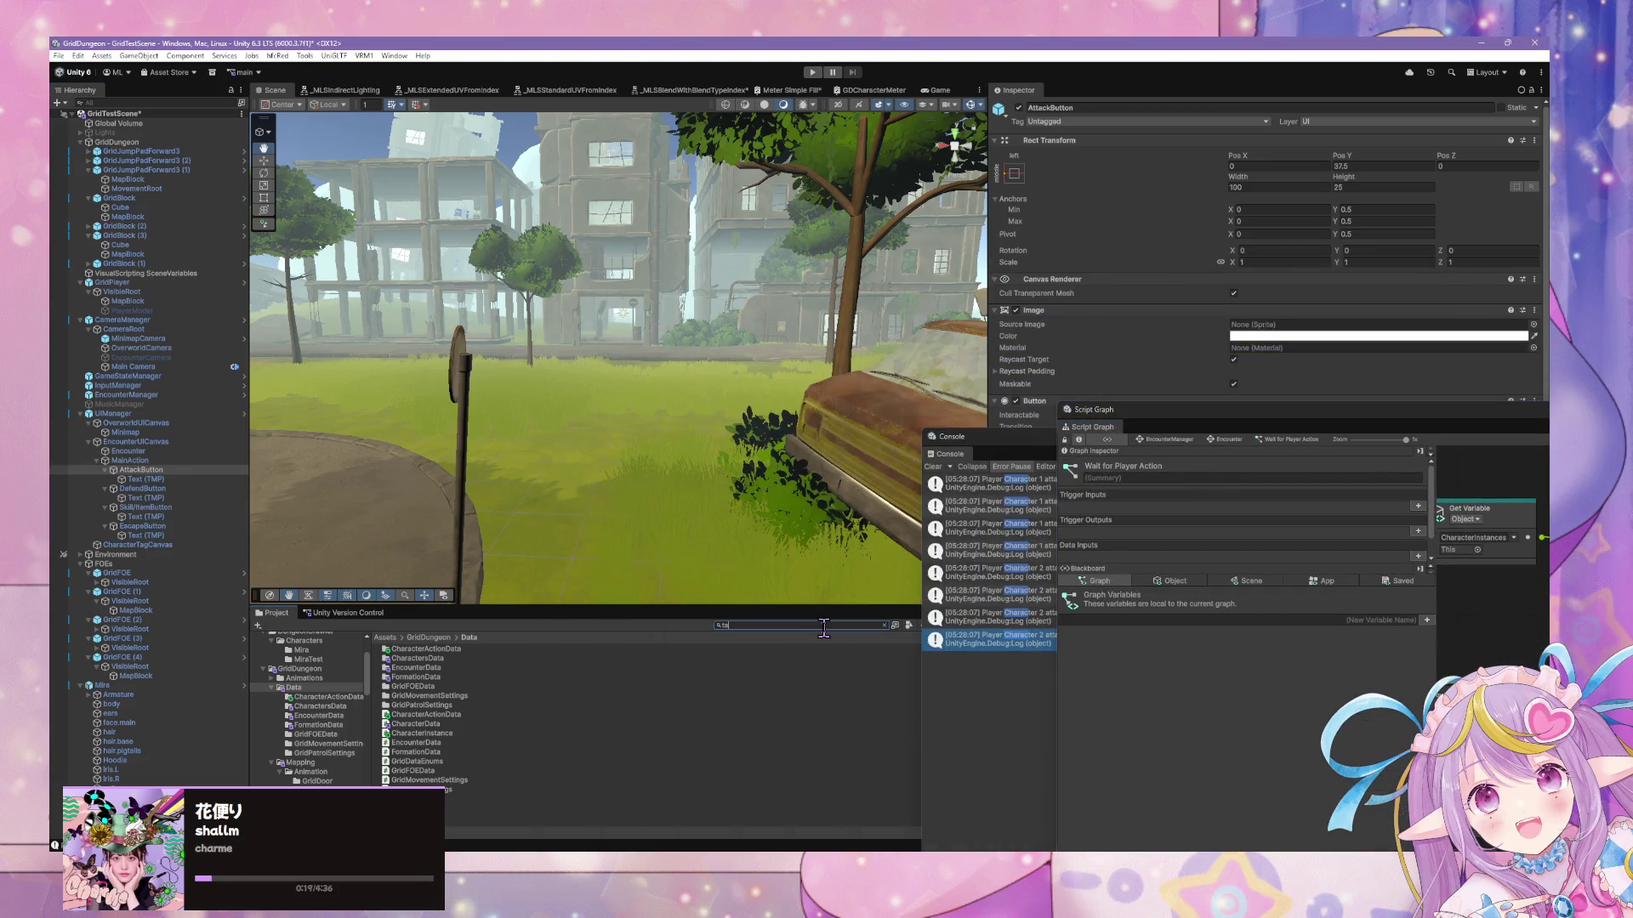
{"action": "left_click", "coordinate": [455, 668]}
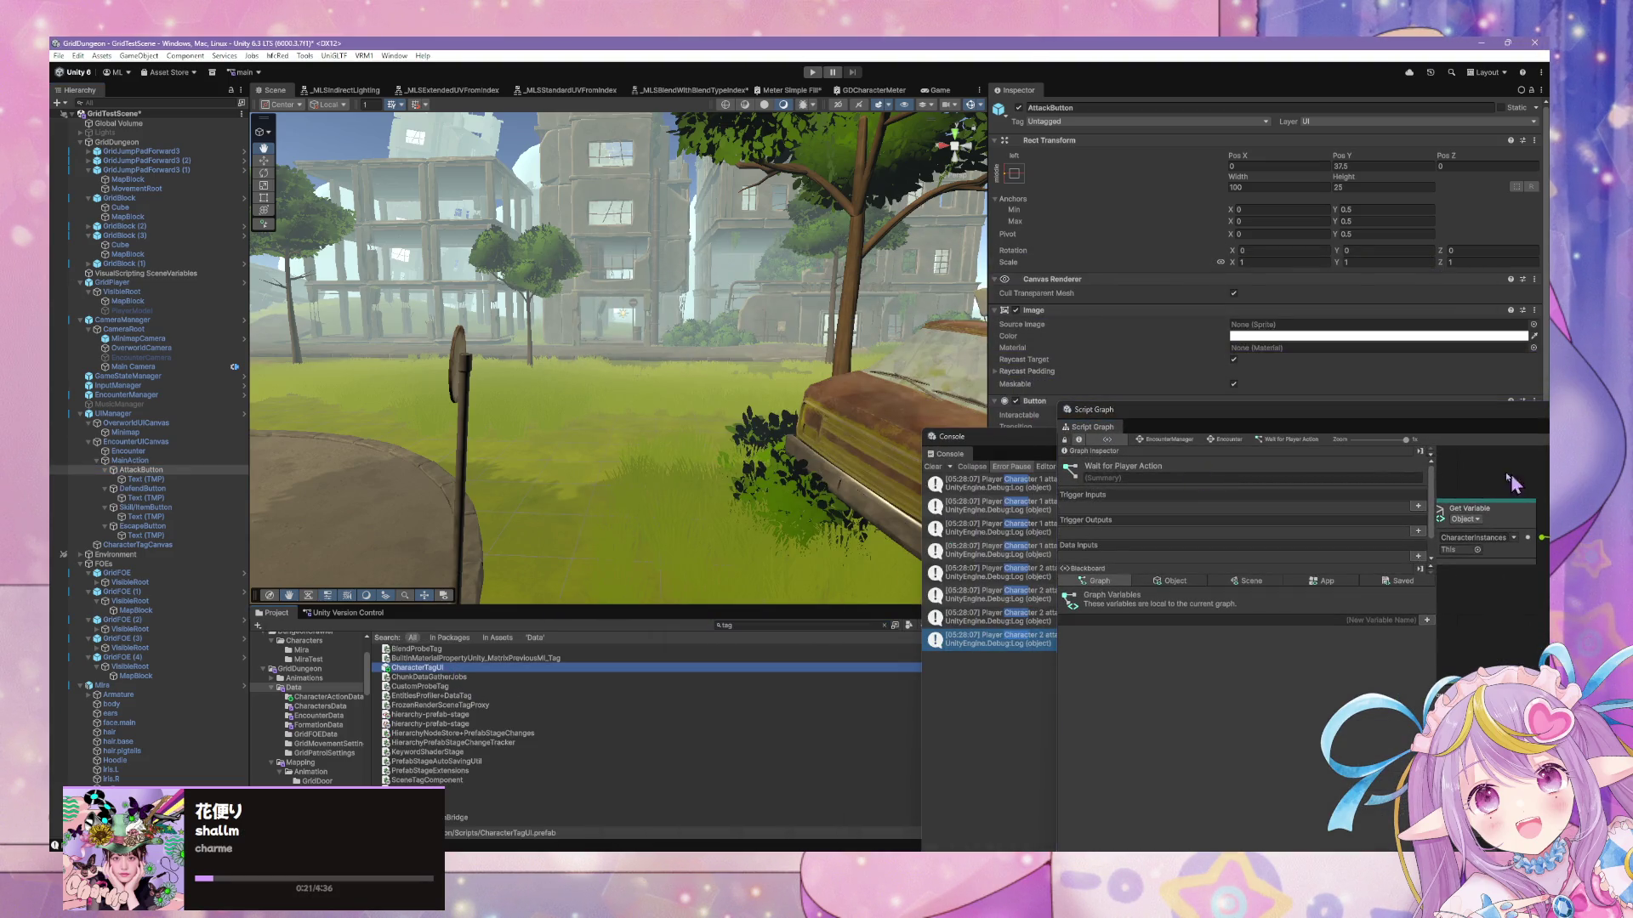
{"action": "left_click_drag", "start_coordinate": [1283, 428], "coordinate": [711, 357]}
Pan to the update nodes and show the Character and HPMeter object variables
{"action": "scroll", "coordinate": [1260, 522], "scroll_direction": "down", "scroll_amount": 3}
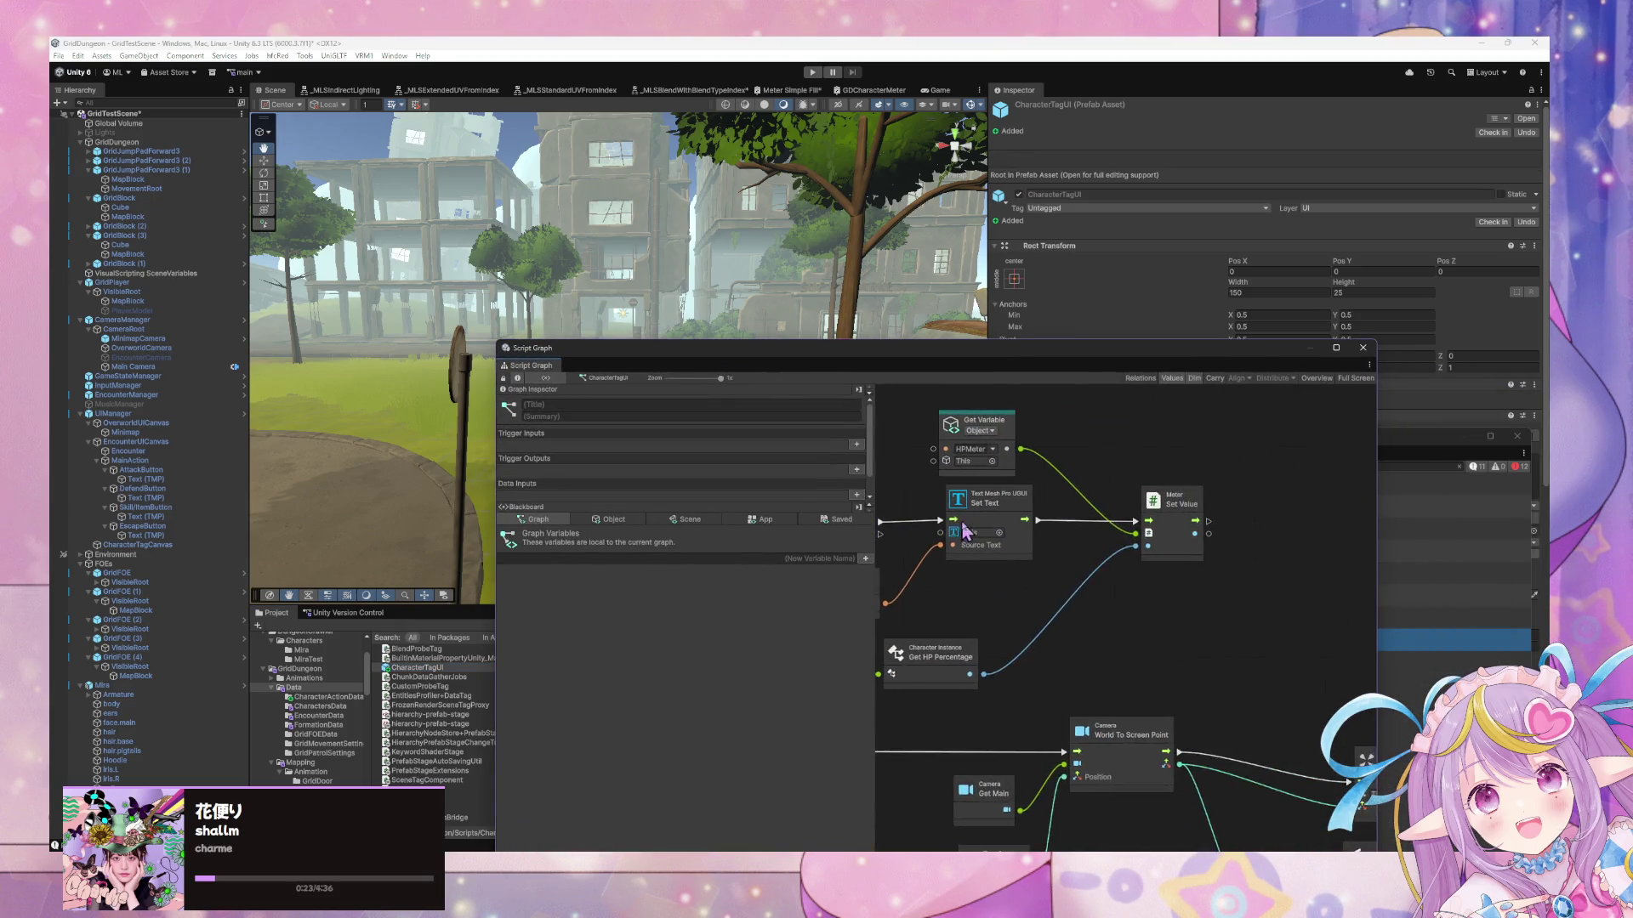
{"action": "scroll", "coordinate": [1260, 522], "scroll_direction": "down", "scroll_amount": 5}
{"action": "scroll", "coordinate": [1173, 510], "scroll_direction": "right", "scroll_amount": 3}
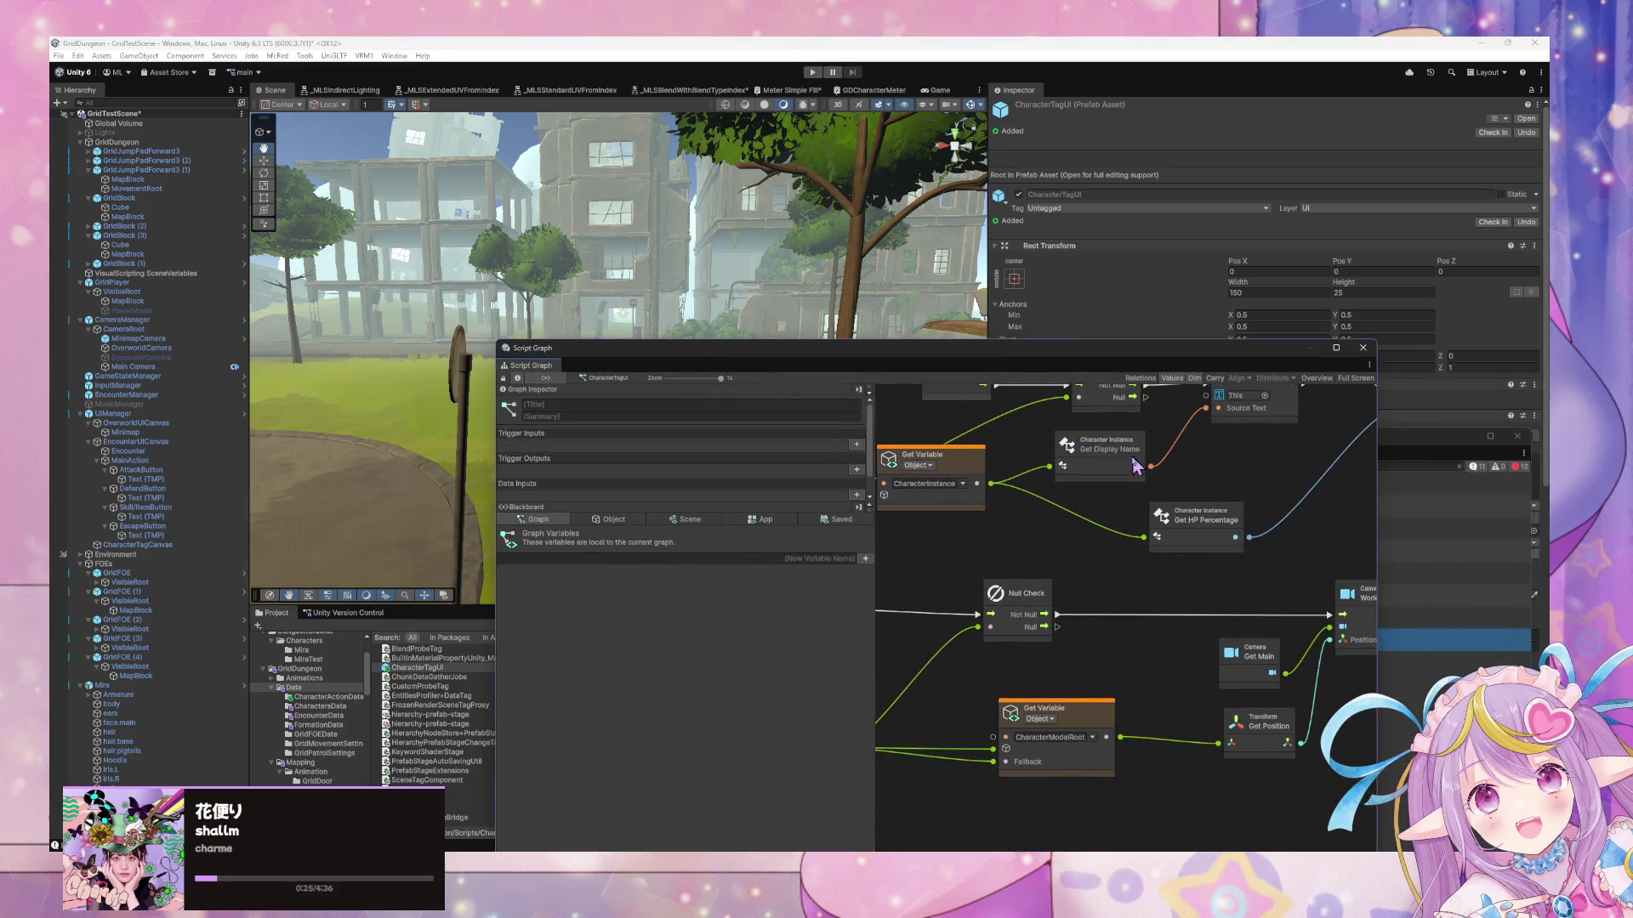
{"action": "left_click_drag", "start_coordinate": [1091, 493], "coordinate": [1023, 445]}
{"action": "scroll", "coordinate": [1289, 655], "scroll_direction": "down", "scroll_amount": 10}
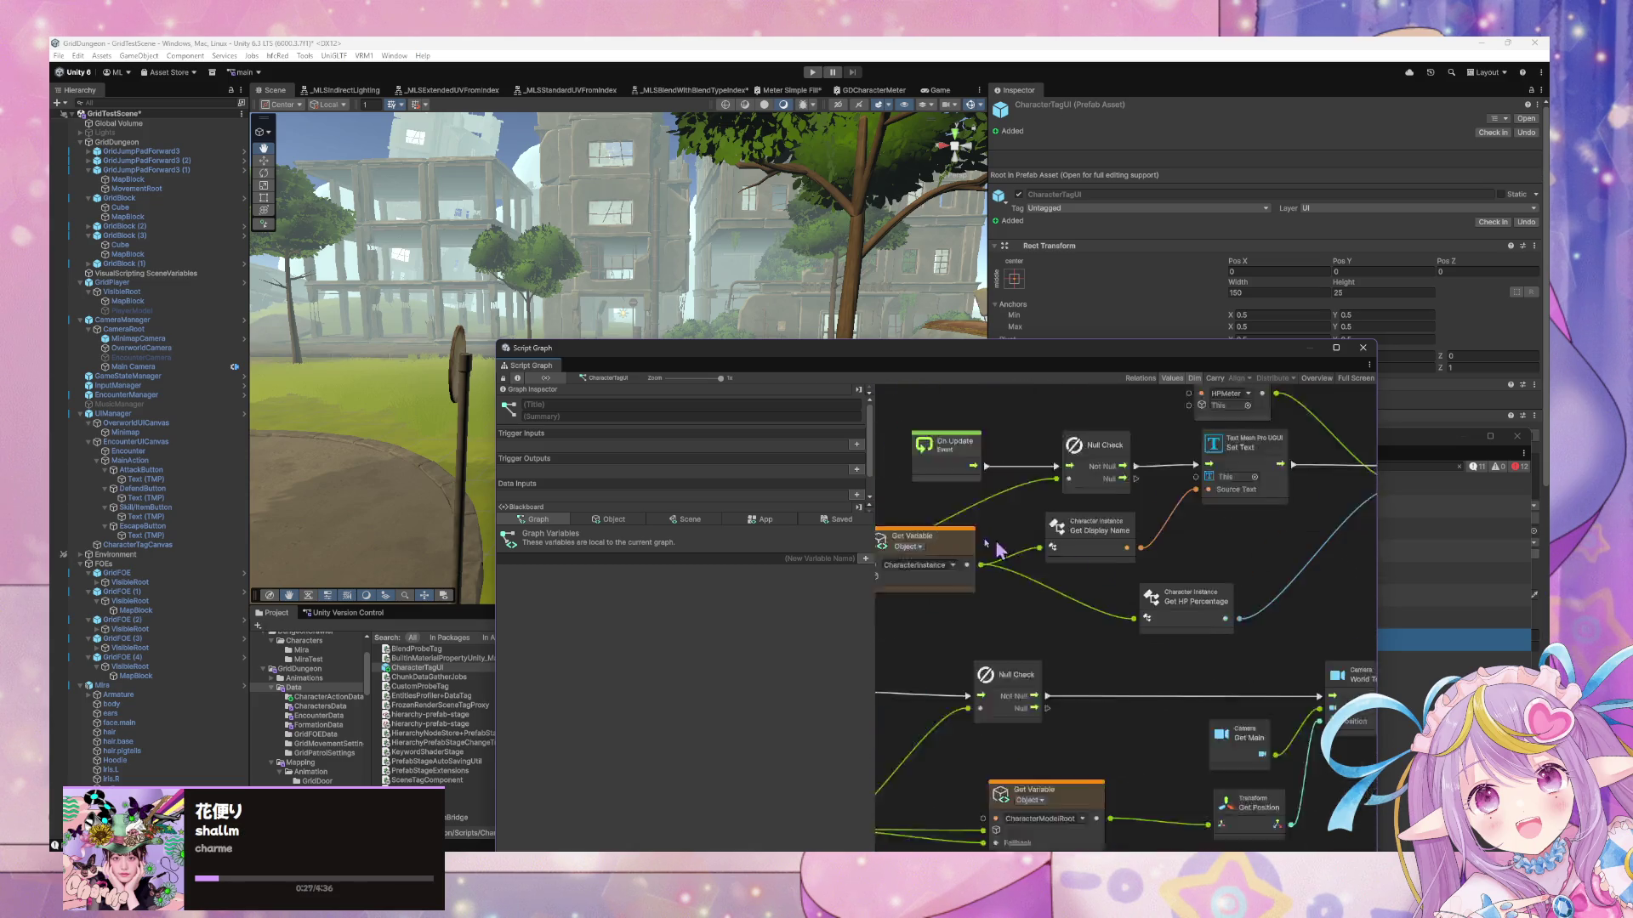
{"action": "scroll", "coordinate": [1371, 751], "scroll_direction": "up", "scroll_amount": 5}
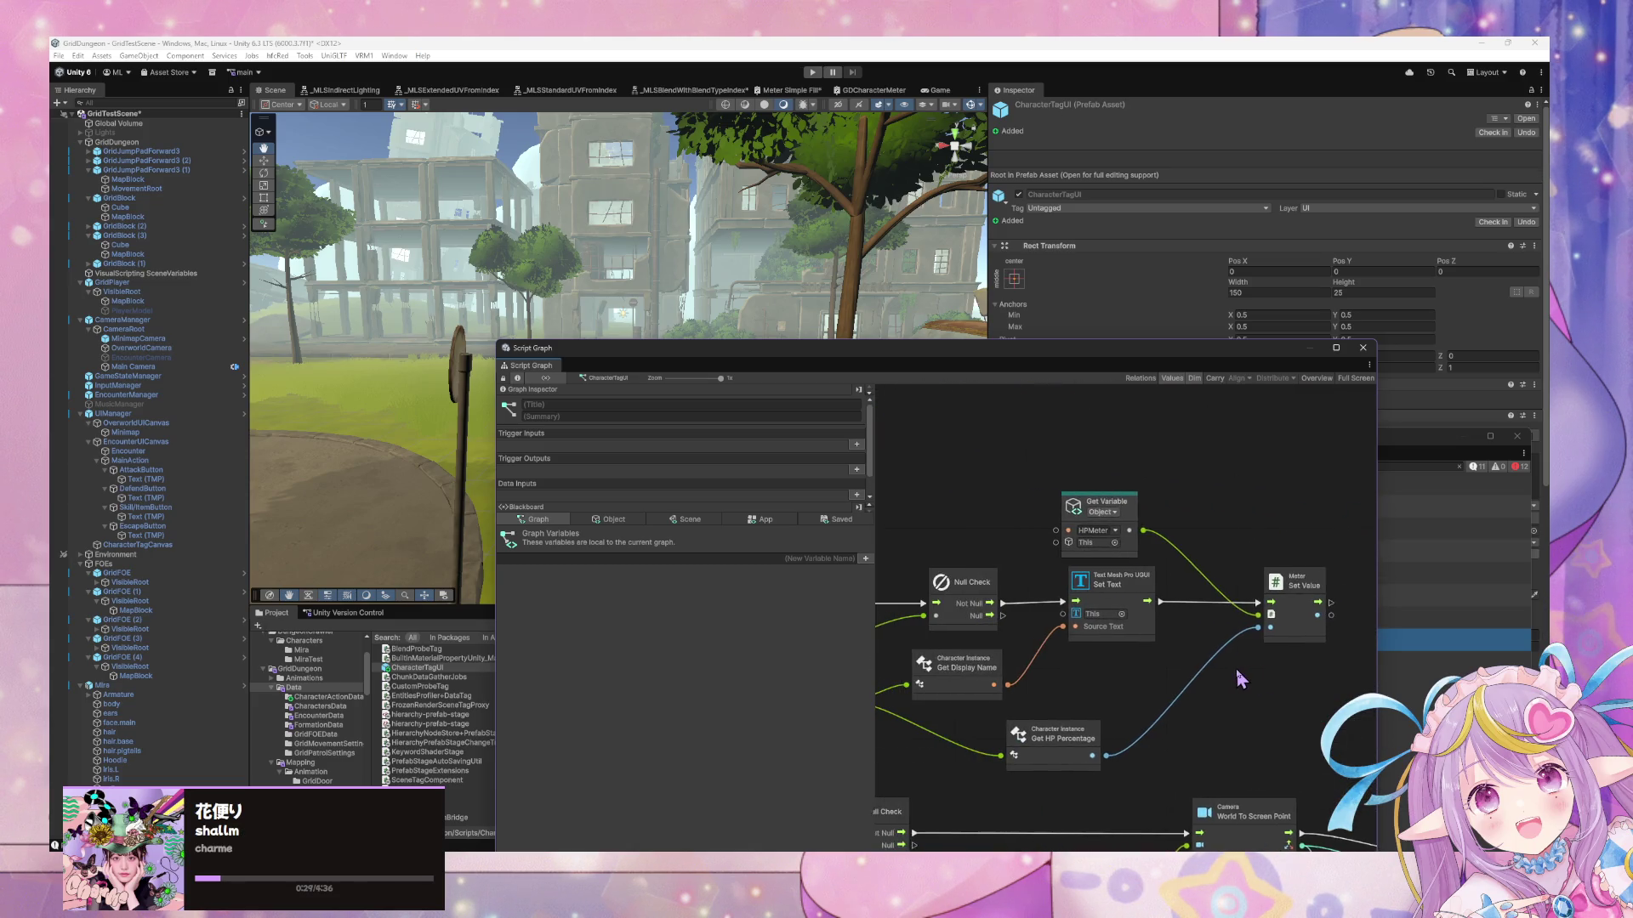
{"action": "scroll", "coordinate": [1190, 674], "scroll_direction": "up", "scroll_amount": 2}
{"action": "scroll", "coordinate": [1275, 664], "scroll_direction": "down", "scroll_amount": 5}
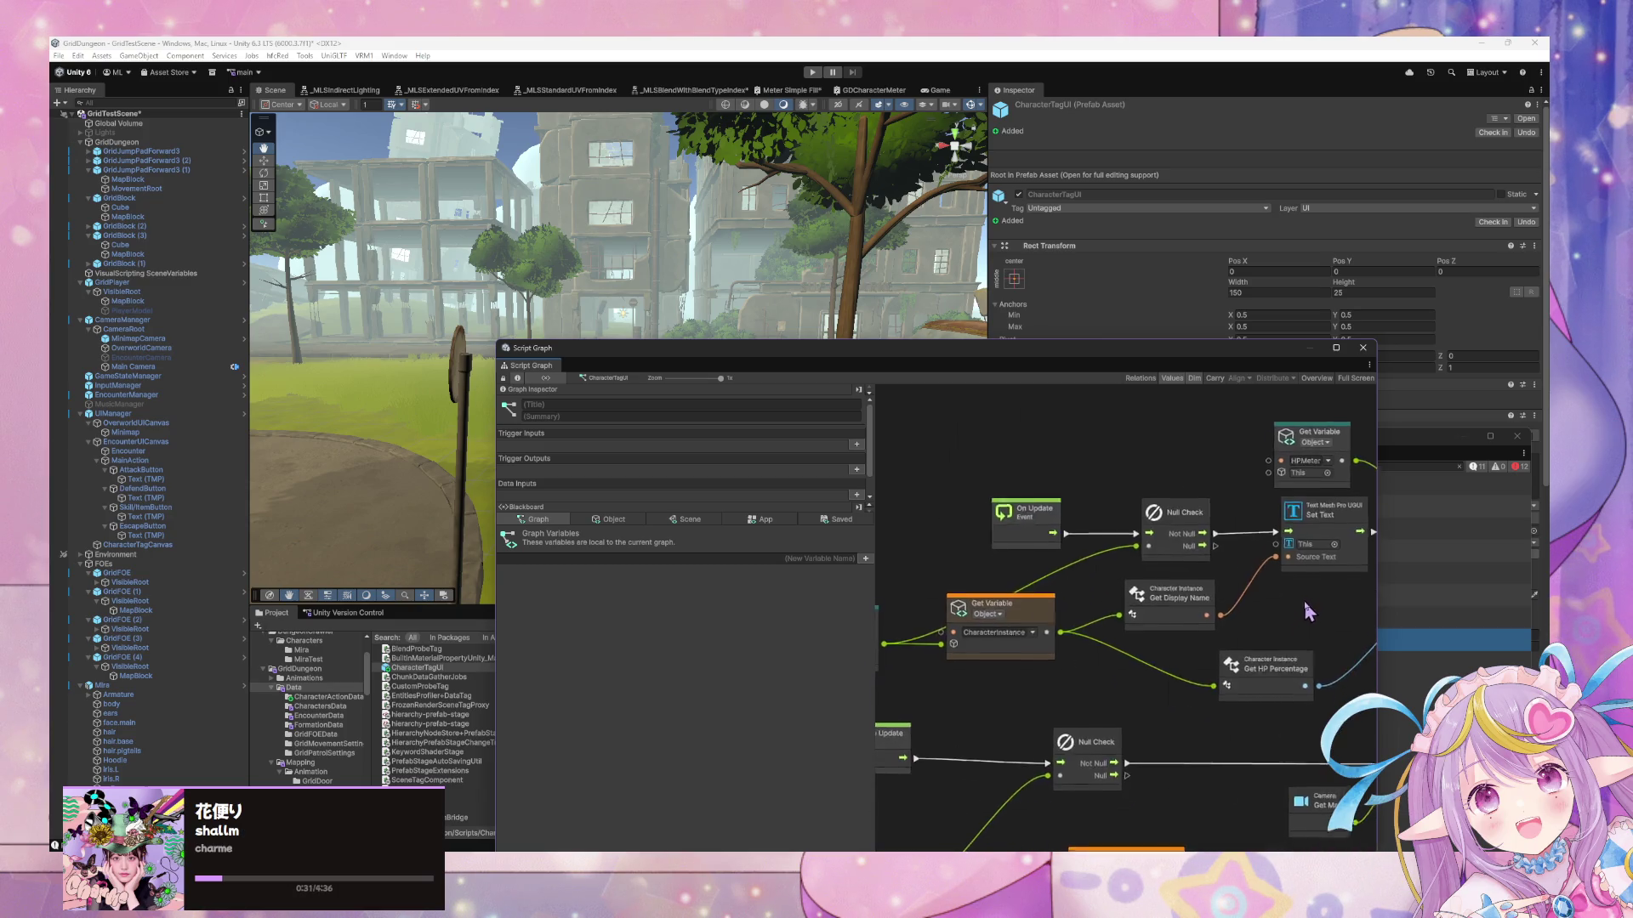
{"action": "scroll", "coordinate": [1292, 595], "scroll_direction": "right", "scroll_amount": 4}
{"action": "scroll", "coordinate": [1208, 595], "scroll_direction": "right", "scroll_amount": 5}
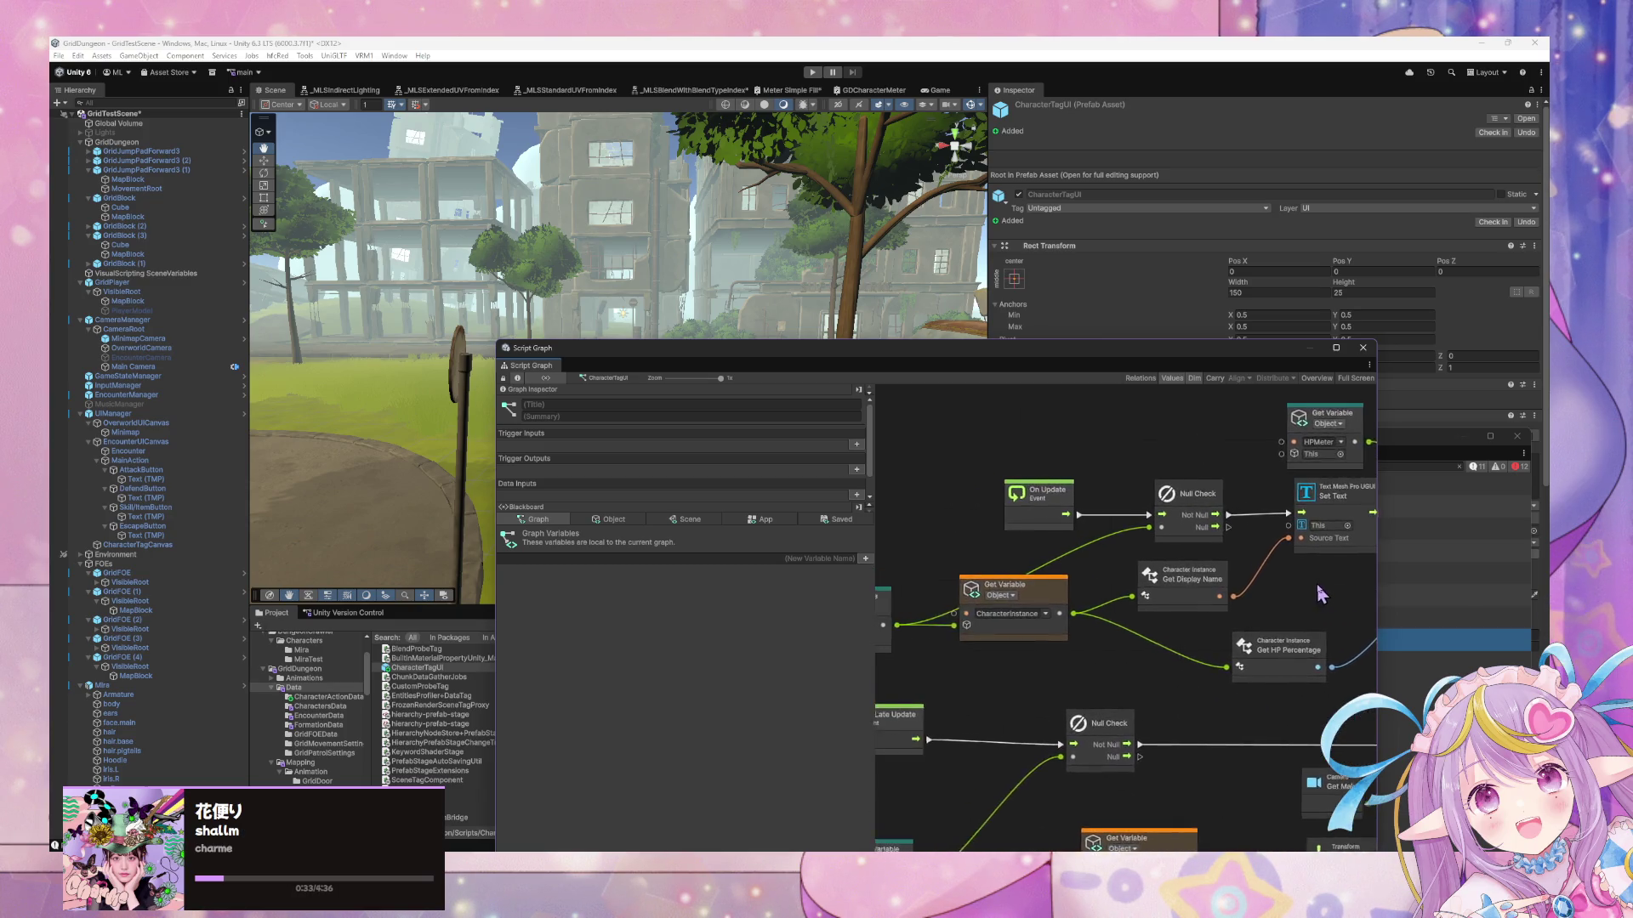
{"action": "left_click", "coordinate": [609, 518]}
{"action": "scroll", "coordinate": [936, 629], "scroll_direction": "left", "scroll_amount": 6}
{"action": "scroll", "coordinate": [935, 629], "scroll_direction": "down", "scroll_amount": 1}
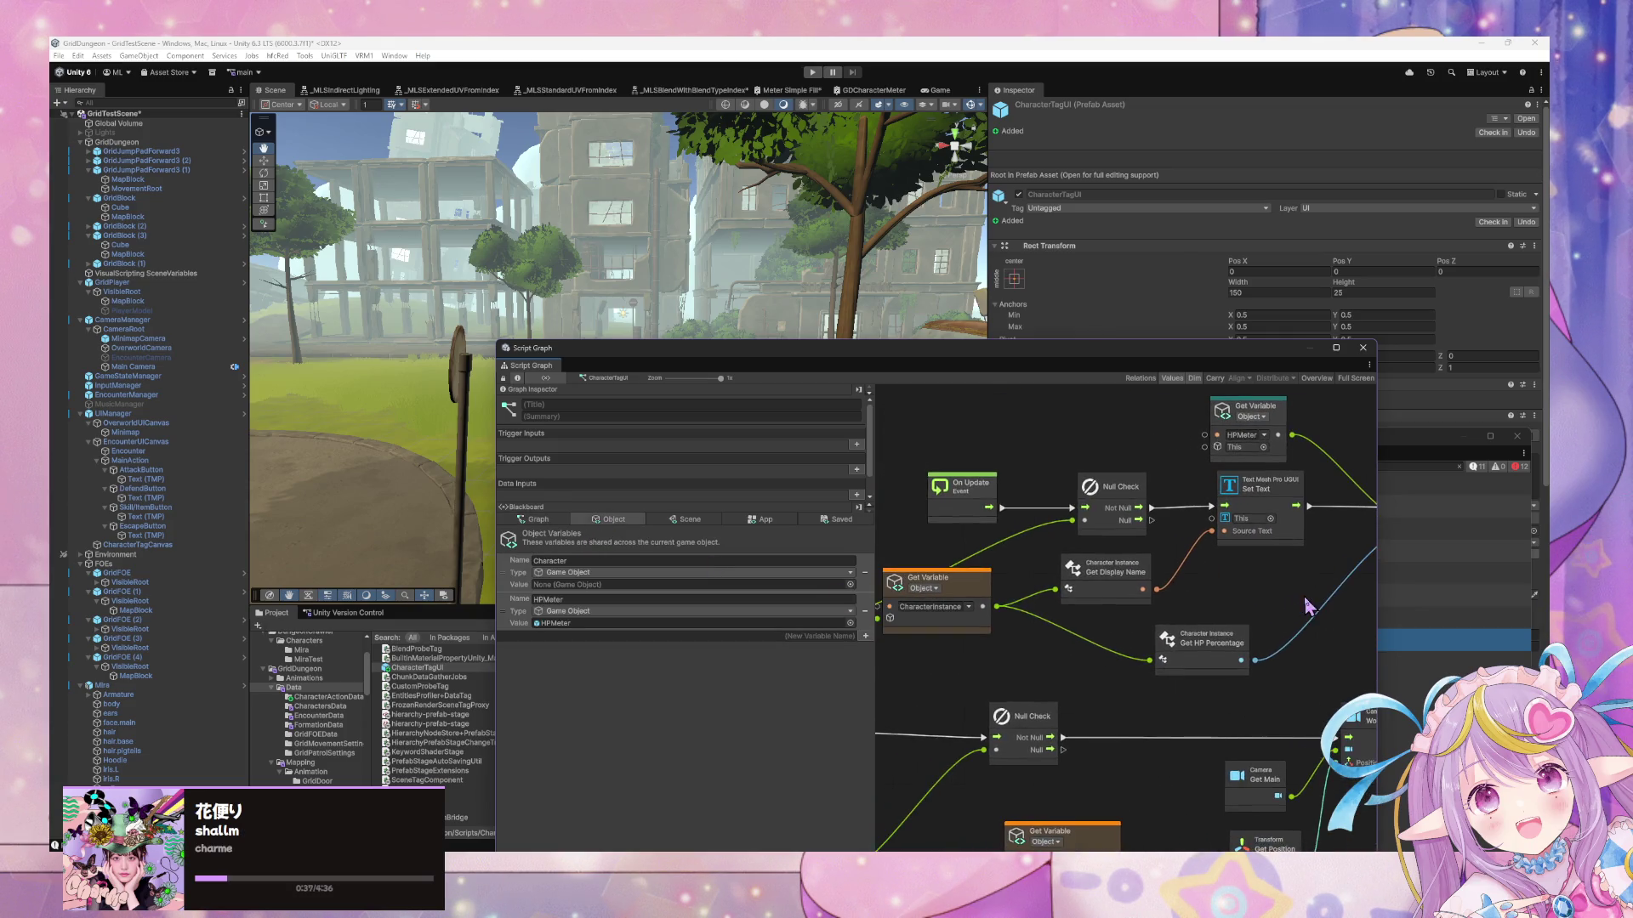
{"action": "left_click_drag", "start_coordinate": [994, 606], "coordinate": [1327, 594]}
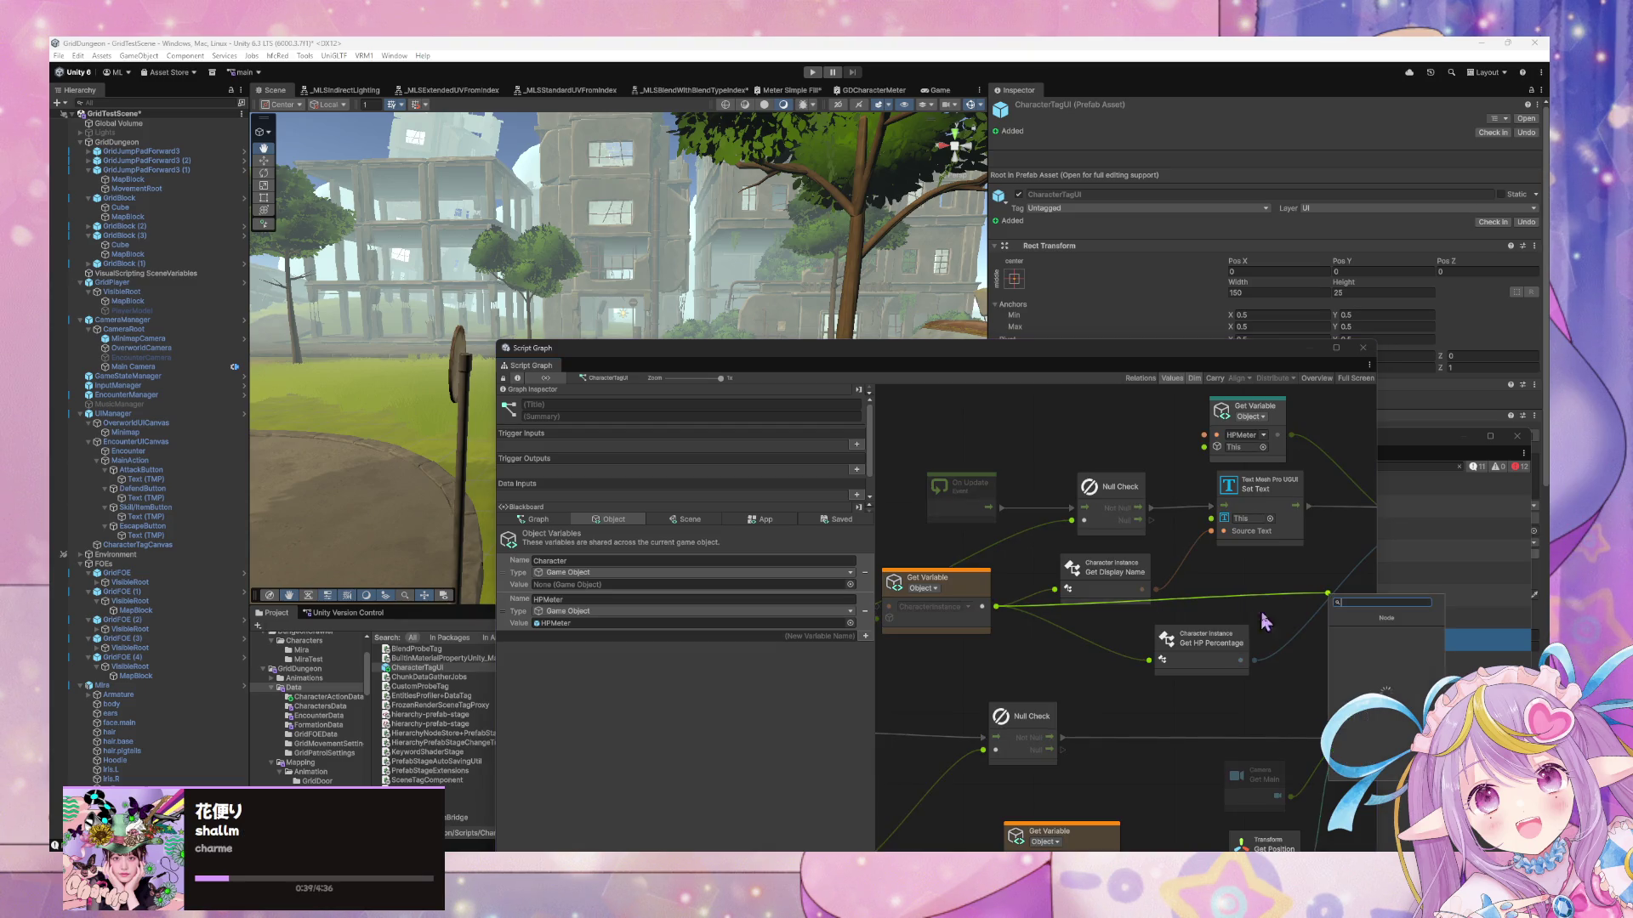
{"action": "left_click", "coordinate": [1369, 645]}
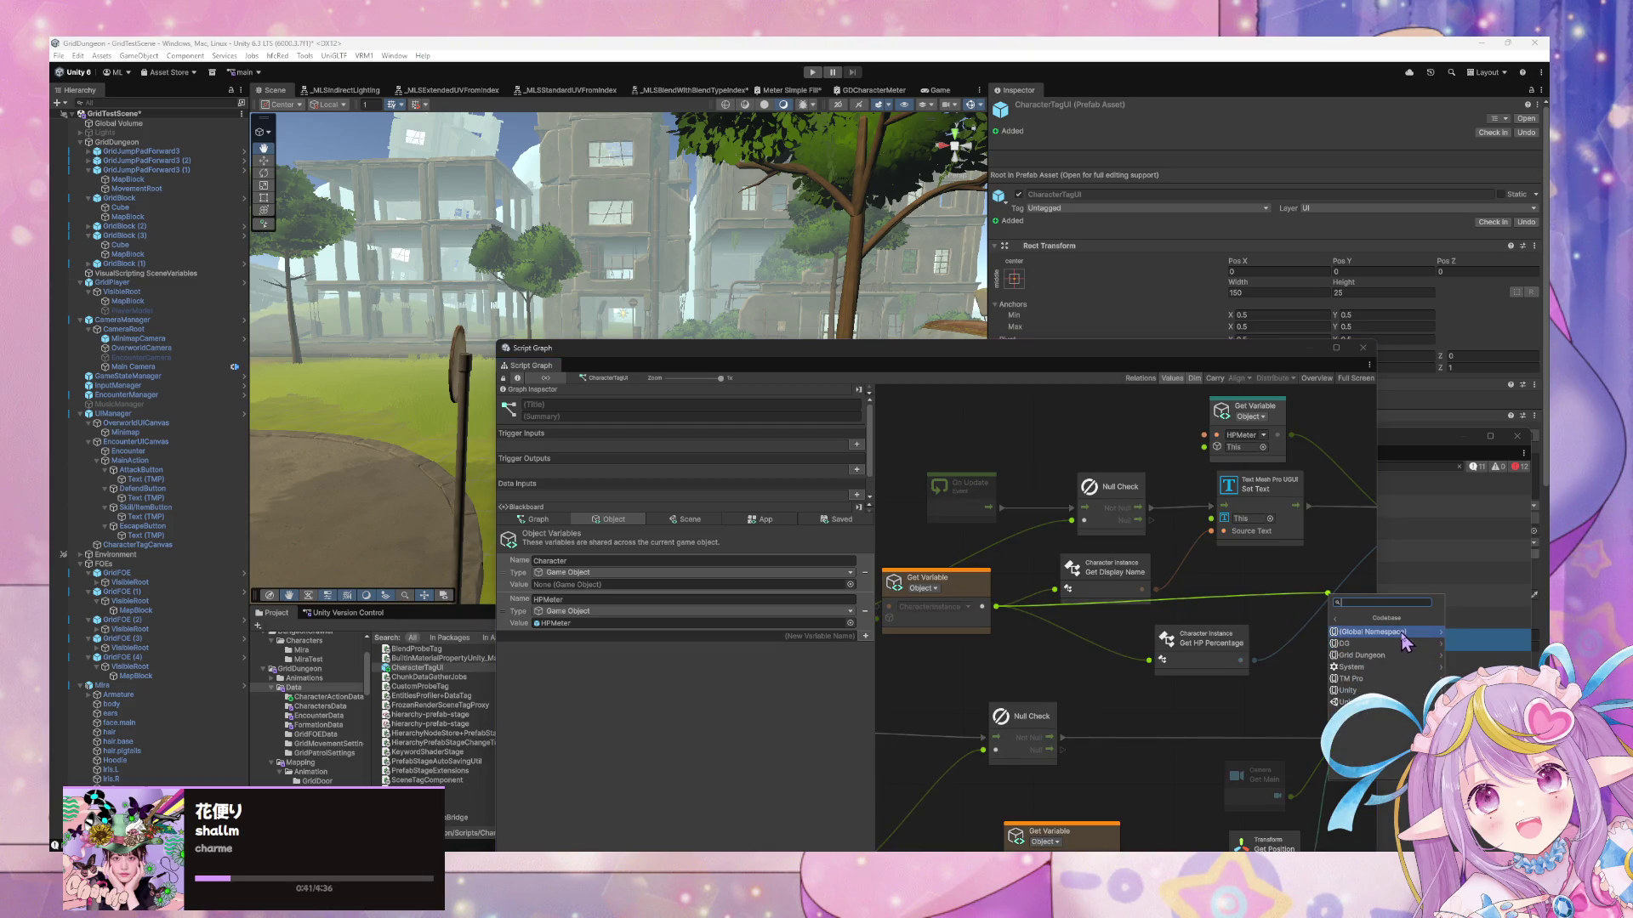
{"action": "left_click", "coordinate": [1389, 657]}
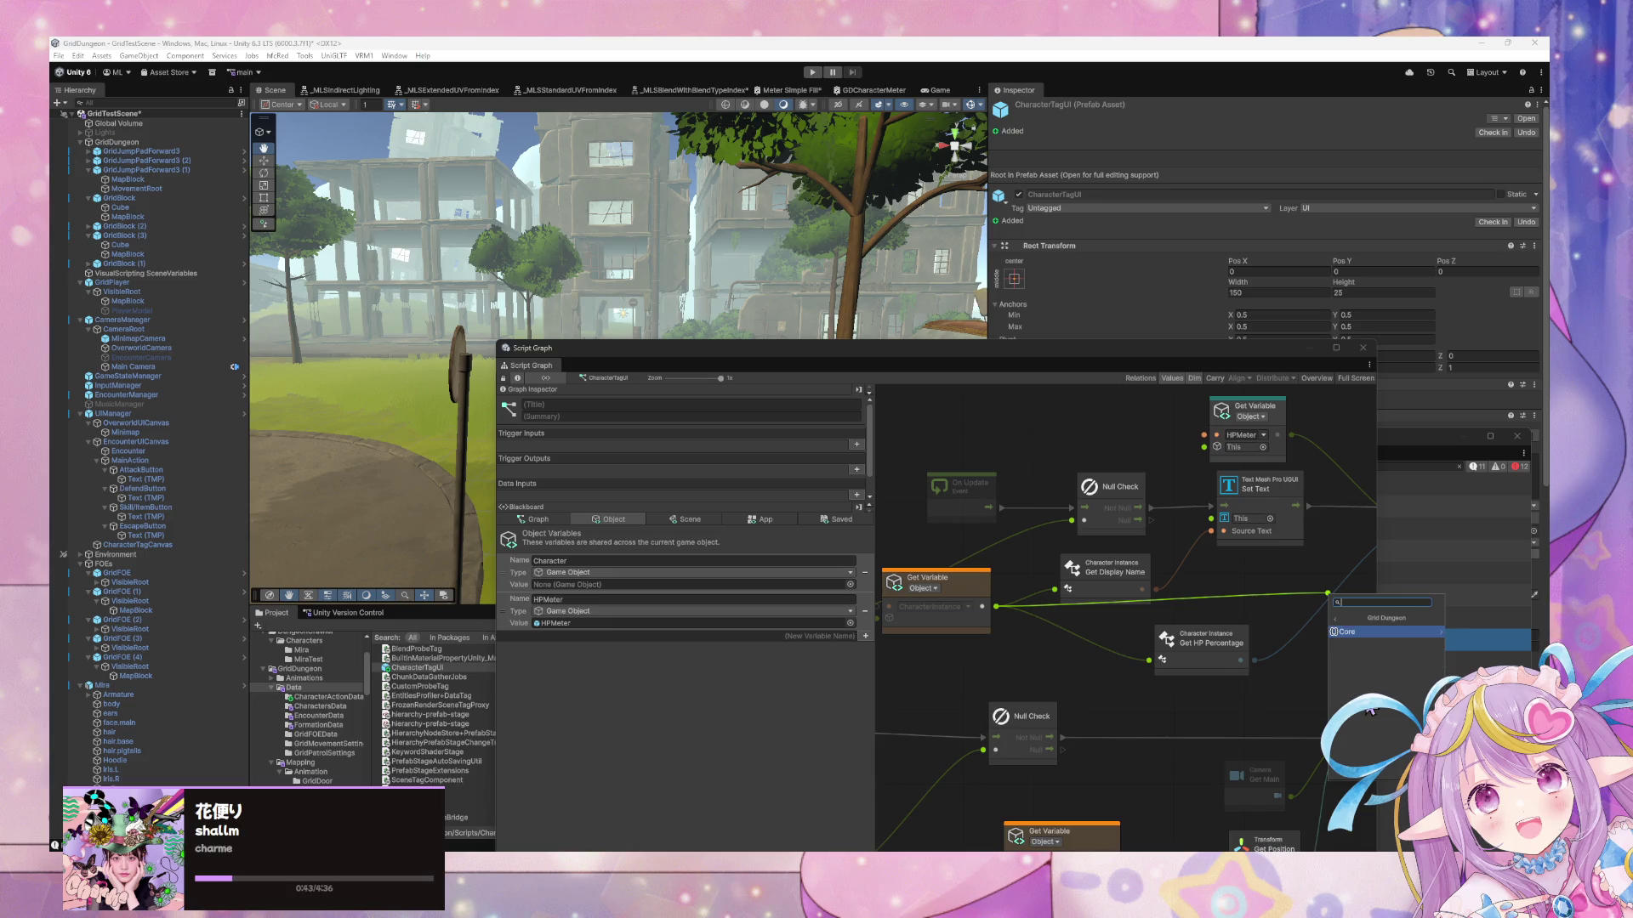
{"action": "left_click", "coordinate": [1373, 644]}
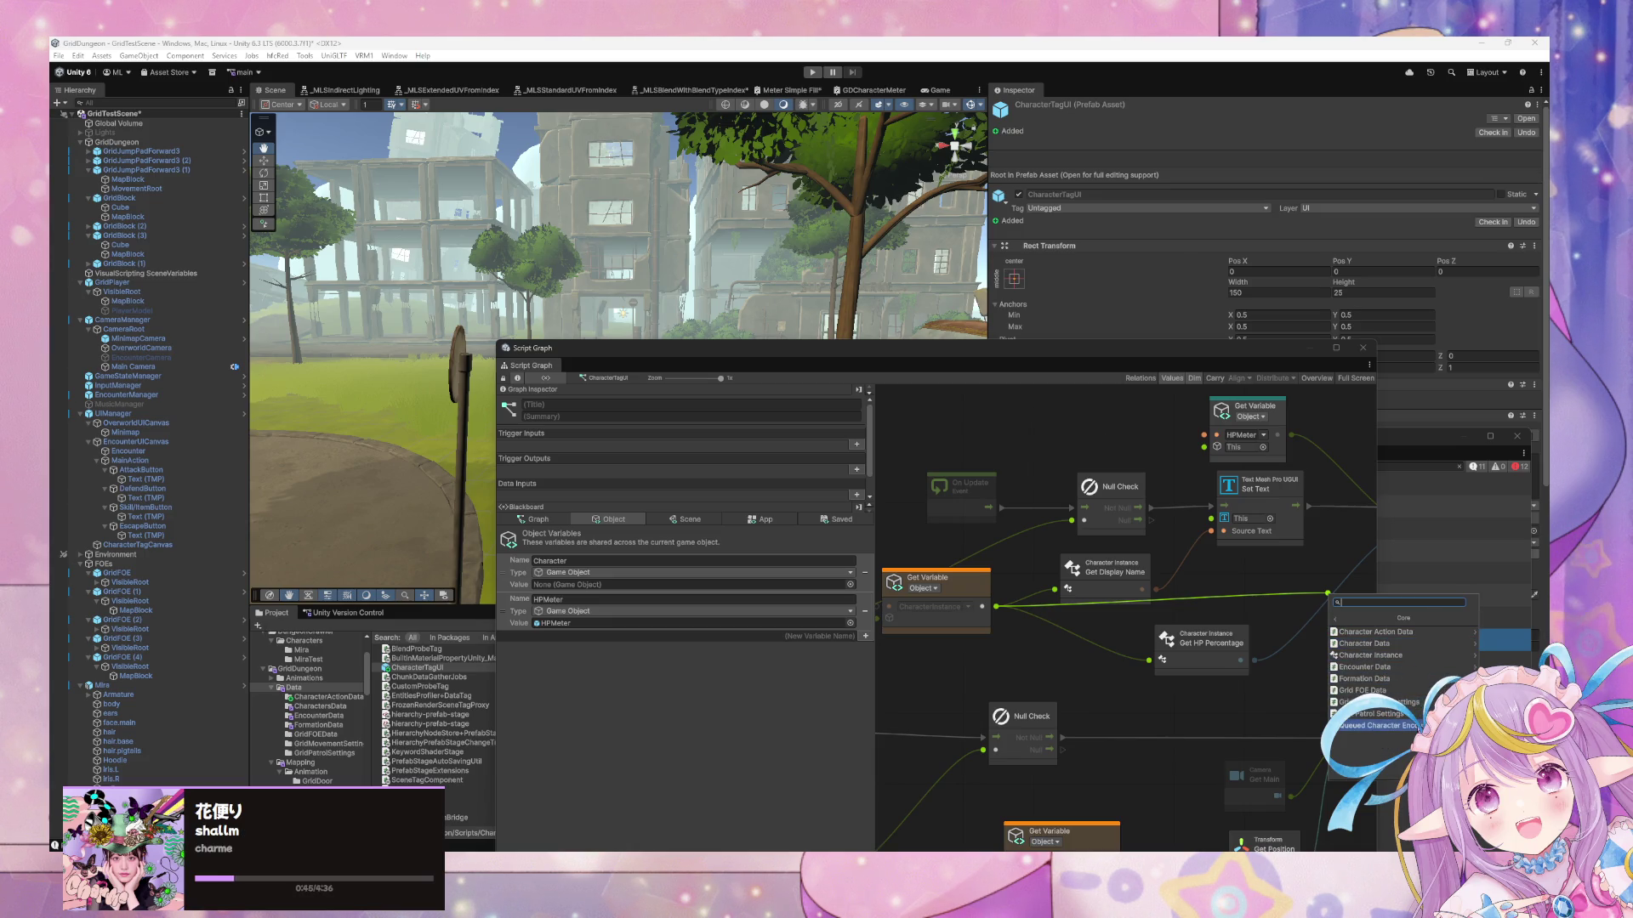
{"action": "left_click", "coordinate": [1420, 656]}
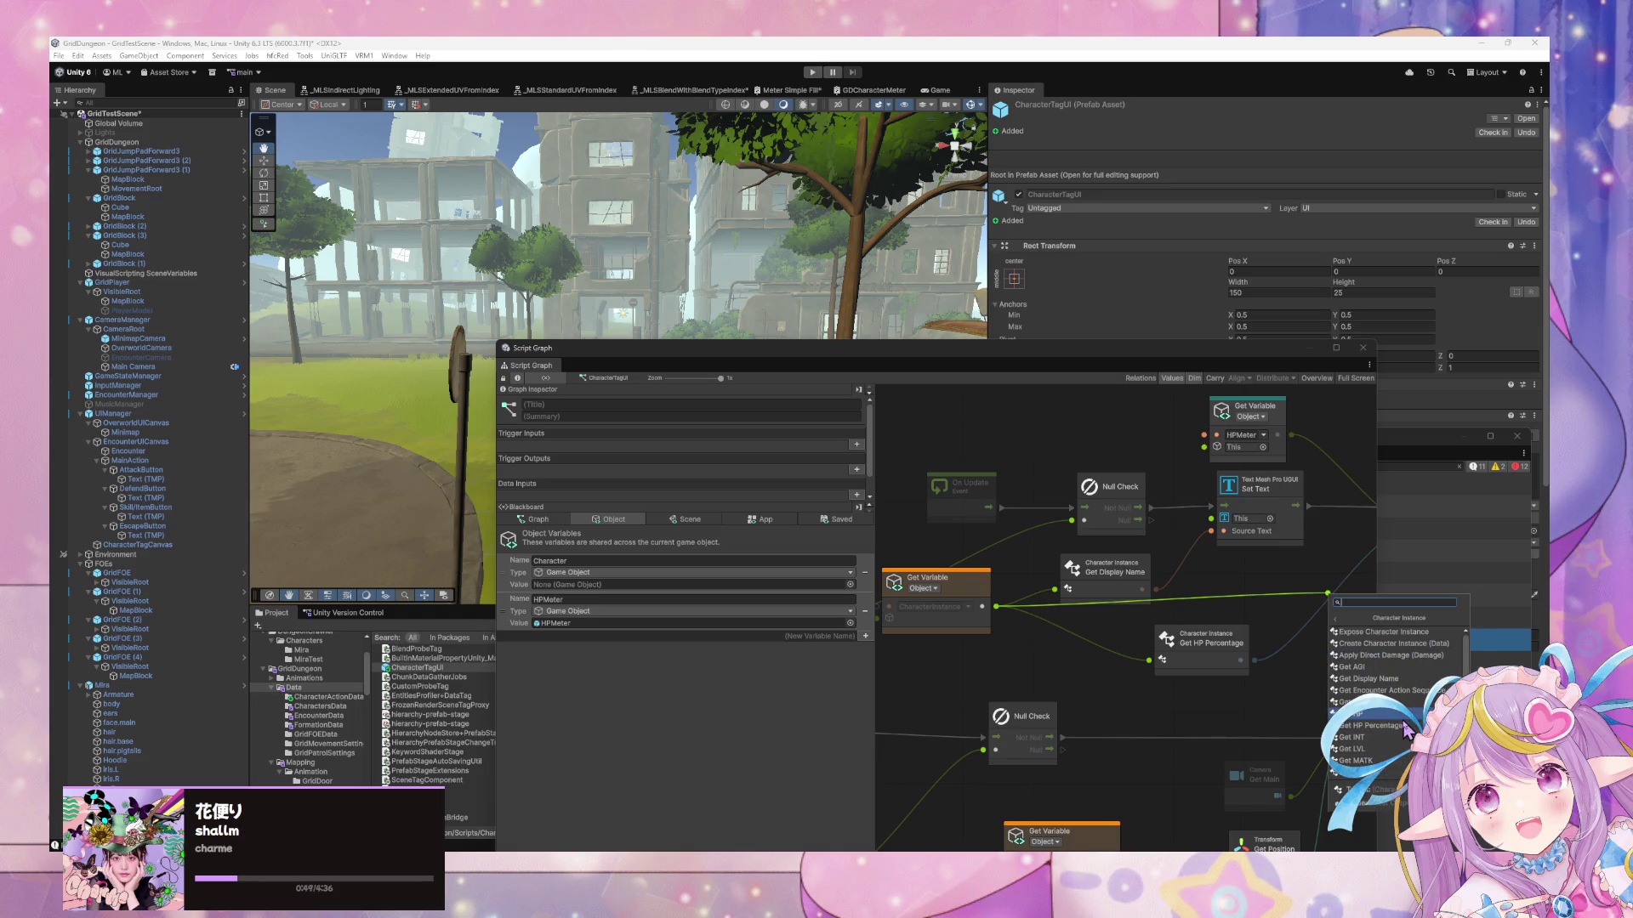
{"action": "scroll", "coordinate": [1428, 667], "scroll_direction": "down", "scroll_amount": 4}
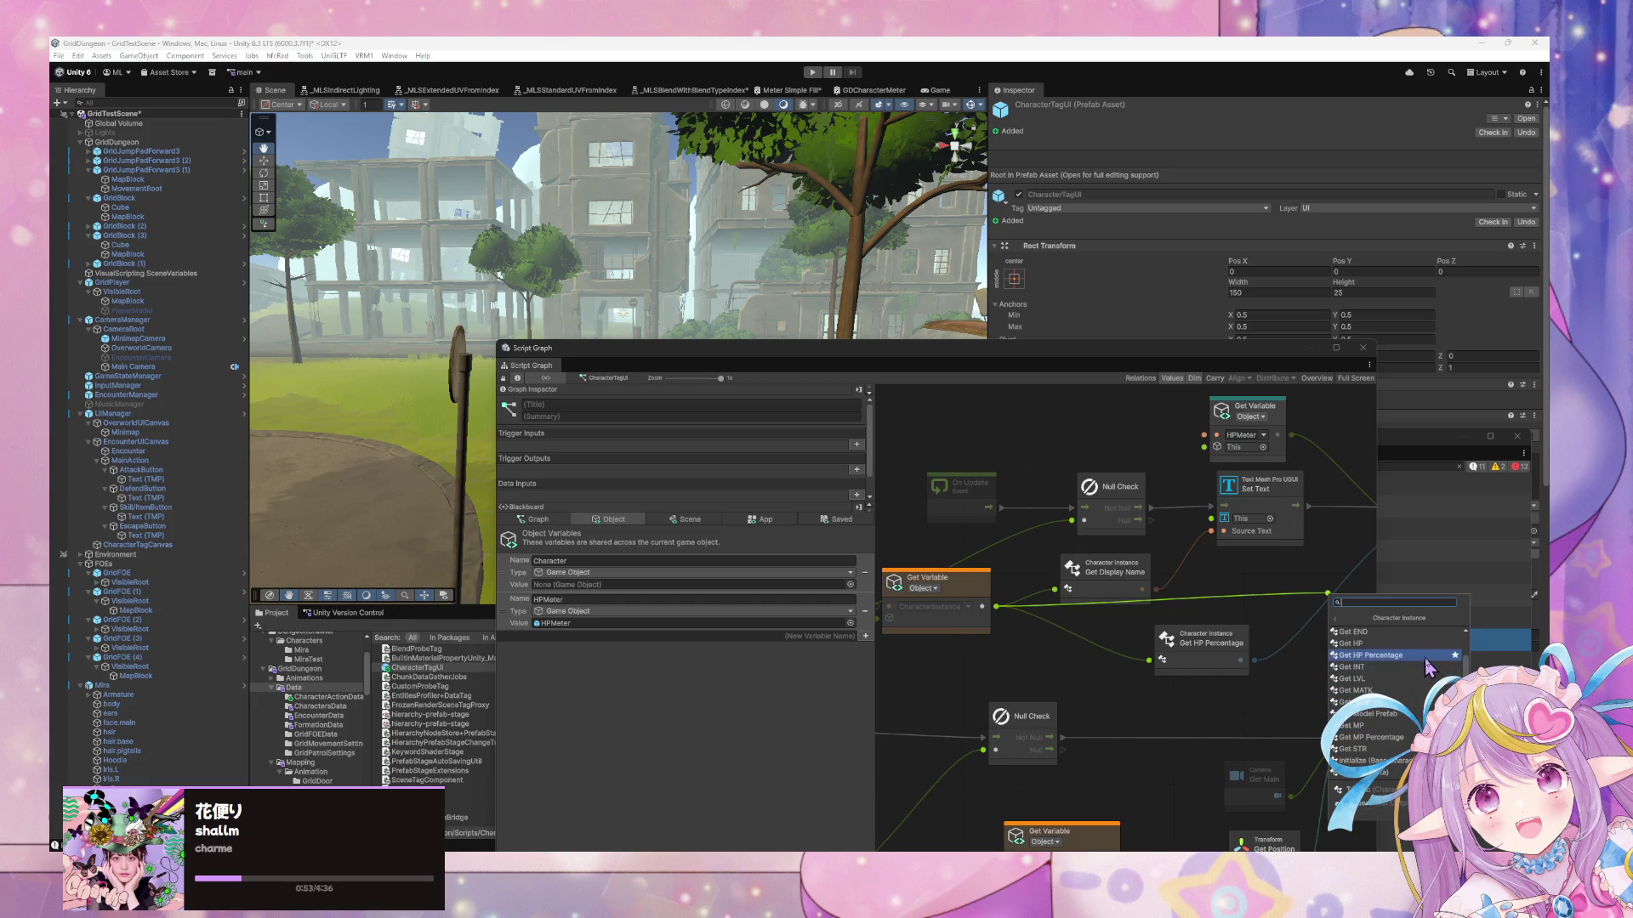
{"action": "scroll", "coordinate": [1369, 737], "scroll_direction": "down", "scroll_amount": 1}
{"action": "scroll", "coordinate": [1369, 737], "scroll_direction": "up", "scroll_amount": 1}
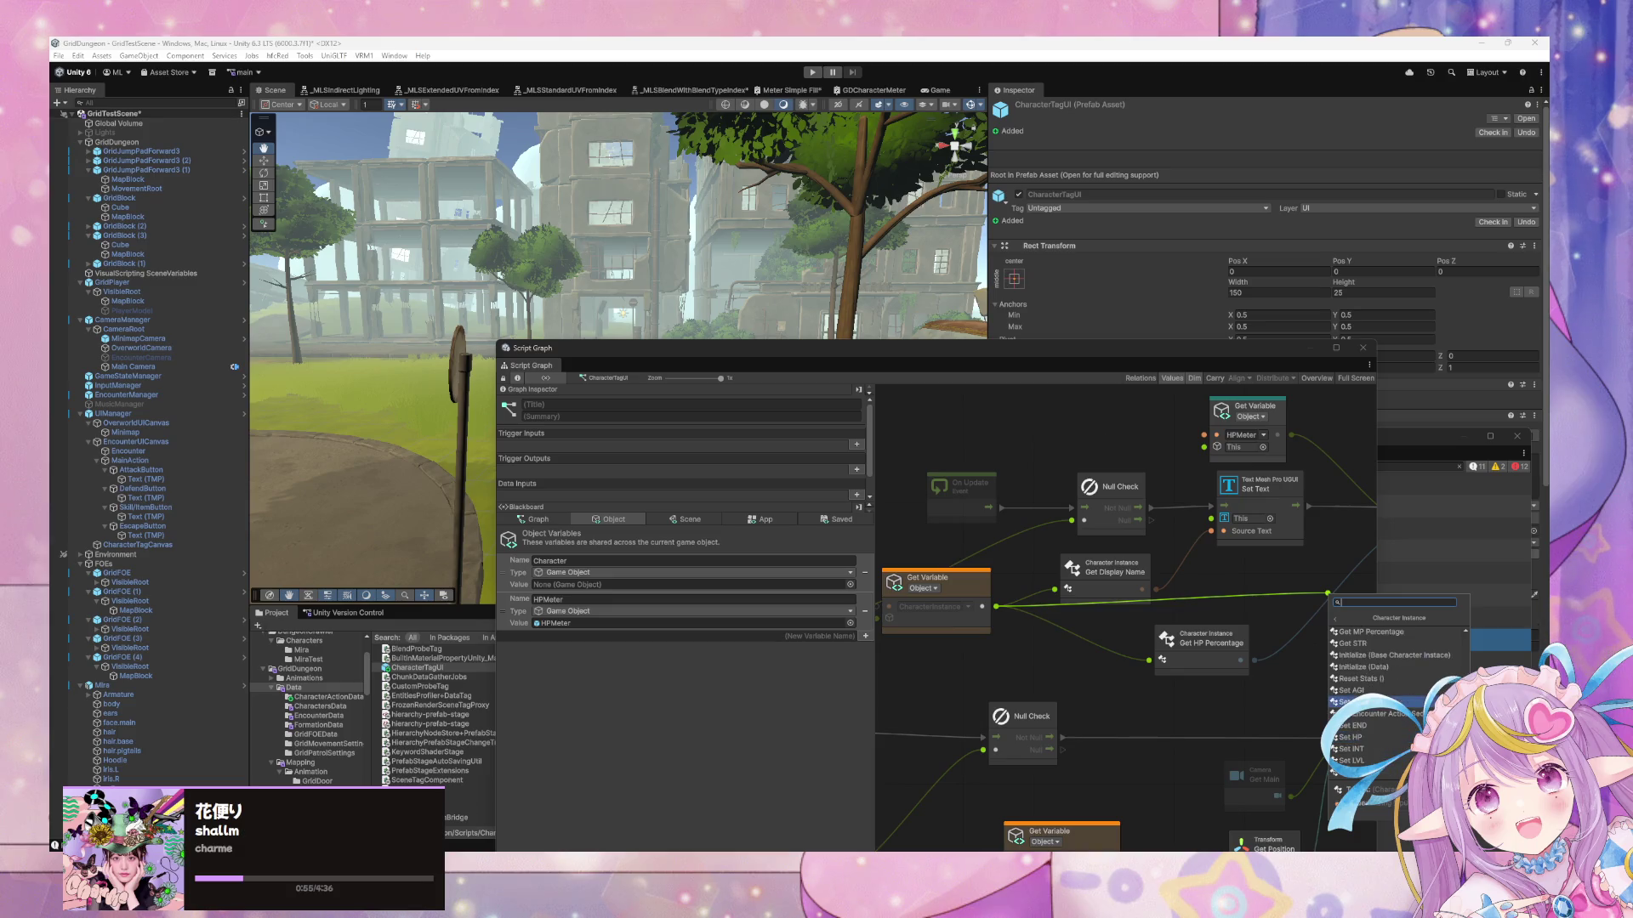
{"action": "scroll", "coordinate": [1409, 723], "scroll_direction": "up", "scroll_amount": 1}
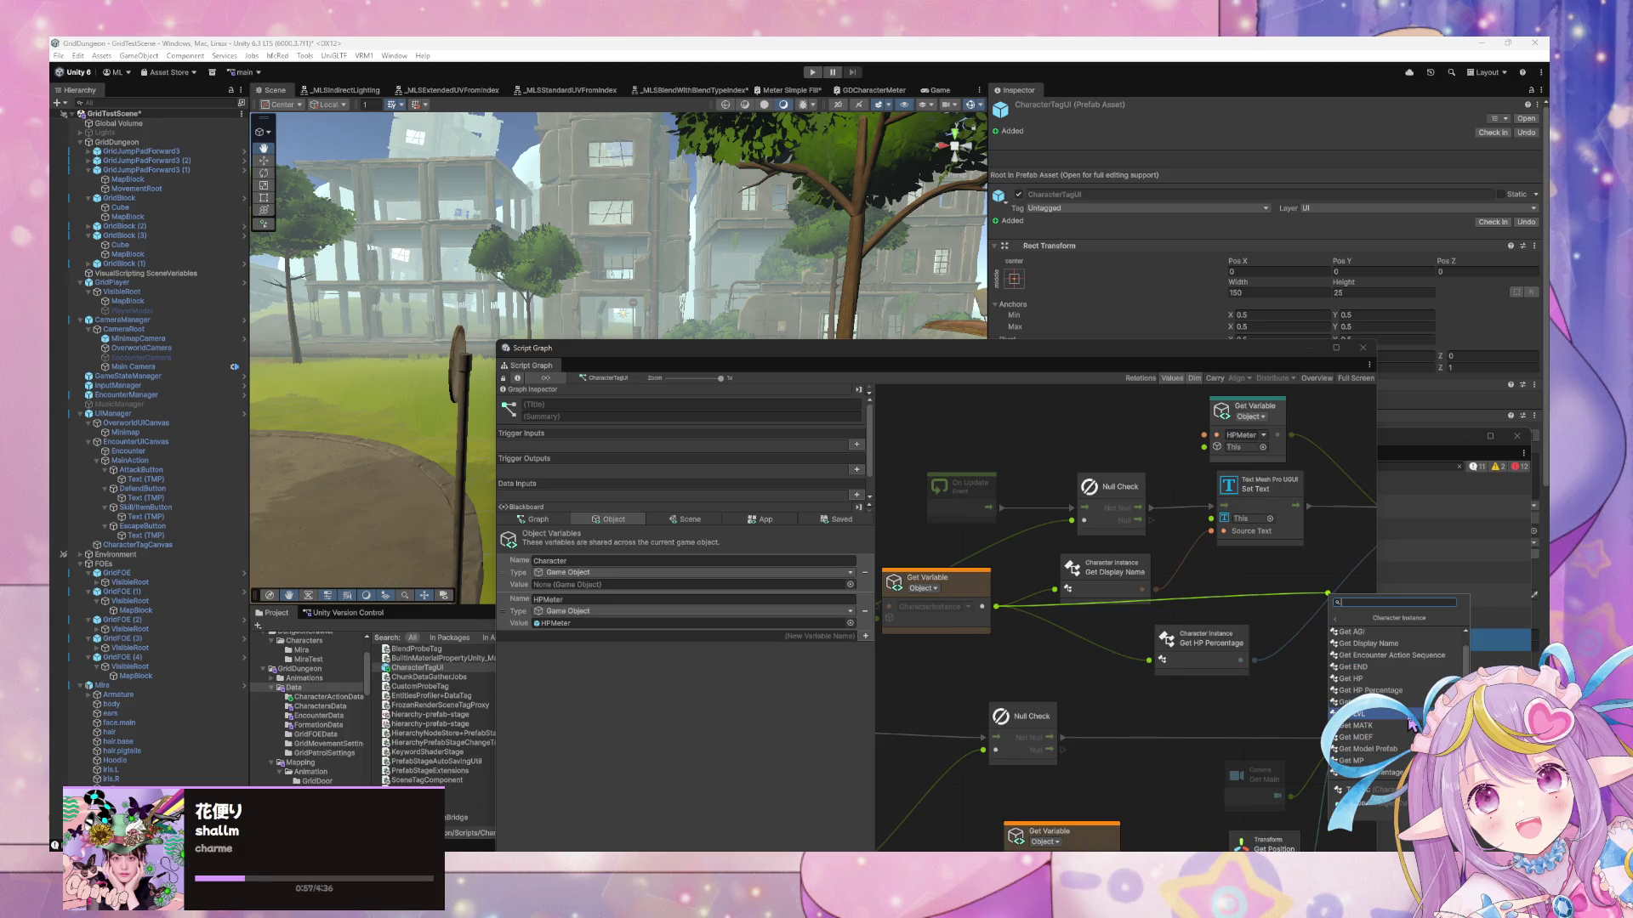
{"action": "scroll", "coordinate": [1395, 736], "scroll_direction": "up", "scroll_amount": 1}
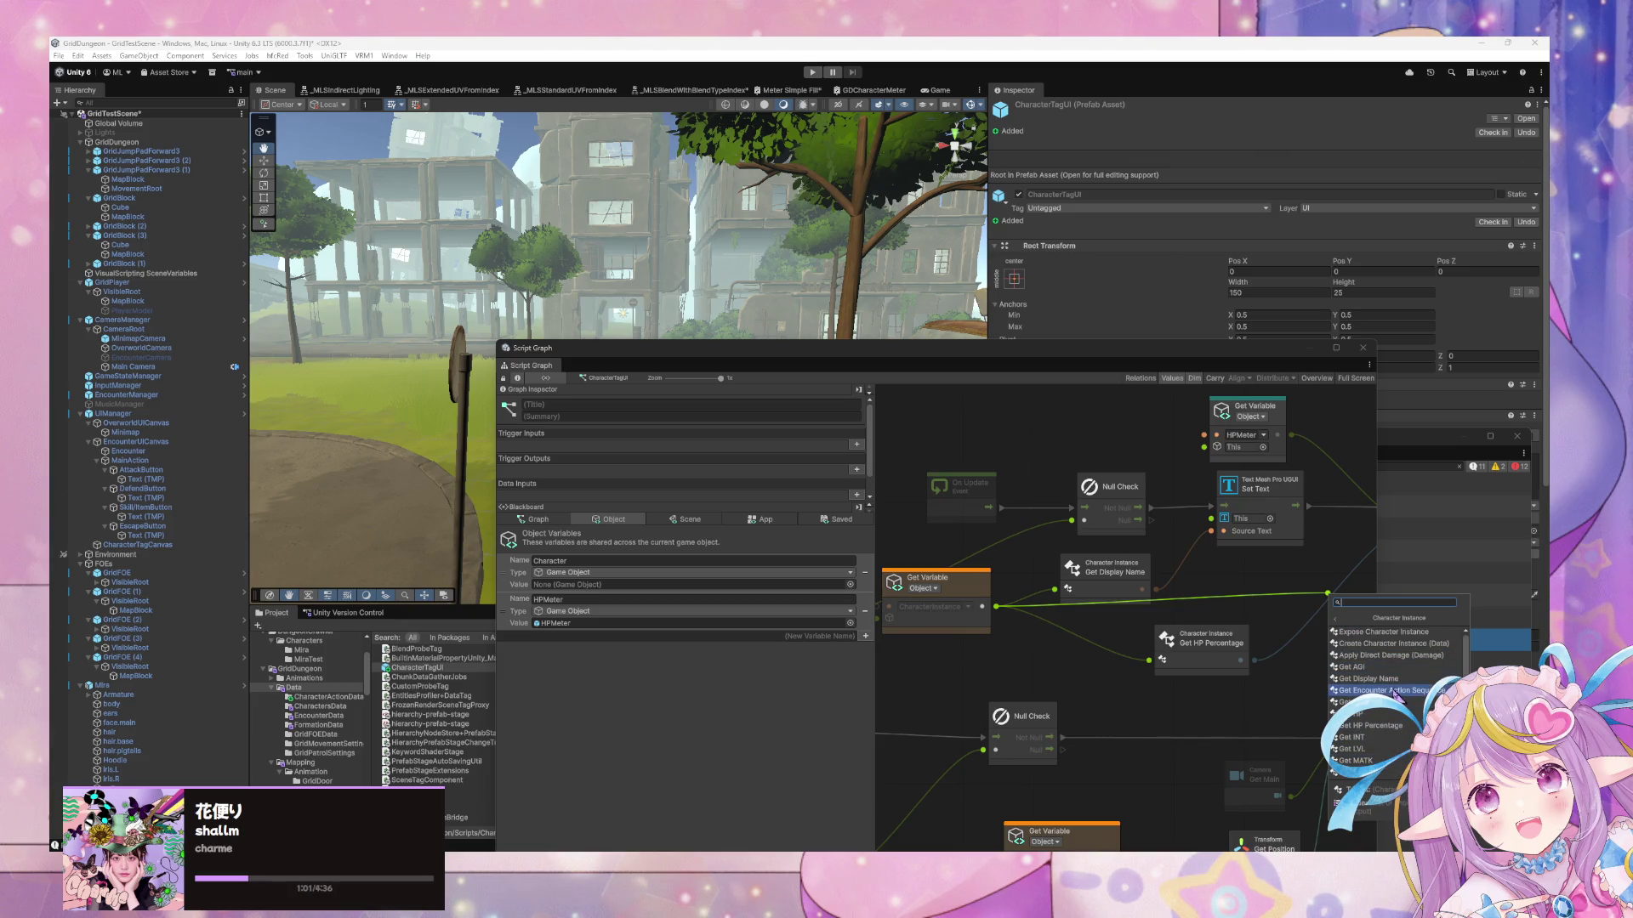
{"action": "scroll", "coordinate": [1405, 733], "scroll_direction": "down", "scroll_amount": 2}
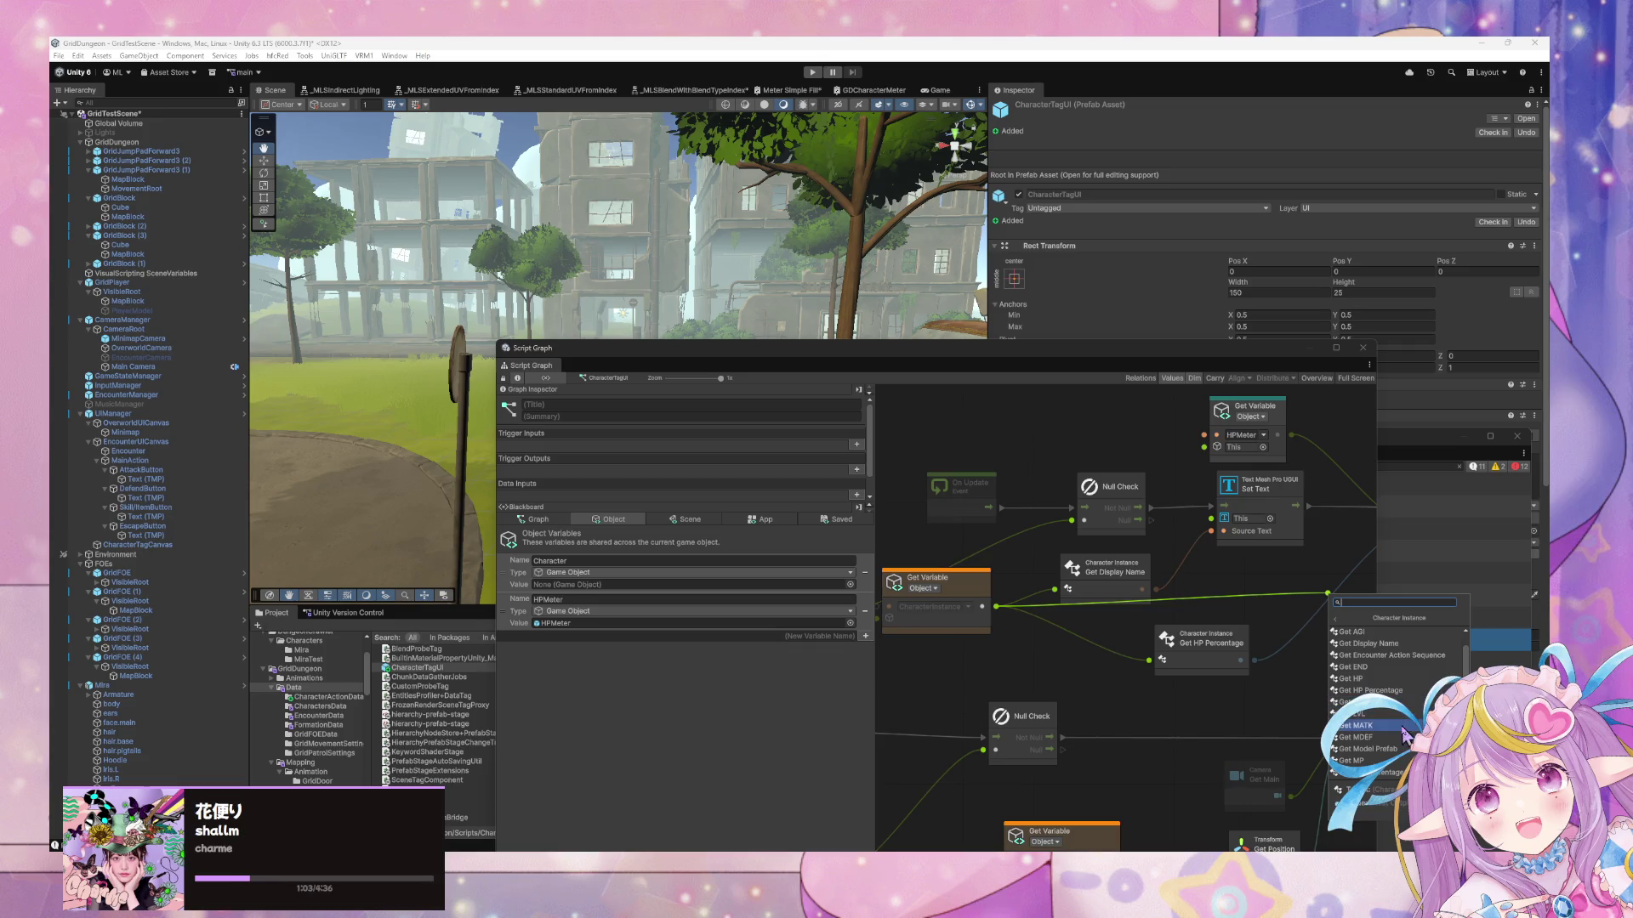
{"action": "scroll", "coordinate": [1407, 746], "scroll_direction": "up", "scroll_amount": 2}
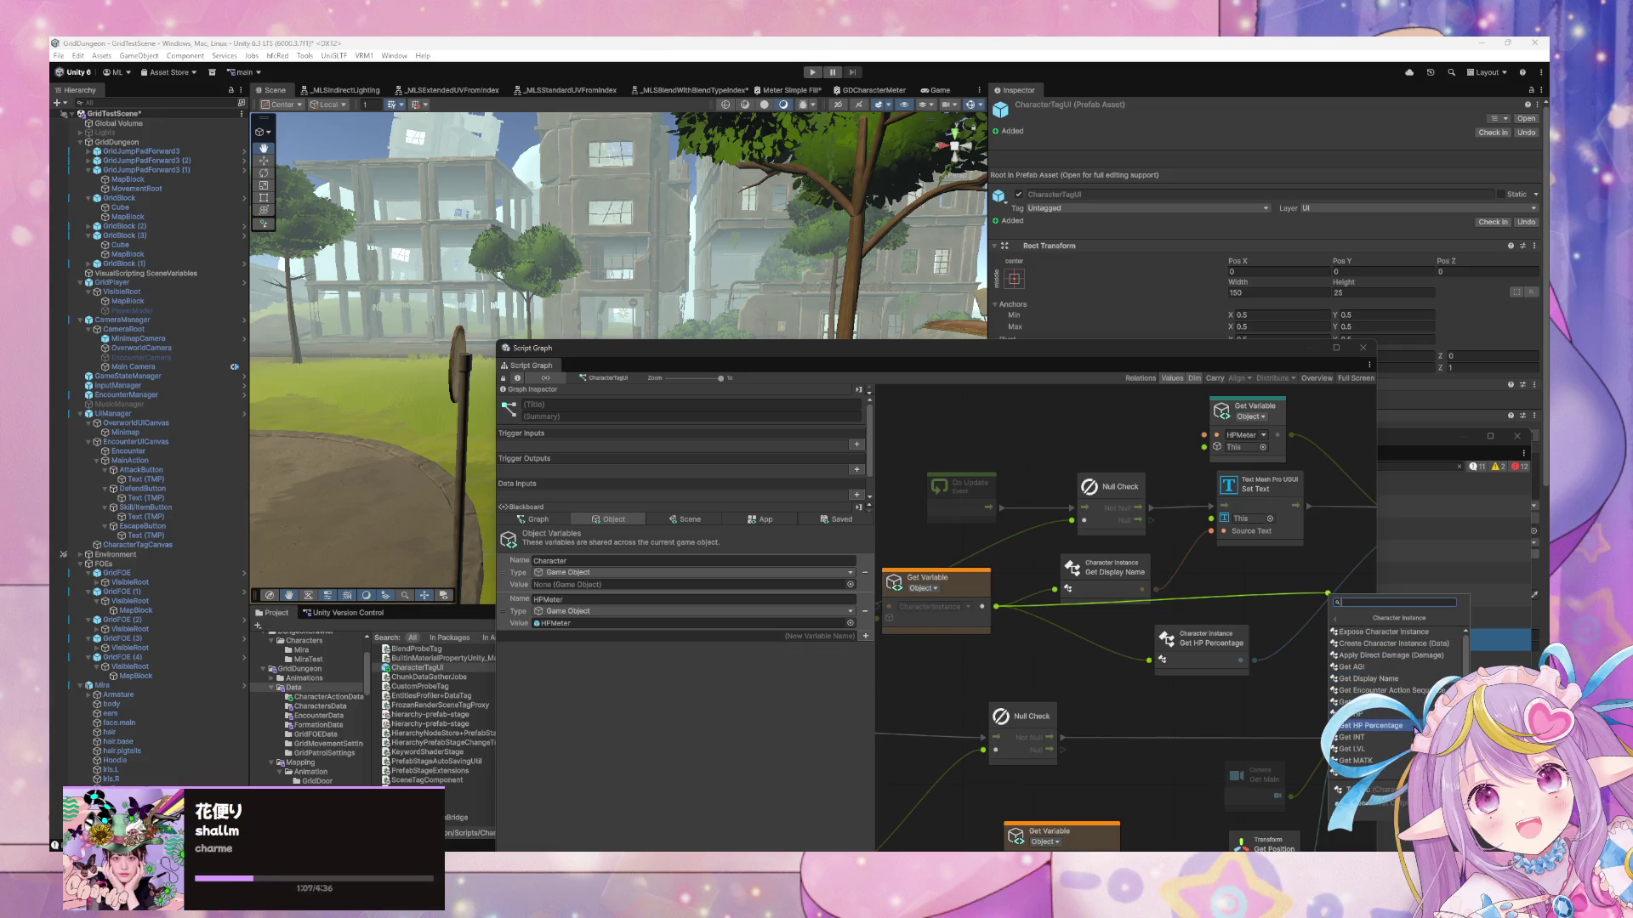
{"action": "left_click", "coordinate": [1241, 634]}
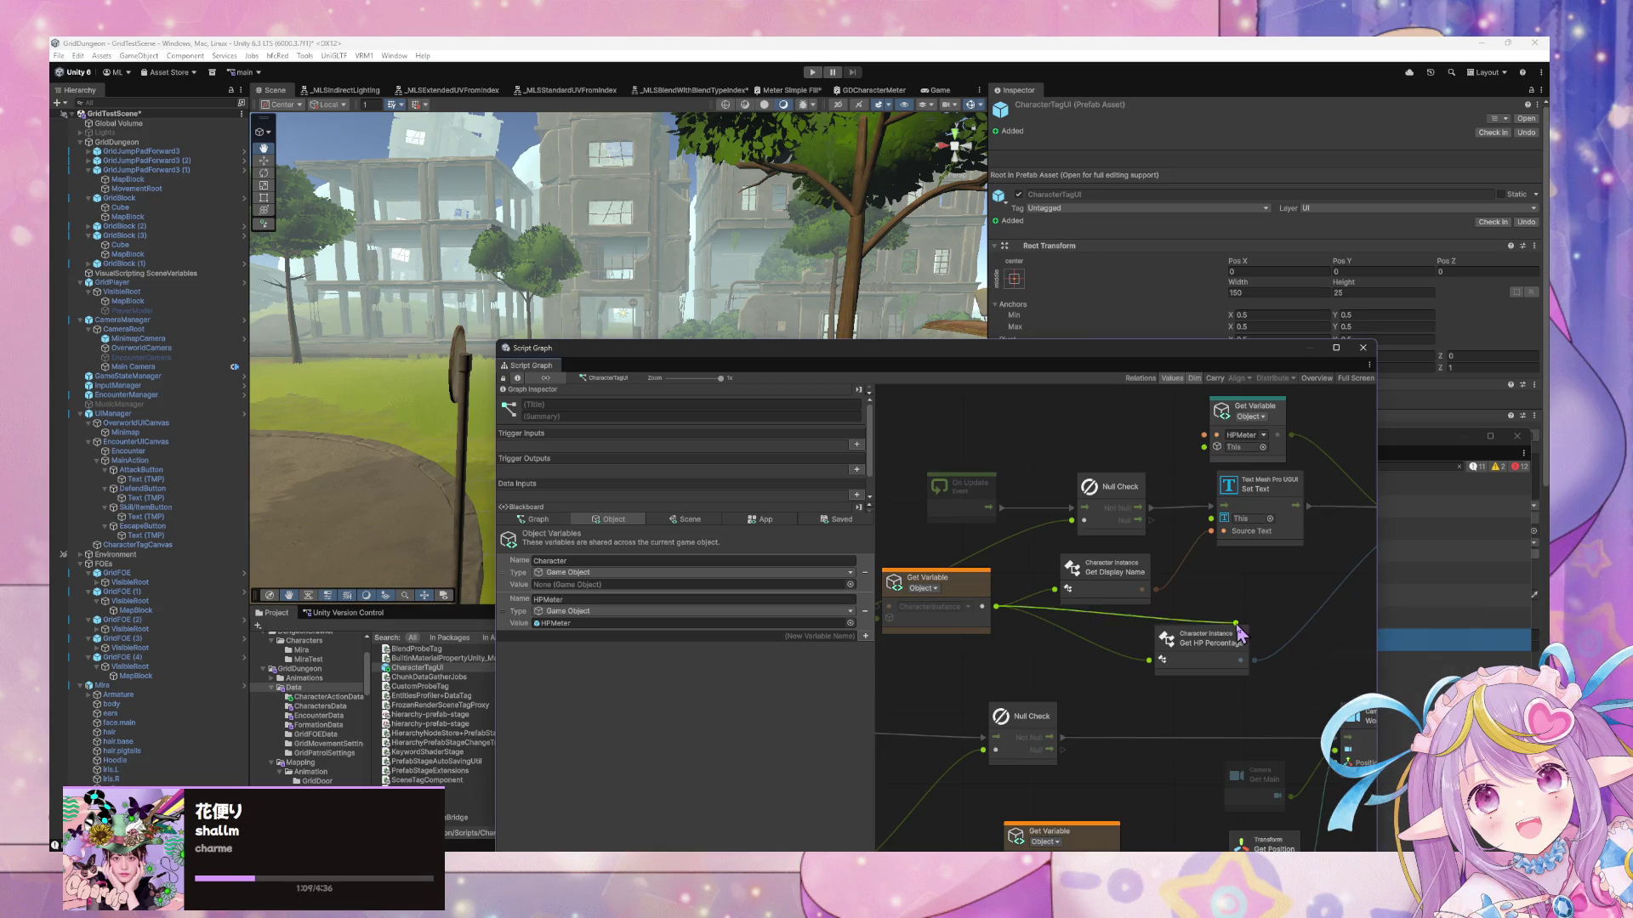
{"action": "scroll", "coordinate": [1249, 599], "scroll_direction": "right", "scroll_amount": 5}
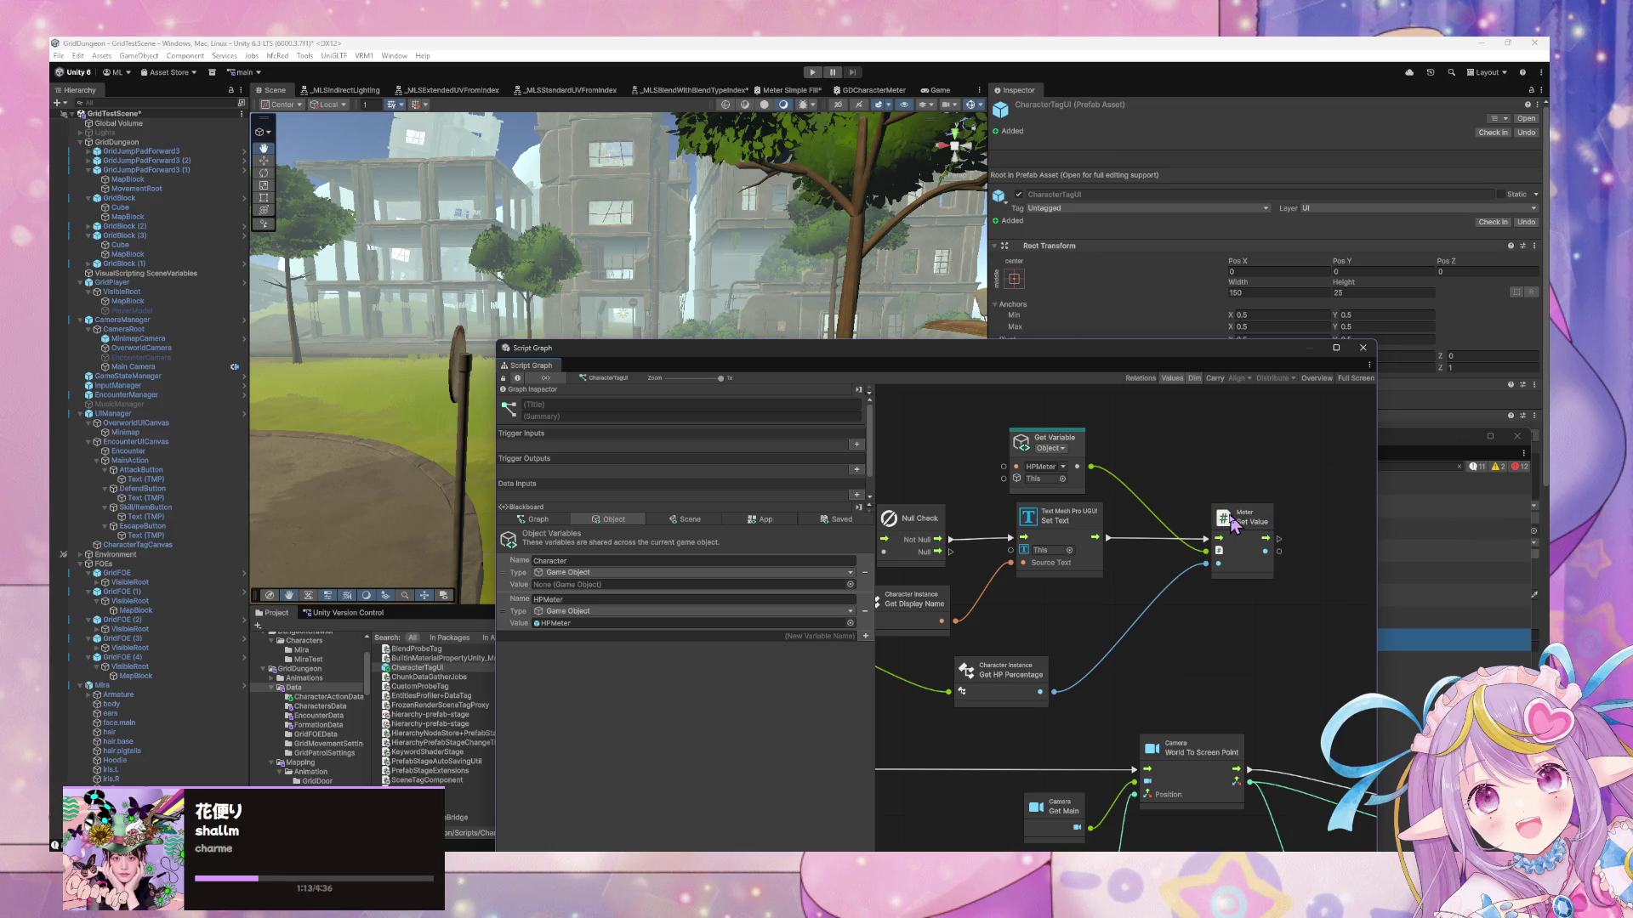
{"action": "scroll", "coordinate": [1184, 539], "scroll_direction": "left", "scroll_amount": 3}
{"action": "scroll", "coordinate": [1131, 591], "scroll_direction": "left", "scroll_amount": 3}
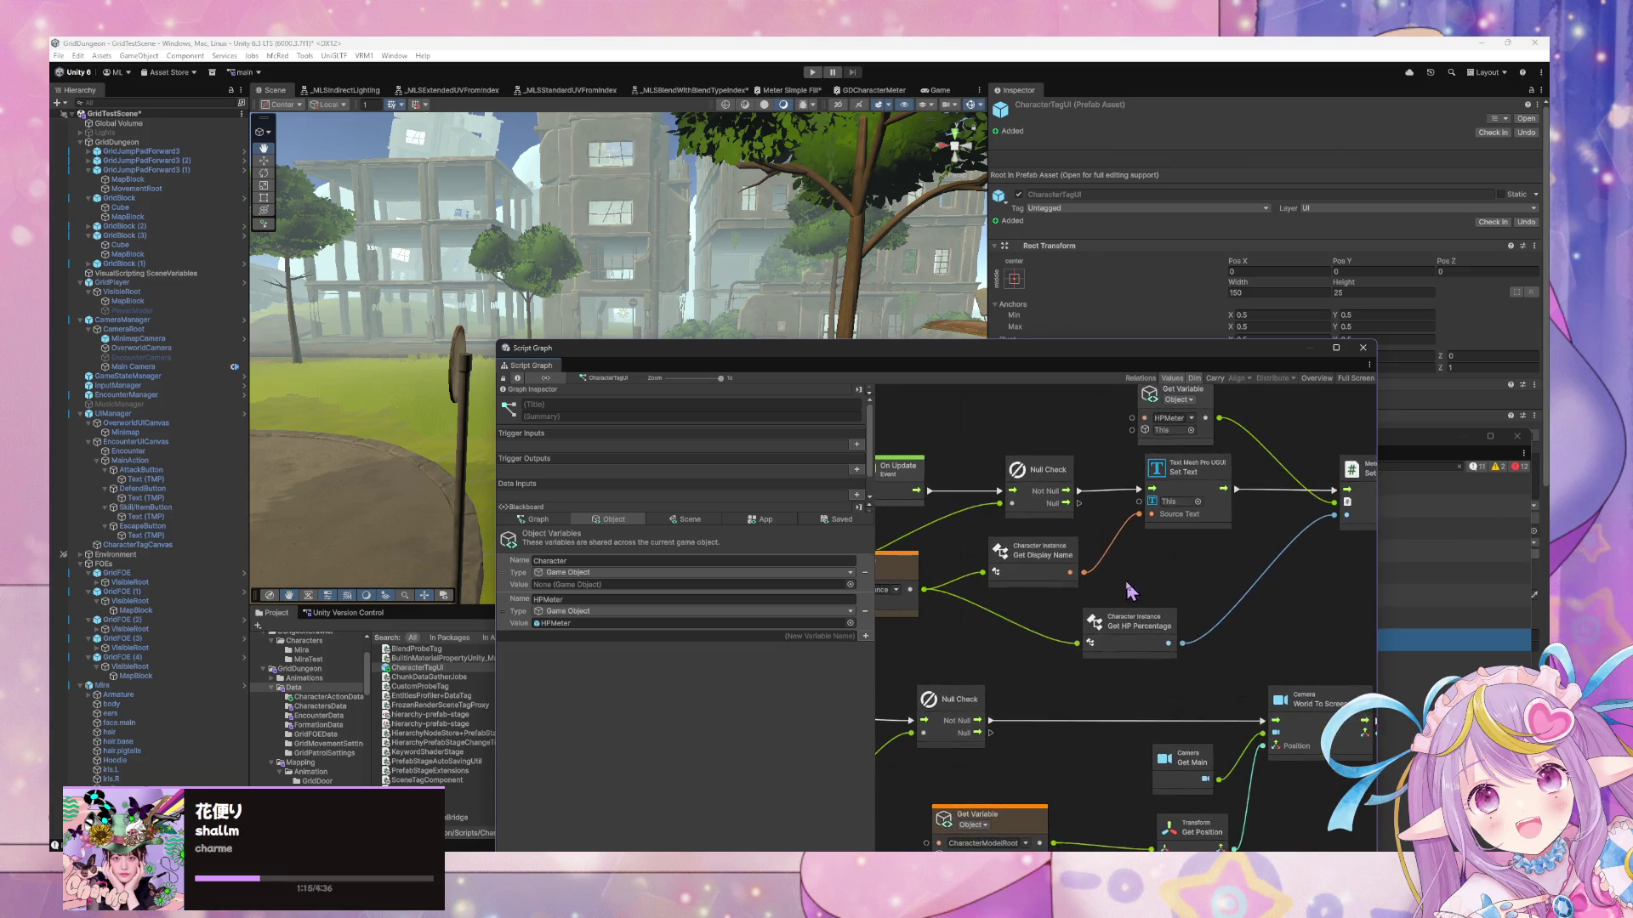
{"action": "scroll", "coordinate": [1131, 591], "scroll_direction": "left", "scroll_amount": 3}
{"action": "left_click", "coordinate": [985, 595]}
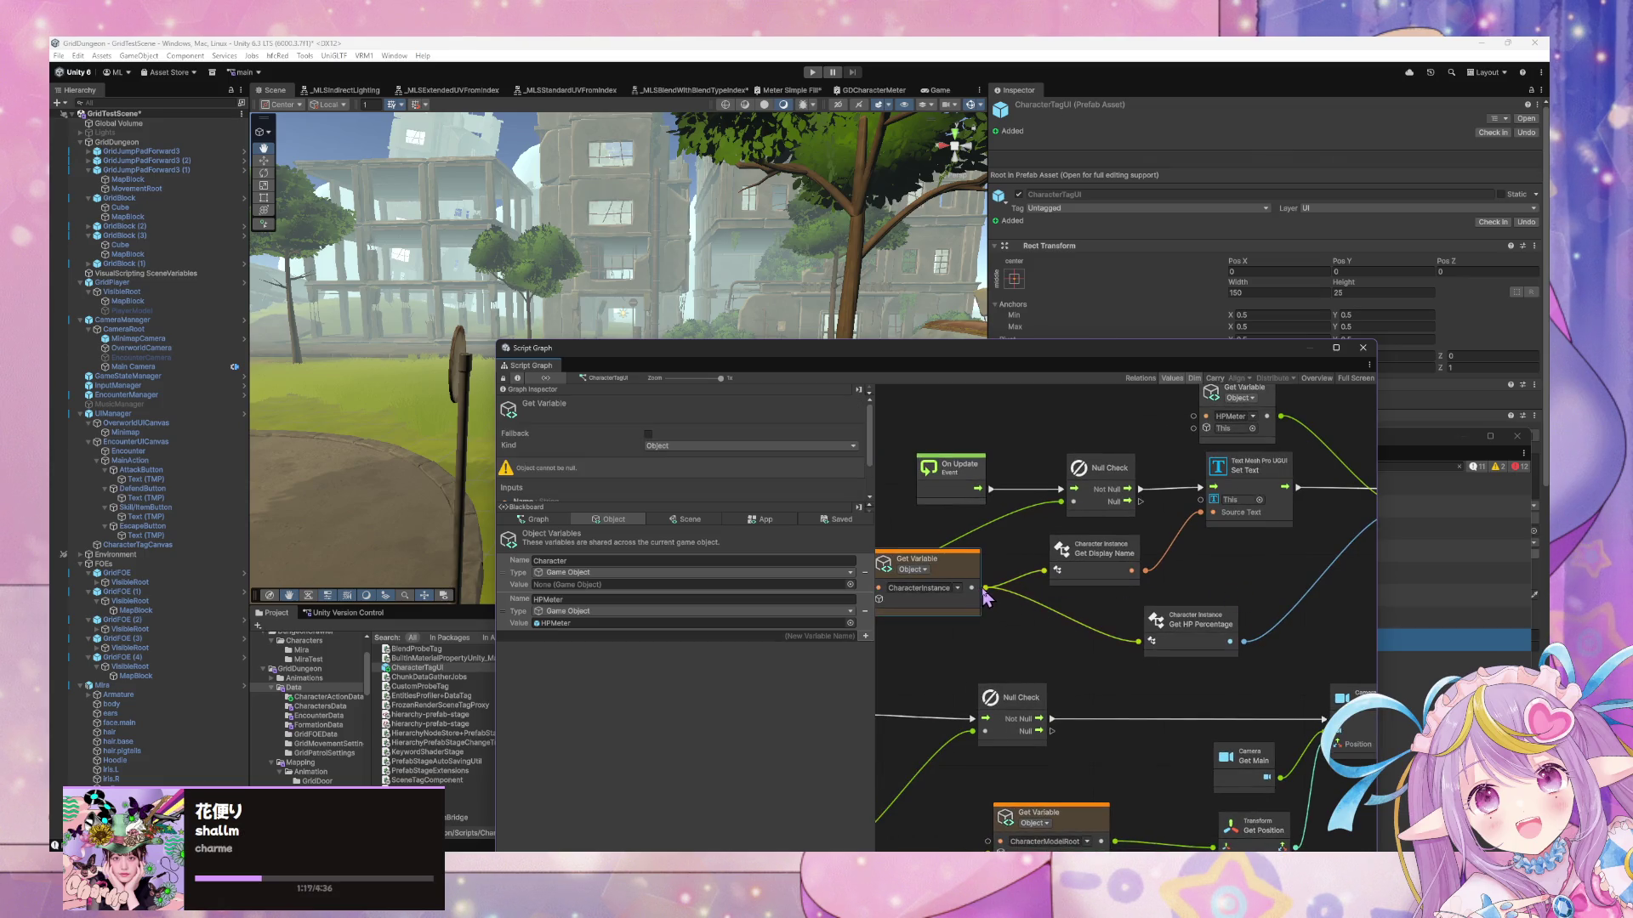
{"action": "left_click_drag", "start_coordinate": [985, 589], "coordinate": [1217, 576]}
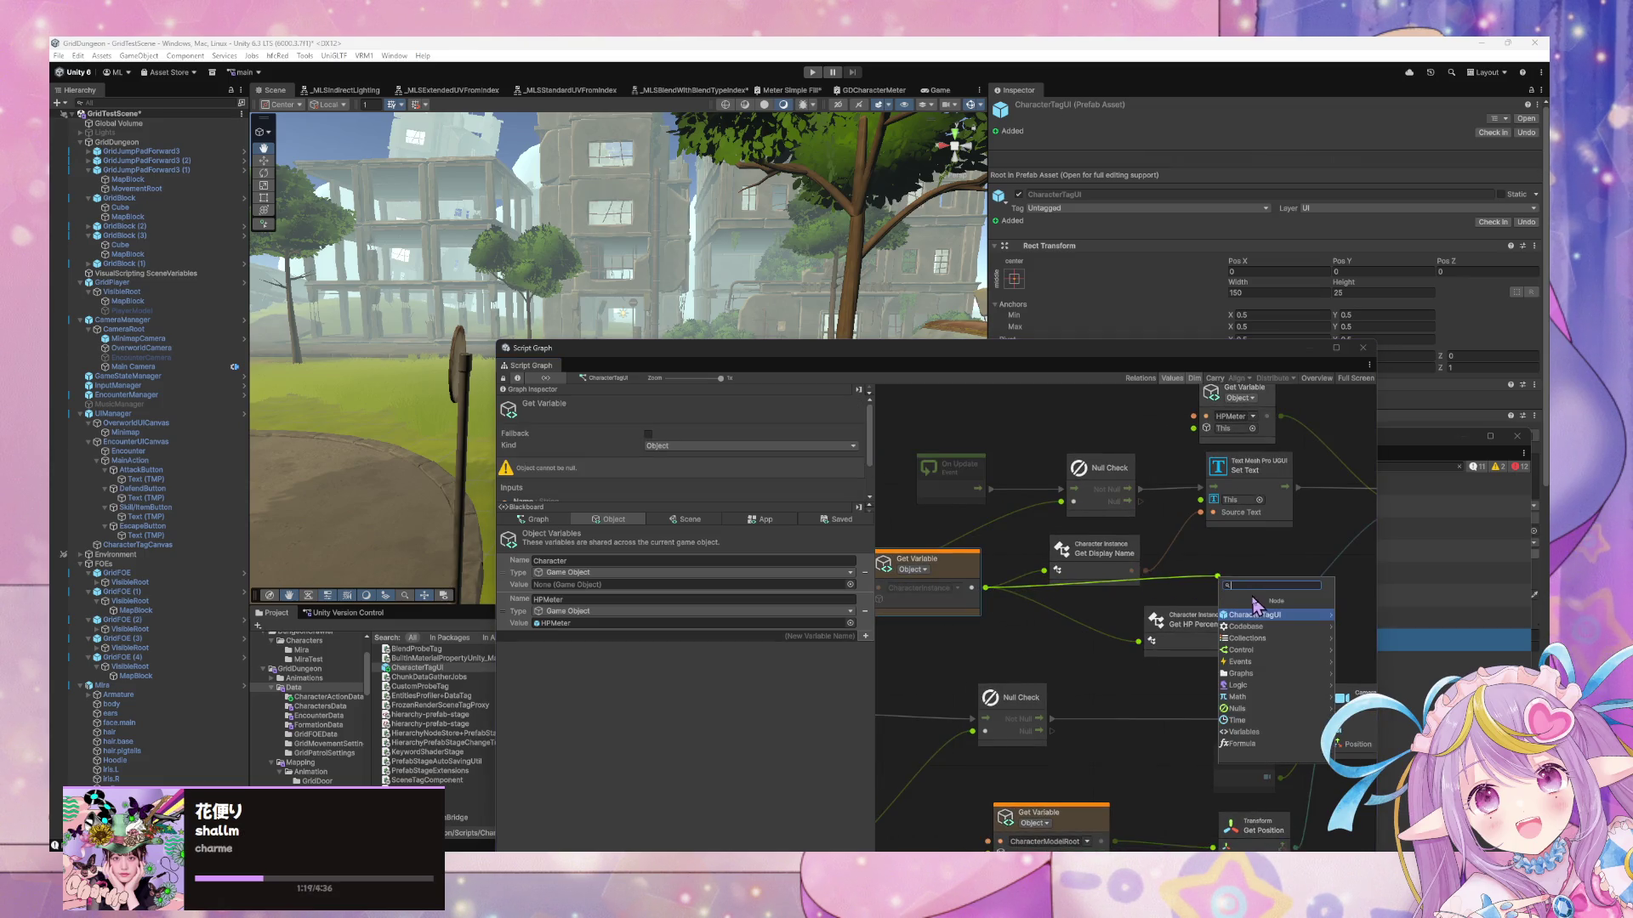
{"action": "left_click", "coordinate": [1267, 626]}
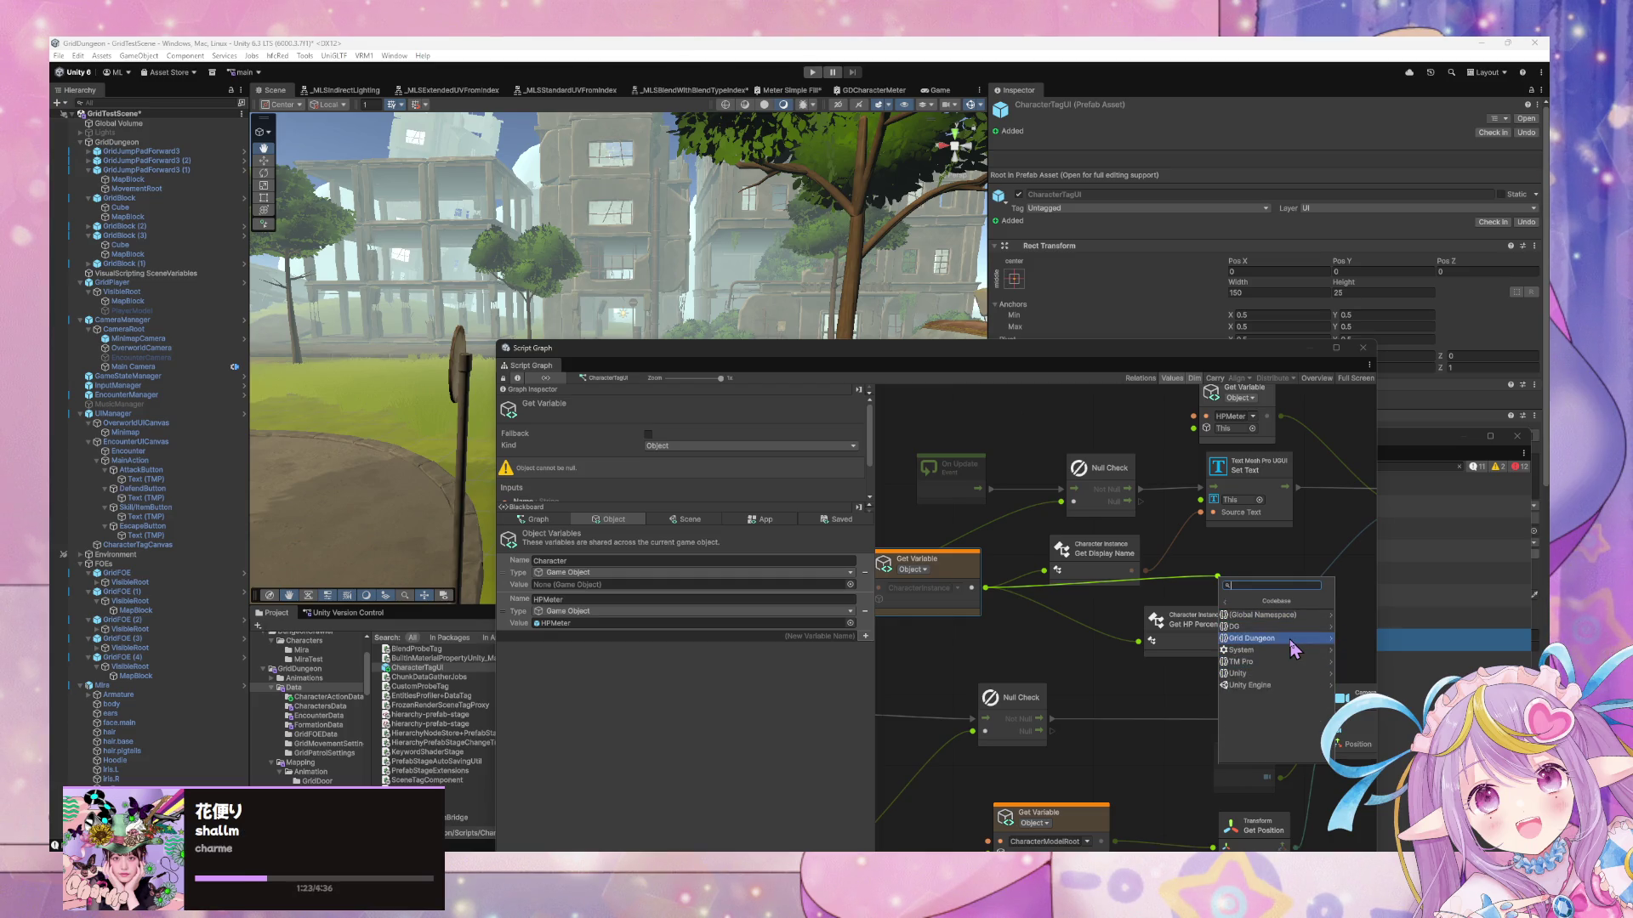
{"action": "left_click", "coordinate": [1289, 639]}
{"action": "left_click", "coordinate": [1276, 626]}
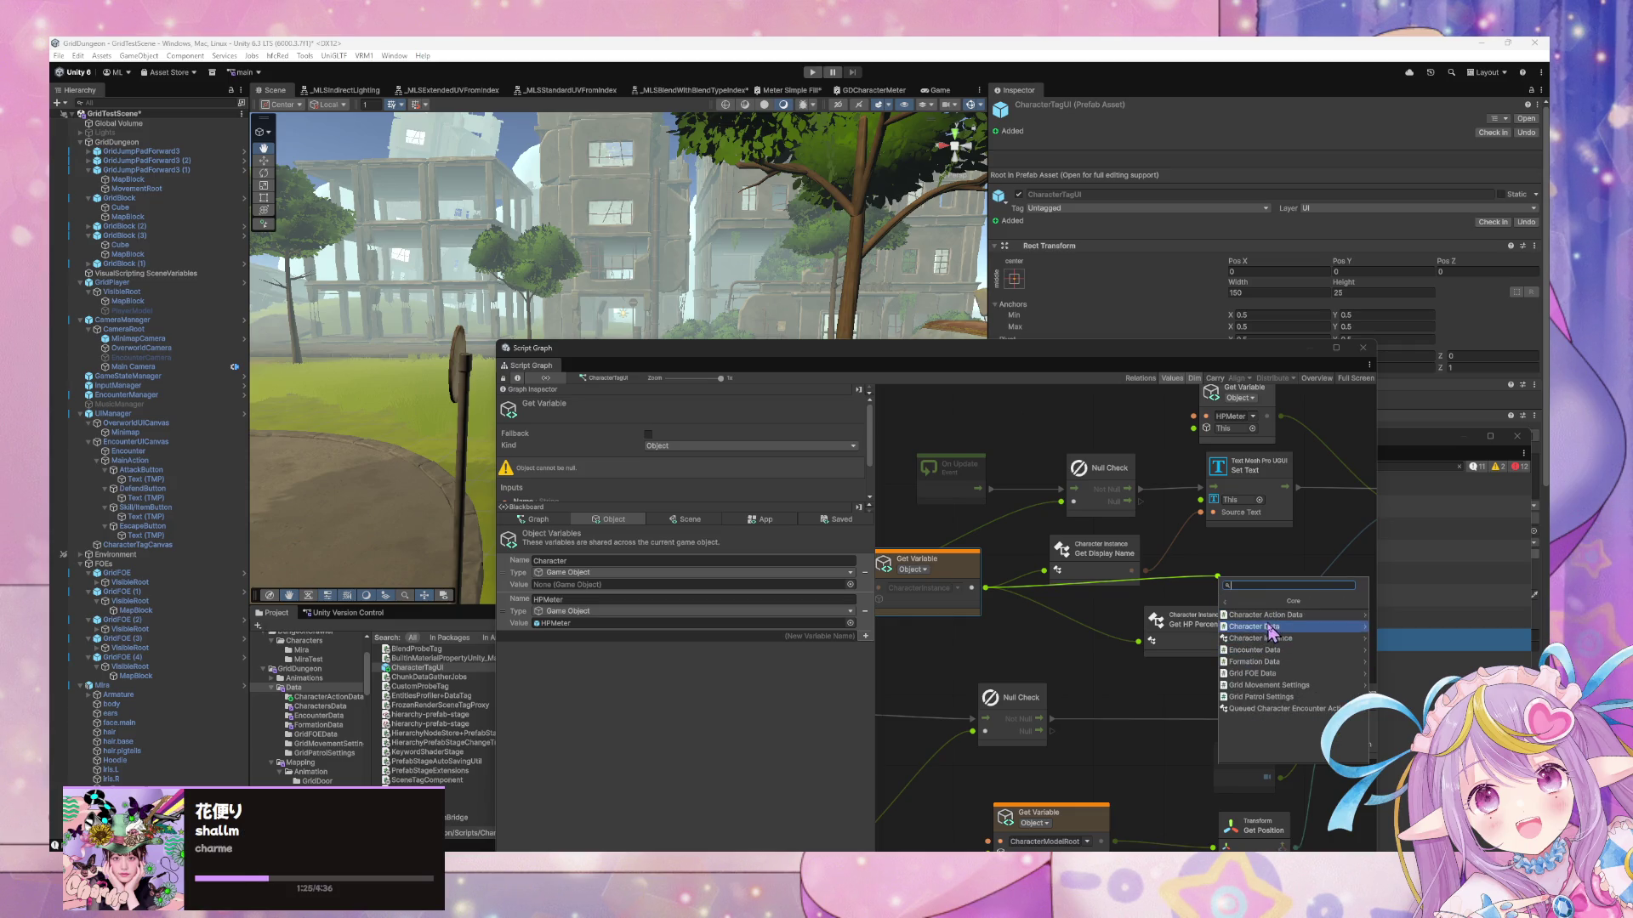
{"action": "left_click", "coordinate": [1267, 638]}
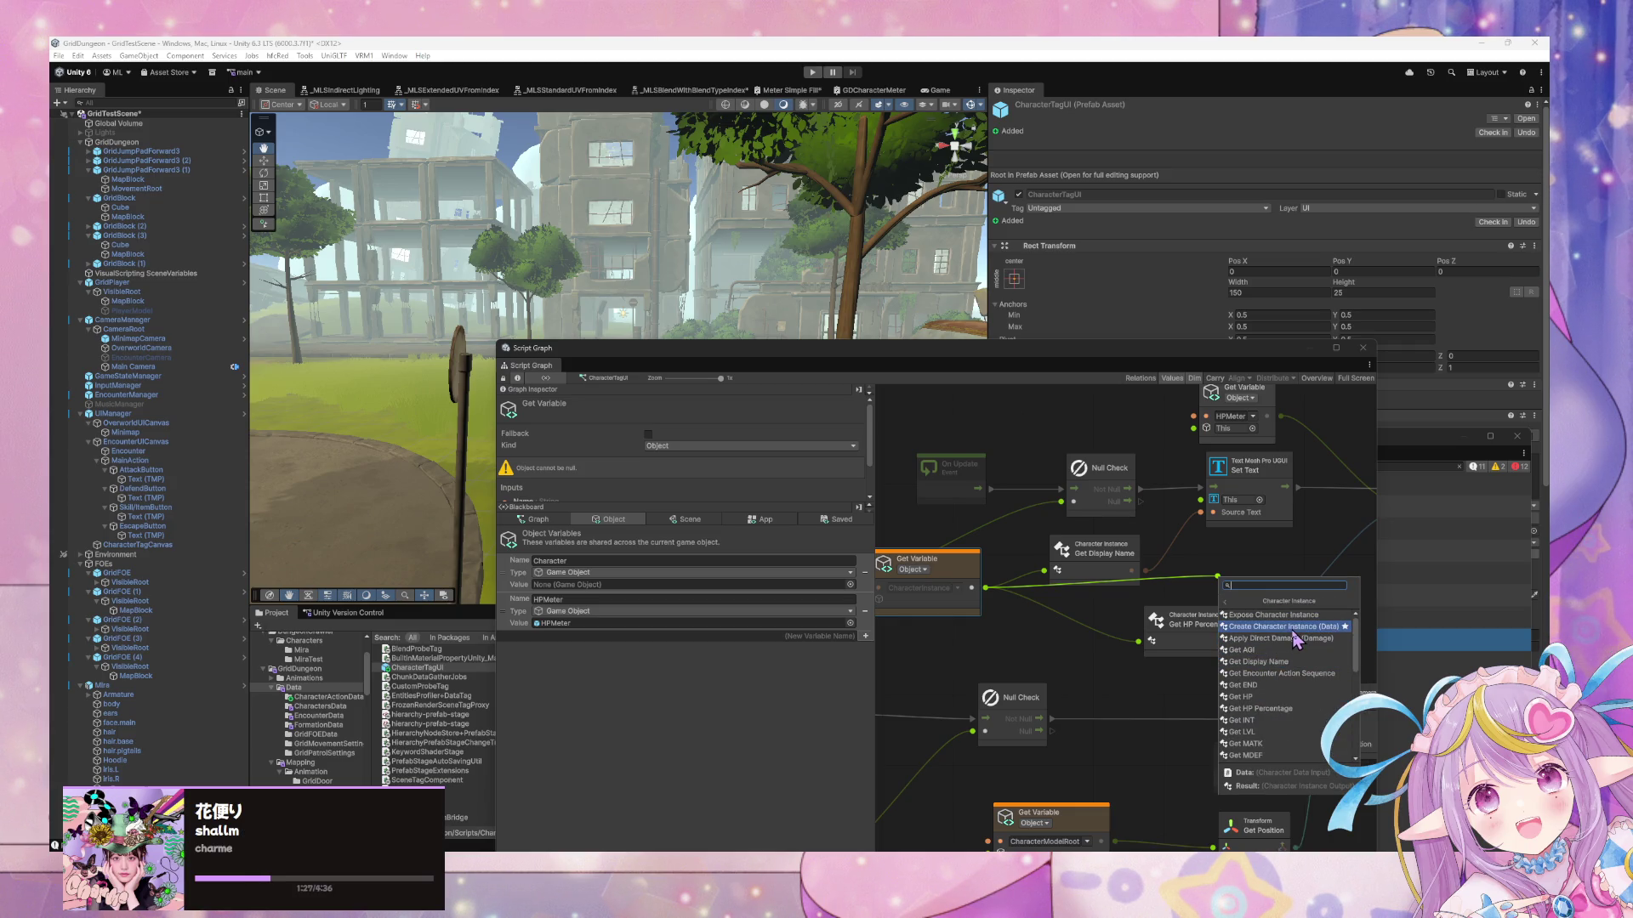
{"action": "scroll", "coordinate": [1301, 672], "scroll_direction": "down", "scroll_amount": 1}
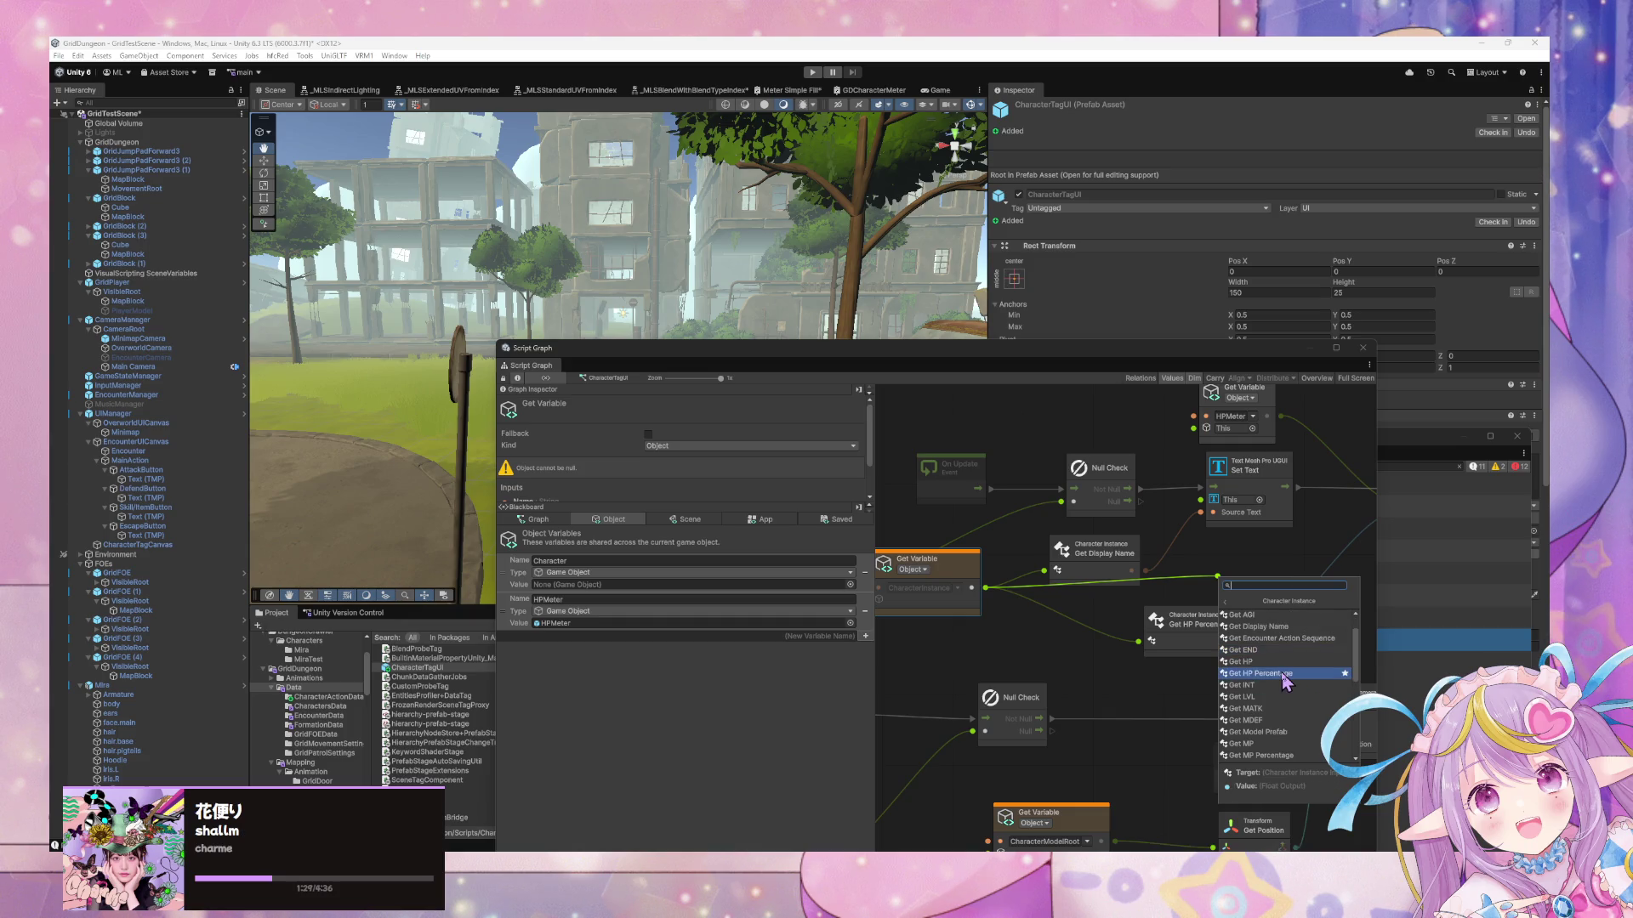
{"action": "scroll", "coordinate": [1286, 682], "scroll_direction": "down", "scroll_amount": 1}
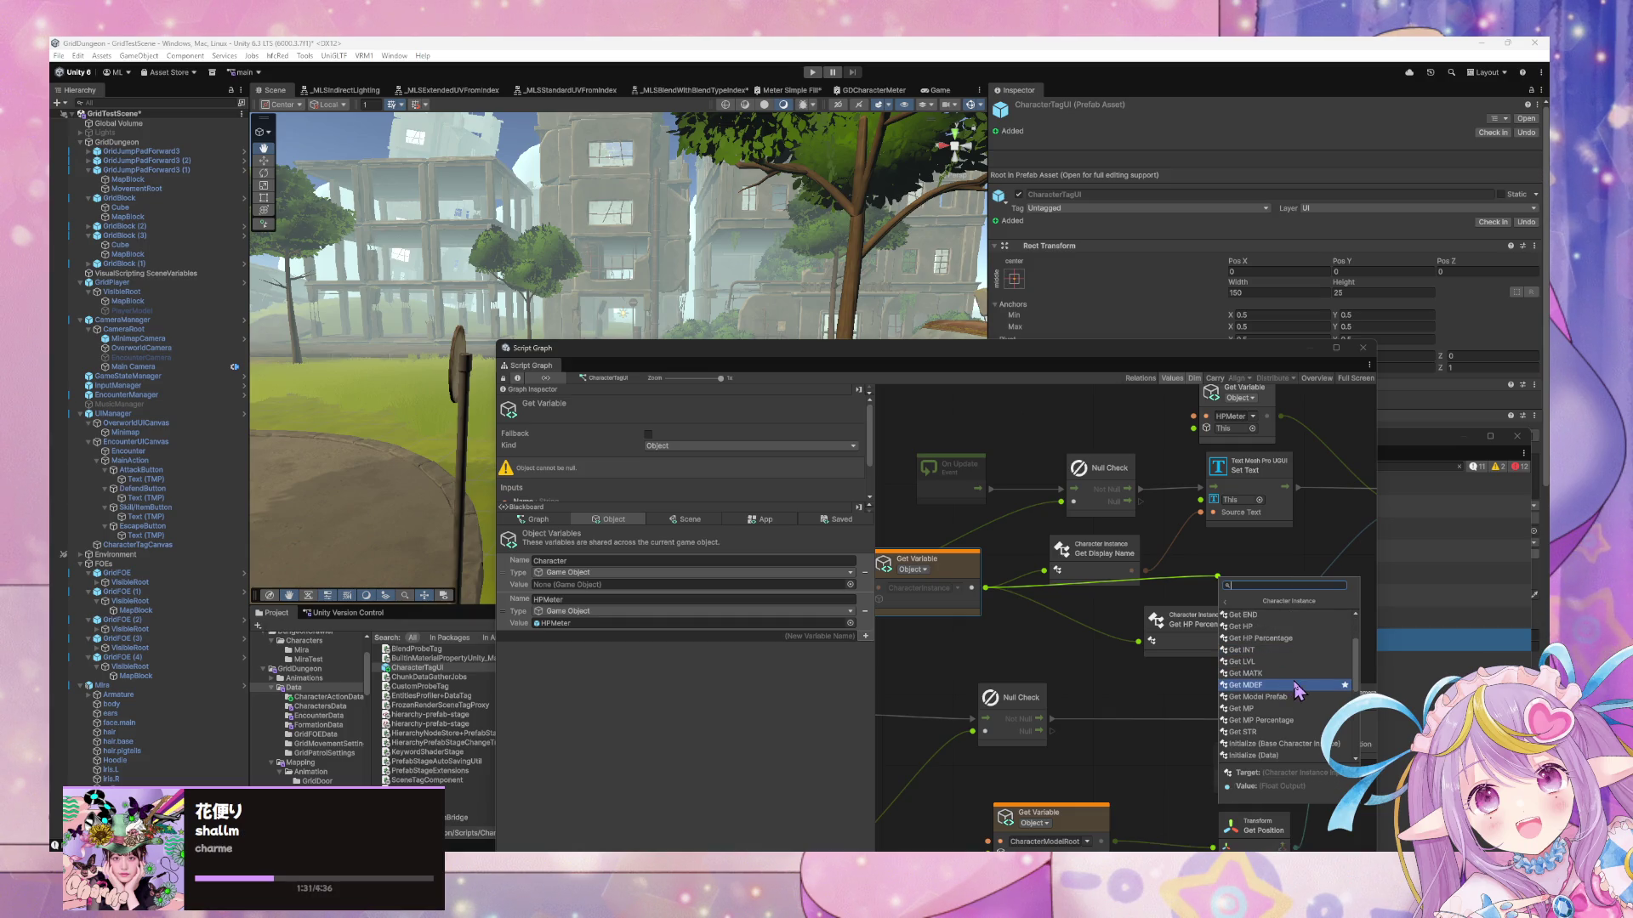
{"action": "scroll", "coordinate": [1294, 679], "scroll_direction": "down", "scroll_amount": 1}
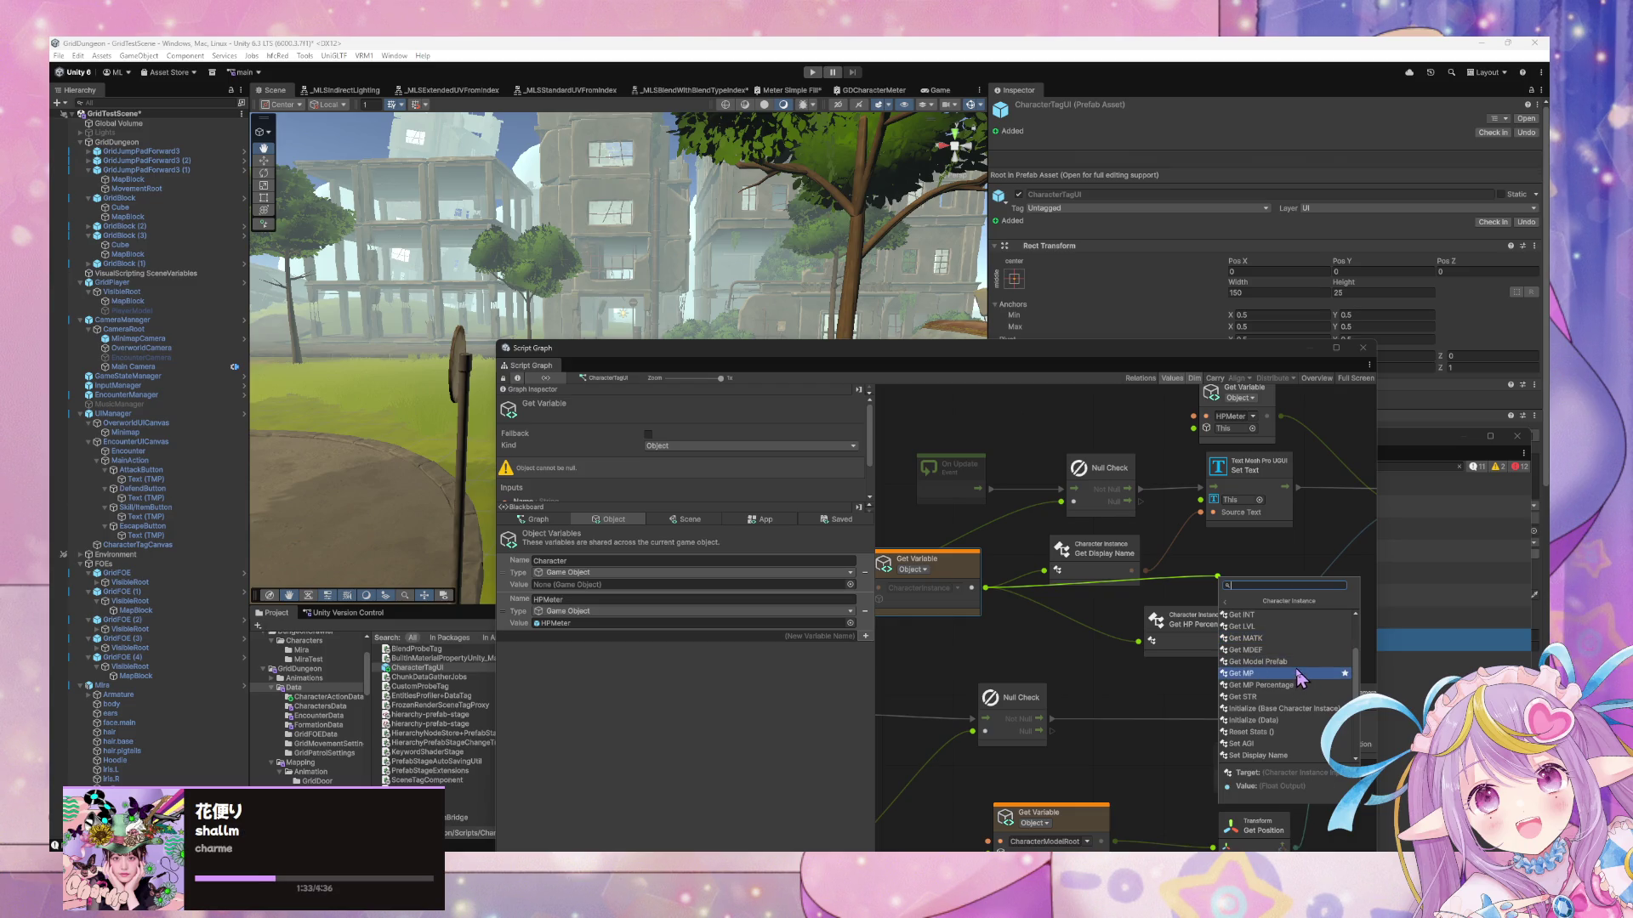
{"action": "type", "text": "ge hea"}
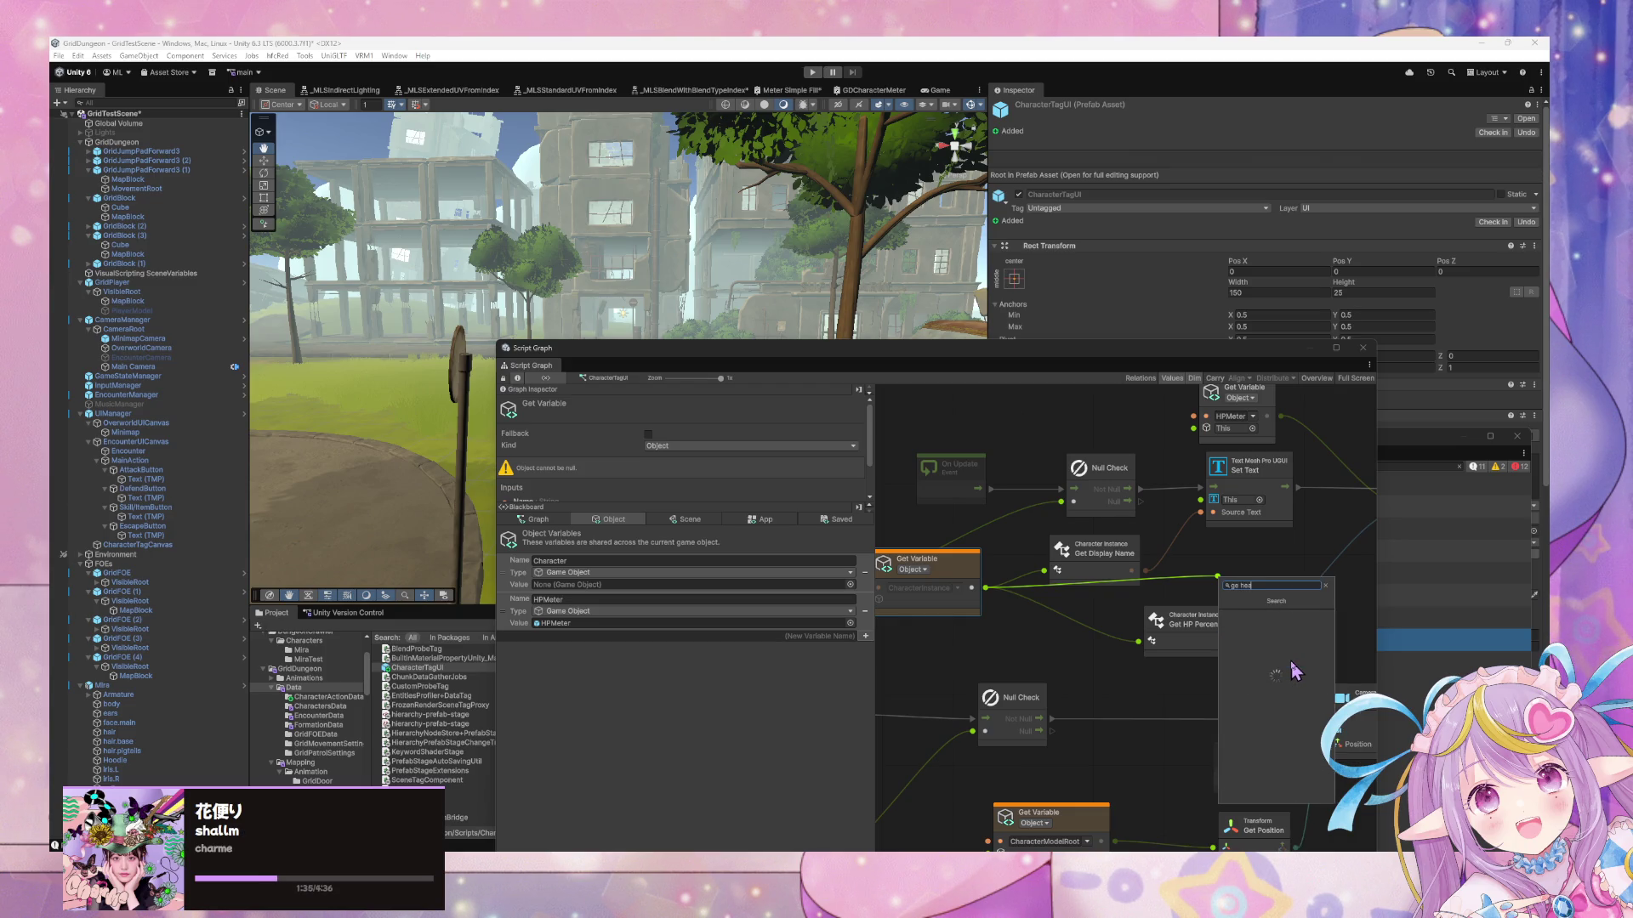
{"action": "key", "text": "Escape"}
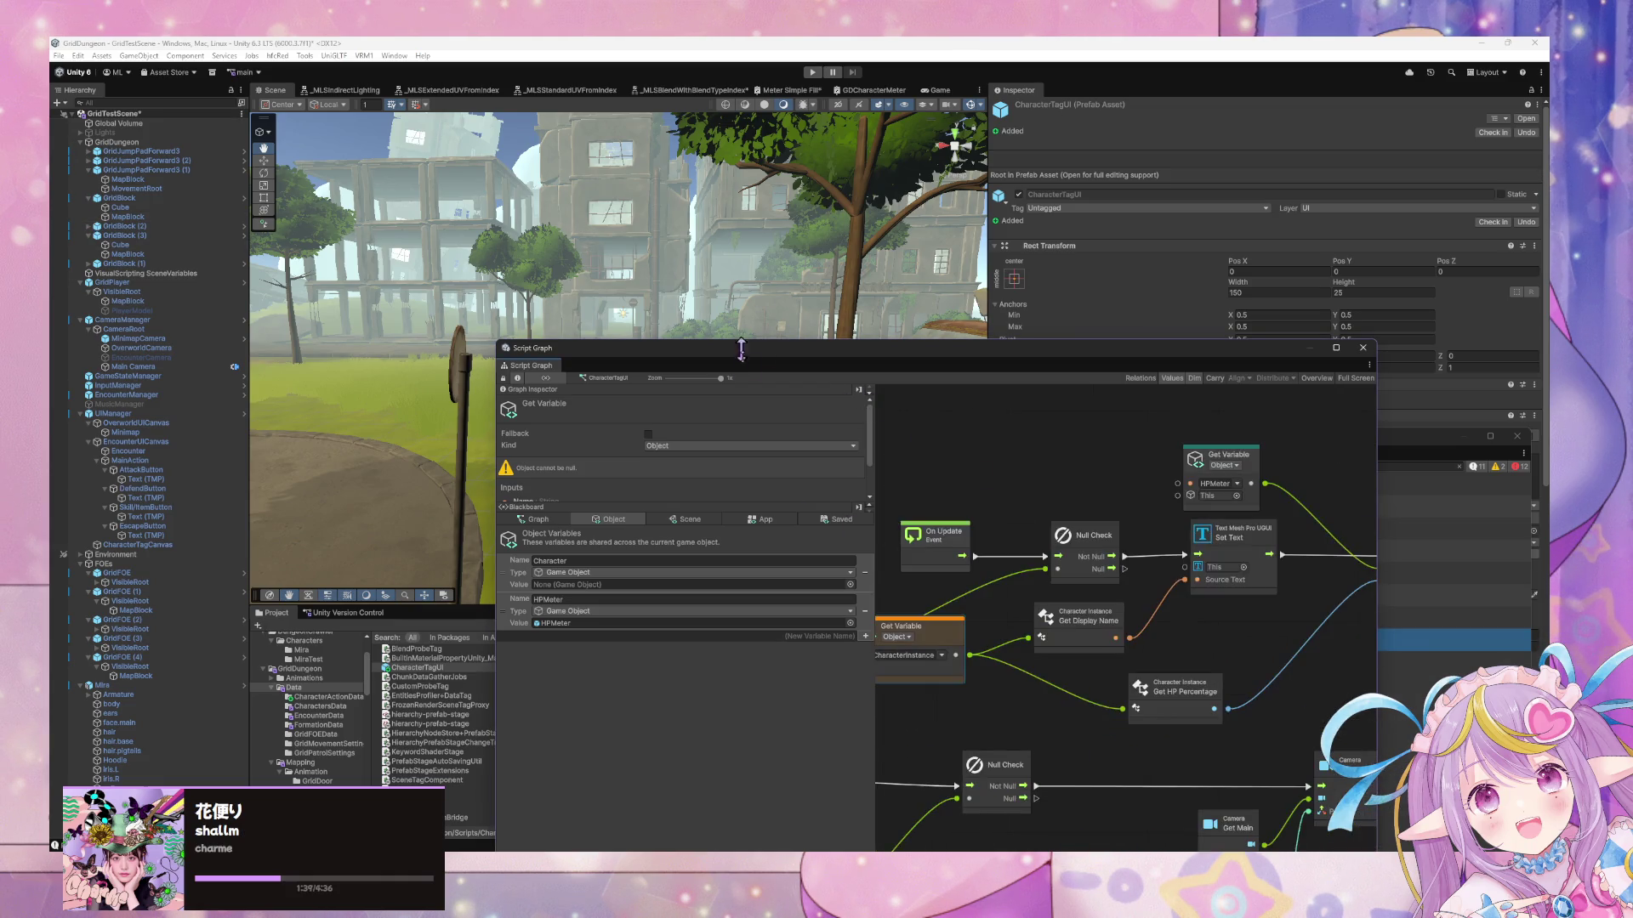
{"action": "mouse_move", "coordinate": [693, 367]}
{"action": "left_mouse_down"}
{"action": "mouse_move", "coordinate": [308, 210]}
{"action": "mouse_move", "coordinate": [521, 271]}
{"action": "left_mouse_up"}
Run Regenerate Nodes in Project Settings > Visual Scripting and confirm the completion message
{"action": "left_click", "coordinate": [77, 55]}
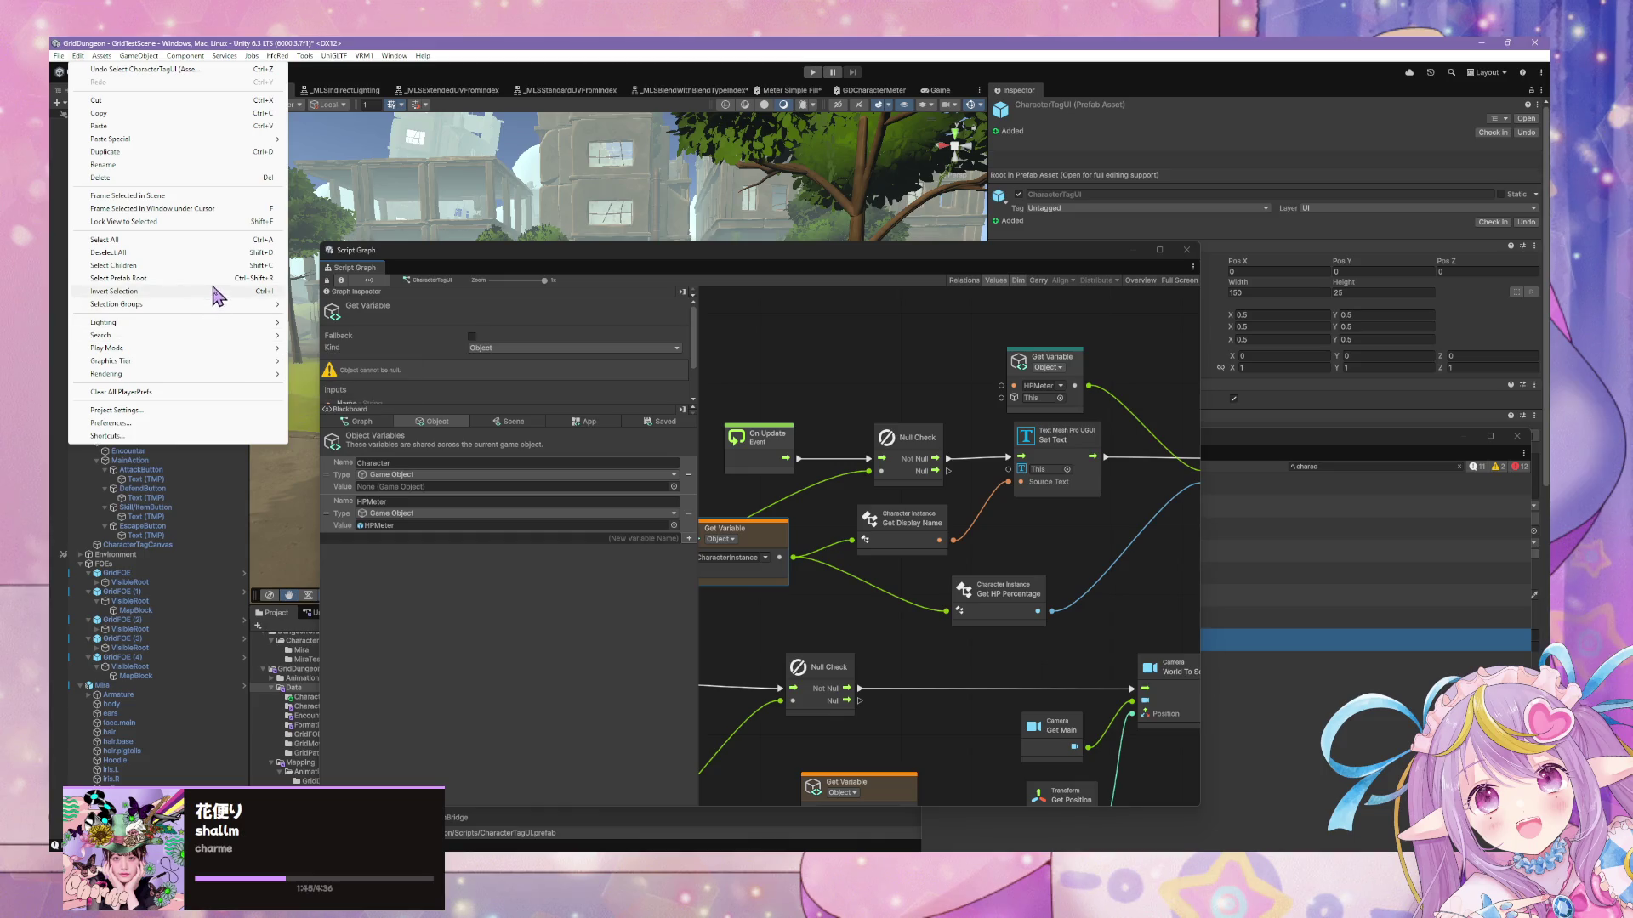
{"action": "mouse_move", "coordinate": [217, 382]}
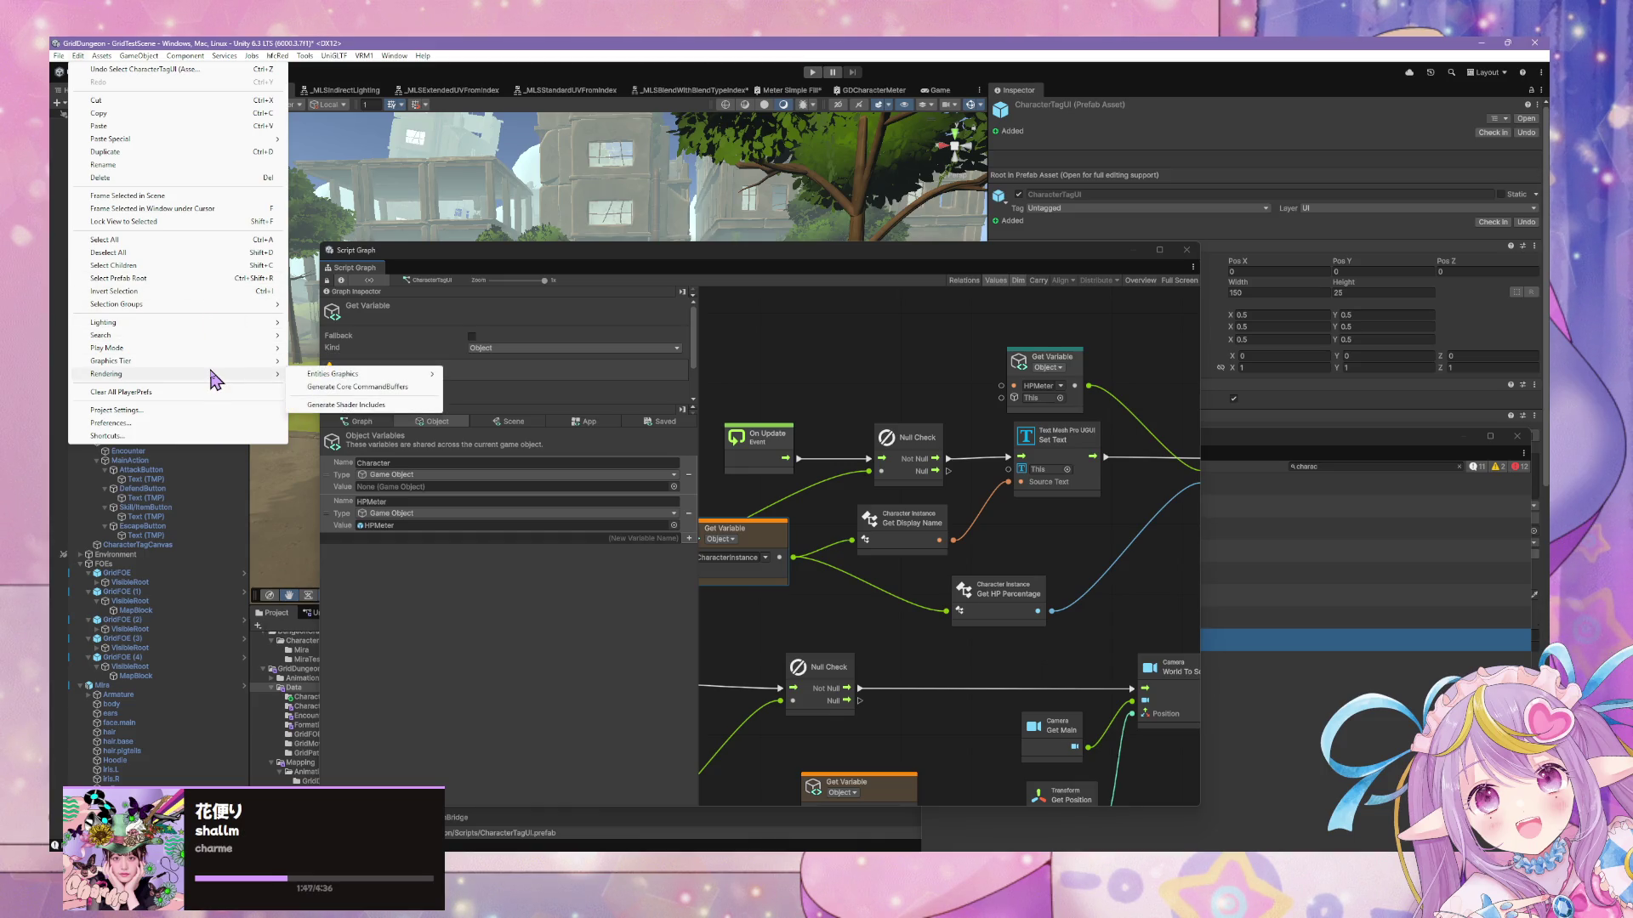
{"action": "left_click", "coordinate": [75, 57]}
{"action": "left_click", "coordinate": [81, 57]}
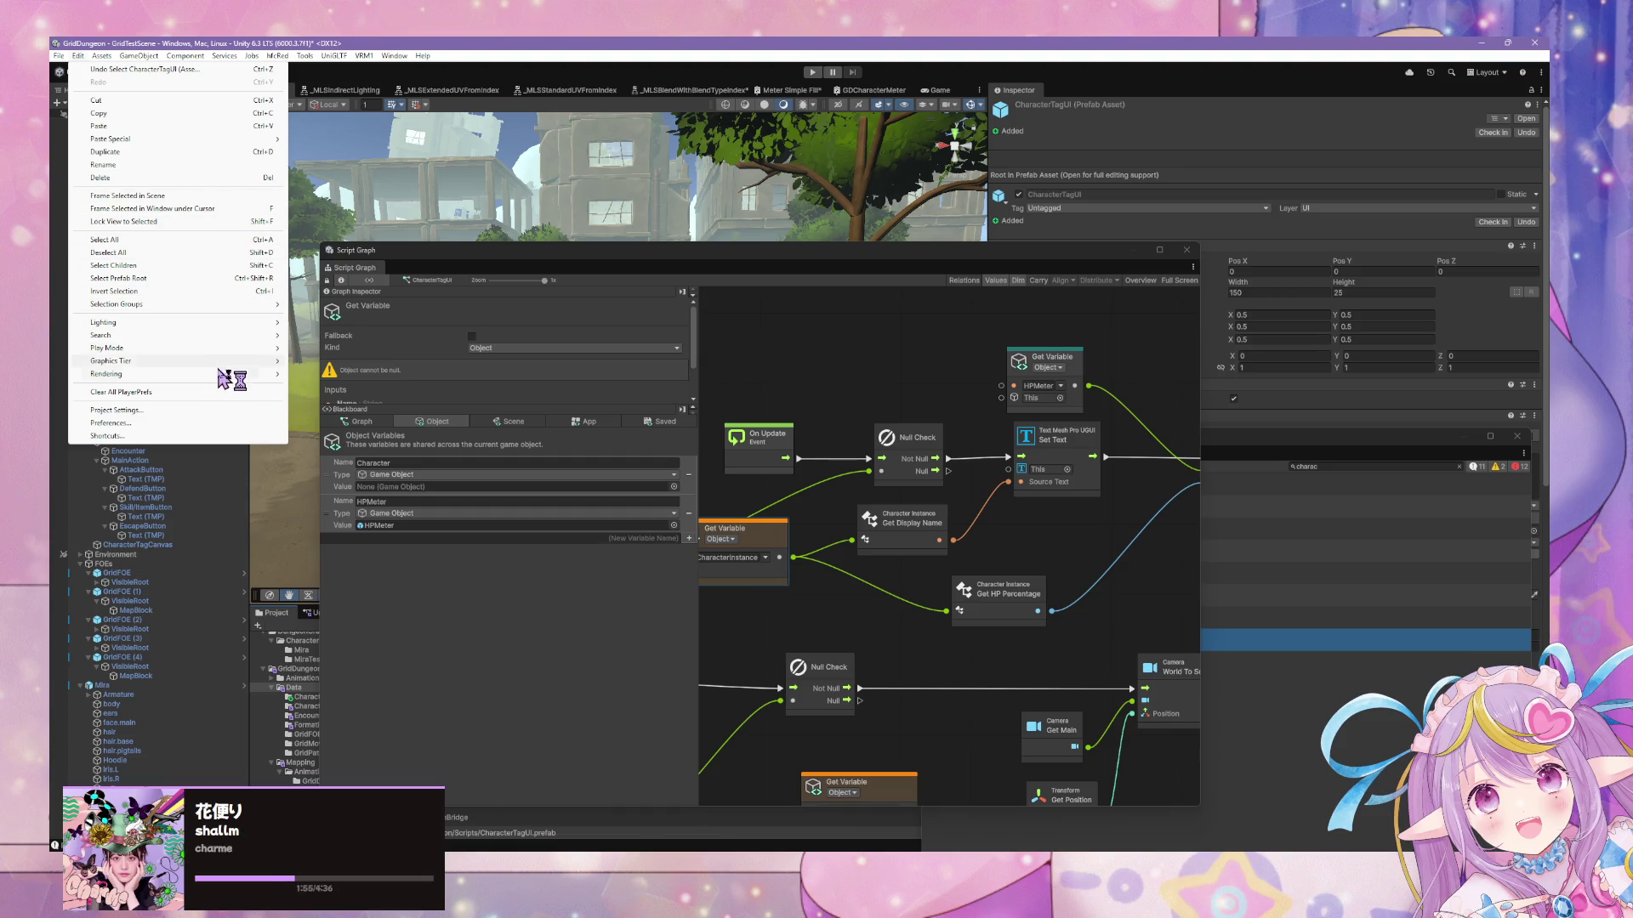
{"action": "left_click", "coordinate": [204, 410]}
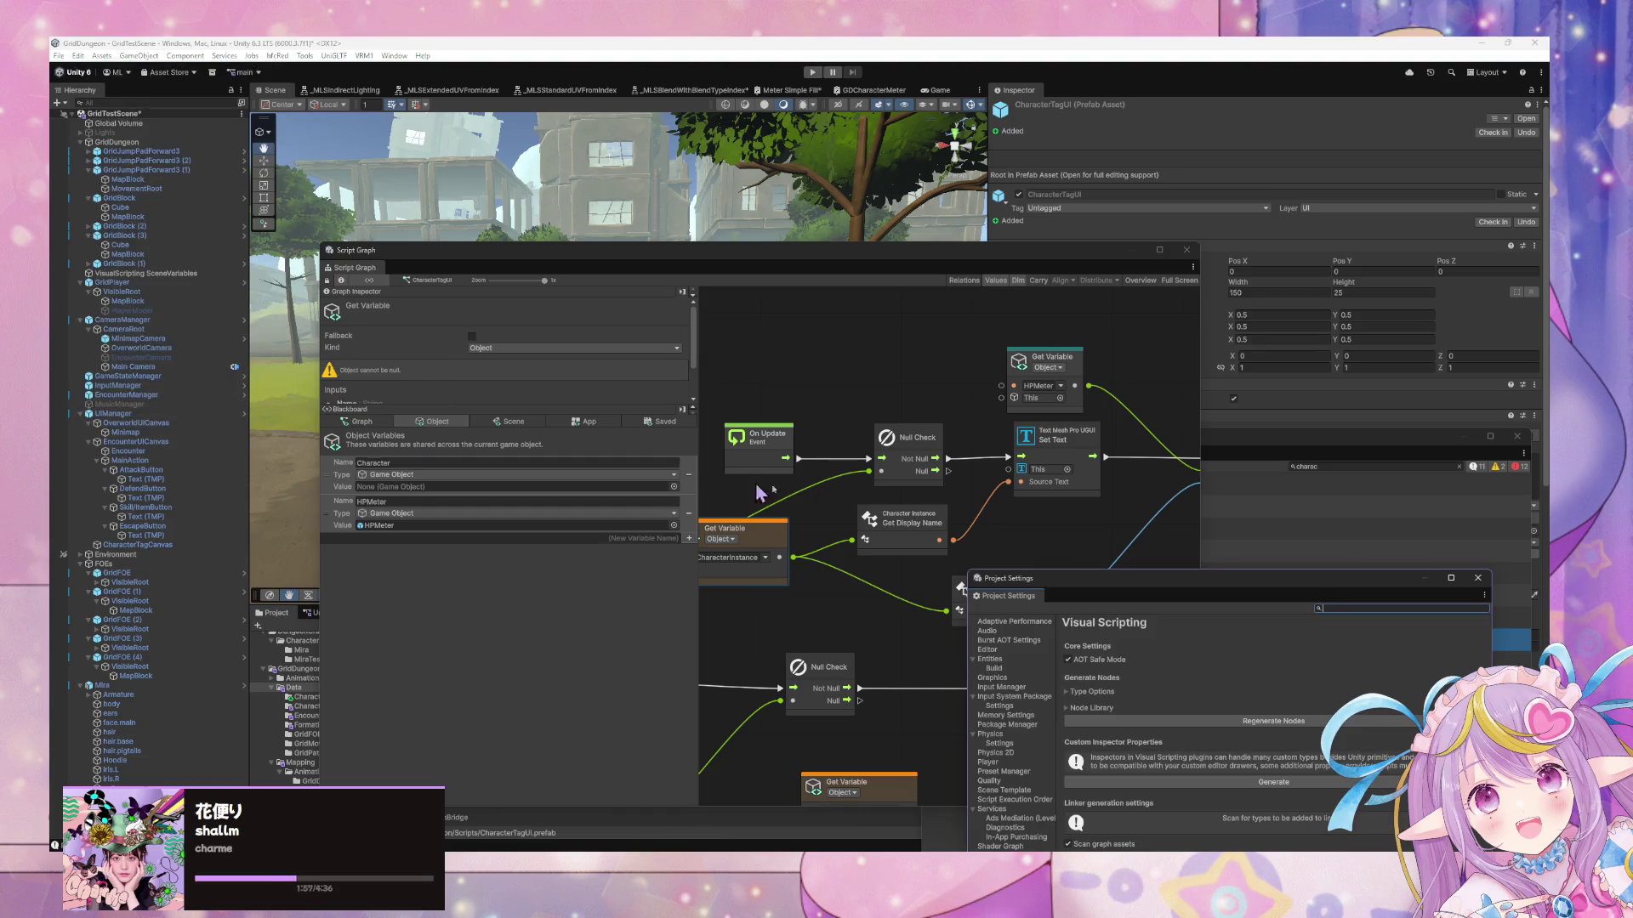
{"action": "left_click", "coordinate": [1318, 721]}
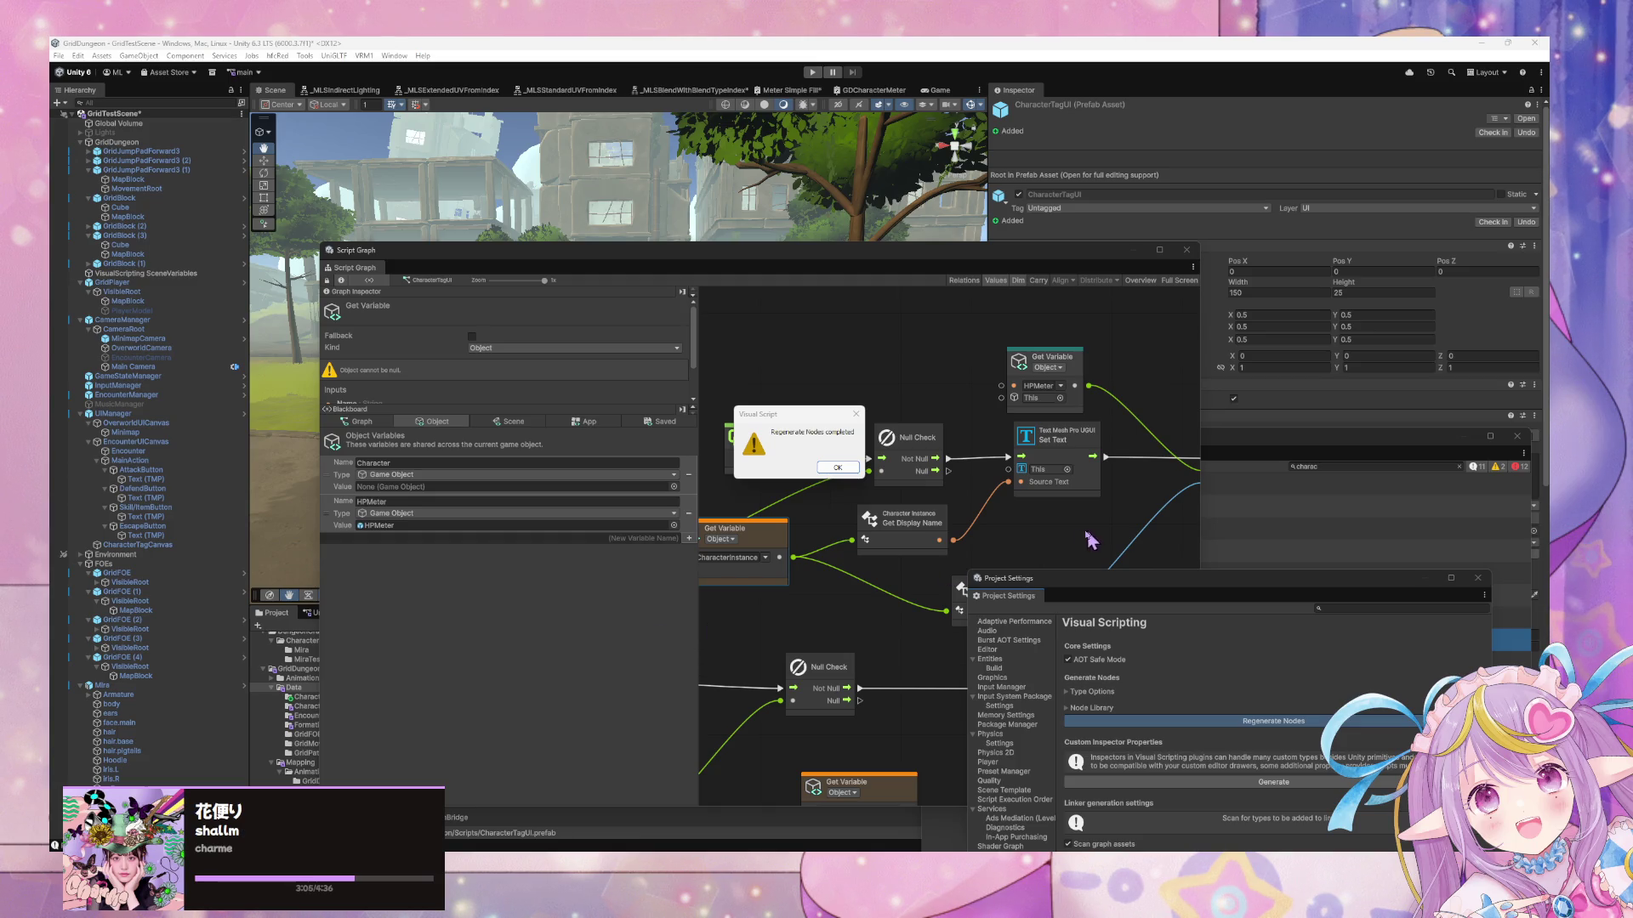
{"action": "left_click", "coordinate": [837, 468]}
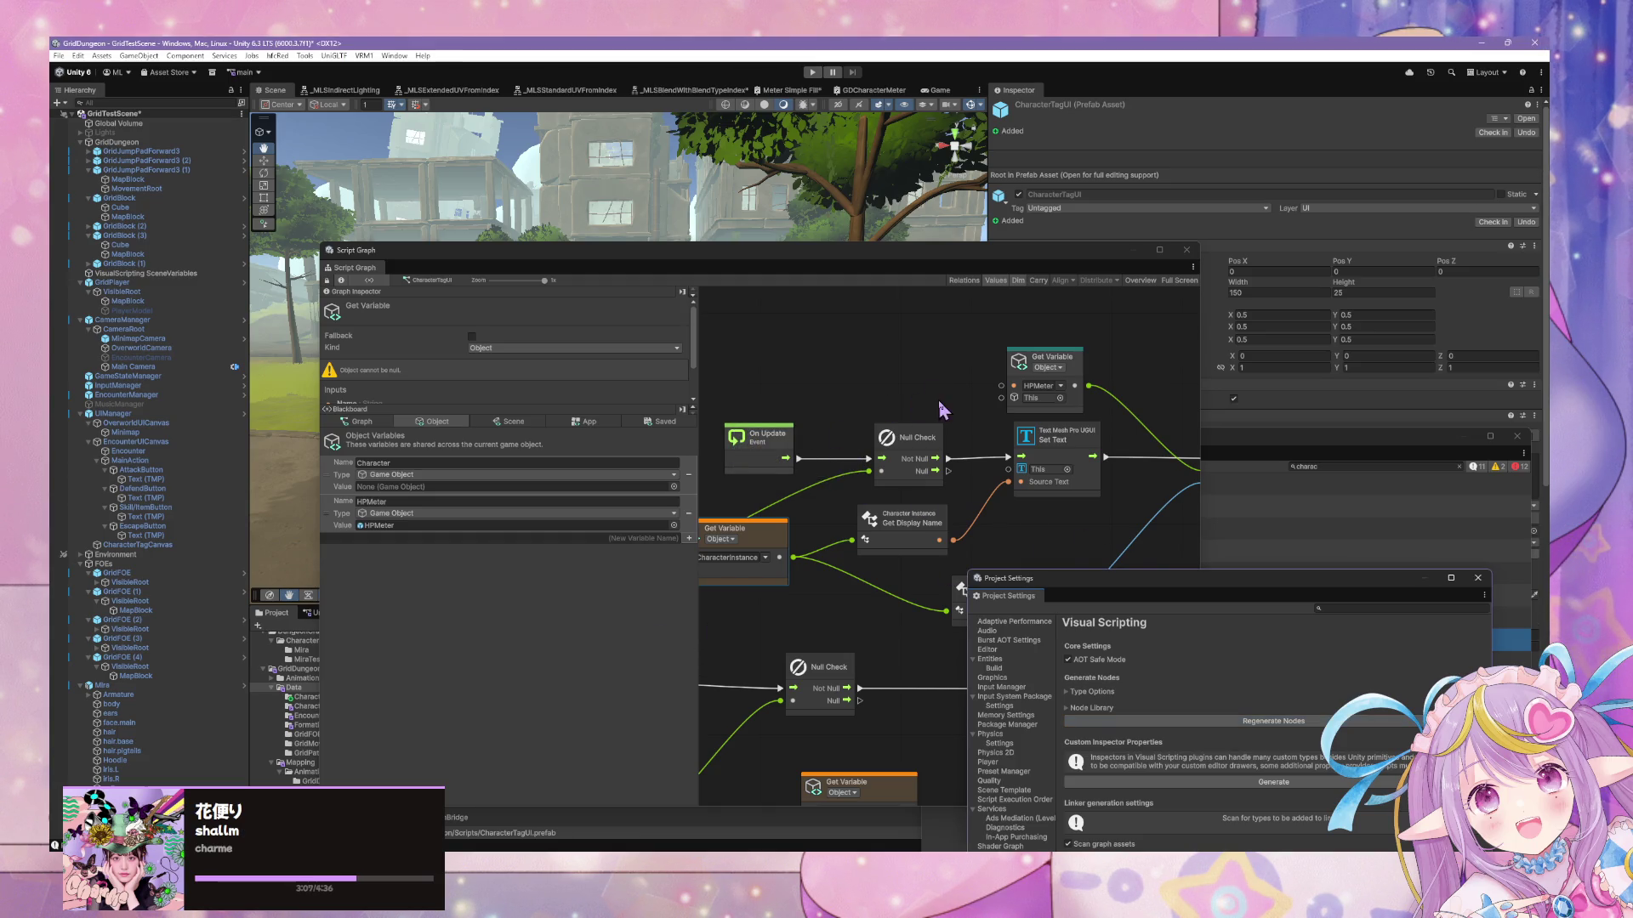
Add a Get HP Status node from Codebase > Grid Dungeon > Core > Character Instance
{"action": "left_click_drag", "start_coordinate": [942, 411], "coordinate": [999, 412]}
{"action": "right_click", "coordinate": [999, 412]}
{"action": "left_click", "coordinate": [1047, 432]}
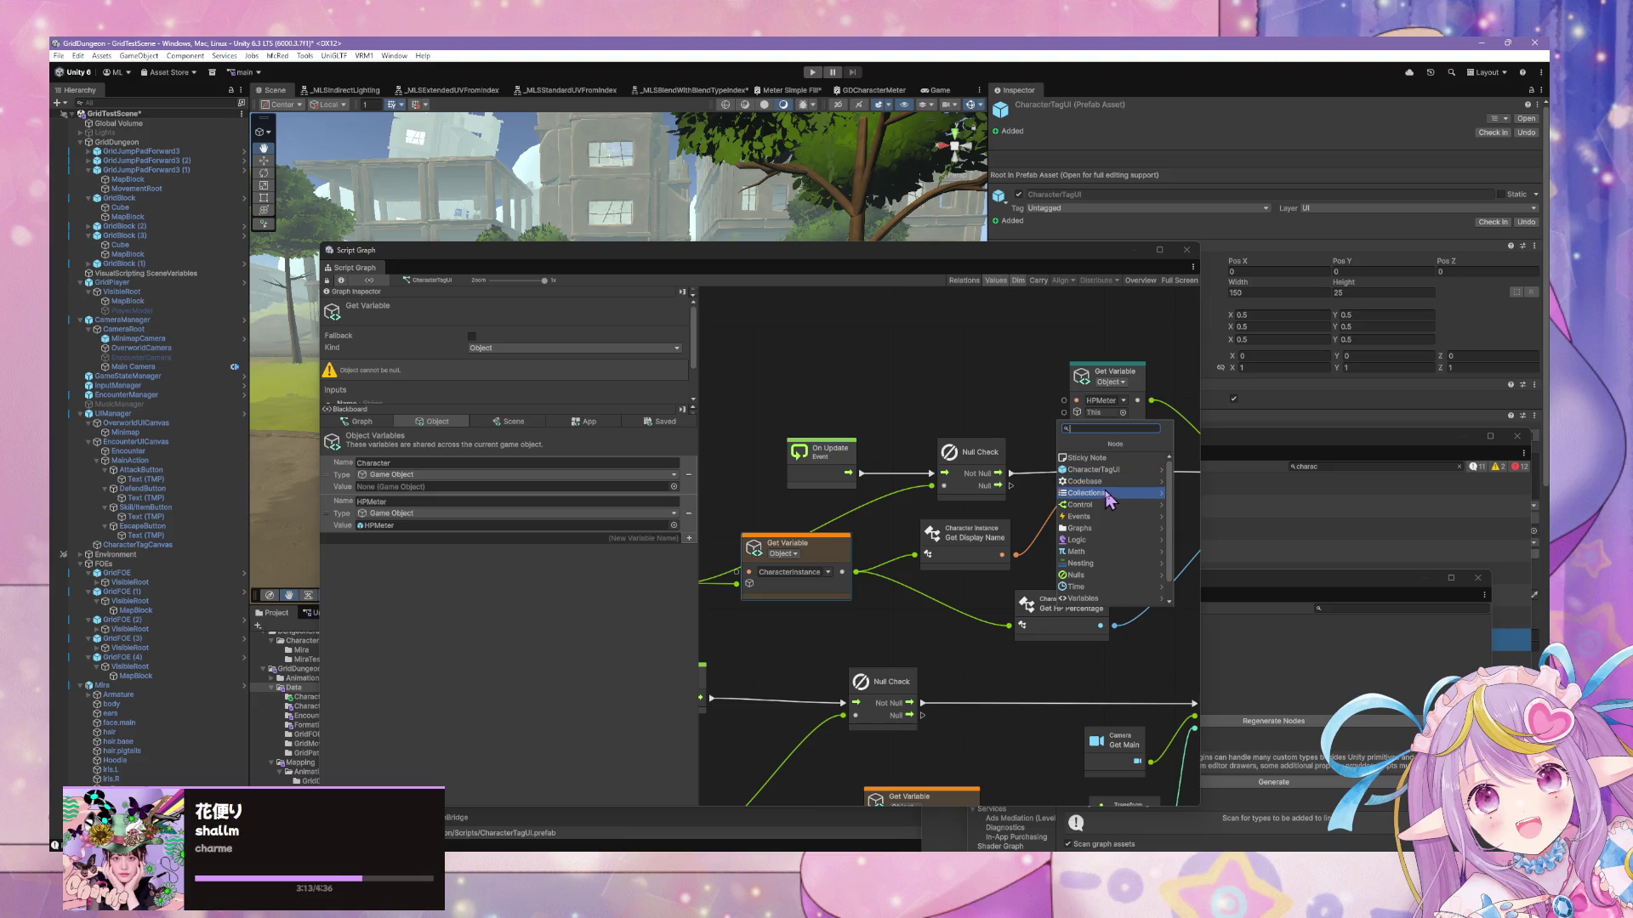
{"action": "left_click", "coordinate": [1111, 493]}
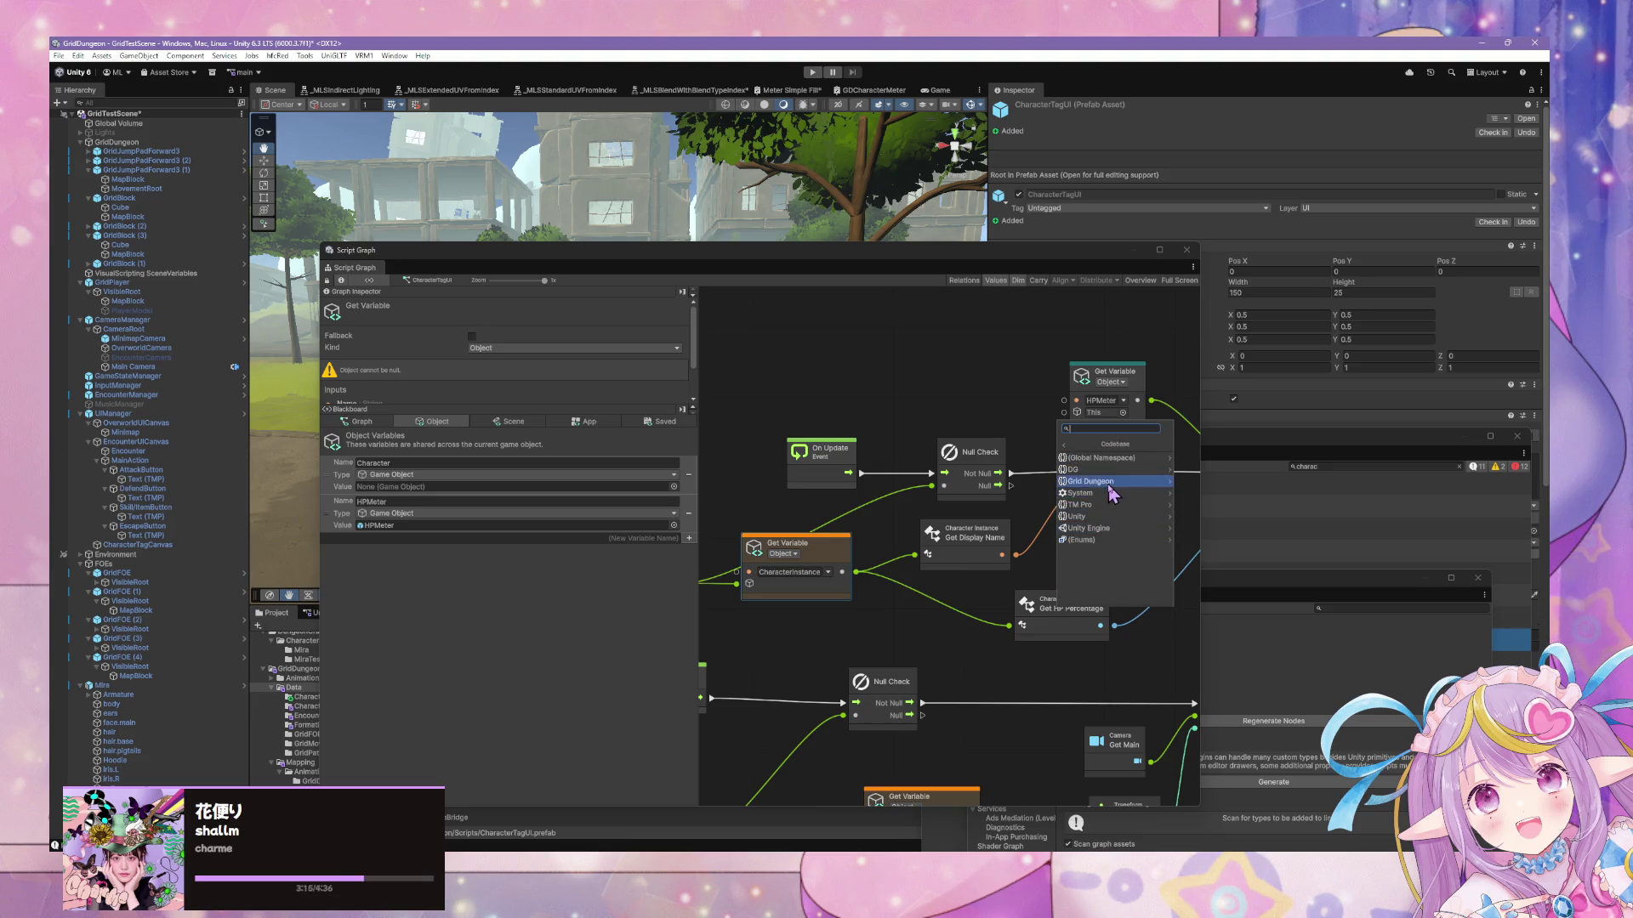
{"action": "left_click", "coordinate": [1105, 481]}
{"action": "left_click", "coordinate": [1103, 461]}
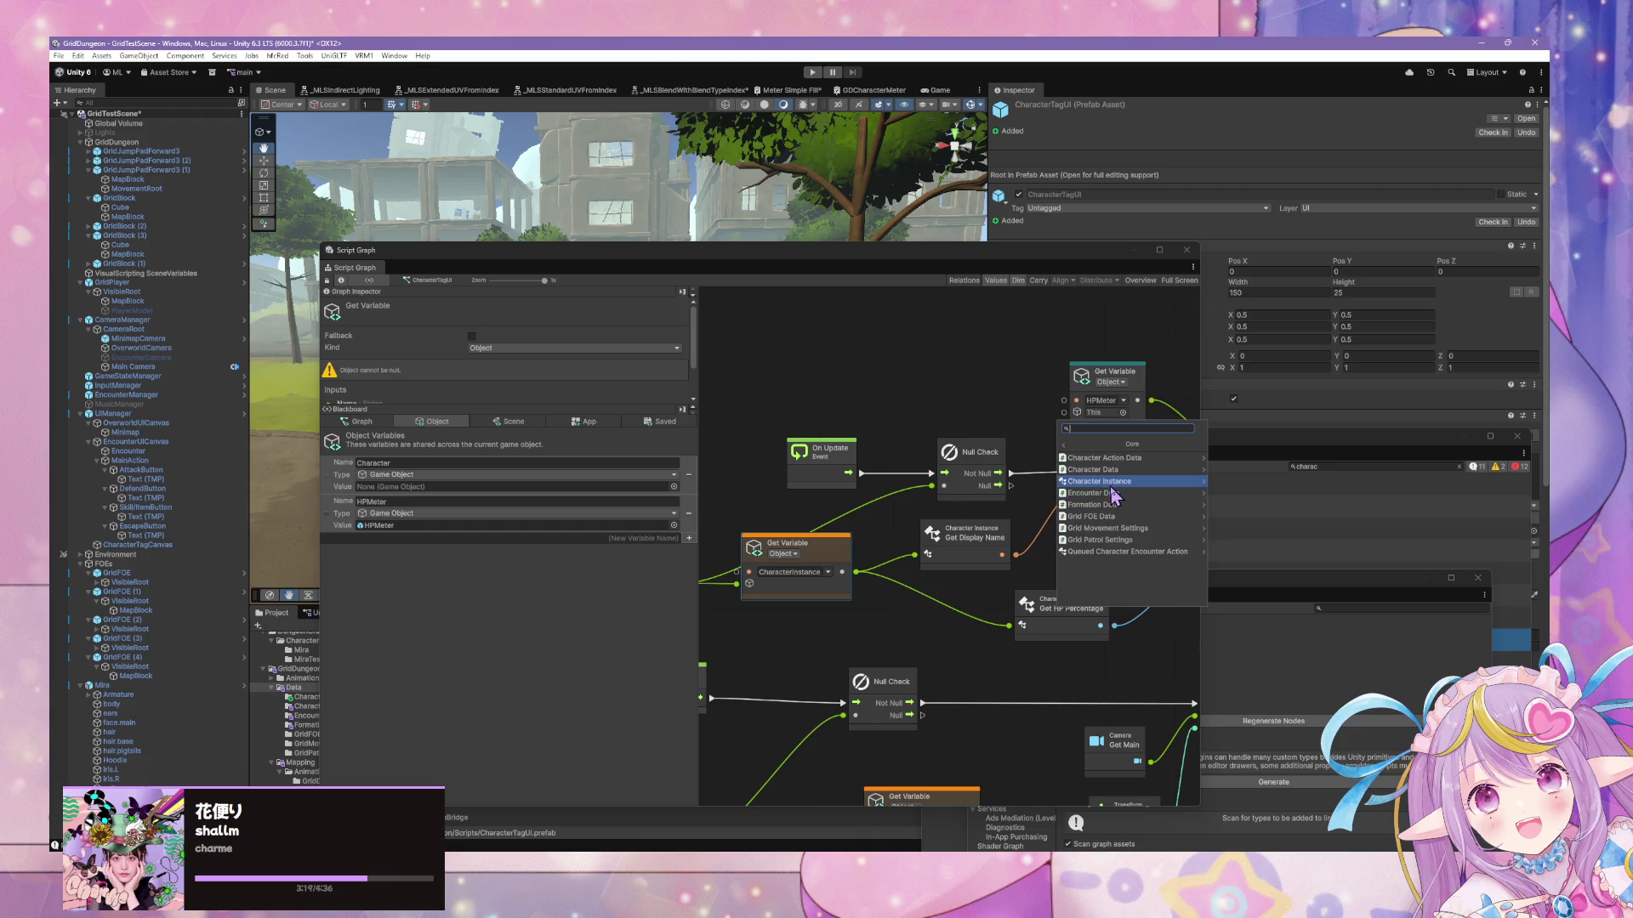
{"action": "left_click", "coordinate": [1195, 481]}
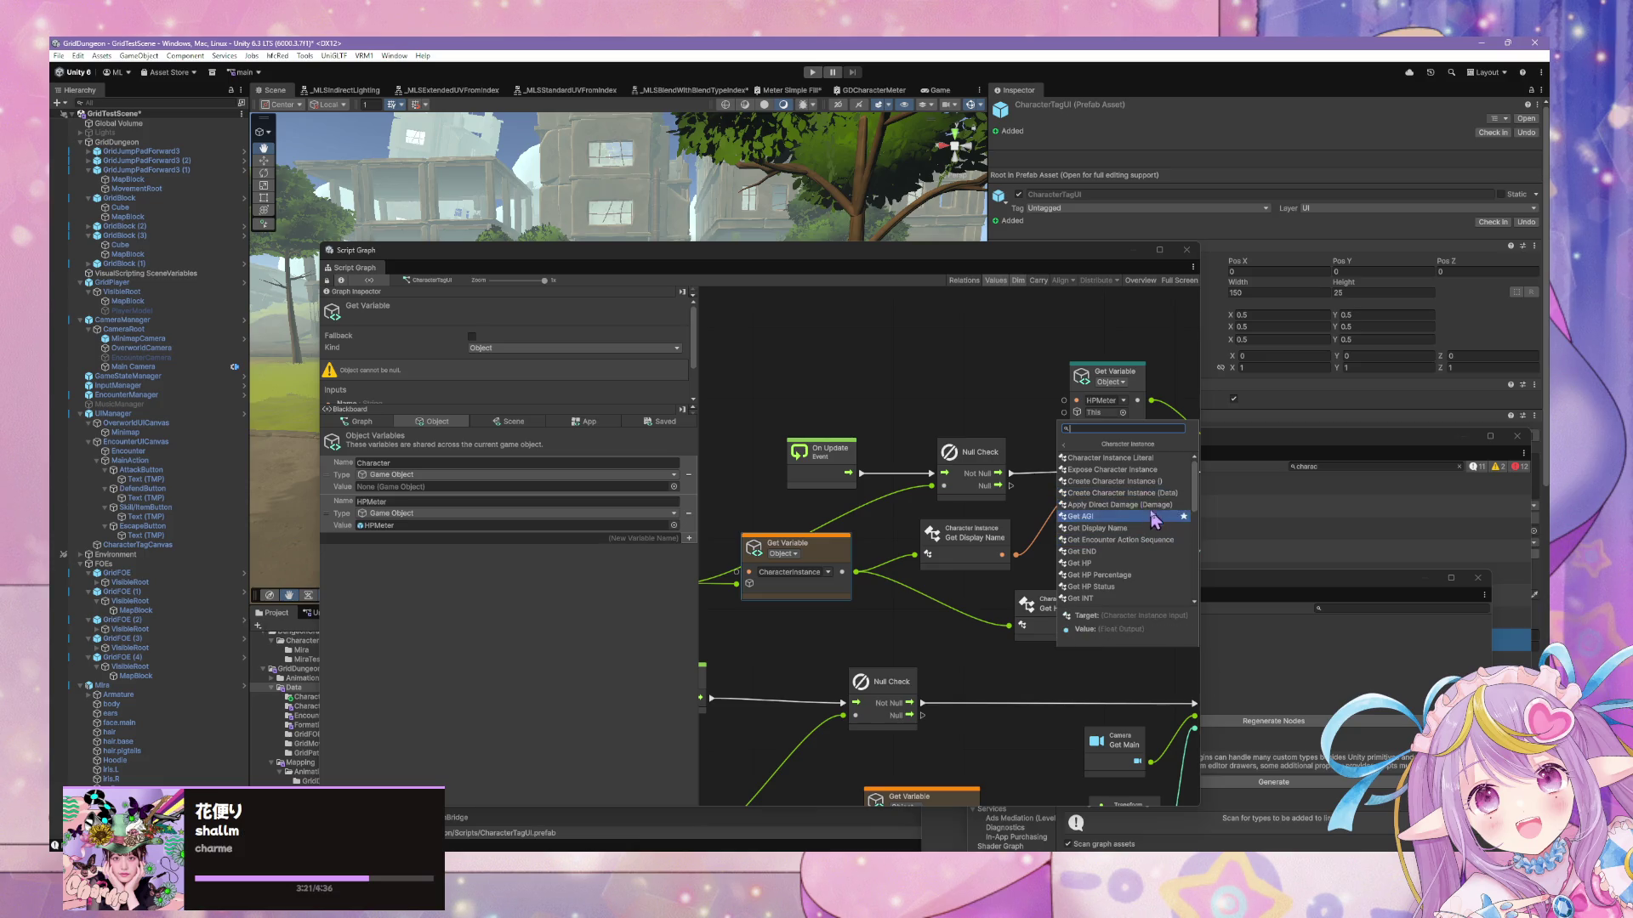
{"action": "scroll", "coordinate": [1156, 519], "scroll_direction": "down", "scroll_amount": 2}
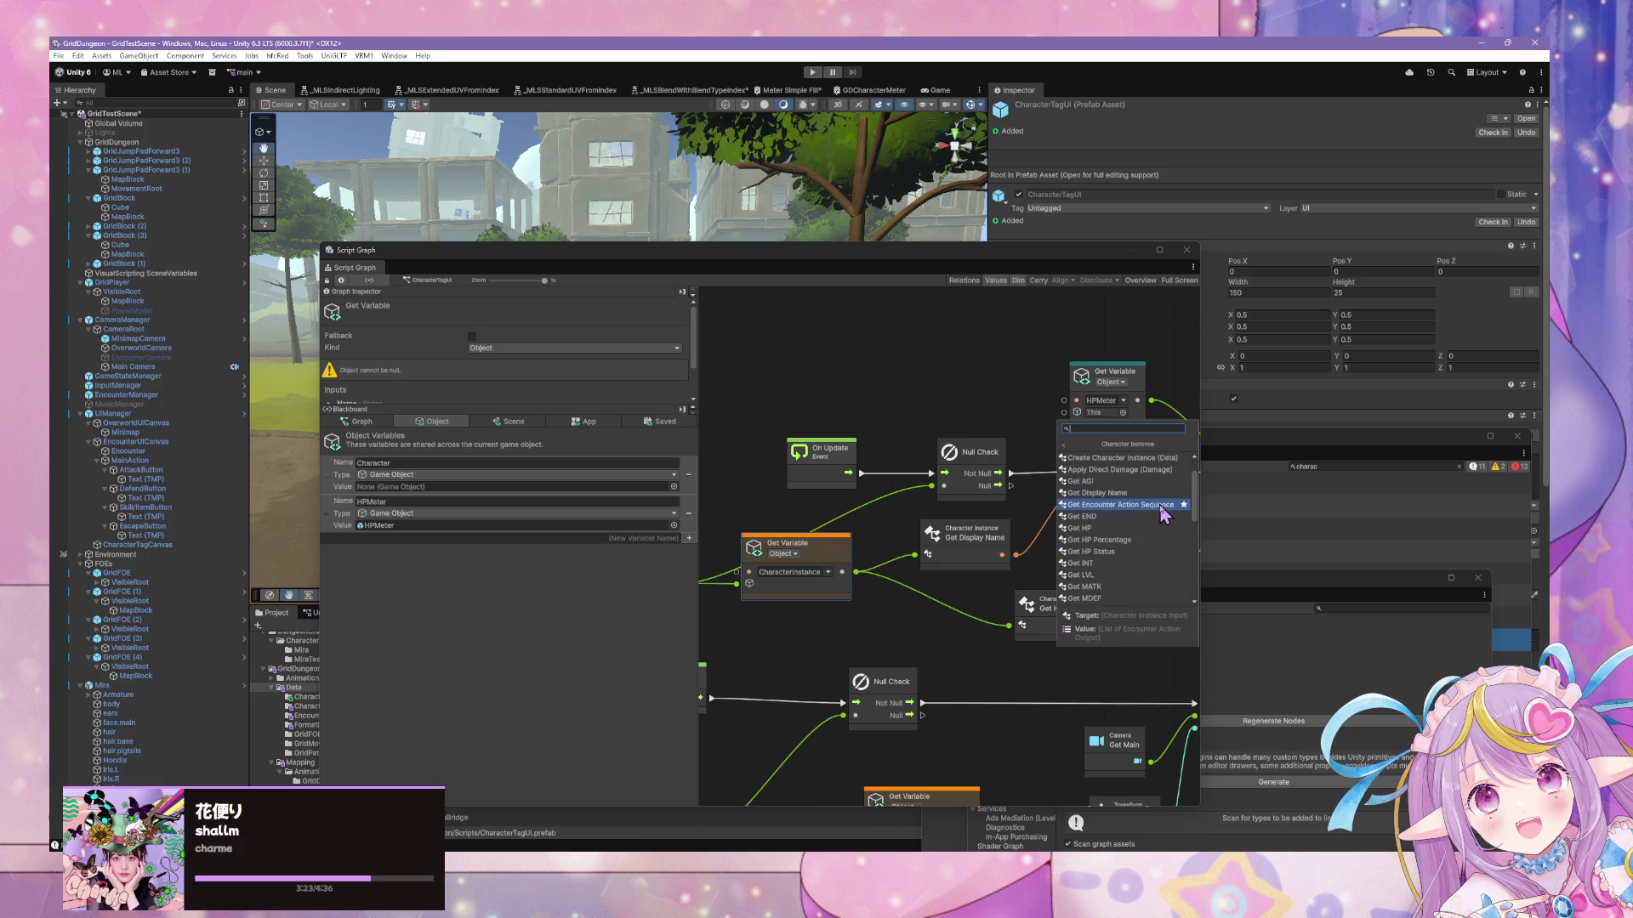
{"action": "key", "text": "Down"}
{"action": "key", "text": "Down"}
{"action": "key", "text": "Down"}
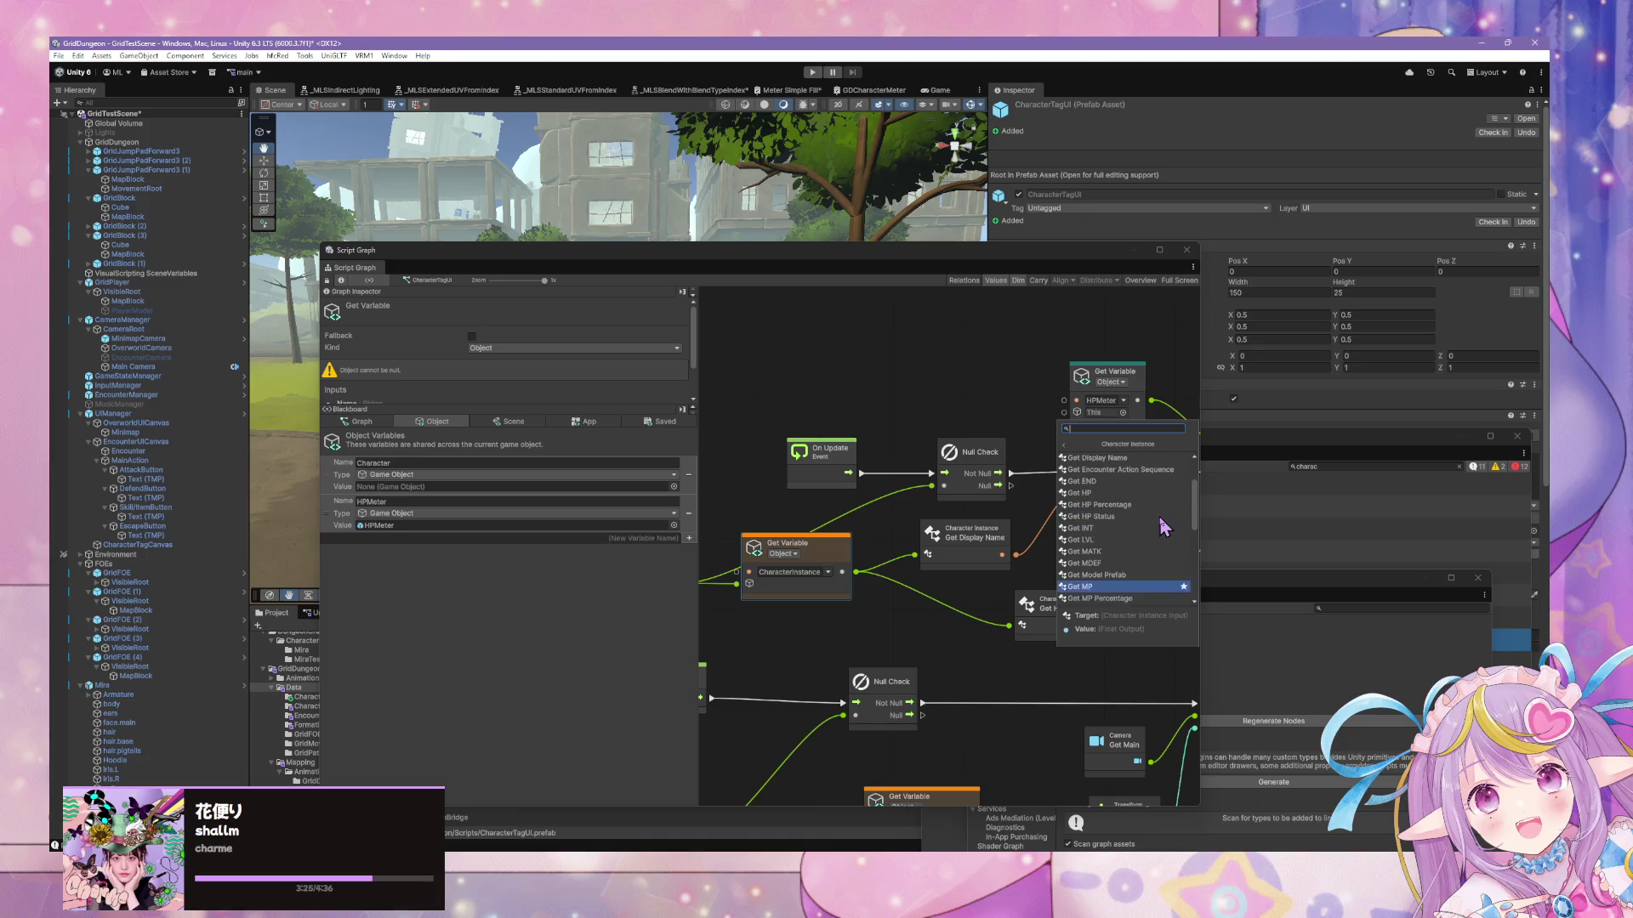
{"action": "scroll", "coordinate": [1140, 532], "scroll_direction": "up", "scroll_amount": 2}
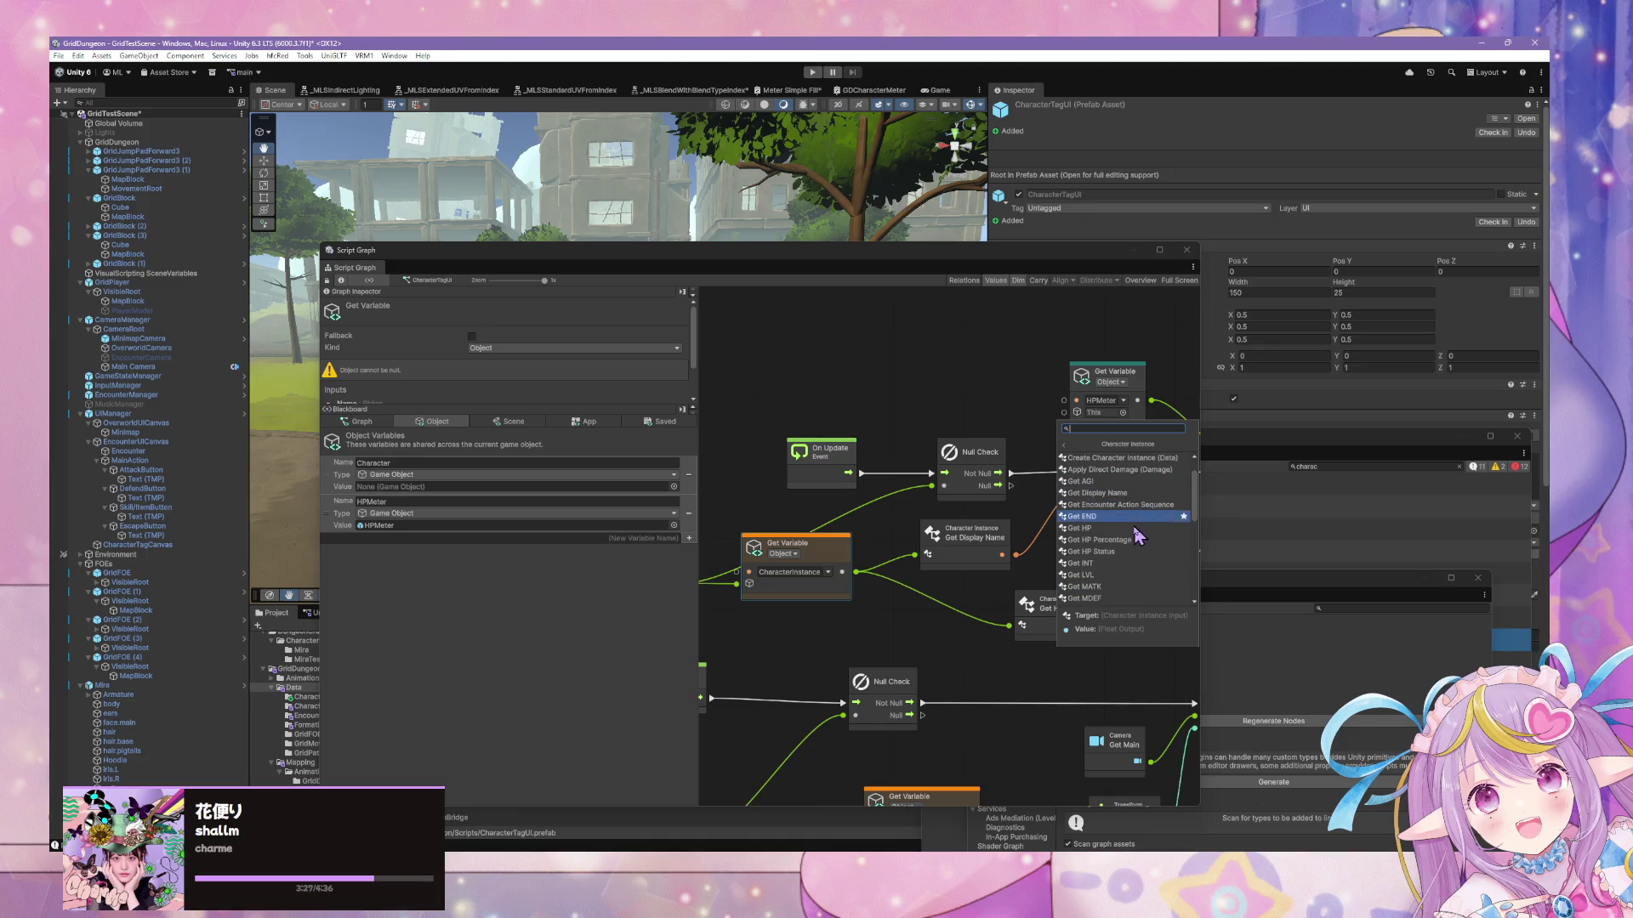
{"action": "left_click", "coordinate": [1097, 551]}
Place the Get HP Status node beside Set Text, with Meter Set Value in view
{"action": "left_click_drag", "start_coordinate": [1035, 432], "coordinate": [1098, 543]}
{"action": "left_click_drag", "start_coordinate": [940, 582], "coordinate": [970, 587]}
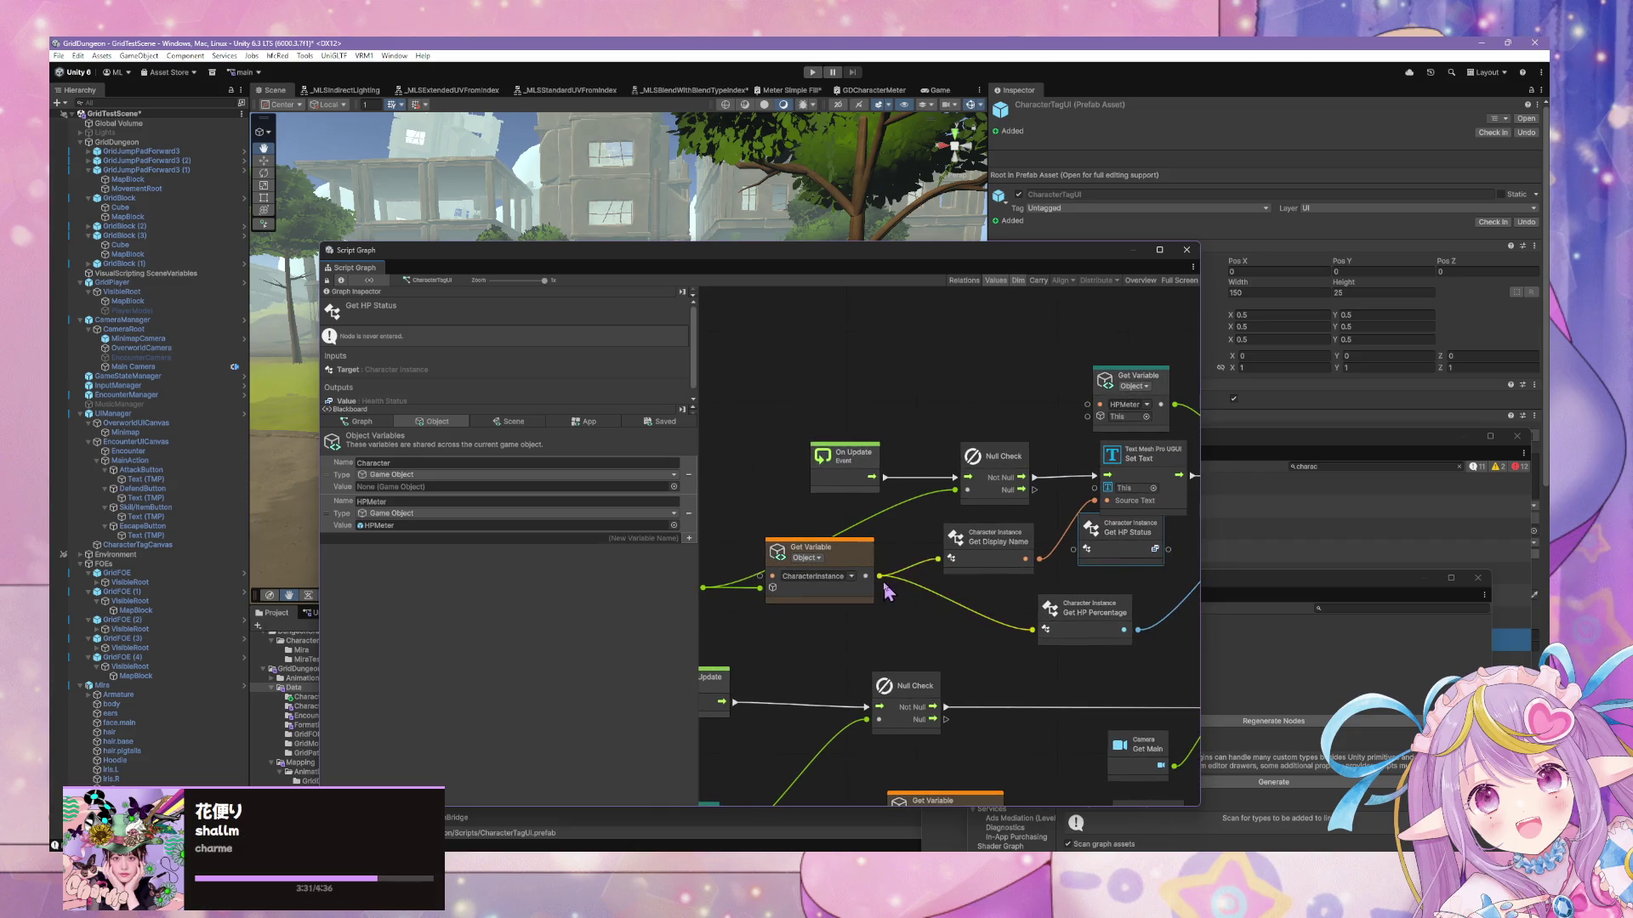
{"action": "mouse_move", "coordinate": [1089, 531]}
{"action": "left_mouse_down"}
{"action": "mouse_move", "coordinate": [842, 557]}
{"action": "mouse_move", "coordinate": [1027, 583]}
{"action": "mouse_move", "coordinate": [1032, 600]}
{"action": "left_mouse_up"}
{"action": "right_click", "coordinate": [1116, 567]}
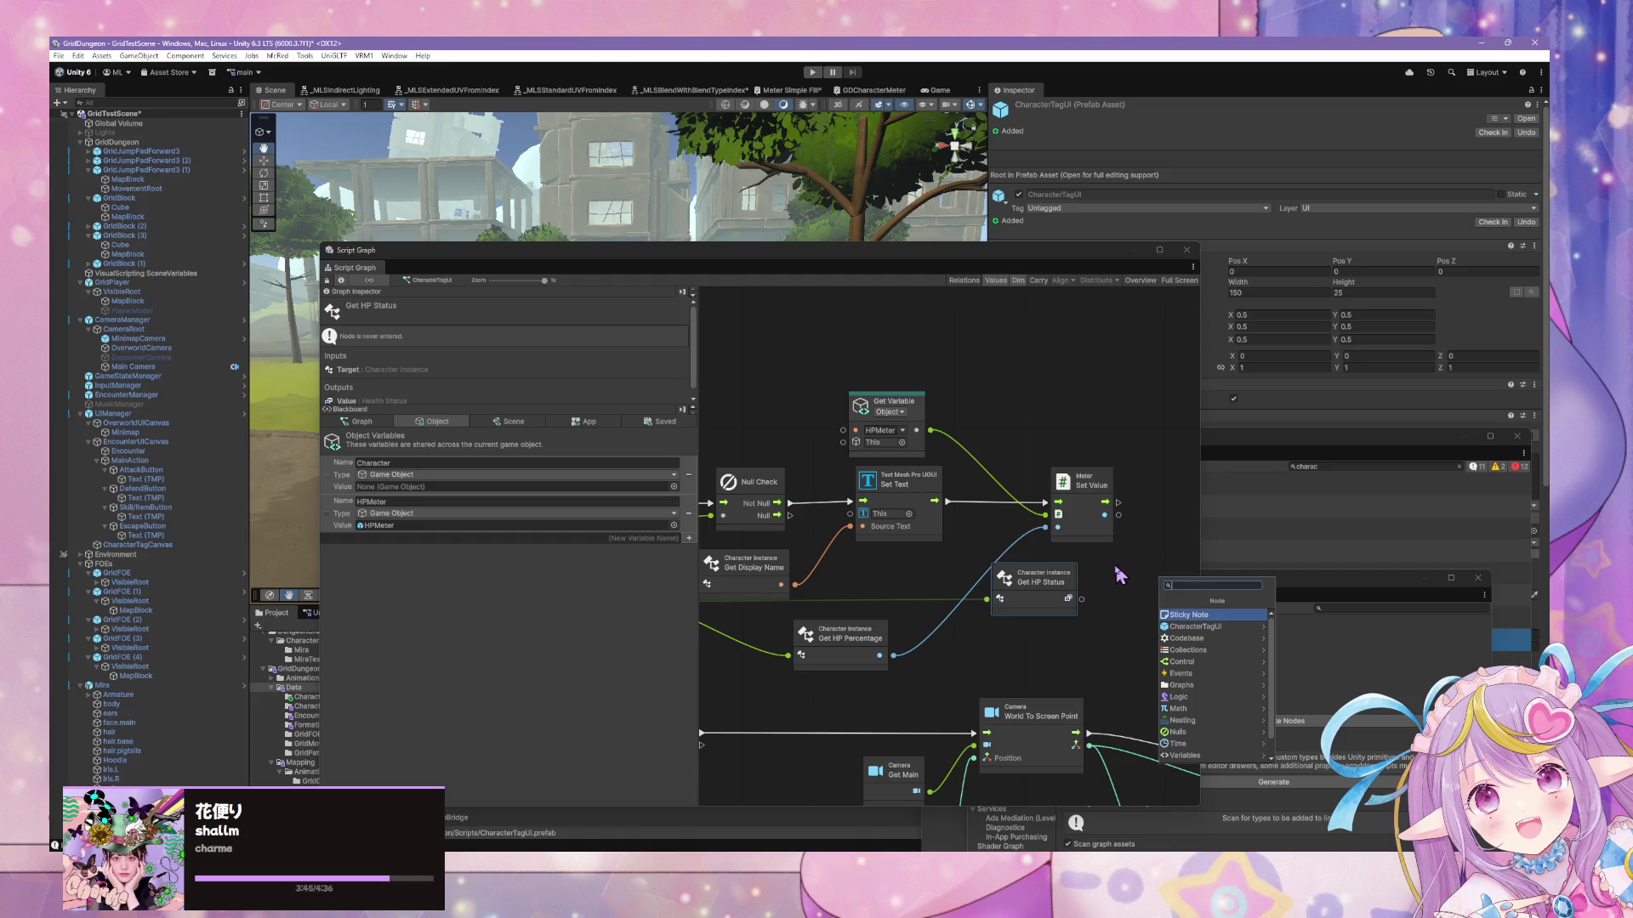
Add a Select On Enum node by searching 'select' in the node finder
{"action": "right_click", "coordinate": [1073, 585]}
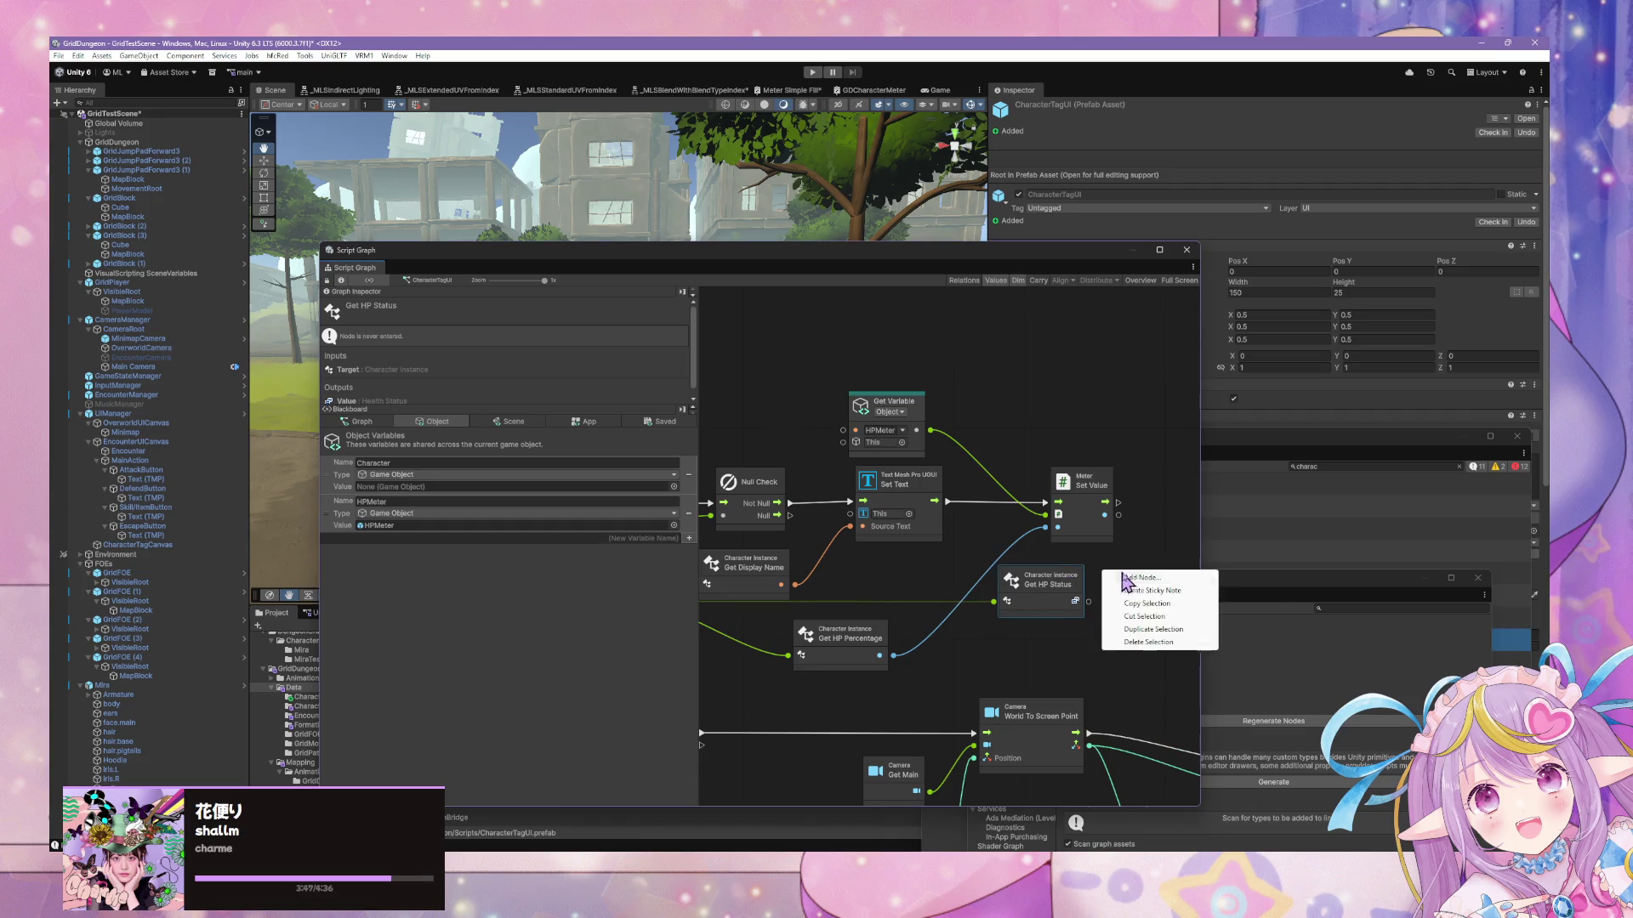
{"action": "left_click", "coordinate": [1131, 578]}
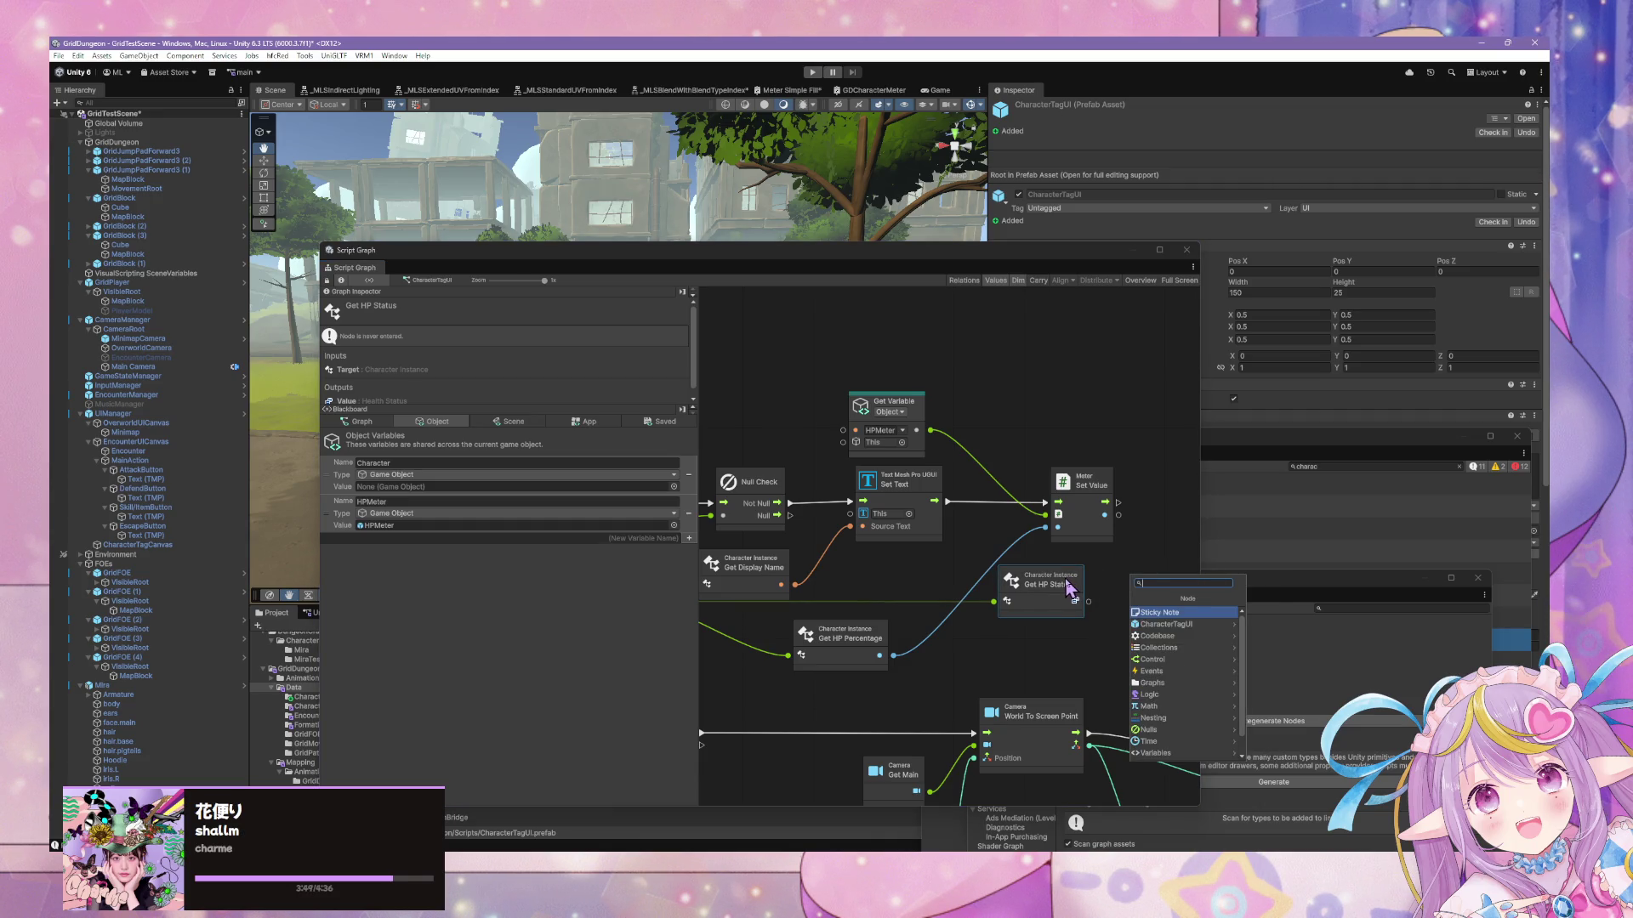
{"action": "type", "text": "c"}
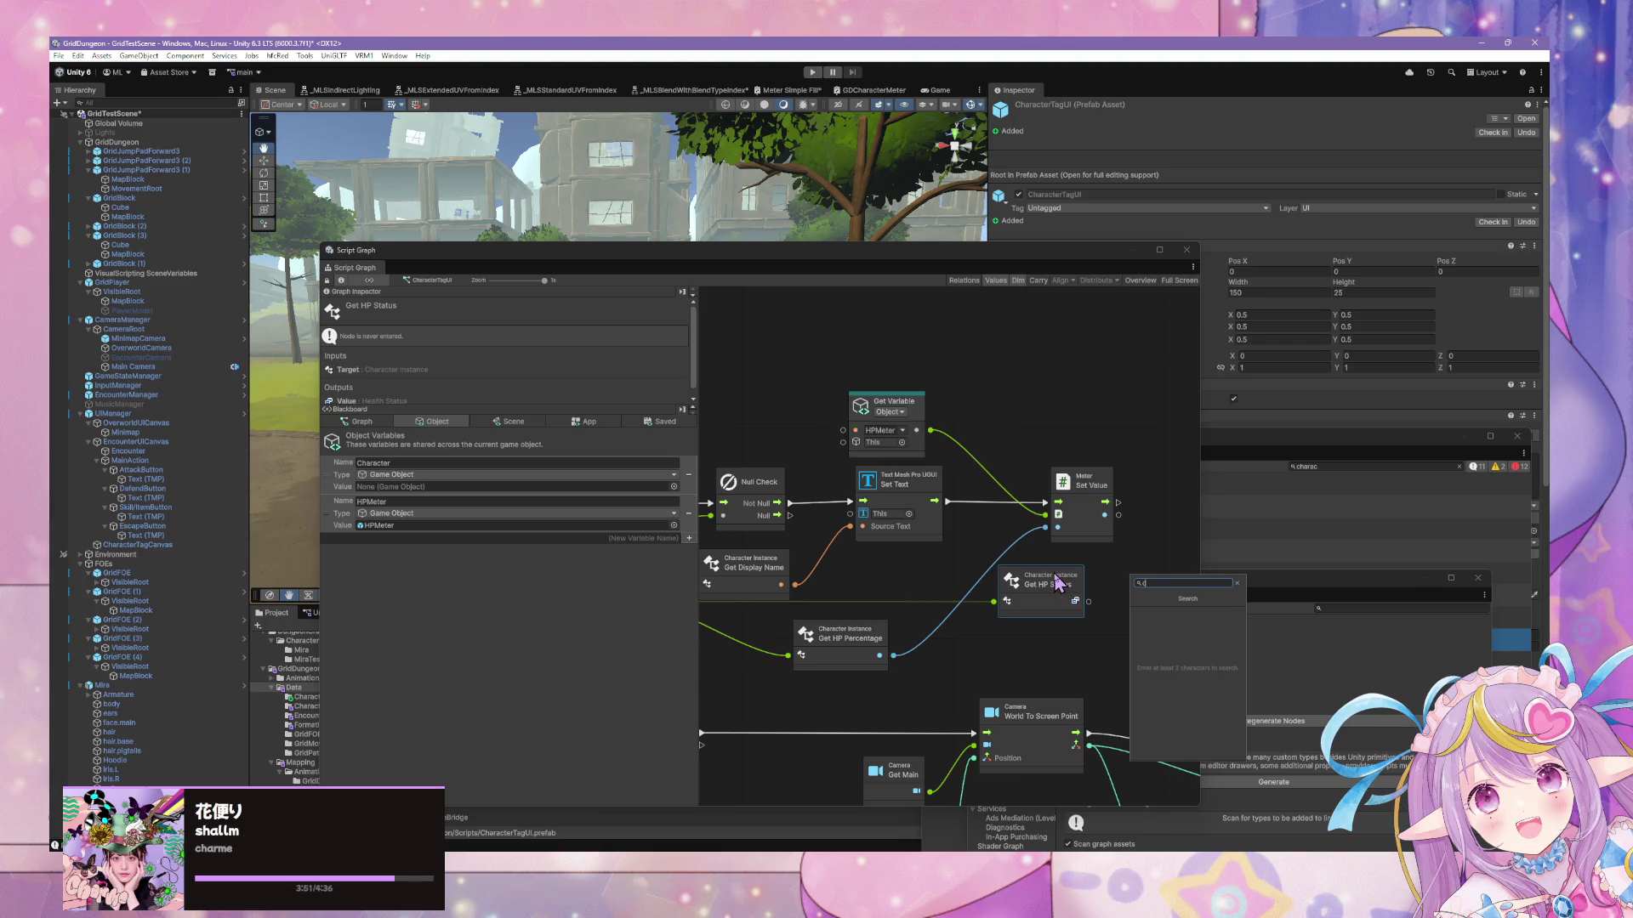
{"action": "key", "text": "BackSpace"}
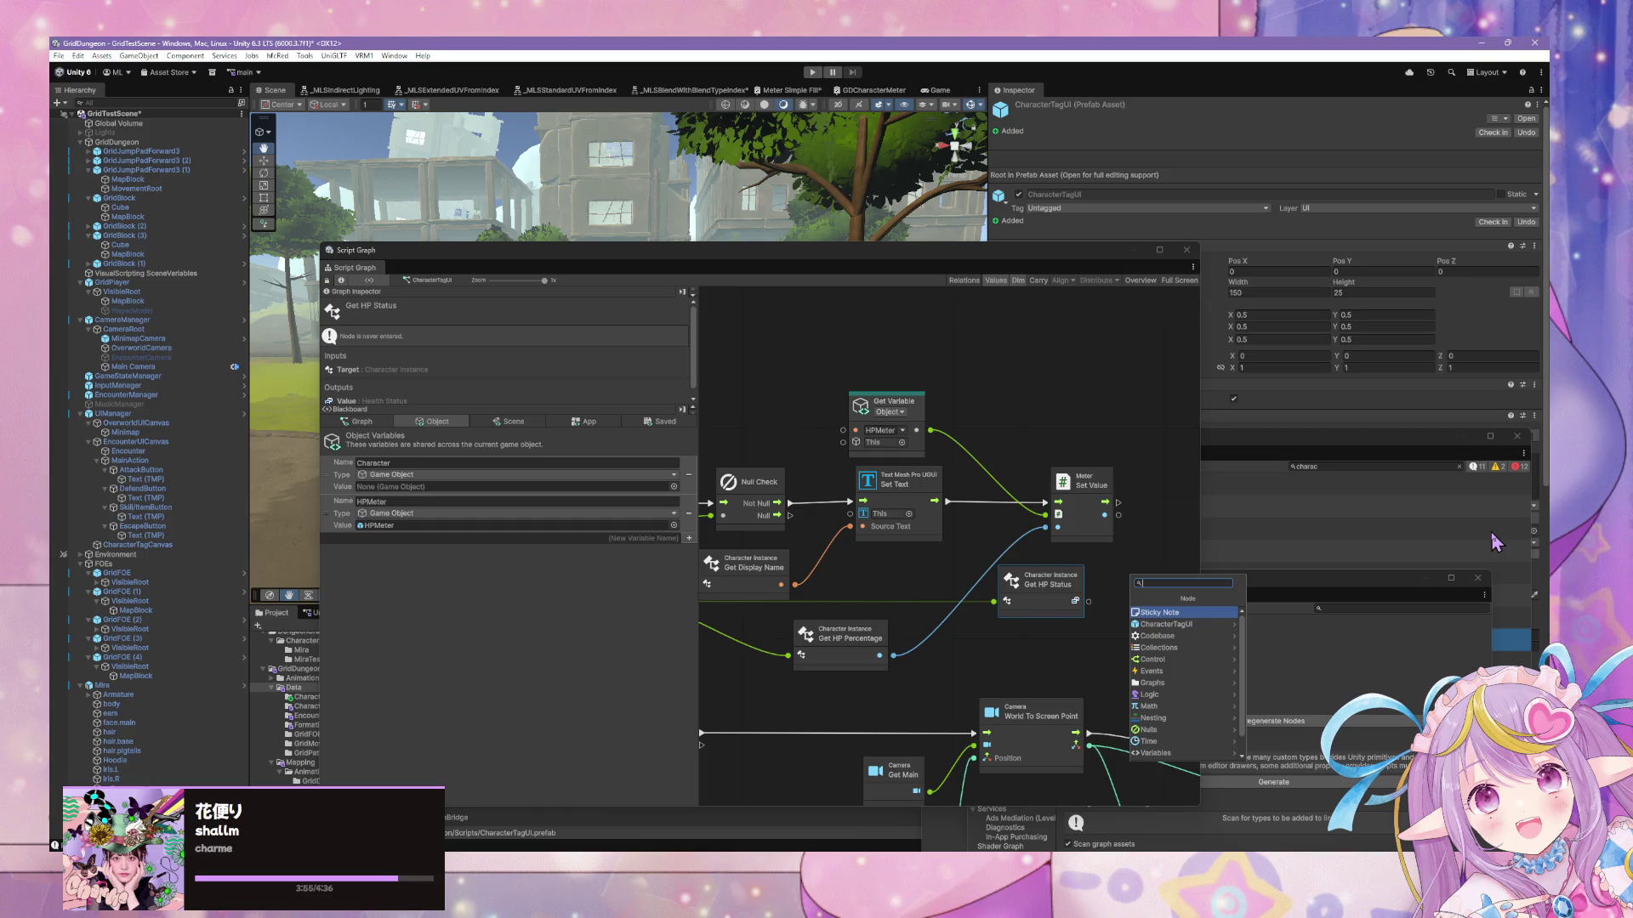
{"action": "type", "text": "swi"}
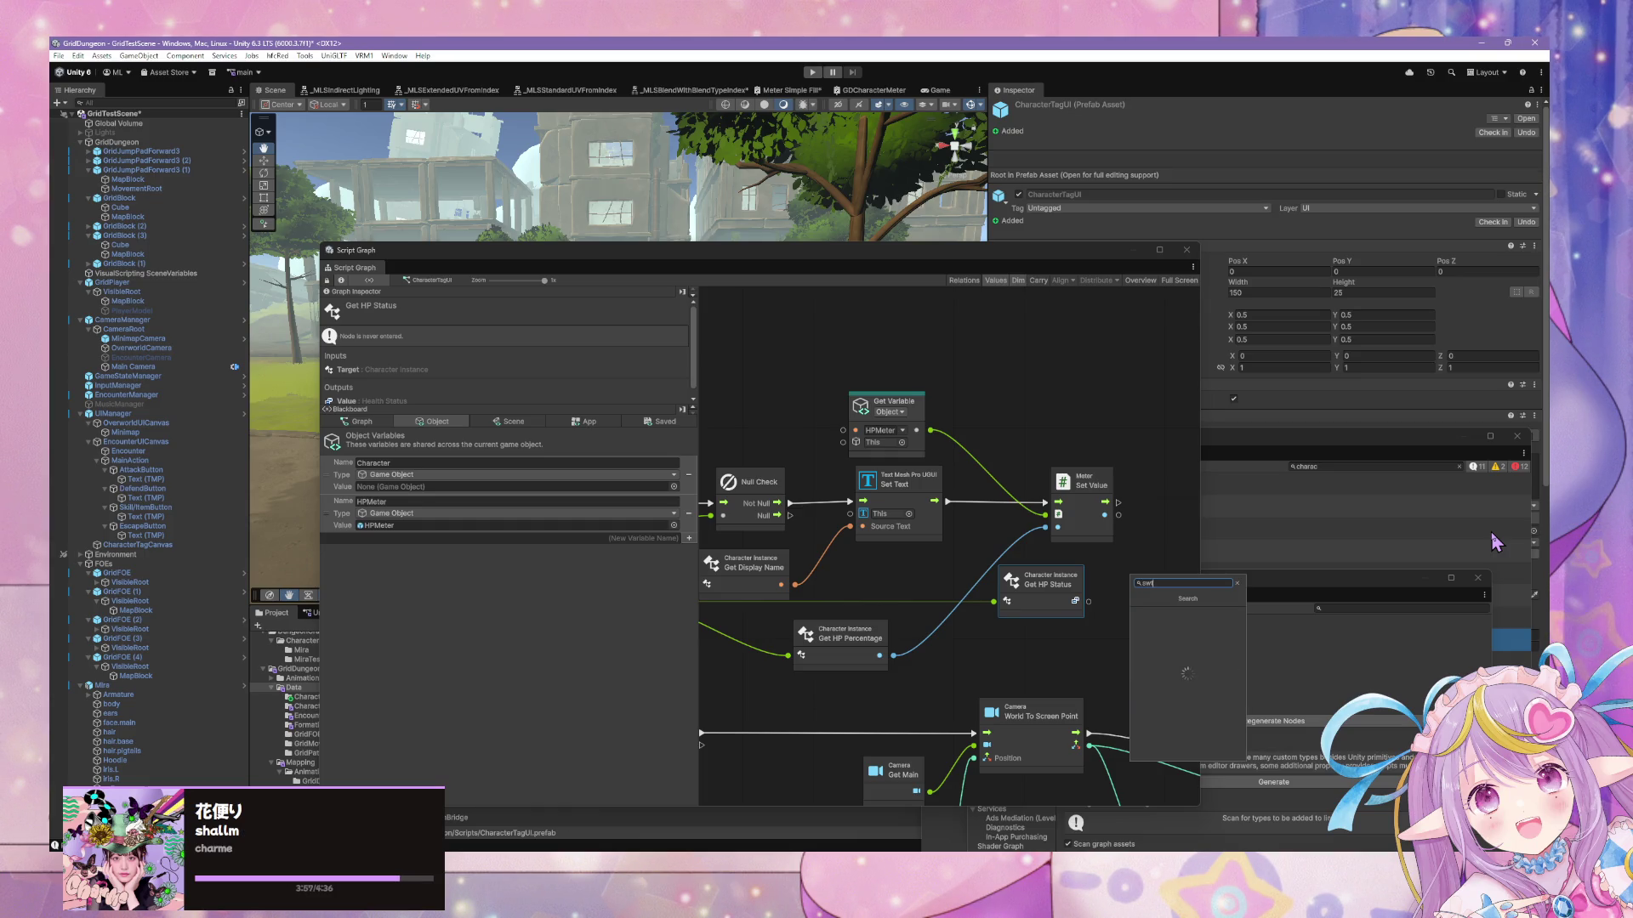
{"action": "type", "text": "tch"}
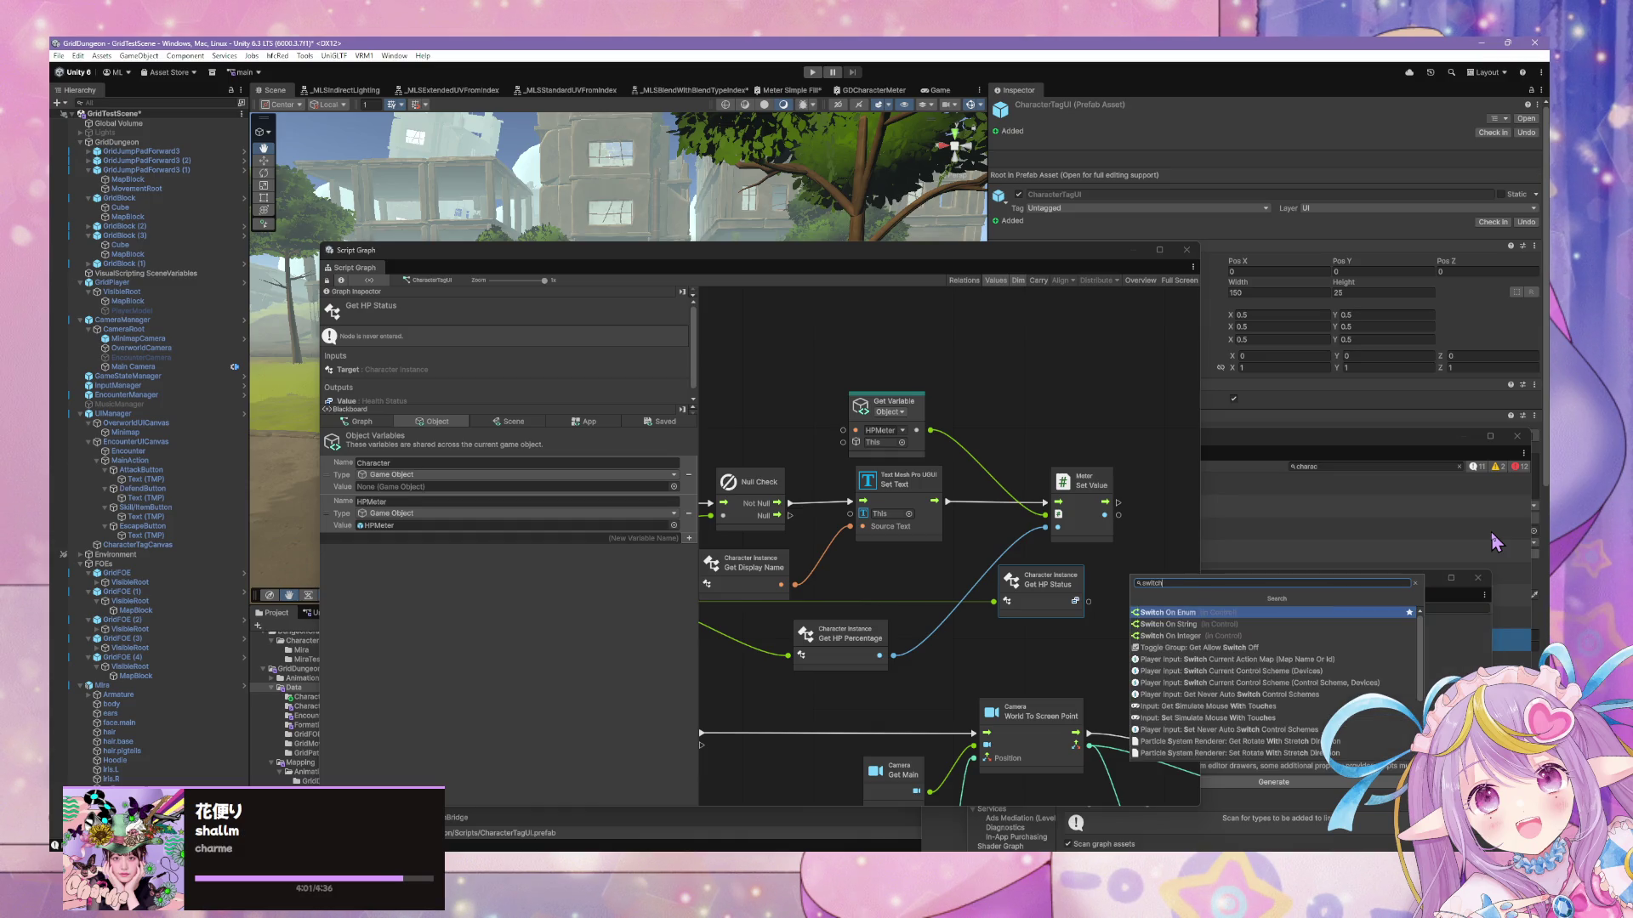
{"action": "key", "text": "BackSpace"}
{"action": "key", "text": "BackSpace"}
{"action": "type", "text": "elect"}
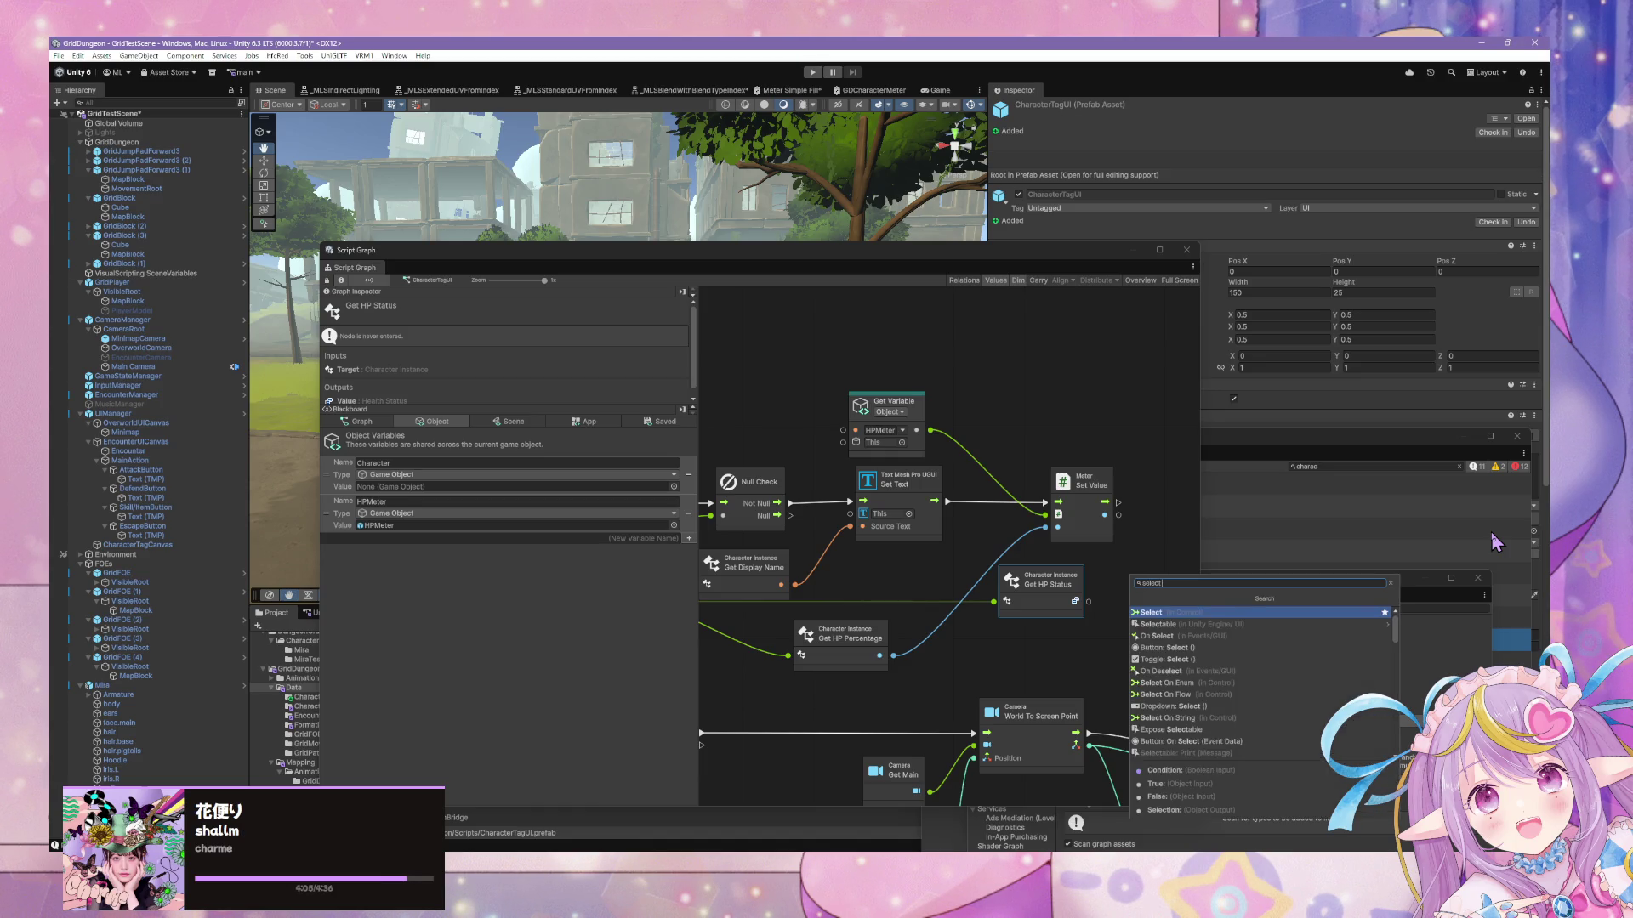
{"action": "key", "text": "Down"}
{"action": "key", "text": "Down"}
{"action": "key", "text": "Down"}
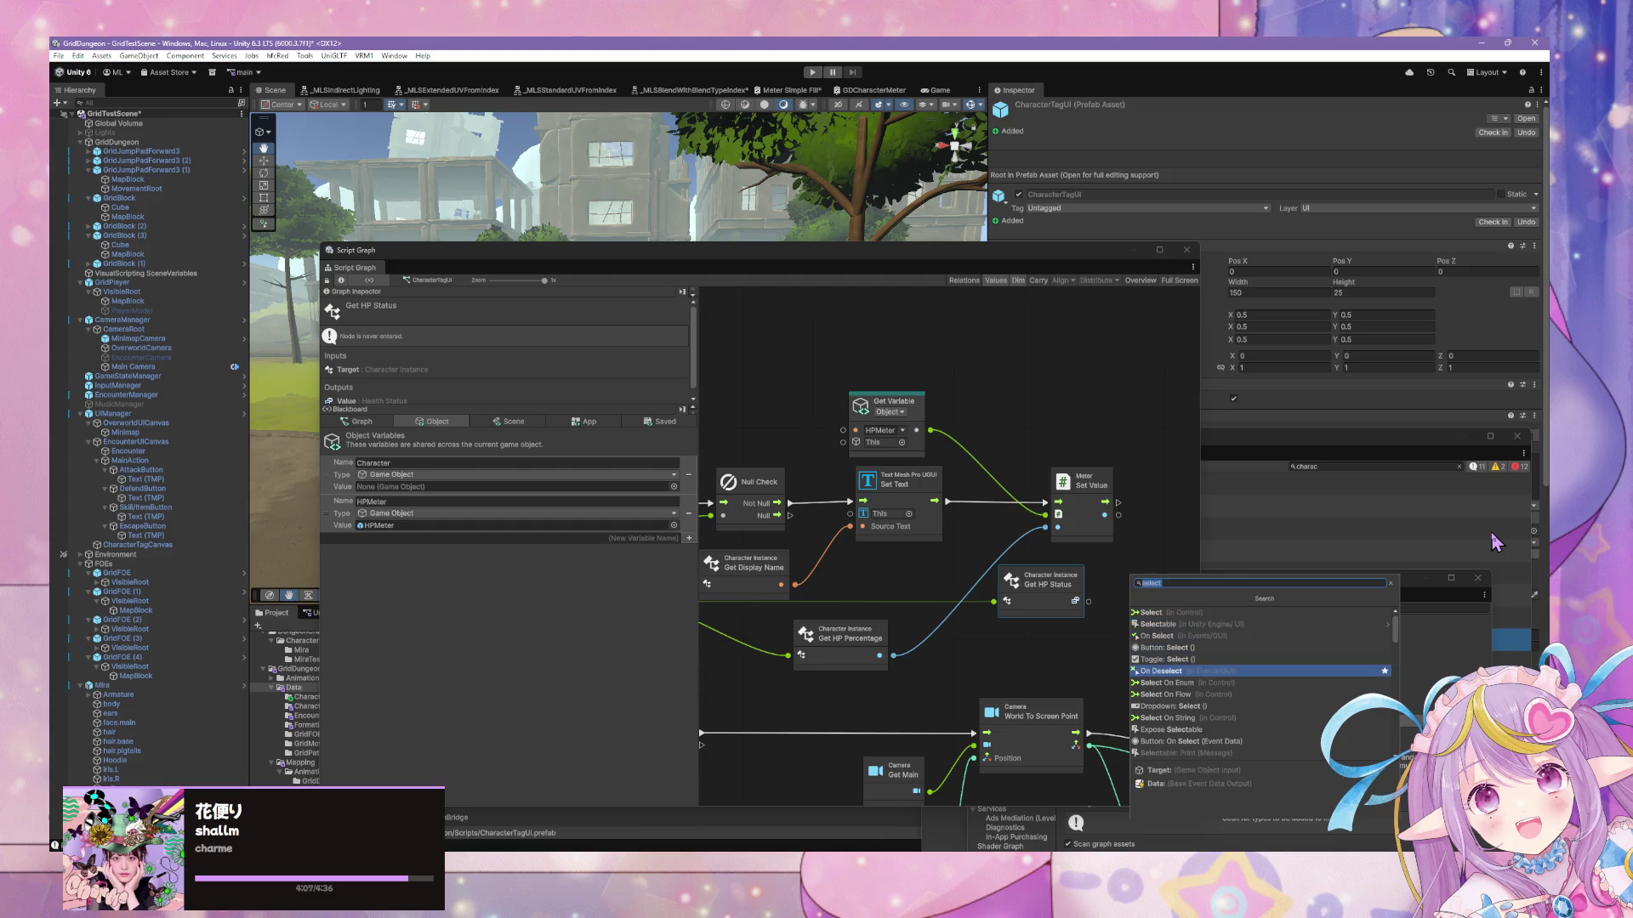
{"action": "key", "text": "Return"}
Set the Select node's type to DG > Core > Health Status and feed it Get HP Status
{"action": "left_click", "coordinate": [1157, 597]}
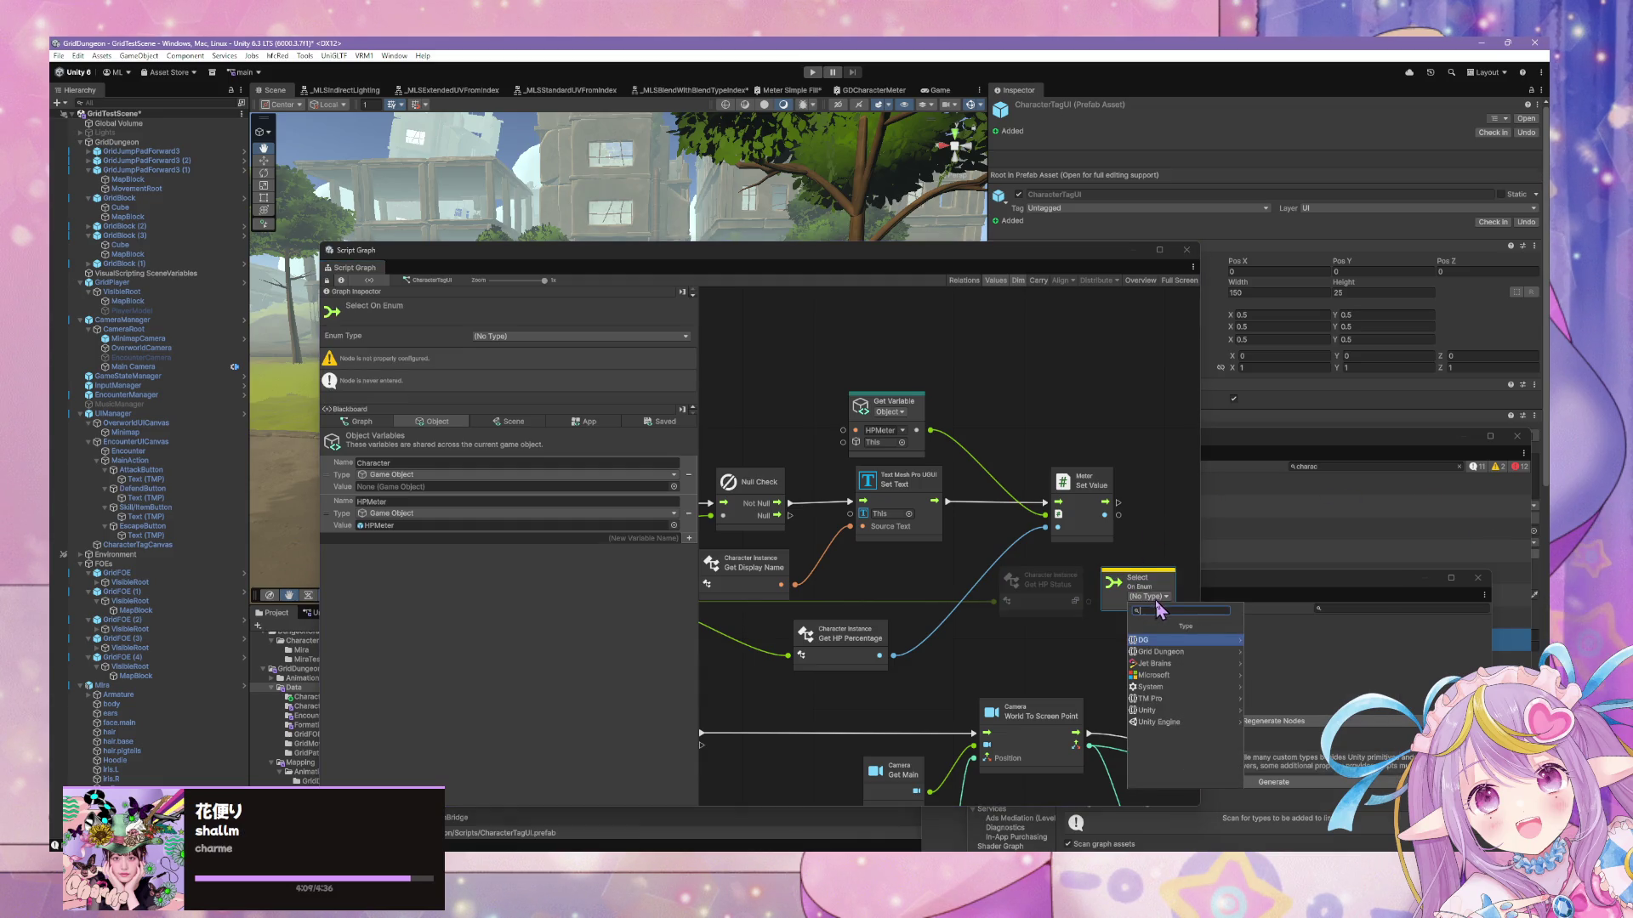
{"action": "left_click", "coordinate": [1179, 641]}
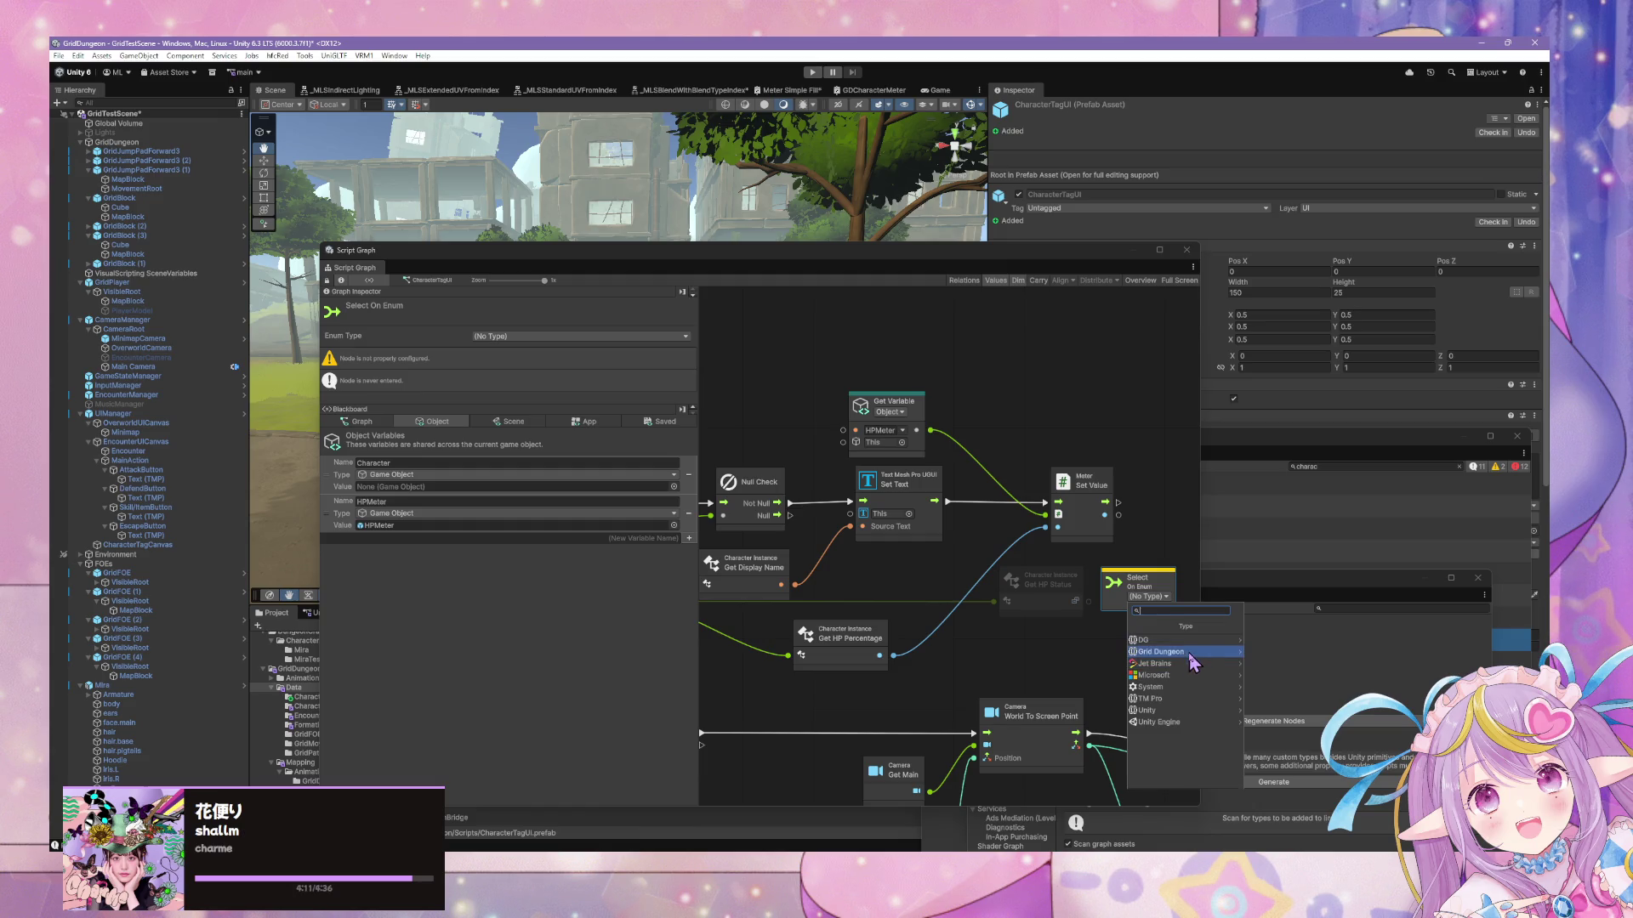
{"action": "left_click", "coordinate": [1191, 663]}
{"action": "left_click", "coordinate": [1191, 665]}
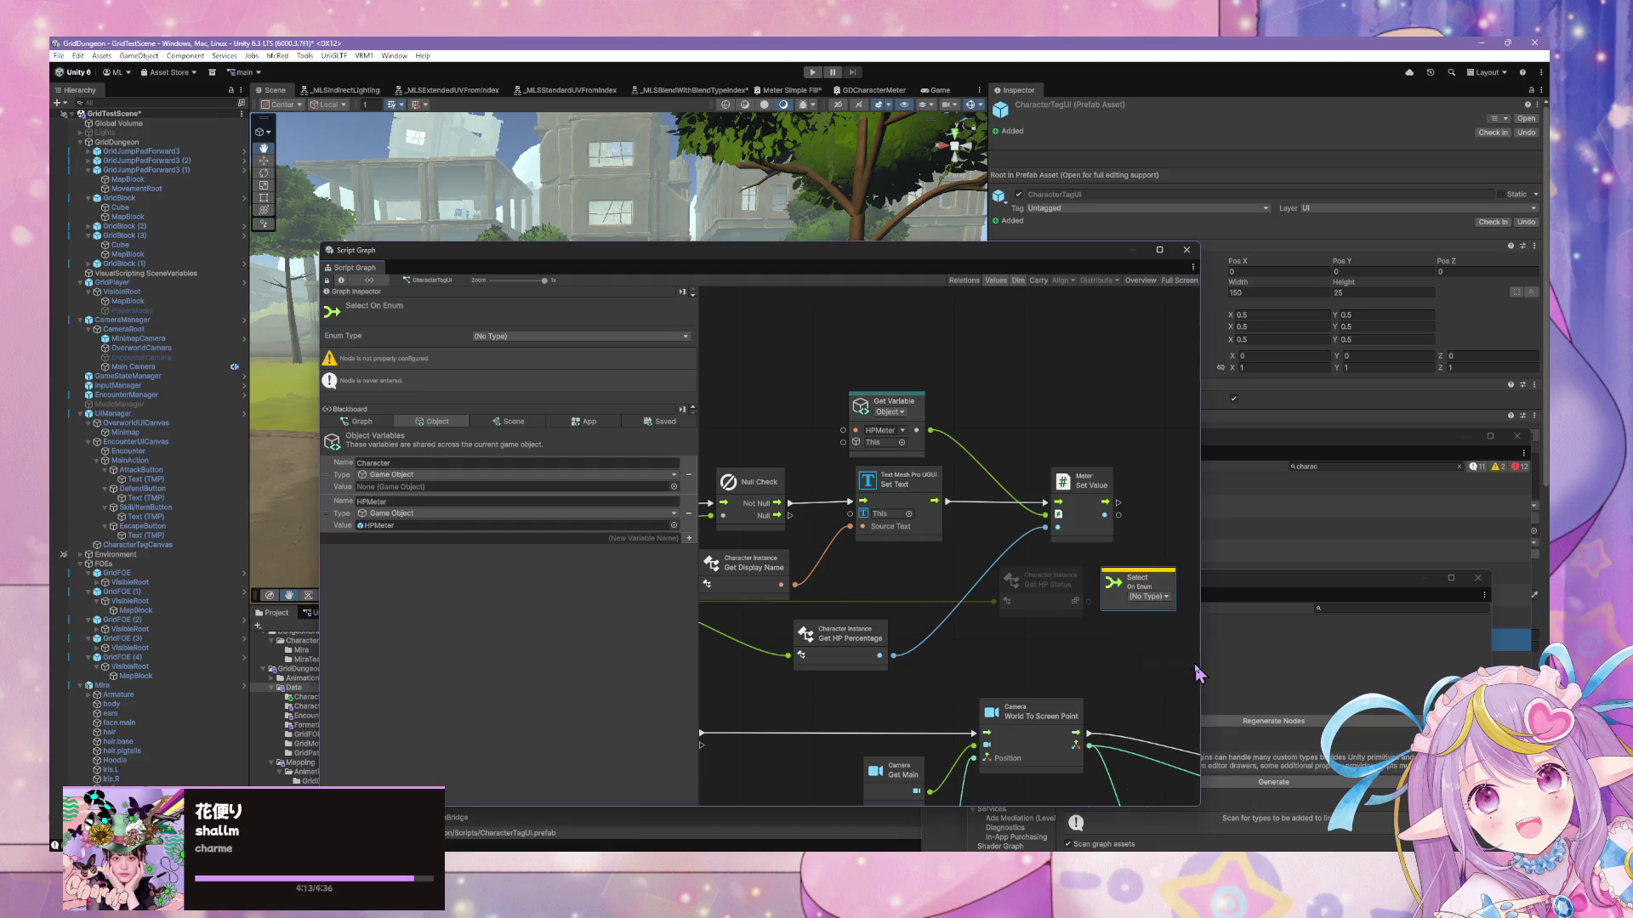
{"action": "mouse_move", "coordinate": [1089, 603]}
{"action": "left_mouse_down"}
{"action": "mouse_move", "coordinate": [1103, 628]}
{"action": "mouse_move", "coordinate": [1097, 614]}
{"action": "left_mouse_up"}
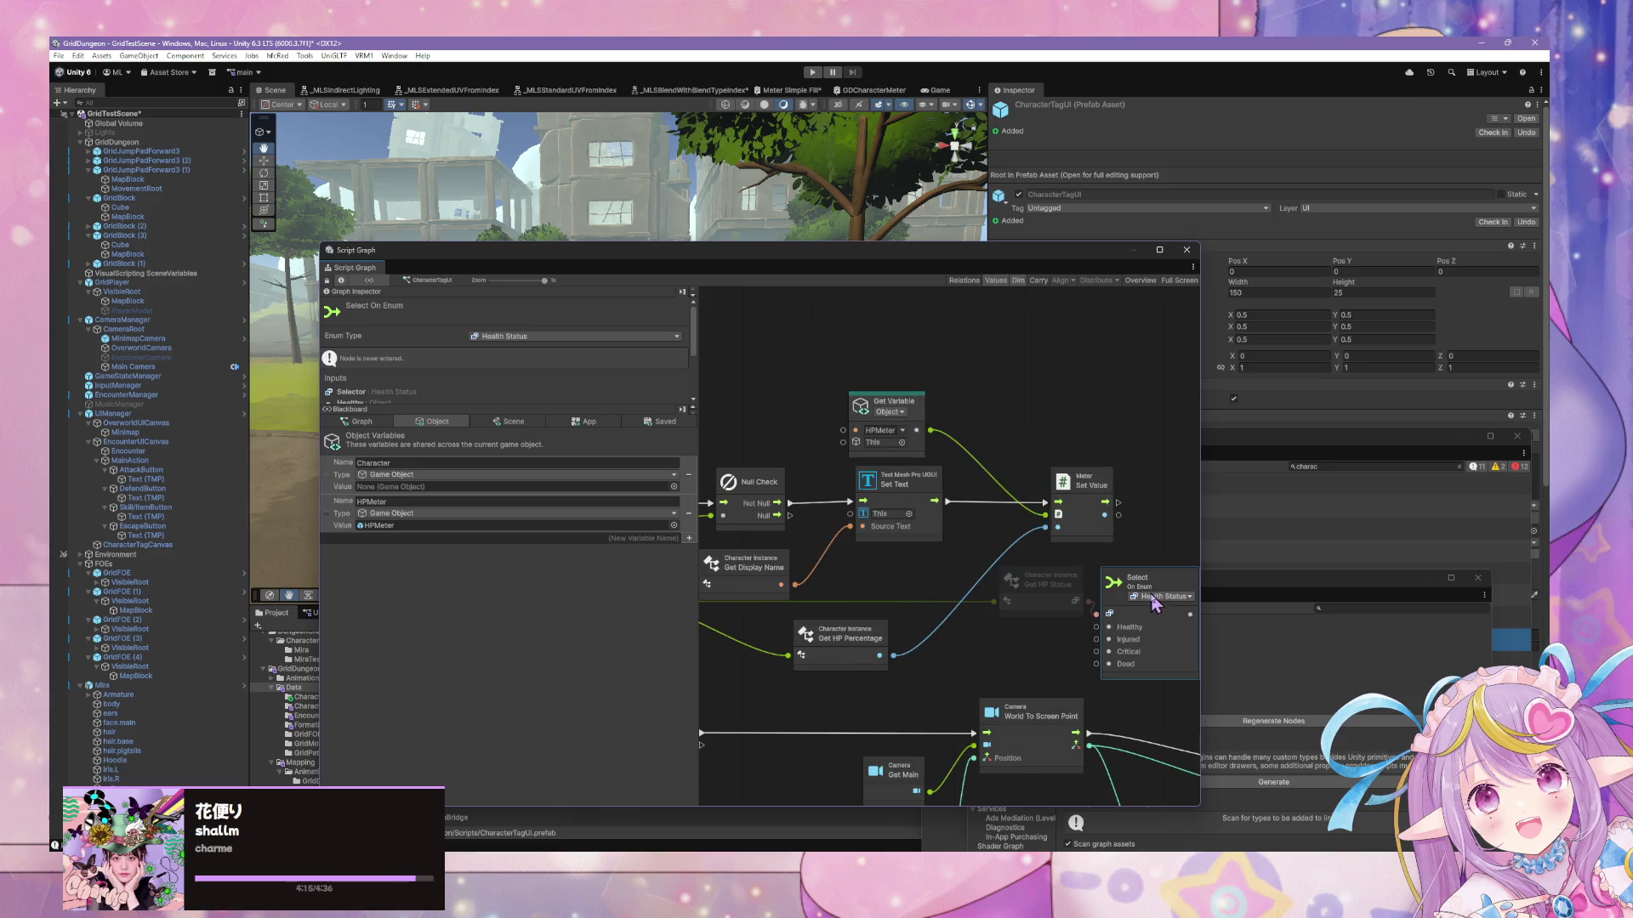
{"action": "left_click_drag", "start_coordinate": [1179, 583], "coordinate": [1190, 578]}
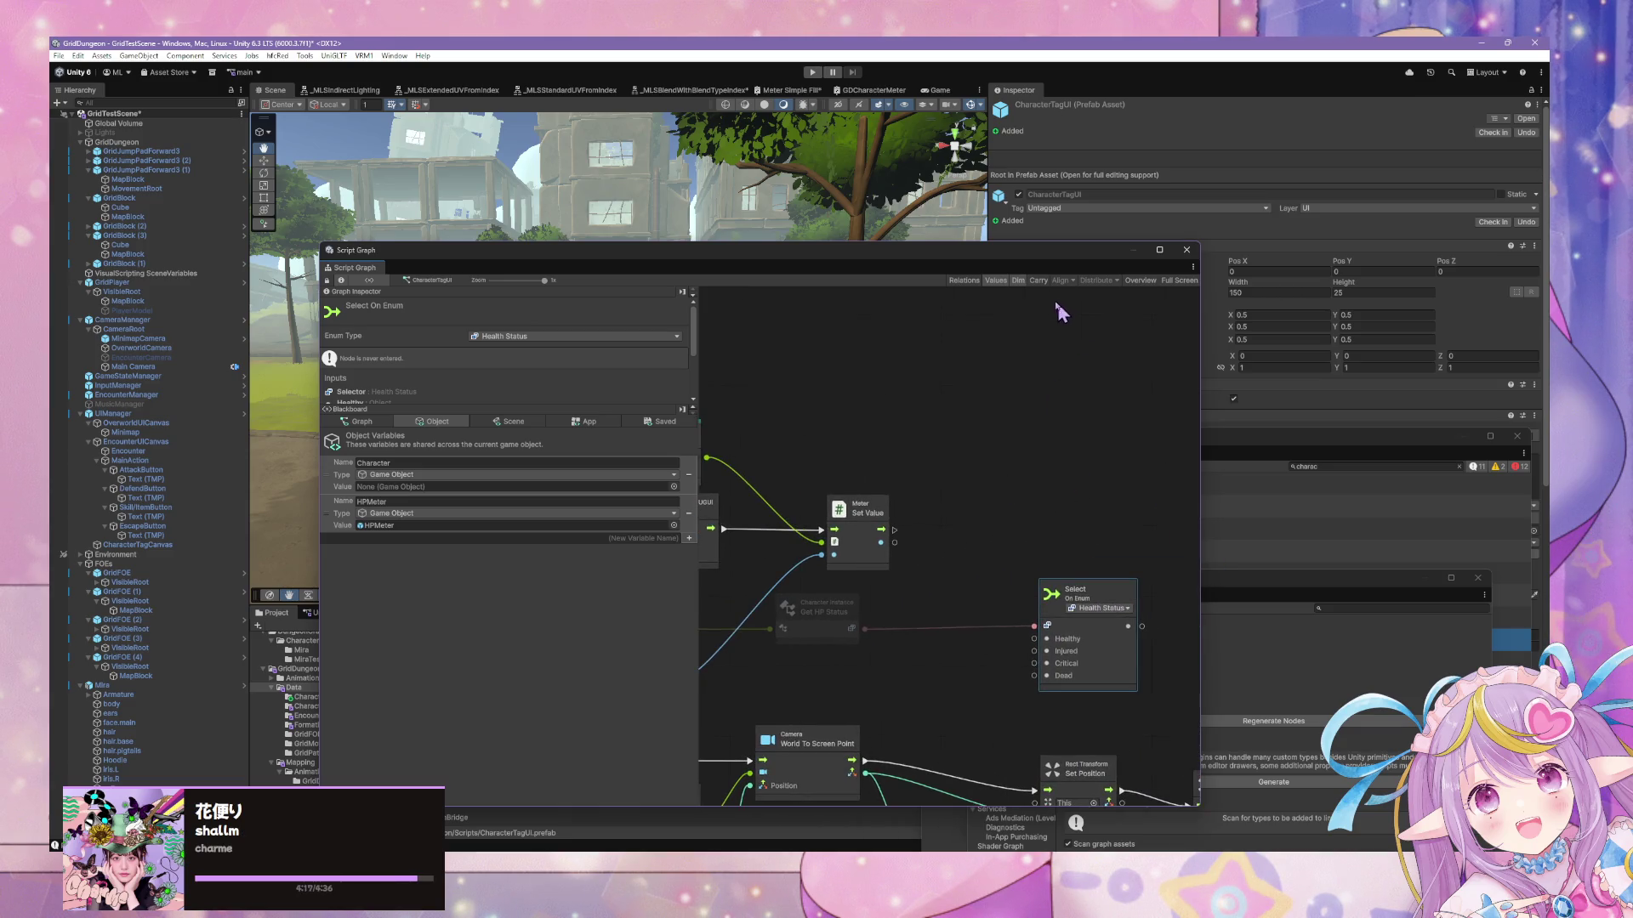
{"action": "mouse_move", "coordinate": [1062, 258]}
{"action": "left_mouse_down"}
{"action": "mouse_move", "coordinate": [930, 442]}
{"action": "mouse_move", "coordinate": [1097, 299]}
{"action": "mouse_move", "coordinate": [1100, 358]}
{"action": "left_mouse_up"}
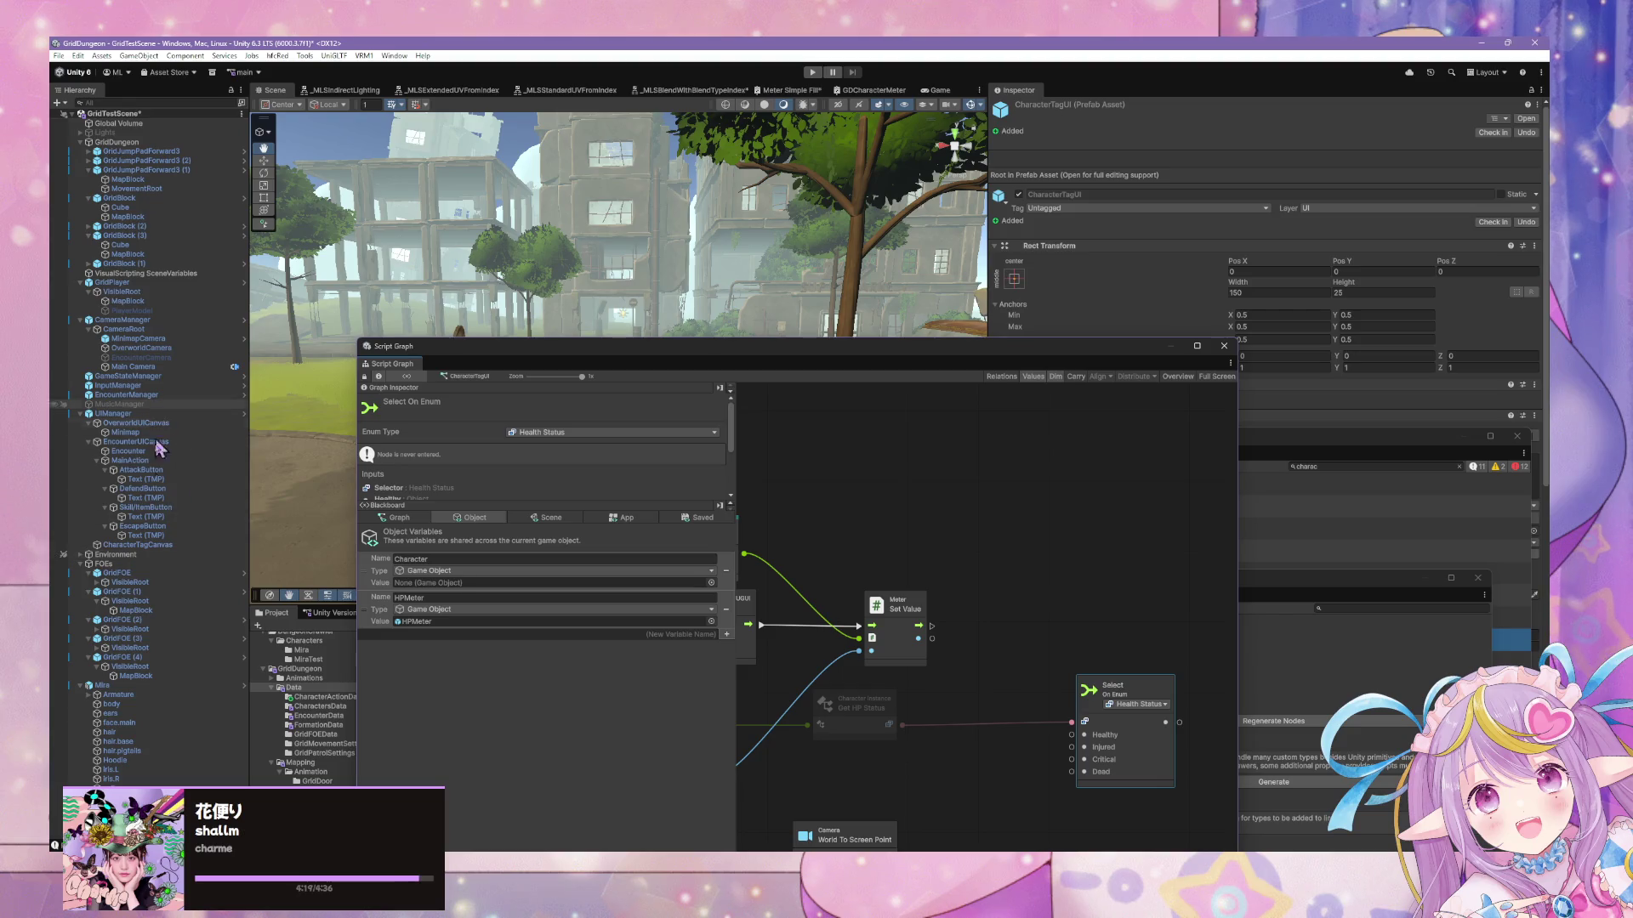
Drop an HPMeter Get Variable node on the graph and search the project files for the prefab
{"action": "mouse_move", "coordinate": [398, 605]}
{"action": "left_mouse_down"}
{"action": "mouse_move", "coordinate": [1007, 537]}
{"action": "mouse_move", "coordinate": [920, 535]}
{"action": "left_mouse_up"}
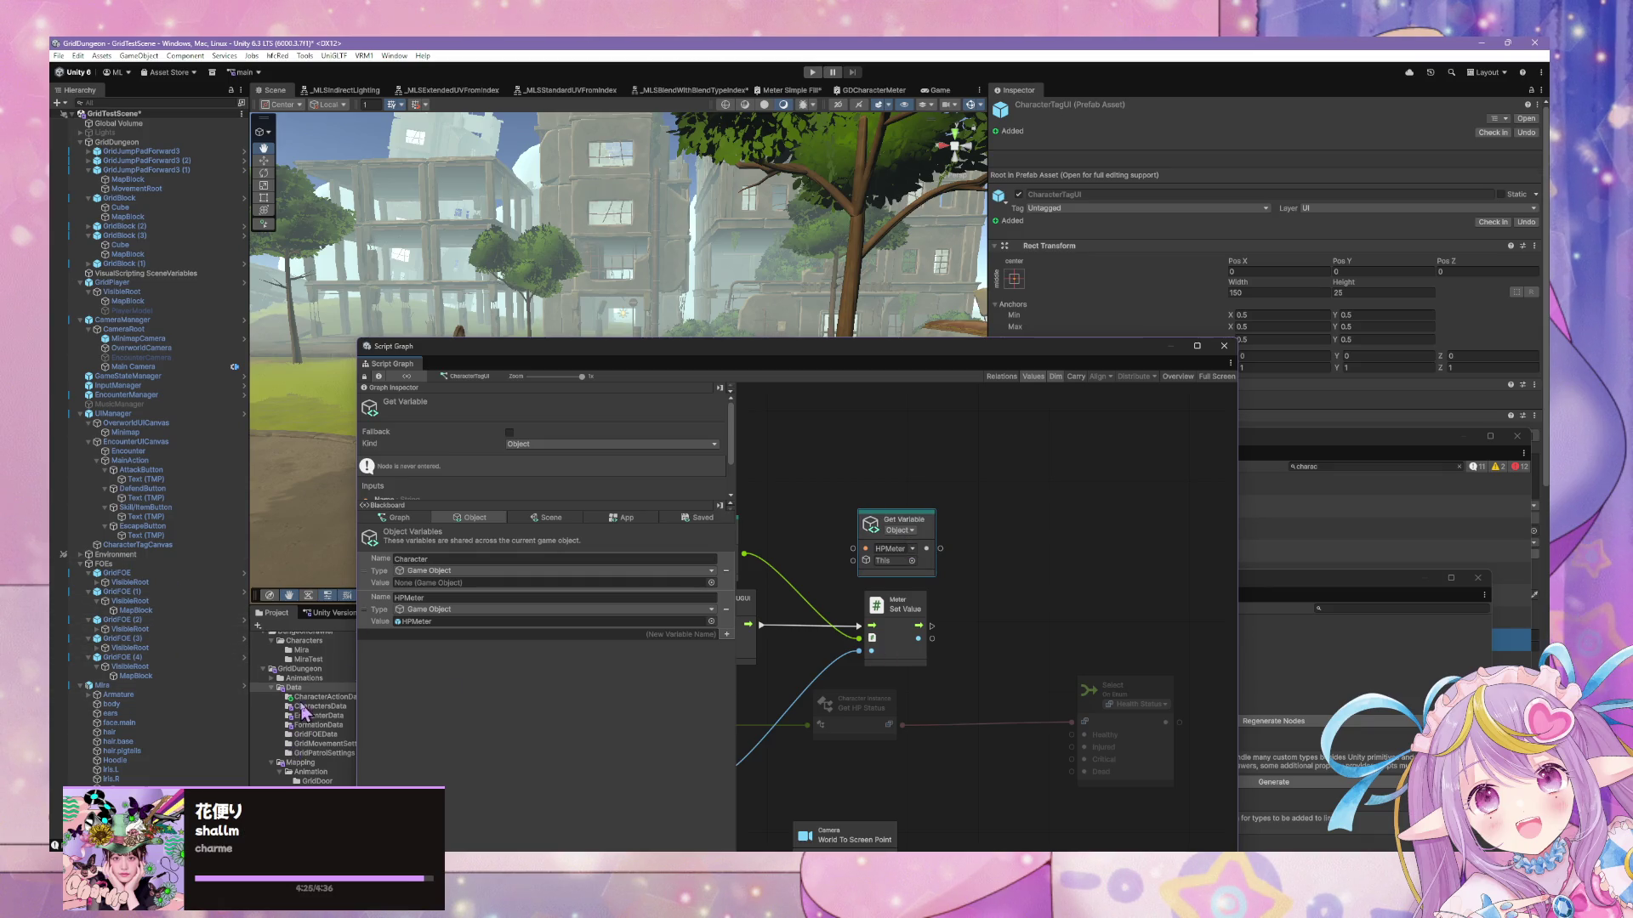
{"action": "left_click_drag", "start_coordinate": [635, 353], "coordinate": [1199, 526]}
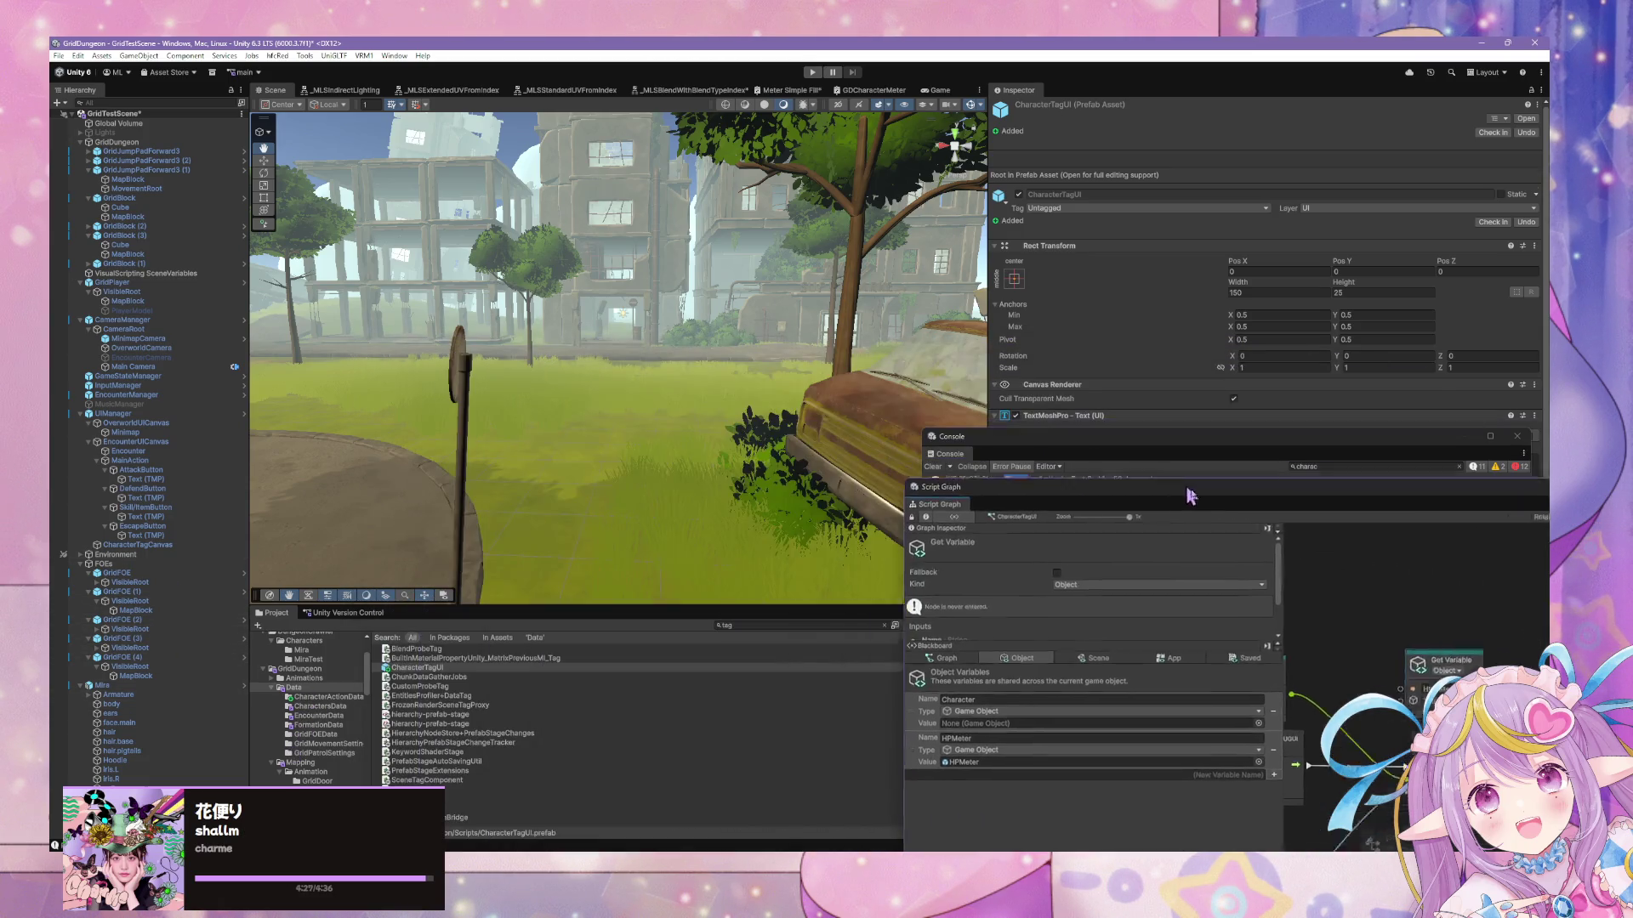
{"action": "left_click", "coordinate": [800, 627]}
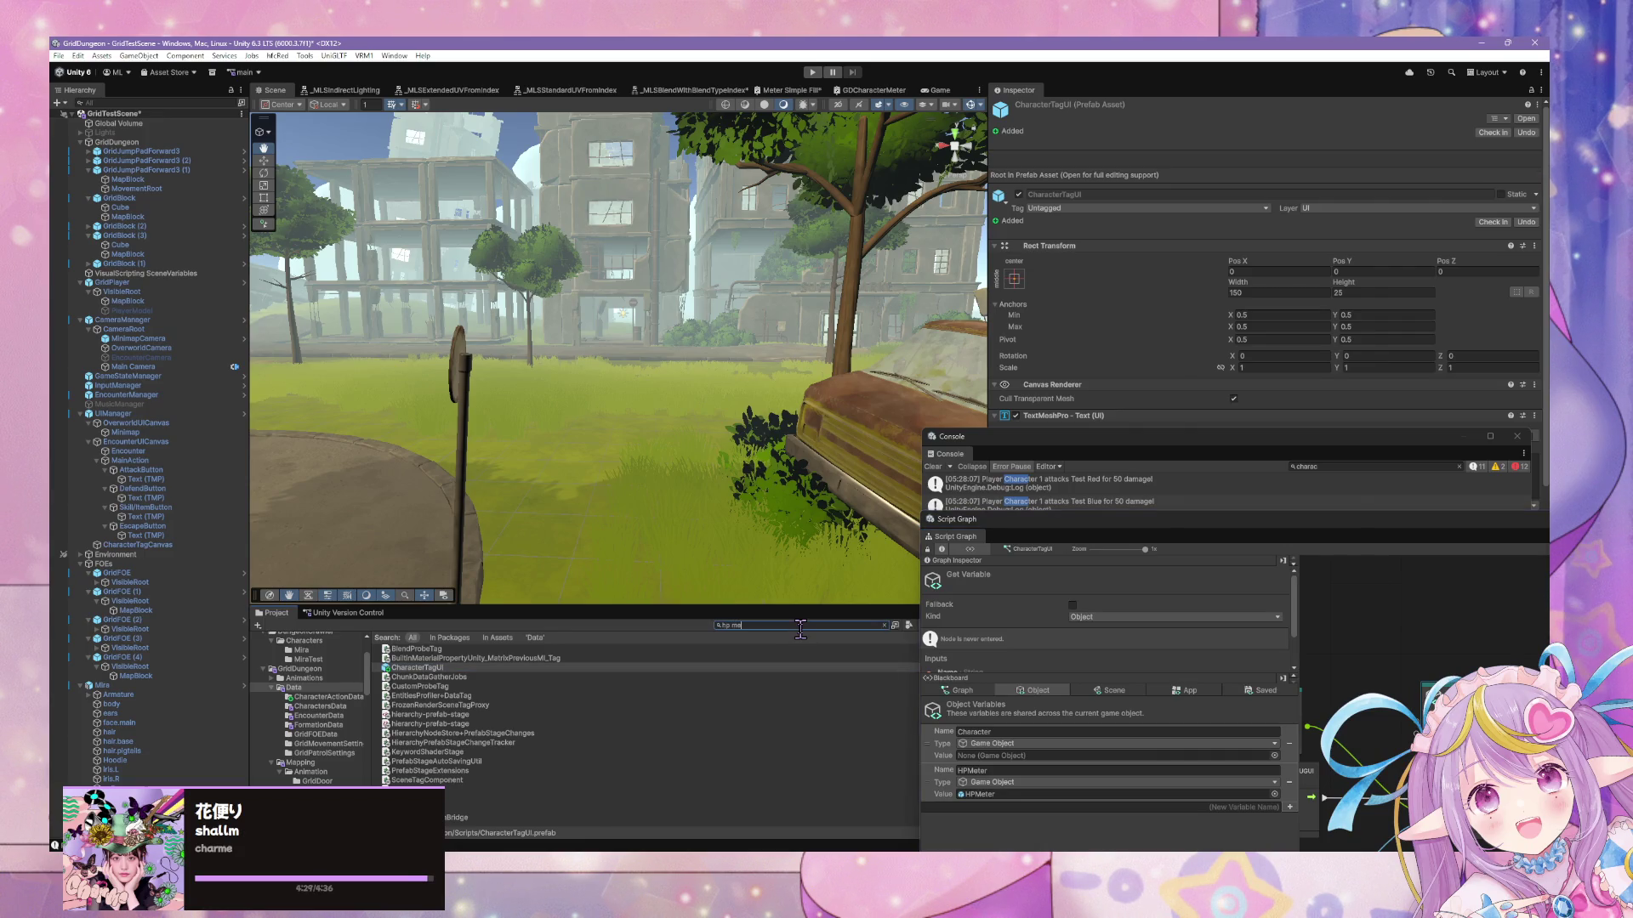
{"action": "type", "text": "tag"}
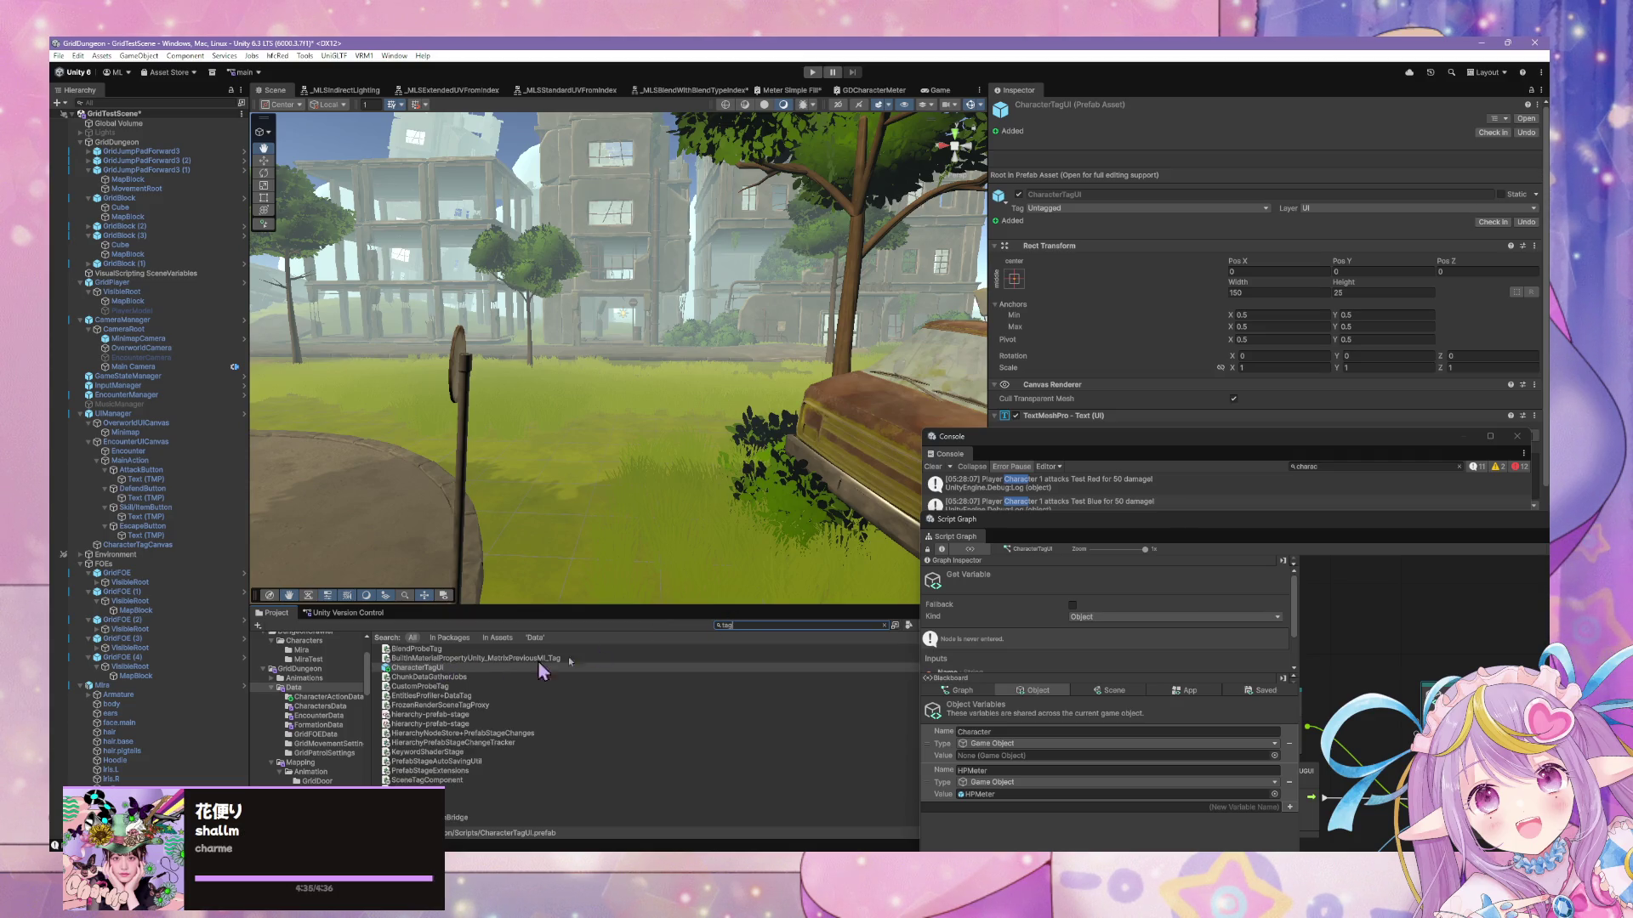
Open the CharacterTagUI prefab, frame its canvas, and select the HPMeter object
{"action": "left_click", "coordinate": [1529, 122]}
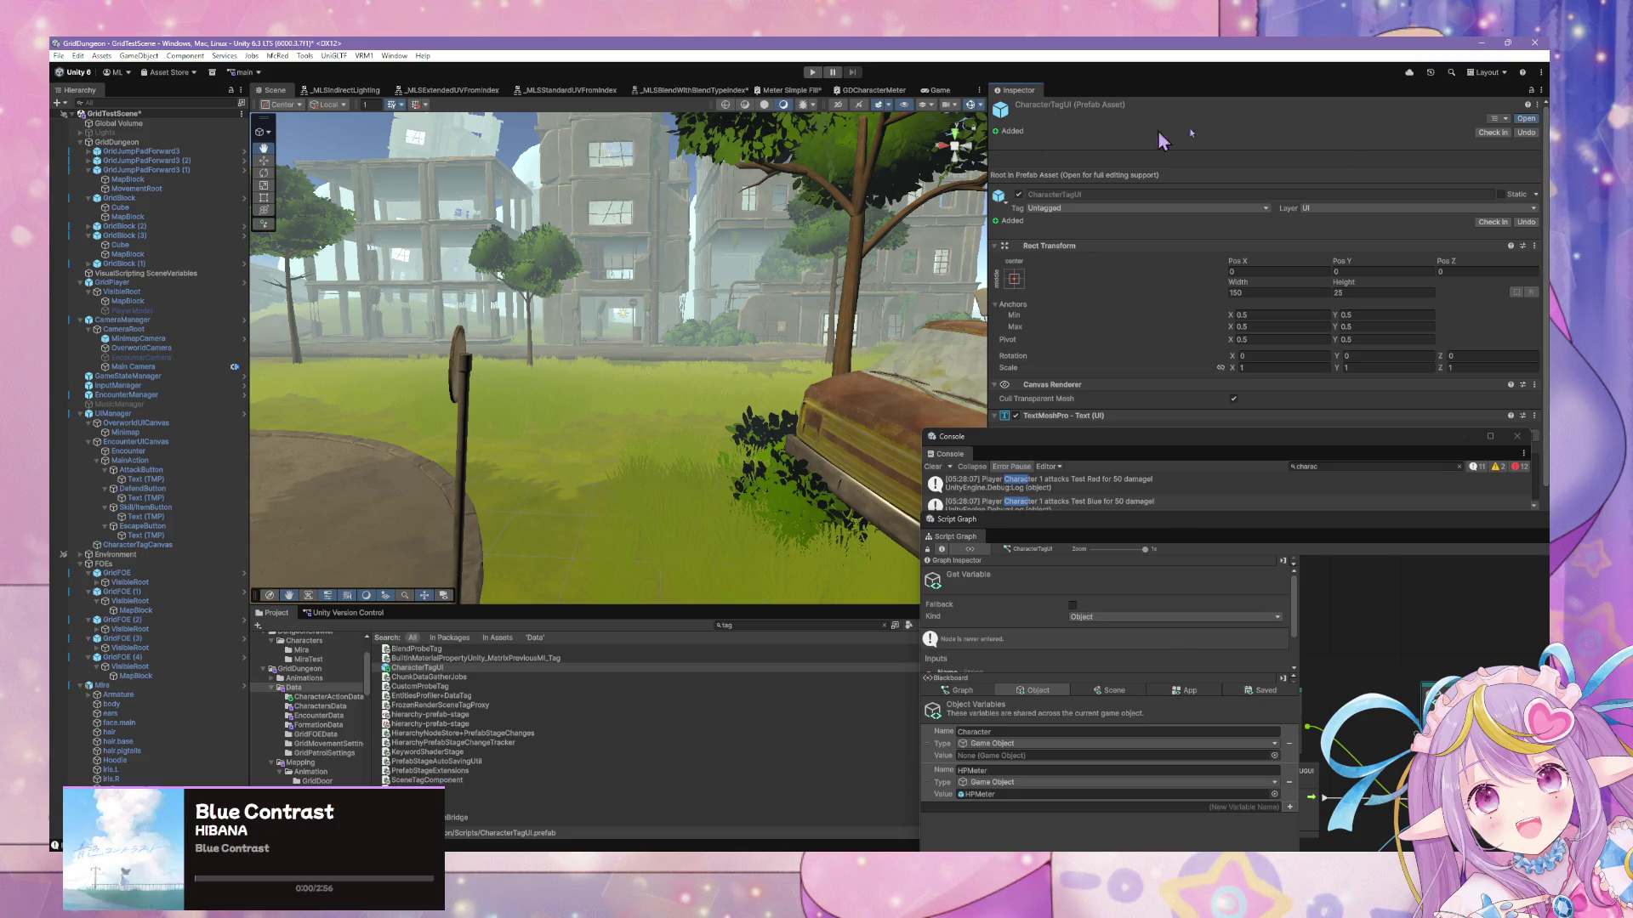
{"action": "key", "text": "f"}
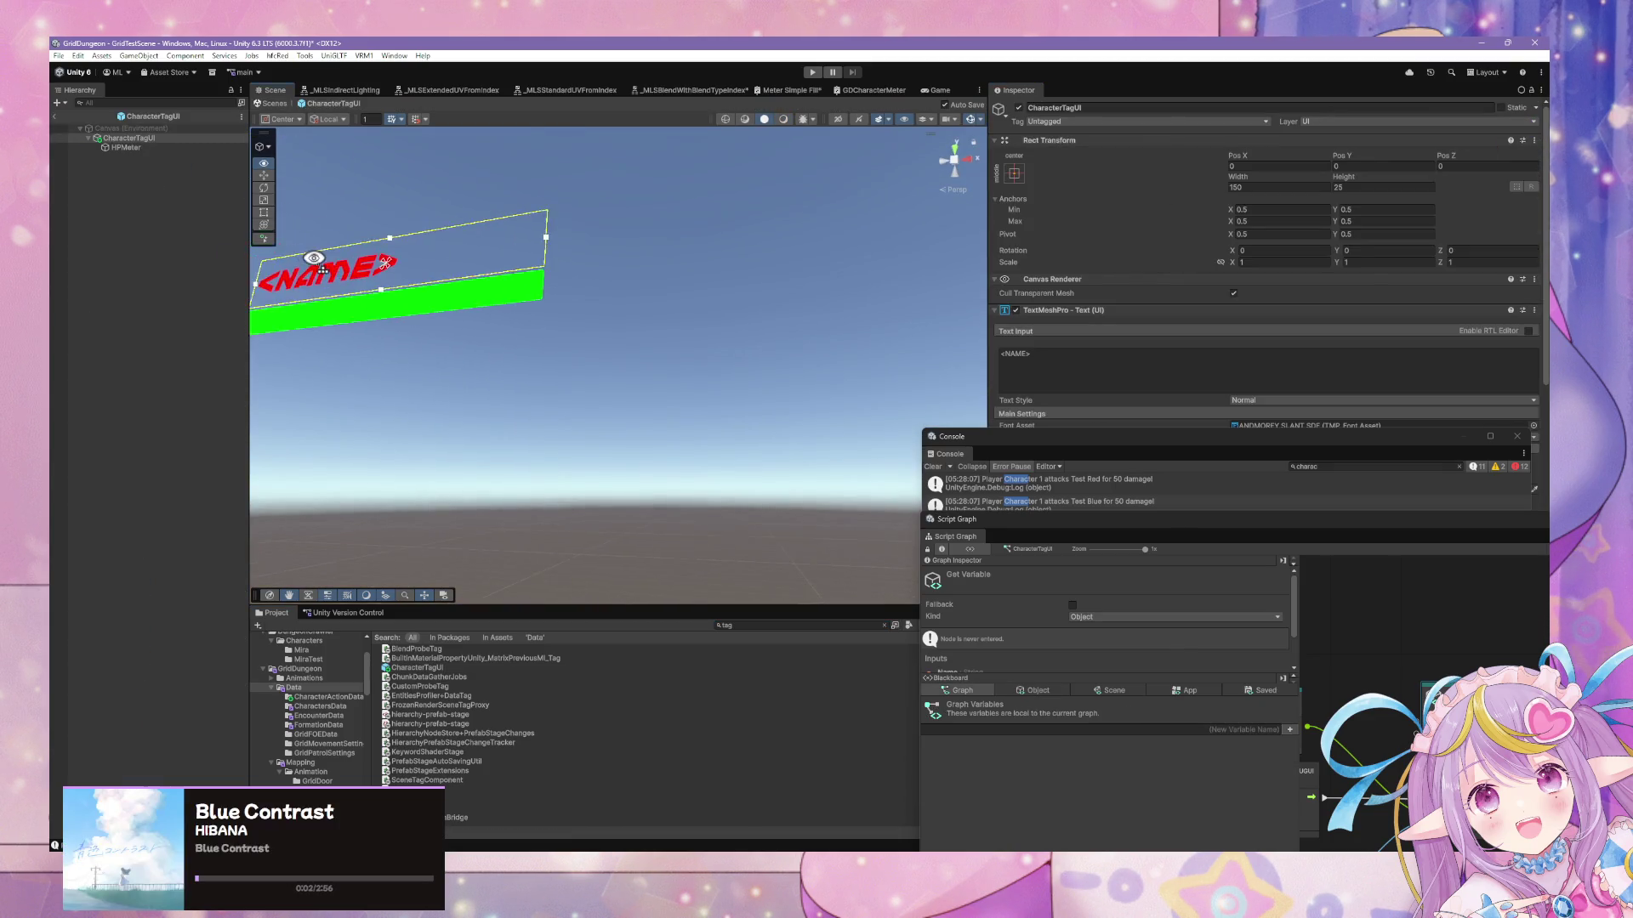
{"action": "mouse_move", "coordinate": [383, 323]}
{"action": "left_mouse_down"}
{"action": "mouse_move", "coordinate": [485, 315]}
{"action": "mouse_move", "coordinate": [547, 368]}
{"action": "mouse_move", "coordinate": [671, 386]}
{"action": "mouse_move", "coordinate": [646, 375]}
{"action": "left_mouse_up"}
{"action": "left_click", "coordinate": [126, 147]}
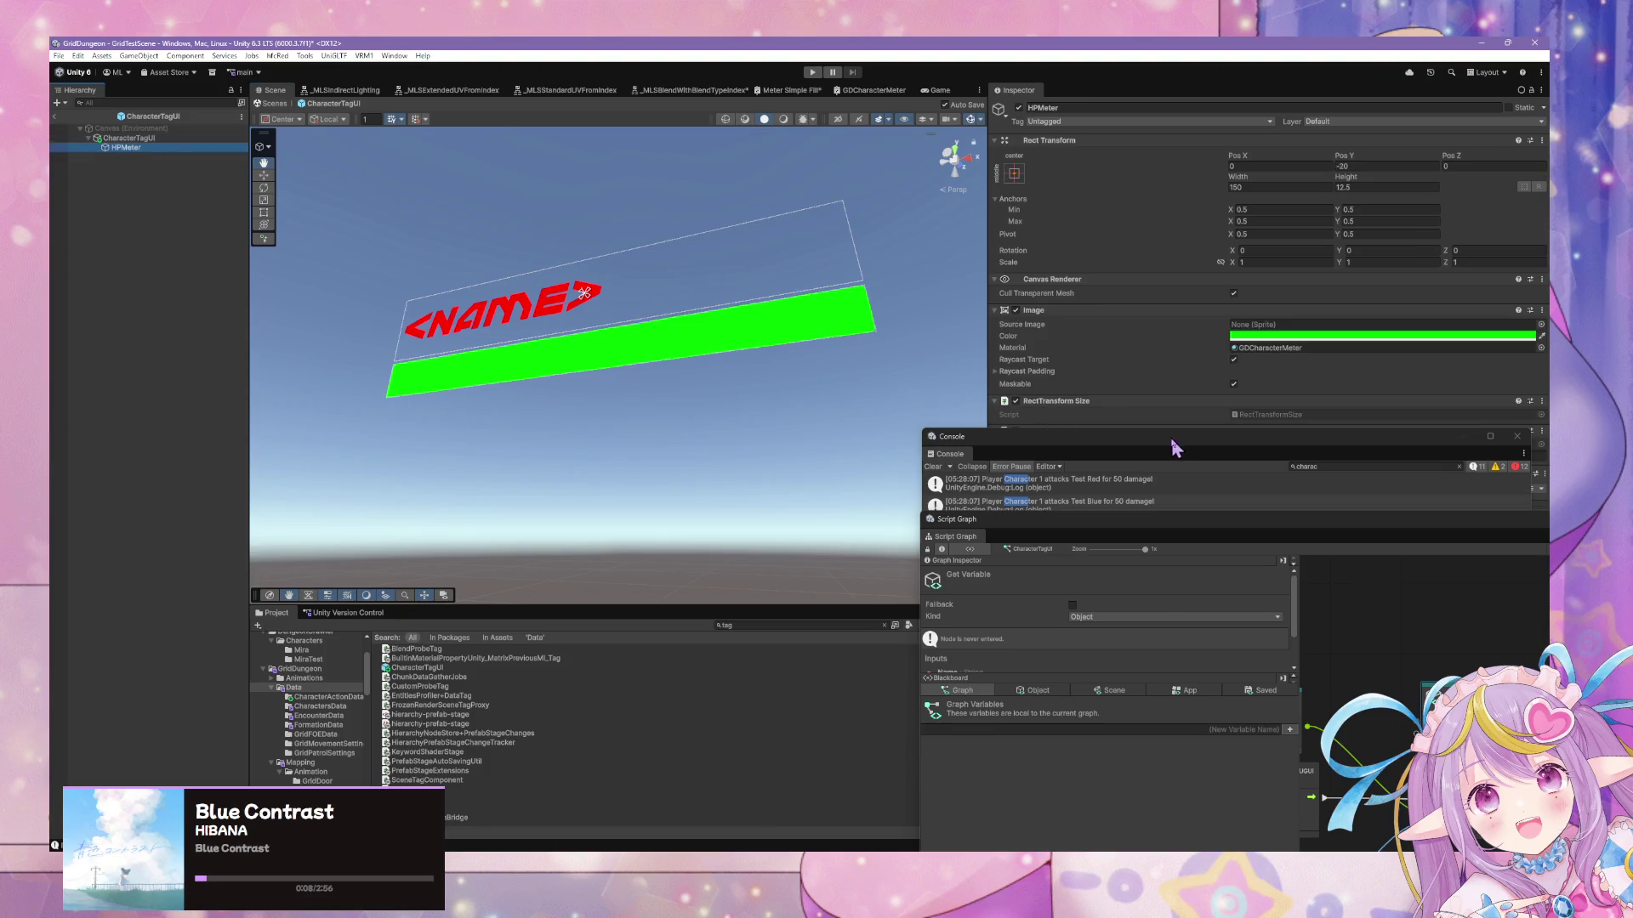
{"action": "mouse_move", "coordinate": [1080, 442]}
{"action": "left_mouse_down"}
{"action": "mouse_move", "coordinate": [449, 317]}
{"action": "mouse_move", "coordinate": [462, 323]}
{"action": "left_mouse_up"}
{"action": "left_click_drag", "start_coordinate": [969, 515], "coordinate": [394, 323]}
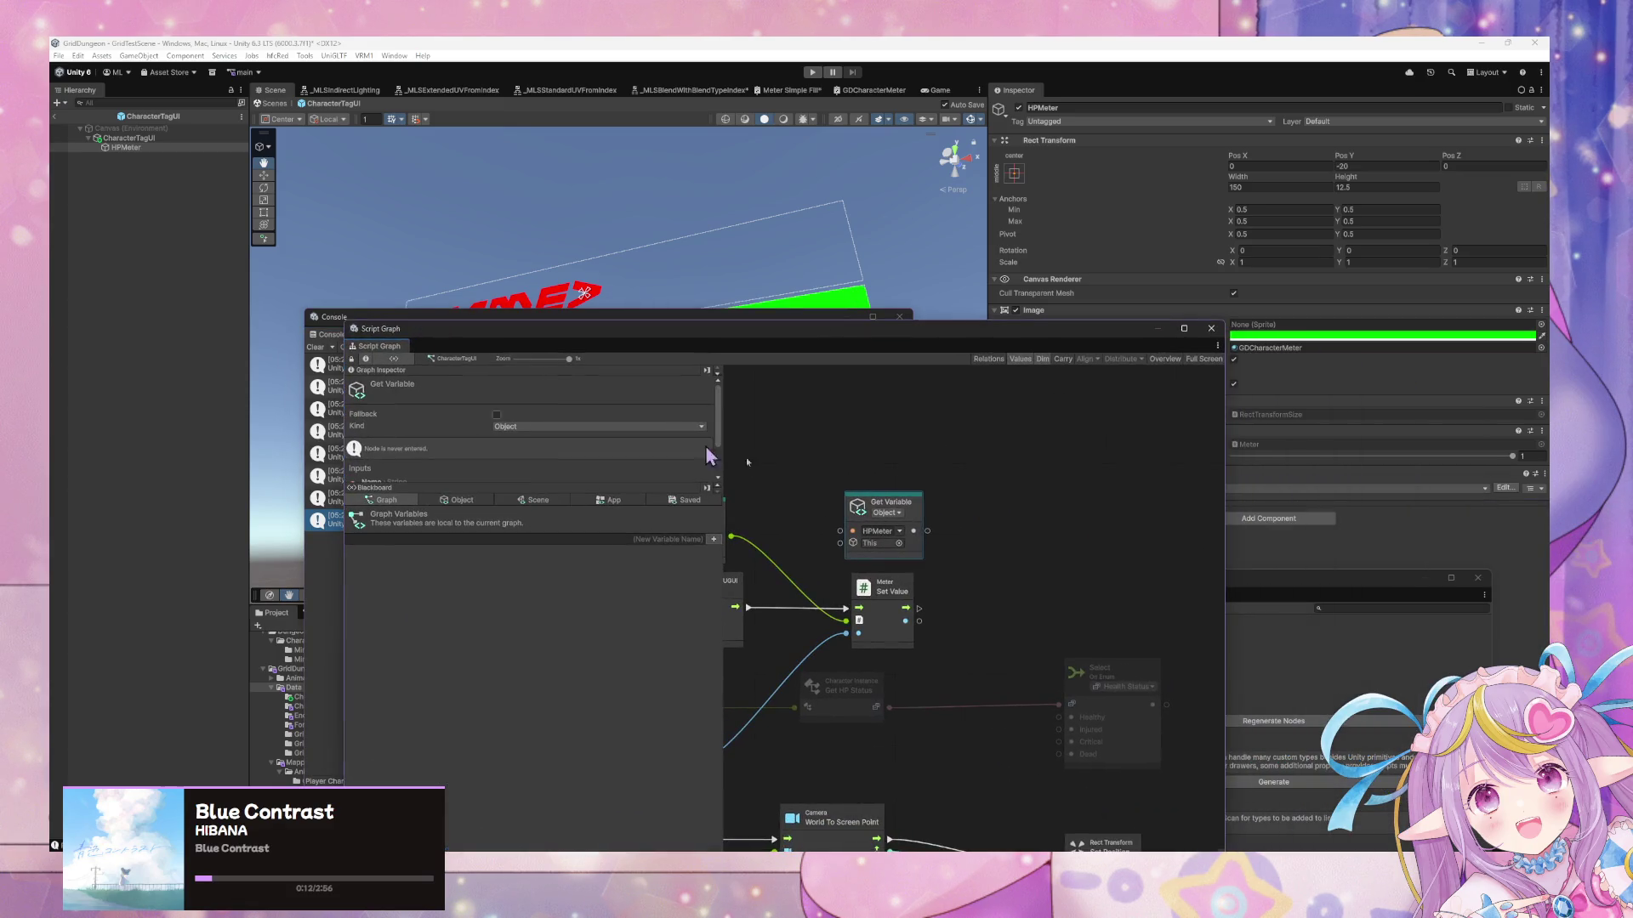
Add an Image Set Color node, discarding a stray Get Color, and run it after Meter Set Value
{"action": "right_click", "coordinate": [964, 526]}
{"action": "left_click", "coordinate": [1020, 531]}
{"action": "type", "text": "image color"}
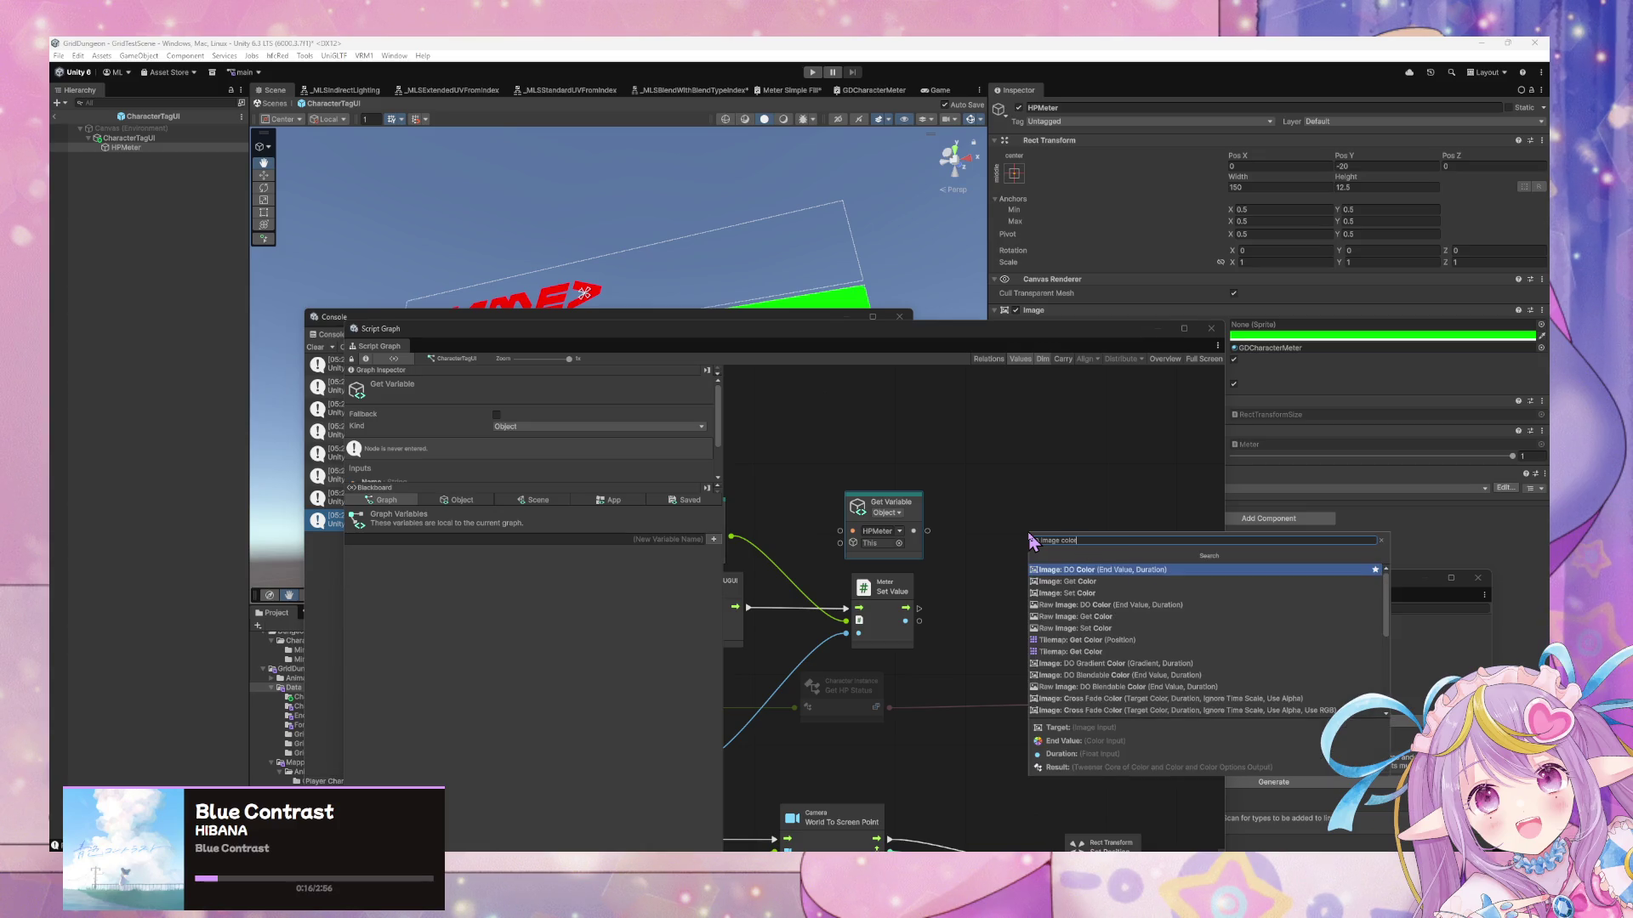
{"action": "key", "text": "Down"}
{"action": "key", "text": "Return"}
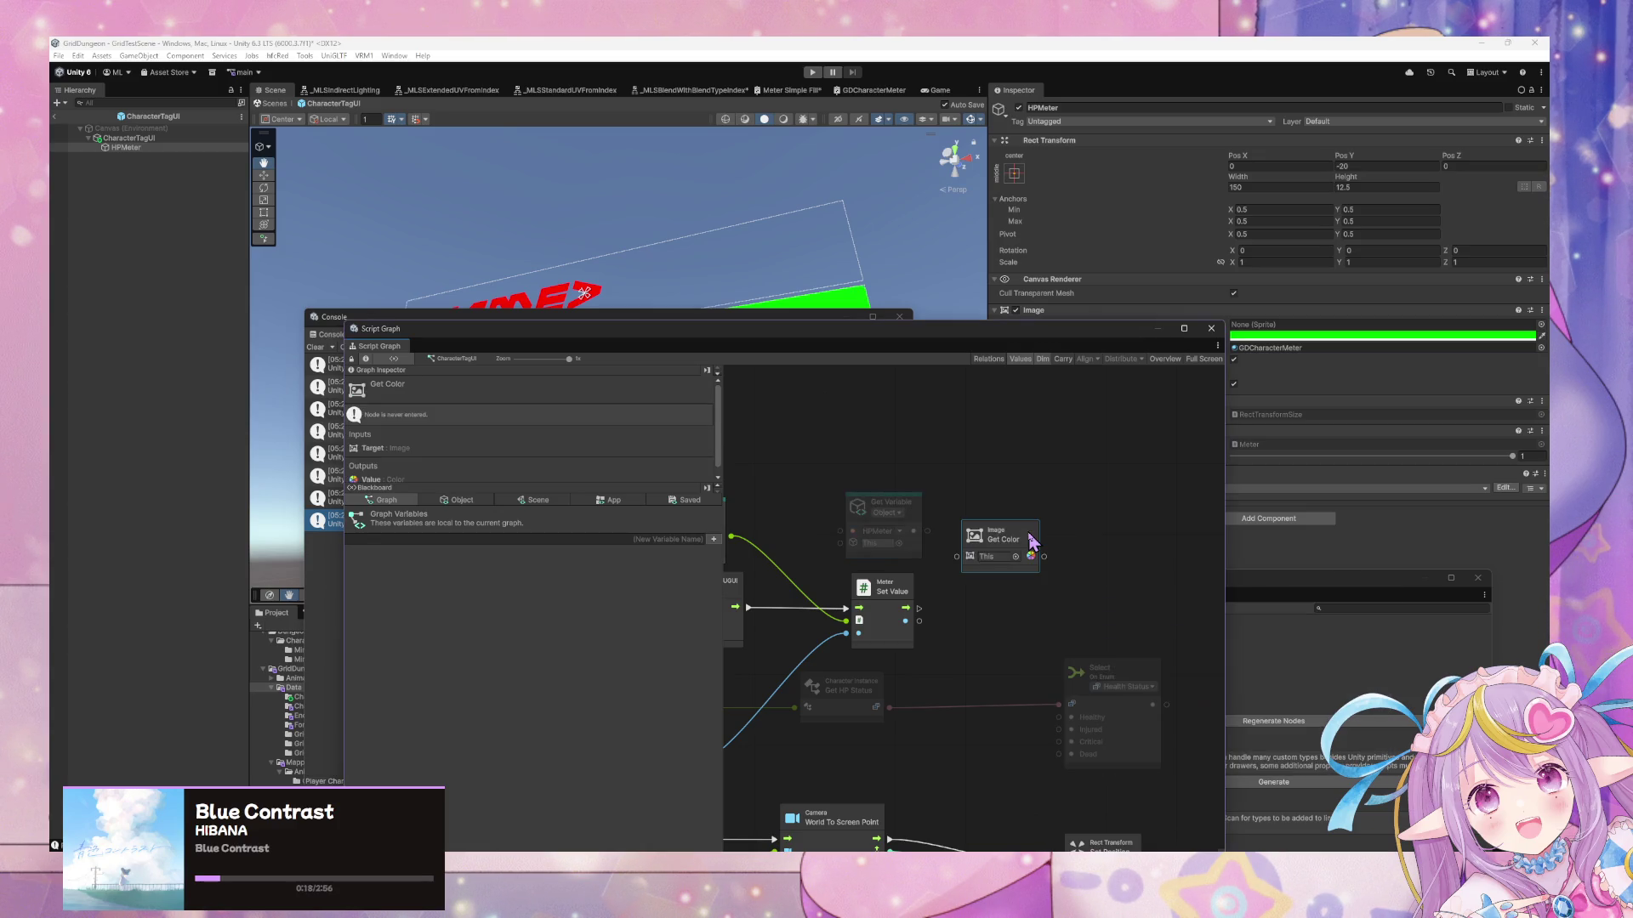
{"action": "left_click_drag", "start_coordinate": [1031, 538], "coordinate": [1042, 554]}
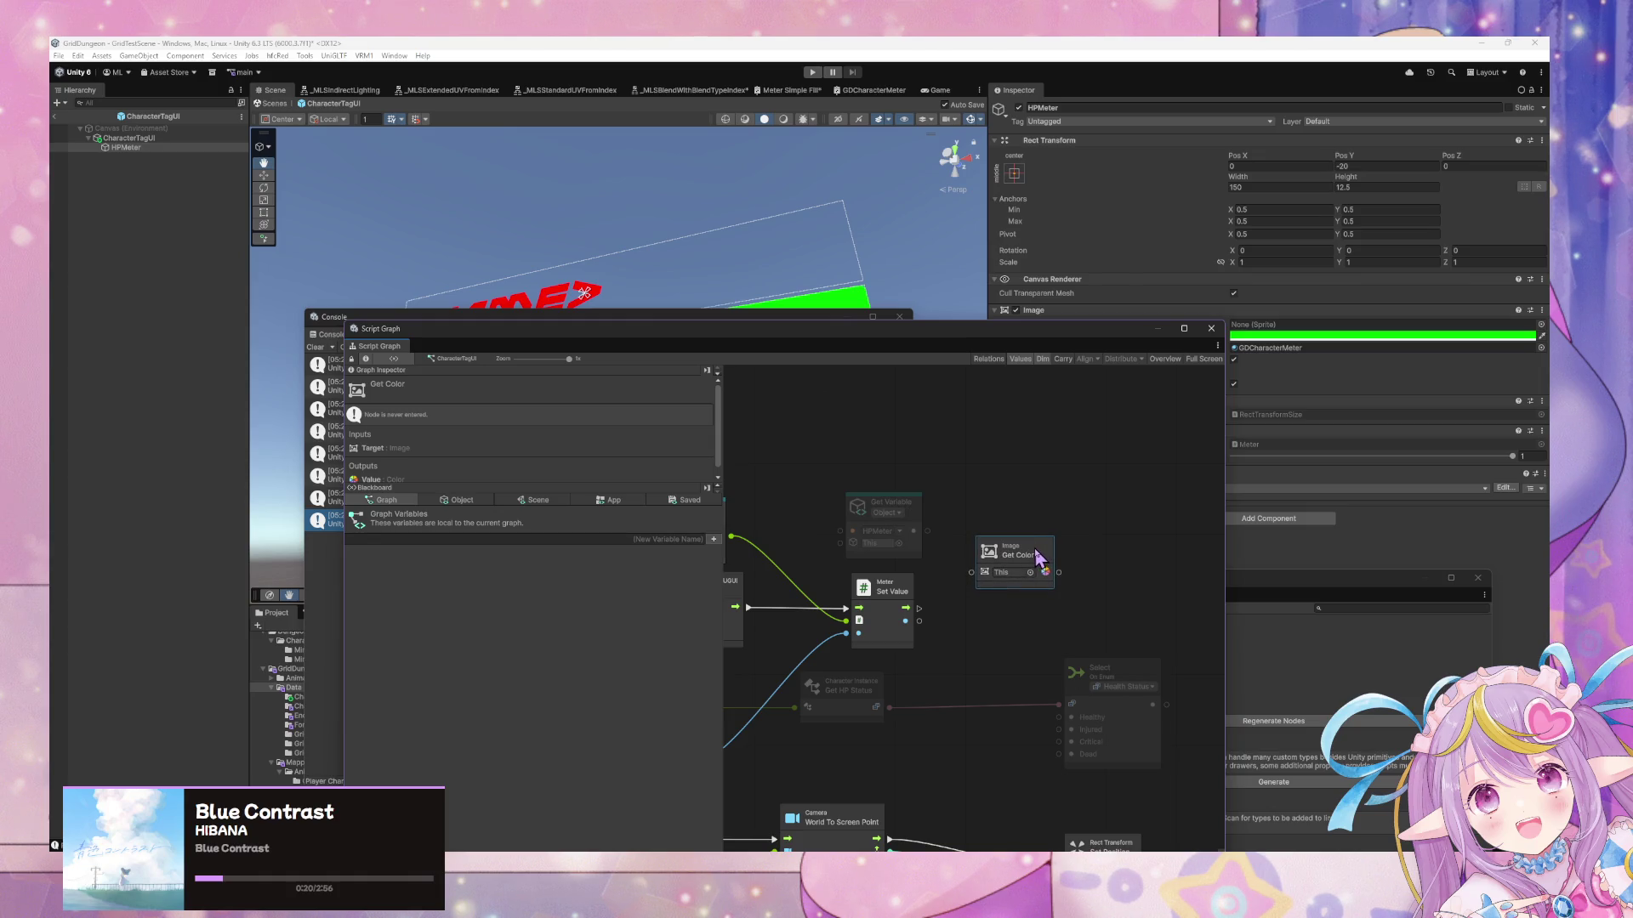
{"action": "key", "text": "Delete"}
{"action": "right_click", "coordinate": [1041, 551]}
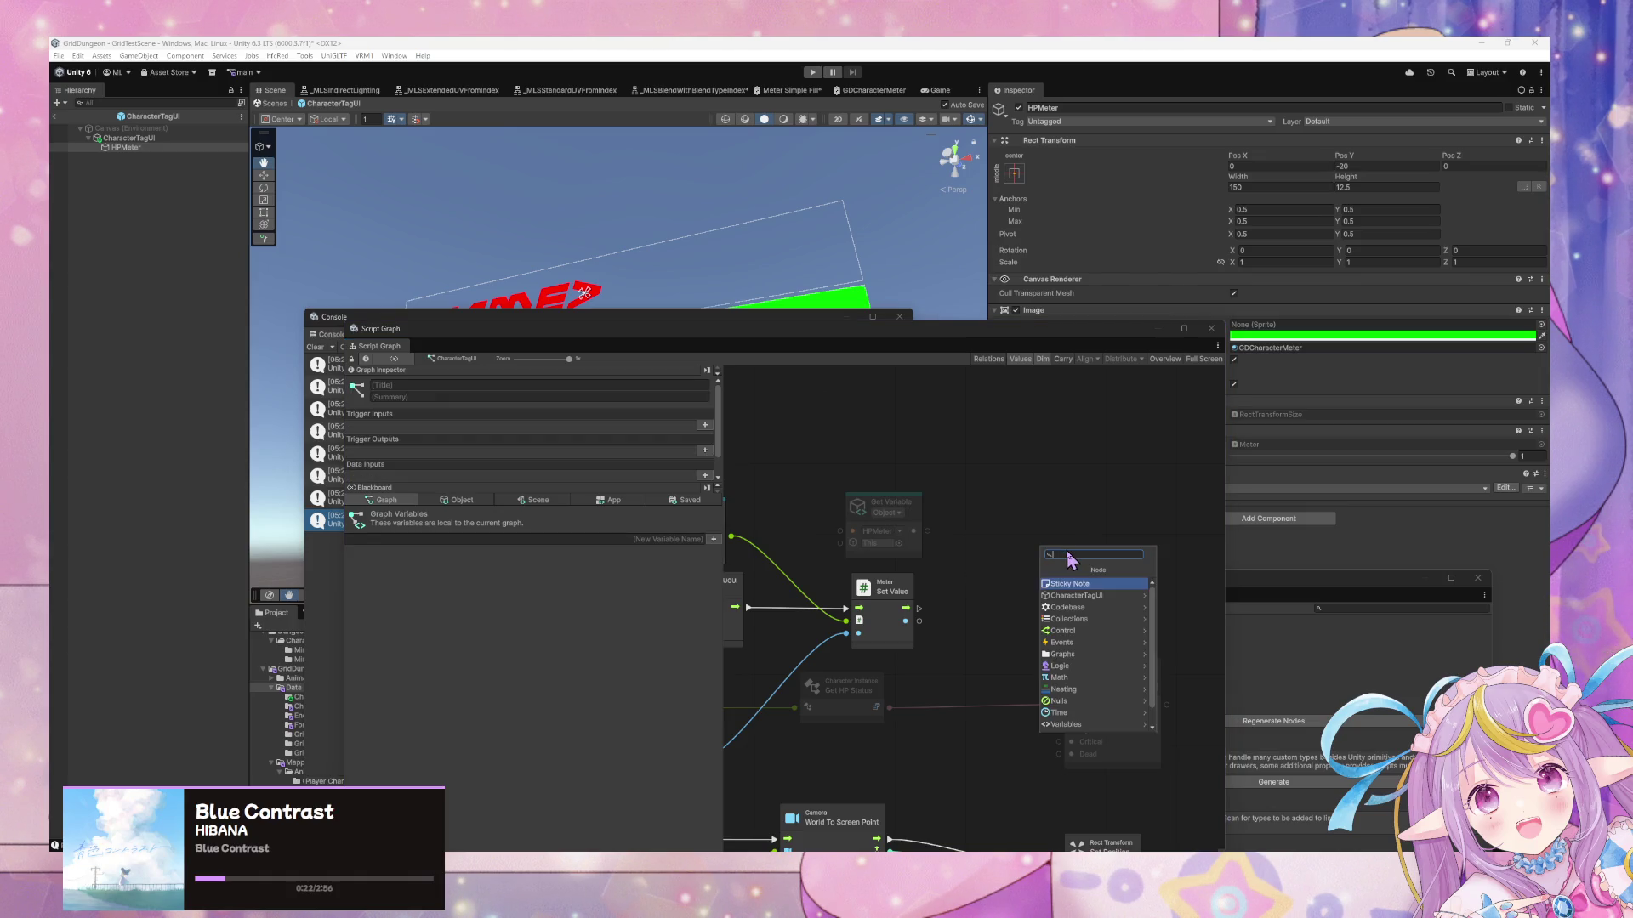
{"action": "type", "text": "image set color"}
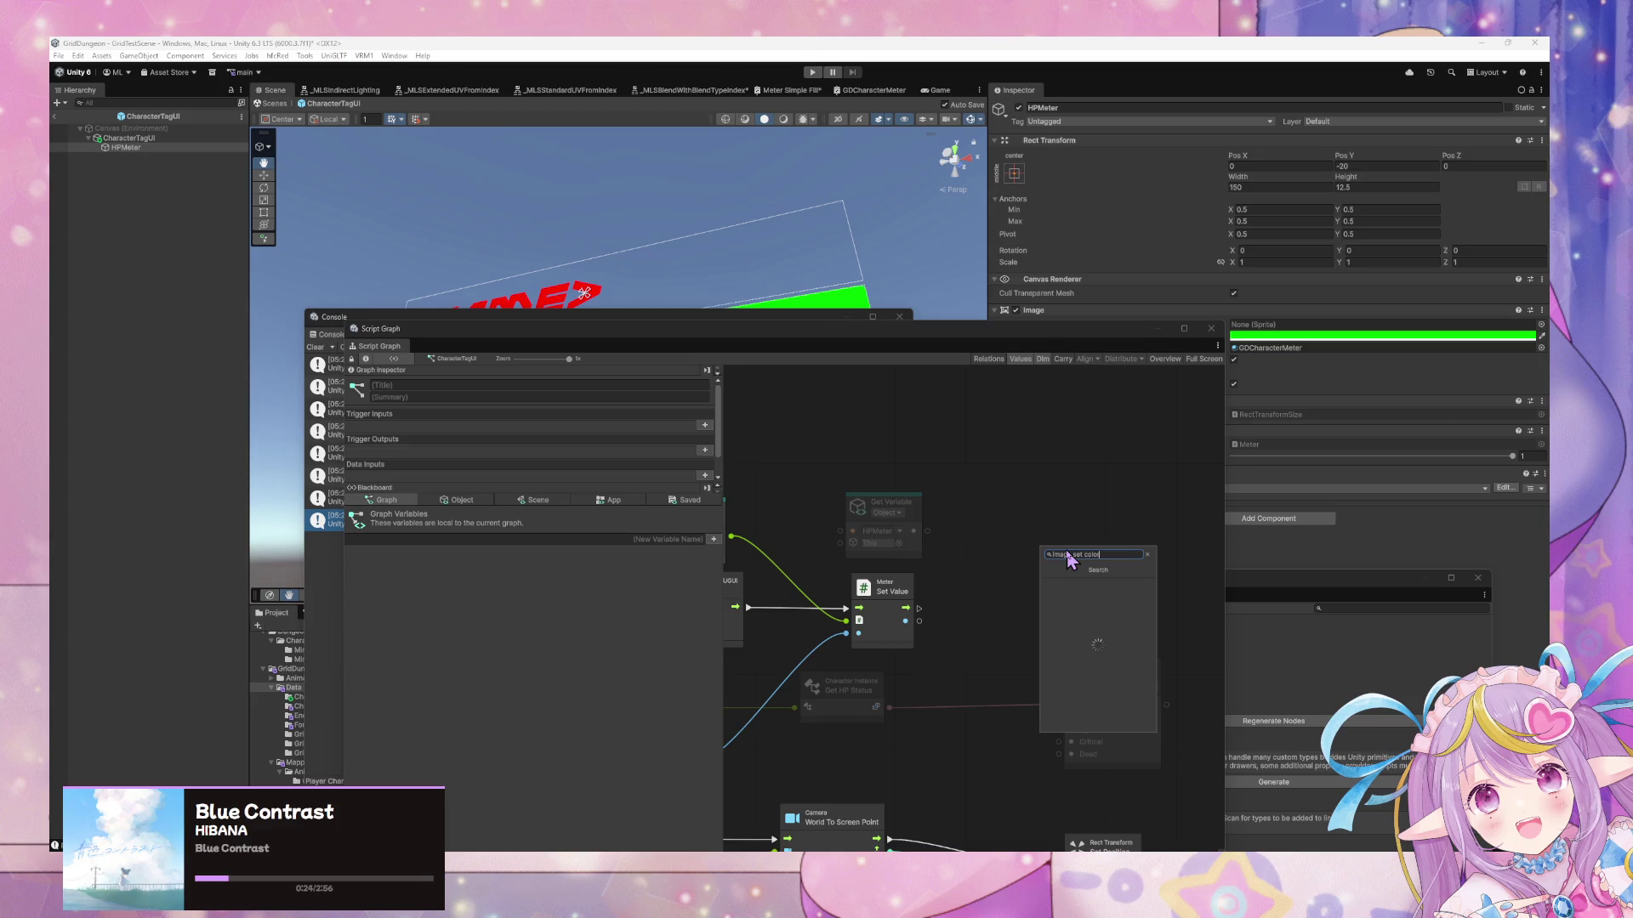
{"action": "key", "text": "Return"}
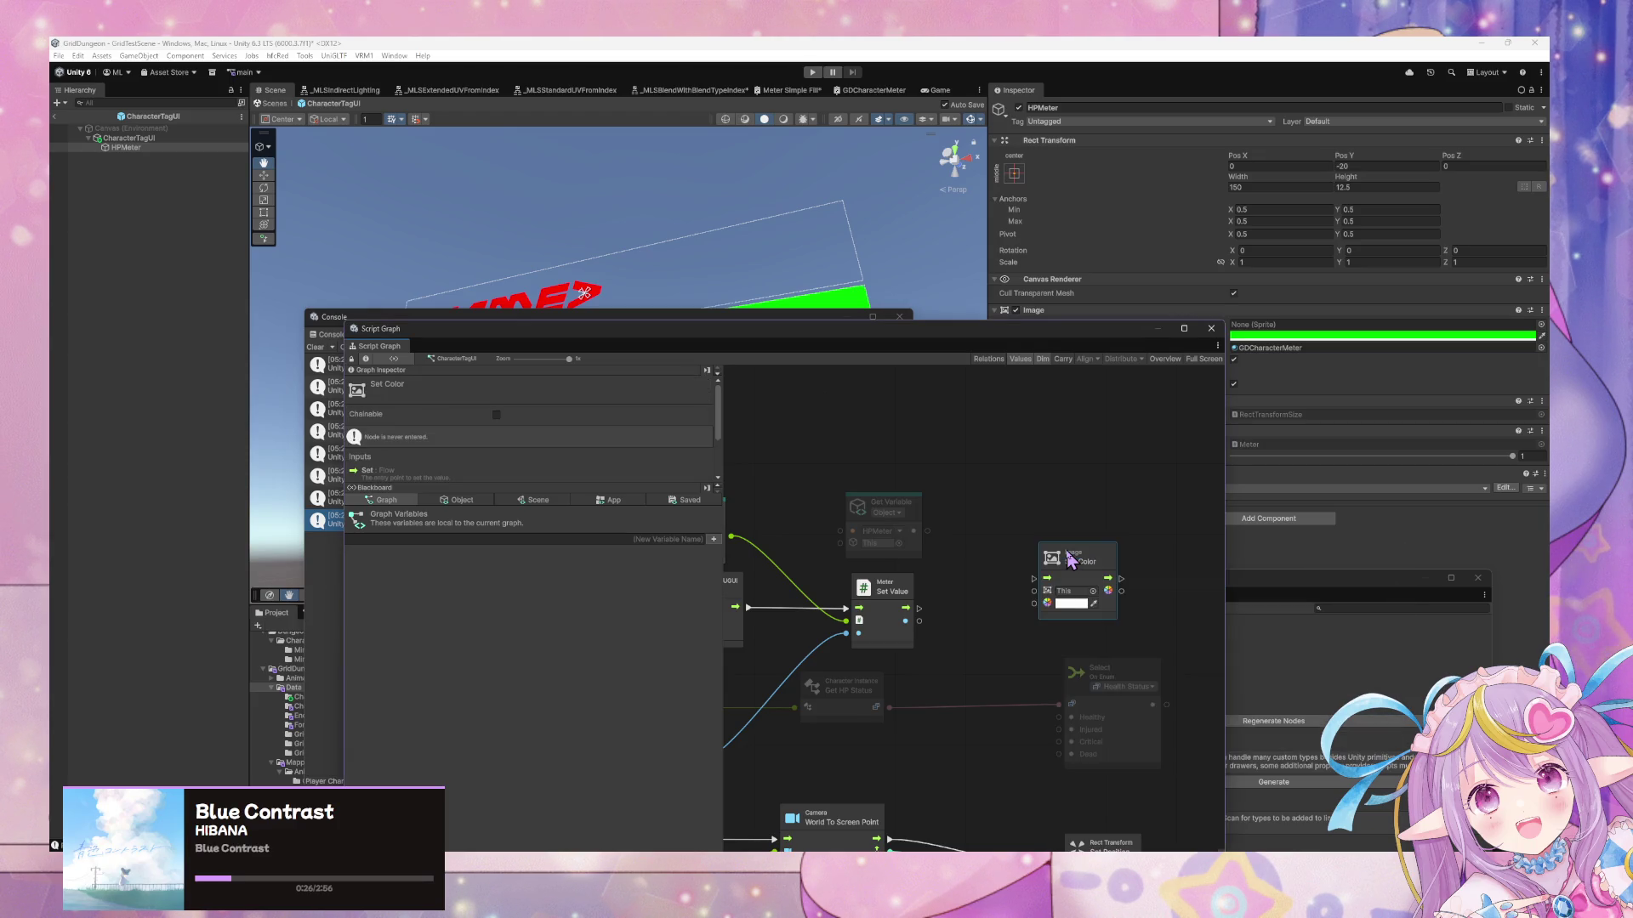
{"action": "mouse_move", "coordinate": [919, 607]}
{"action": "left_mouse_down"}
{"action": "mouse_move", "coordinate": [1050, 582]}
{"action": "mouse_move", "coordinate": [1033, 578]}
{"action": "left_mouse_up"}
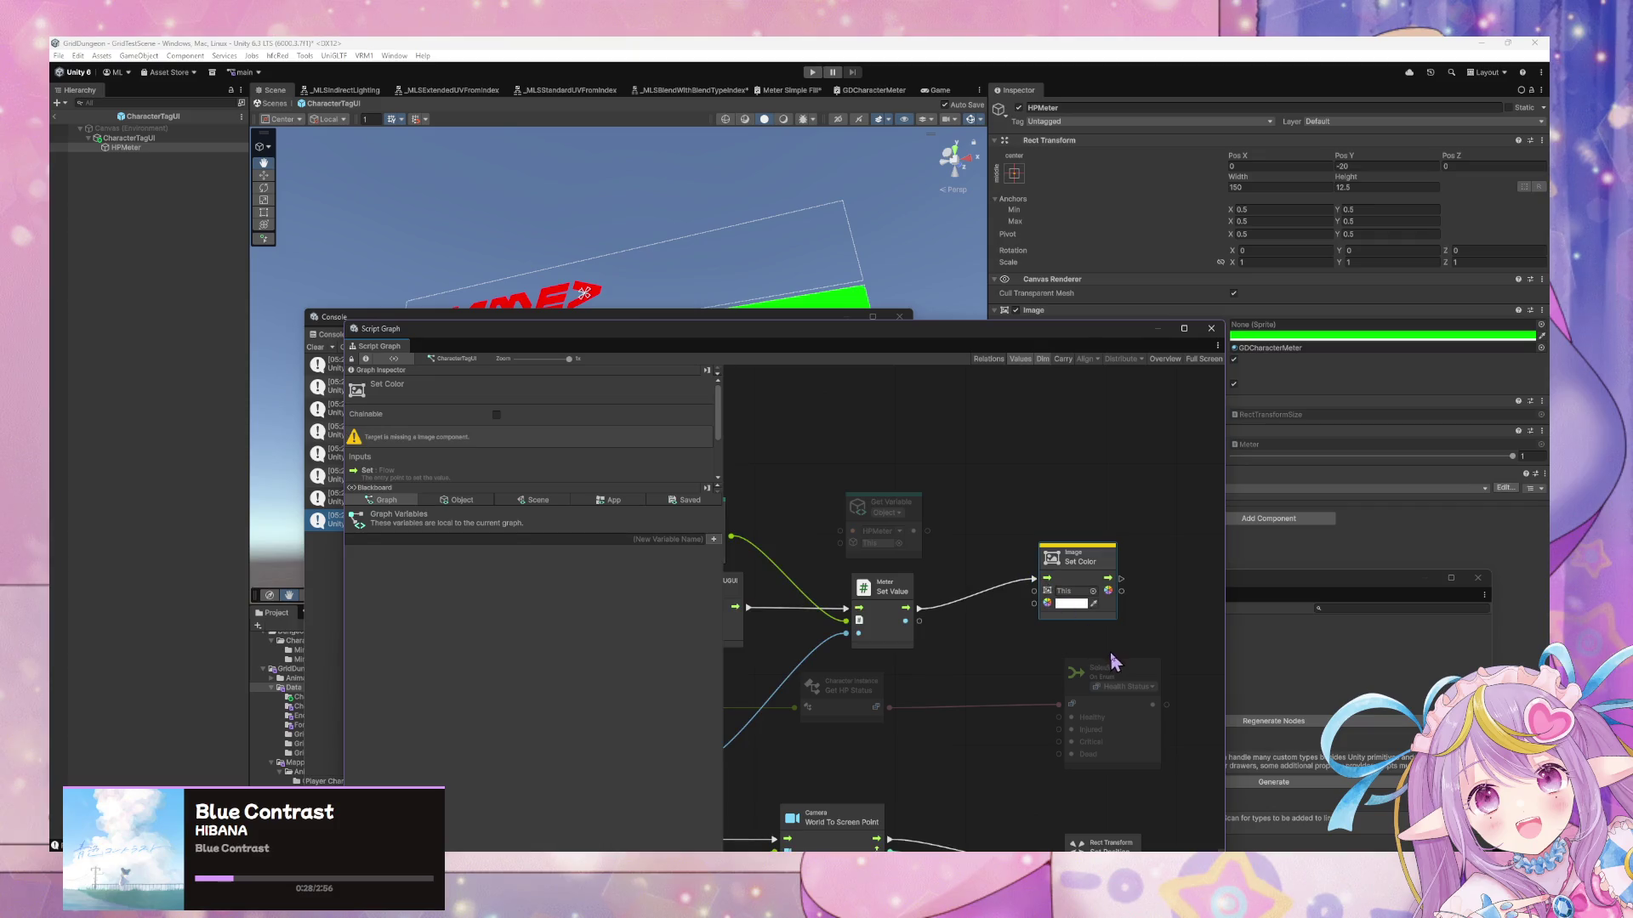
{"action": "left_click_drag", "start_coordinate": [1133, 675], "coordinate": [1082, 680]}
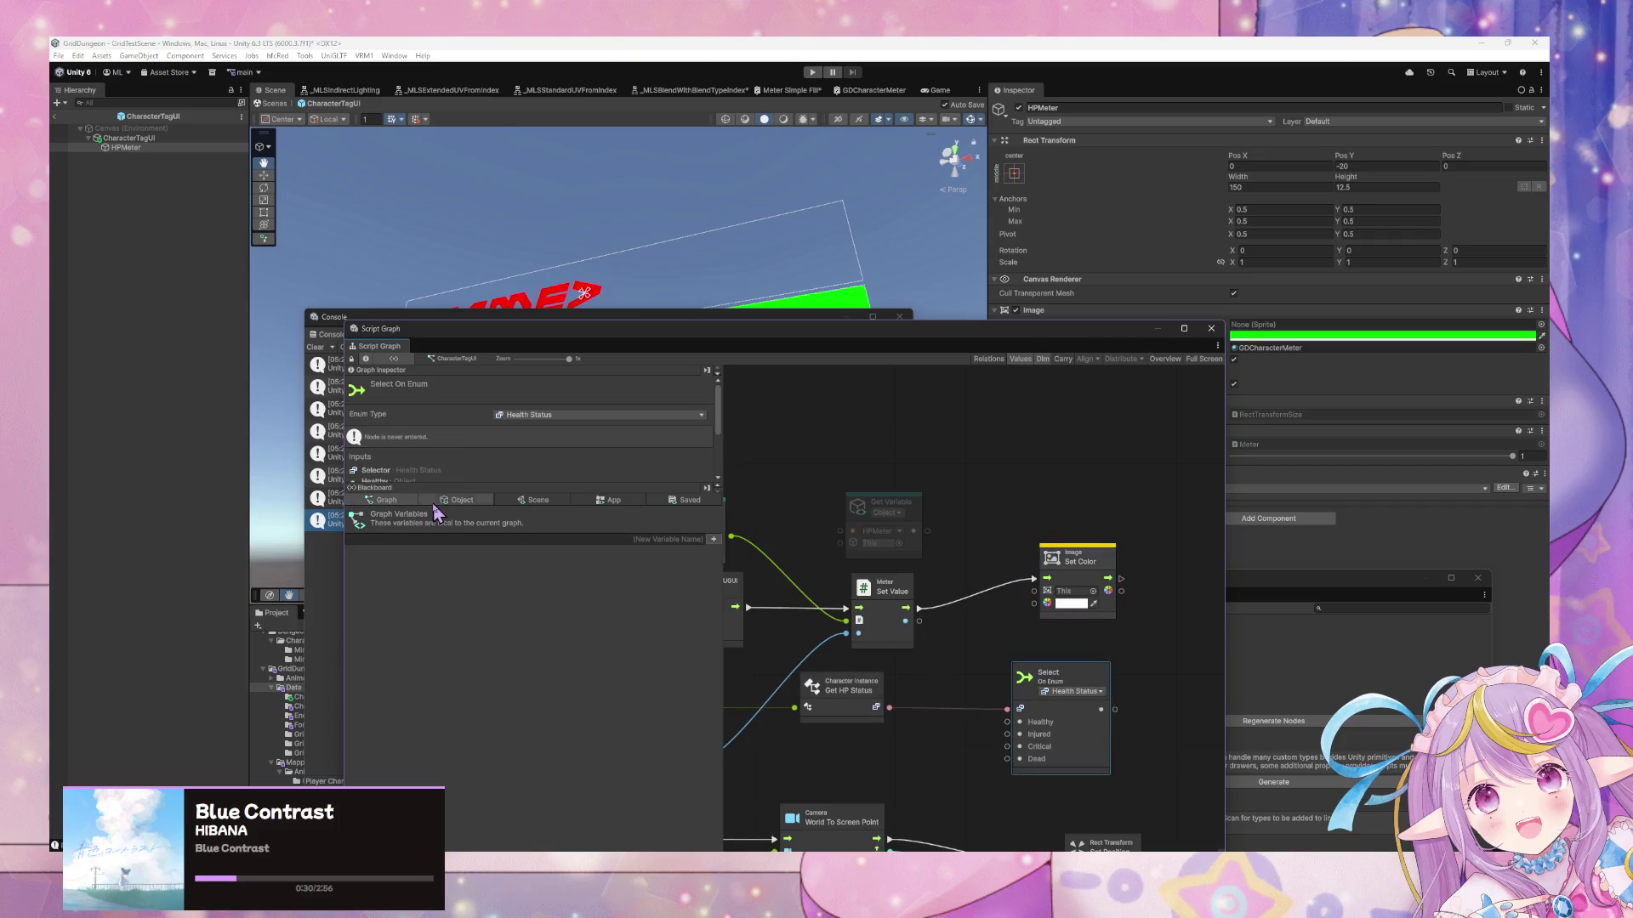
Wire an HPMeter getter from the Object variables into Set Color's target, removing the duplicate getter
{"action": "left_click", "coordinate": [446, 501]}
{"action": "mouse_move", "coordinate": [425, 587]}
{"action": "left_mouse_down"}
{"action": "mouse_move", "coordinate": [927, 459]}
{"action": "mouse_move", "coordinate": [917, 445]}
{"action": "left_mouse_up"}
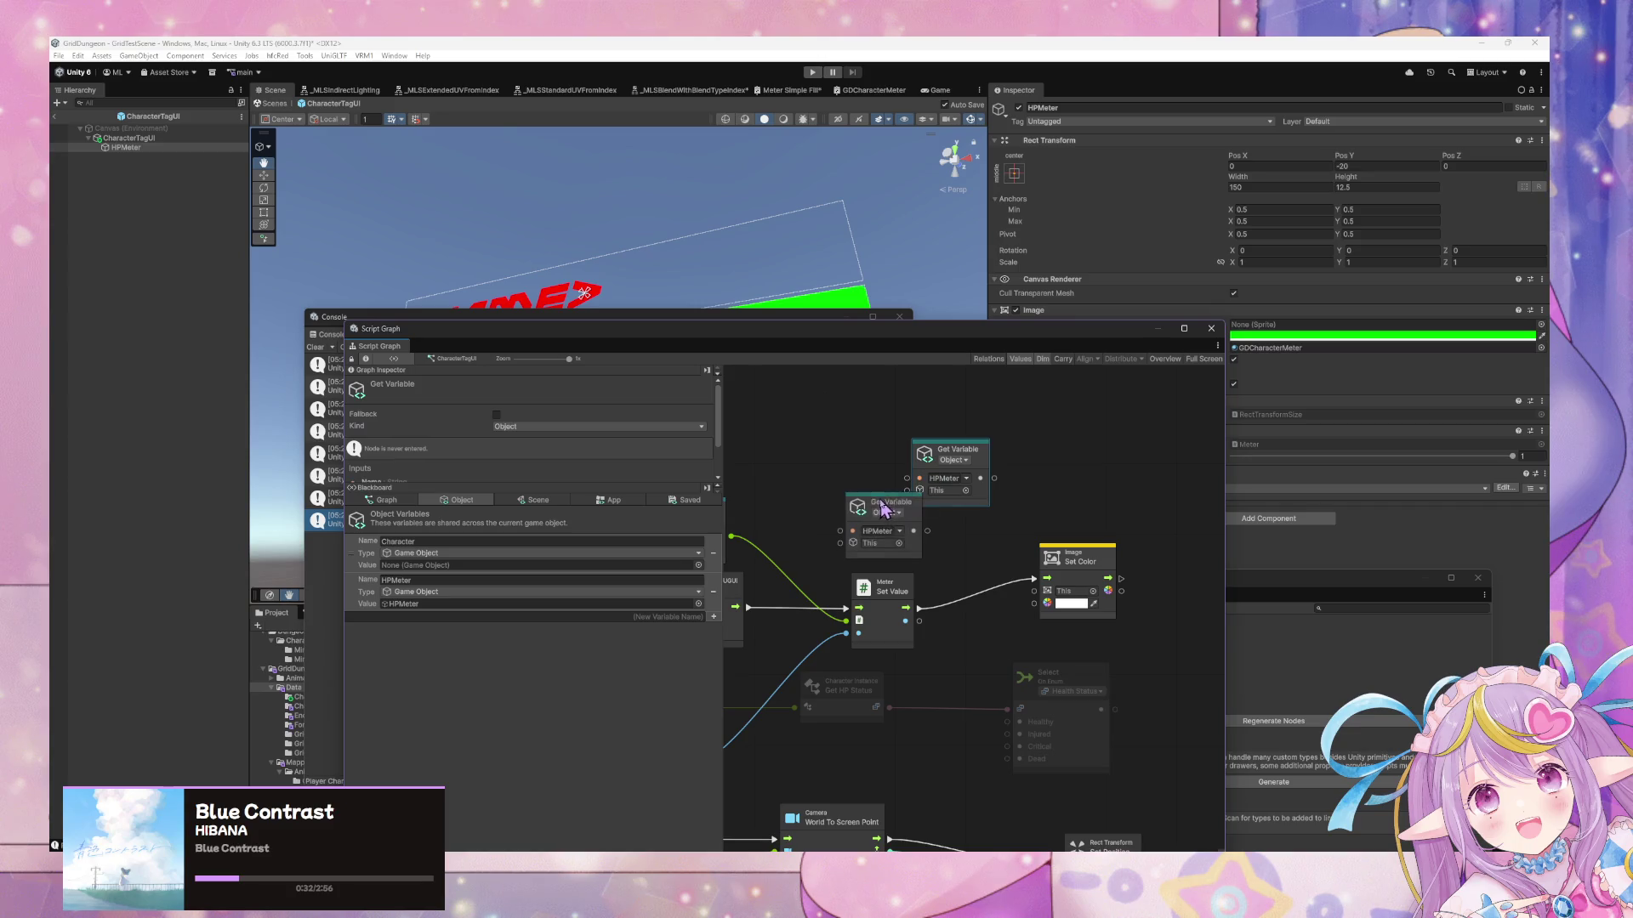
{"action": "left_click_drag", "start_coordinate": [1002, 501], "coordinate": [1034, 603]}
{"action": "left_click", "coordinate": [904, 520]}
{"action": "key", "text": "Delete"}
{"action": "mouse_move", "coordinate": [1046, 676]}
{"action": "left_mouse_down"}
{"action": "mouse_move", "coordinate": [978, 659]}
{"action": "mouse_move", "coordinate": [1047, 624]}
{"action": "mouse_move", "coordinate": [1034, 603]}
{"action": "left_mouse_up"}
{"action": "left_click_drag", "start_coordinate": [995, 479], "coordinate": [1023, 575]}
{"action": "left_click", "coordinate": [1018, 548]}
{"action": "left_click_drag", "start_coordinate": [995, 480], "coordinate": [1034, 590]}
{"action": "left_click_drag", "start_coordinate": [1018, 669], "coordinate": [1112, 676]}
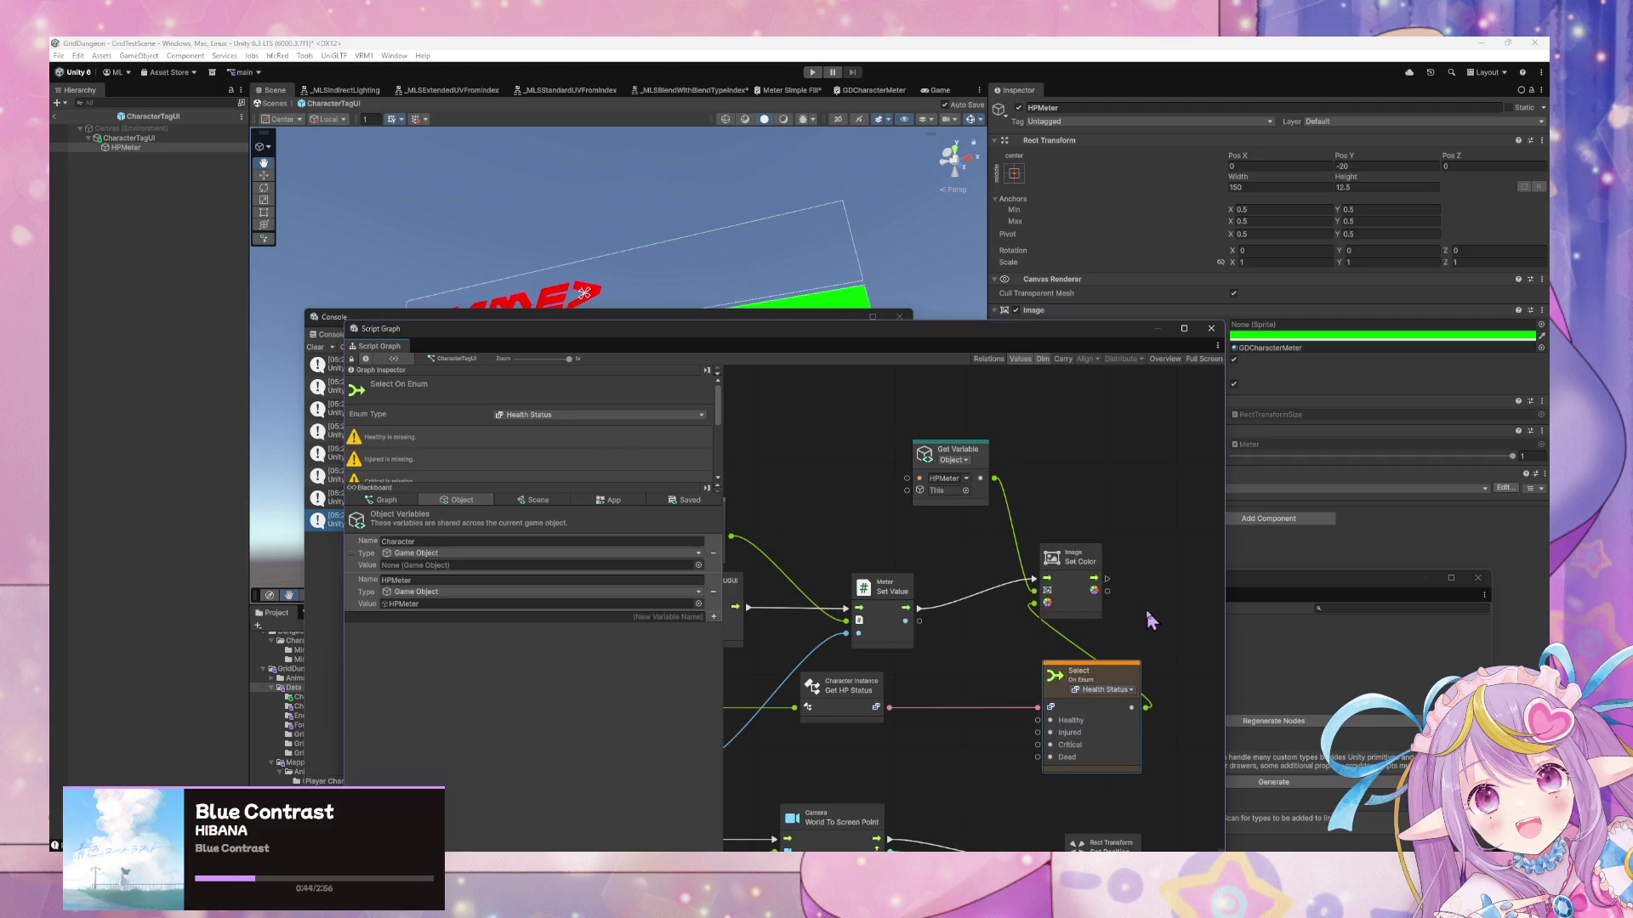
{"action": "scroll", "coordinate": [1151, 621], "scroll_direction": "down", "scroll_amount": 4}
{"action": "right_click", "coordinate": [955, 588]}
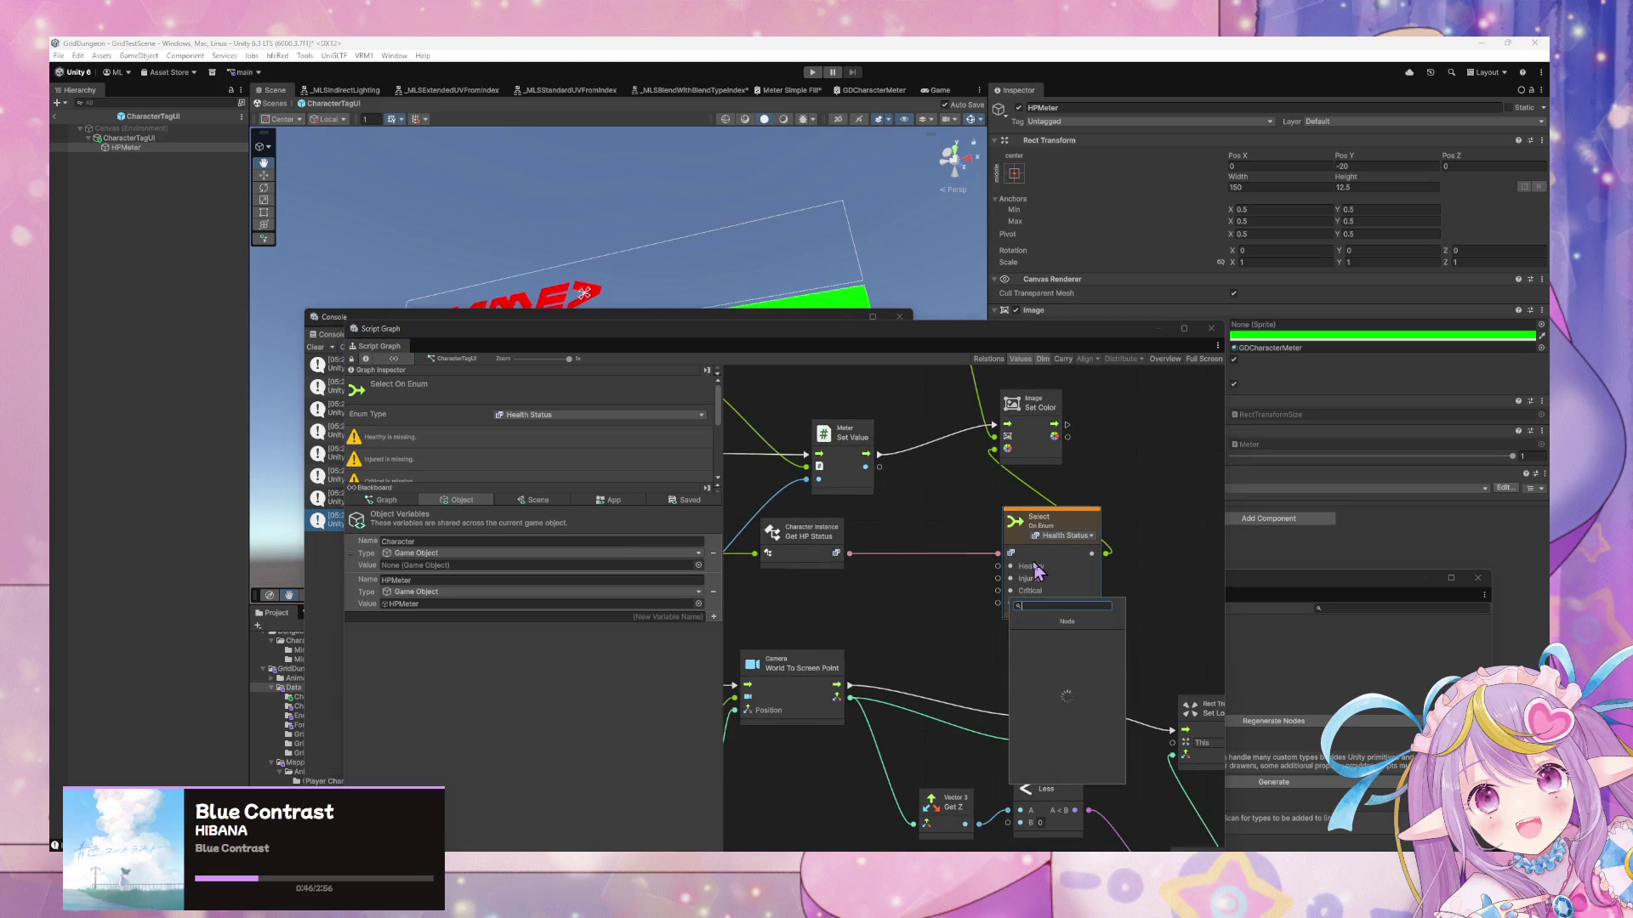
Add a Color Literal node set to pure green (00FF00) and connect it to Healthy
{"action": "type", "text": "color"}
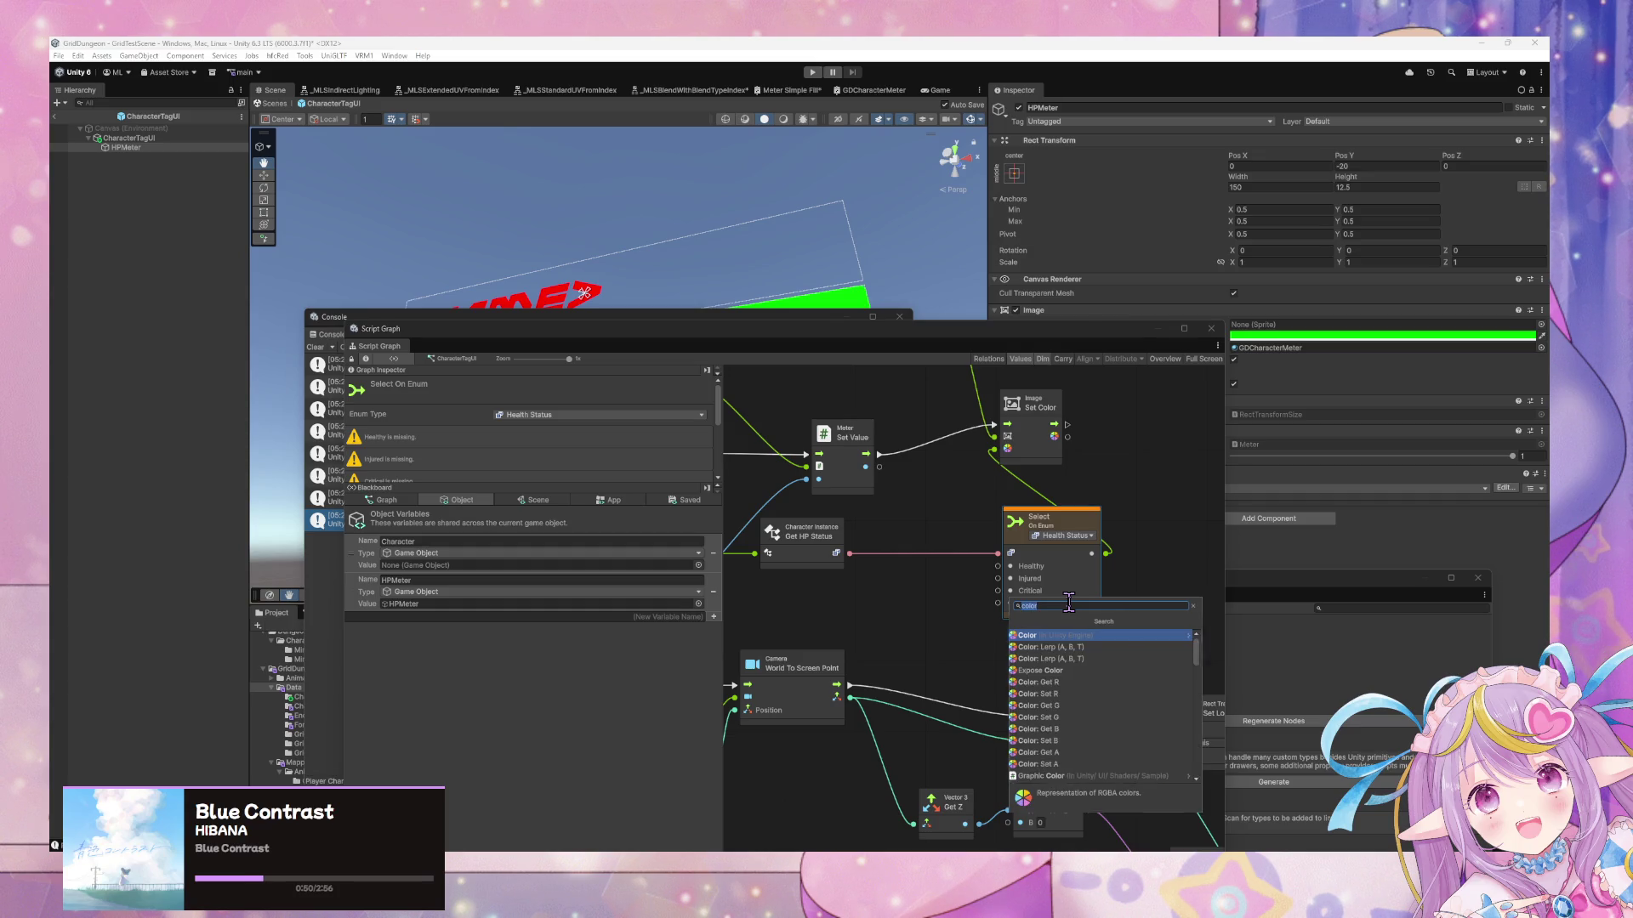
{"action": "left_click", "coordinate": [1065, 644]}
{"action": "left_click_drag", "start_coordinate": [984, 614], "coordinate": [899, 590]}
{"action": "left_click", "coordinate": [901, 585]}
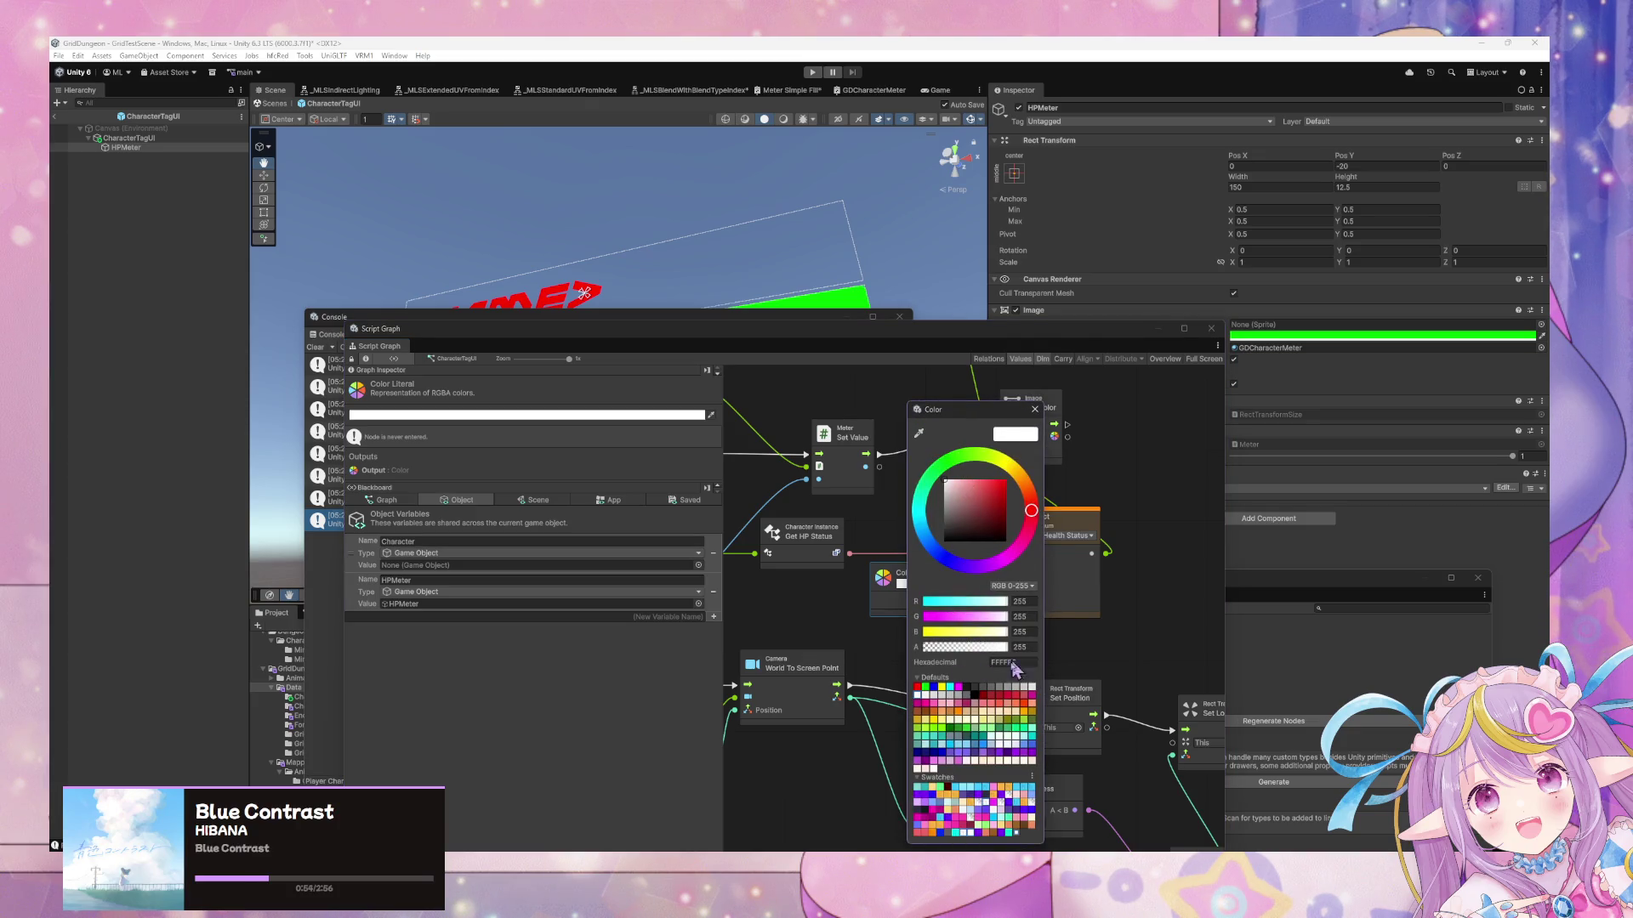
{"action": "left_click", "coordinate": [925, 686]}
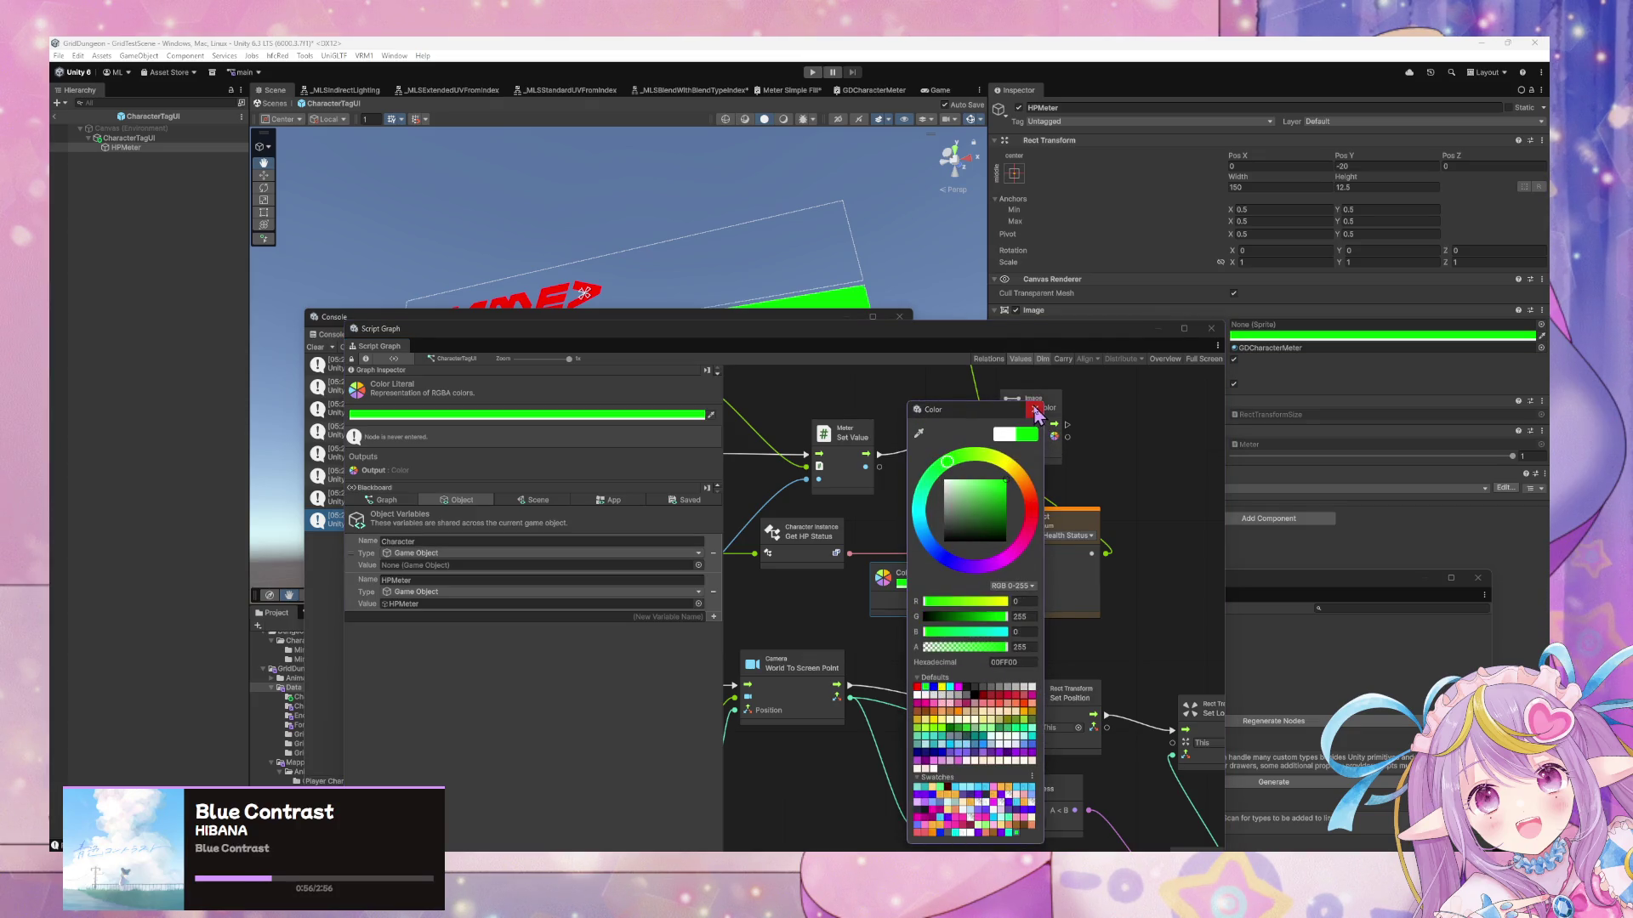
{"action": "left_click", "coordinate": [920, 600]}
{"action": "mouse_move", "coordinate": [920, 600]}
{"action": "left_mouse_down"}
{"action": "mouse_move", "coordinate": [995, 583]}
{"action": "mouse_move", "coordinate": [902, 635]}
{"action": "mouse_move", "coordinate": [933, 656]}
{"action": "mouse_move", "coordinate": [1002, 581]}
{"action": "left_mouse_up"}
Duplicate the green Color node and change the copy to yellow for Injured
{"action": "key", "text": "ctrl+d"}
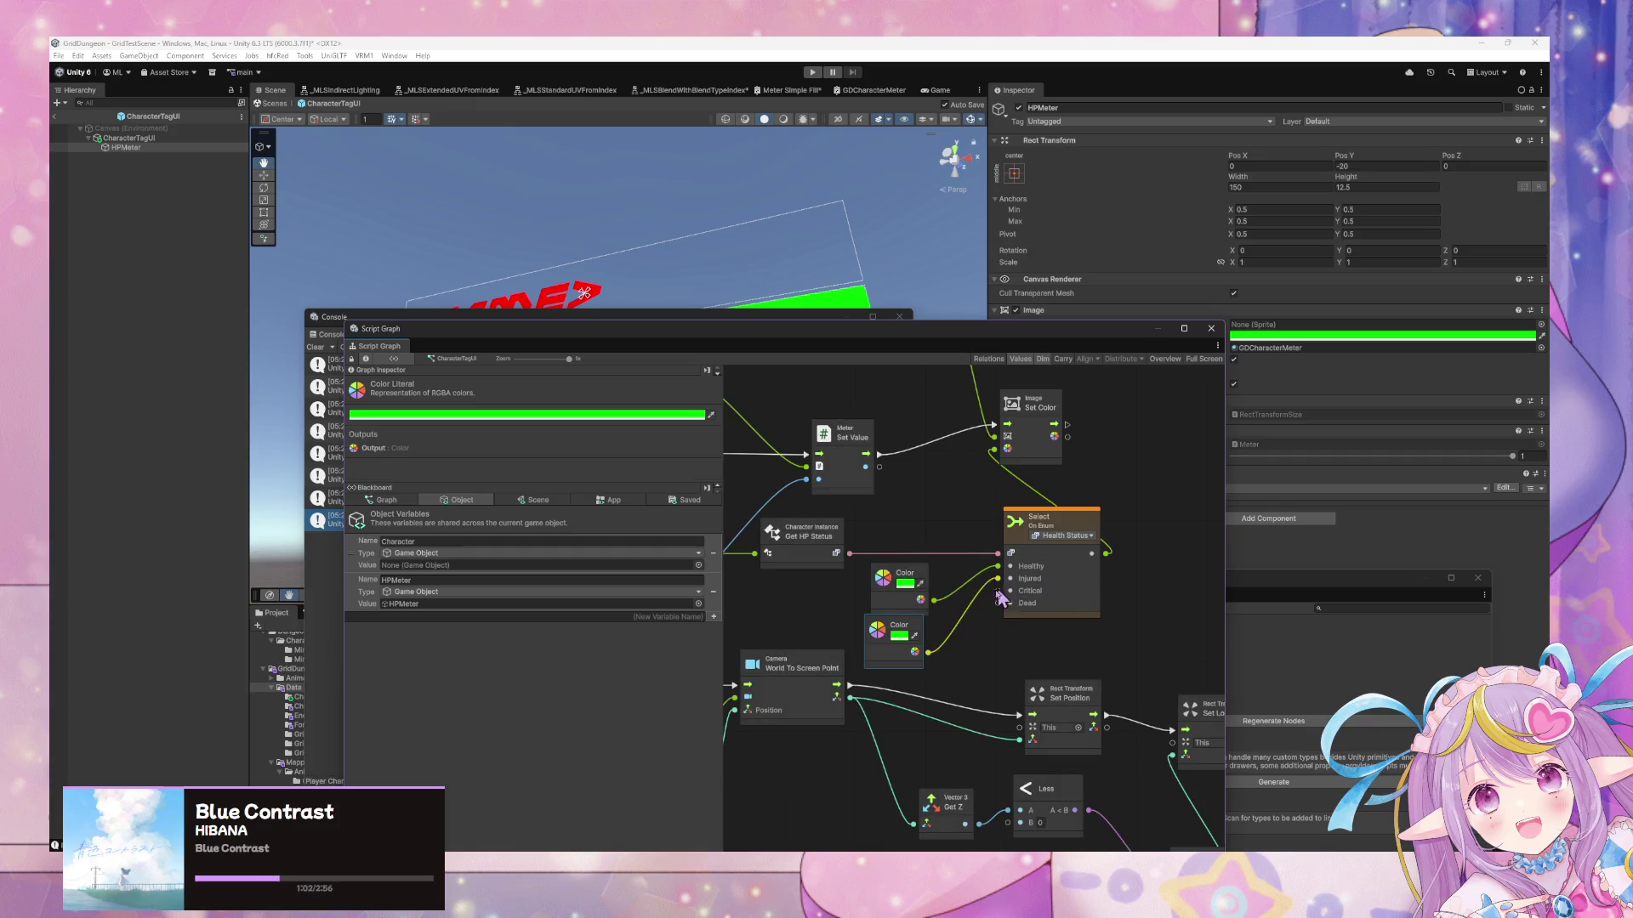
{"action": "left_click", "coordinate": [899, 635]}
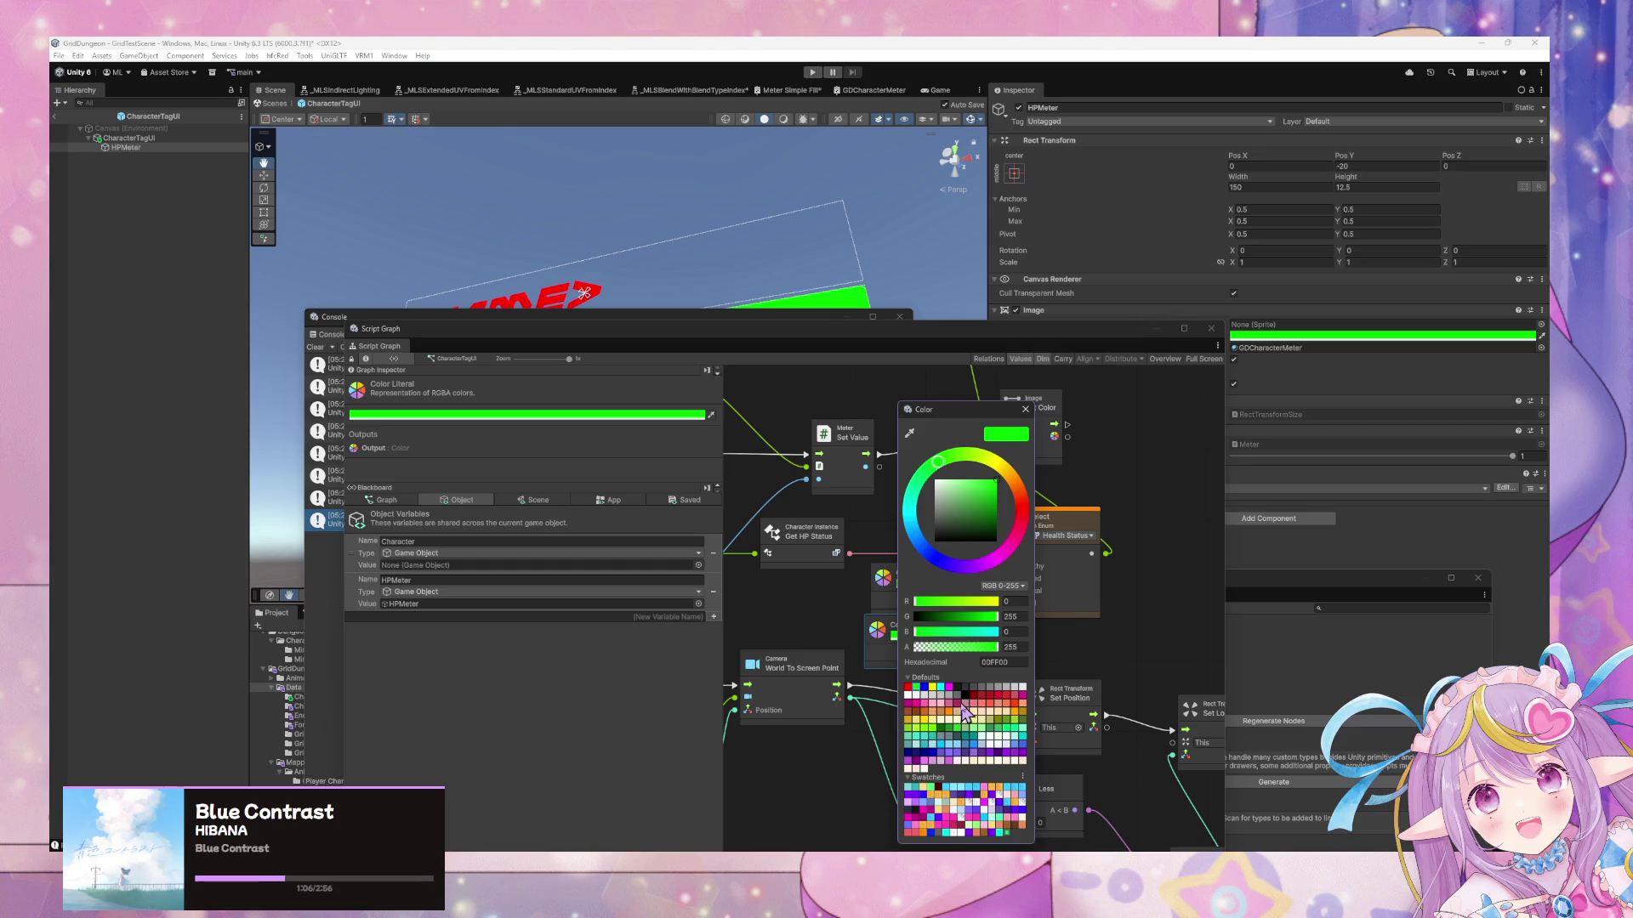
{"action": "left_click", "coordinate": [935, 729]}
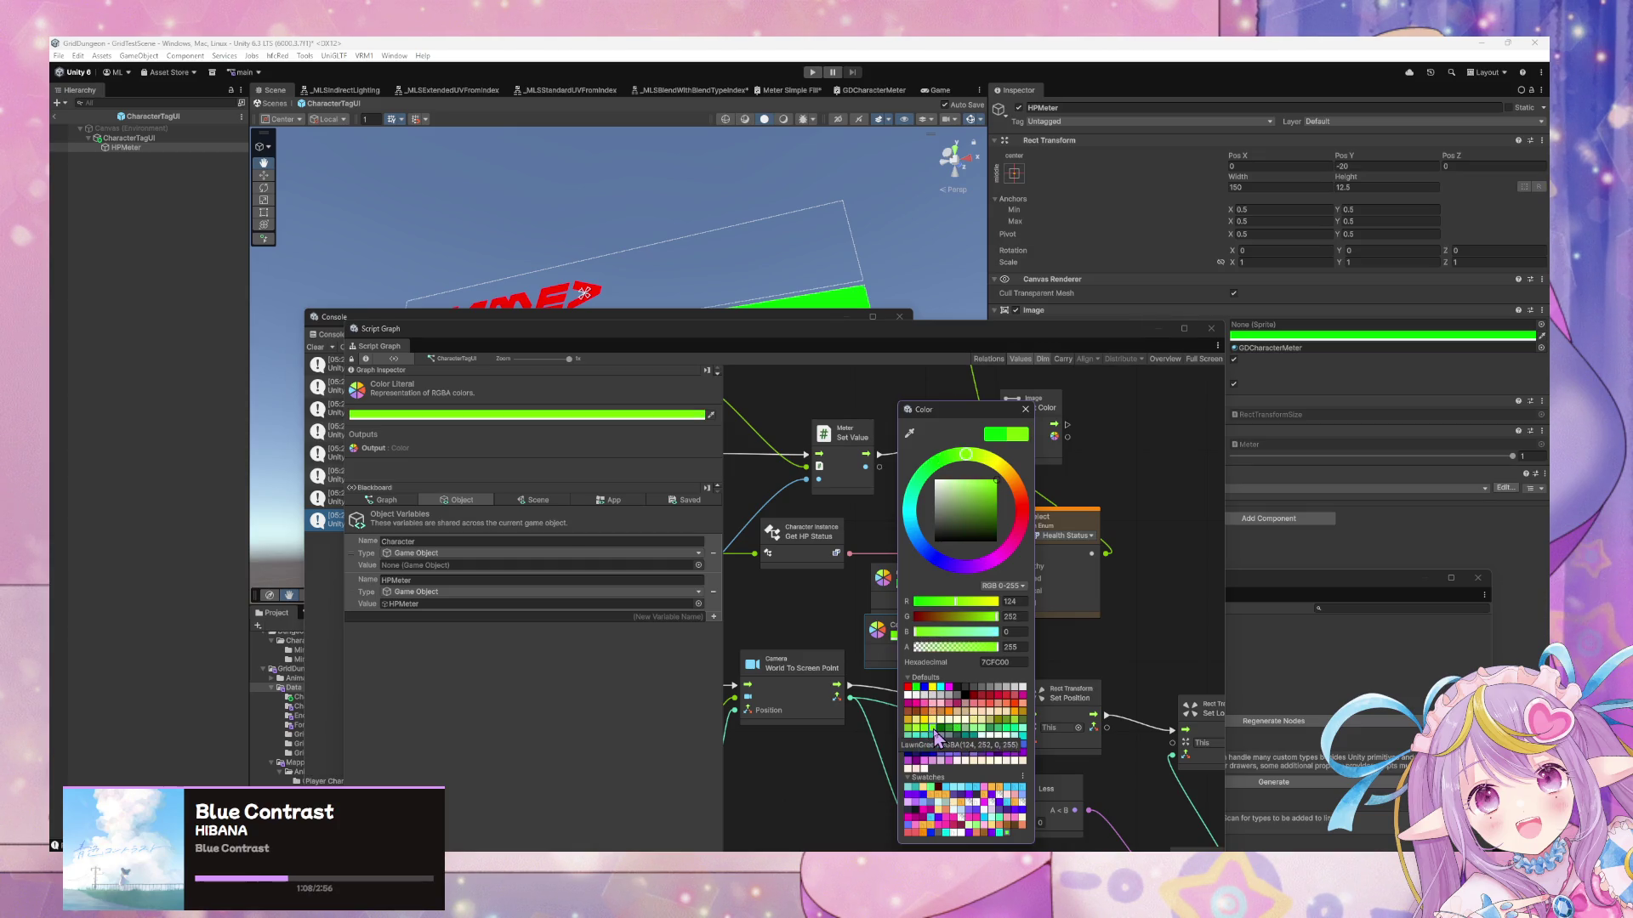
{"action": "left_click", "coordinate": [925, 729]}
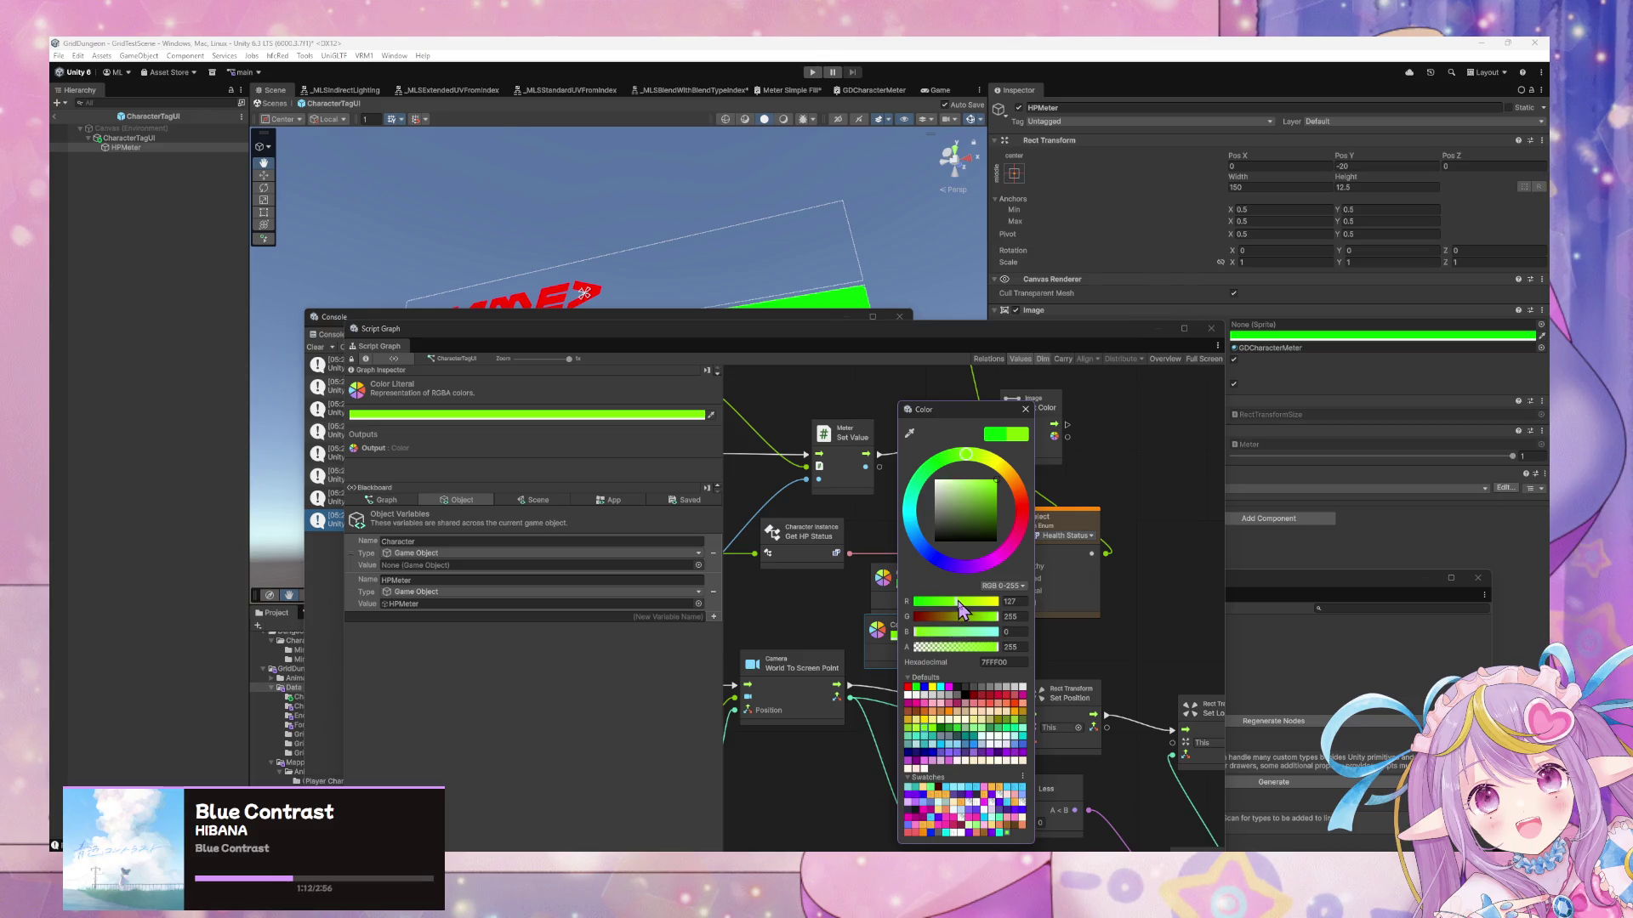
{"action": "left_click_drag", "start_coordinate": [959, 606], "coordinate": [965, 603]}
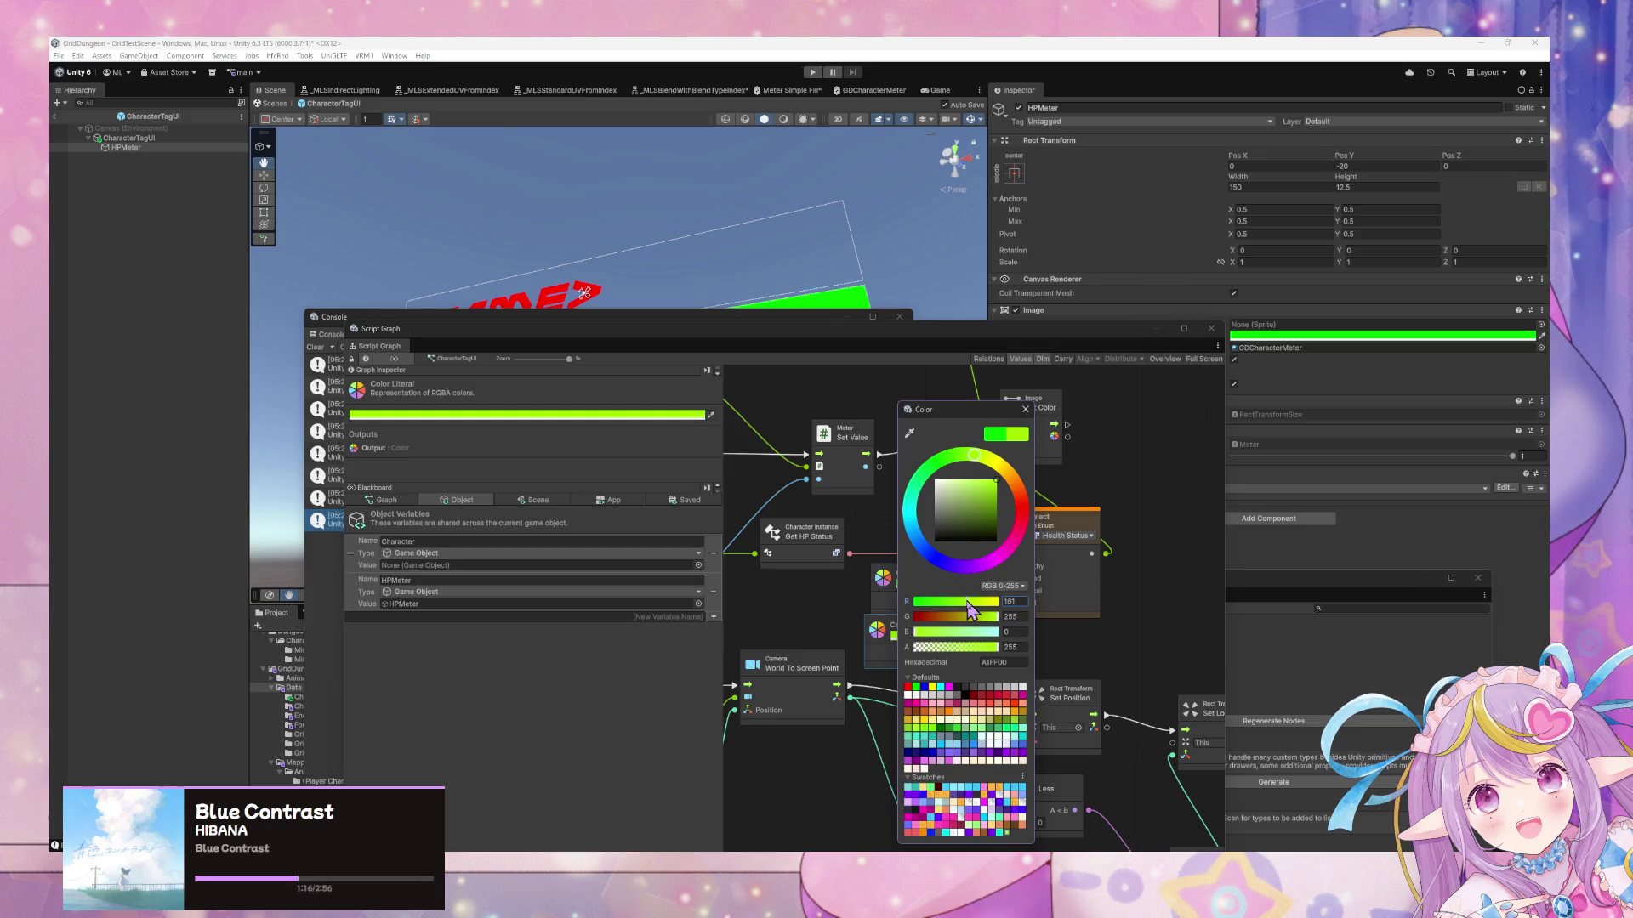
{"action": "left_click", "coordinate": [938, 693]}
{"action": "left_click", "coordinate": [1120, 561]}
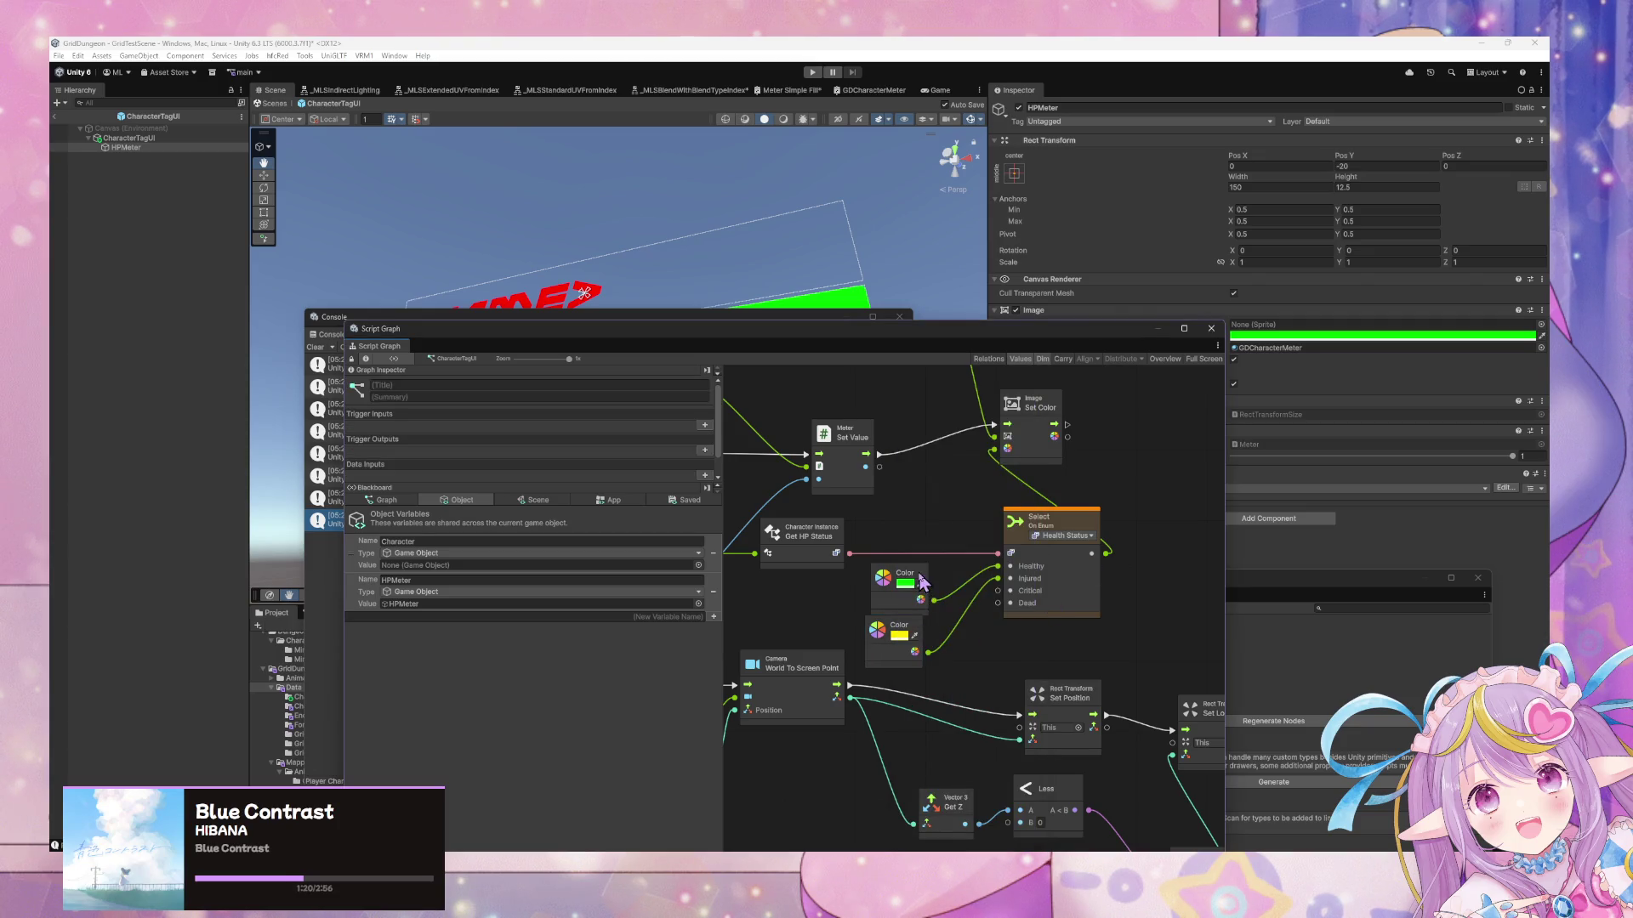
Duplicate the yellow Color node, make the copy red, and connect it to Critical
{"action": "left_click_drag", "start_coordinate": [920, 585], "coordinate": [926, 497]}
{"action": "mouse_move", "coordinate": [914, 634]}
{"action": "left_mouse_down"}
{"action": "mouse_move", "coordinate": [924, 561]}
{"action": "mouse_move", "coordinate": [939, 605]}
{"action": "mouse_move", "coordinate": [913, 605]}
{"action": "left_mouse_up"}
{"action": "key", "text": "ctrl+d"}
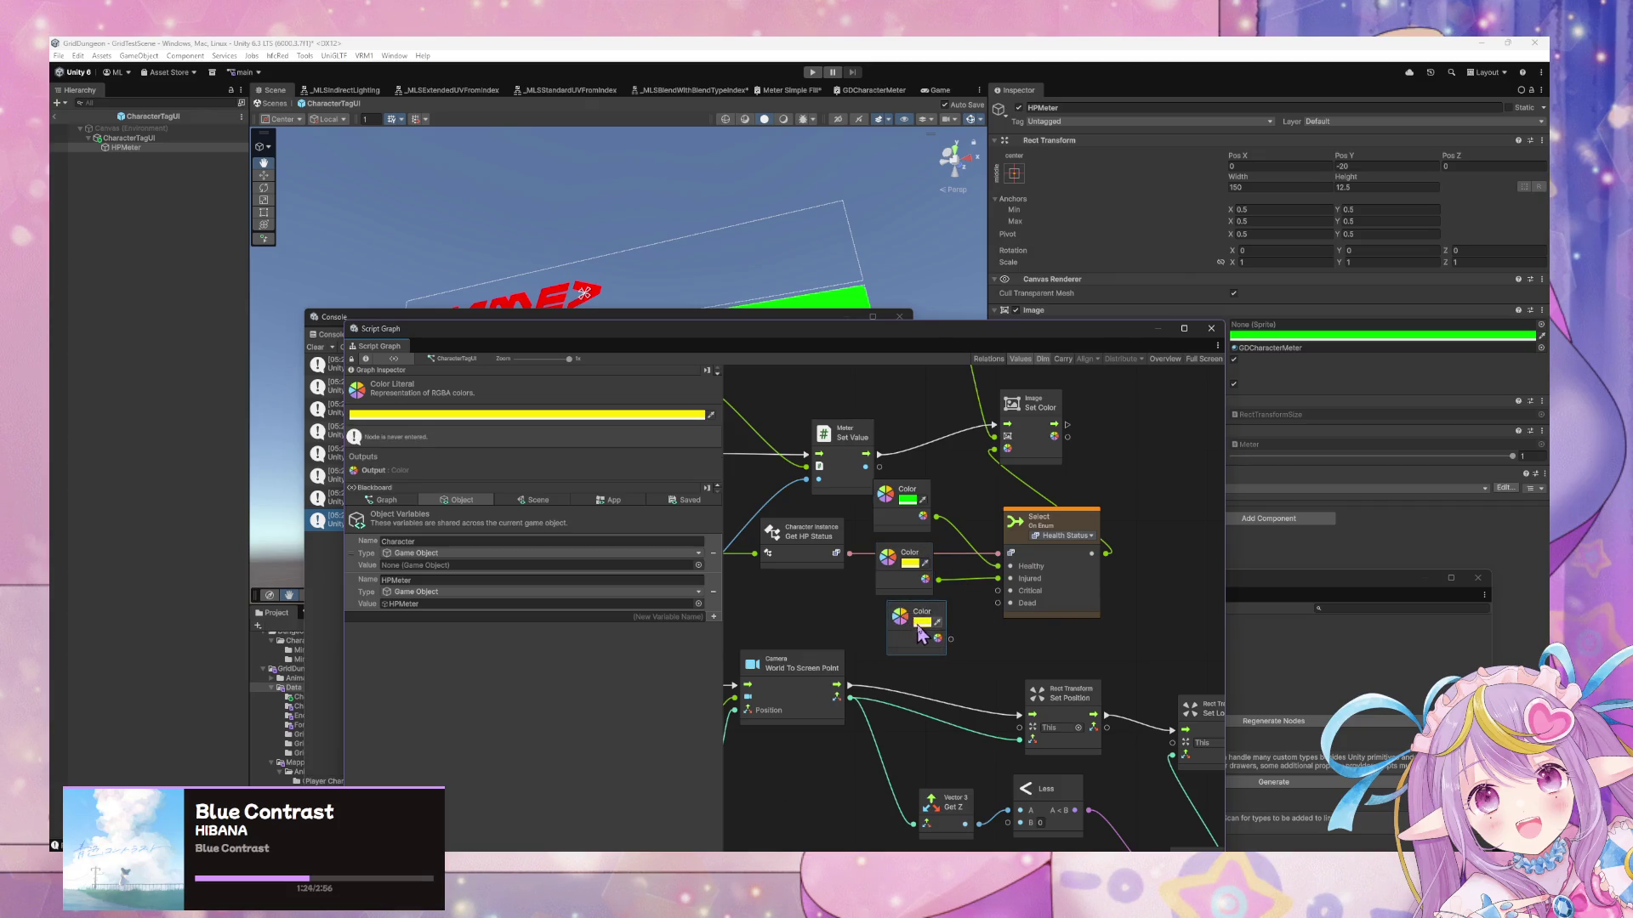
{"action": "left_click", "coordinate": [922, 621]}
{"action": "left_click", "coordinate": [1033, 705]}
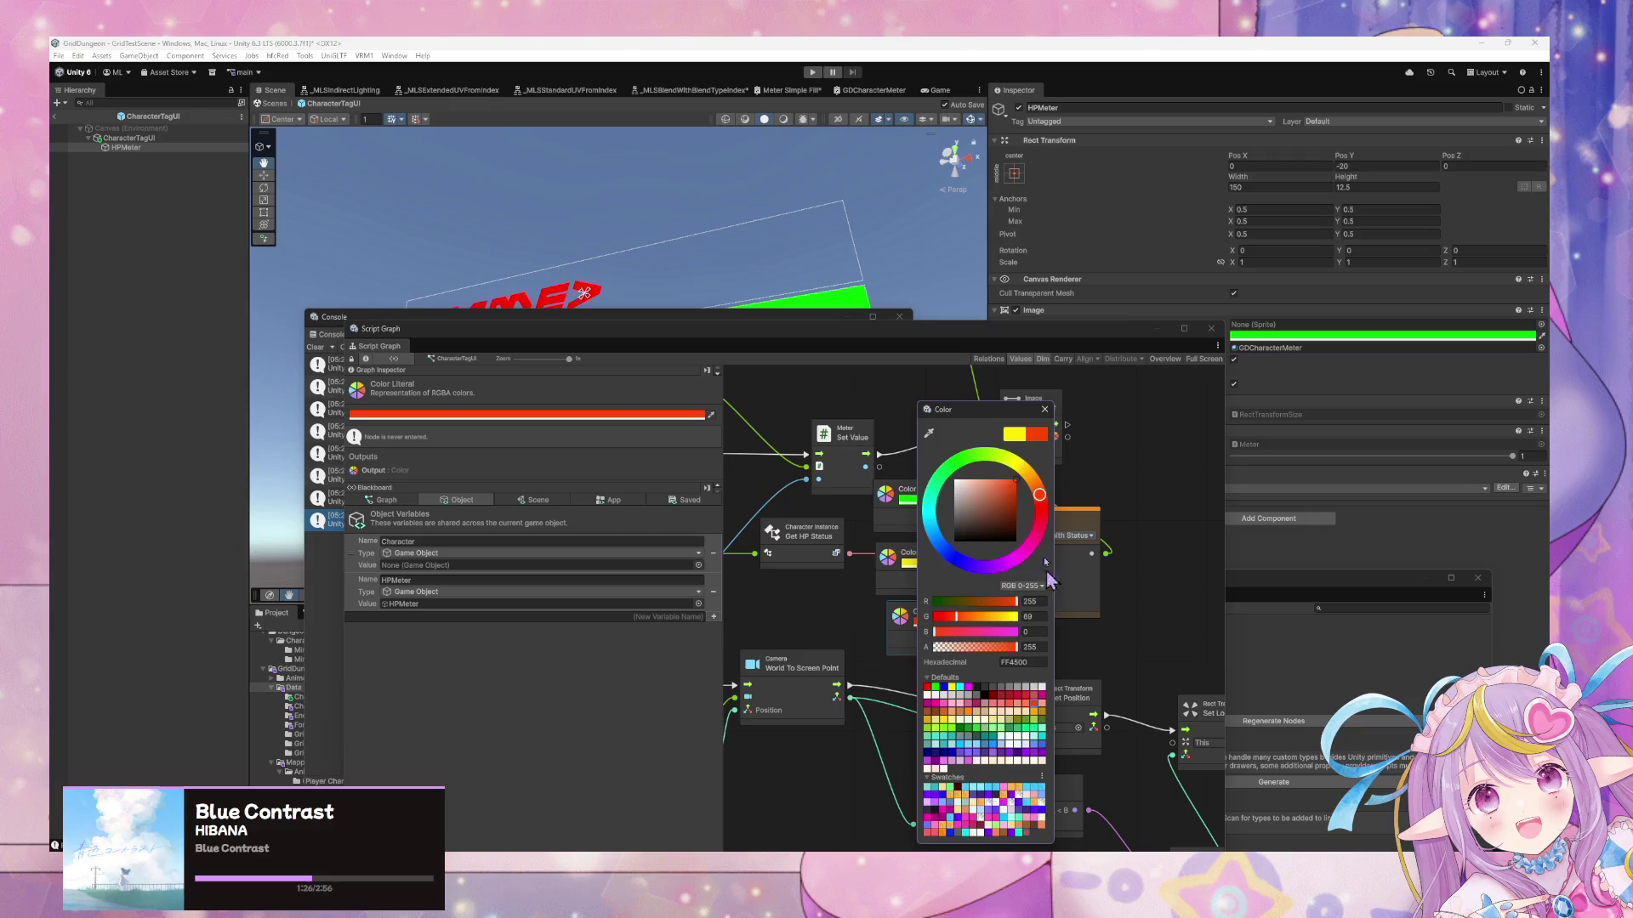
{"action": "left_click", "coordinate": [1044, 409]}
{"action": "left_click_drag", "start_coordinate": [938, 638], "coordinate": [998, 591]}
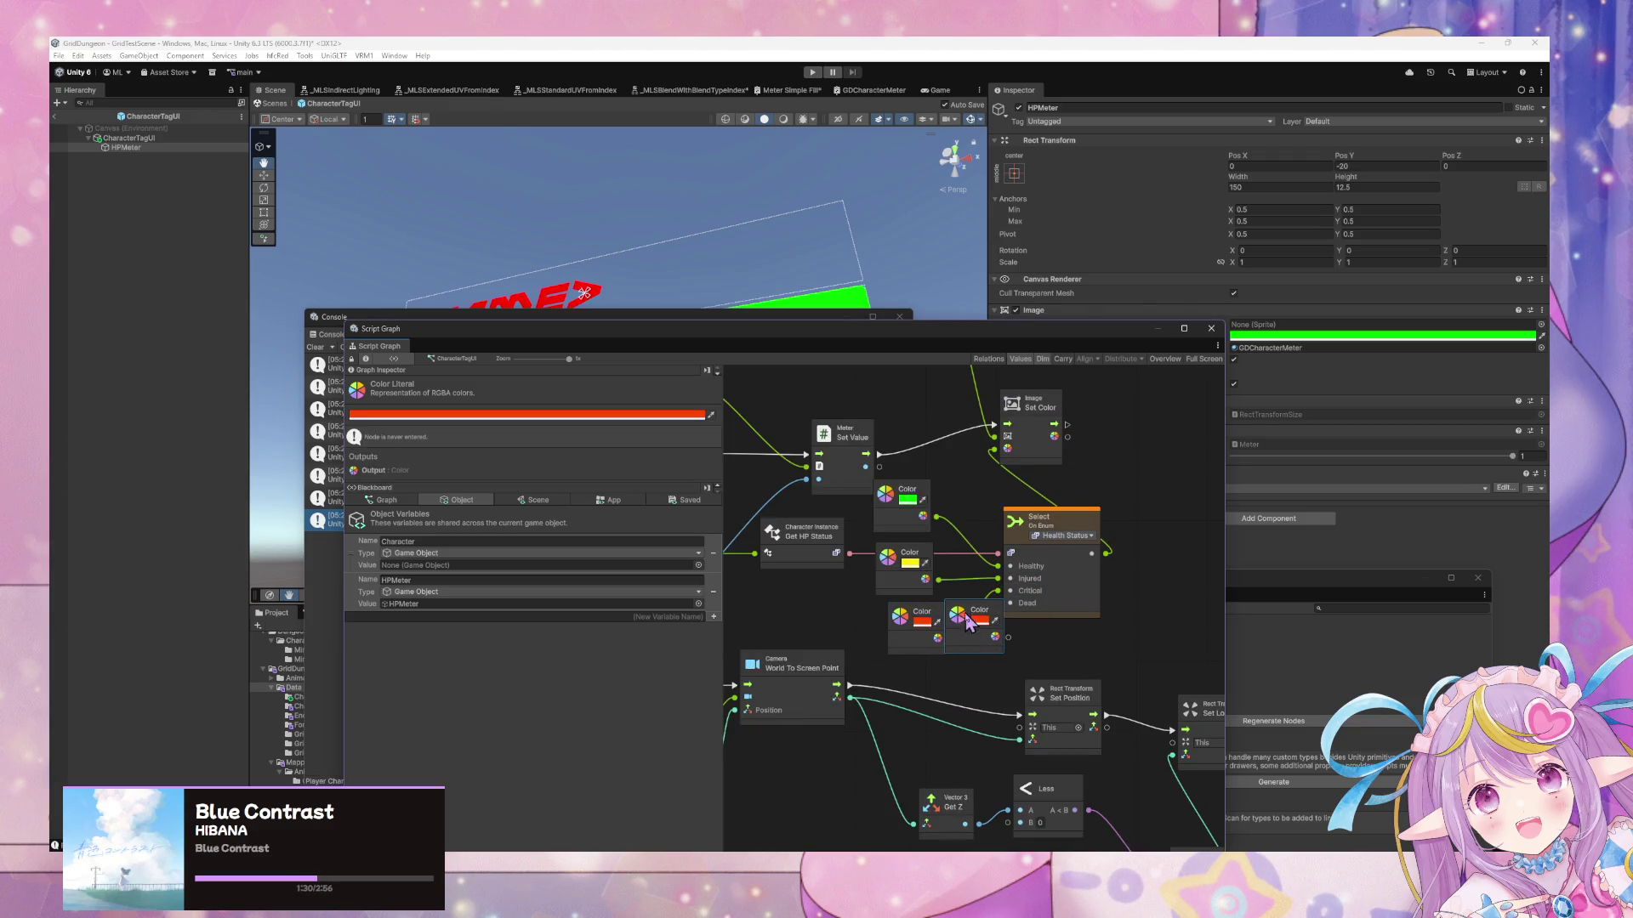
Set a fourth Color node to white and connect it to Dead
{"action": "left_click", "coordinate": [927, 623]}
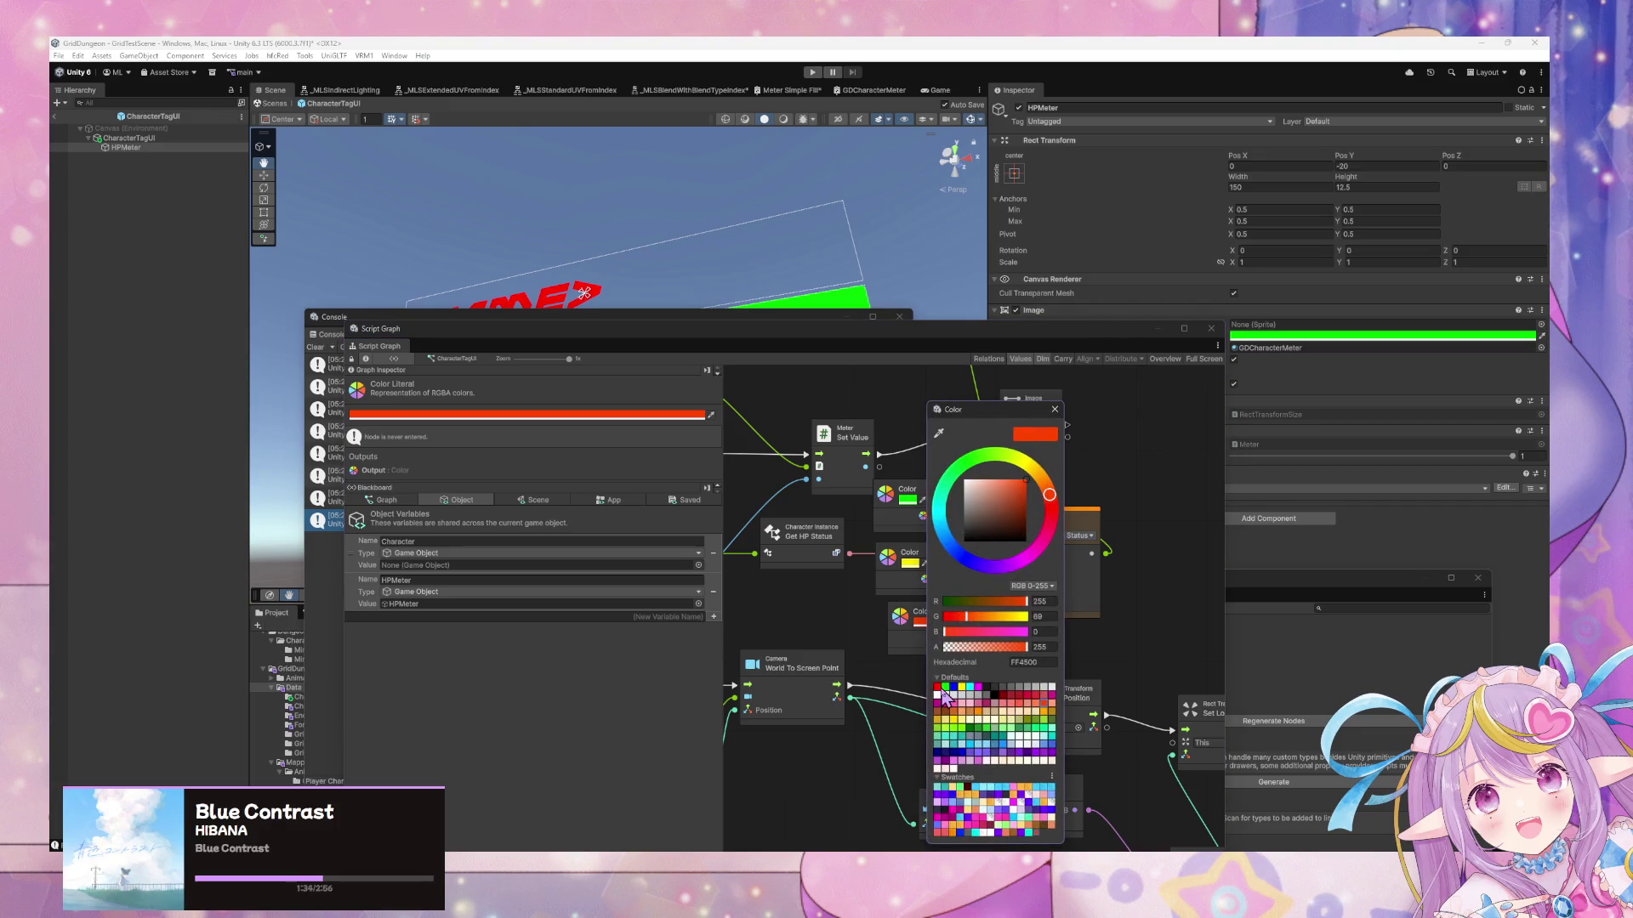
{"action": "left_click", "coordinate": [1054, 409]}
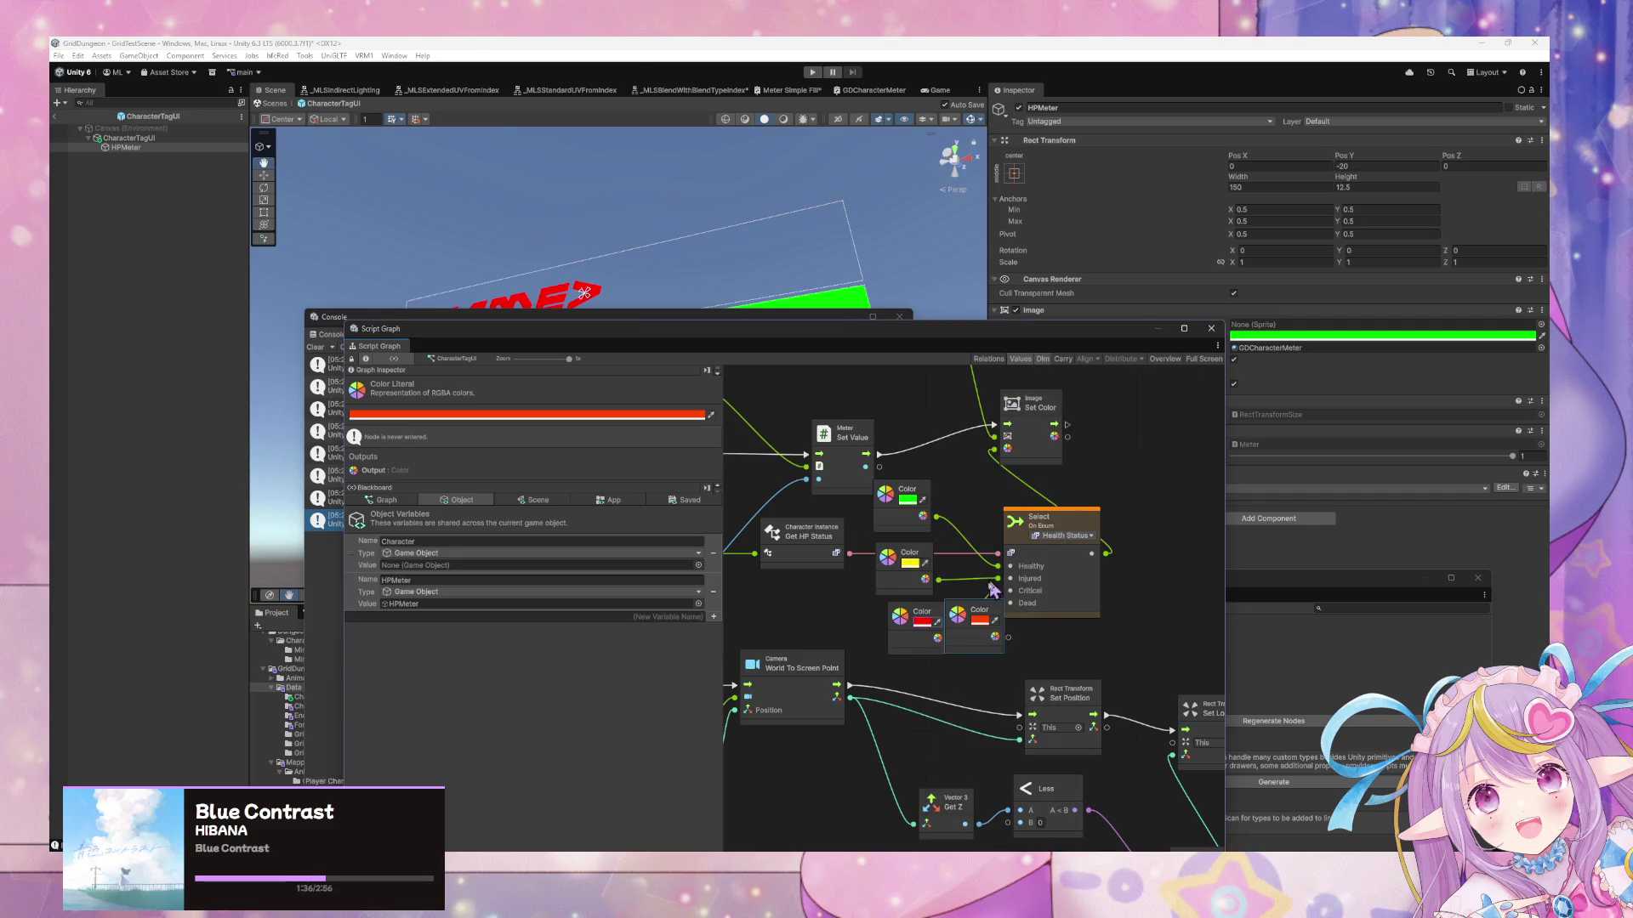
{"action": "left_click_drag", "start_coordinate": [1004, 622], "coordinate": [986, 645]}
{"action": "left_click", "coordinate": [962, 643]}
{"action": "left_click_drag", "start_coordinate": [1040, 518], "coordinate": [980, 544]}
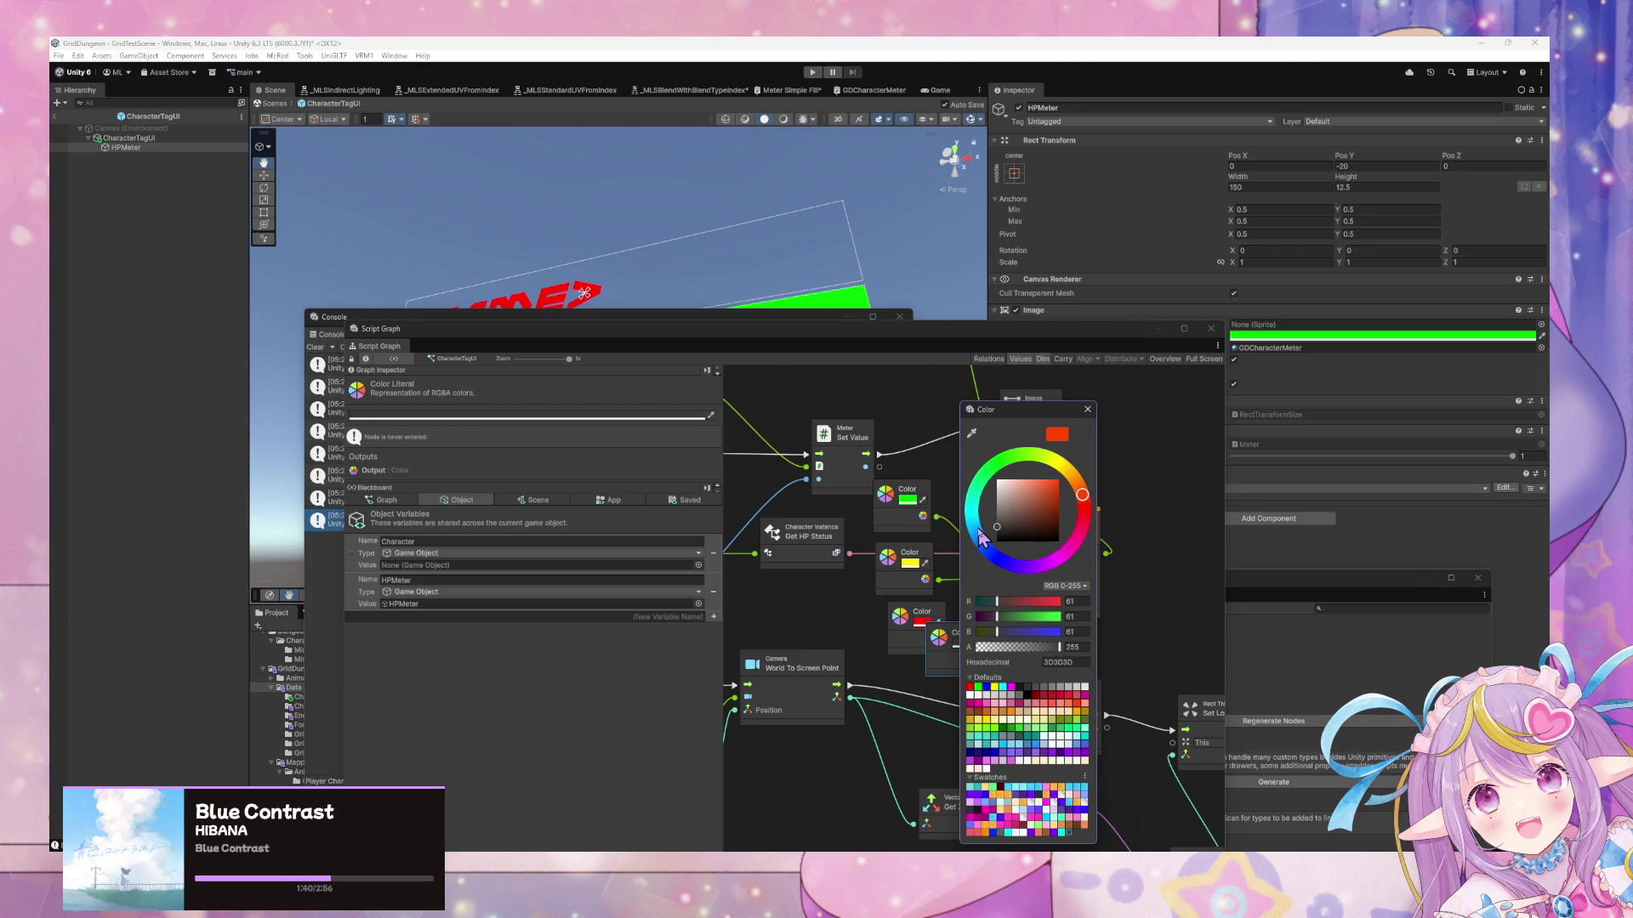
{"action": "left_click", "coordinate": [1088, 411]}
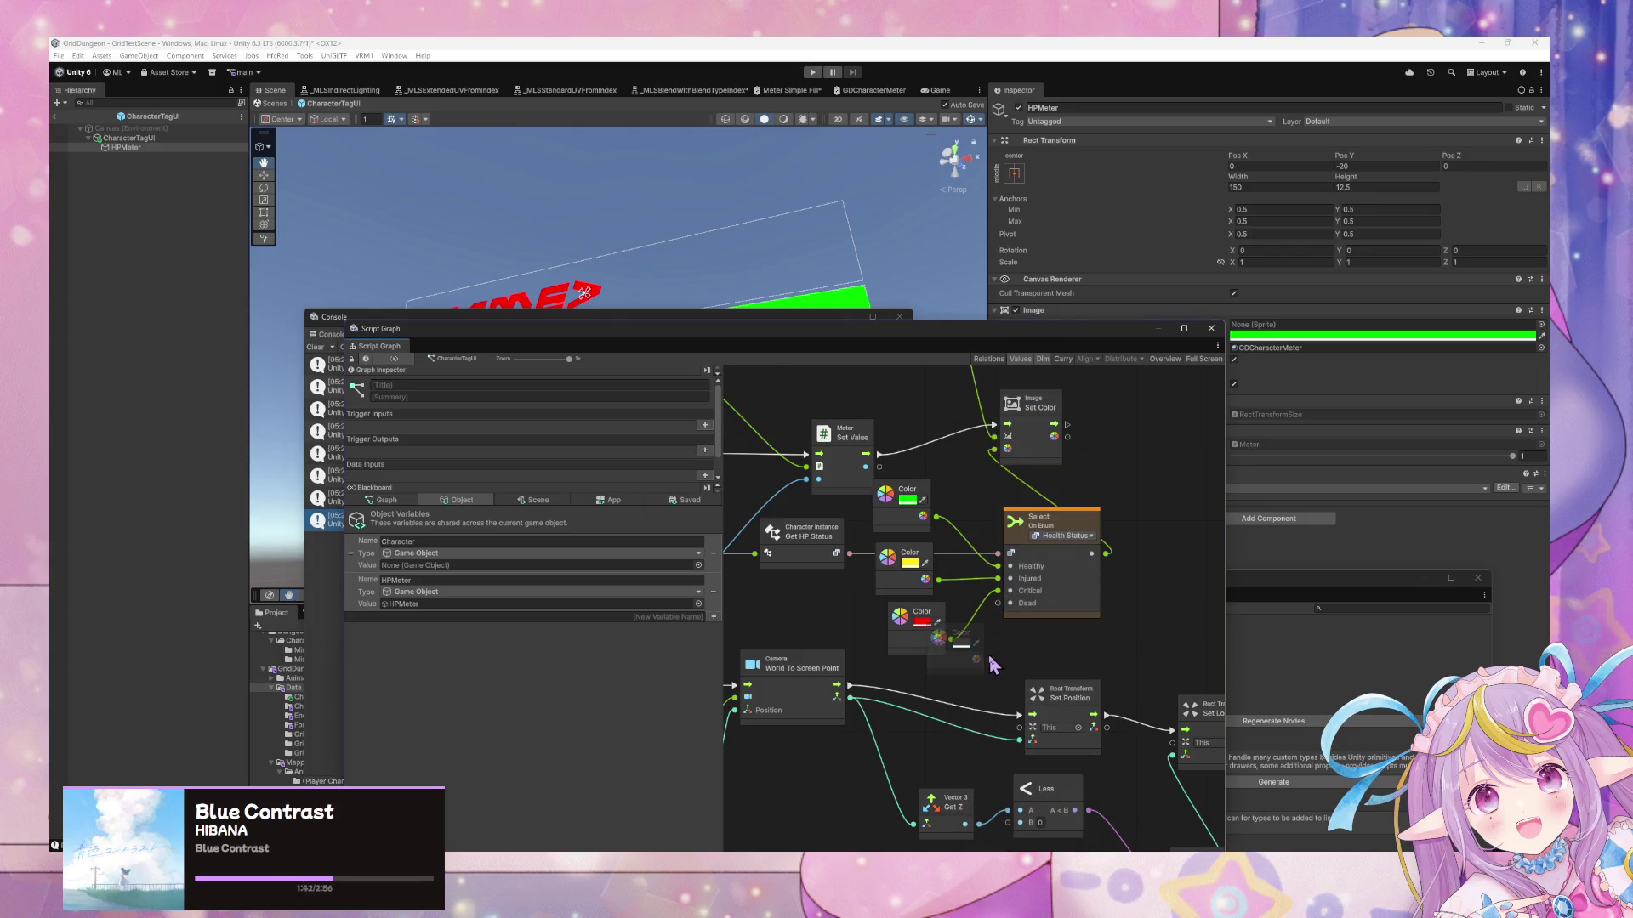
{"action": "mouse_move", "coordinate": [976, 659]}
{"action": "left_mouse_down"}
{"action": "mouse_move", "coordinate": [1000, 603]}
{"action": "mouse_move", "coordinate": [957, 649]}
{"action": "left_mouse_up"}
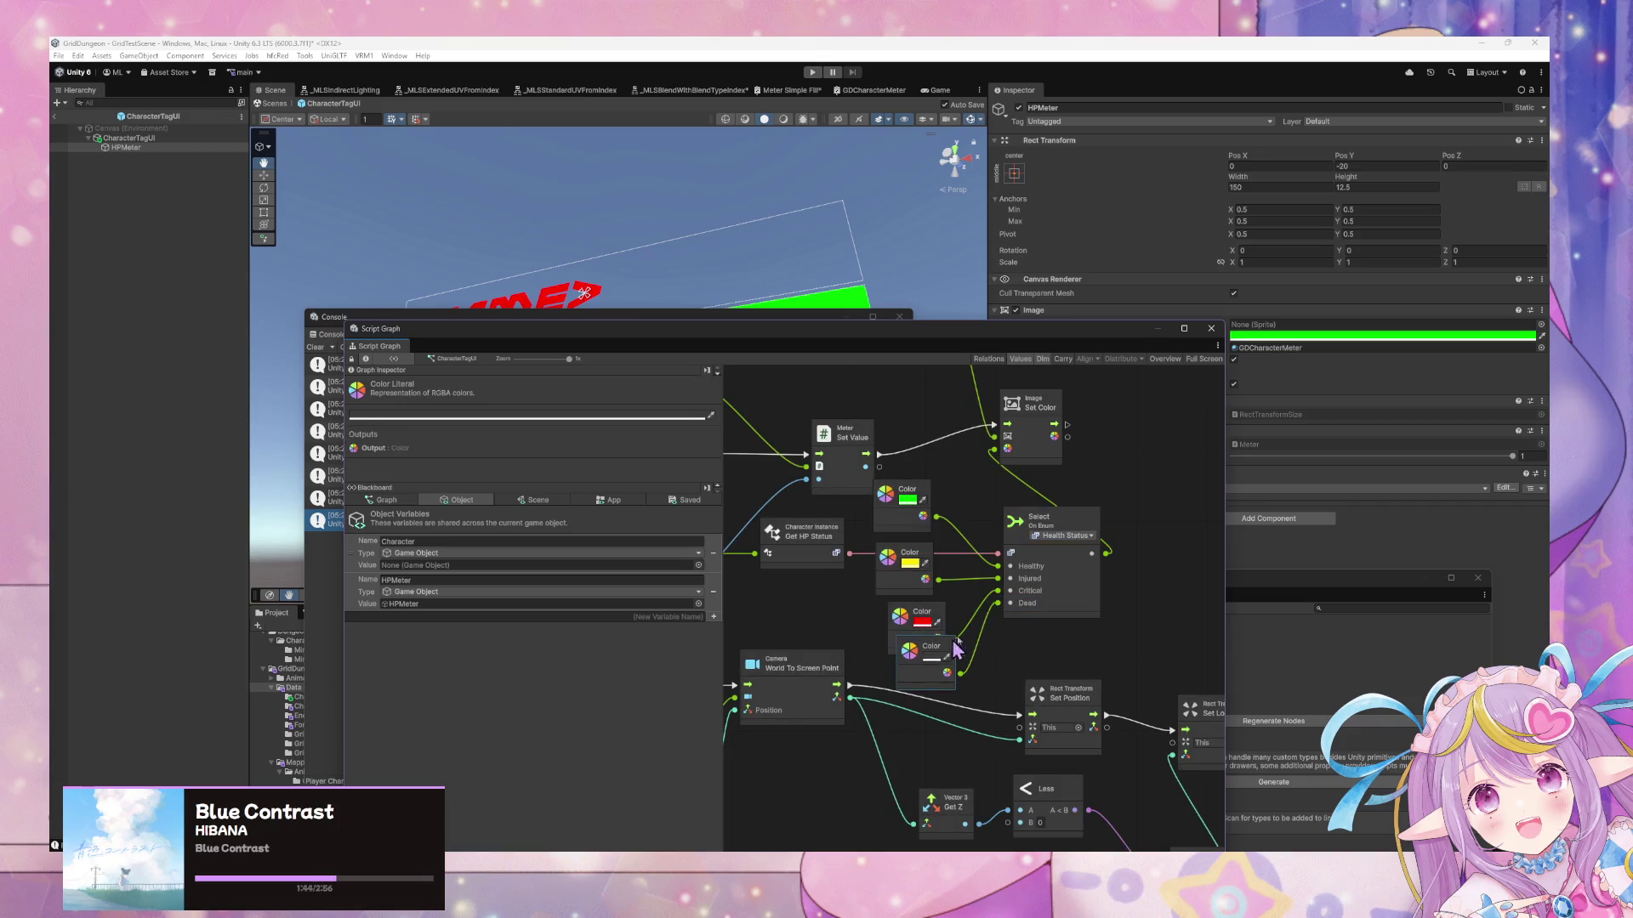
Clear the Console, leave the CharacterTagUI prefab, and select EncounterManager in GridTestScene
{"action": "left_click_drag", "start_coordinate": [716, 354], "coordinate": [990, 464]}
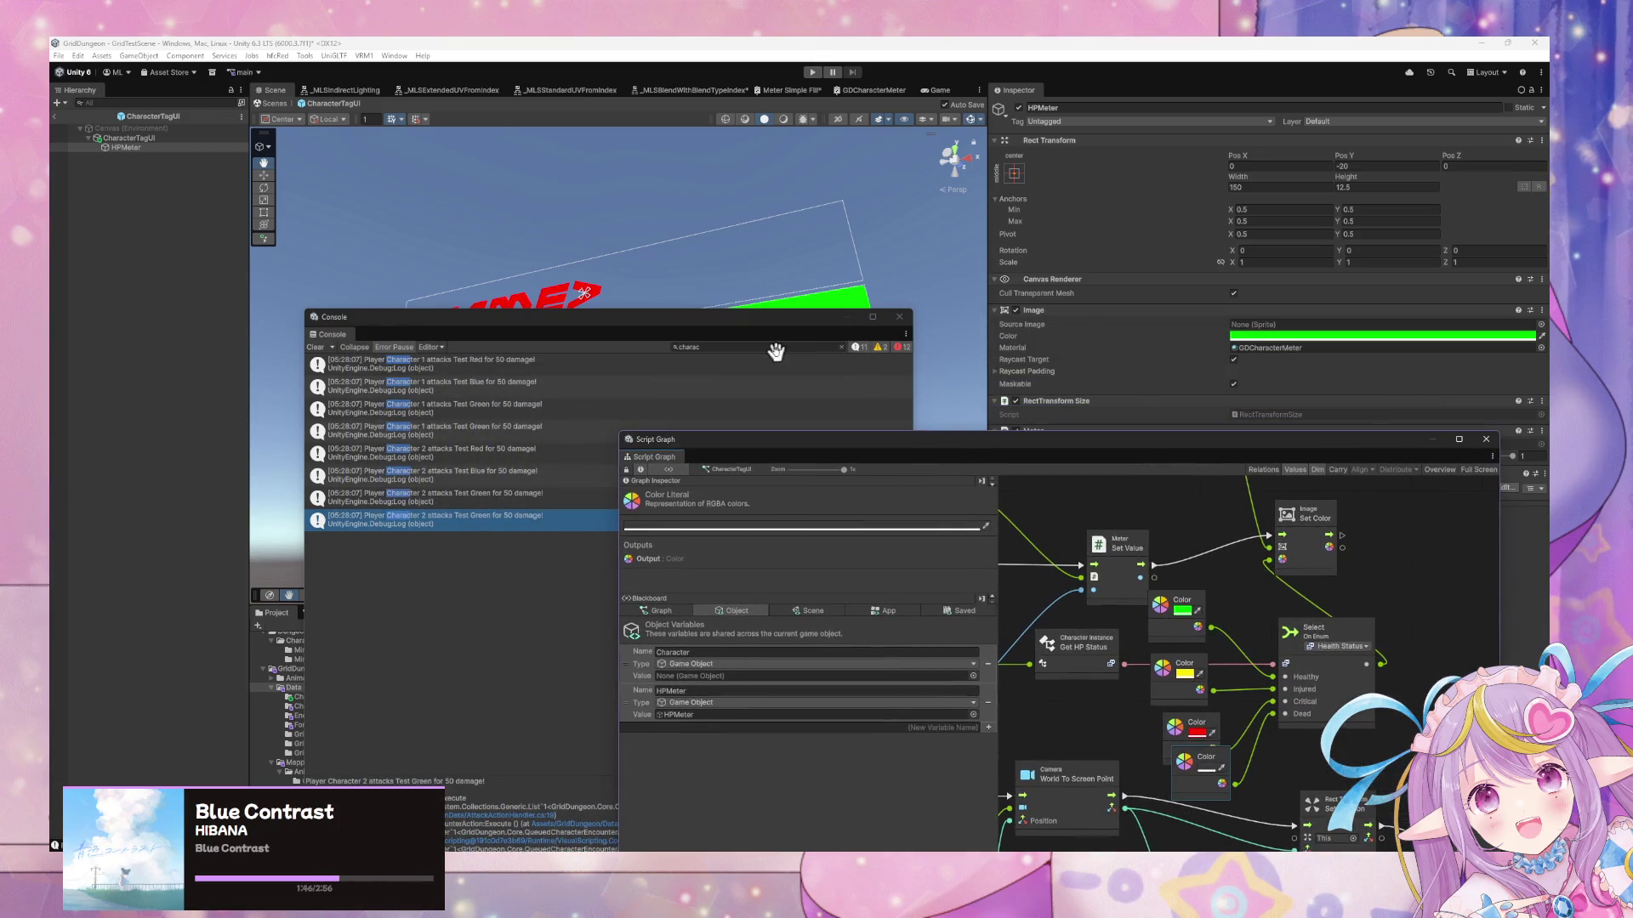
{"action": "left_click", "coordinate": [316, 347]}
{"action": "left_click_drag", "start_coordinate": [764, 339], "coordinate": [1238, 520]}
{"action": "mouse_move", "coordinate": [805, 444]}
{"action": "left_mouse_down"}
{"action": "mouse_move", "coordinate": [980, 414]}
{"action": "mouse_move", "coordinate": [894, 386]}
{"action": "left_mouse_up"}
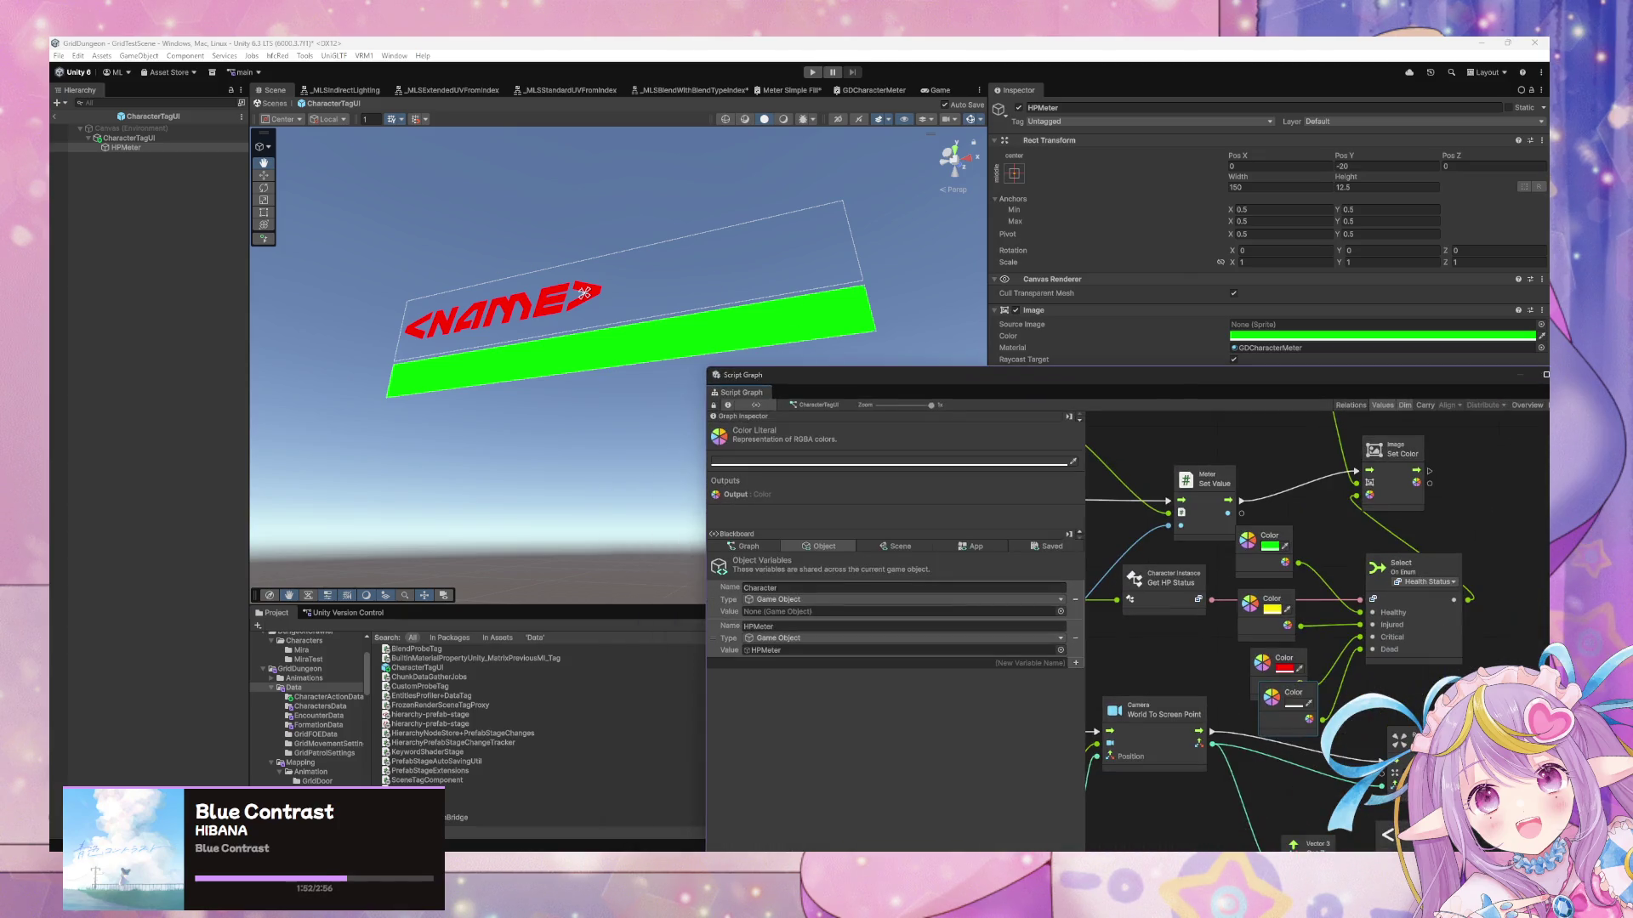
{"action": "left_click_drag", "start_coordinate": [1017, 378], "coordinate": [692, 186]}
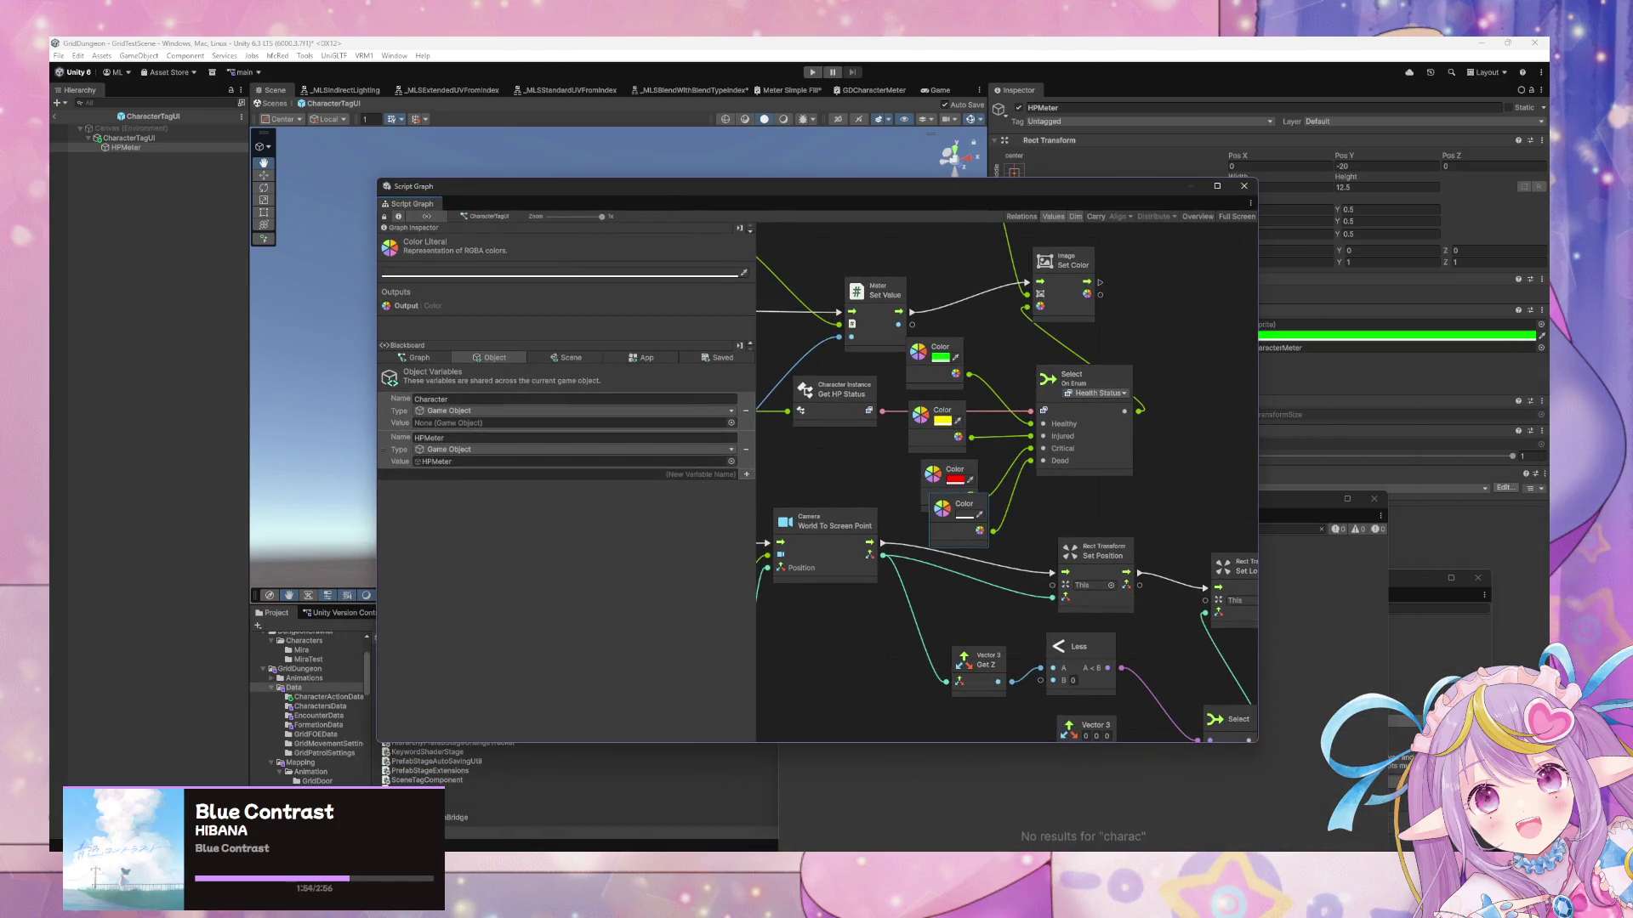
{"action": "left_click", "coordinate": [276, 104]}
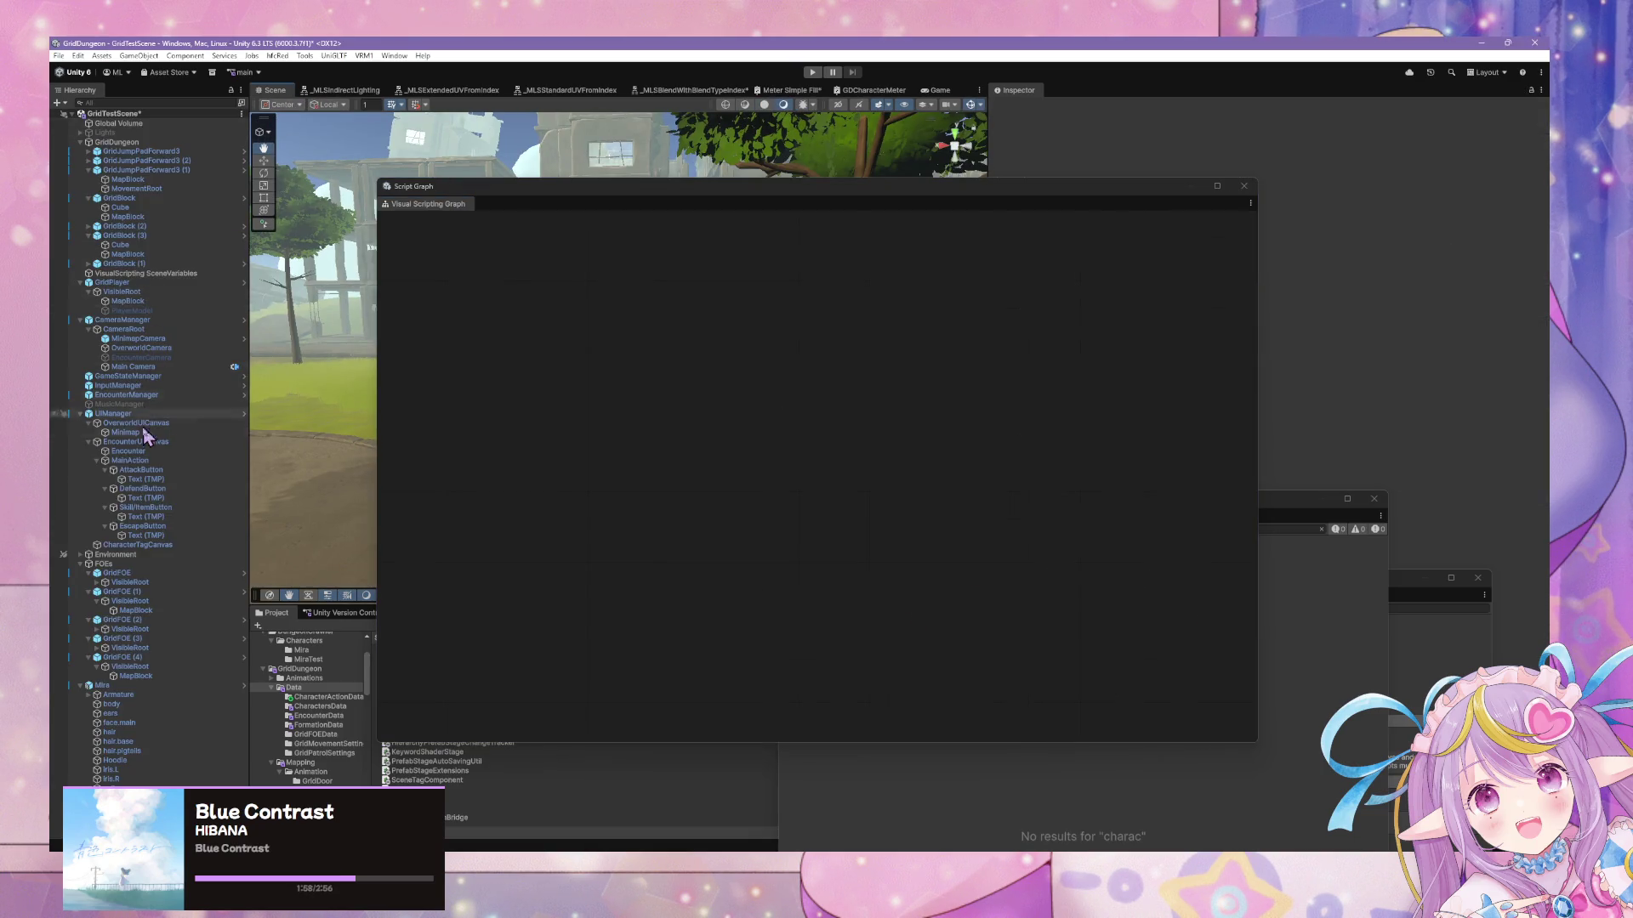
{"action": "left_click", "coordinate": [136, 395]}
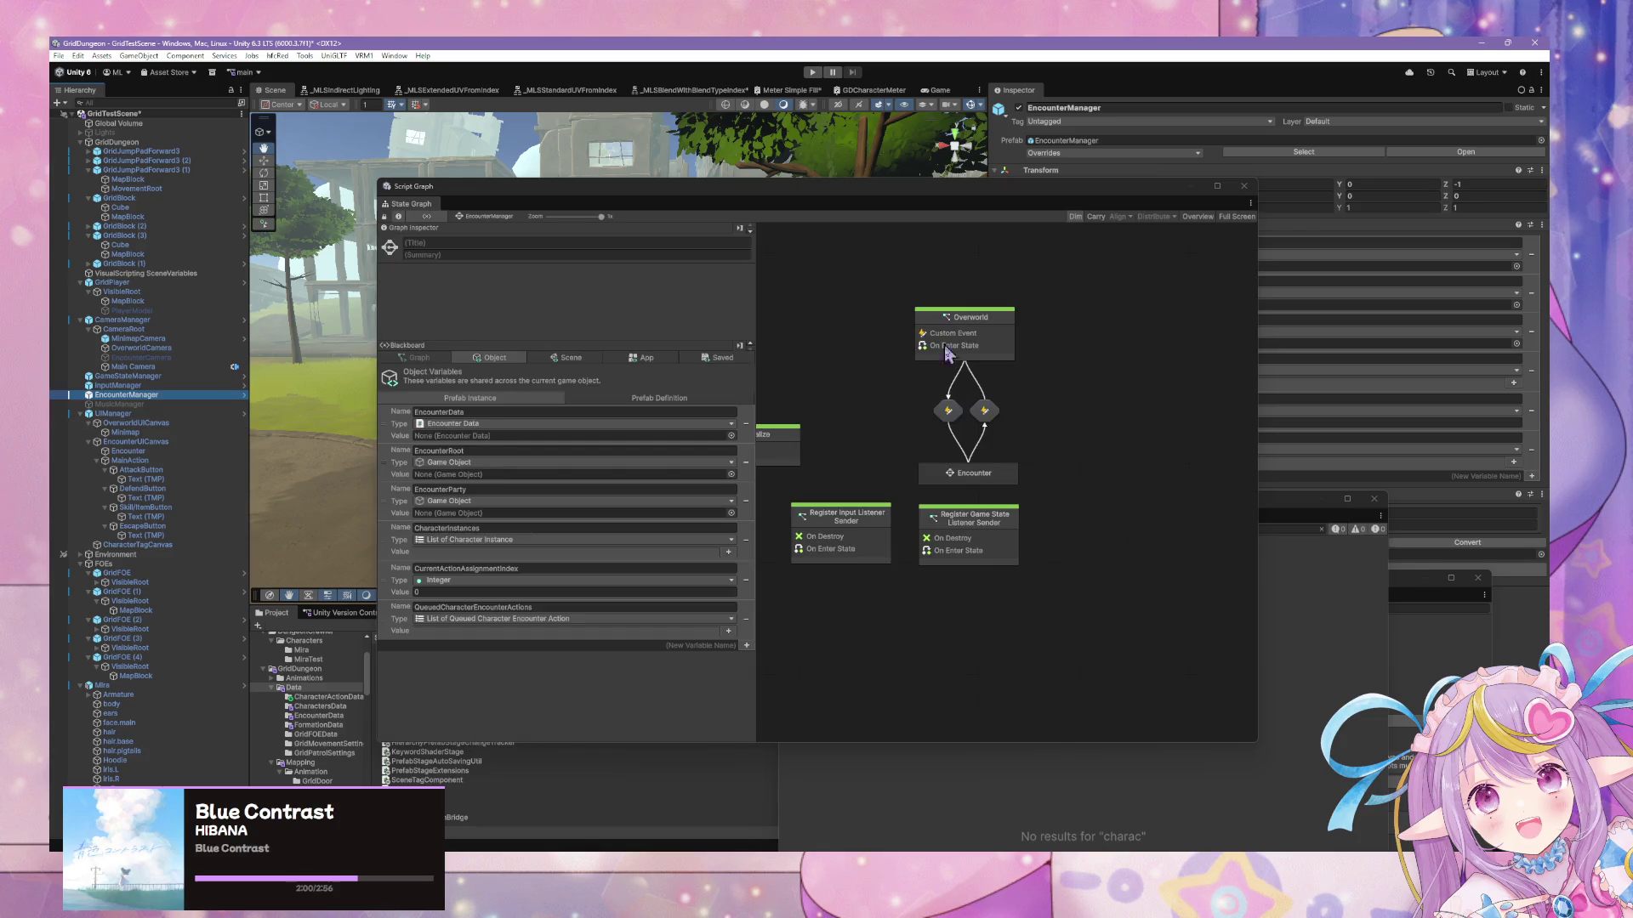
Inside the Encounter state, add a transition from Assign Enemy Action to Wait for Player Action
{"action": "double_click", "coordinate": [985, 481]}
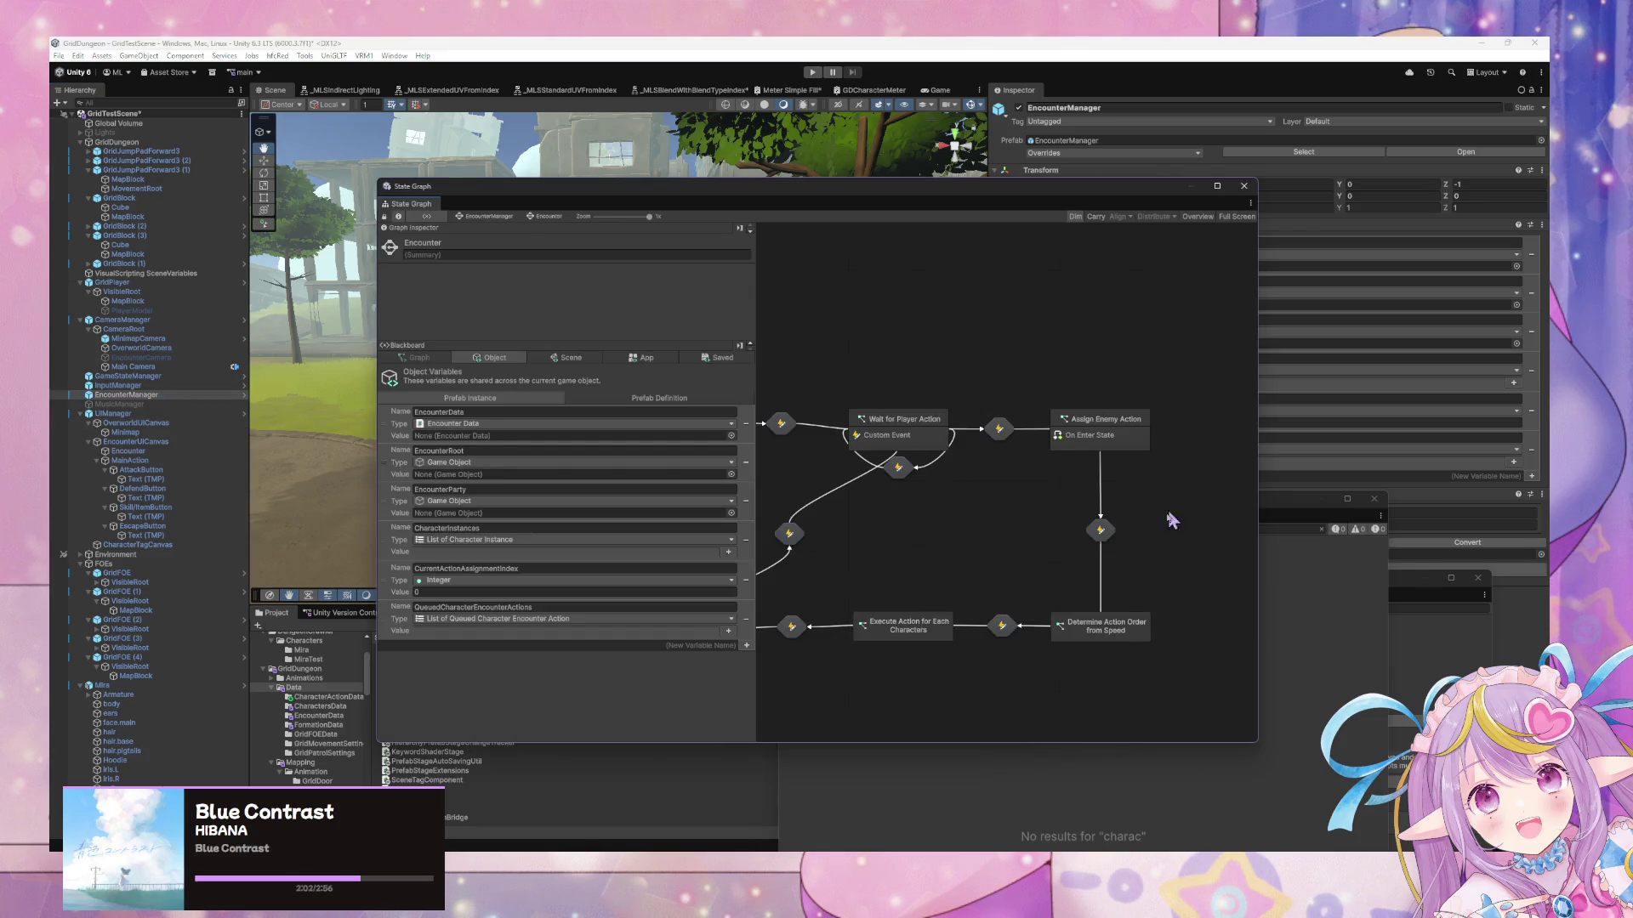
{"action": "left_click", "coordinate": [1085, 442]}
{"action": "right_click", "coordinate": [1068, 441]}
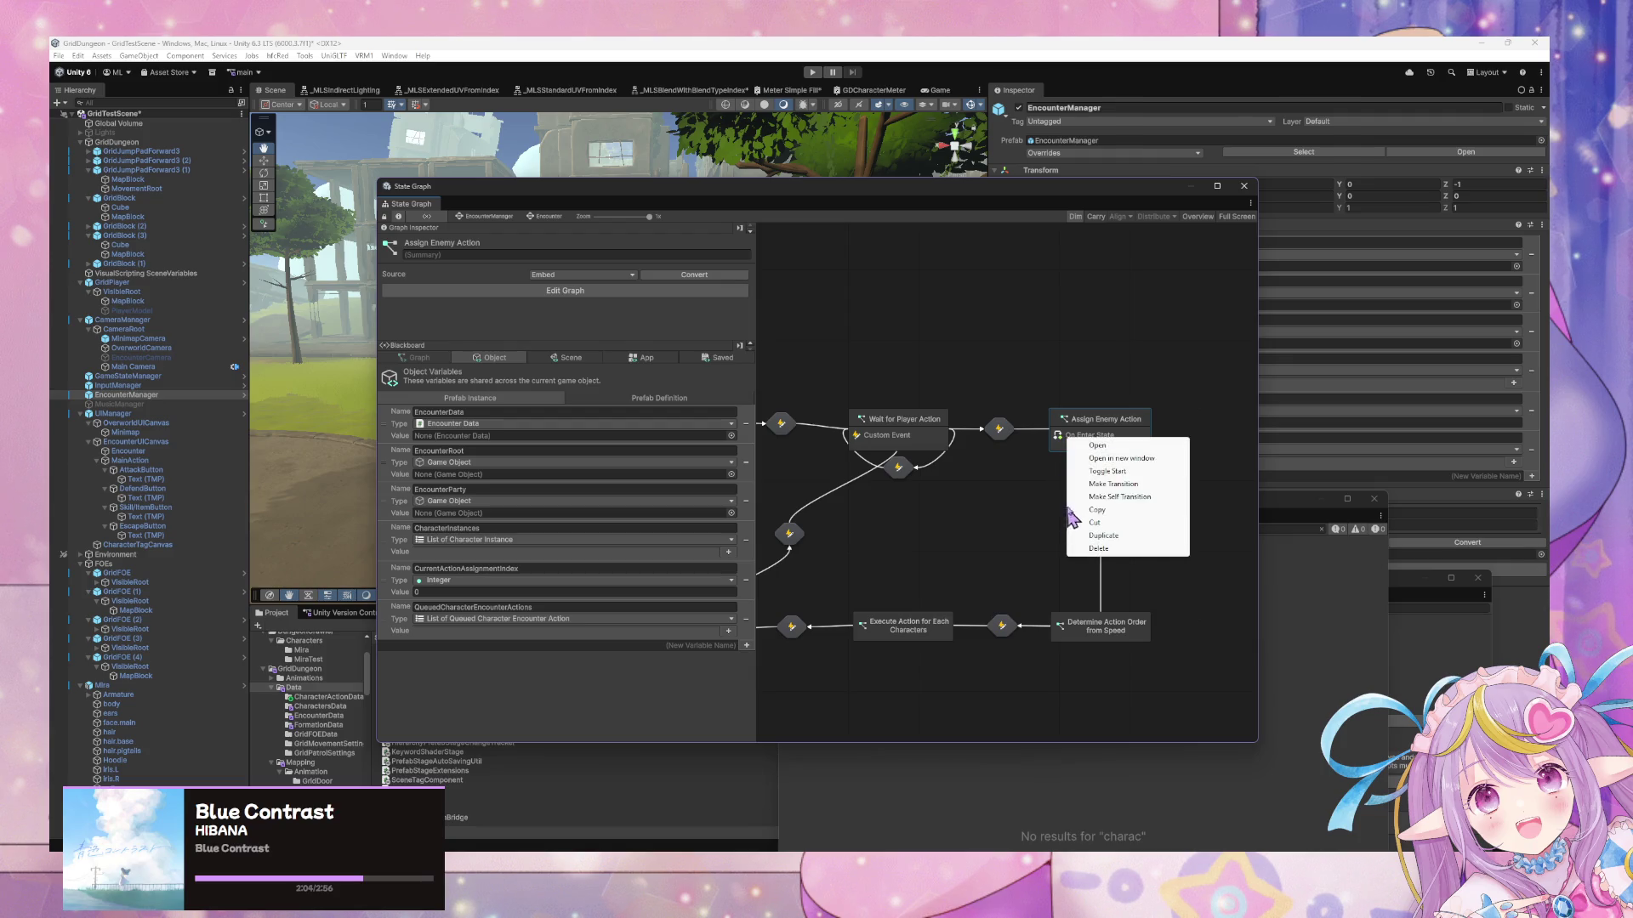
{"action": "left_click", "coordinate": [1121, 484]}
{"action": "left_click", "coordinate": [931, 438]}
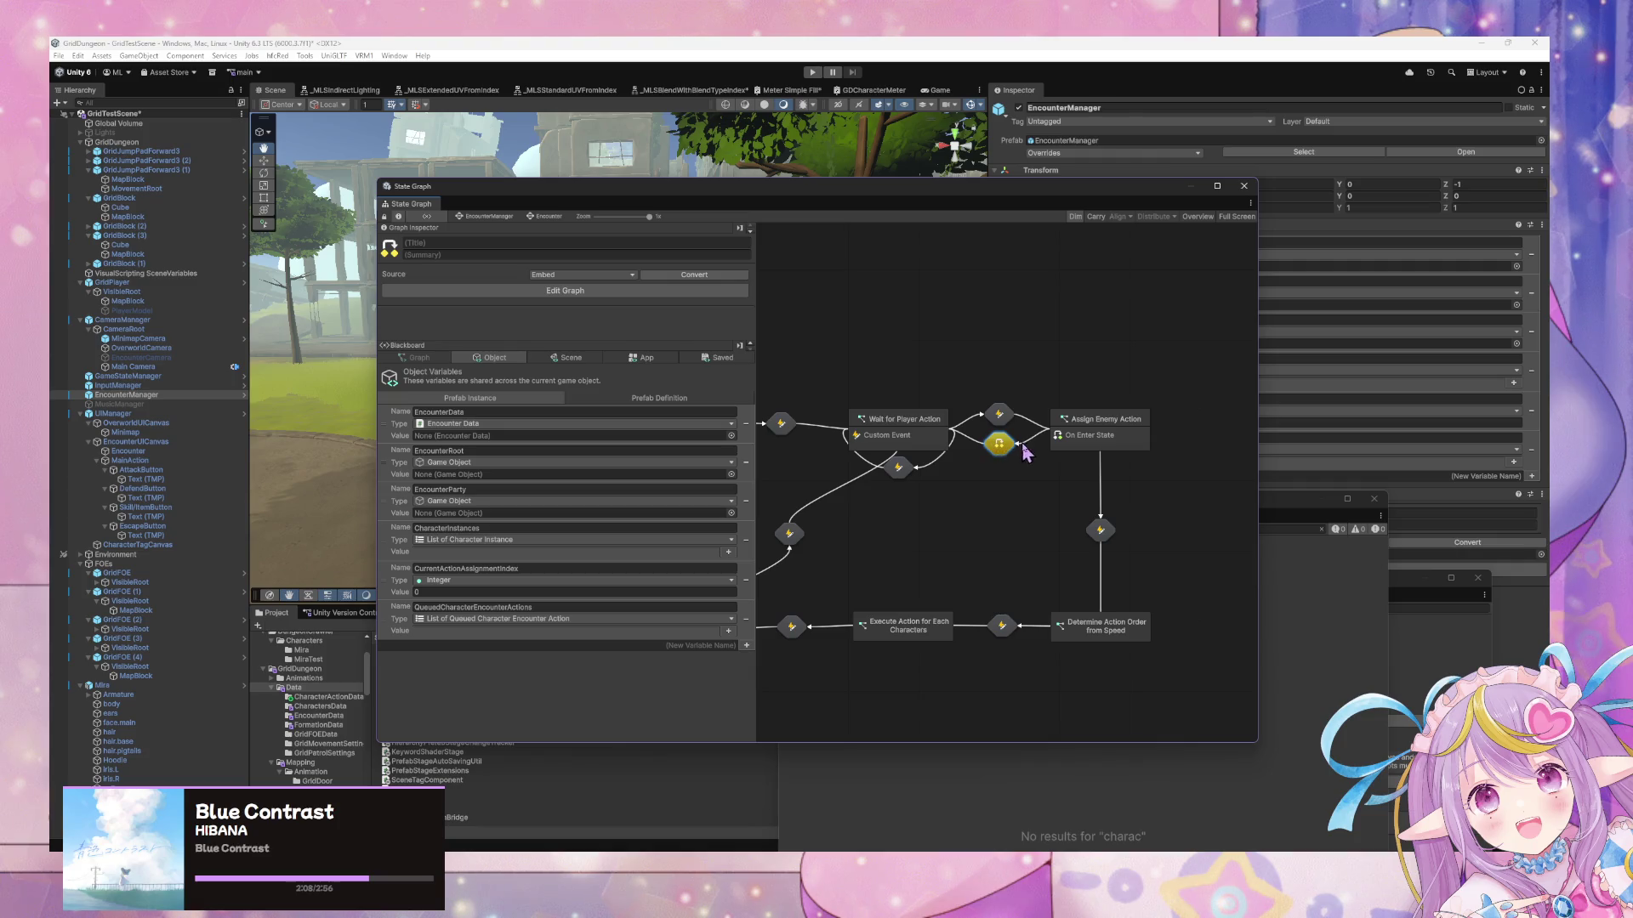
In Assign Enemy Action's script graph, add a Trigger Custom Event node, removing a mistaken On Trigger Enter
{"action": "double_click", "coordinate": [1079, 440]}
{"action": "right_click", "coordinate": [1131, 488]}
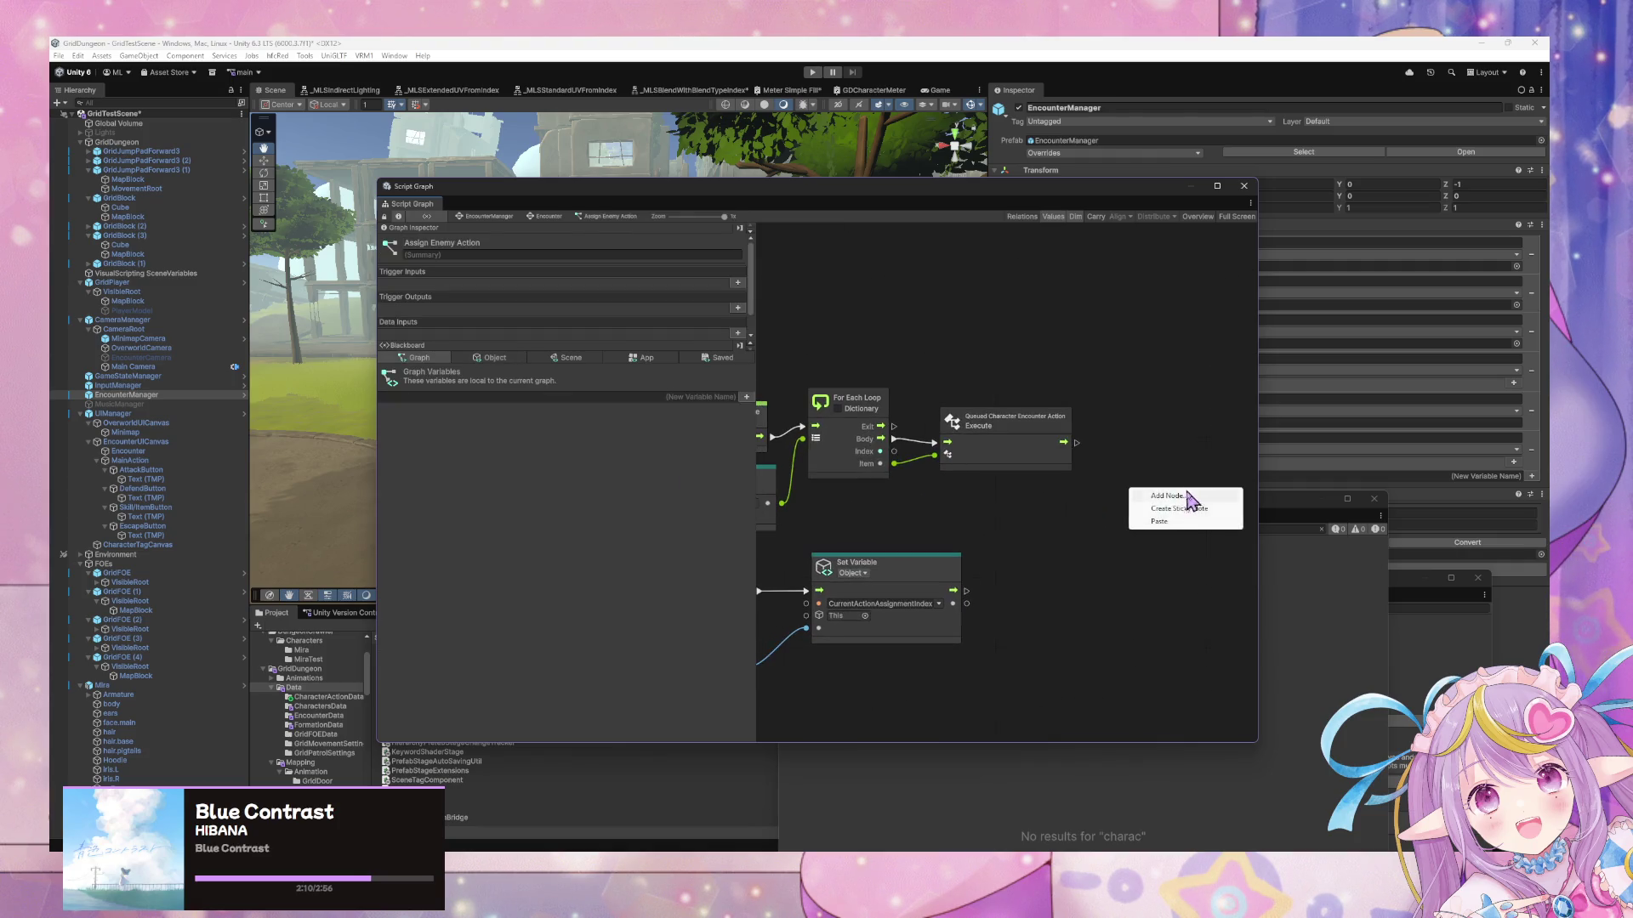
{"action": "left_click", "coordinate": [1188, 504]}
{"action": "type", "text": "trigger"}
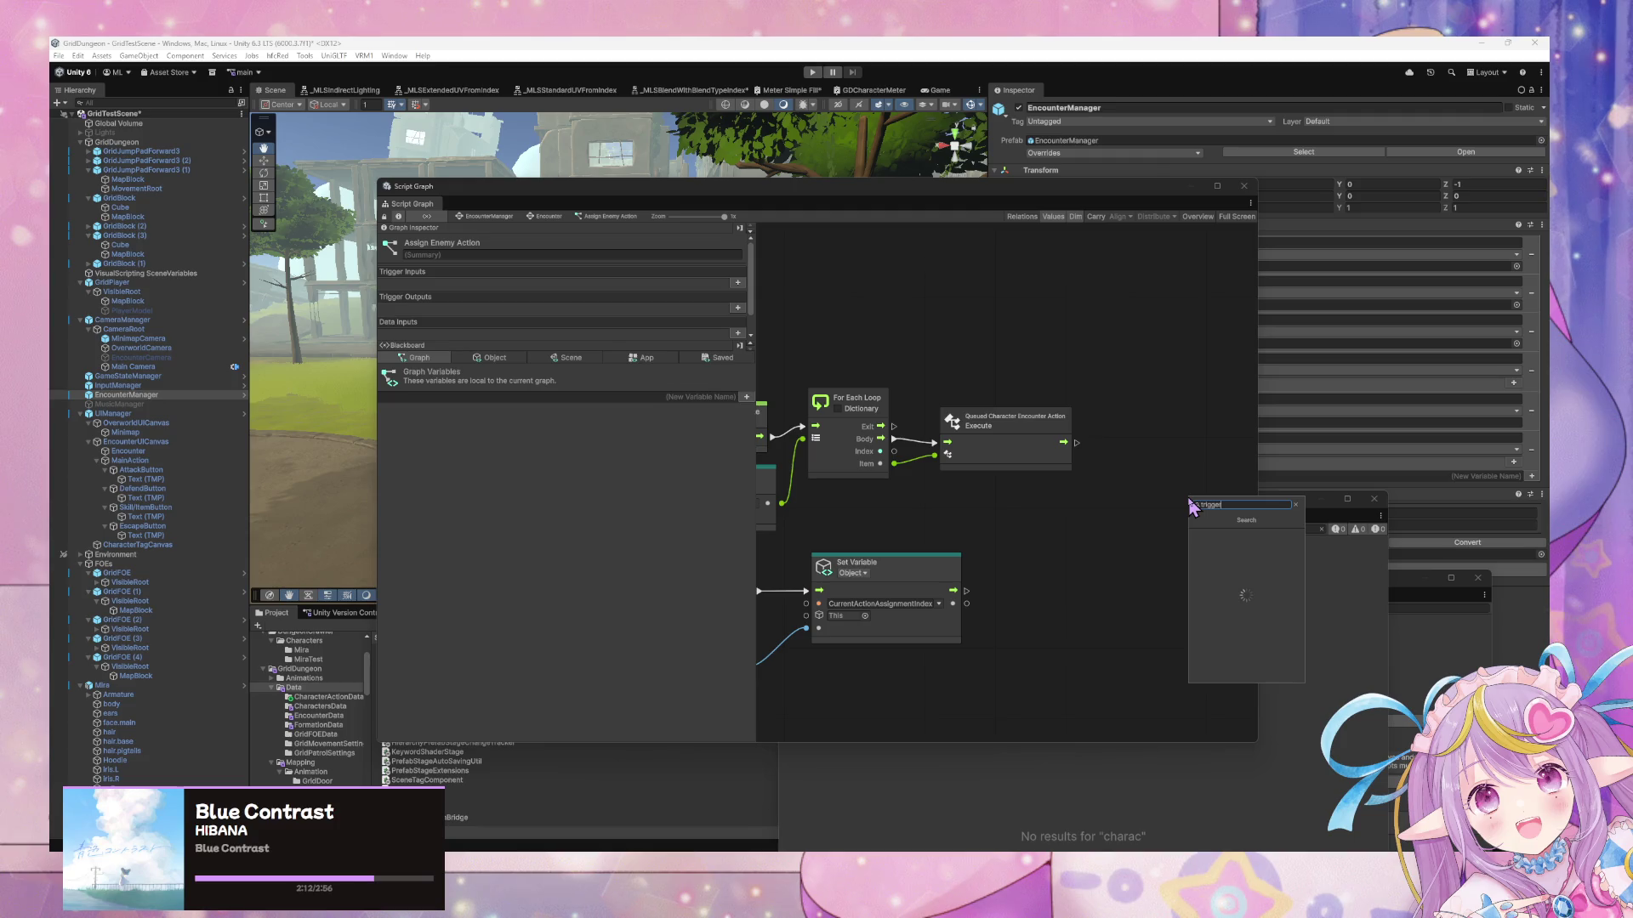
{"action": "key", "text": "Down"}
{"action": "key", "text": "Down"}
{"action": "key", "text": "Down"}
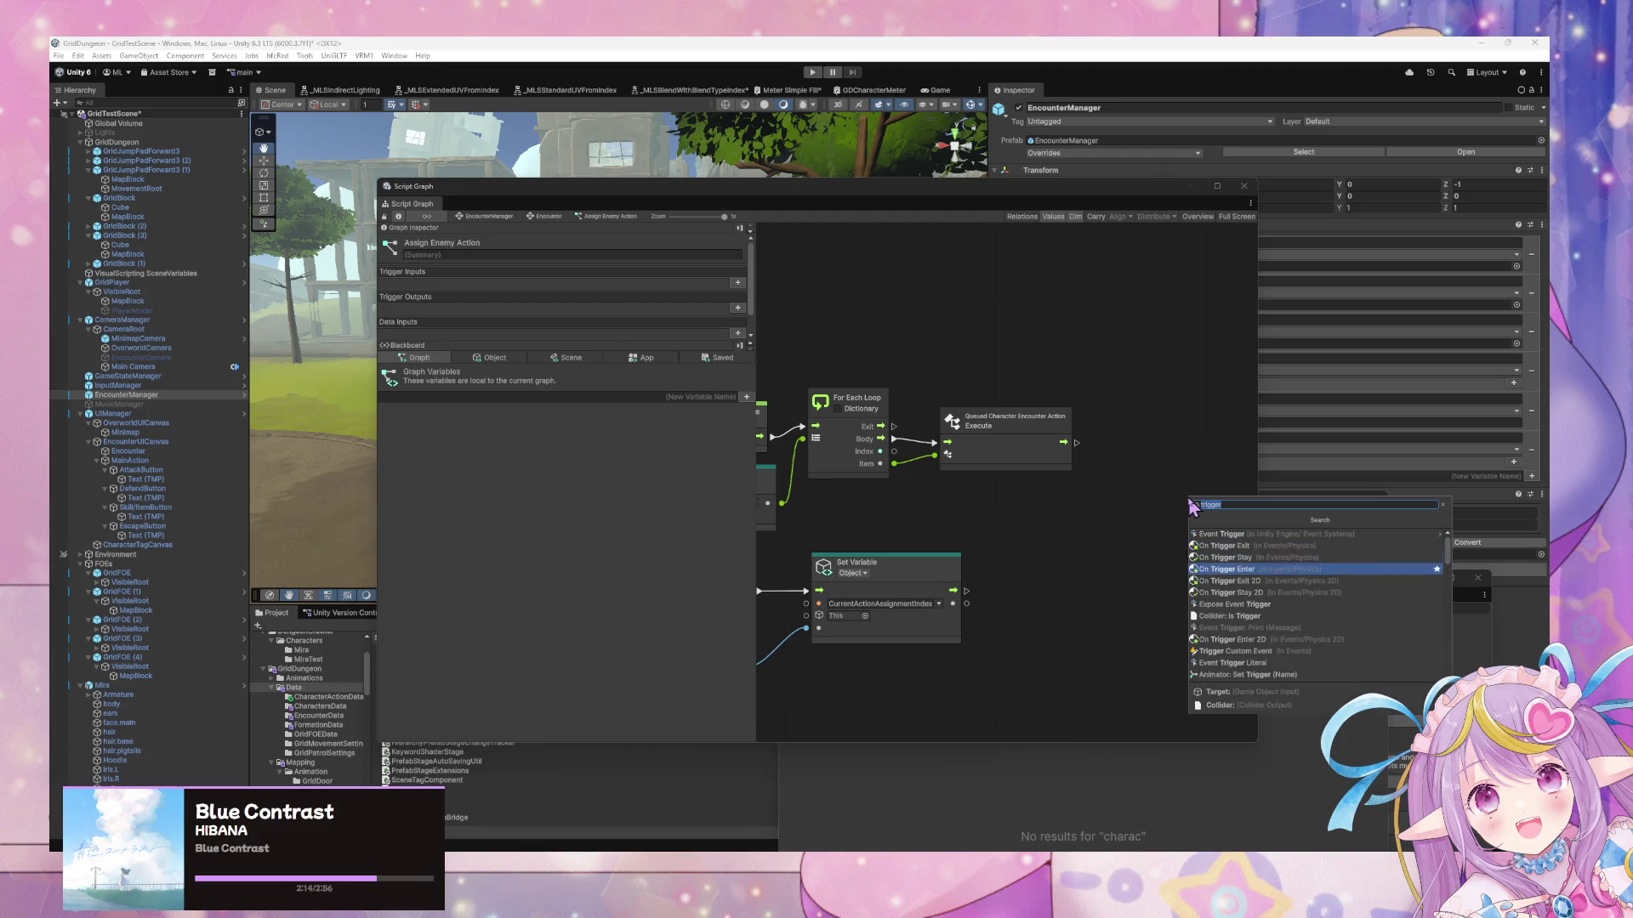
{"action": "key", "text": "Return"}
{"action": "key", "text": "Delete"}
{"action": "right_click", "coordinate": [1189, 497]}
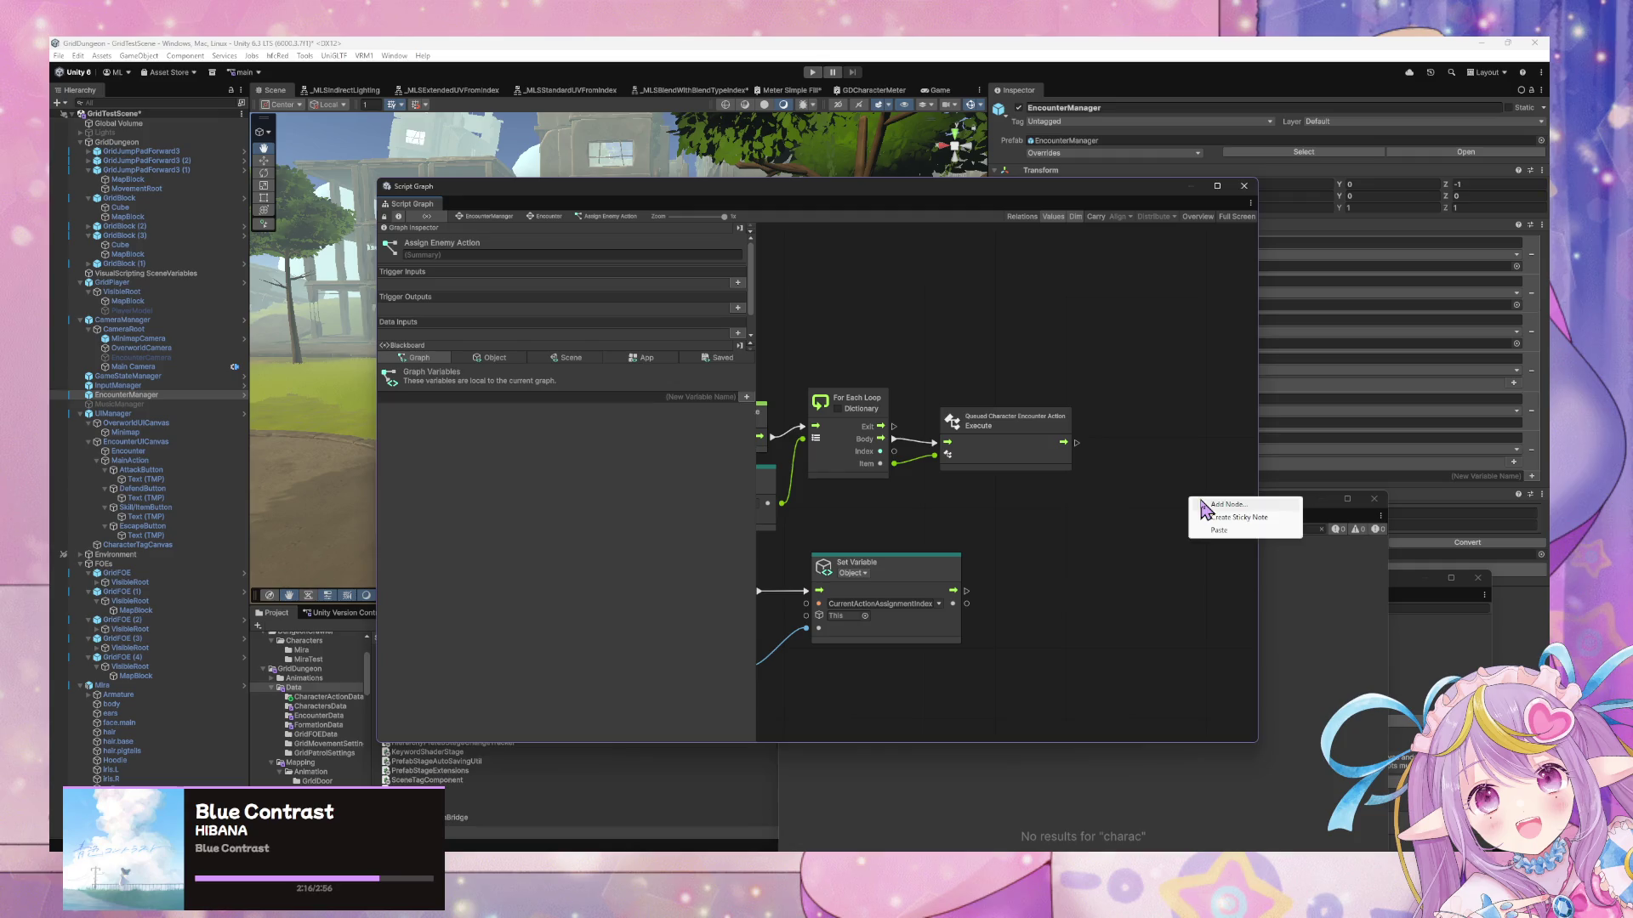
{"action": "left_click", "coordinate": [1202, 506]}
{"action": "type", "text": "trigger event"}
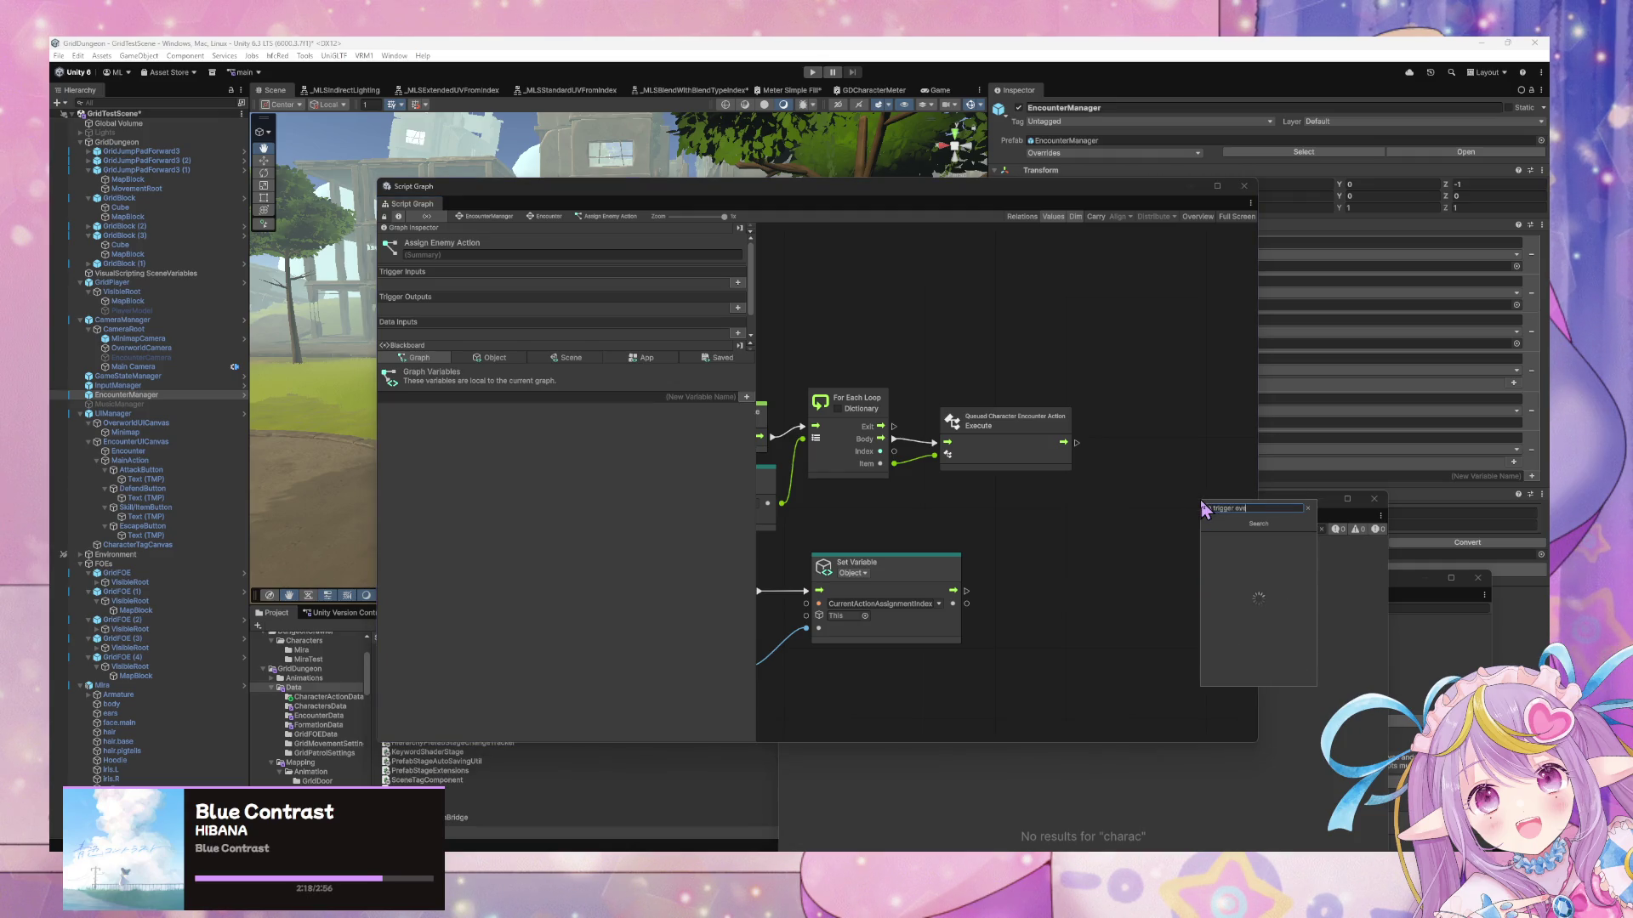
{"action": "key", "text": "Return"}
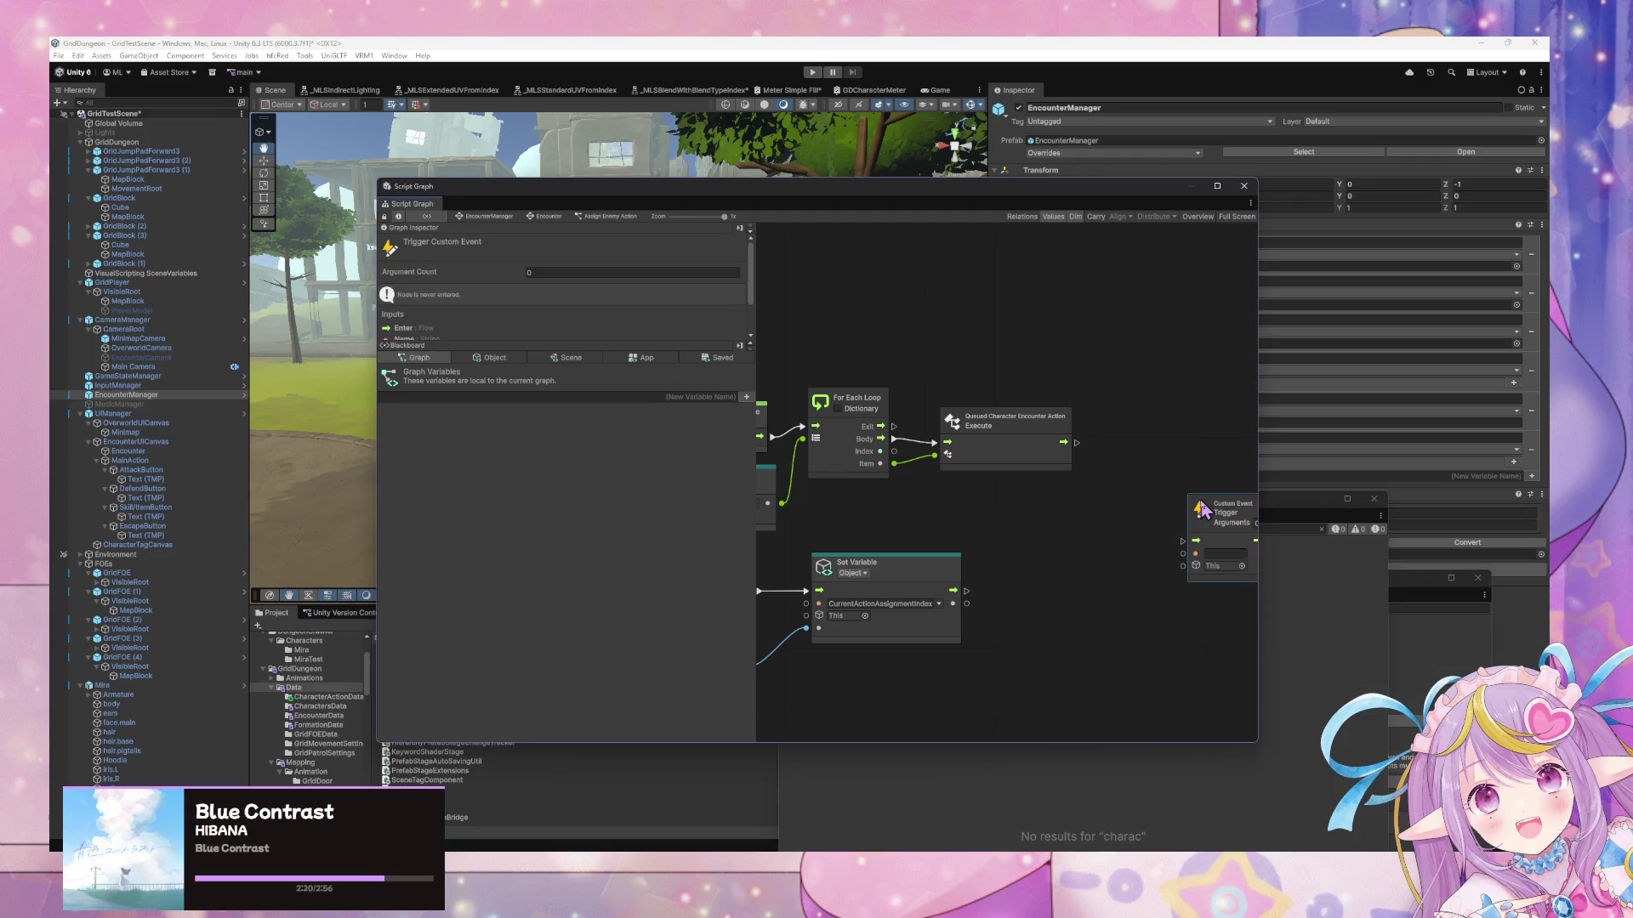
Connect the For Each Loop Exit to the trigger and name the event PlayerAction
{"action": "left_click_drag", "start_coordinate": [1200, 502], "coordinate": [931, 321]}
{"action": "left_click_drag", "start_coordinate": [893, 427], "coordinate": [897, 341]}
{"action": "type", "text": "EndTu"}
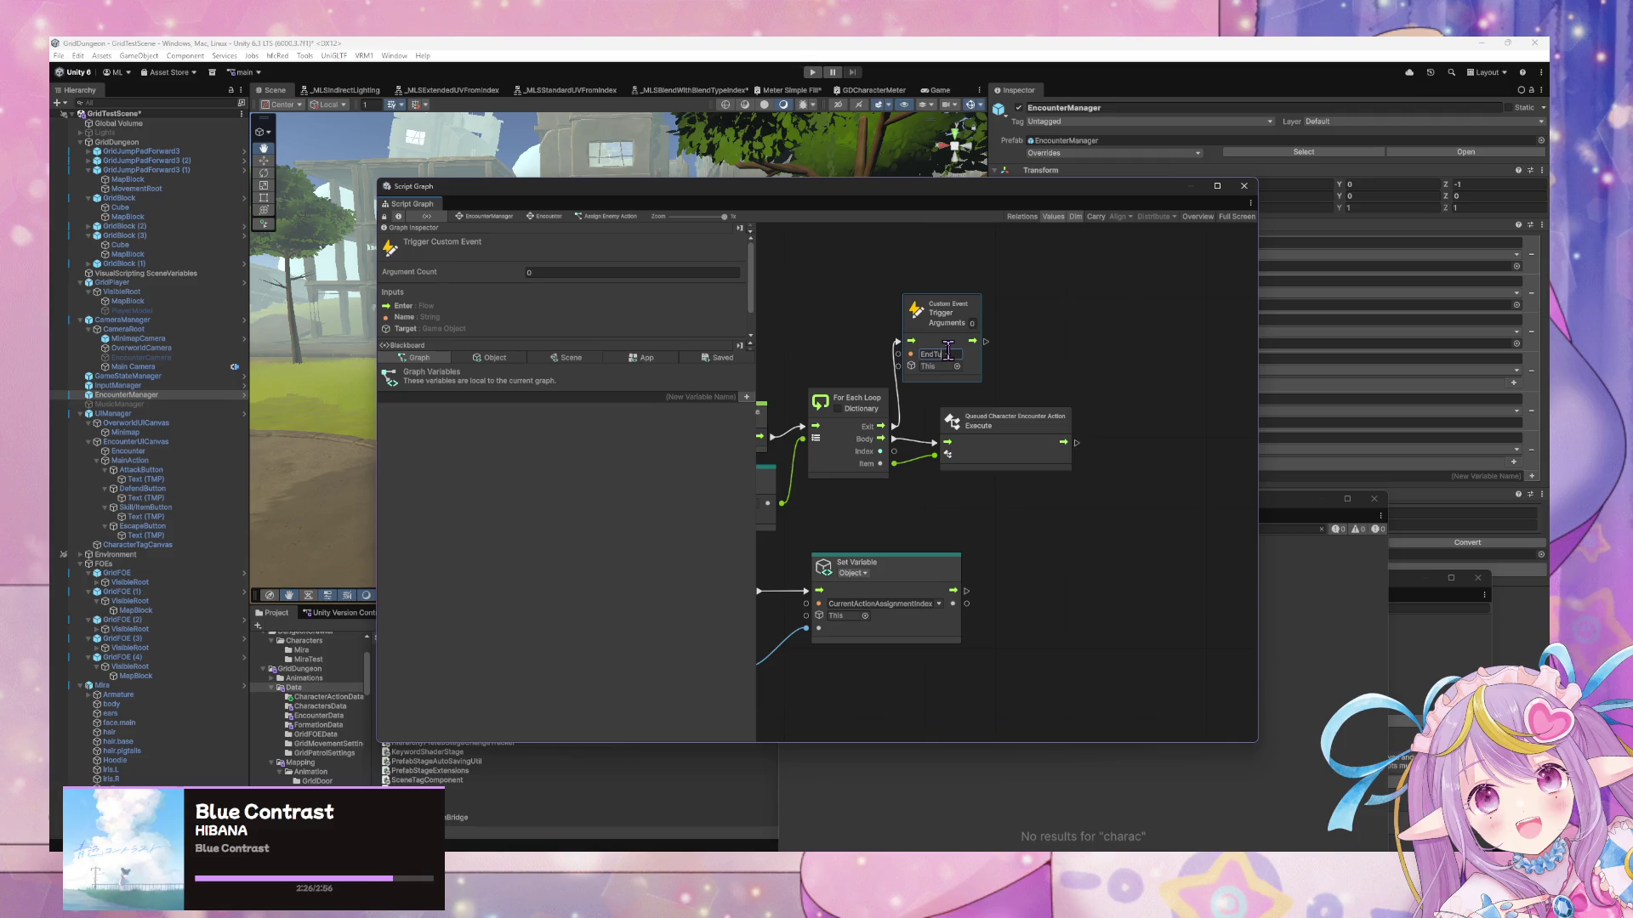
{"action": "key", "text": "BackSpace"}
{"action": "key", "text": "BackSpace"}
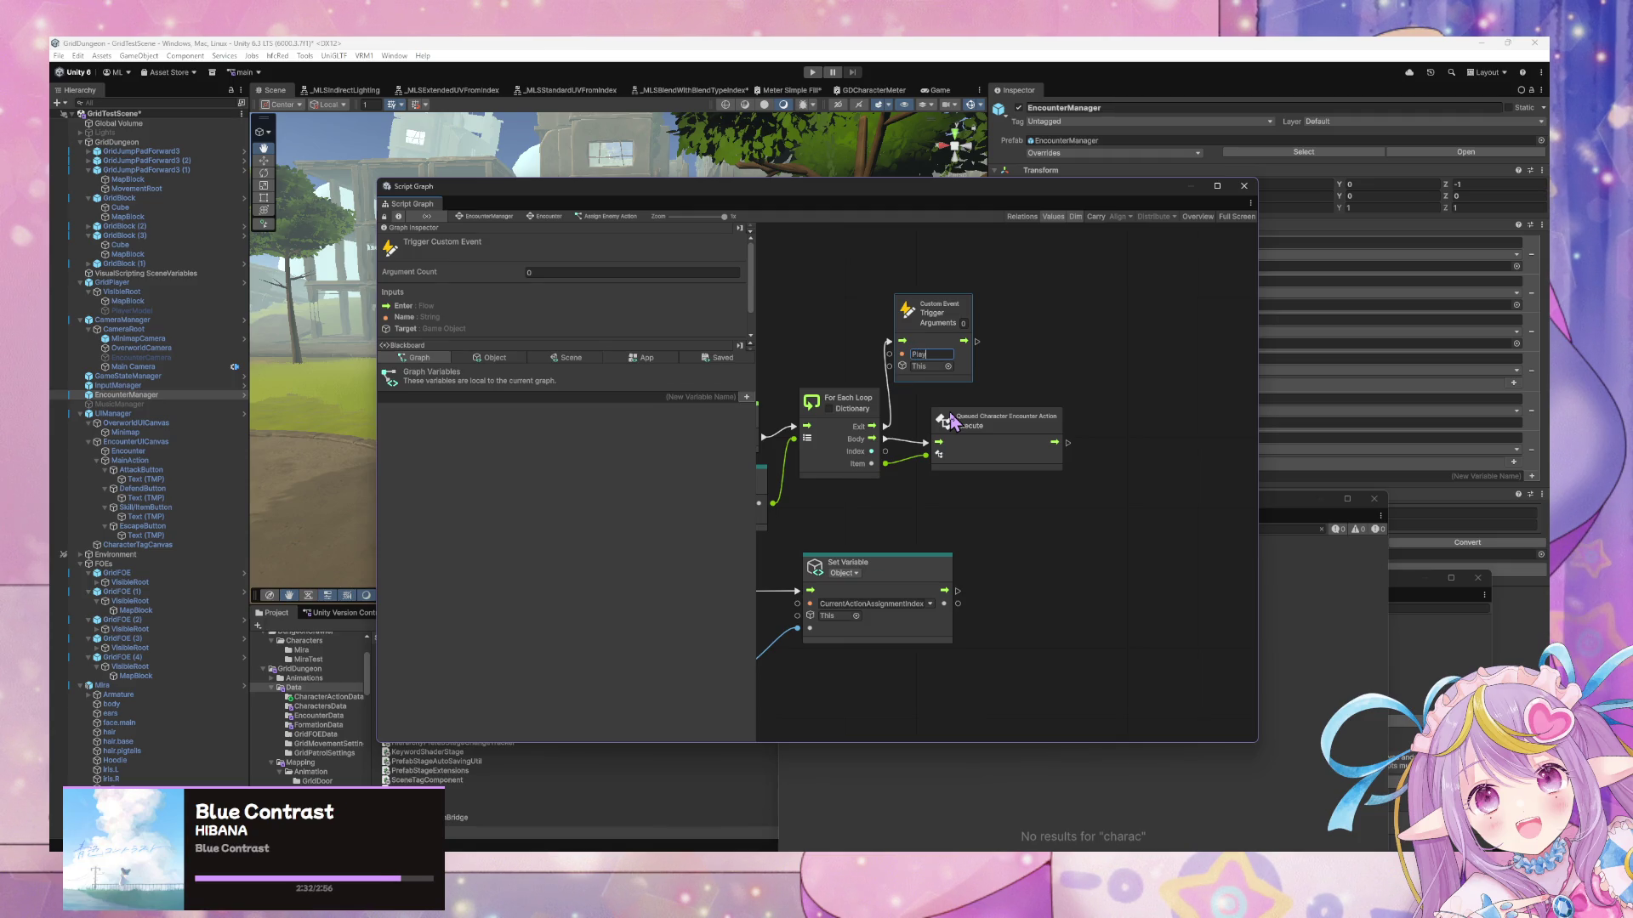
{"action": "type", "text": "erAction"}
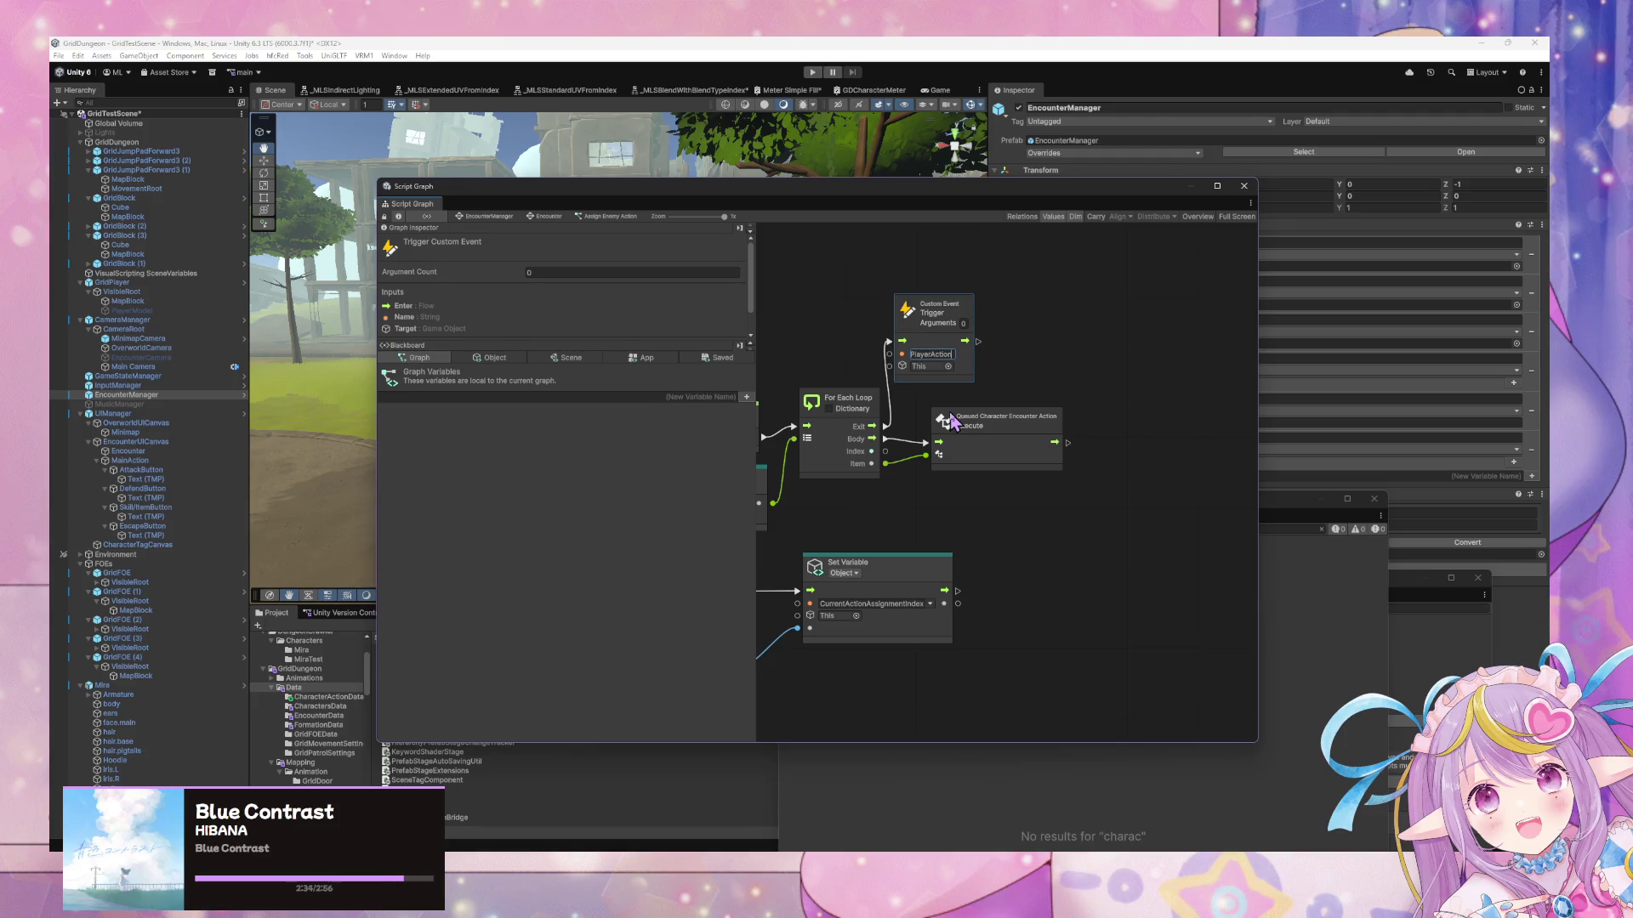
{"action": "double_click", "coordinate": [927, 355]}
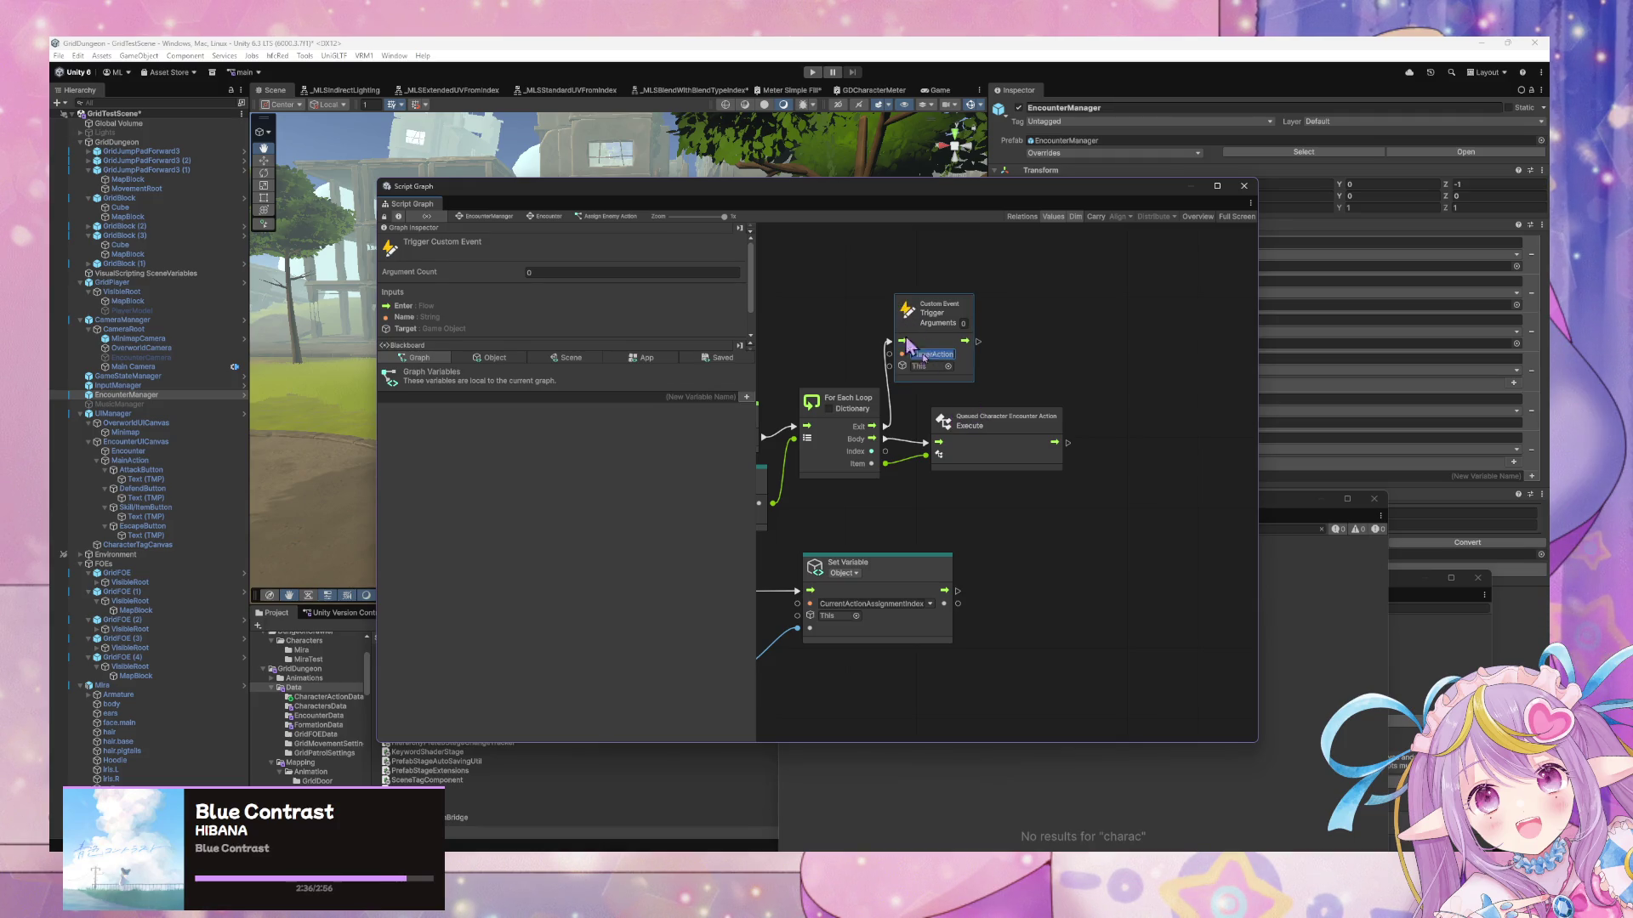
{"action": "left_click", "coordinate": [498, 217]}
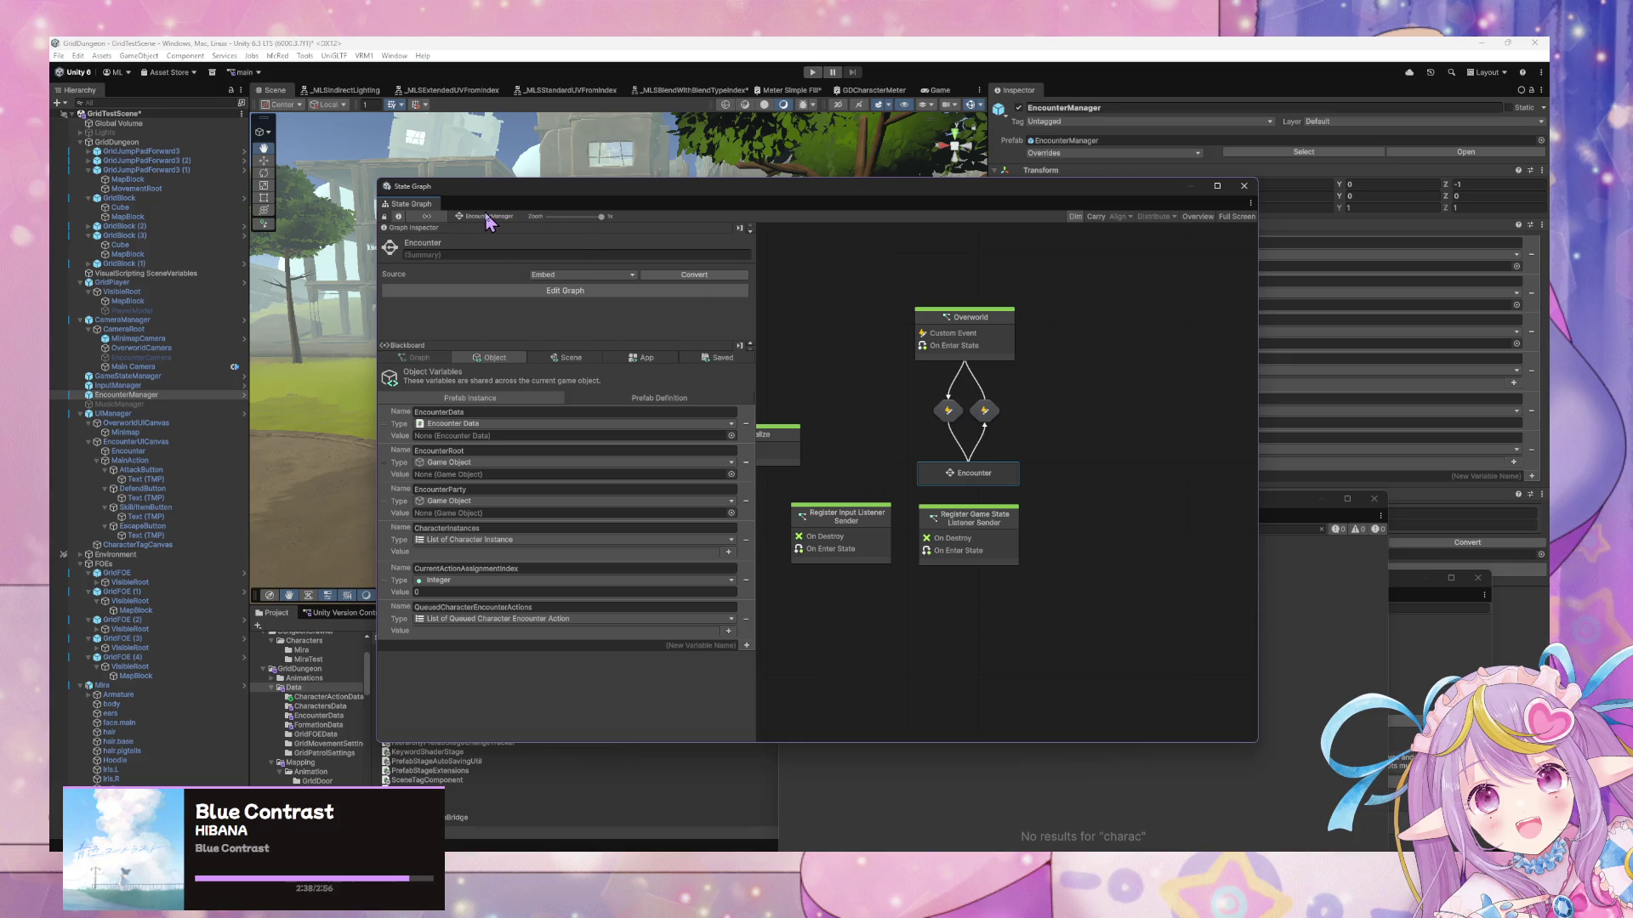
In the transition's graph, add a Custom Event node named PlayerAction wired to Trigger Transition
{"action": "double_click", "coordinate": [997, 478]}
{"action": "left_click", "coordinate": [1000, 449]}
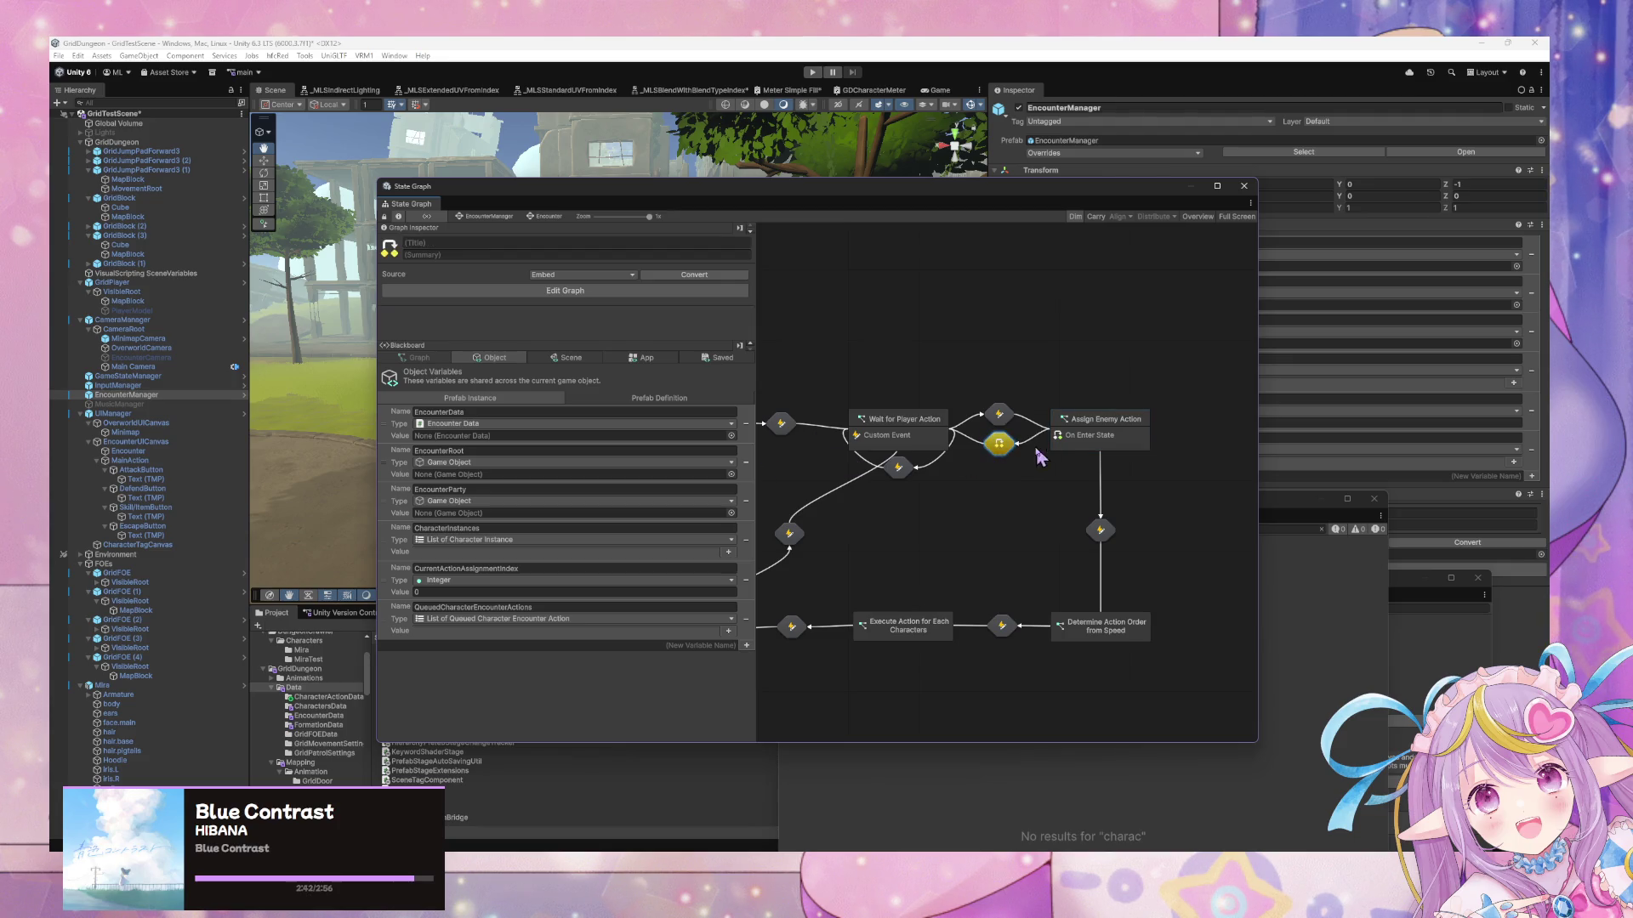
{"action": "double_click", "coordinate": [999, 443]}
{"action": "right_click", "coordinate": [970, 469]}
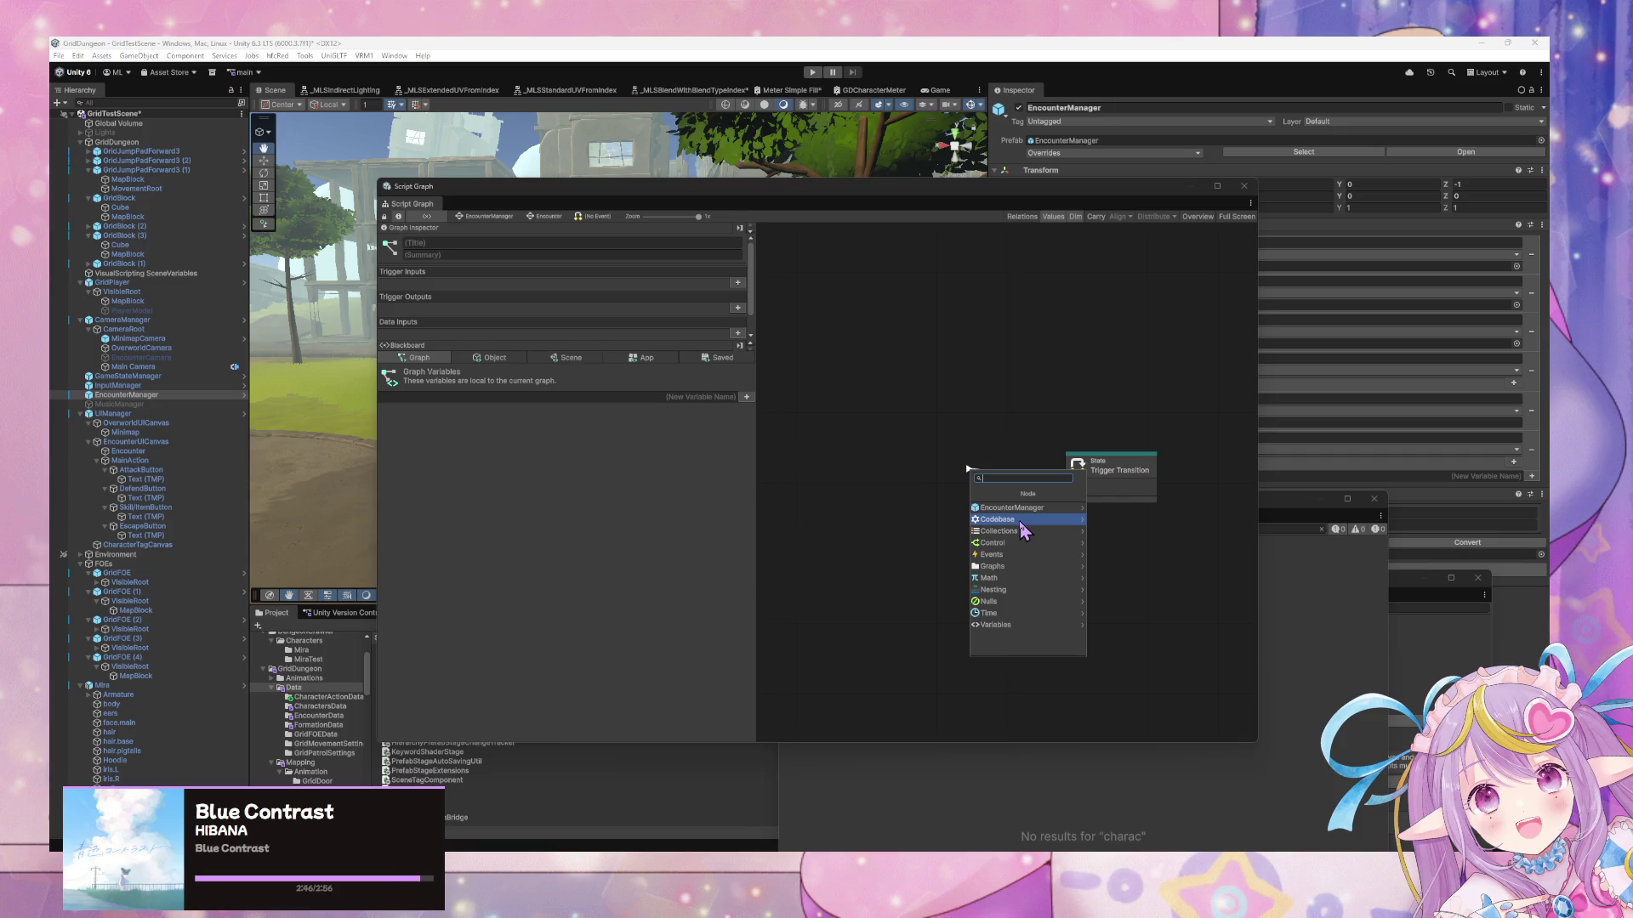
{"action": "type", "text": "custom event"}
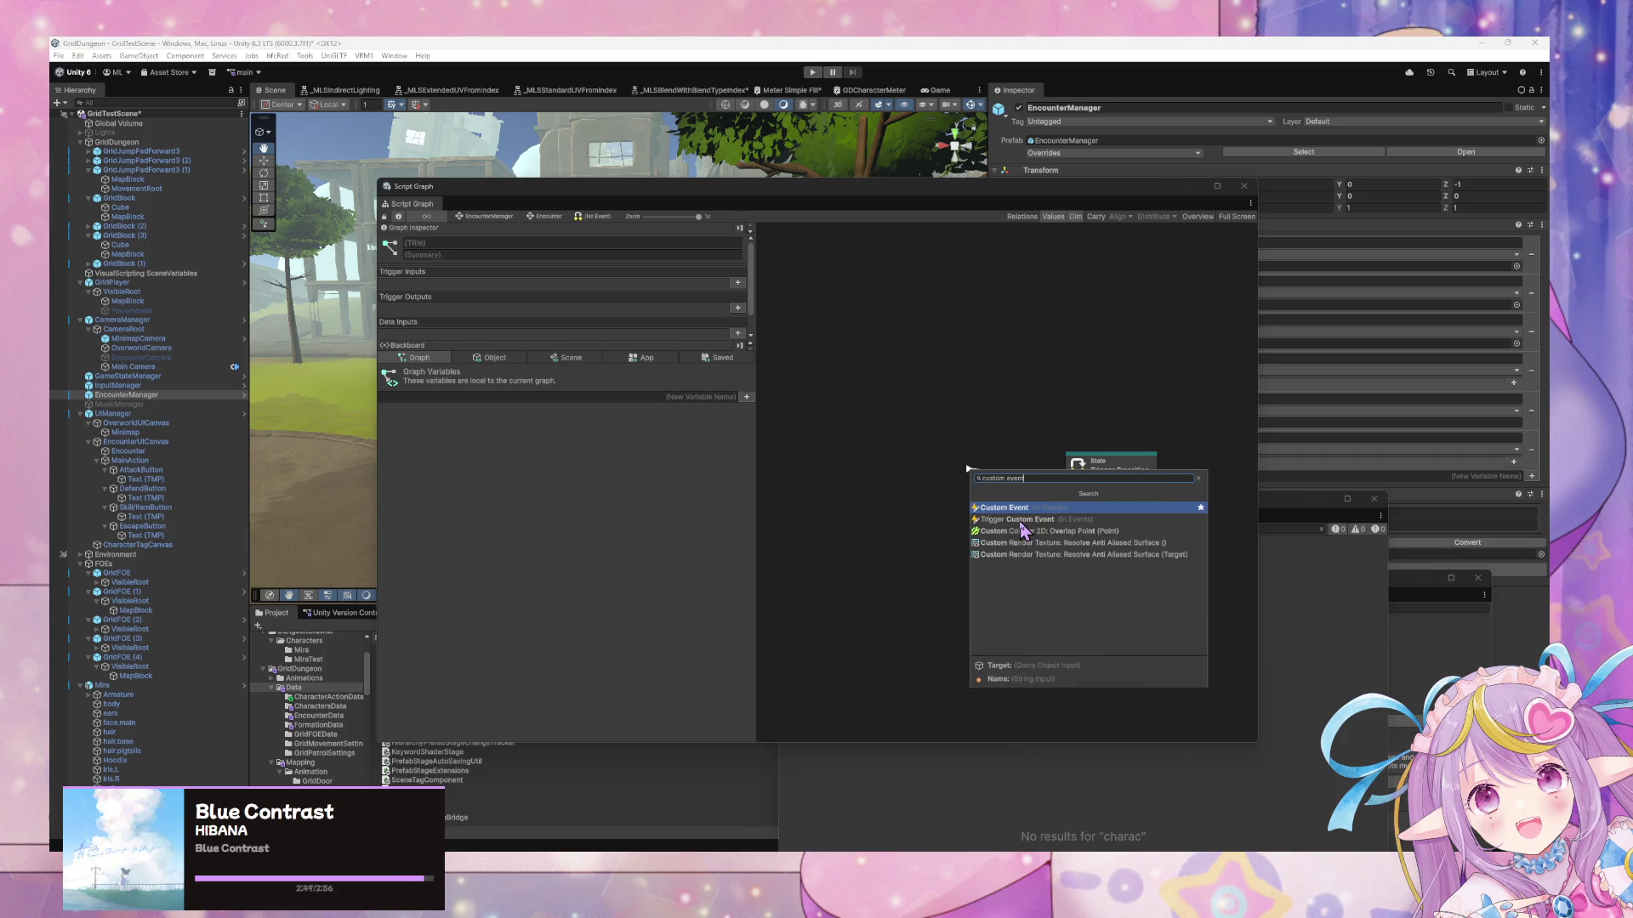
{"action": "key", "text": "Return"}
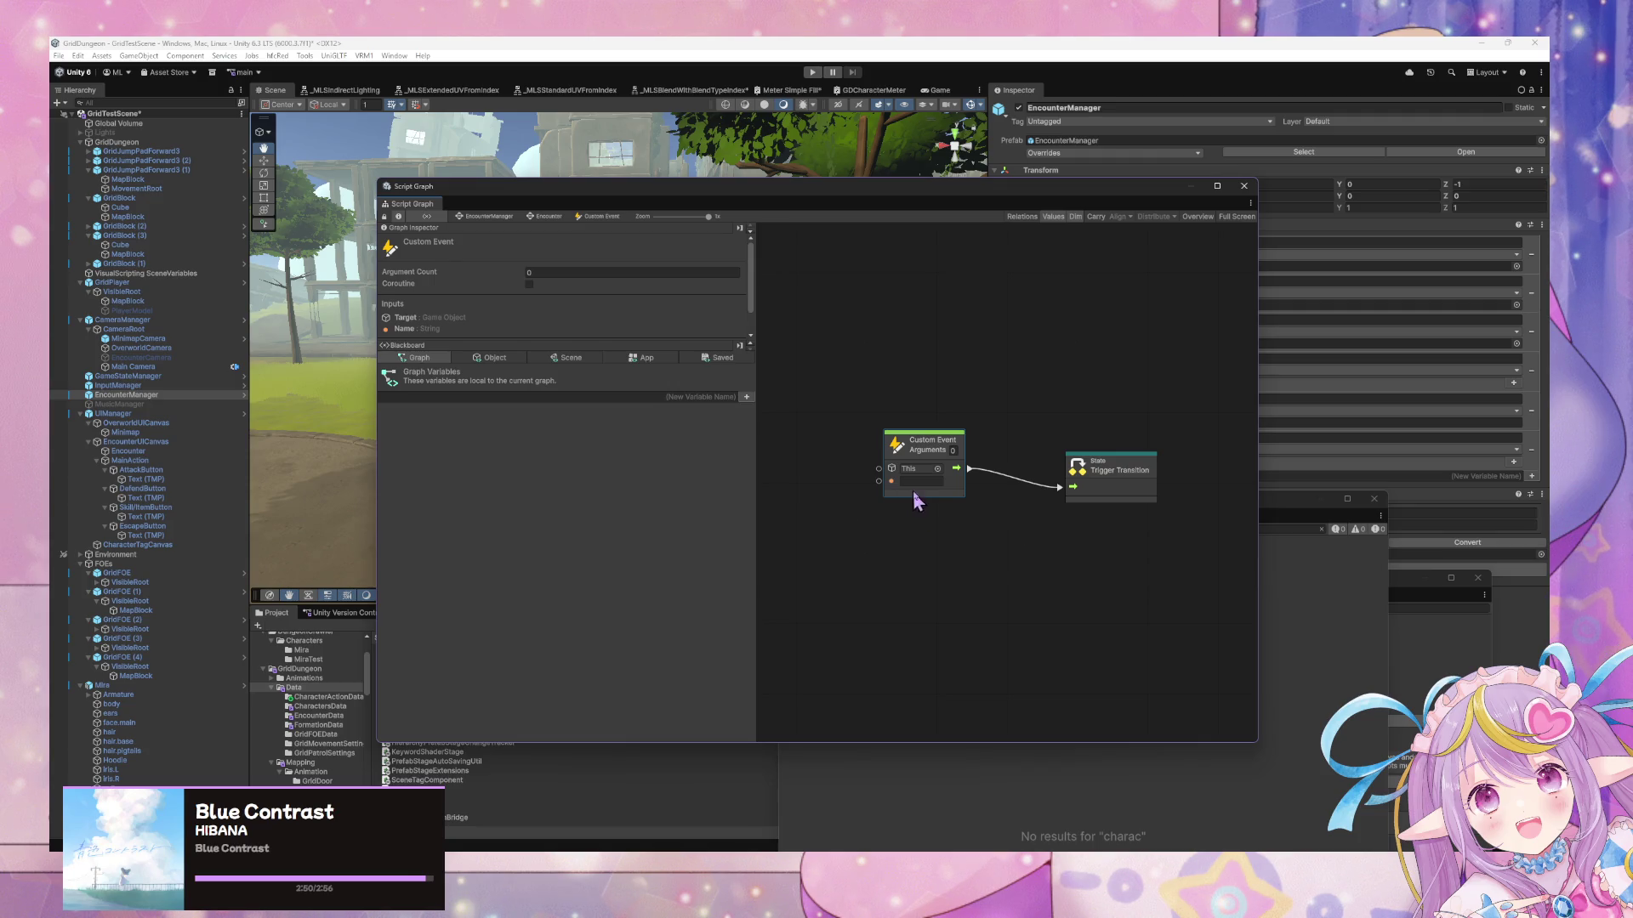
{"action": "type", "text": "PlayerAction"}
Return to the EncounterManager state graph and enter Play mode
{"action": "mouse_move", "coordinate": [740, 197]}
{"action": "left_mouse_down"}
{"action": "mouse_move", "coordinate": [935, 220]}
{"action": "mouse_move", "coordinate": [1022, 306]}
{"action": "left_mouse_up"}
{"action": "left_click", "coordinate": [790, 324]}
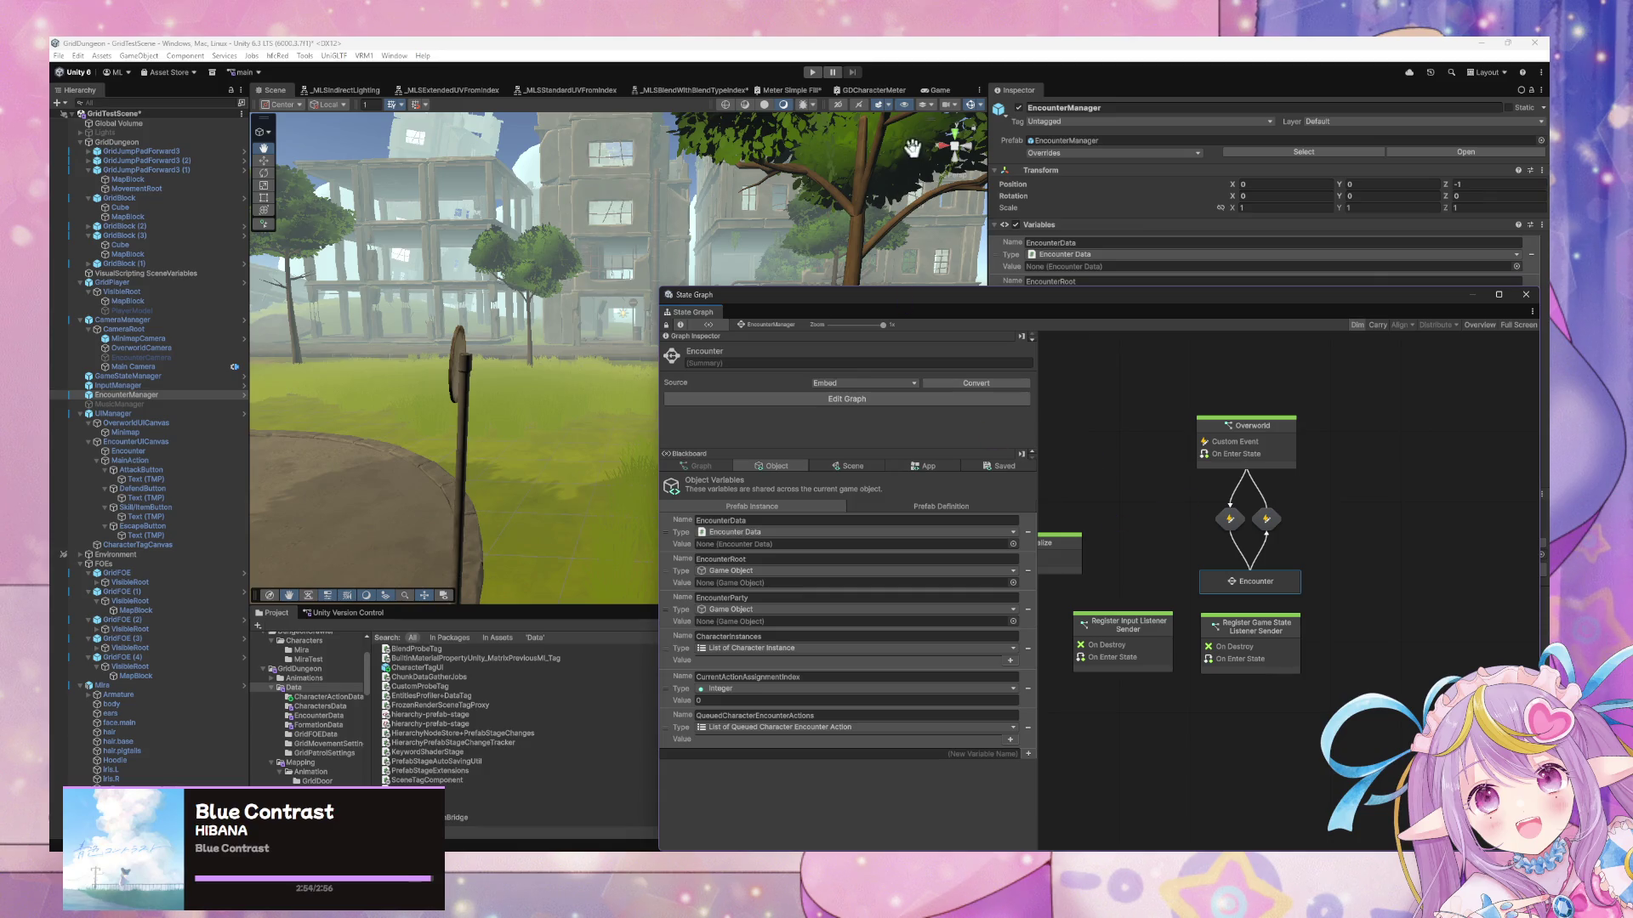
{"action": "left_click", "coordinate": [812, 72]}
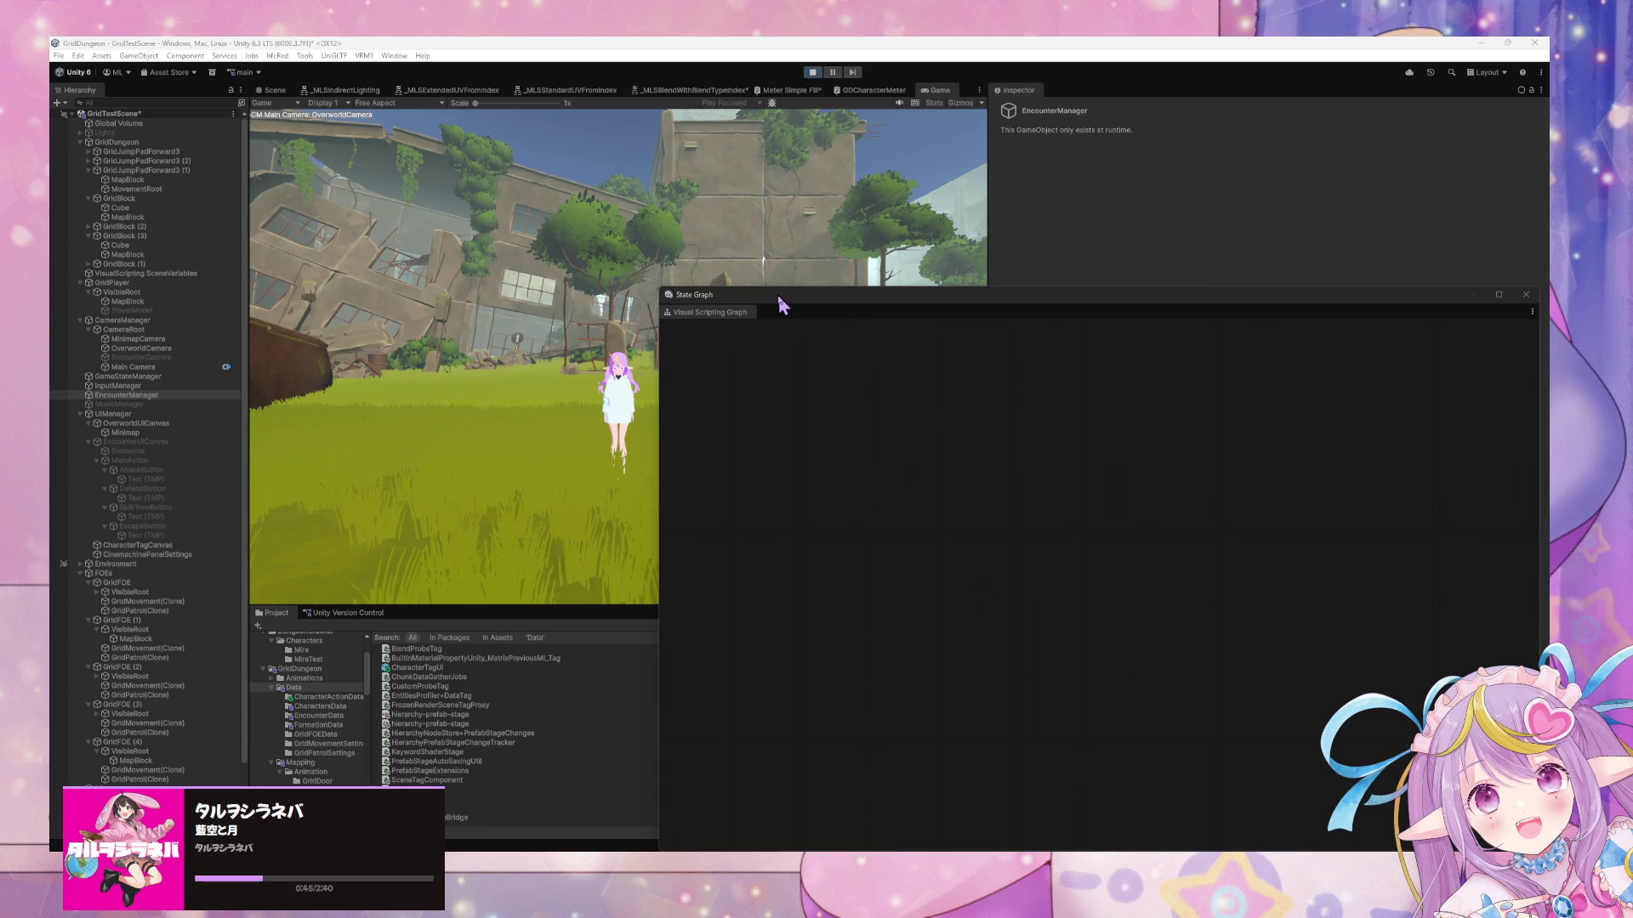
Attack in the encounter, check the Console's 50-damage logs, then stop Play mode
{"action": "left_click_drag", "start_coordinate": [780, 304], "coordinate": [1114, 322]}
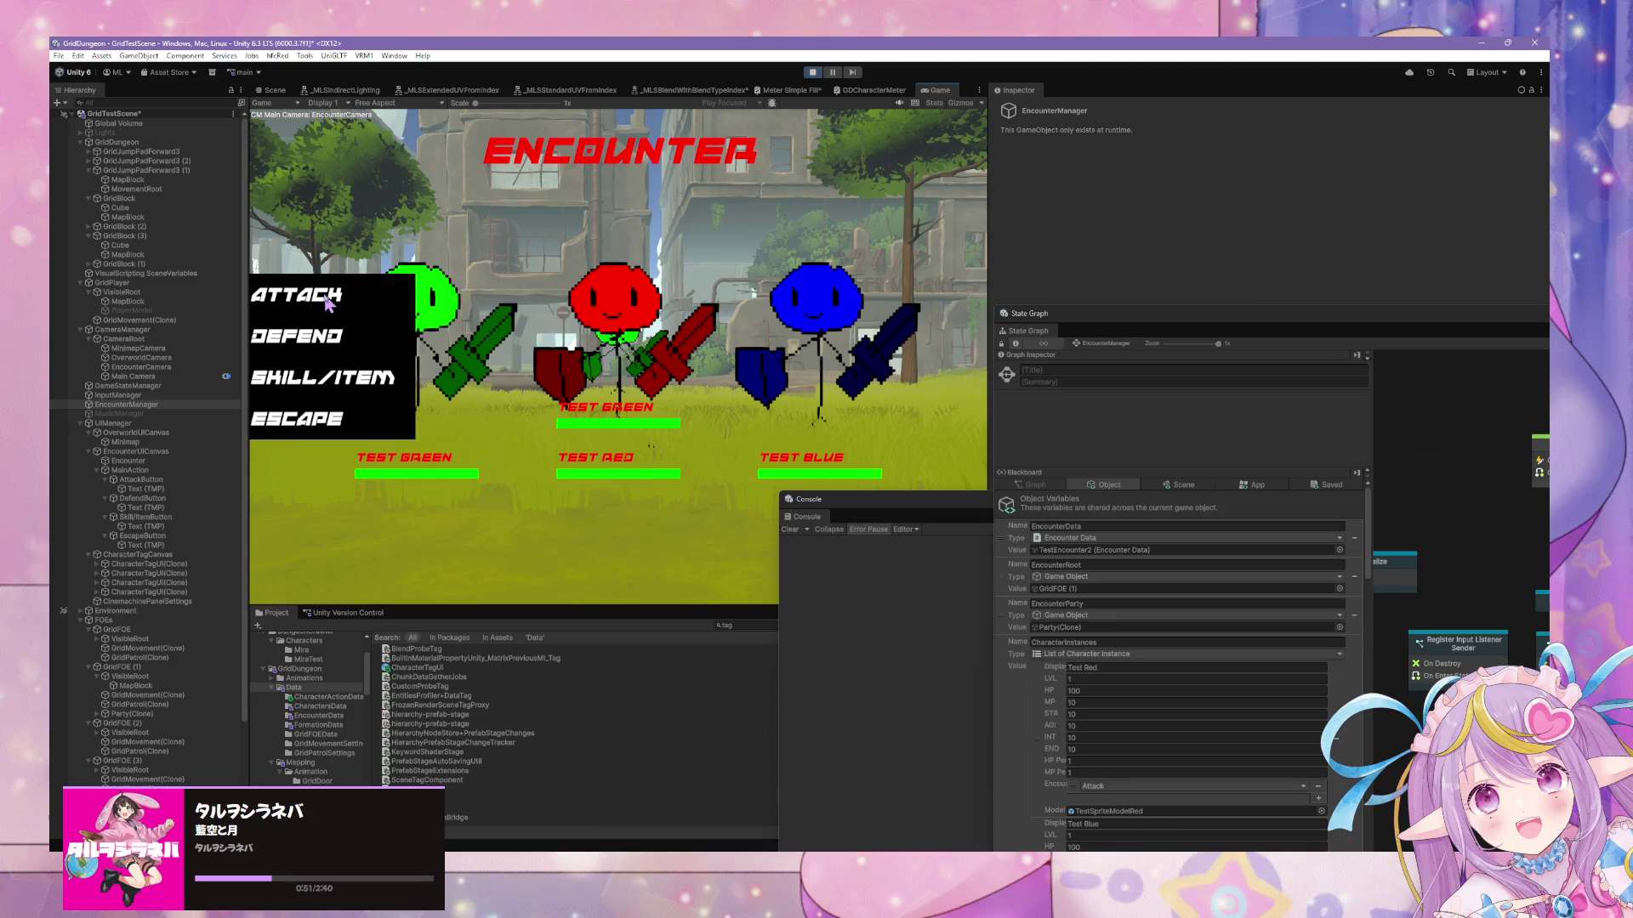
{"action": "left_click", "coordinate": [328, 304]}
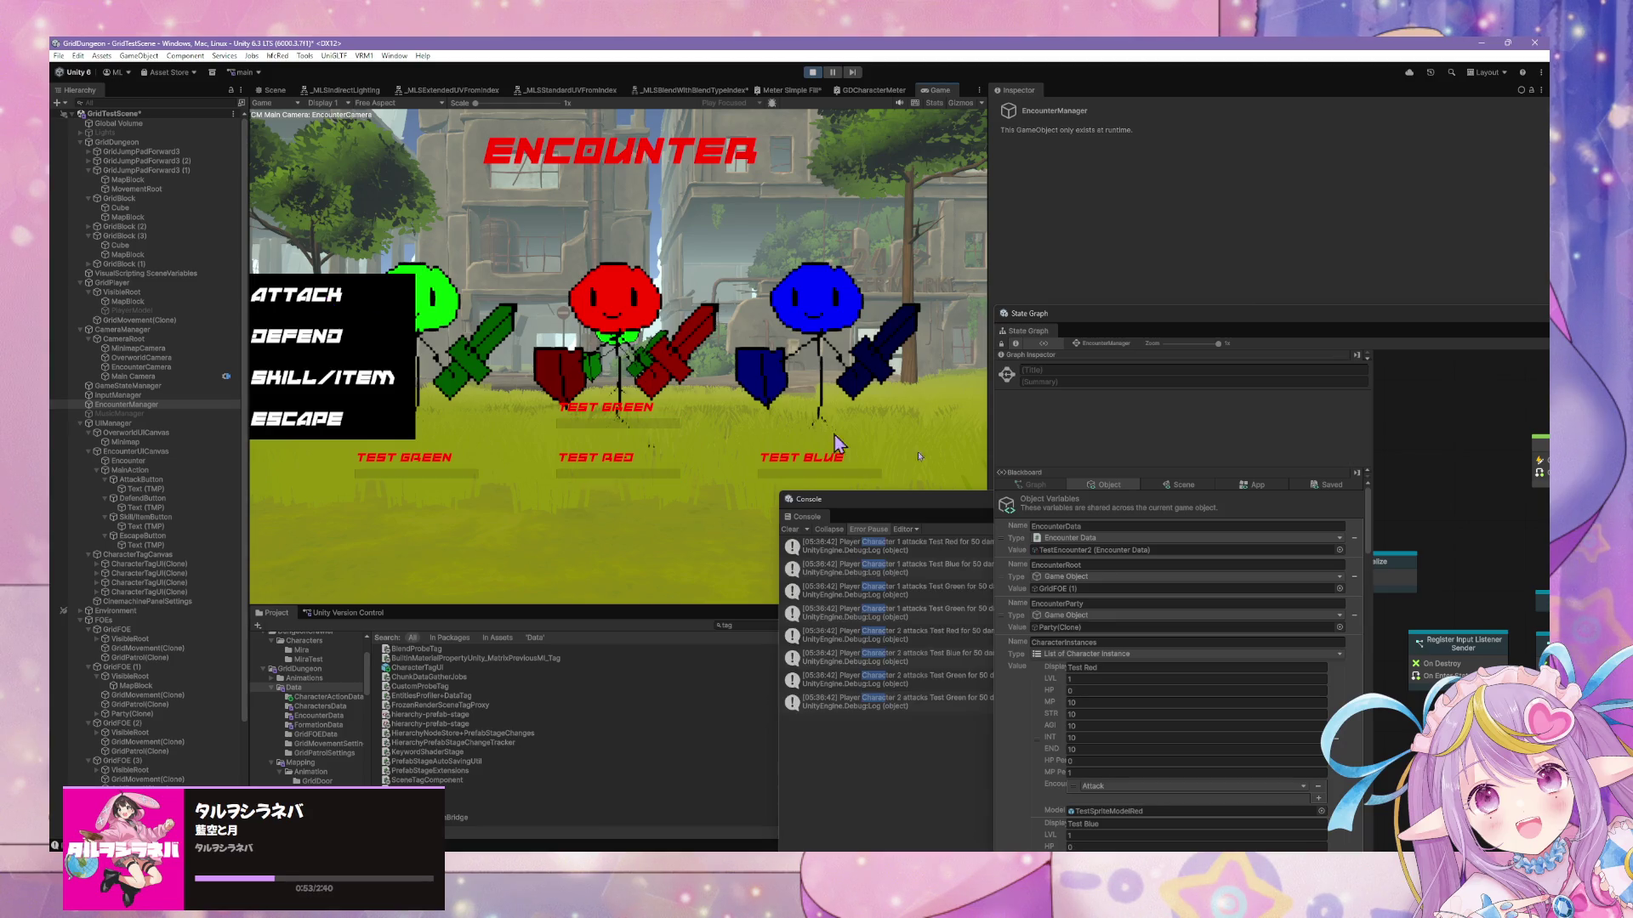
{"action": "mouse_move", "coordinate": [1150, 308]}
{"action": "left_mouse_down"}
{"action": "mouse_move", "coordinate": [1131, 322]}
{"action": "mouse_move", "coordinate": [1359, 374]}
{"action": "mouse_move", "coordinate": [1257, 376]}
{"action": "left_mouse_up"}
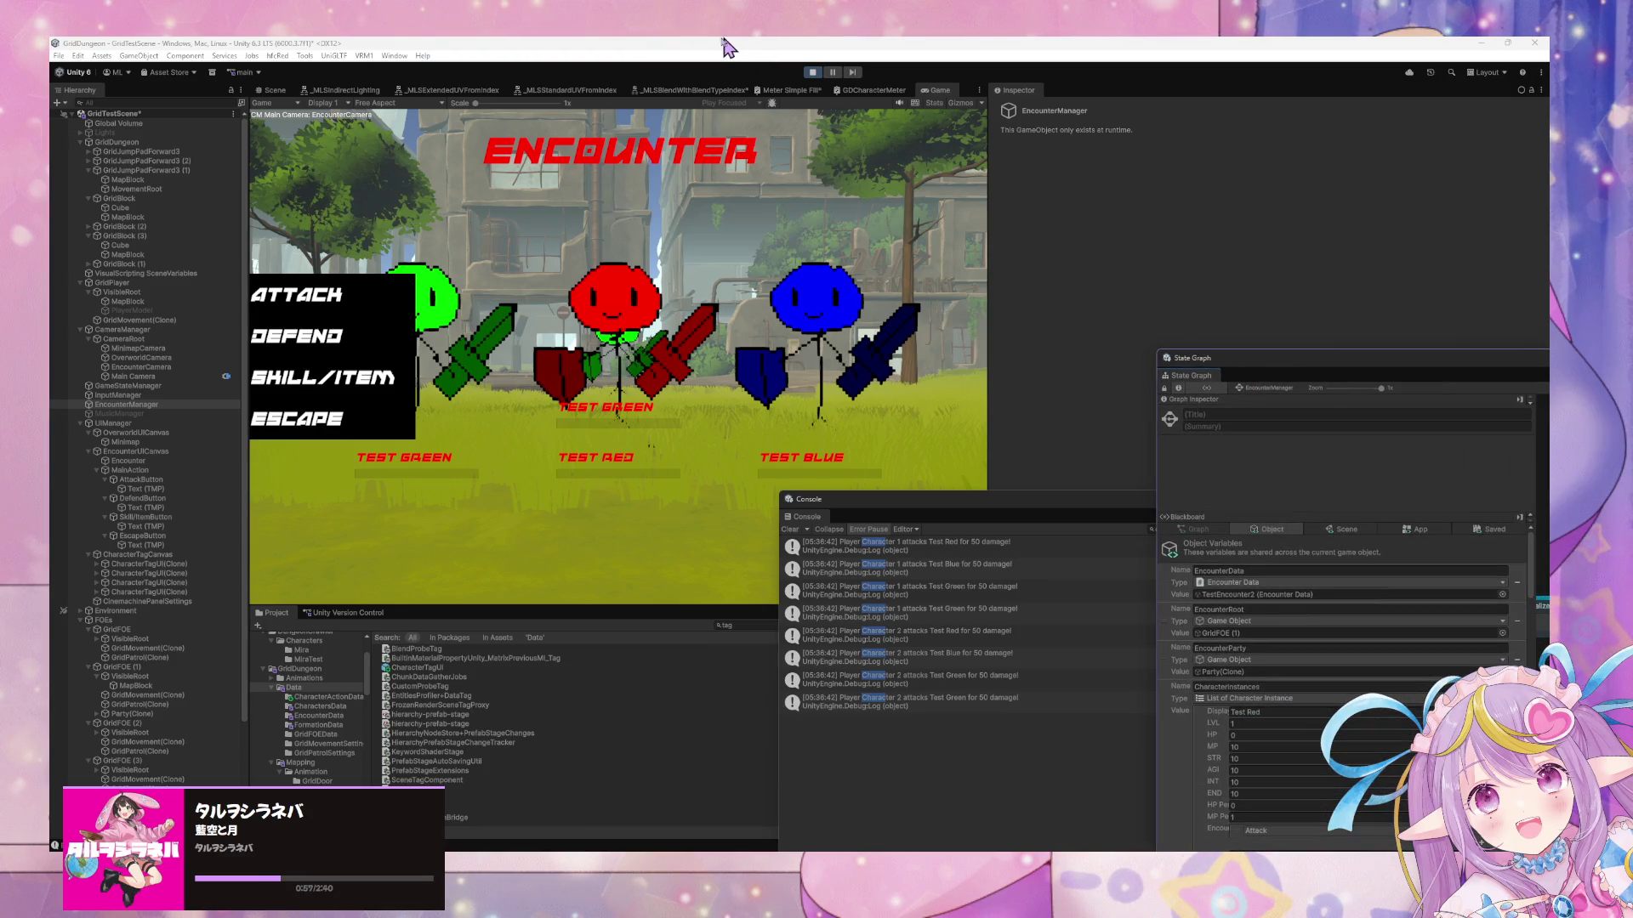
{"action": "left_click", "coordinate": [812, 72]}
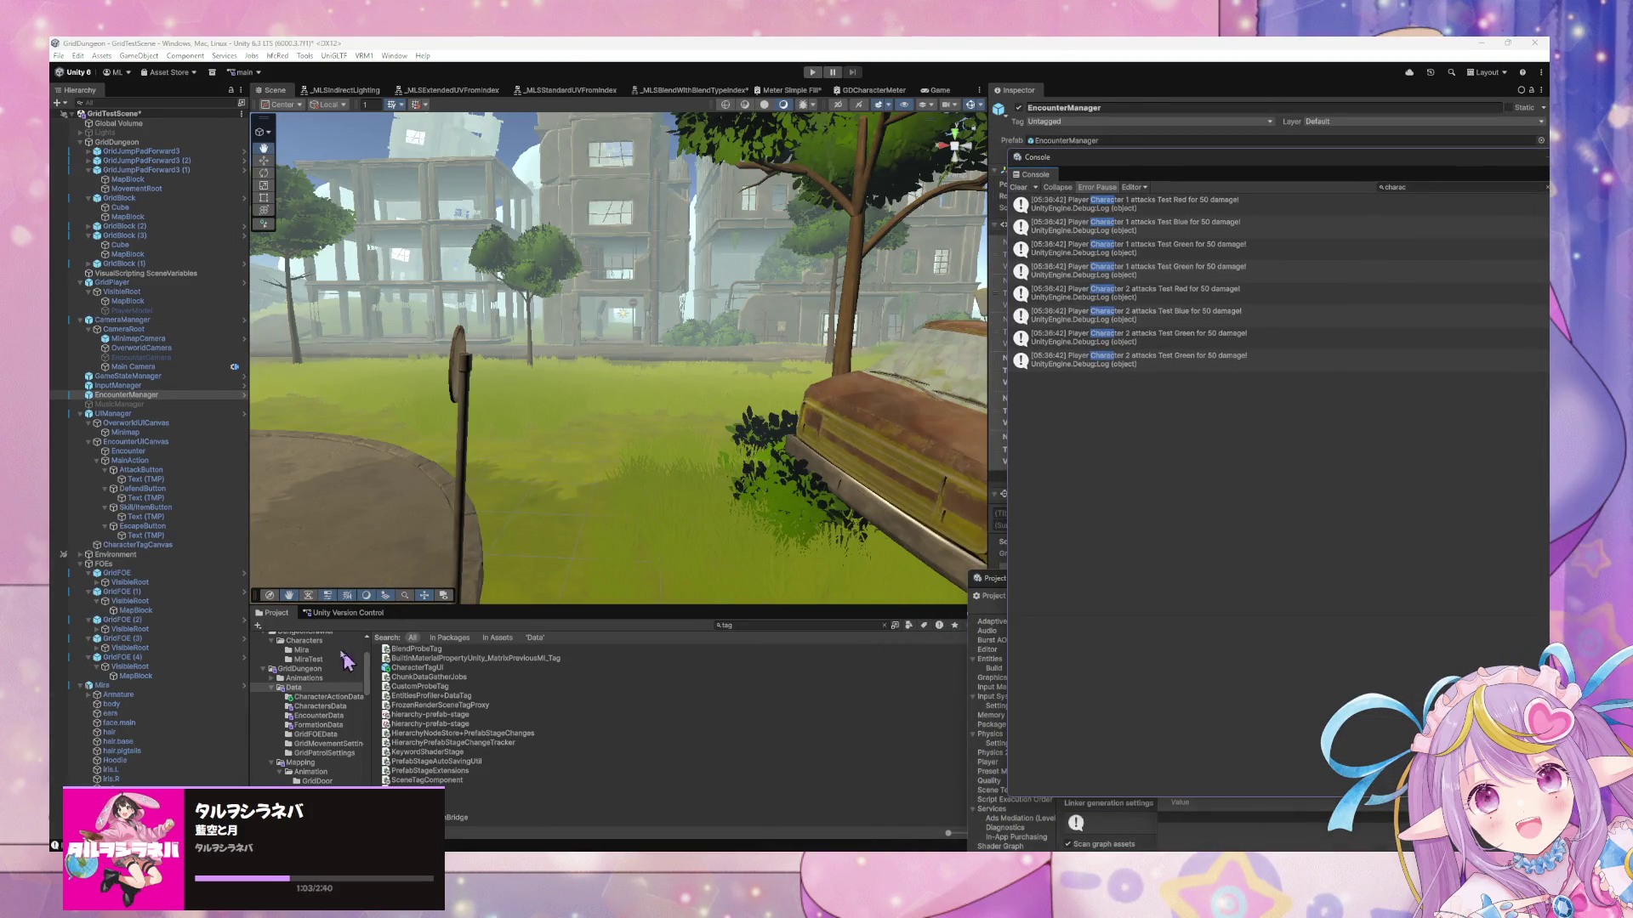
{"action": "scroll", "coordinate": [330, 713], "scroll_direction": "up", "scroll_amount": 3}
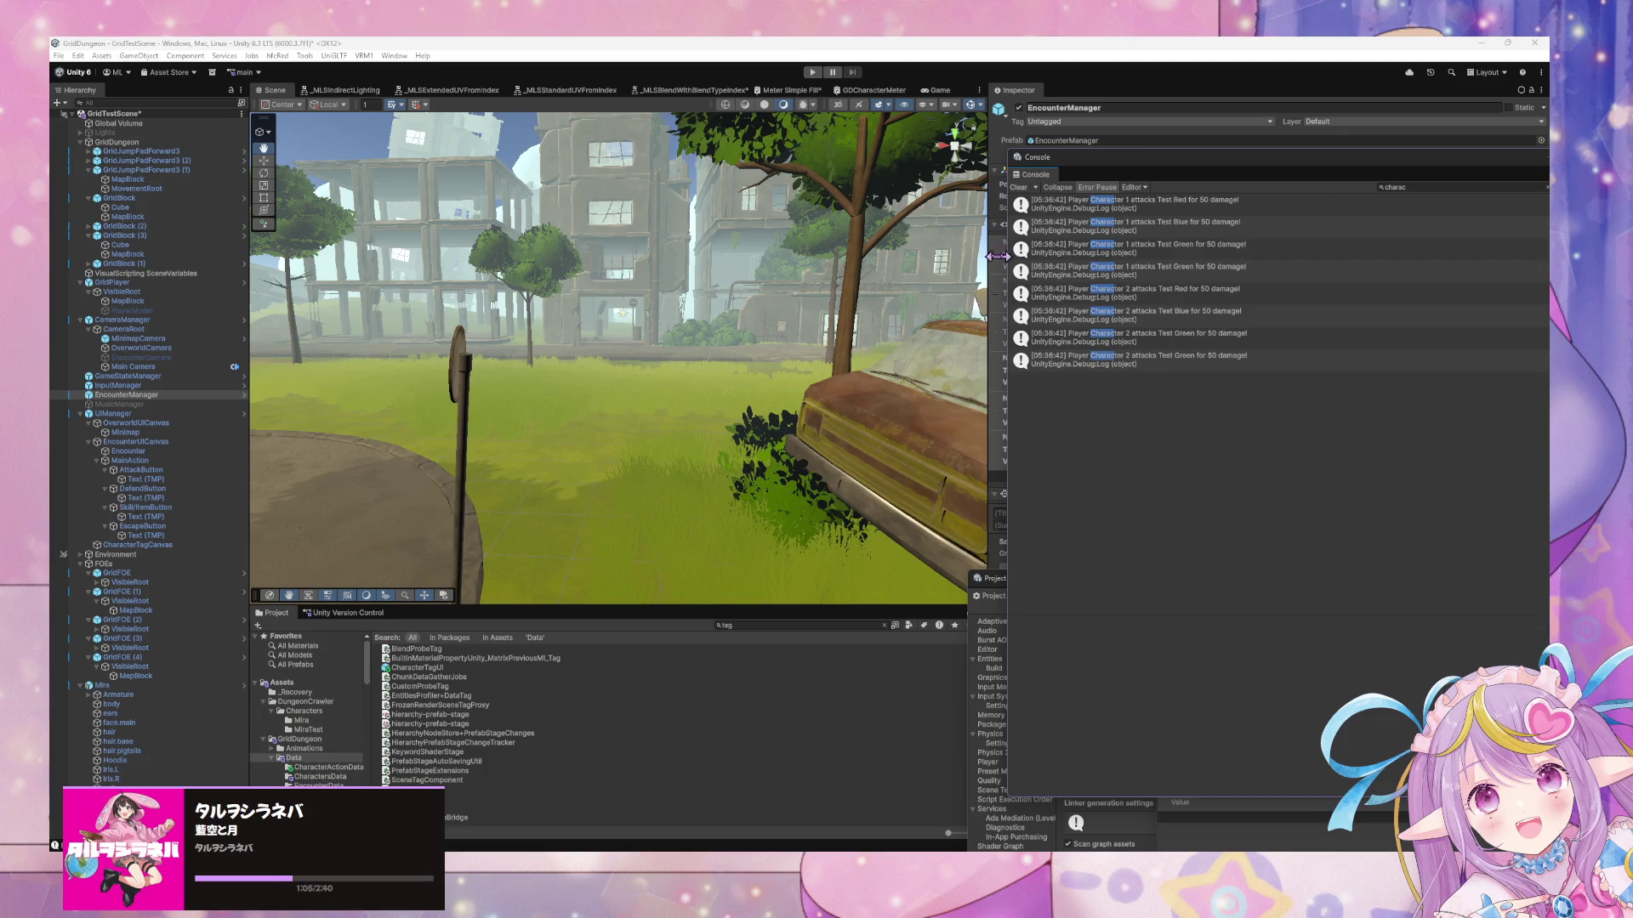
Show the Blackboard's Saved variables and expand the character list's stats
{"action": "mouse_move", "coordinate": [1104, 171]}
{"action": "left_mouse_down"}
{"action": "mouse_move", "coordinate": [850, 562]}
{"action": "mouse_move", "coordinate": [644, 659]}
{"action": "mouse_move", "coordinate": [523, 633]}
{"action": "left_mouse_up"}
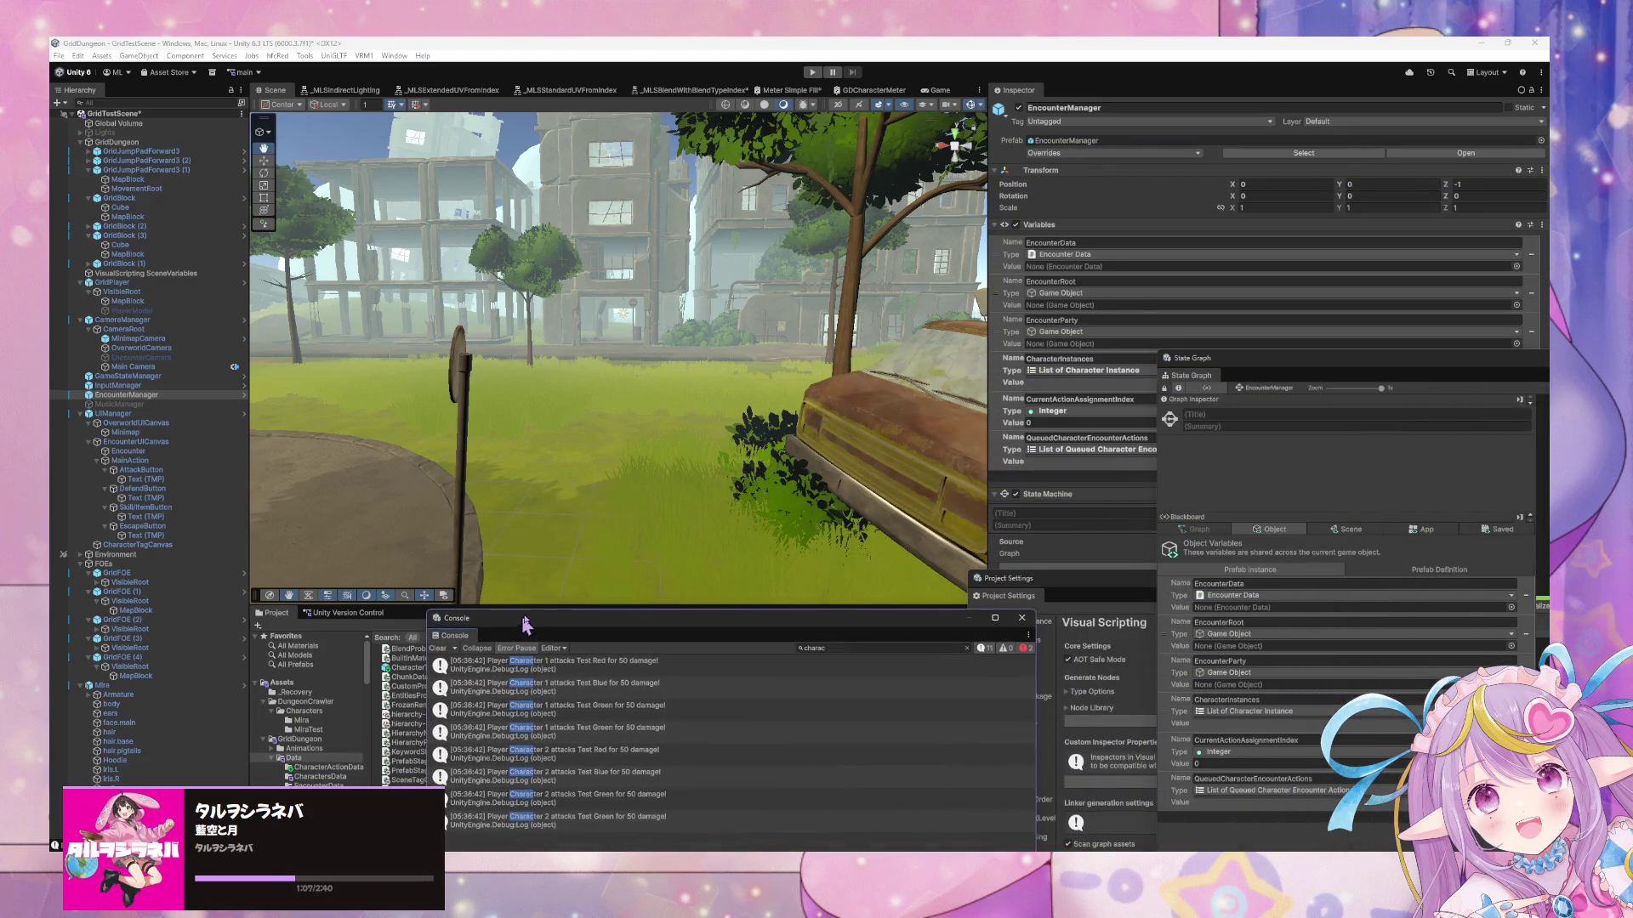
{"action": "left_click", "coordinate": [1348, 529]}
{"action": "left_click", "coordinate": [1420, 529]}
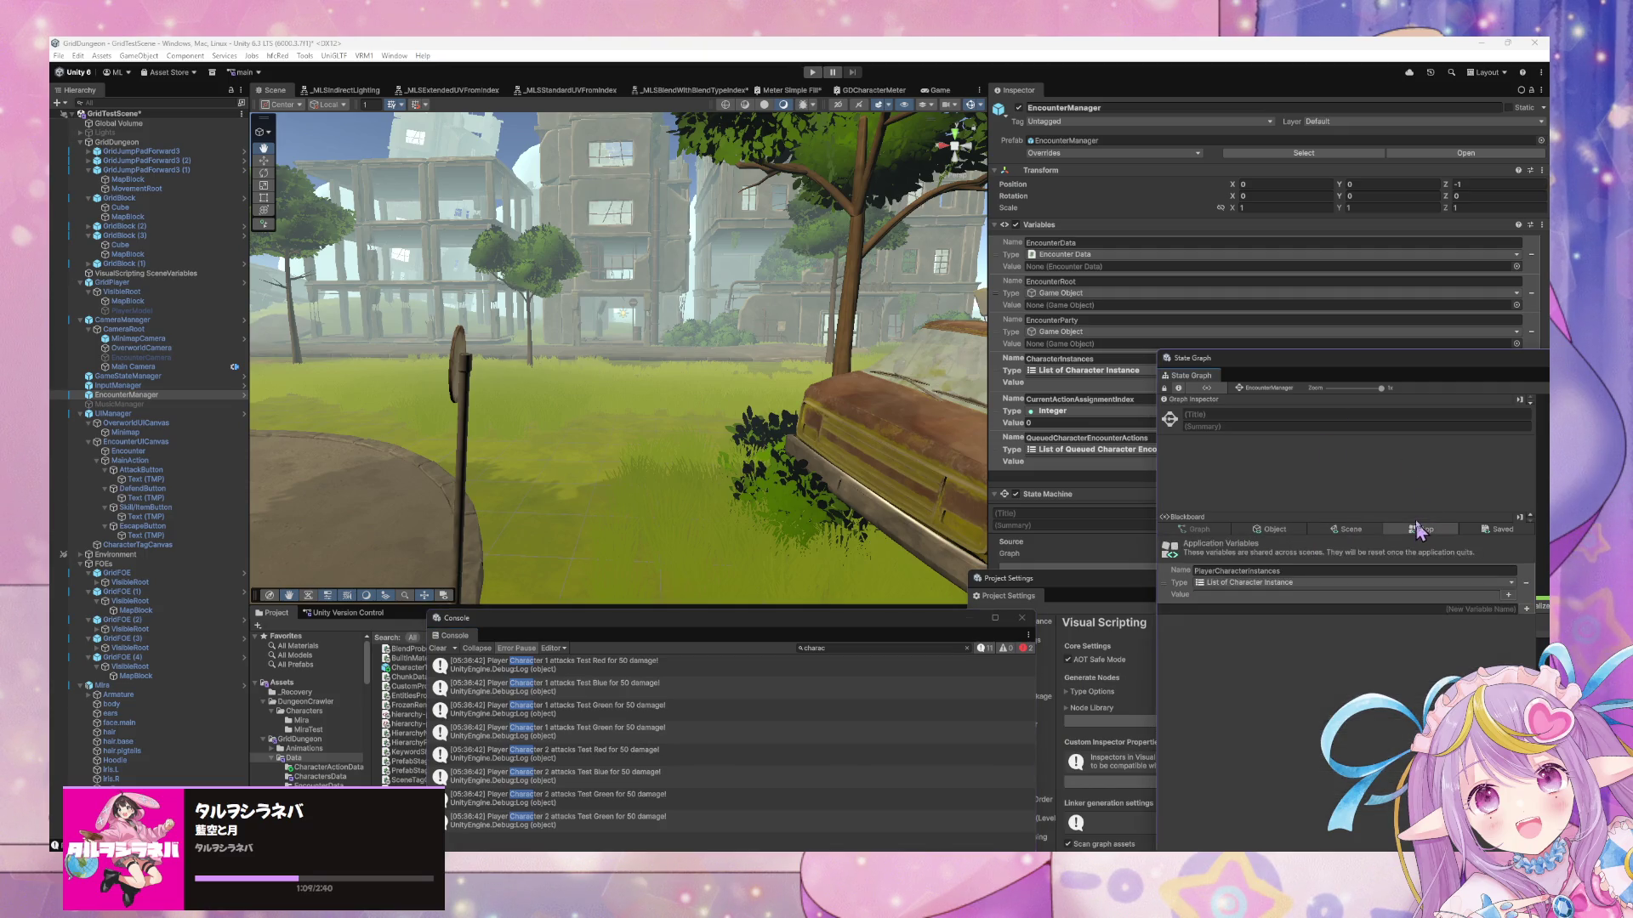
{"action": "left_click", "coordinate": [1500, 530]}
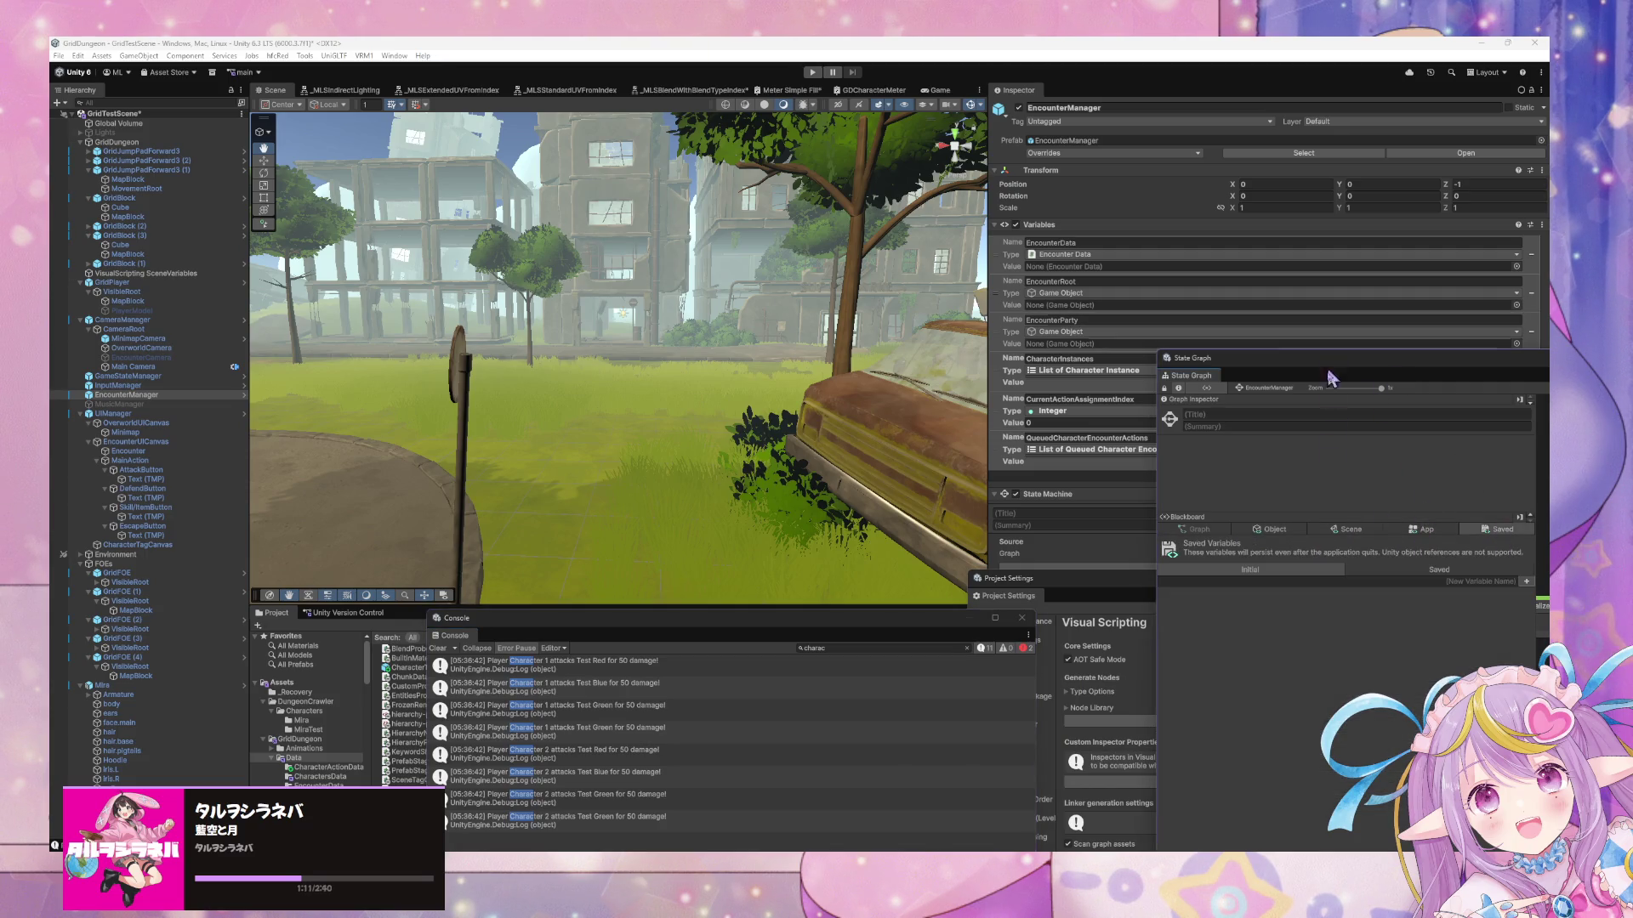
{"action": "left_click", "coordinate": [1433, 575]}
{"action": "mouse_move", "coordinate": [1372, 348]}
{"action": "left_mouse_down"}
{"action": "mouse_move", "coordinate": [1150, 211]}
{"action": "mouse_move", "coordinate": [901, 154]}
{"action": "left_mouse_up"}
Set both player characters' STR to 5, then play and walk into an encounter
{"action": "key", "text": "BackSpace"}
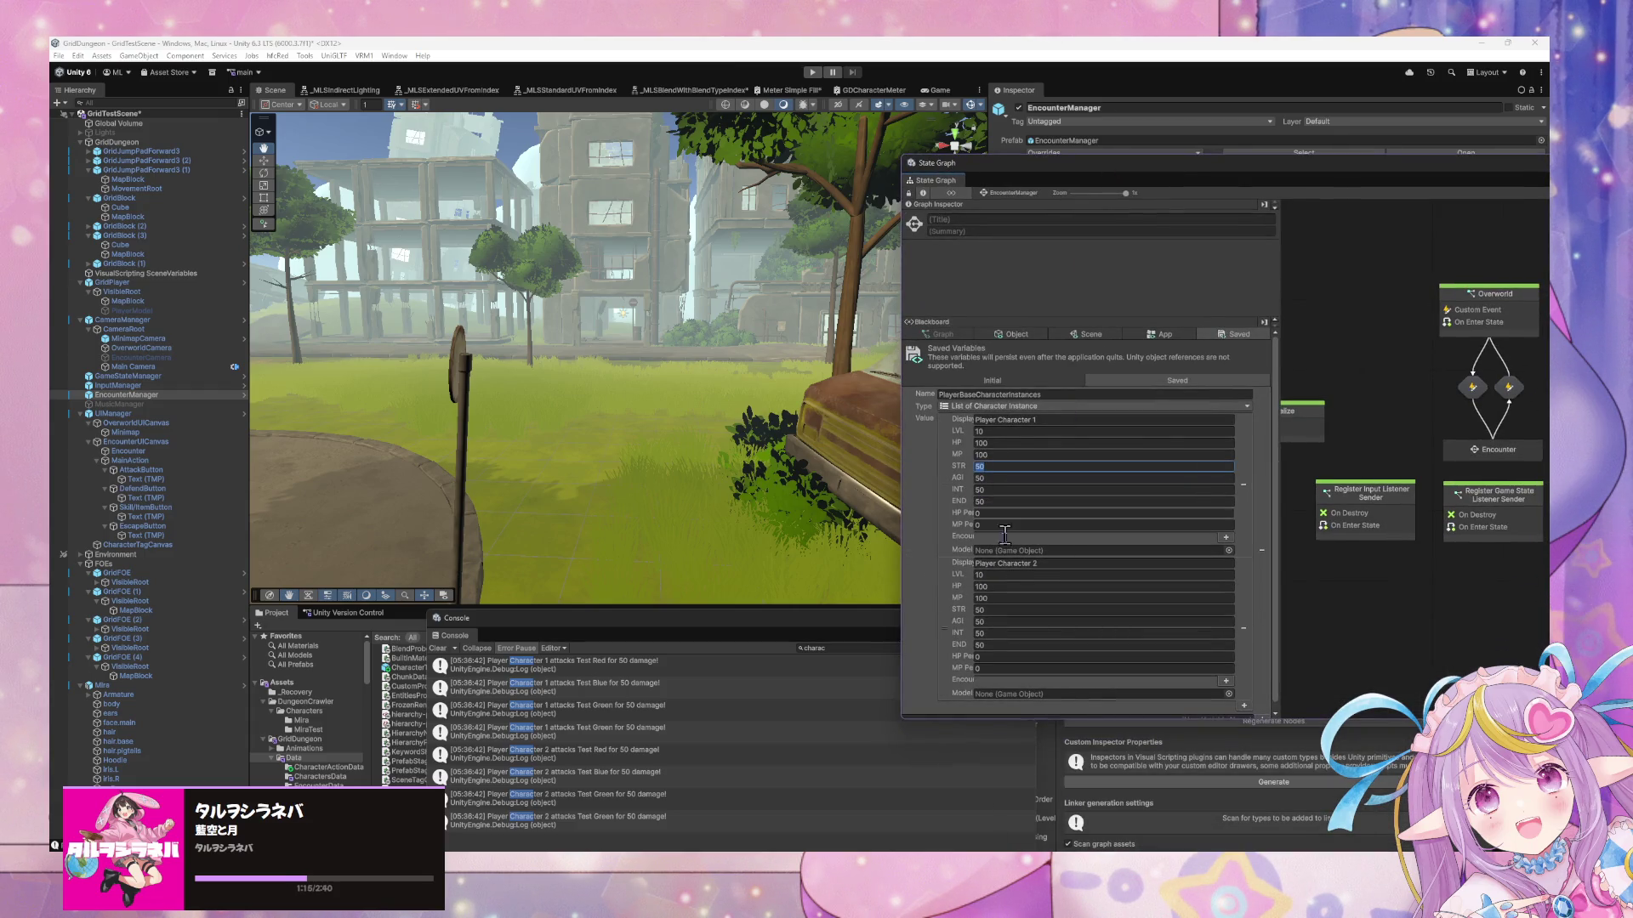
{"action": "left_click", "coordinate": [999, 609]}
{"action": "key", "text": "BackSpace"}
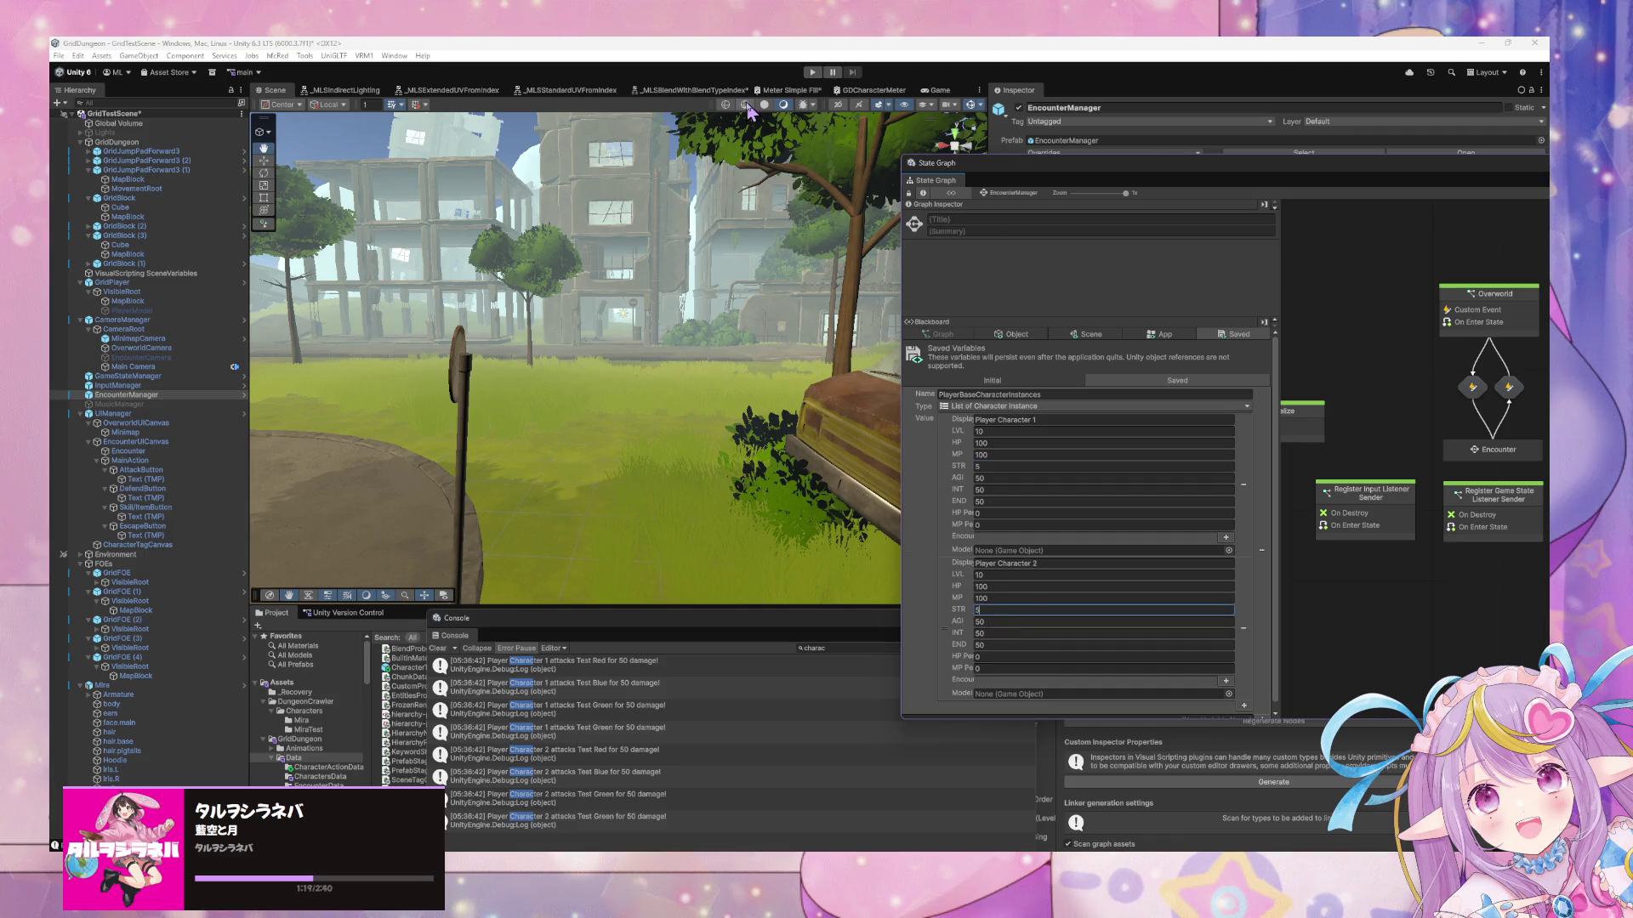
{"action": "left_click", "coordinate": [812, 72]}
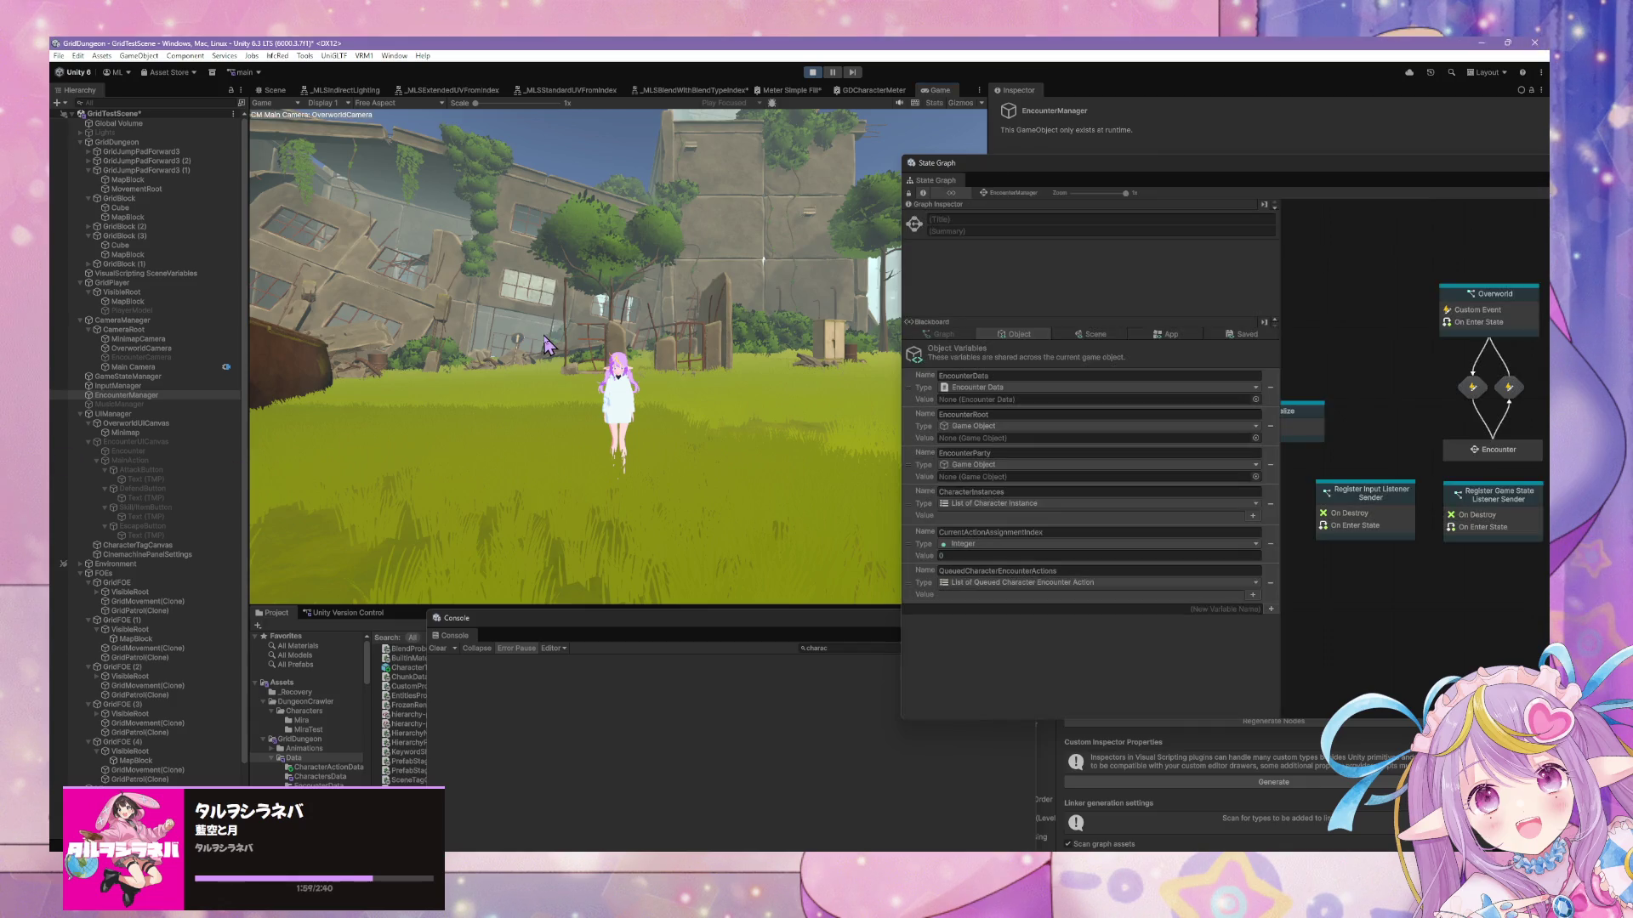
{"action": "key", "text": "w"}
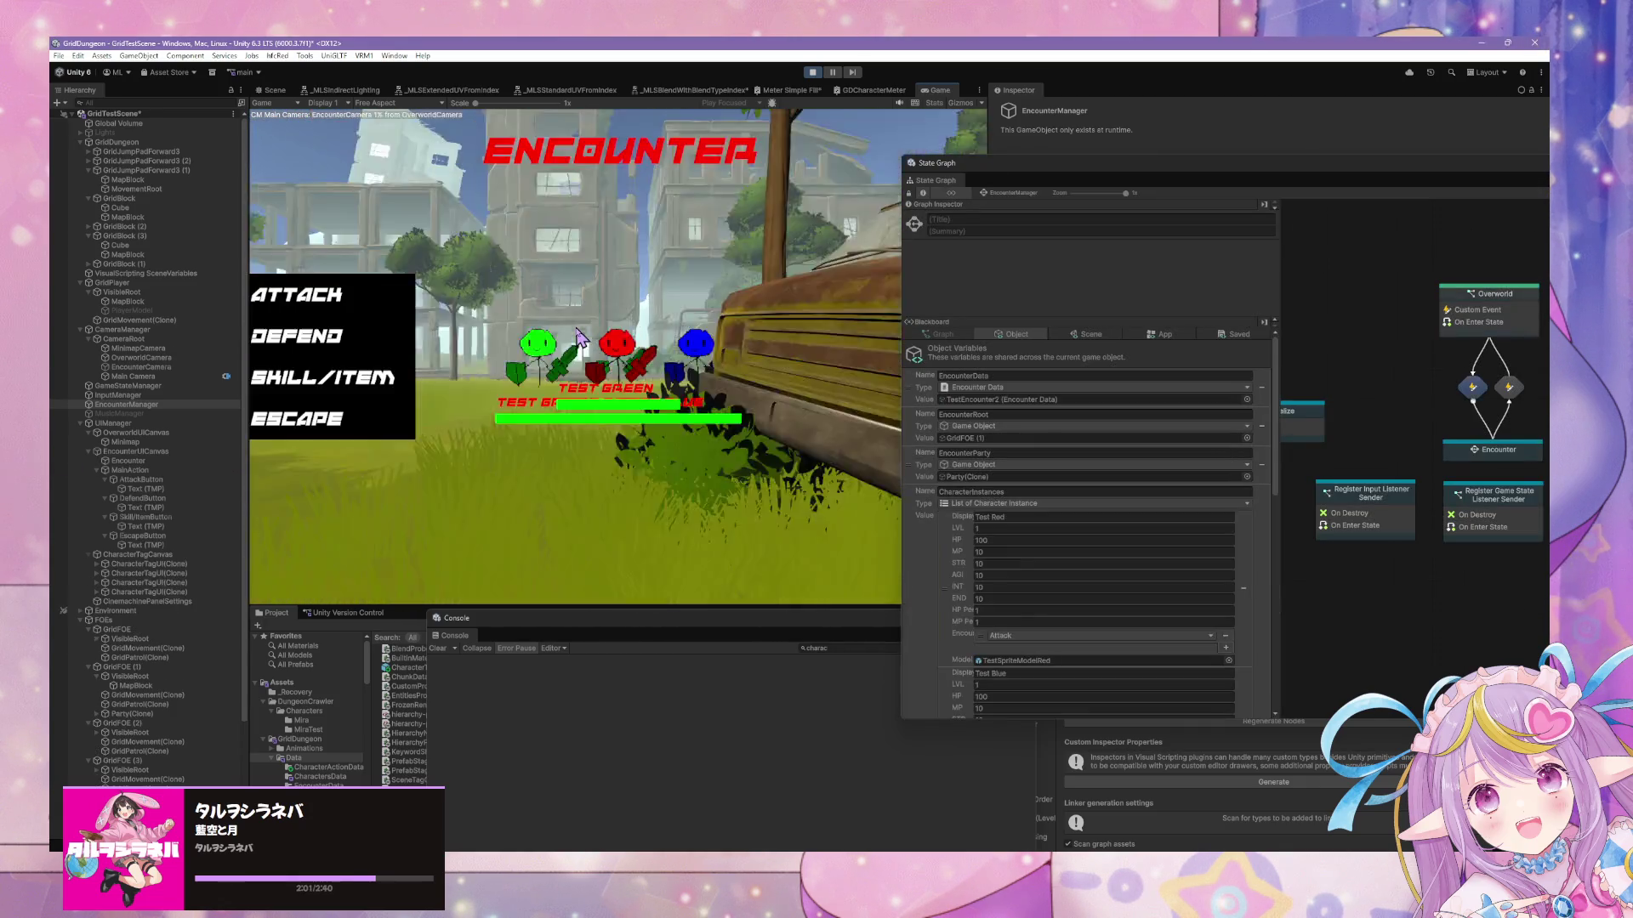
Attack repeatedly at 5 damage until the HP bars empty, then Escape to the overworld
{"action": "left_click", "coordinate": [331, 305]}
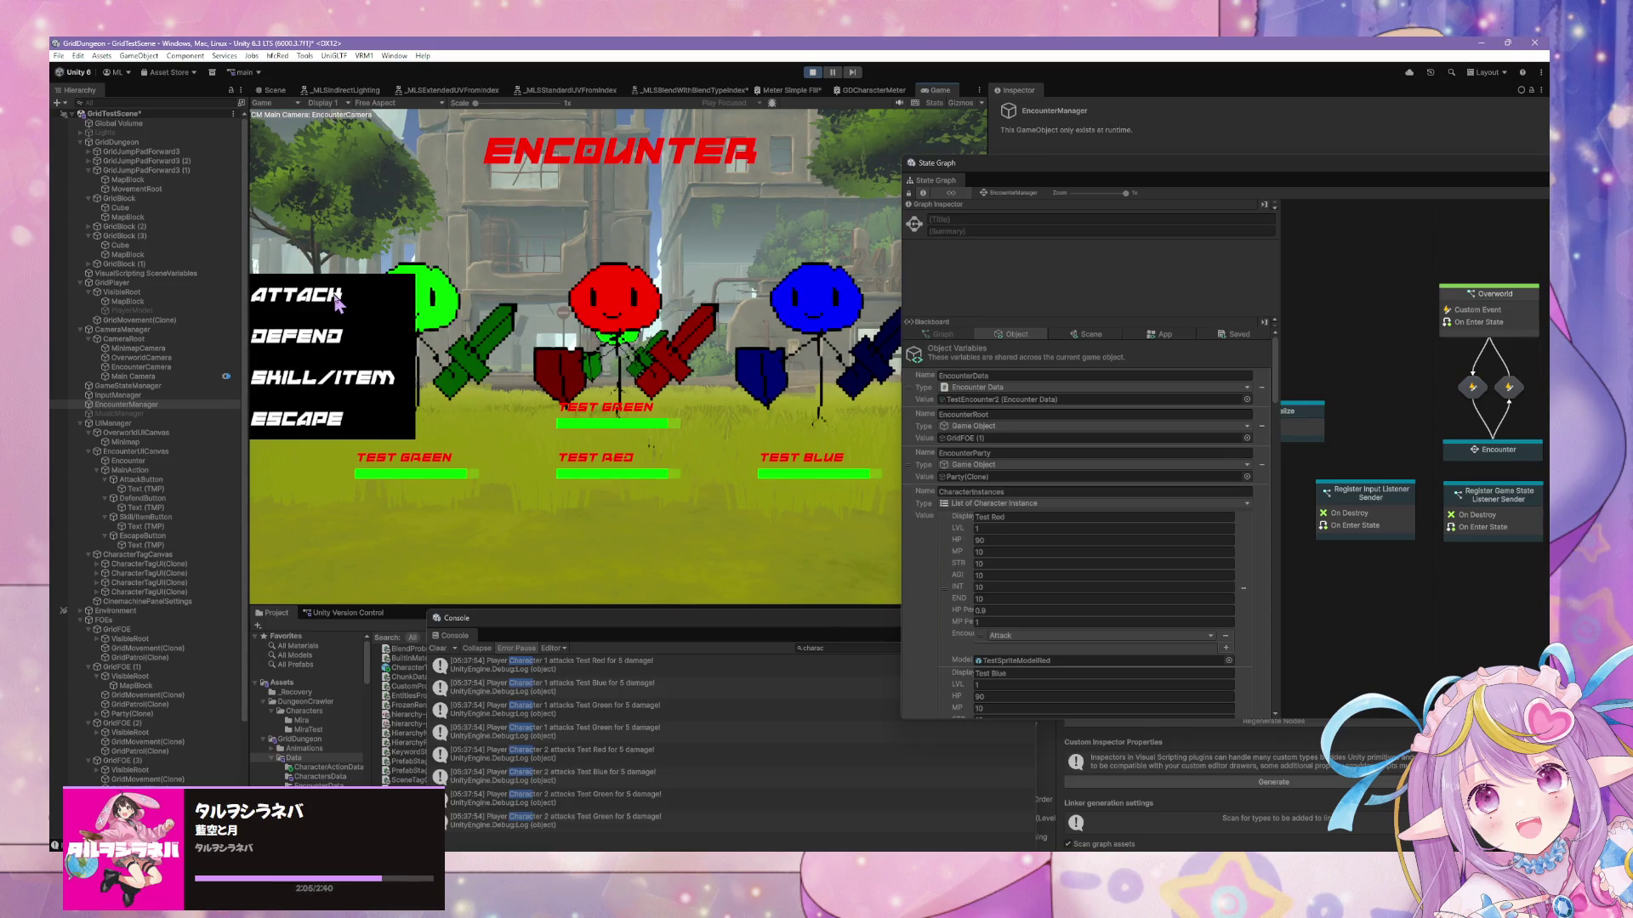
{"action": "left_click", "coordinate": [331, 304]}
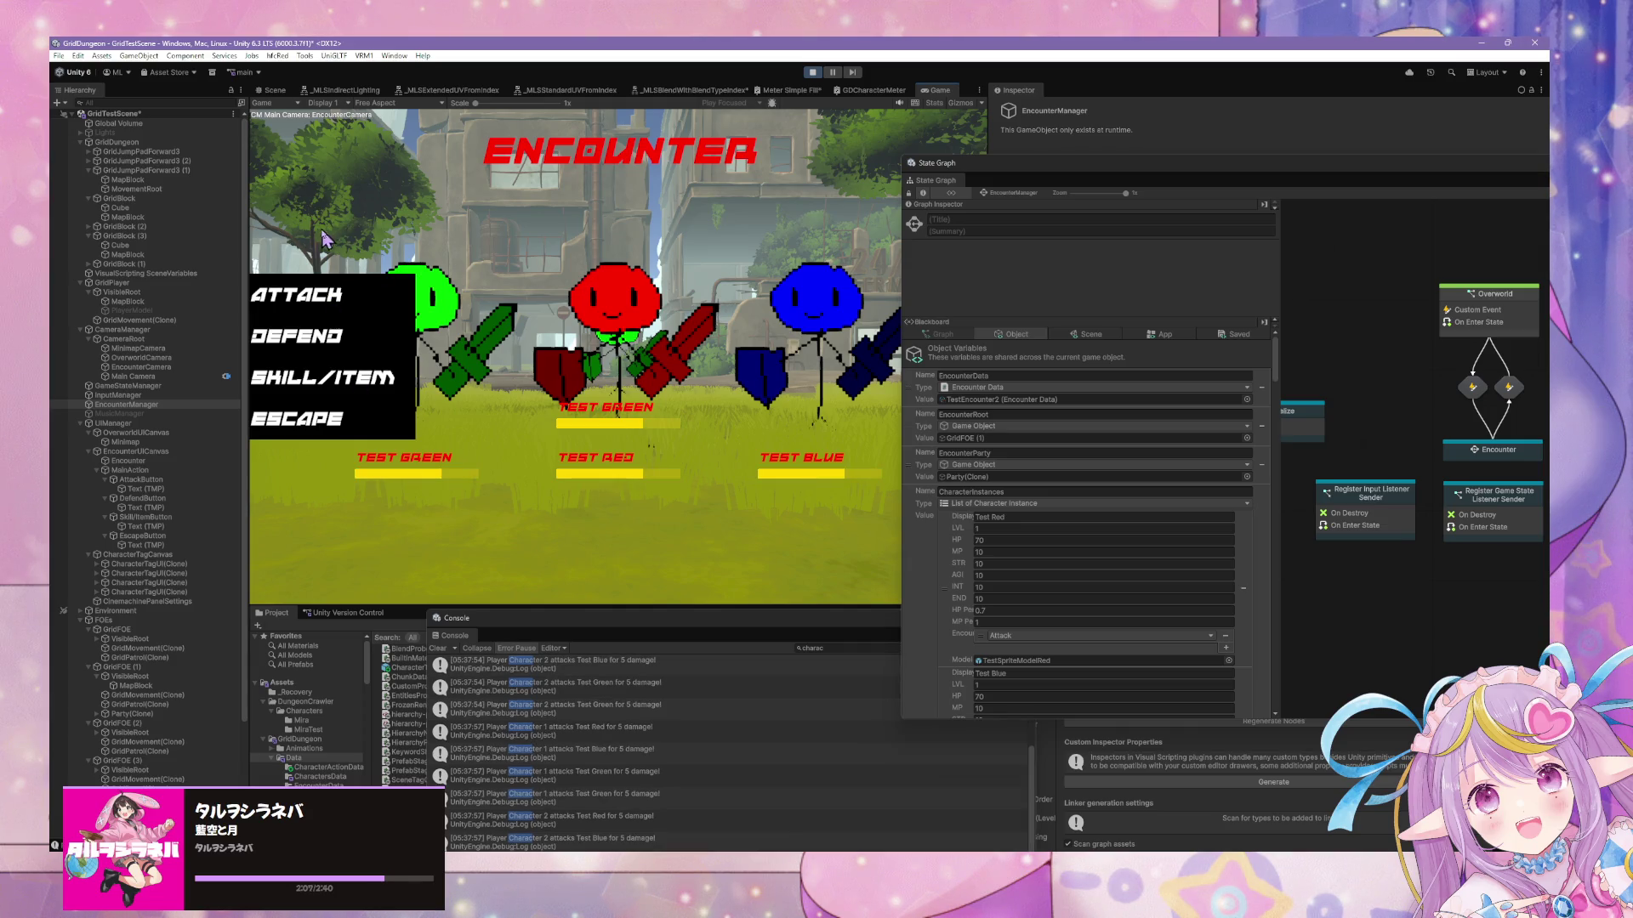
{"action": "left_click", "coordinate": [316, 294]}
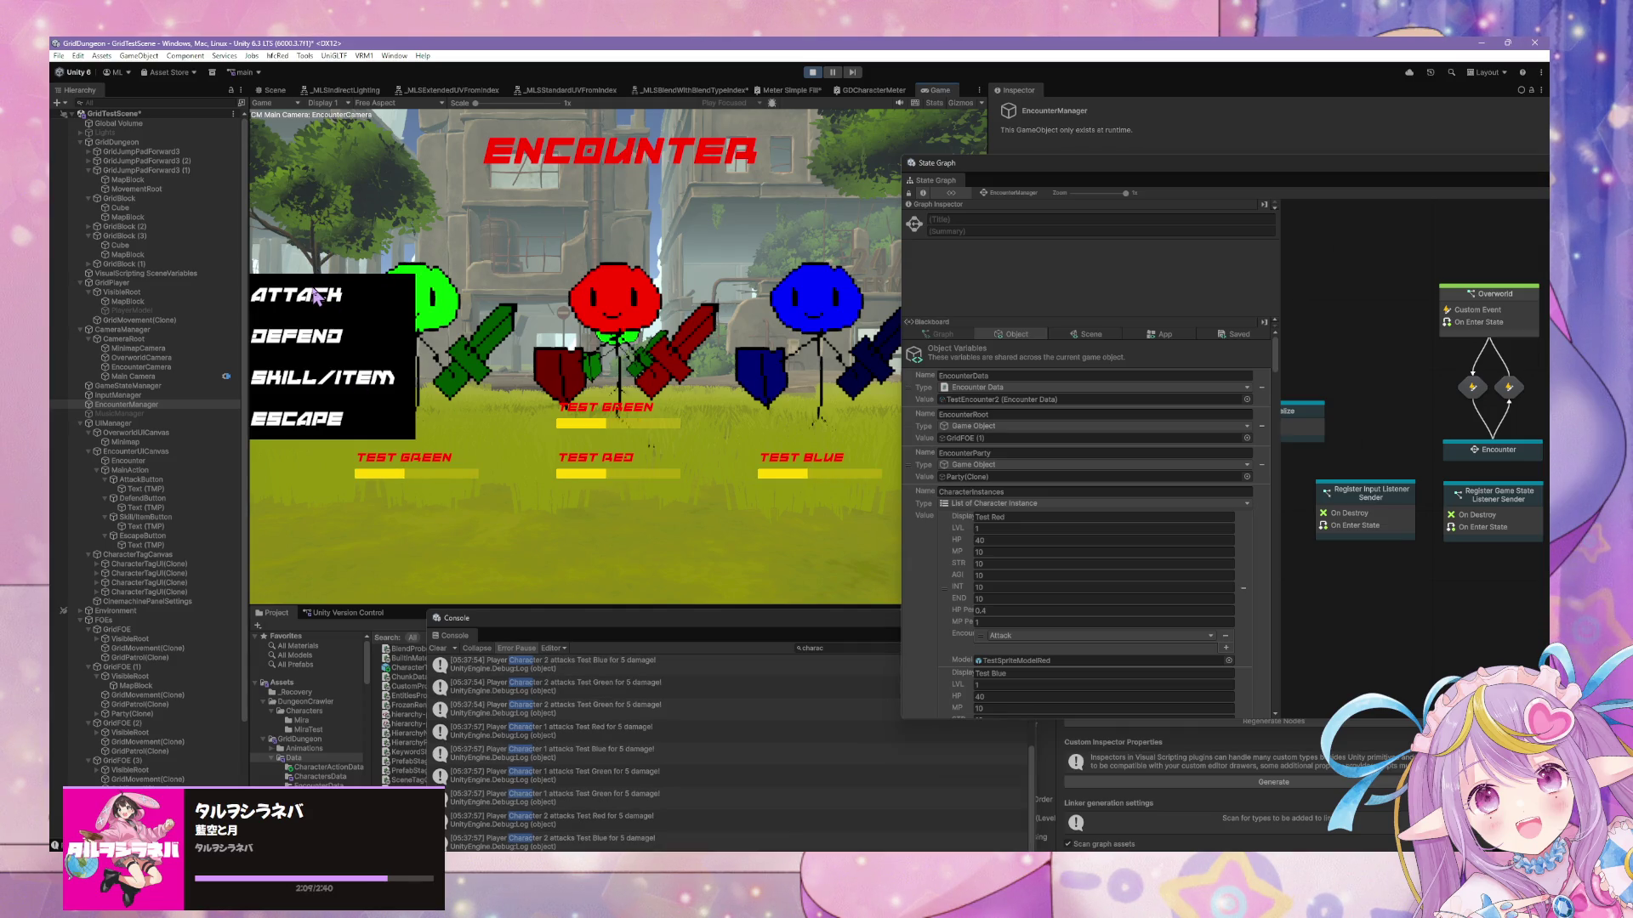
{"action": "left_click", "coordinate": [316, 295]}
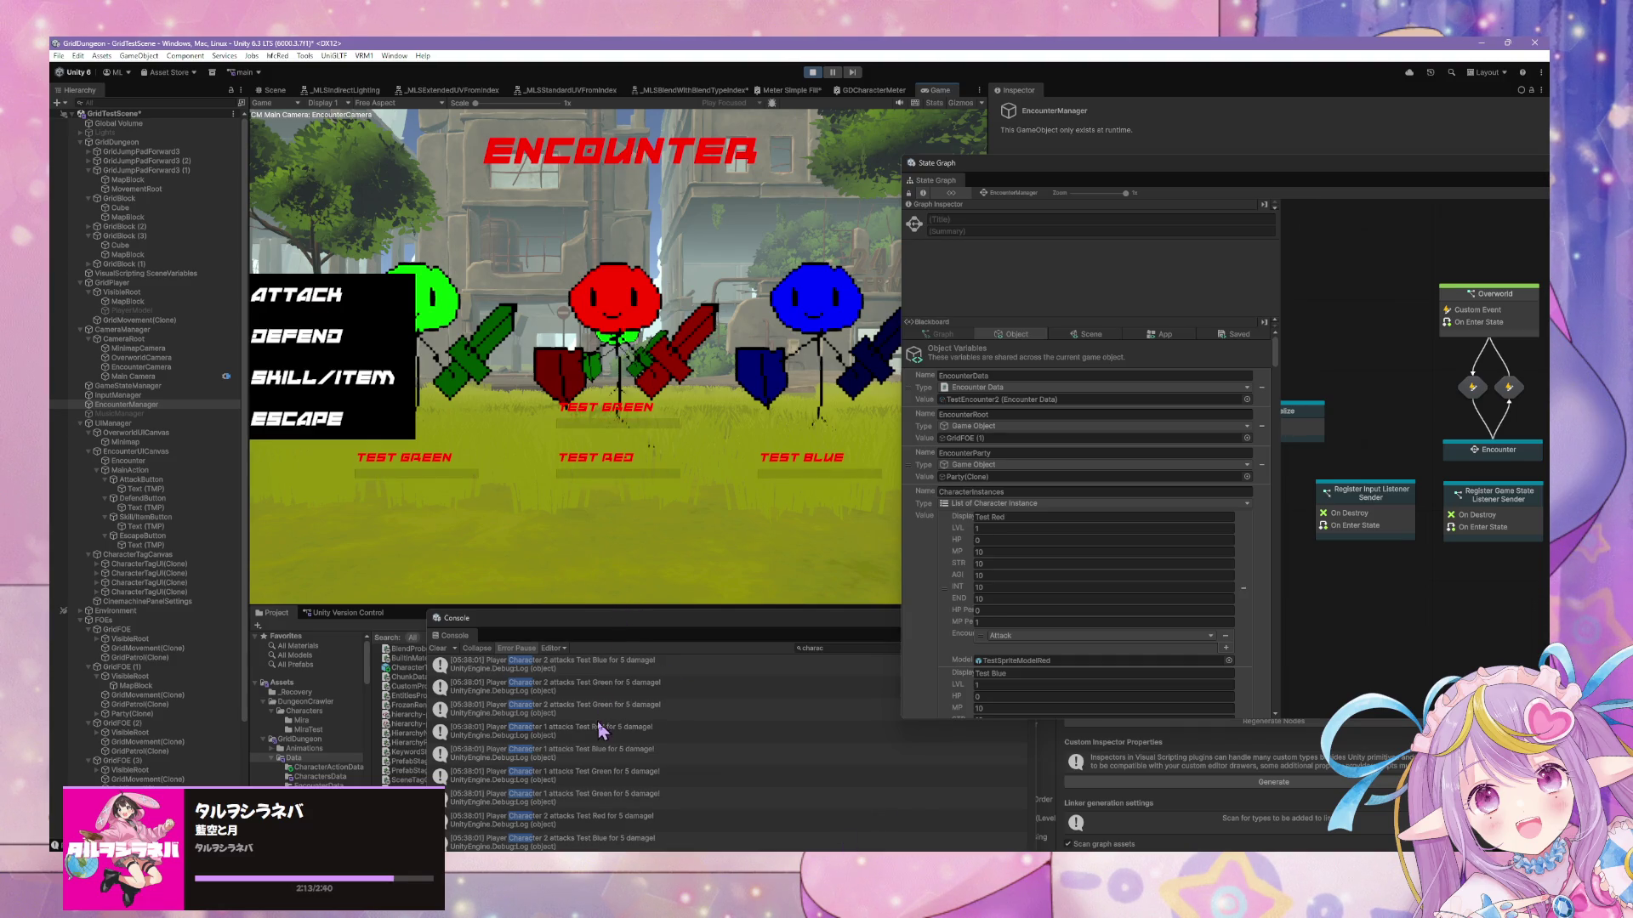
{"action": "left_click_drag", "start_coordinate": [488, 619], "coordinate": [1005, 279]}
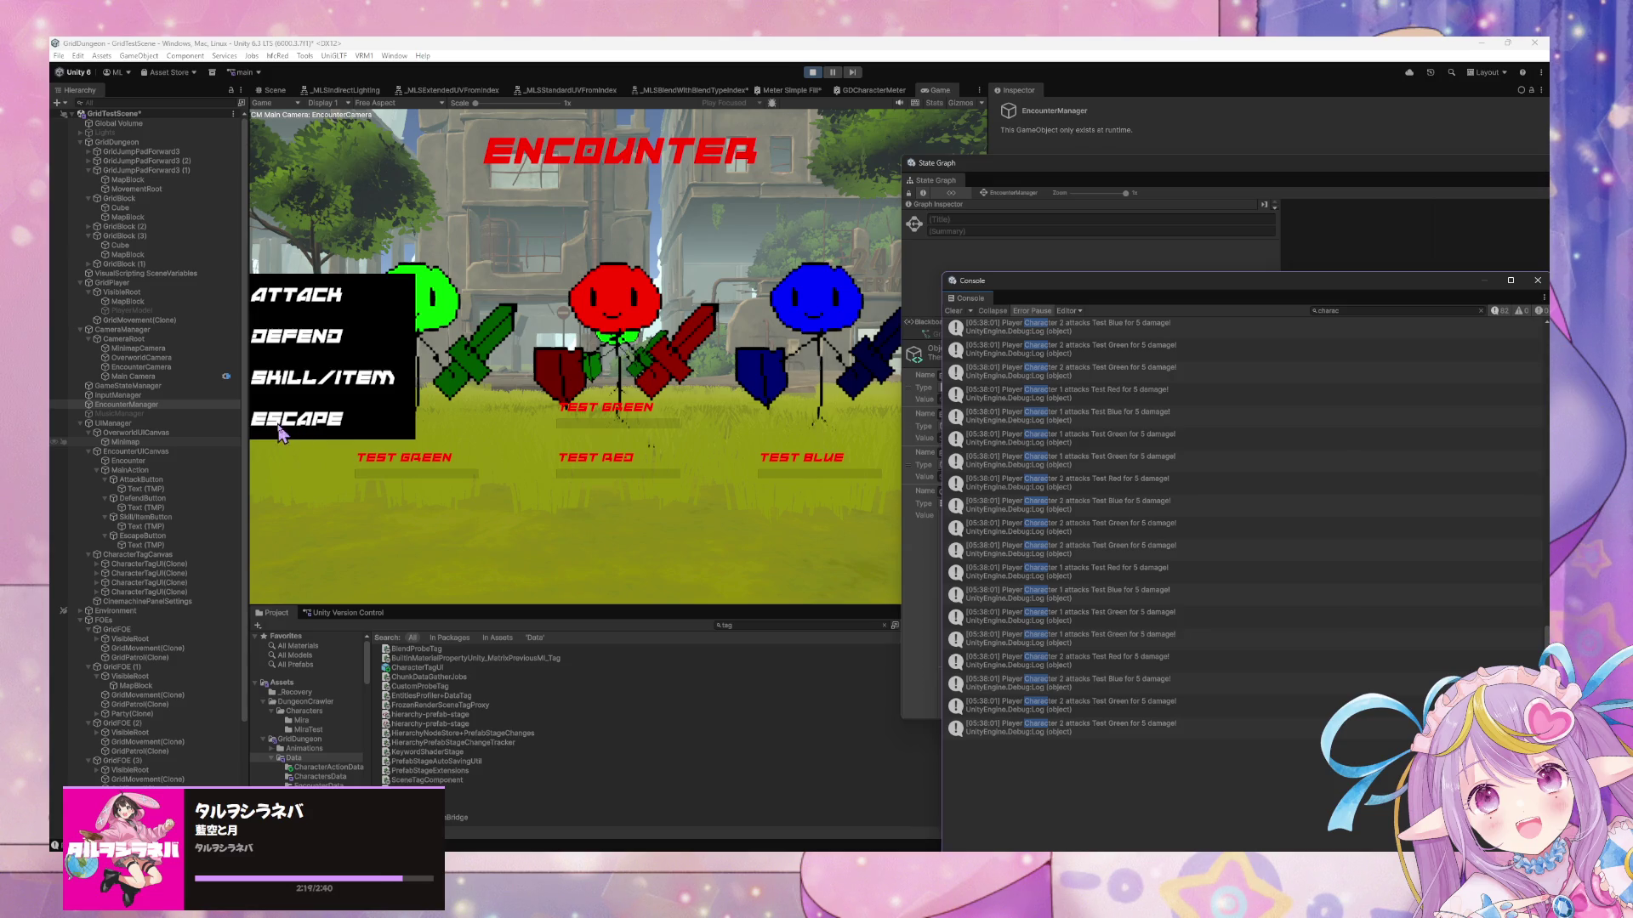
{"action": "left_click", "coordinate": [344, 425]}
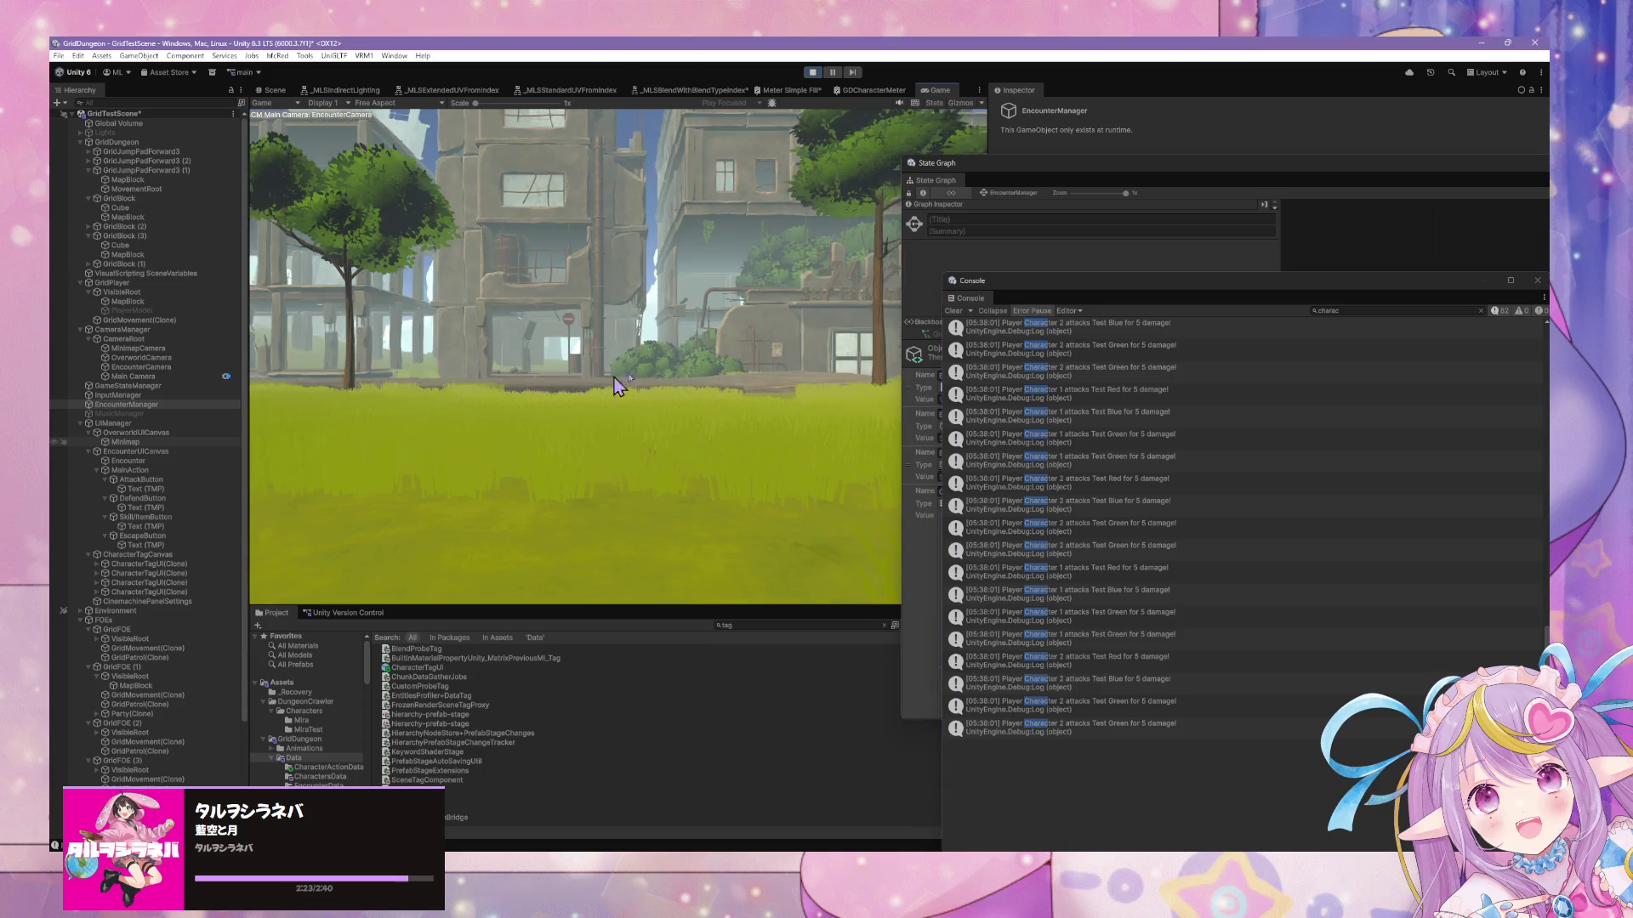
{"action": "mouse_move", "coordinate": [1116, 181]}
{"action": "left_mouse_down"}
{"action": "mouse_move", "coordinate": [689, 219]}
{"action": "mouse_move", "coordinate": [689, 266]}
{"action": "mouse_move", "coordinate": [609, 264]}
{"action": "left_mouse_up"}
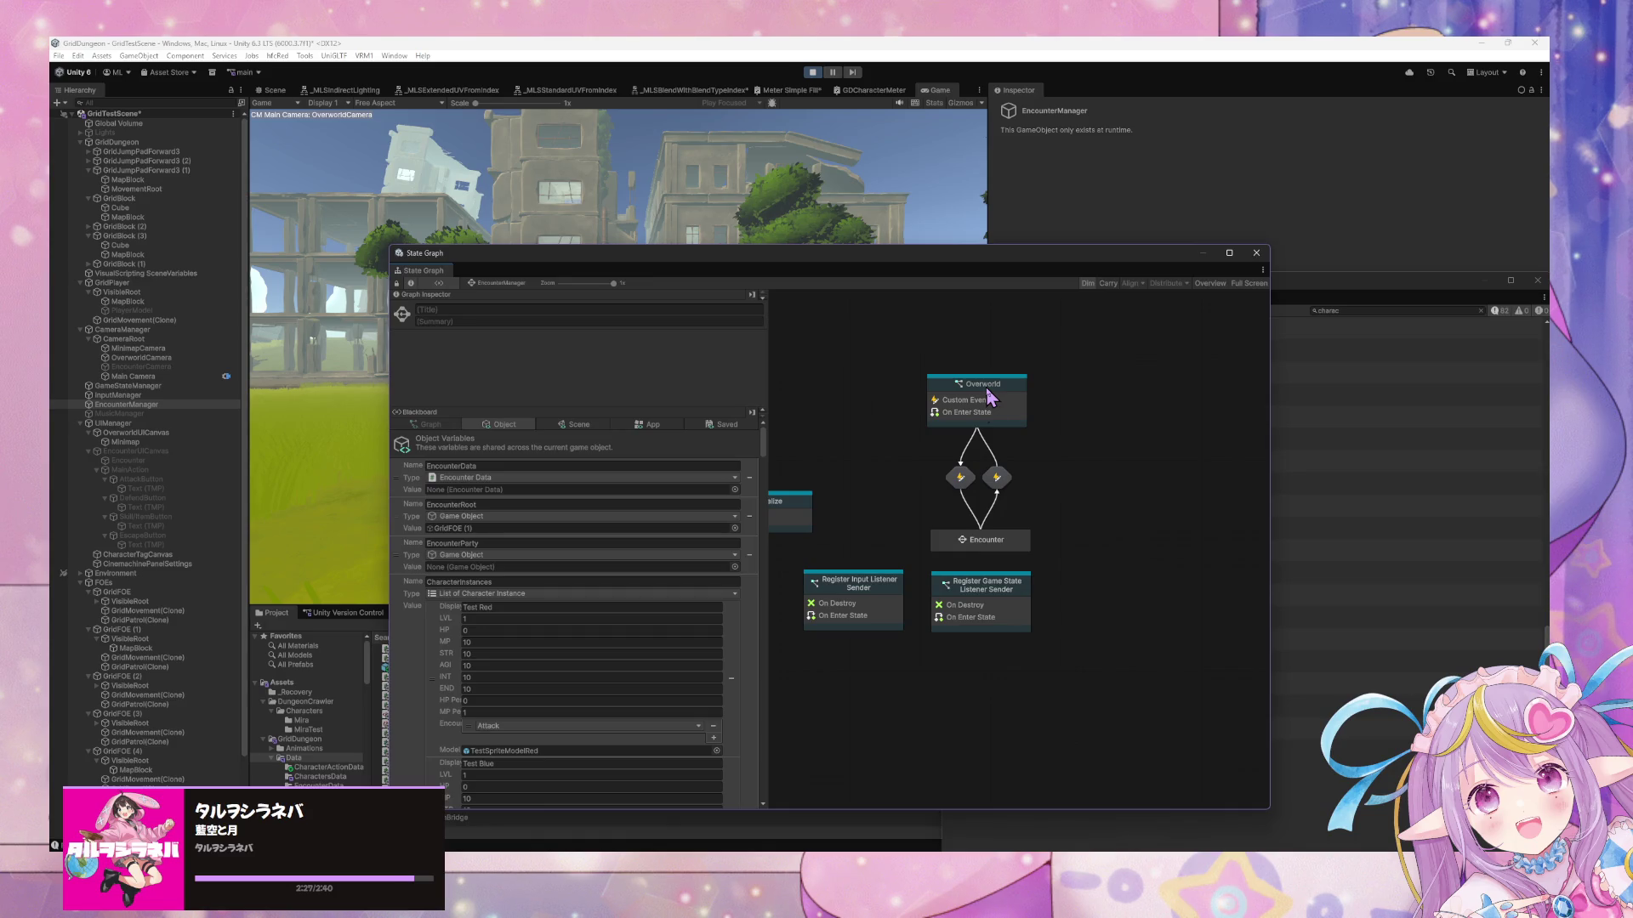
Open the Encounter state and delete the lower Wait for Player Action–Assign Enemy Action transition
{"action": "left_click", "coordinate": [999, 546]}
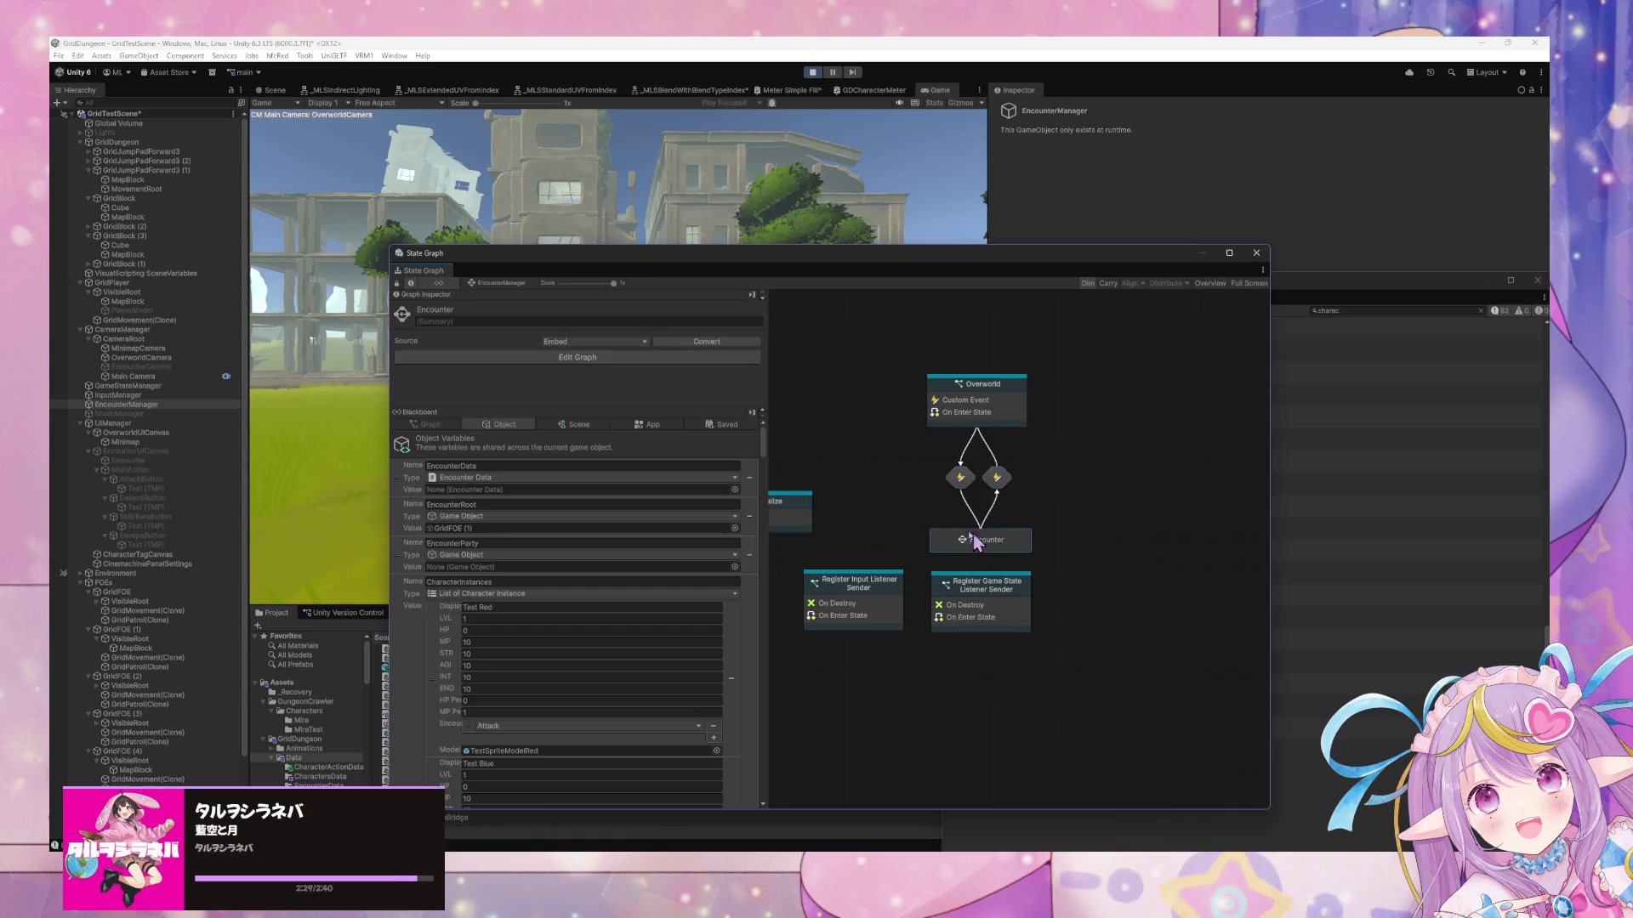
{"action": "double_click", "coordinate": [976, 541]}
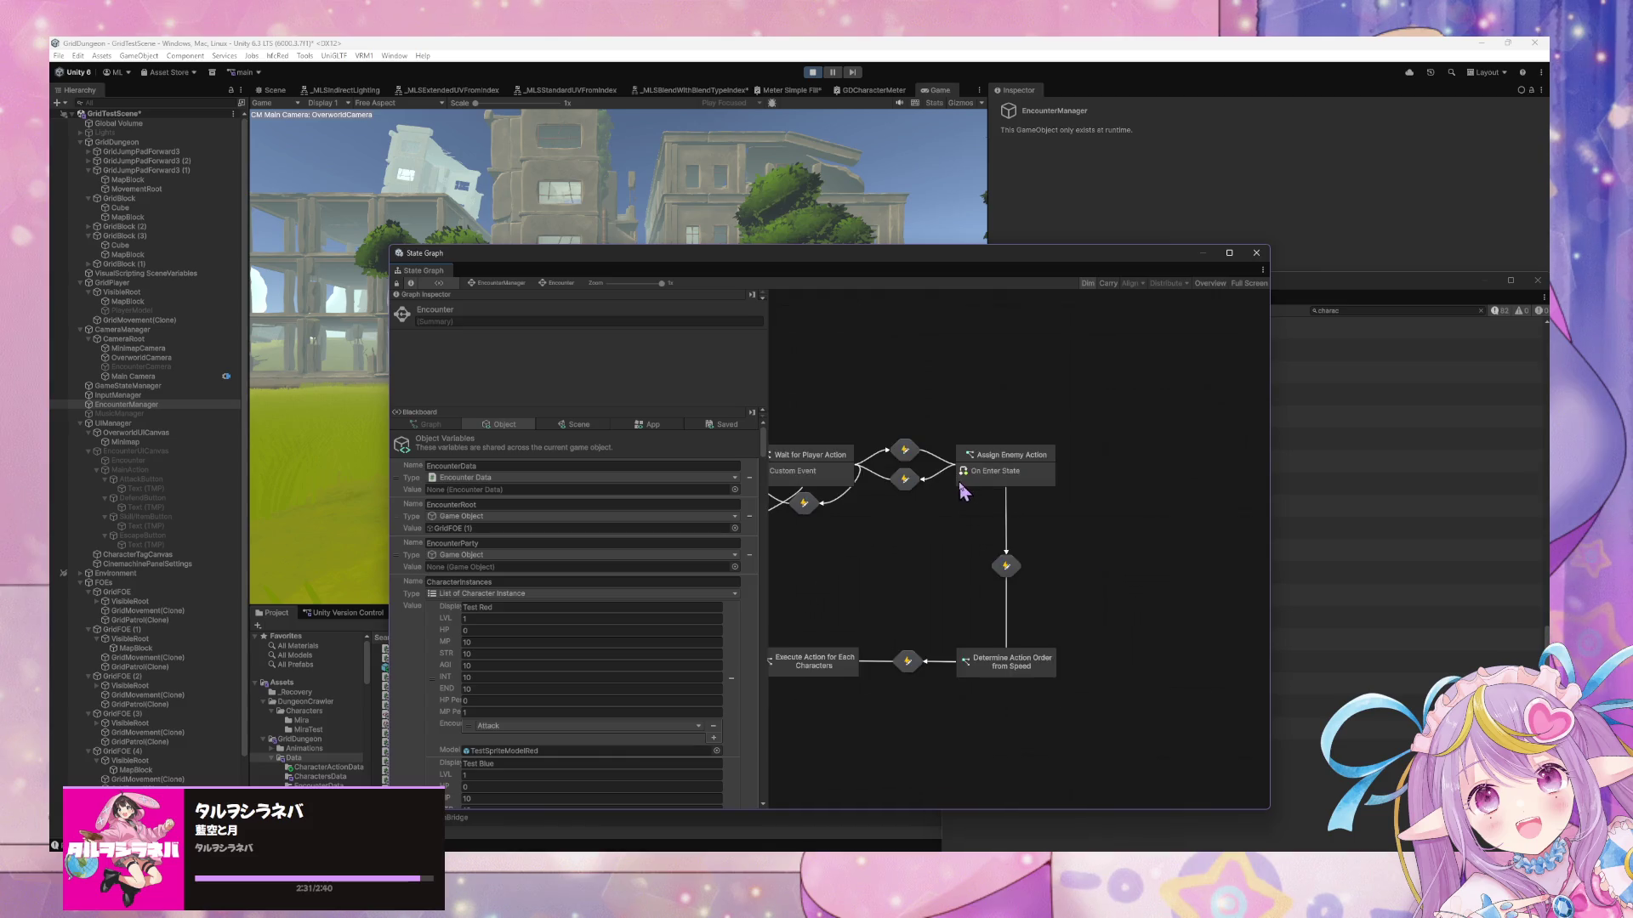
{"action": "left_click", "coordinate": [952, 517]}
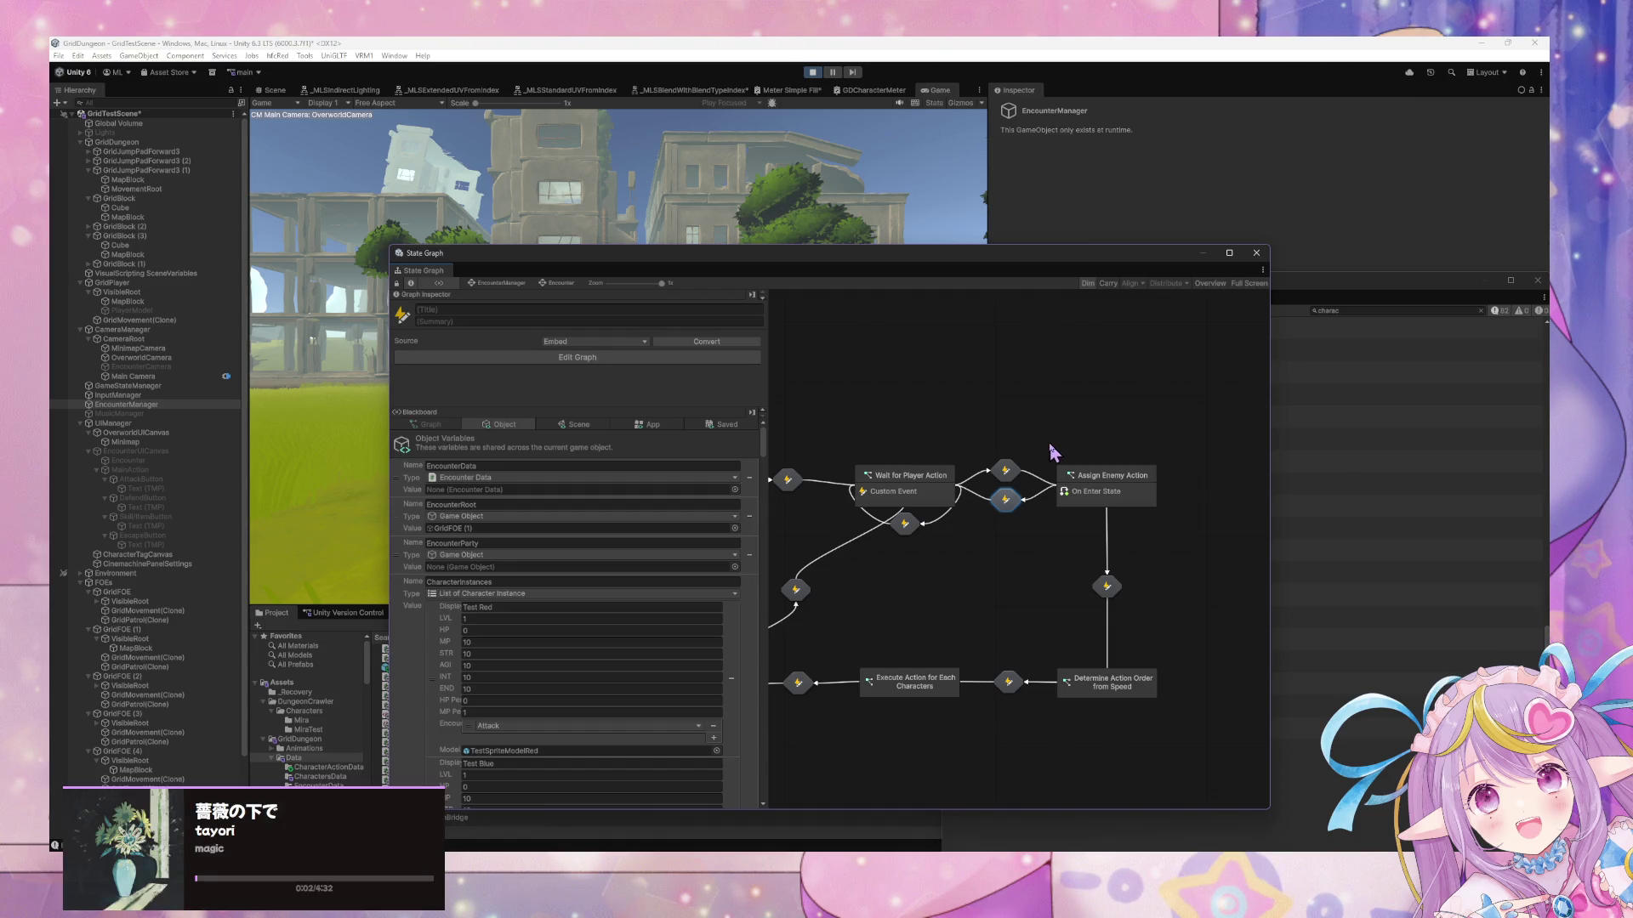
{"action": "key", "text": "Delete"}
{"action": "mouse_move", "coordinate": [889, 598]}
{"action": "left_mouse_down"}
{"action": "mouse_move", "coordinate": [991, 609]}
{"action": "mouse_move", "coordinate": [984, 643]}
{"action": "mouse_move", "coordinate": [1114, 641]}
{"action": "mouse_move", "coordinate": [966, 620]}
{"action": "mouse_move", "coordinate": [1019, 627]}
{"action": "left_mouse_up"}
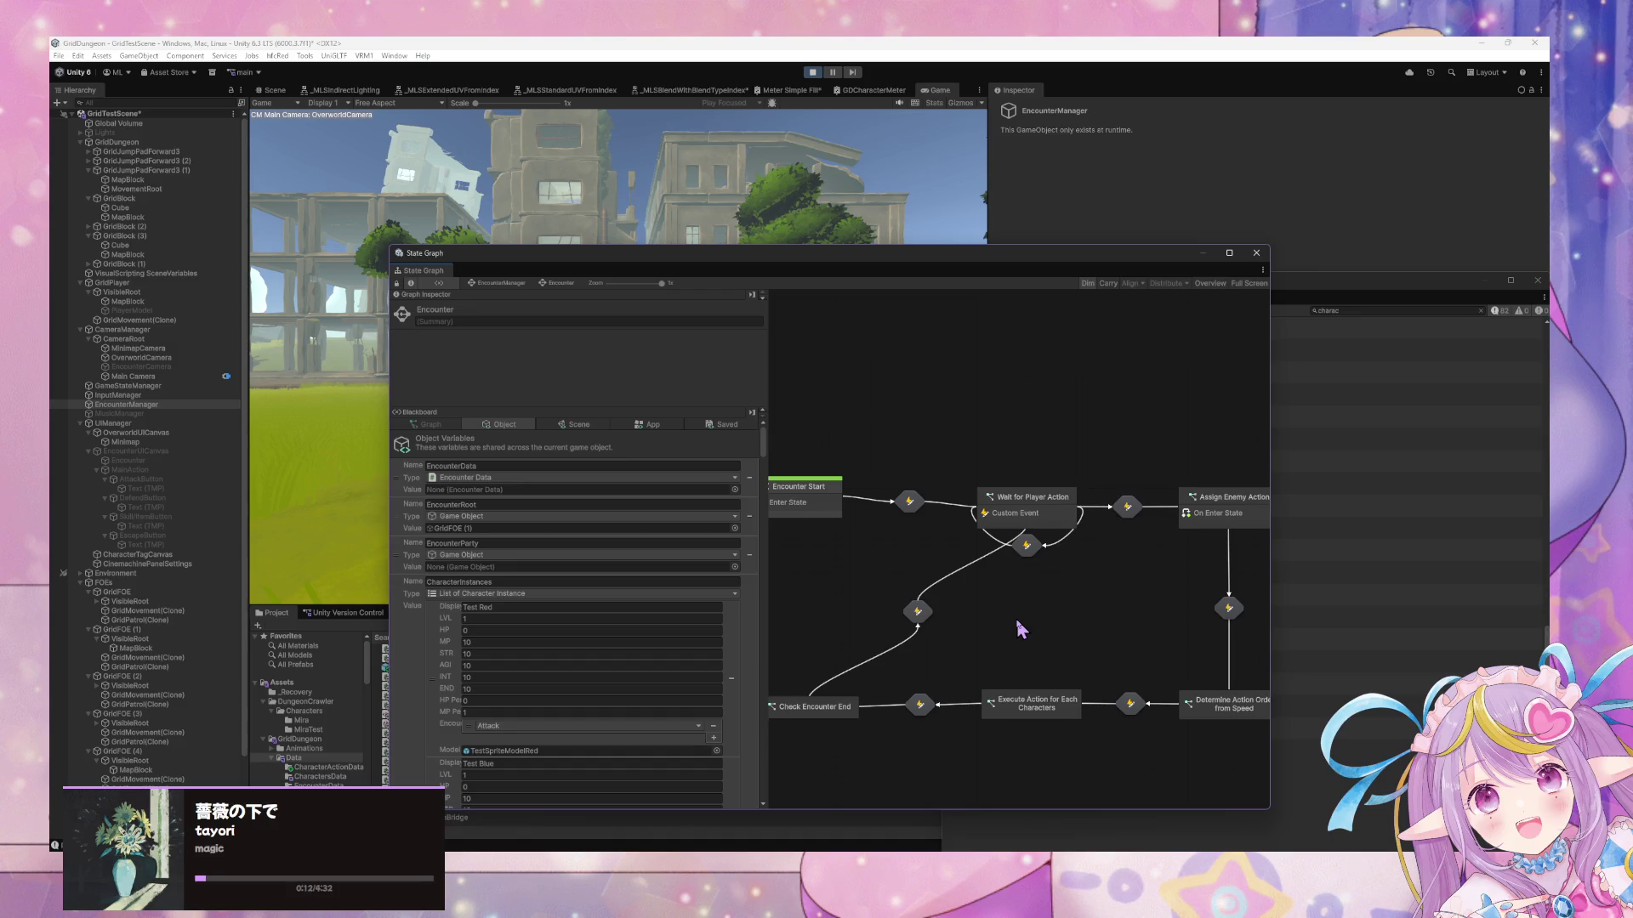
{"action": "left_click_drag", "start_coordinate": [1018, 621], "coordinate": [936, 617]}
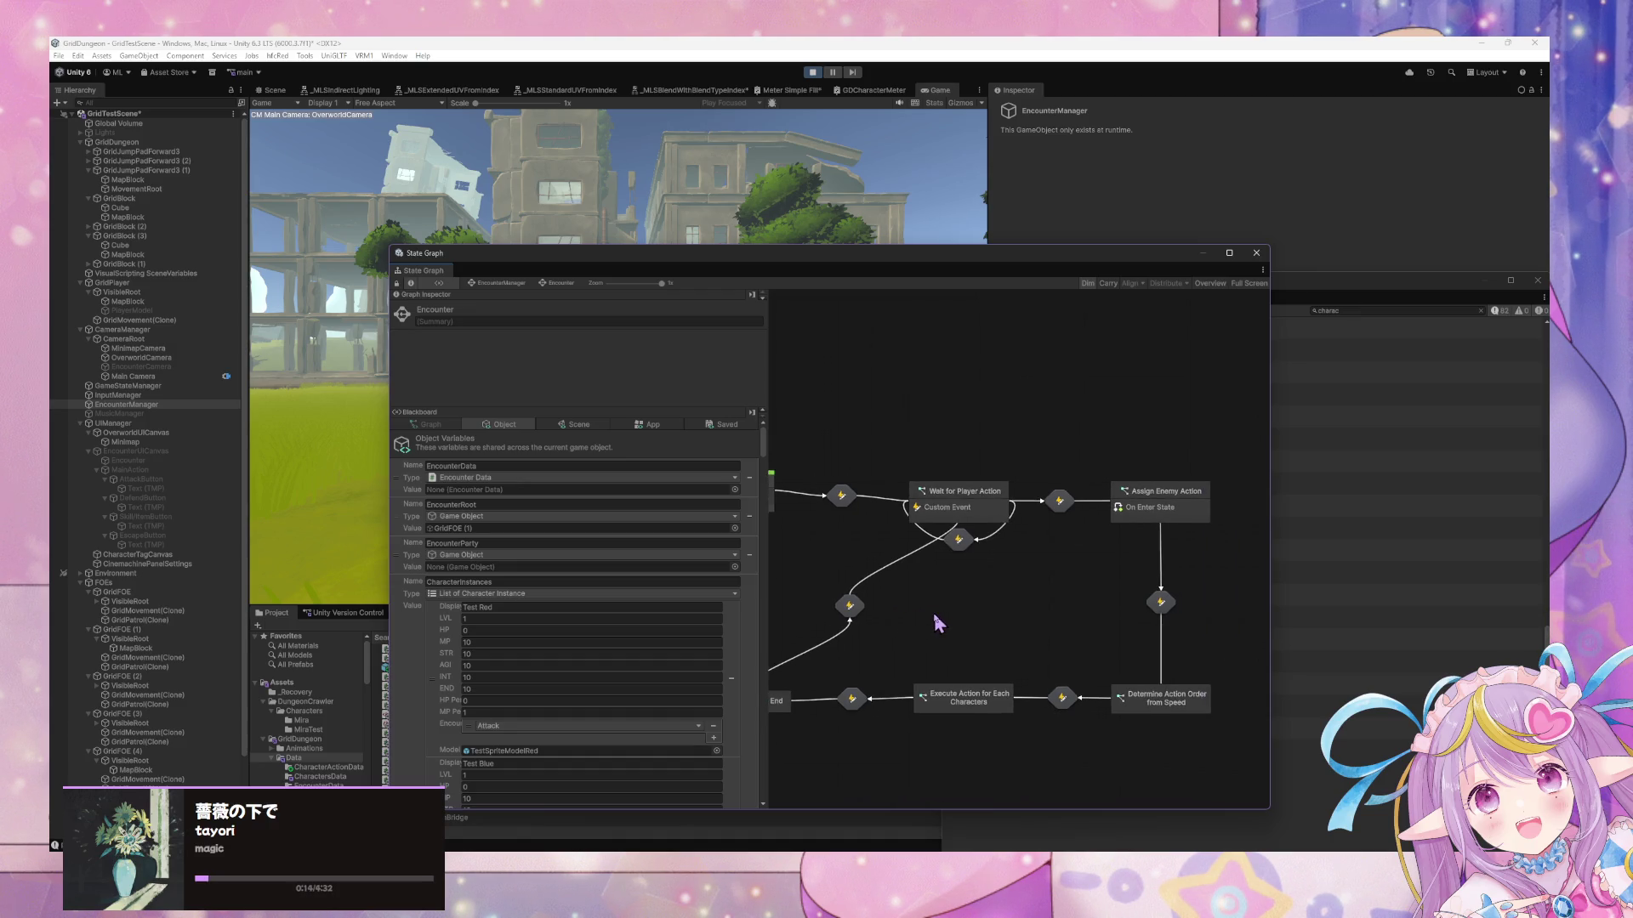
Rearrange the nodes in Assign Enemy Action's script graph, then go back to the Encounter graph
{"action": "left_click", "coordinate": [1142, 508]}
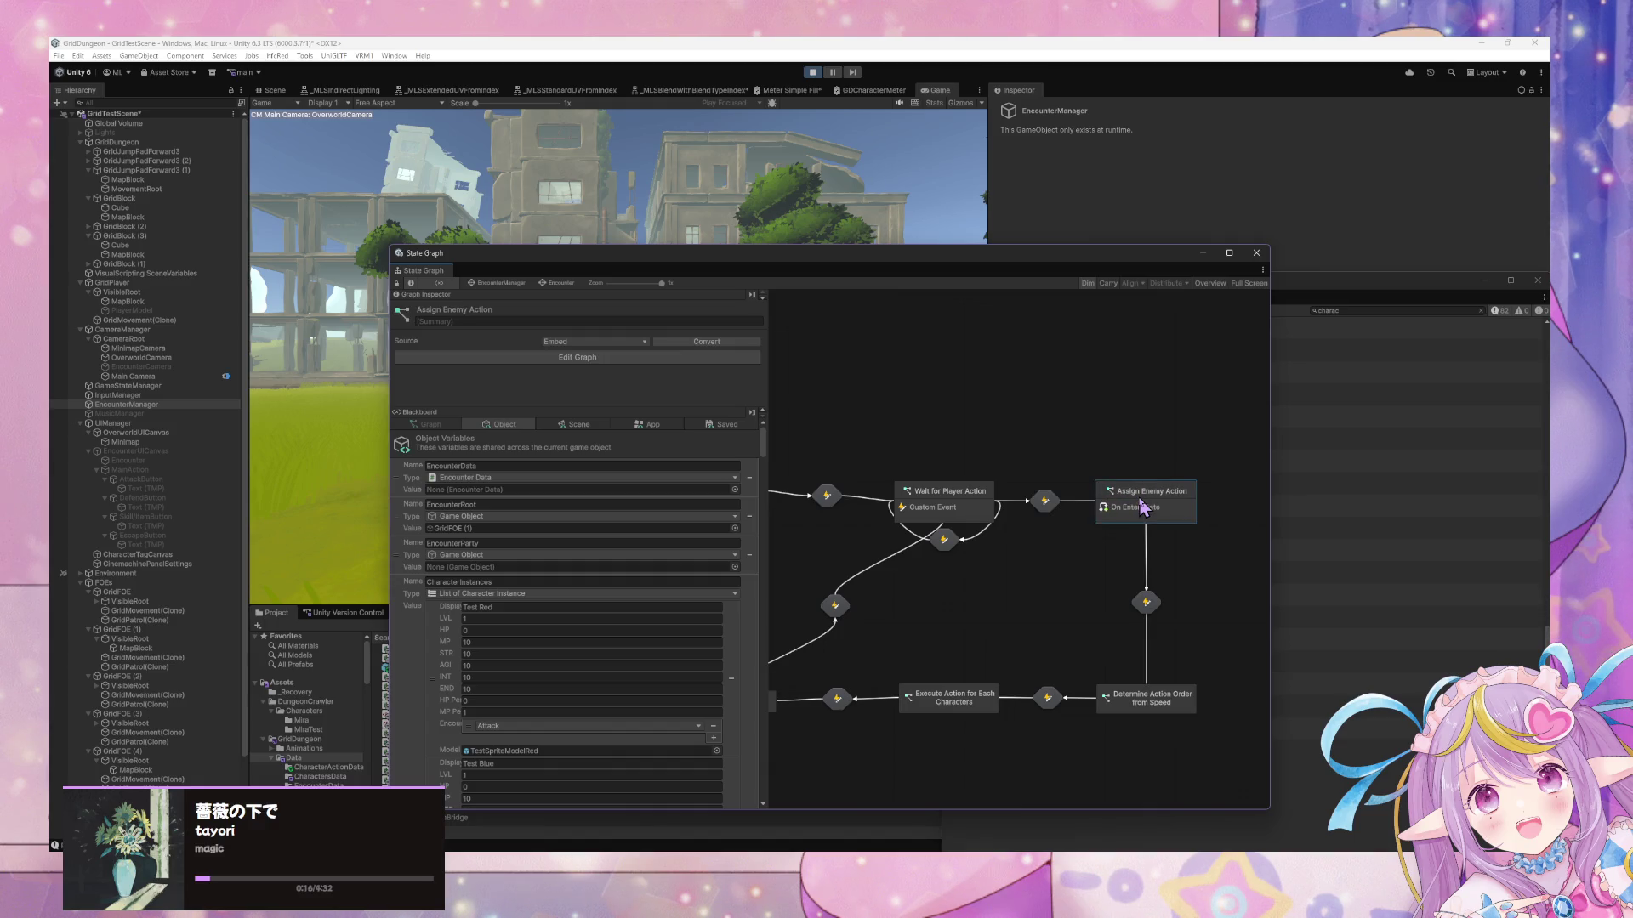
{"action": "double_click", "coordinate": [1142, 507]}
{"action": "scroll", "coordinate": [1142, 498], "scroll_direction": "up", "scroll_amount": 3}
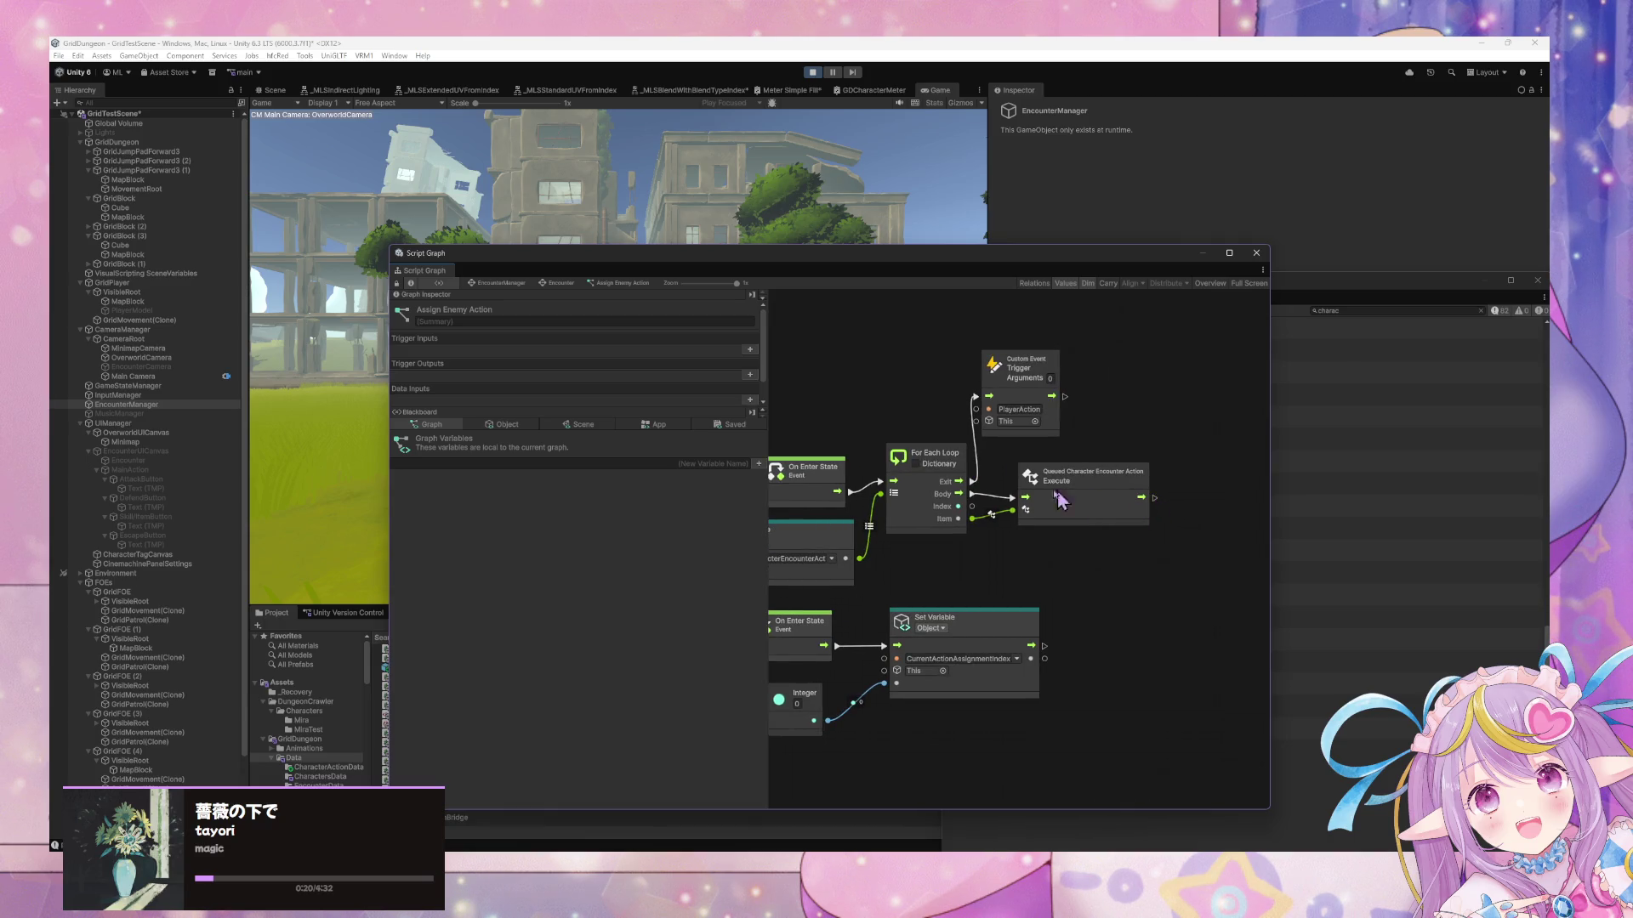
{"action": "mouse_move", "coordinate": [1233, 748]}
{"action": "left_mouse_down"}
{"action": "mouse_move", "coordinate": [1188, 674]}
{"action": "mouse_move", "coordinate": [974, 463]}
{"action": "mouse_move", "coordinate": [1166, 646]}
{"action": "mouse_move", "coordinate": [805, 655]}
{"action": "mouse_move", "coordinate": [910, 639]}
{"action": "mouse_move", "coordinate": [897, 736]}
{"action": "left_mouse_up"}
{"action": "mouse_move", "coordinate": [1049, 612]}
{"action": "left_mouse_down"}
{"action": "mouse_move", "coordinate": [681, 411]}
{"action": "mouse_move", "coordinate": [1202, 466]}
{"action": "left_mouse_up"}
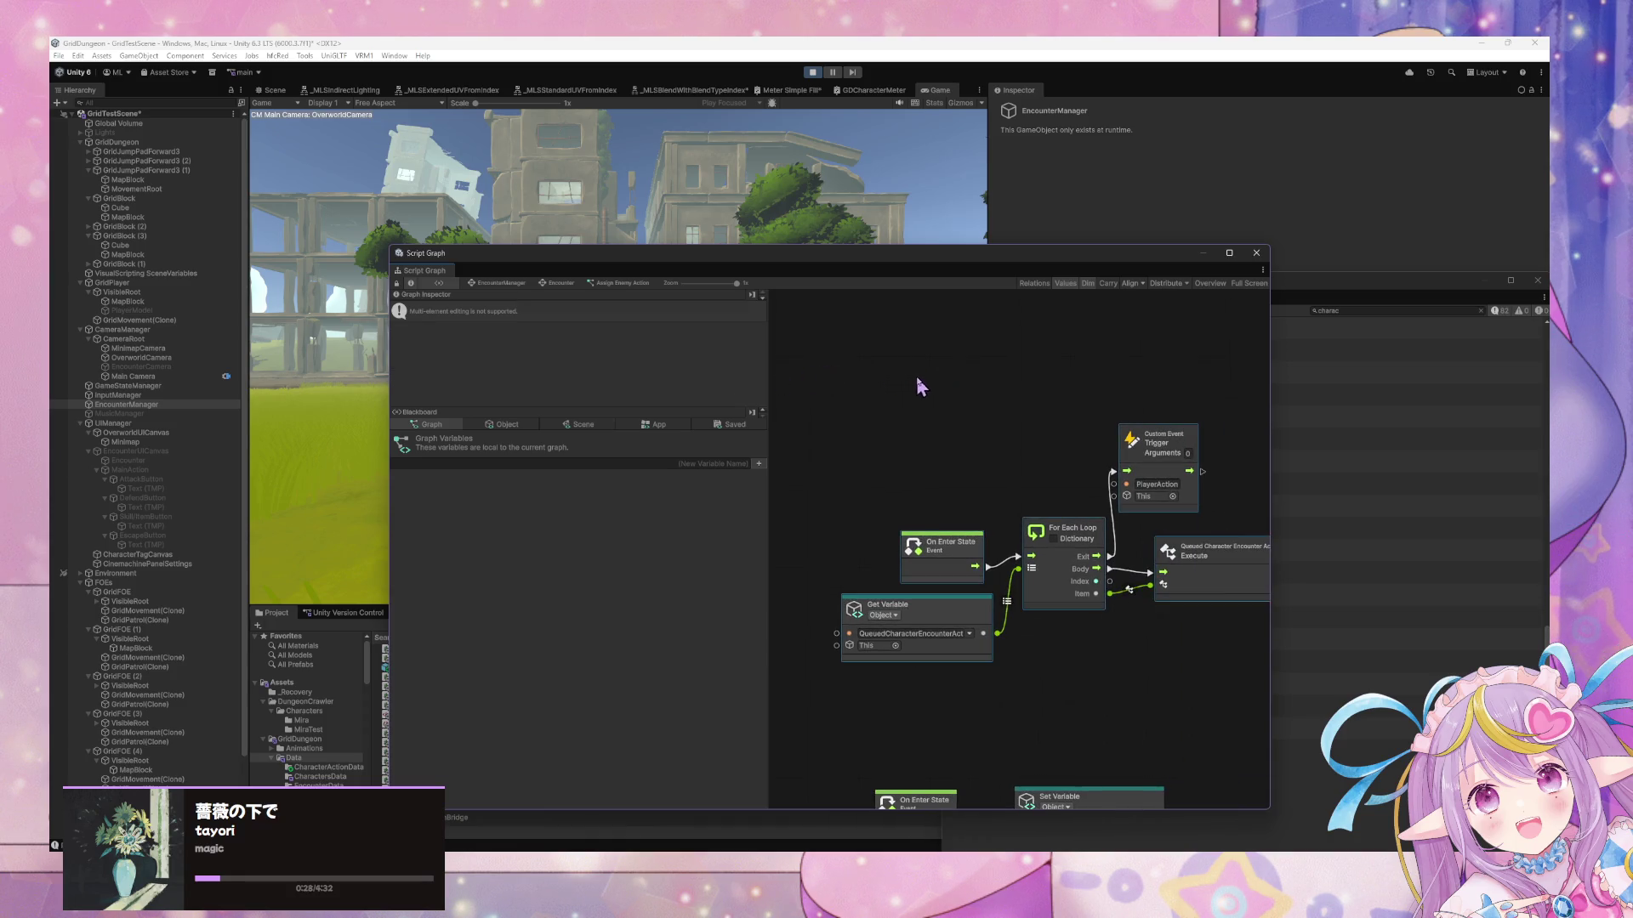
{"action": "left_click", "coordinate": [557, 282]}
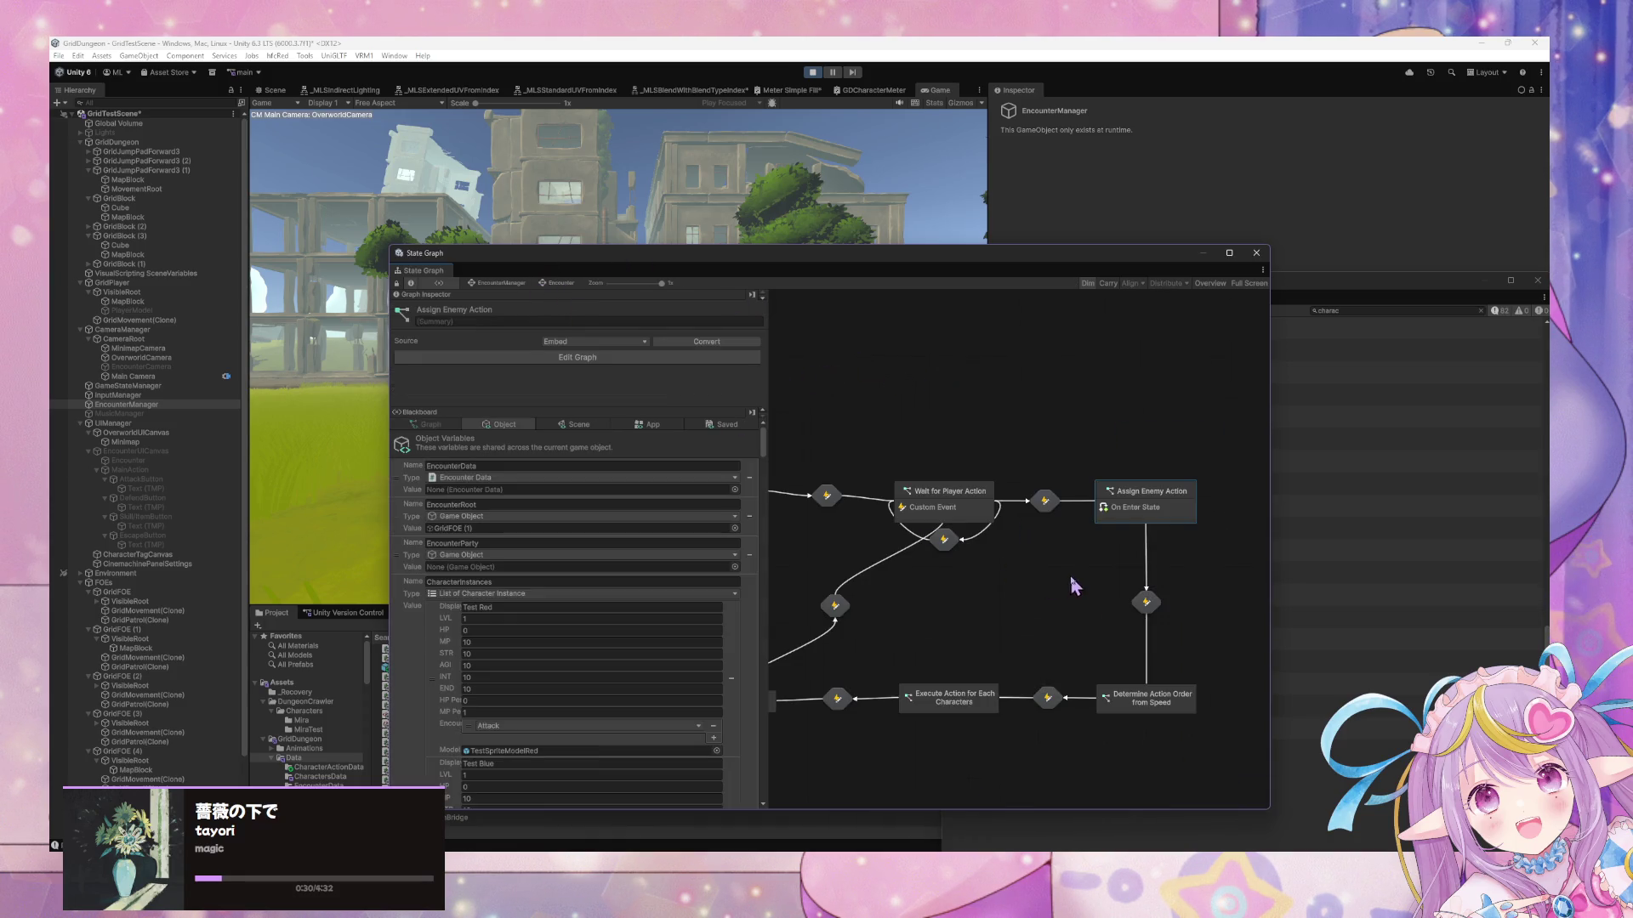
{"action": "mouse_move", "coordinate": [962, 584]}
{"action": "left_mouse_down"}
{"action": "mouse_move", "coordinate": [1031, 573]}
{"action": "mouse_move", "coordinate": [1060, 594]}
{"action": "left_mouse_up"}
{"action": "left_click", "coordinate": [1119, 676]}
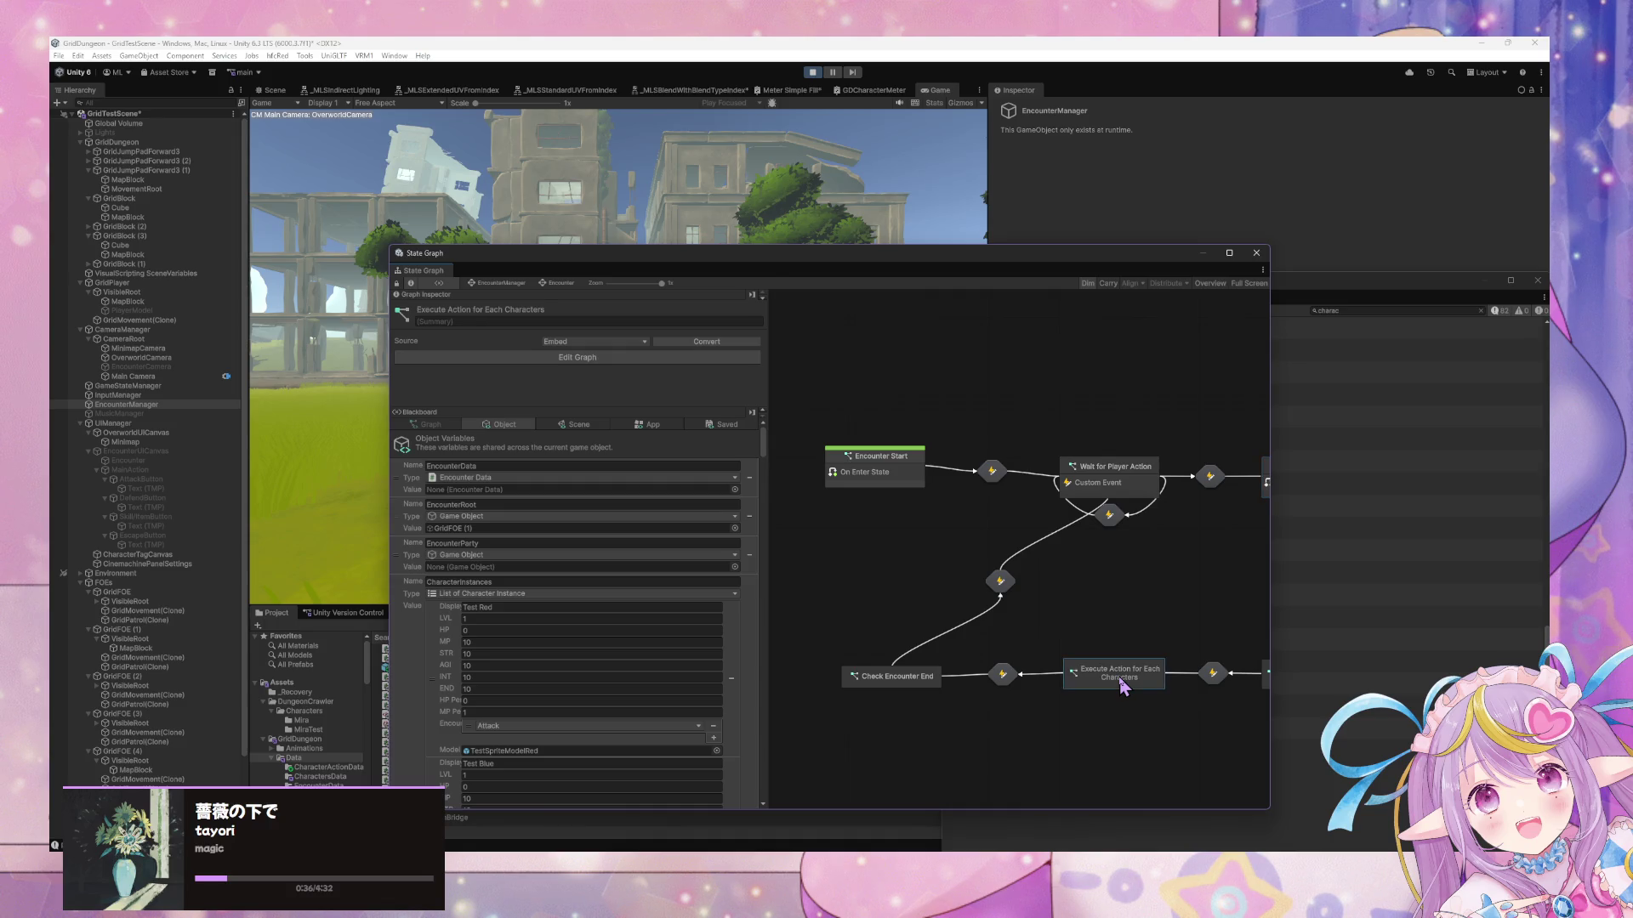
In Execute Action for Each Characters, tidy the nodes and rename the custom event to NextPhase
{"action": "double_click", "coordinate": [1119, 683]}
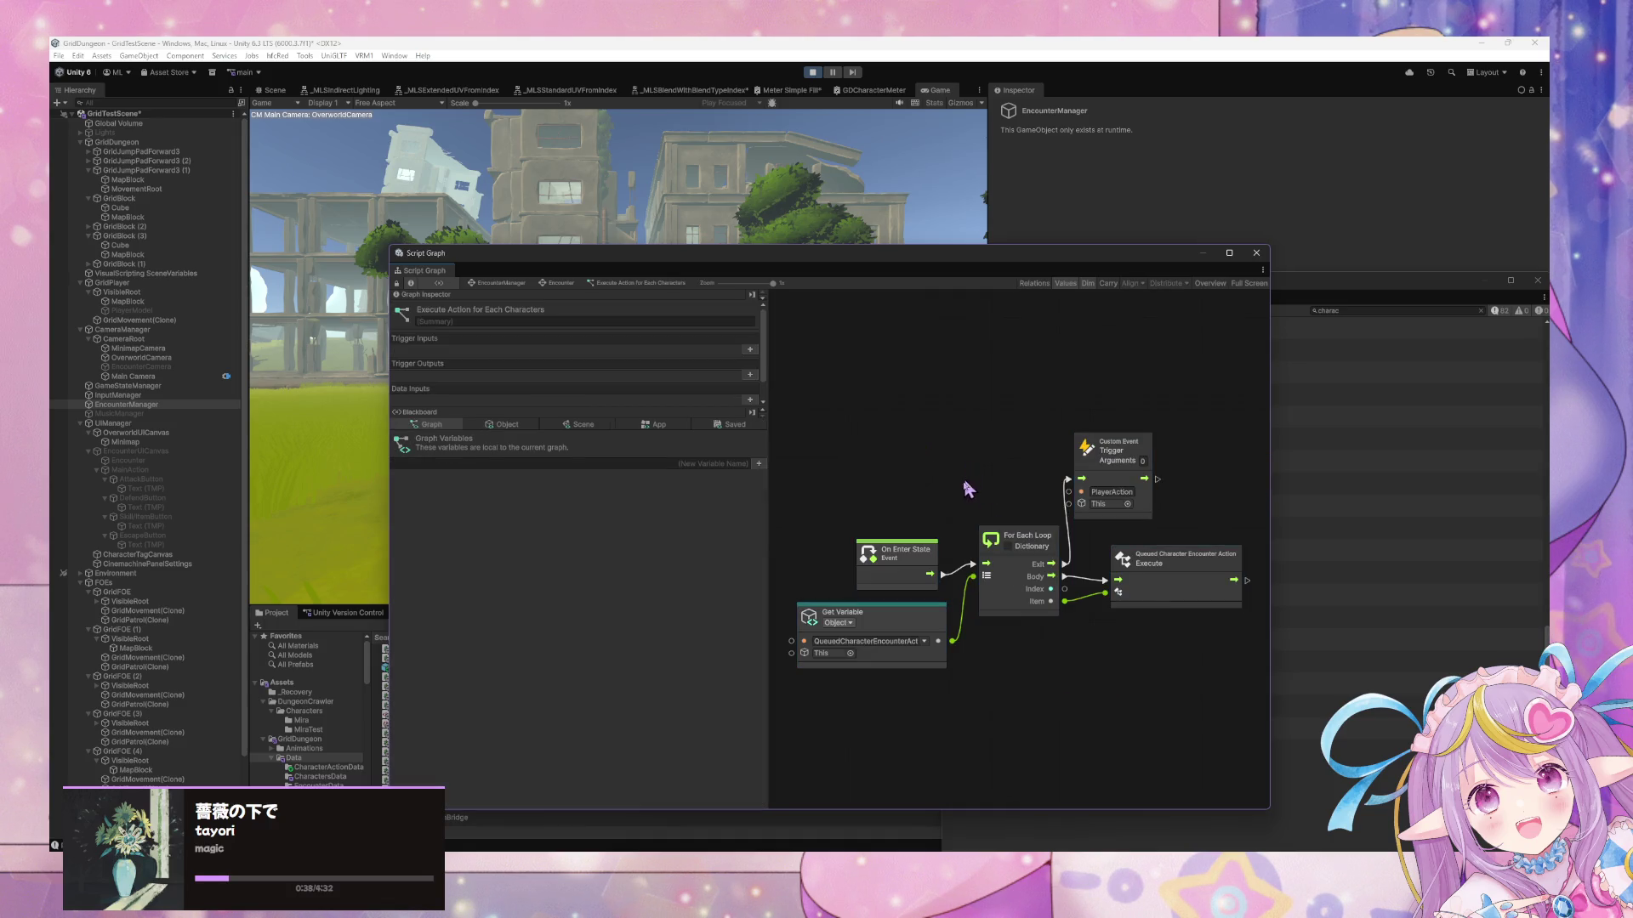
{"action": "left_click_drag", "start_coordinate": [925, 552], "coordinate": [905, 494]}
{"action": "left_click_drag", "start_coordinate": [1133, 623], "coordinate": [1094, 623]}
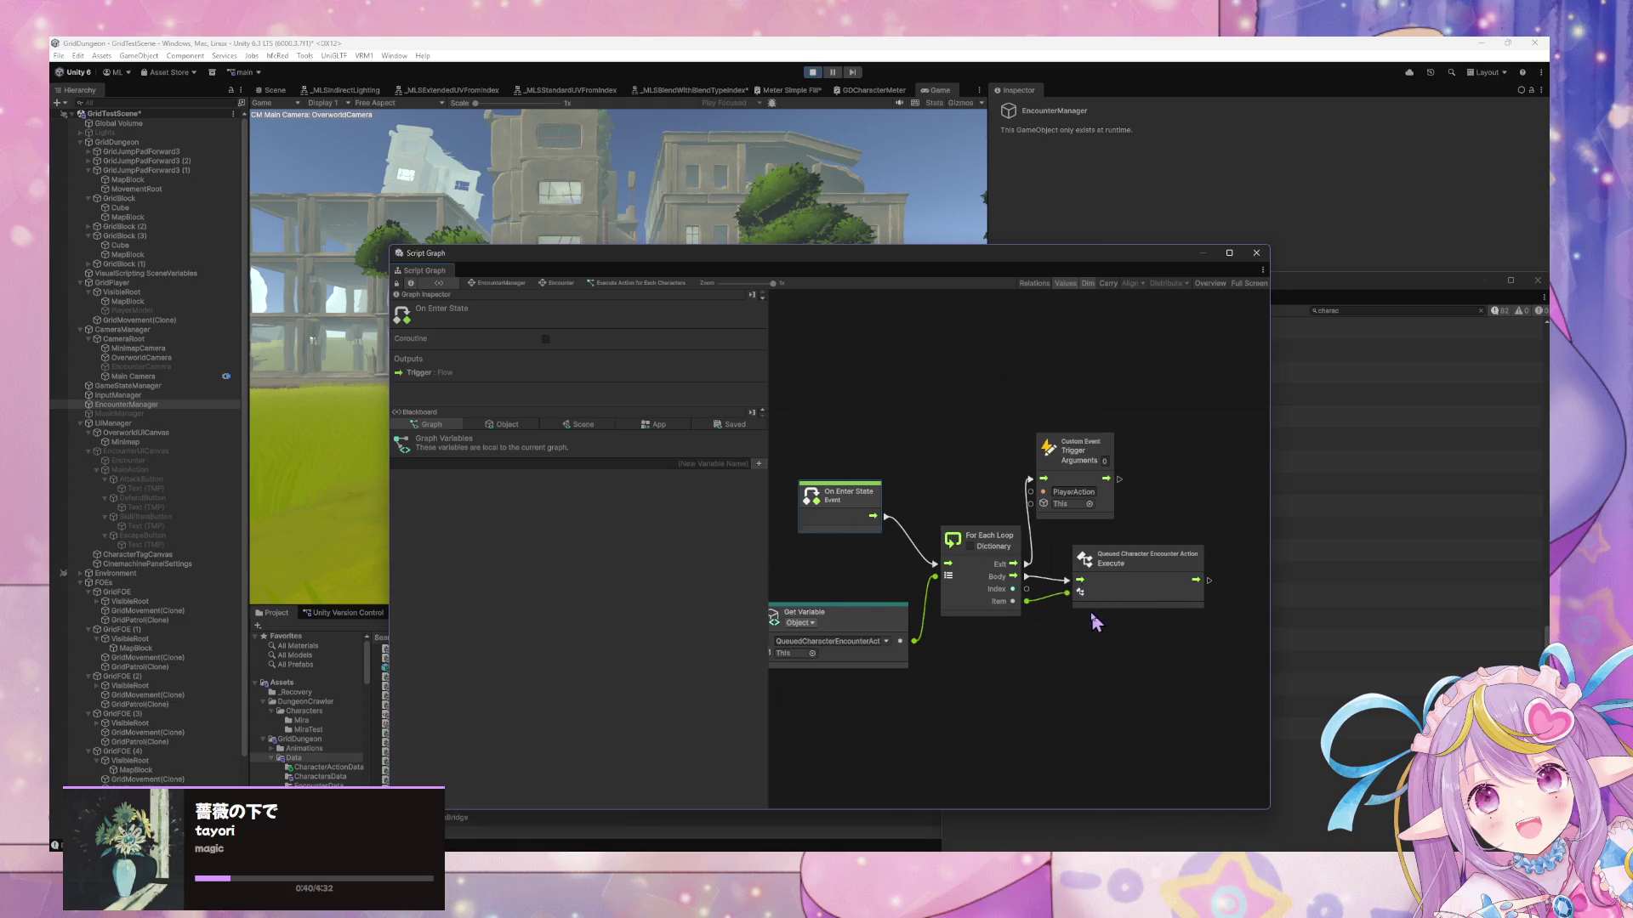
{"action": "double_click", "coordinate": [1072, 491]}
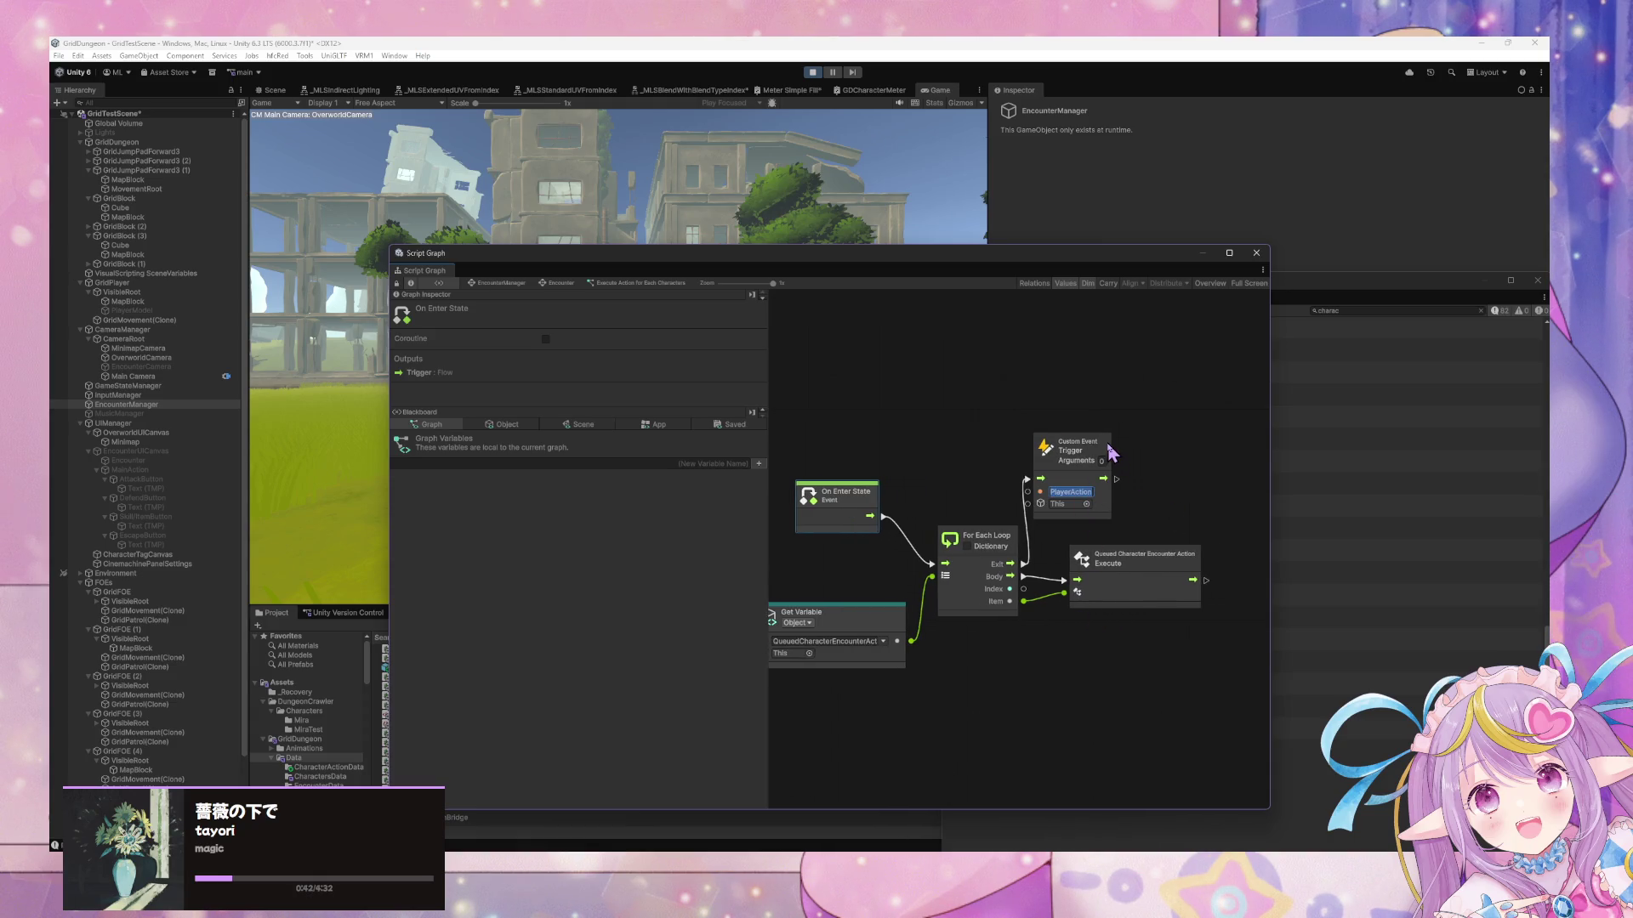
{"action": "type", "text": "NextPhase"}
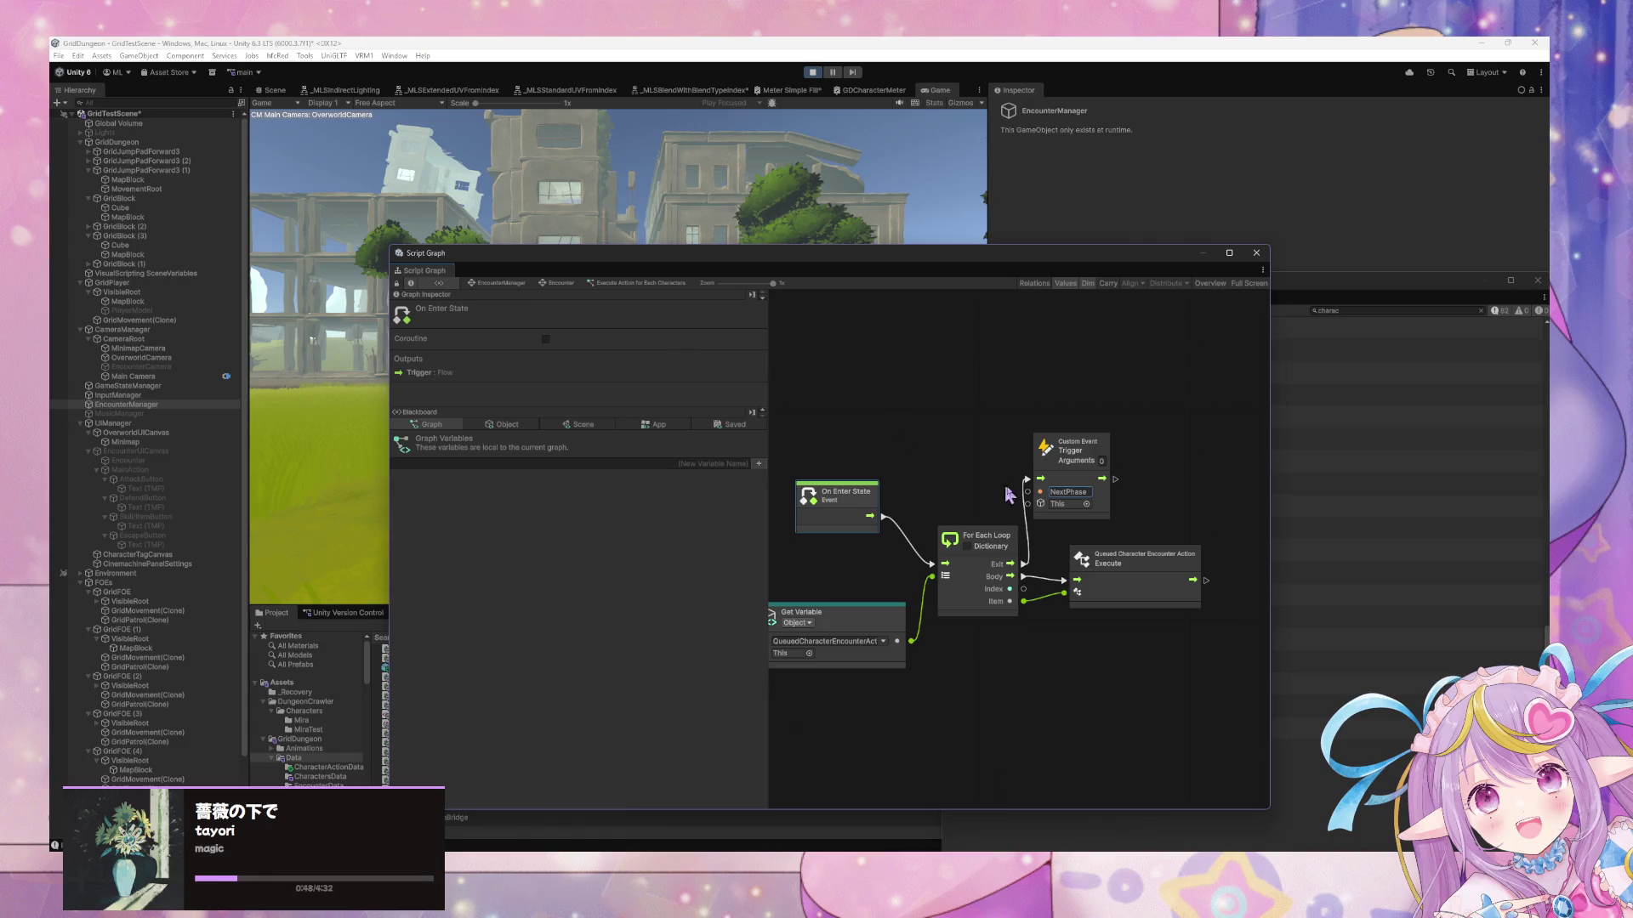
{"action": "left_click", "coordinate": [1105, 507], "text": "ctrl"}
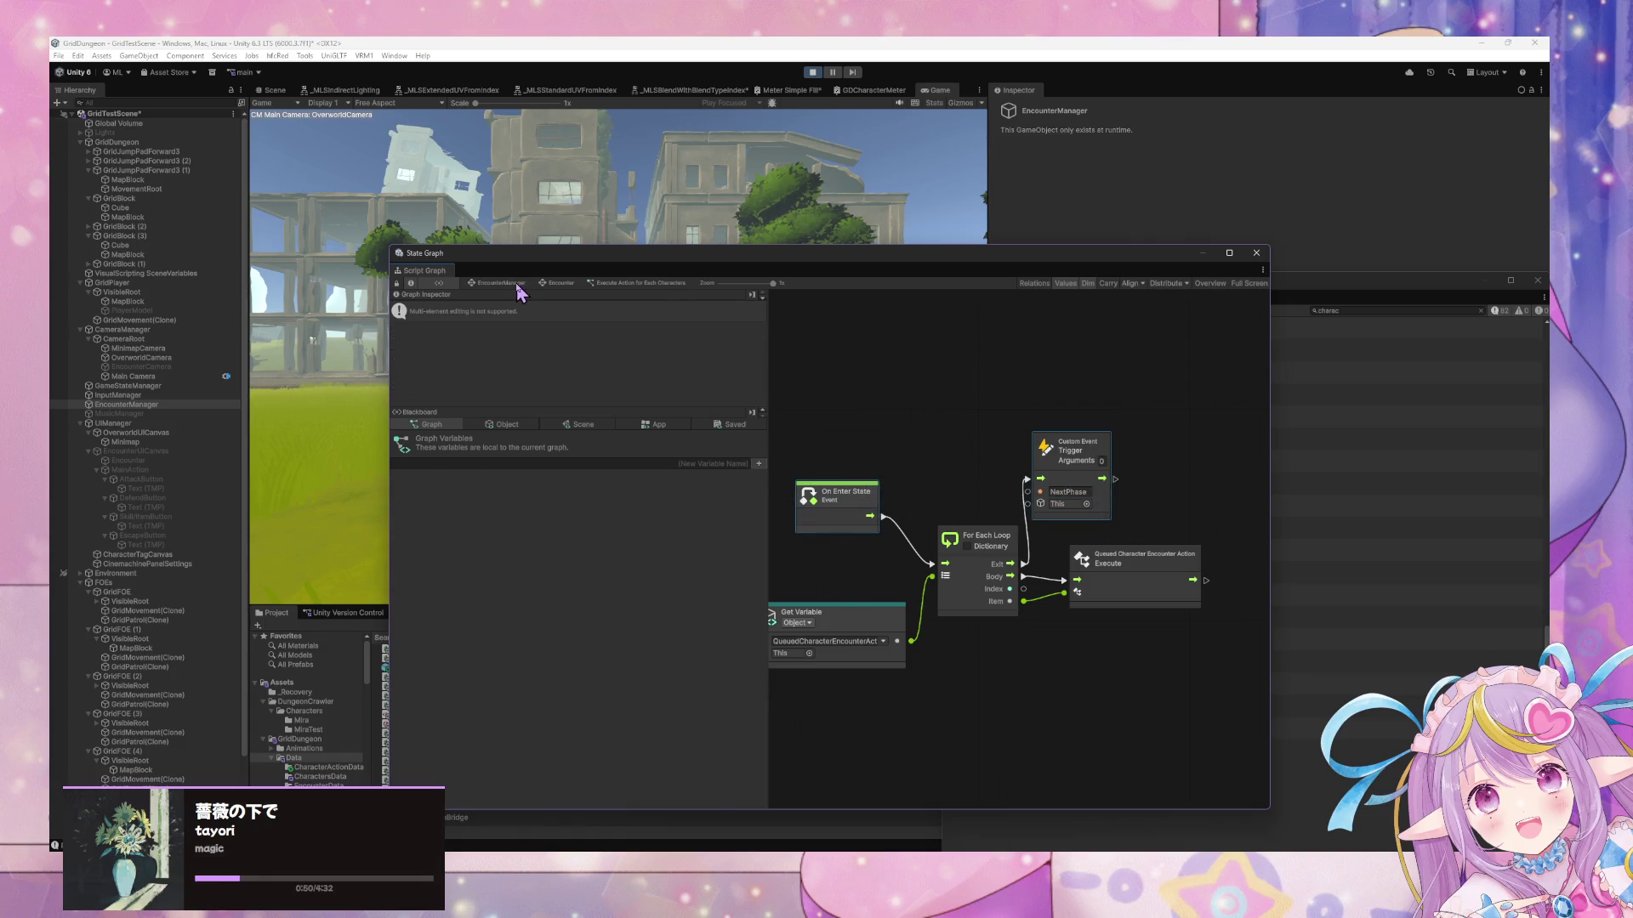
In Determine Action Order from Speed, connect On Enter State to the NextPhase event trigger
{"action": "left_click", "coordinate": [520, 283]}
{"action": "left_click", "coordinate": [1033, 557]}
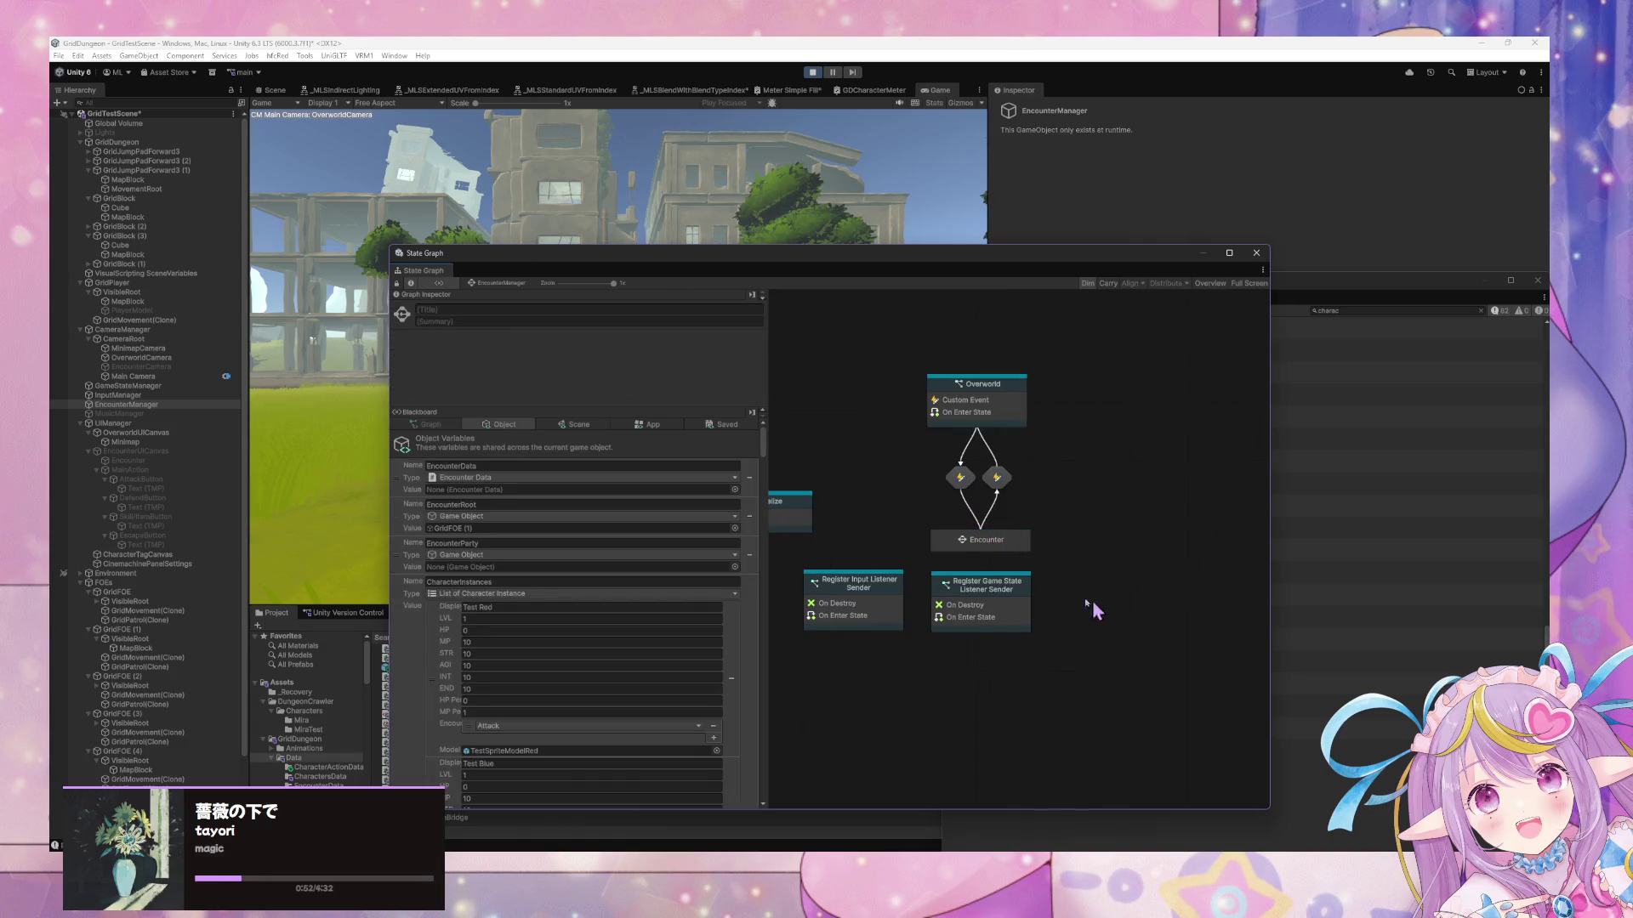
{"action": "double_click", "coordinate": [1012, 544]}
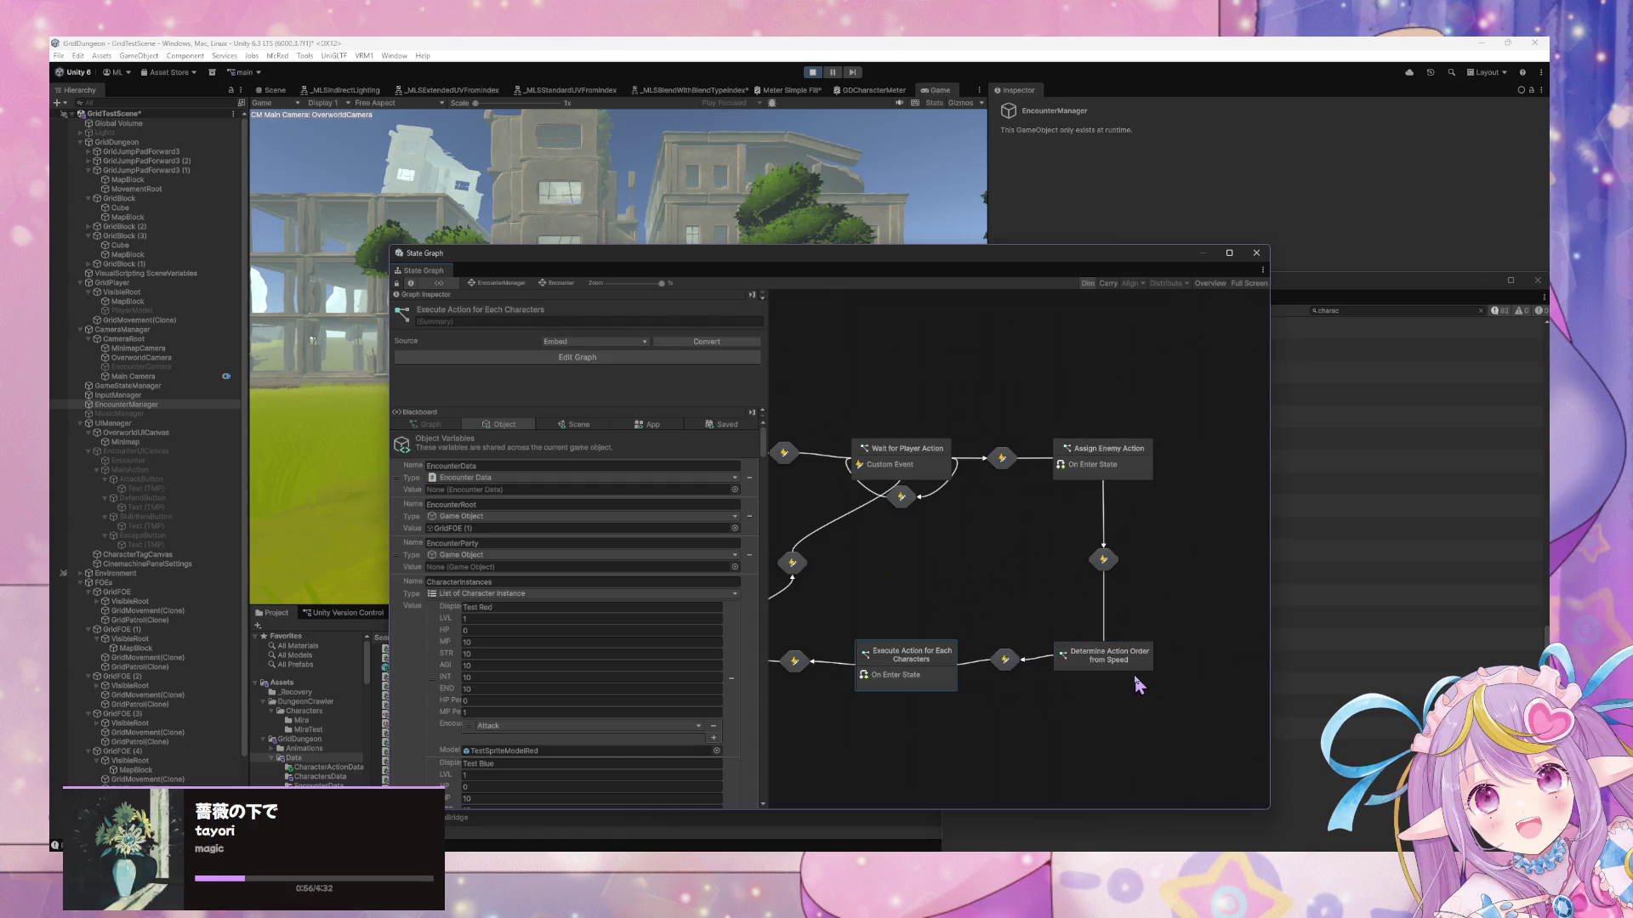
{"action": "double_click", "coordinate": [1140, 672]}
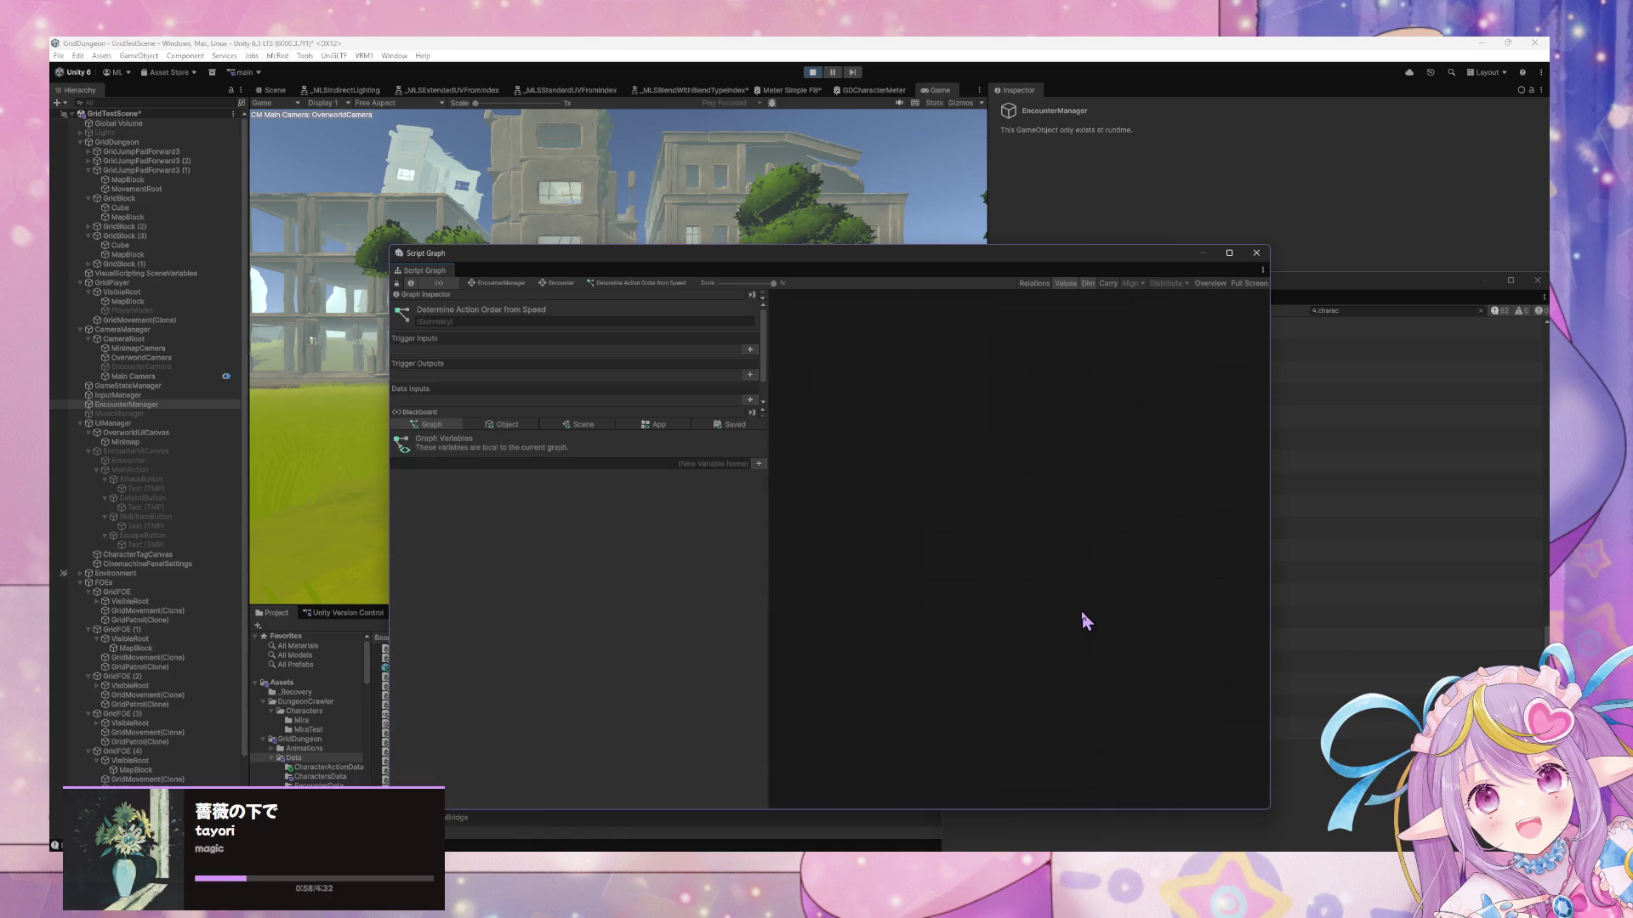
{"action": "left_click_drag", "start_coordinate": [950, 585], "coordinate": [1095, 547]}
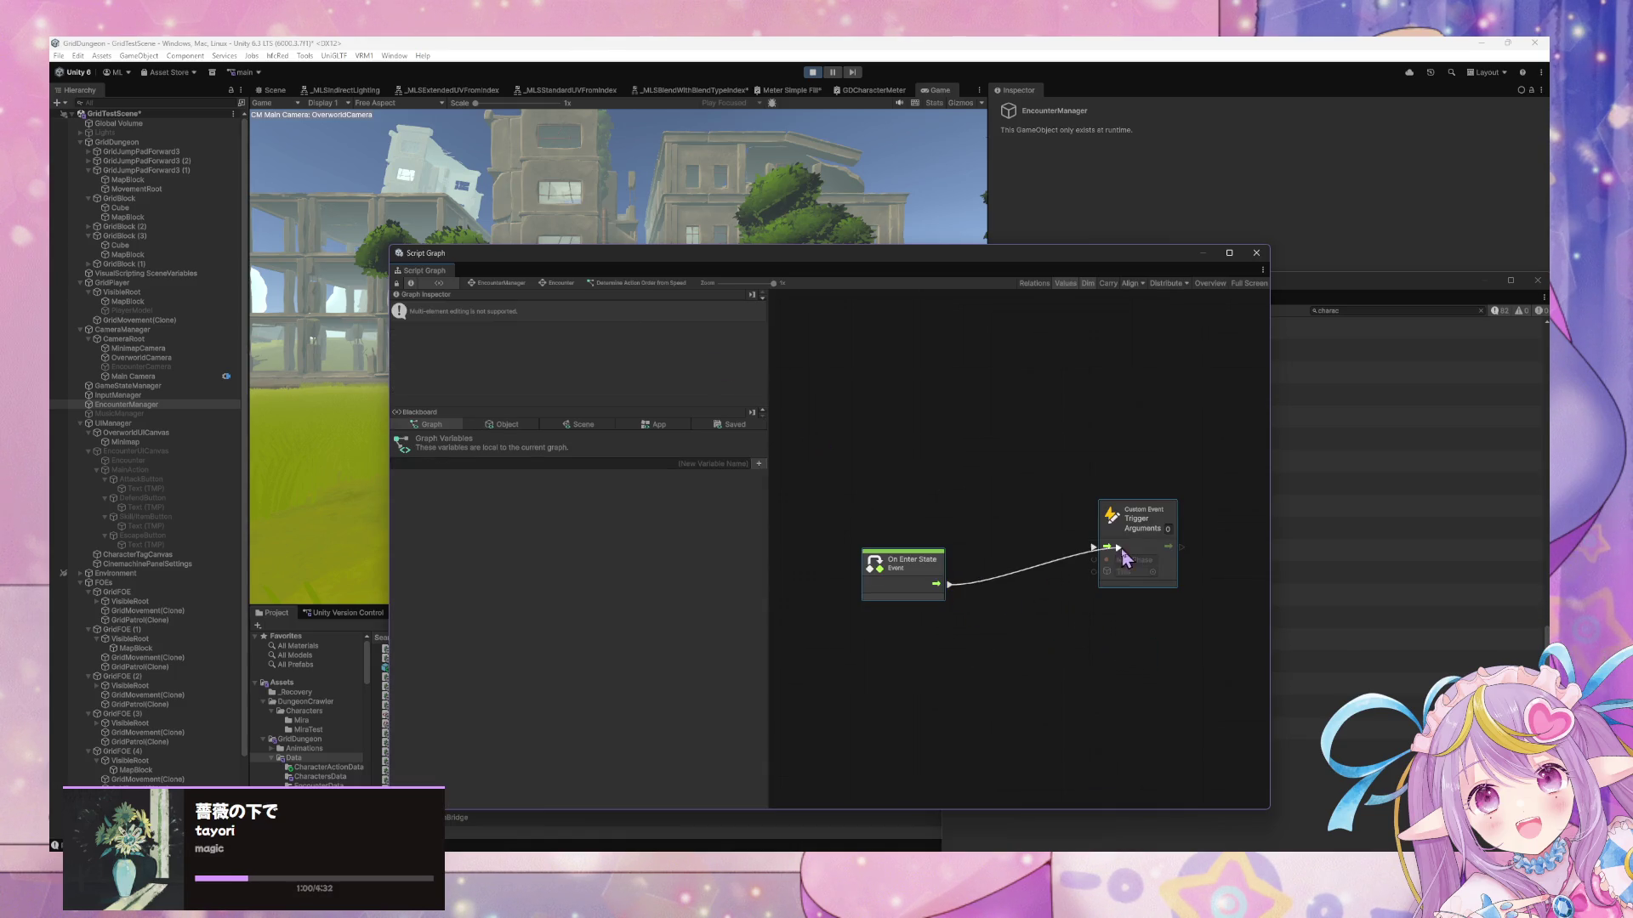
In Assign Enemy Action, chain Set Variable into the NextPhase event trigger
{"action": "left_click", "coordinate": [552, 284]}
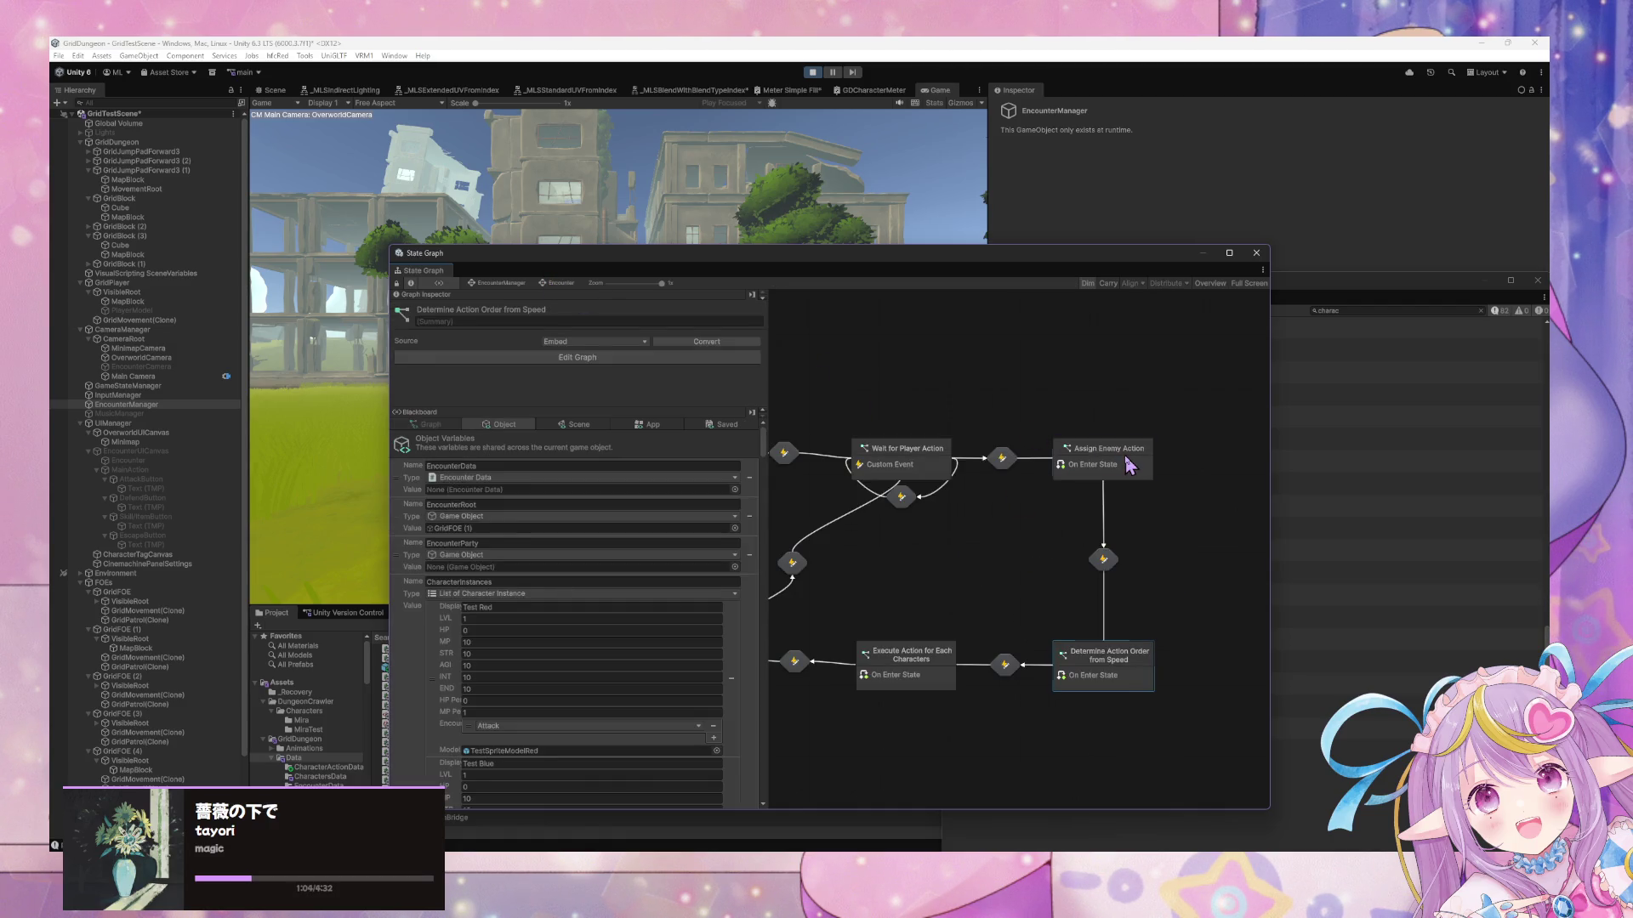
{"action": "double_click", "coordinate": [1129, 458]}
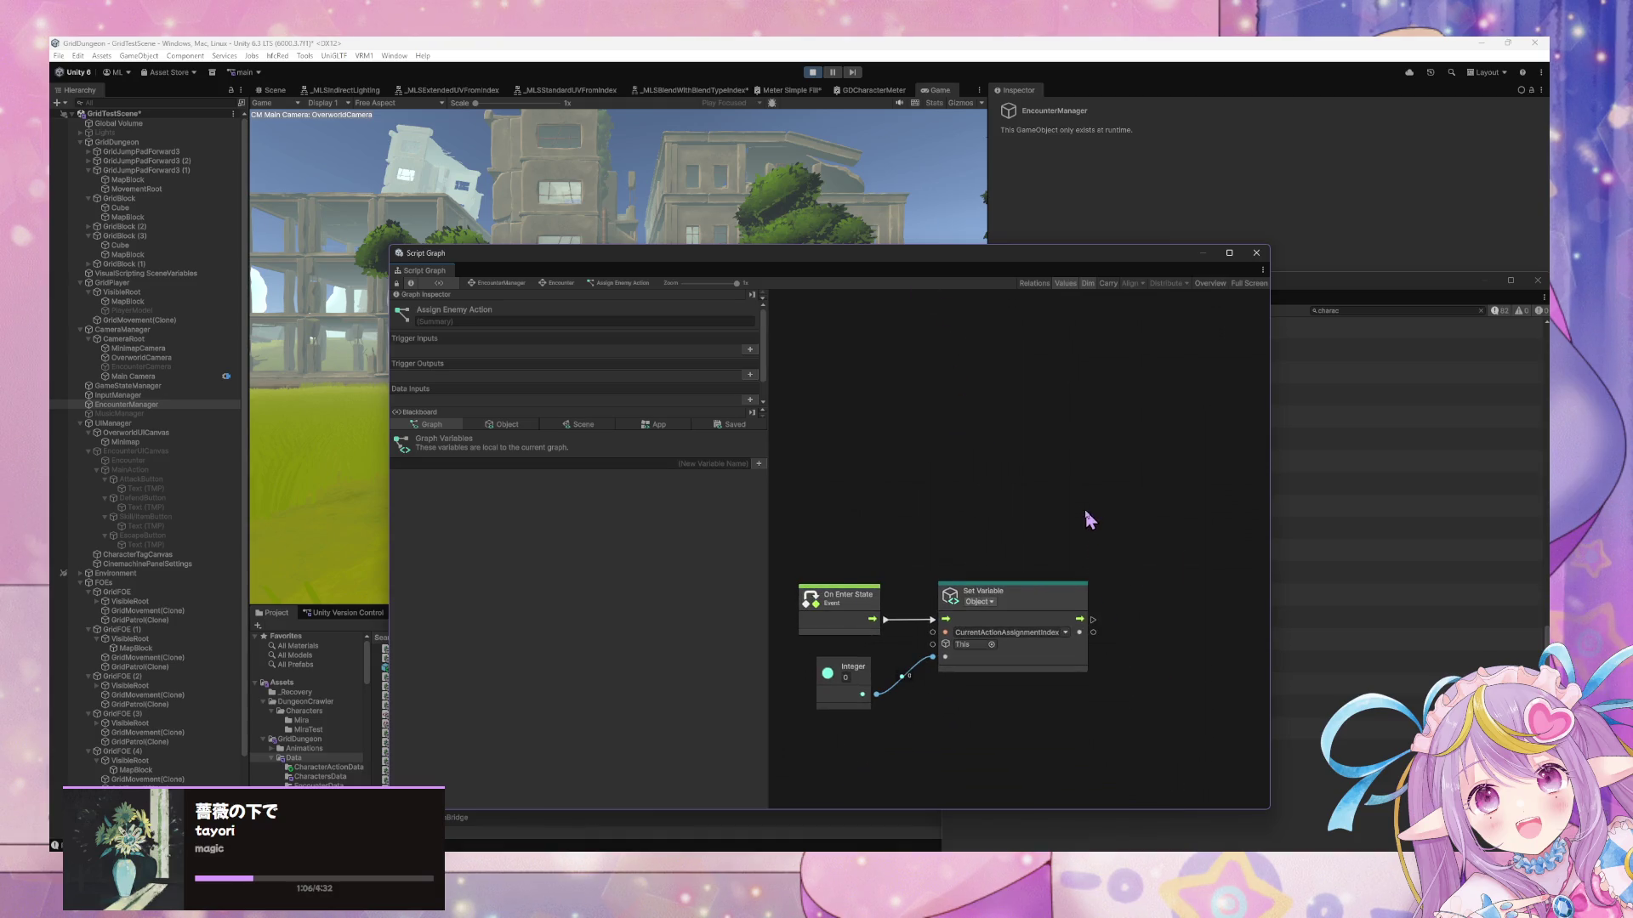
{"action": "left_click_drag", "start_coordinate": [1093, 619], "coordinate": [1093, 548]}
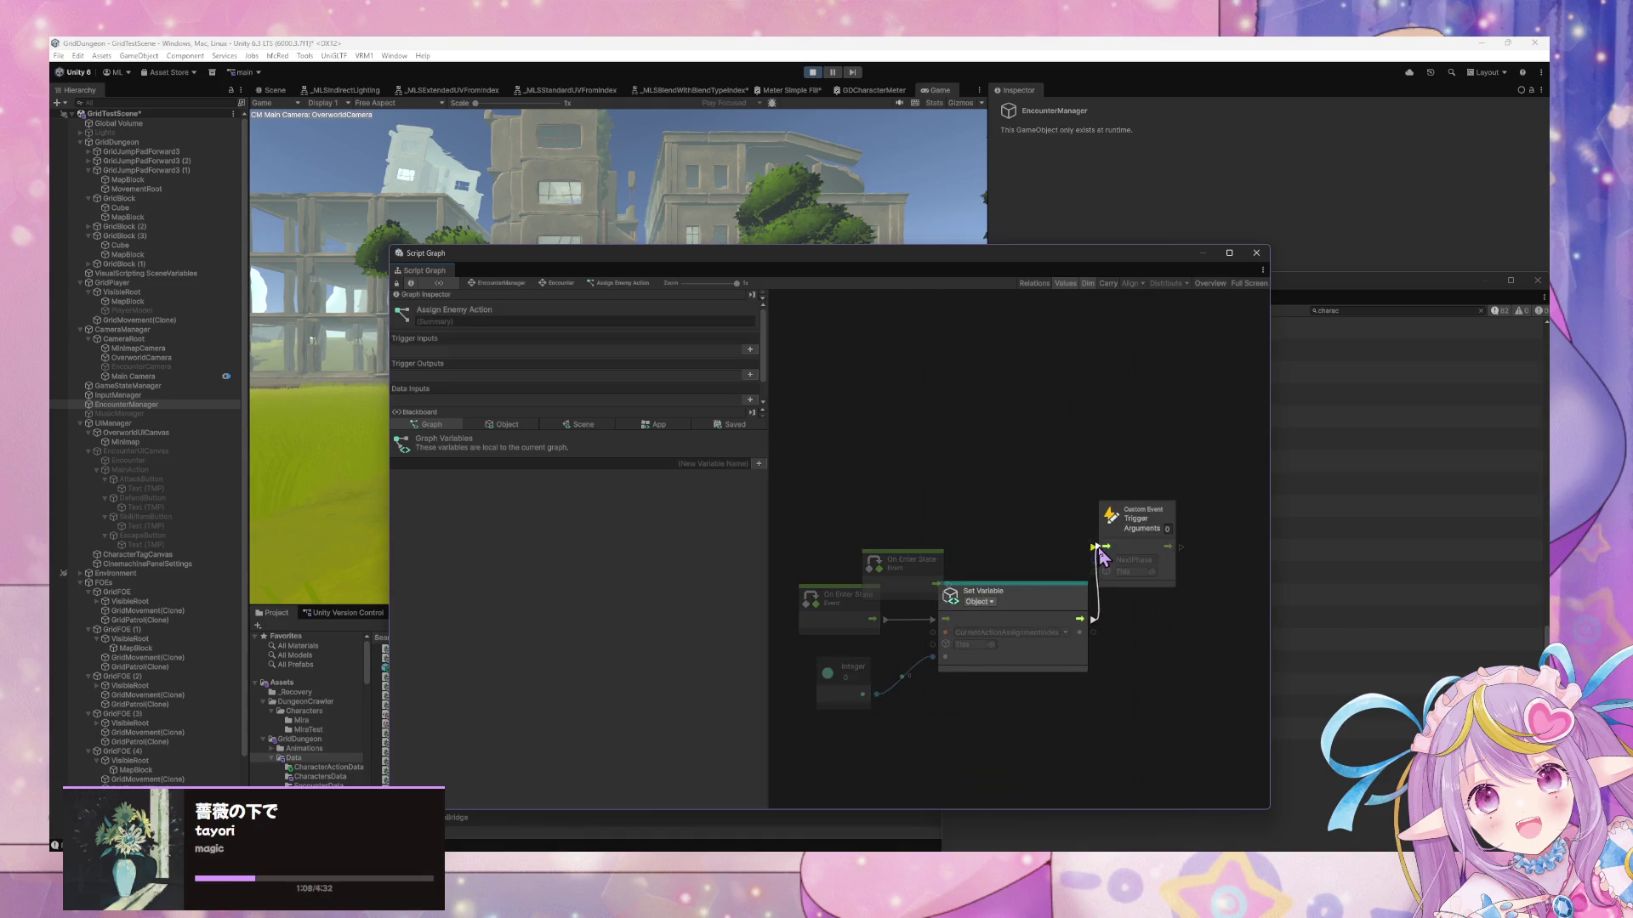
{"action": "left_click", "coordinate": [508, 284]}
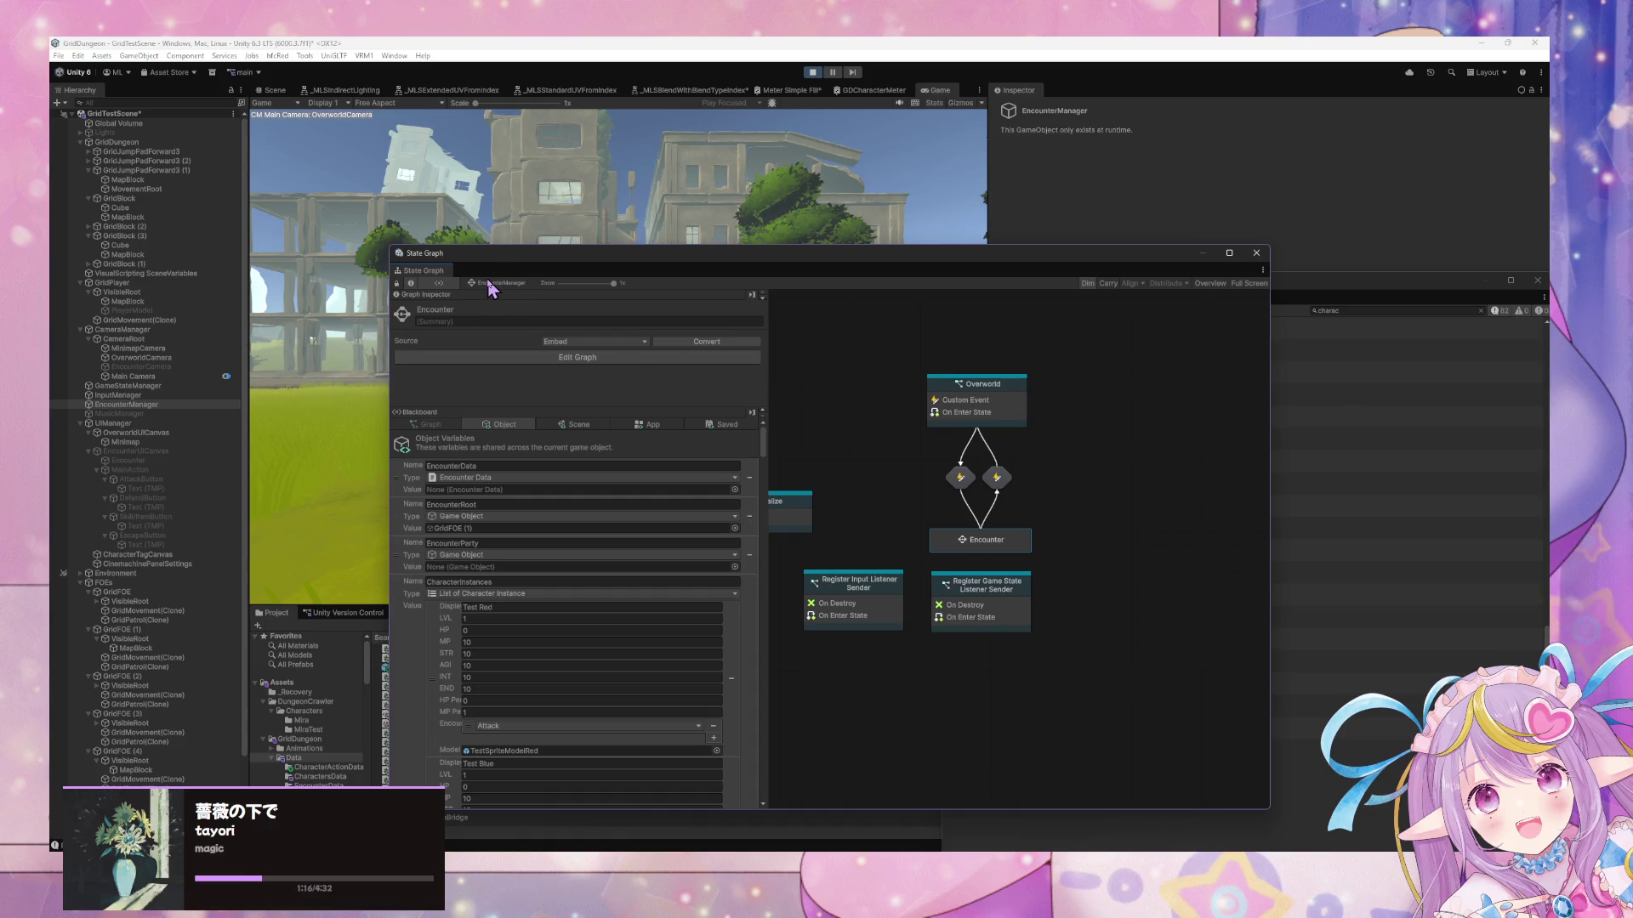
Reopen the Encounter substates and inspect the For Each Loop in Wait for Player Action
{"action": "double_click", "coordinate": [1021, 542]}
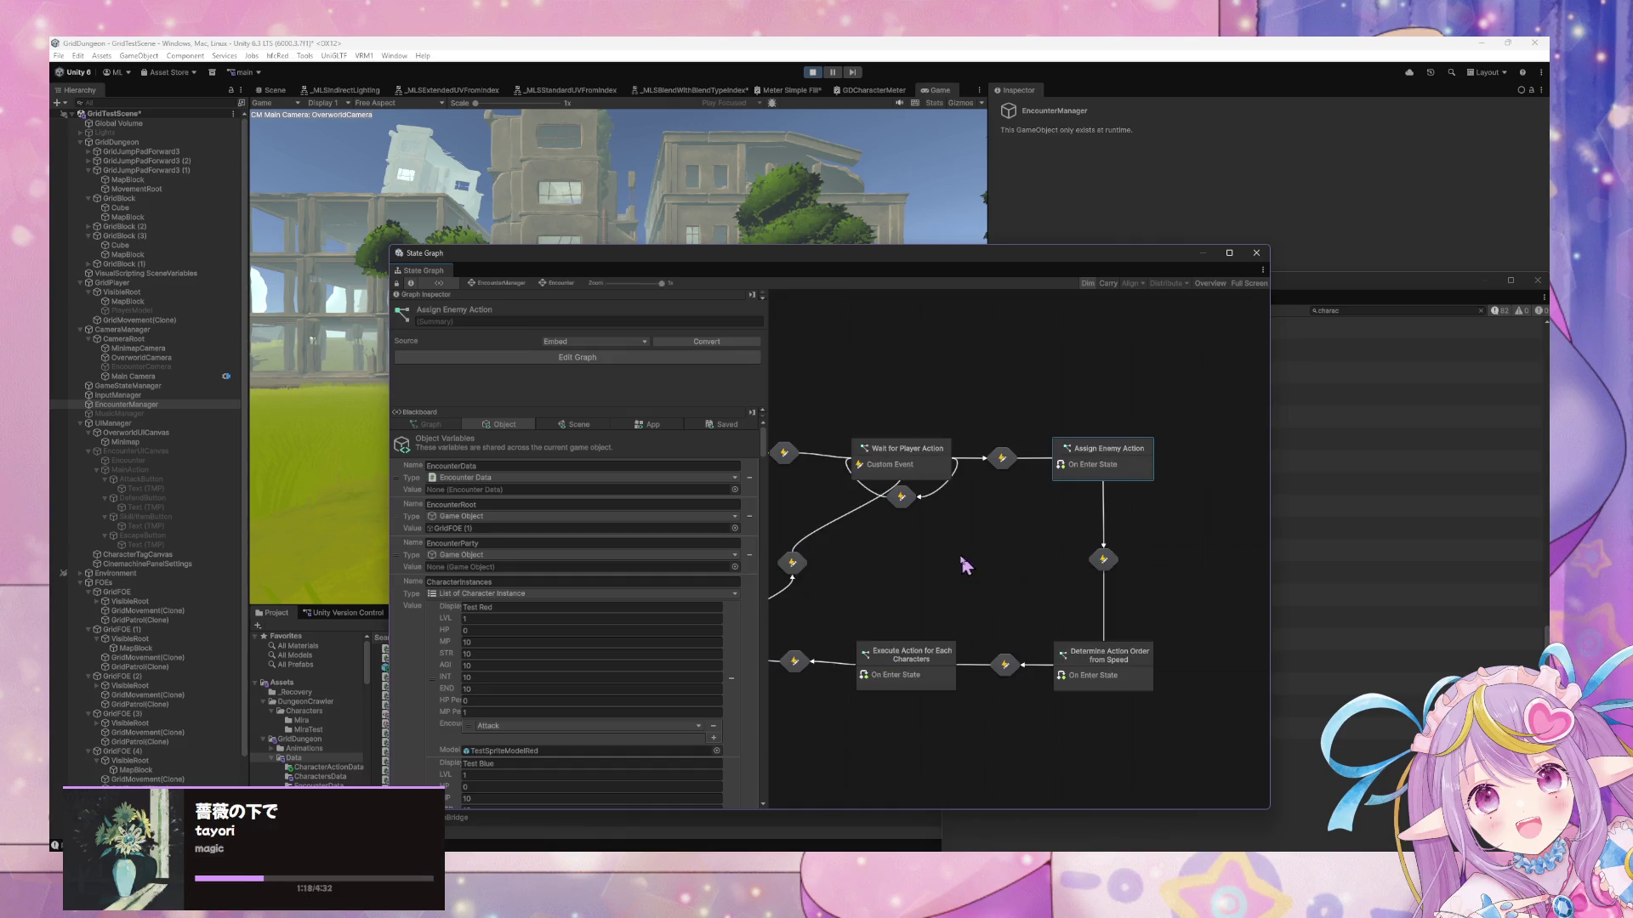
{"action": "left_click_drag", "start_coordinate": [958, 558], "coordinate": [1038, 554]}
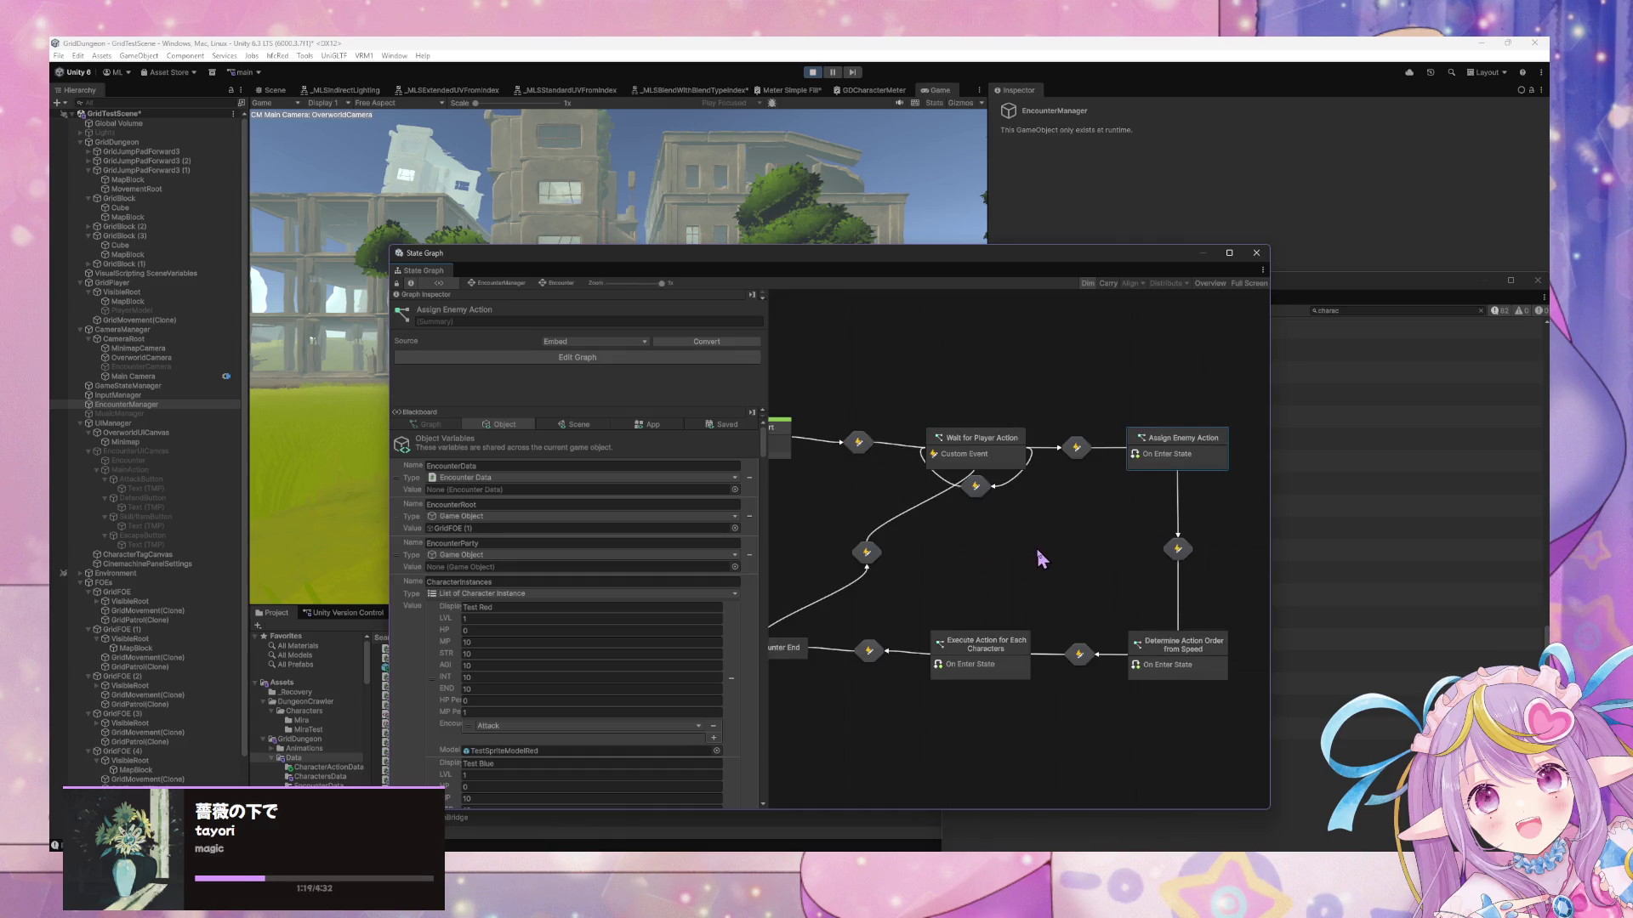
{"action": "double_click", "coordinate": [1010, 460]}
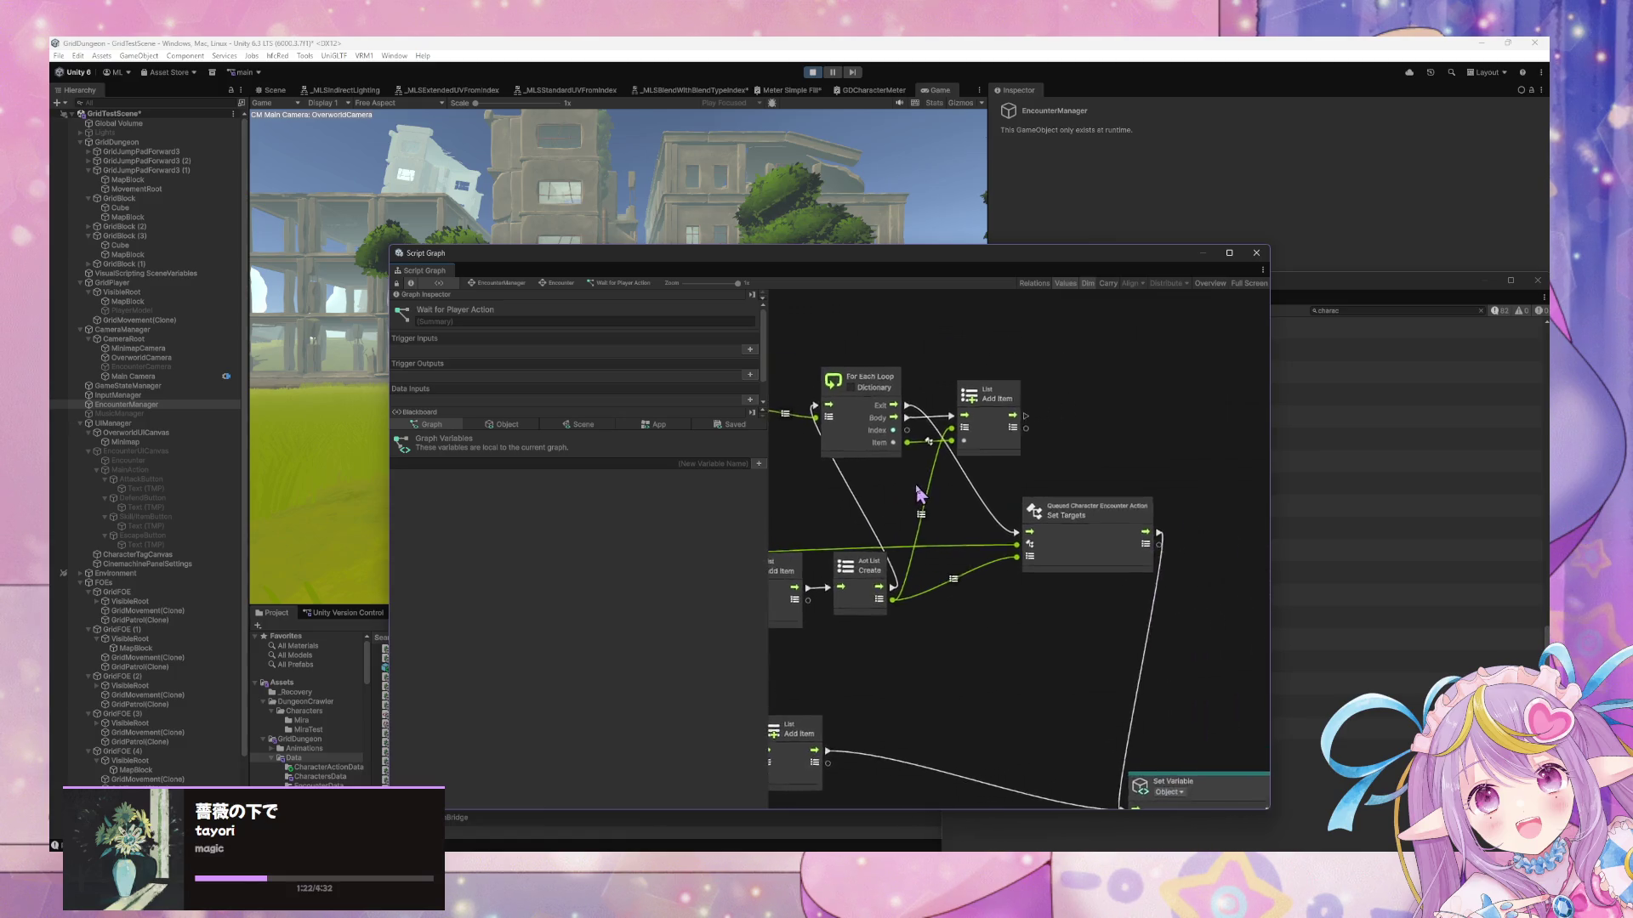
{"action": "left_click", "coordinate": [1036, 464]}
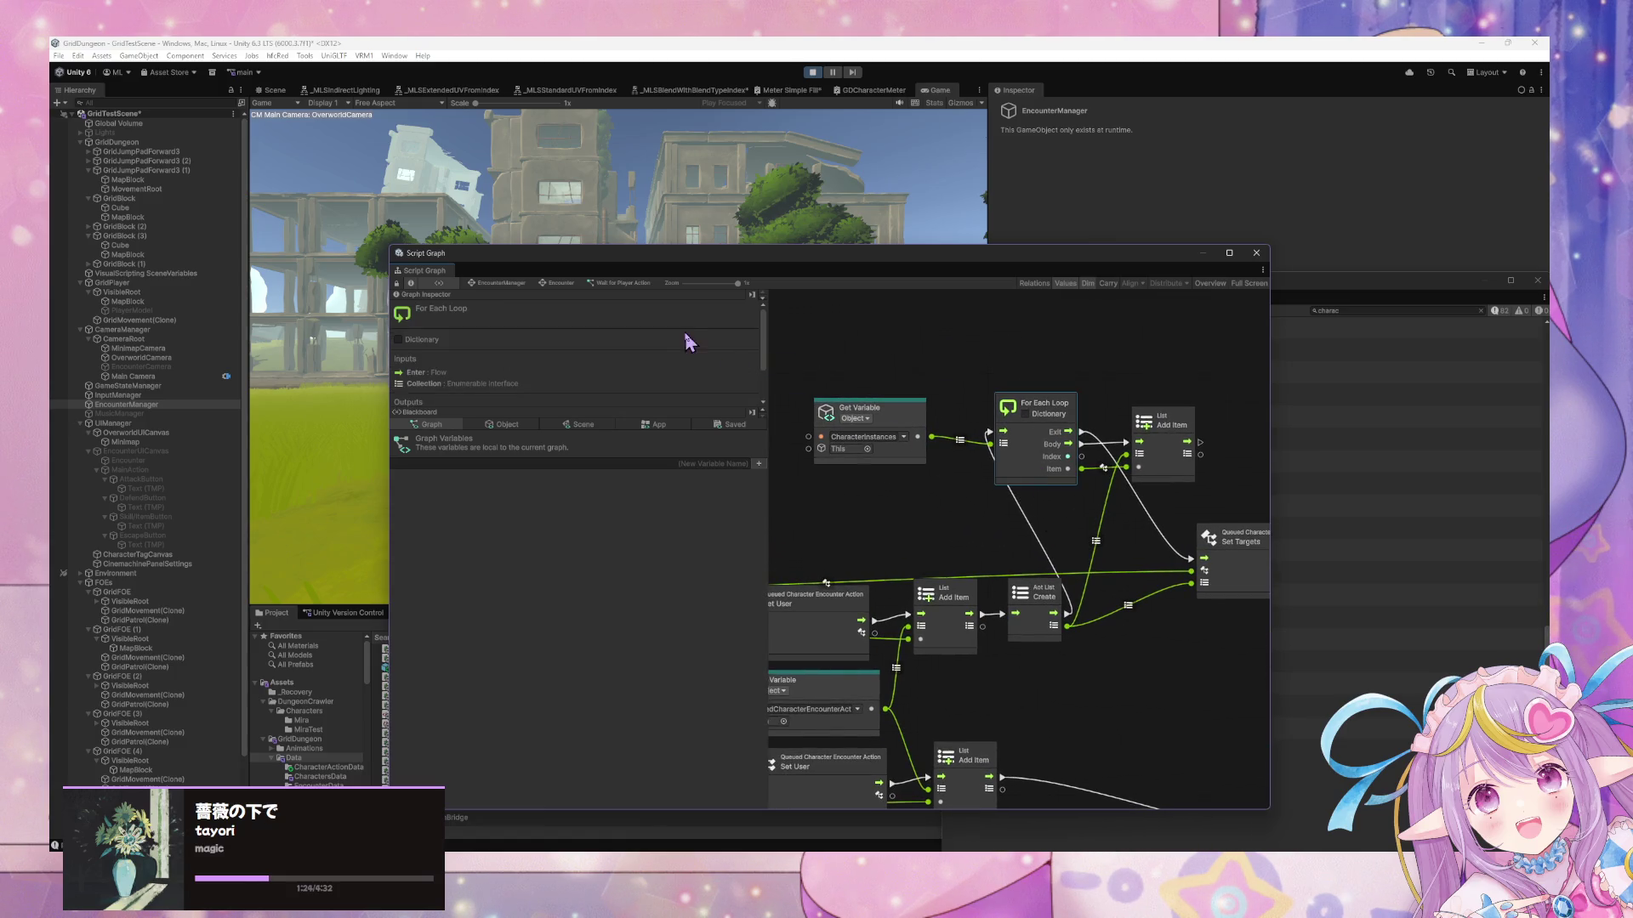
Recheck Execute Action for Each Characters, then select Check Encounter End in the Encounter state machine
{"action": "left_click", "coordinate": [561, 283]}
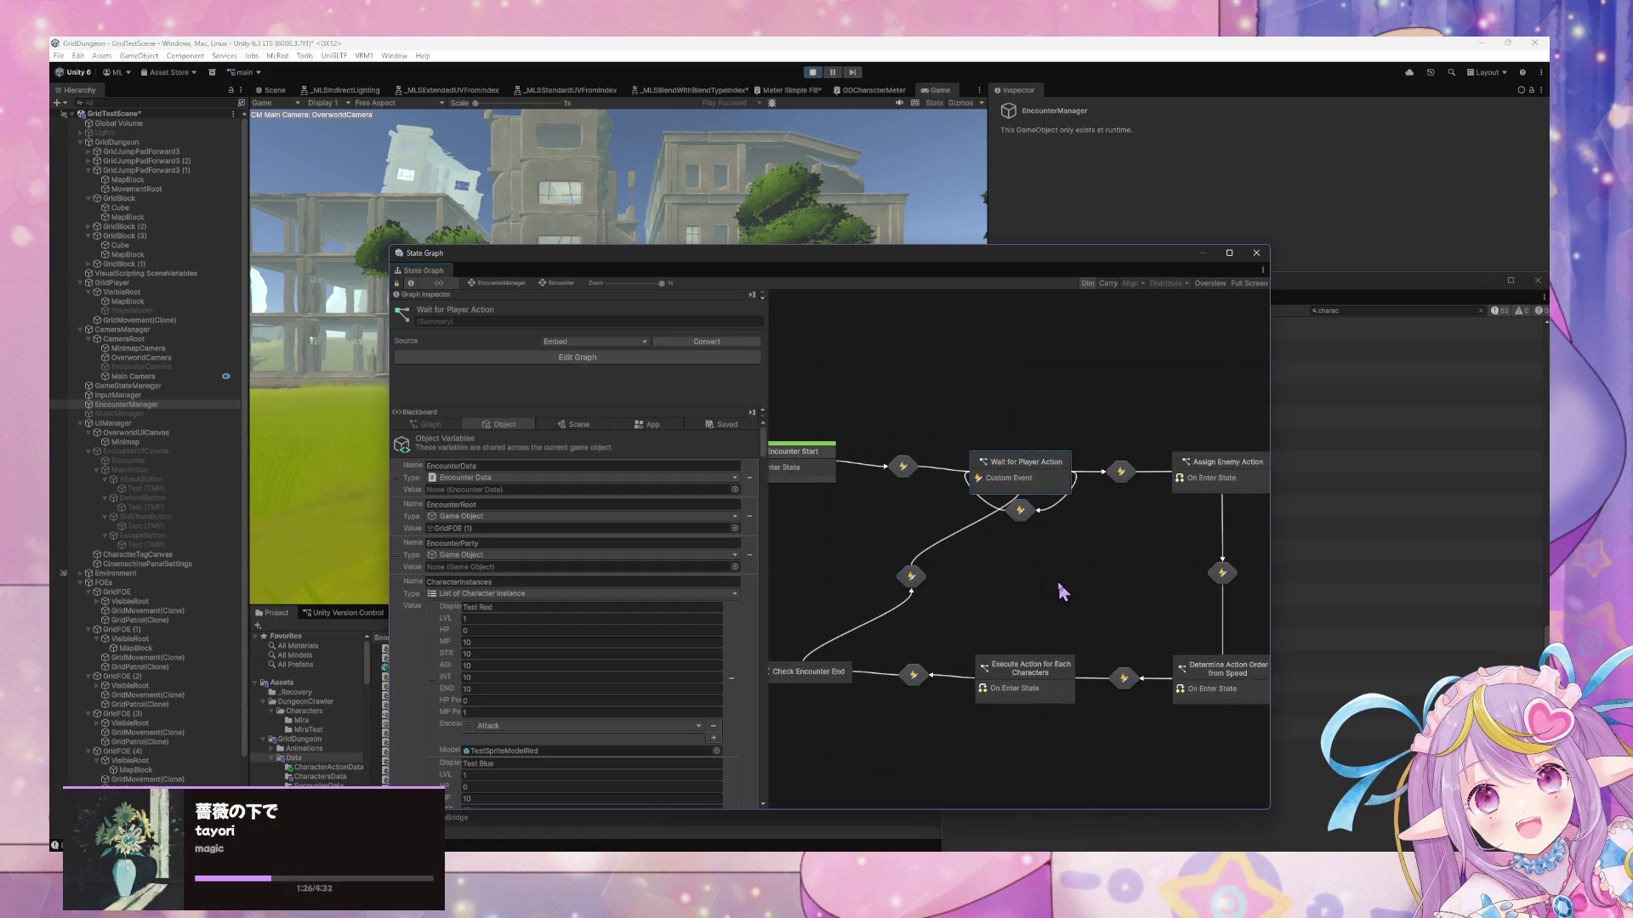
{"action": "left_click", "coordinate": [1095, 631]}
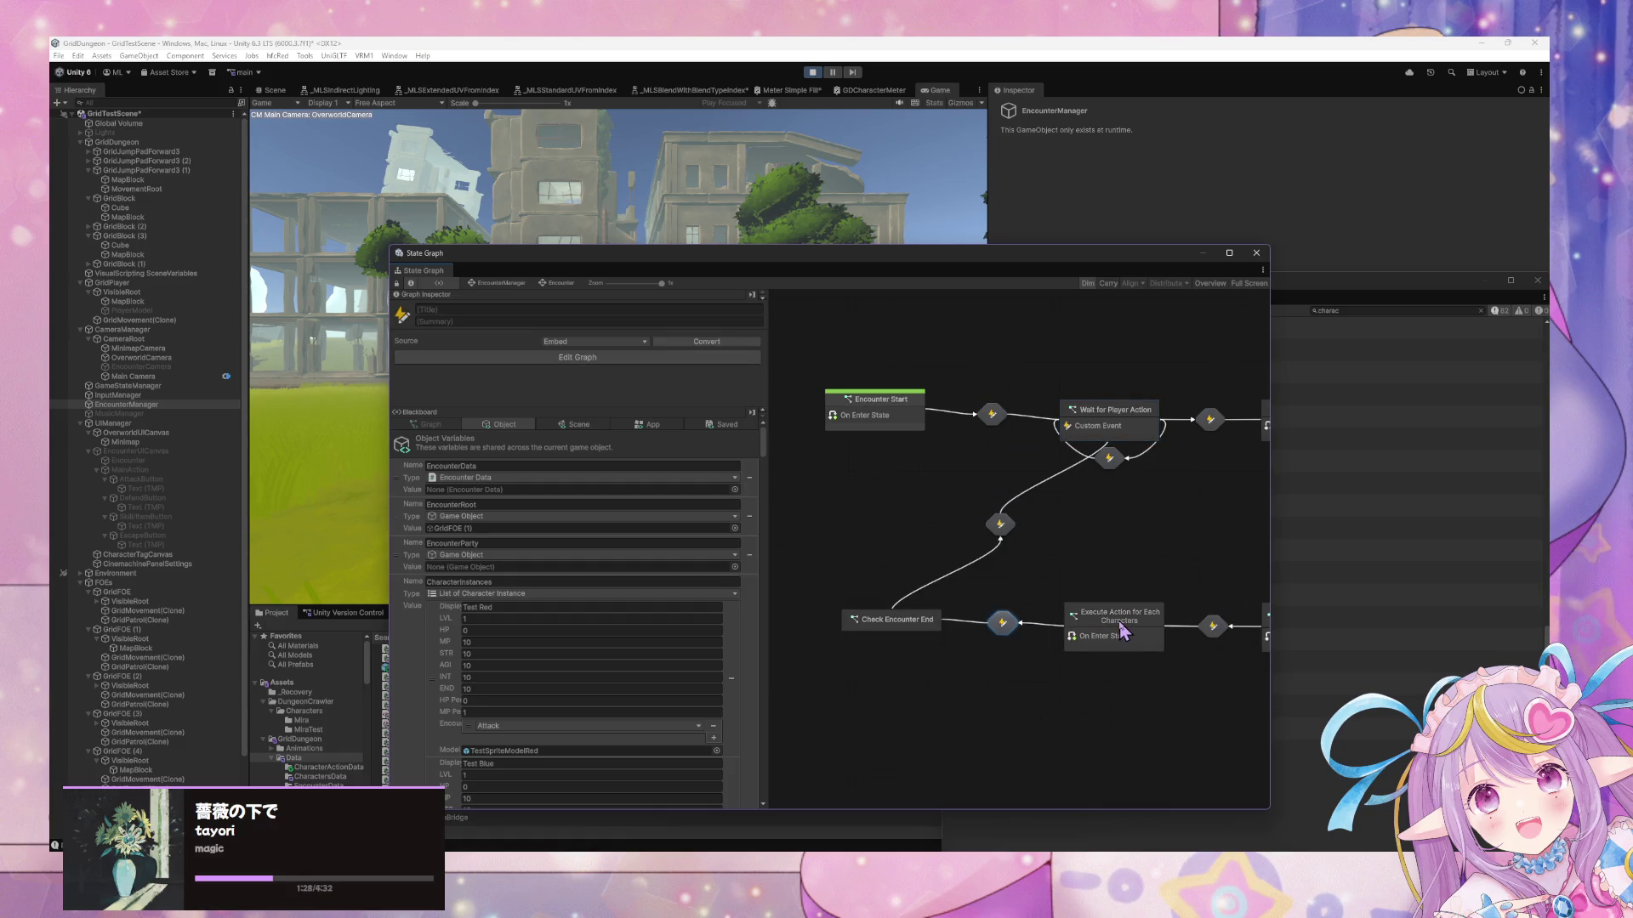
{"action": "double_click", "coordinate": [1121, 631]}
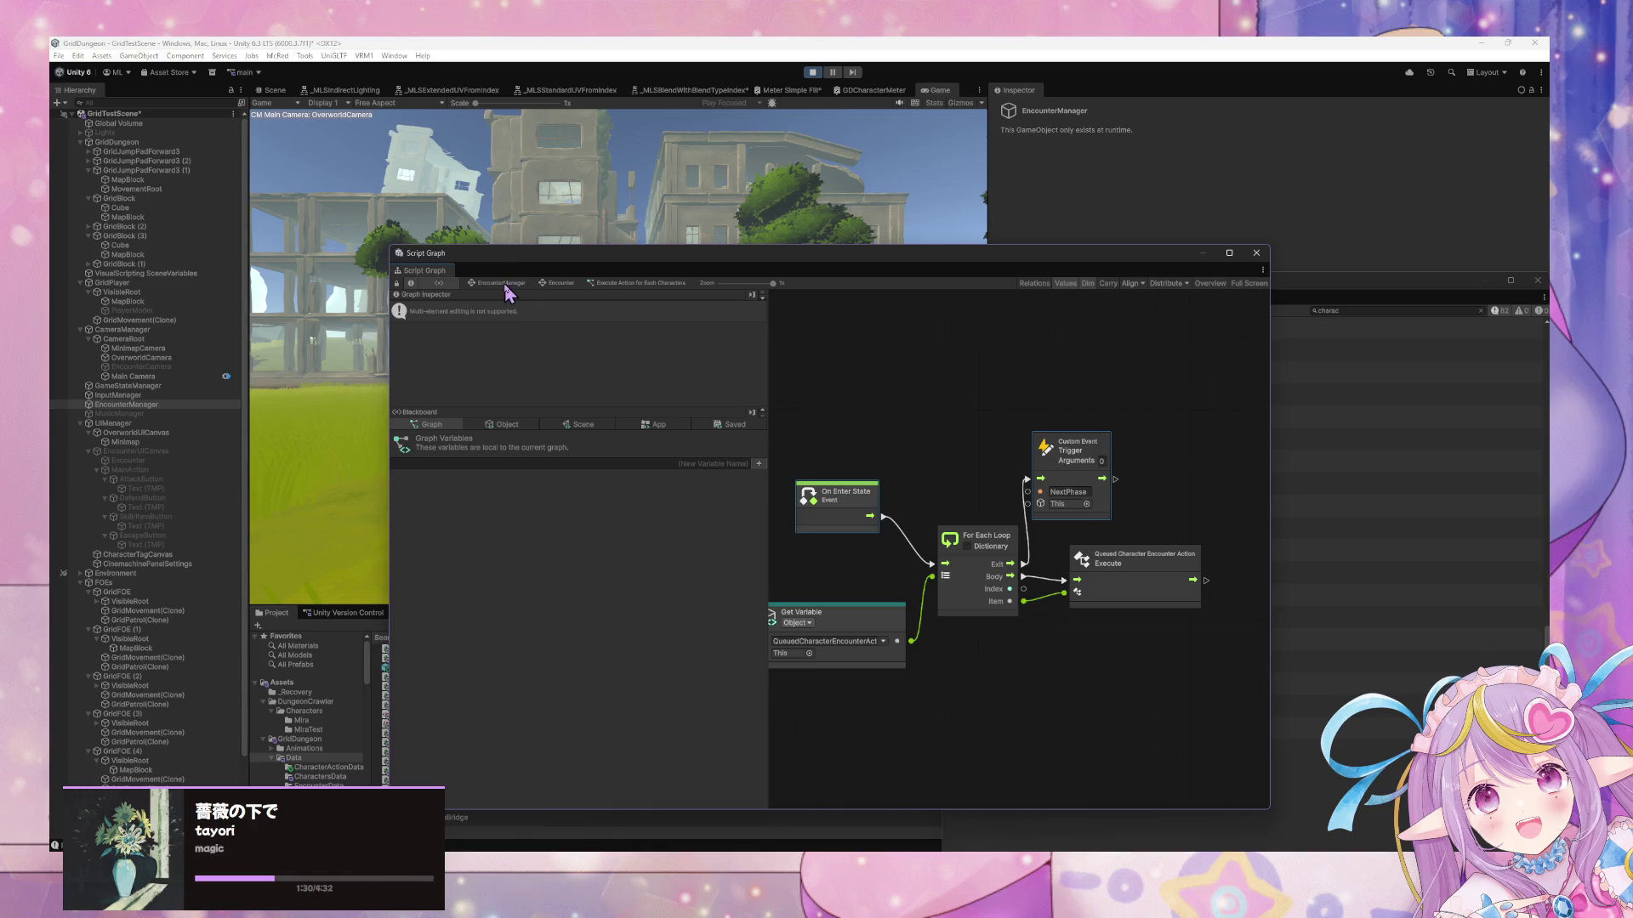
{"action": "left_click", "coordinate": [505, 284]}
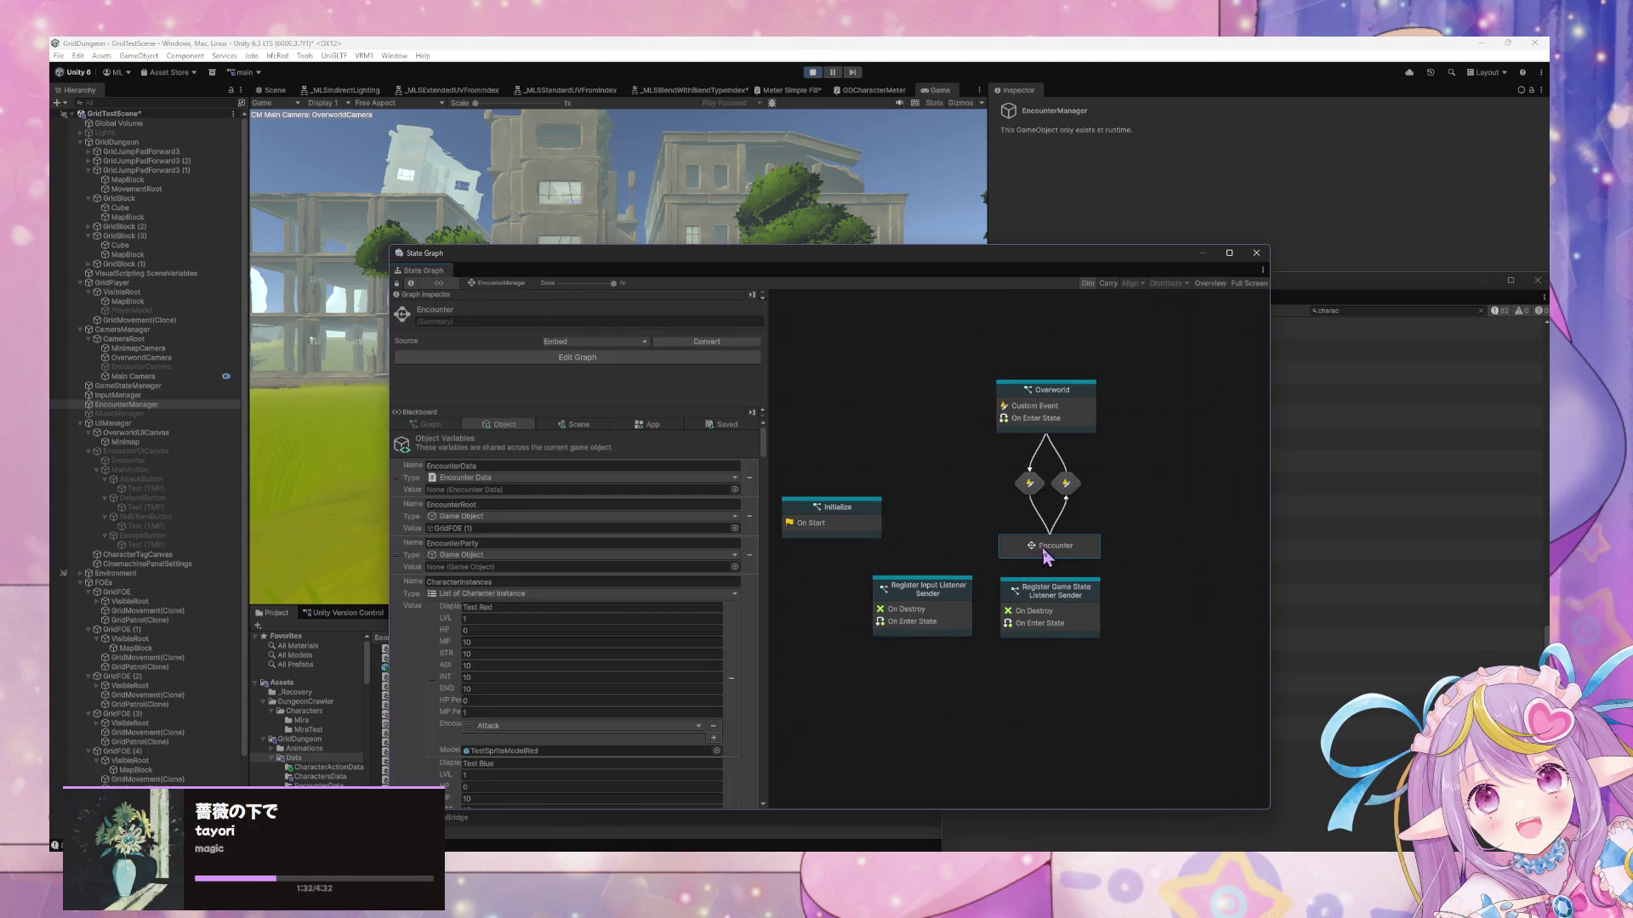
{"action": "double_click", "coordinate": [1048, 556]}
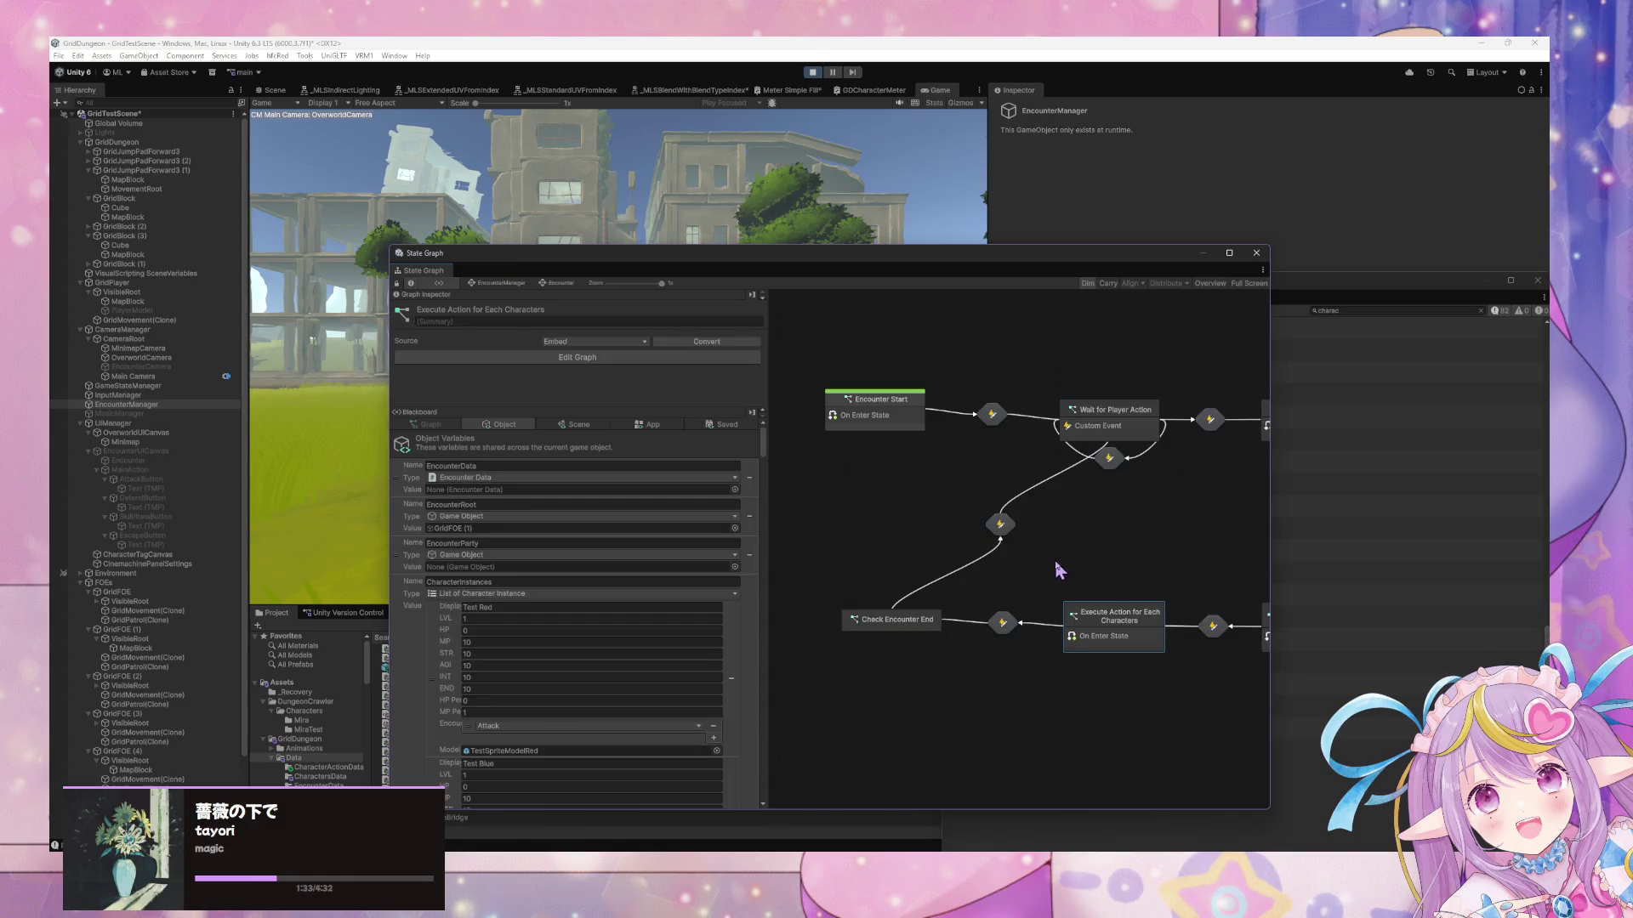
{"action": "left_click", "coordinate": [912, 623]}
Paste a For Each Loop into Check Encounter End and drive it from a new On Enter State node
{"action": "double_click", "coordinate": [921, 625]}
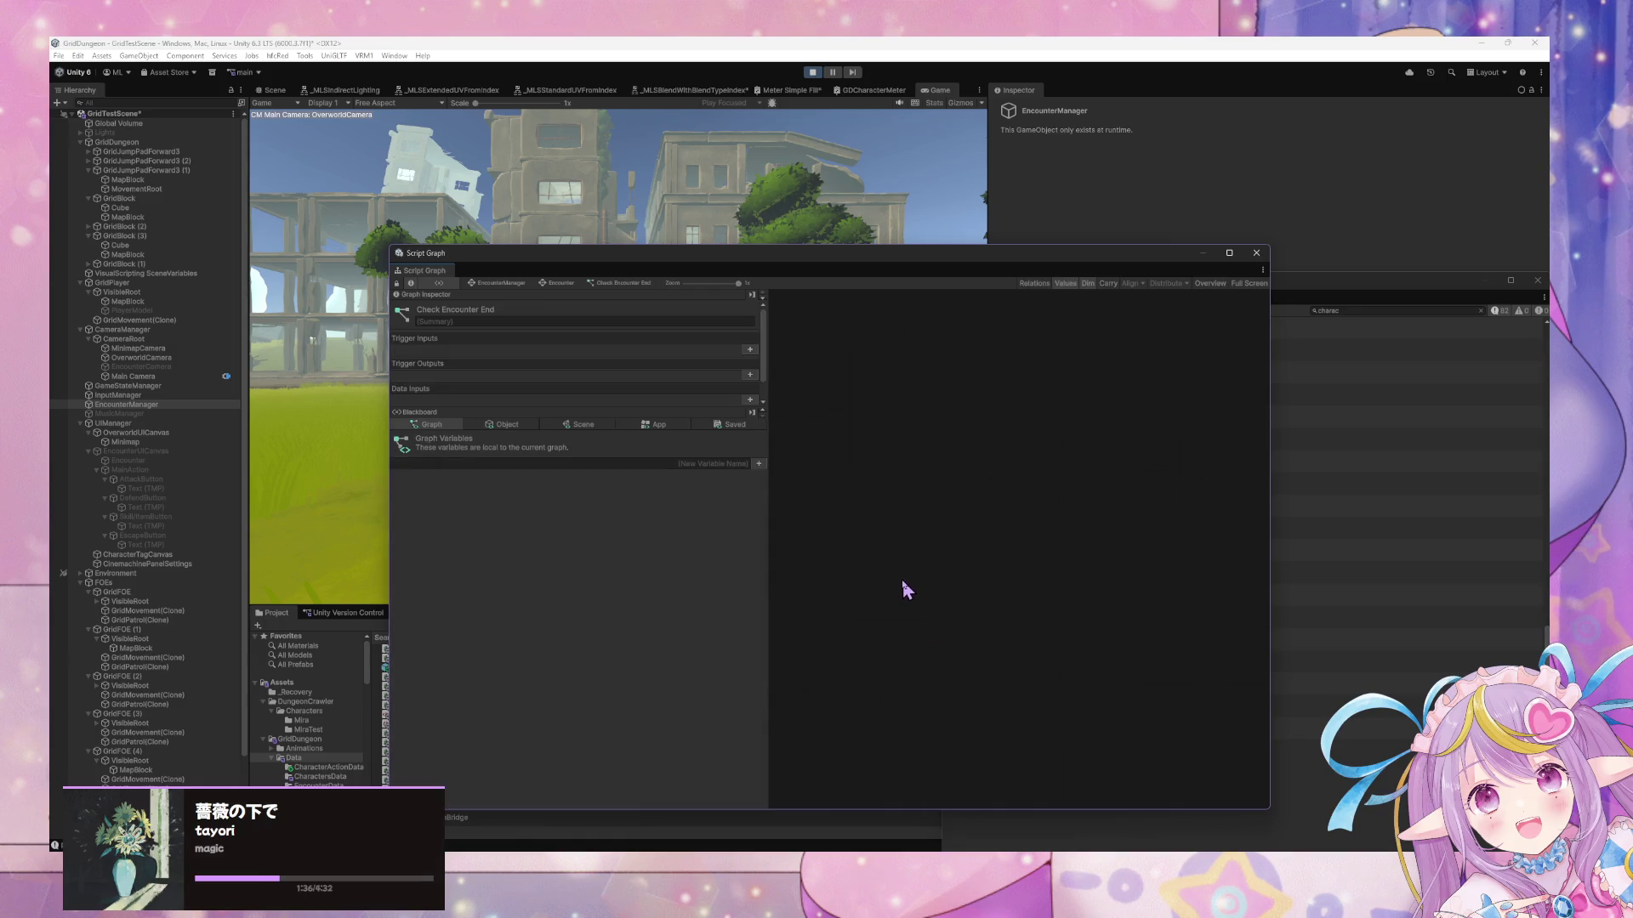
{"action": "key", "text": "ctrl+v"}
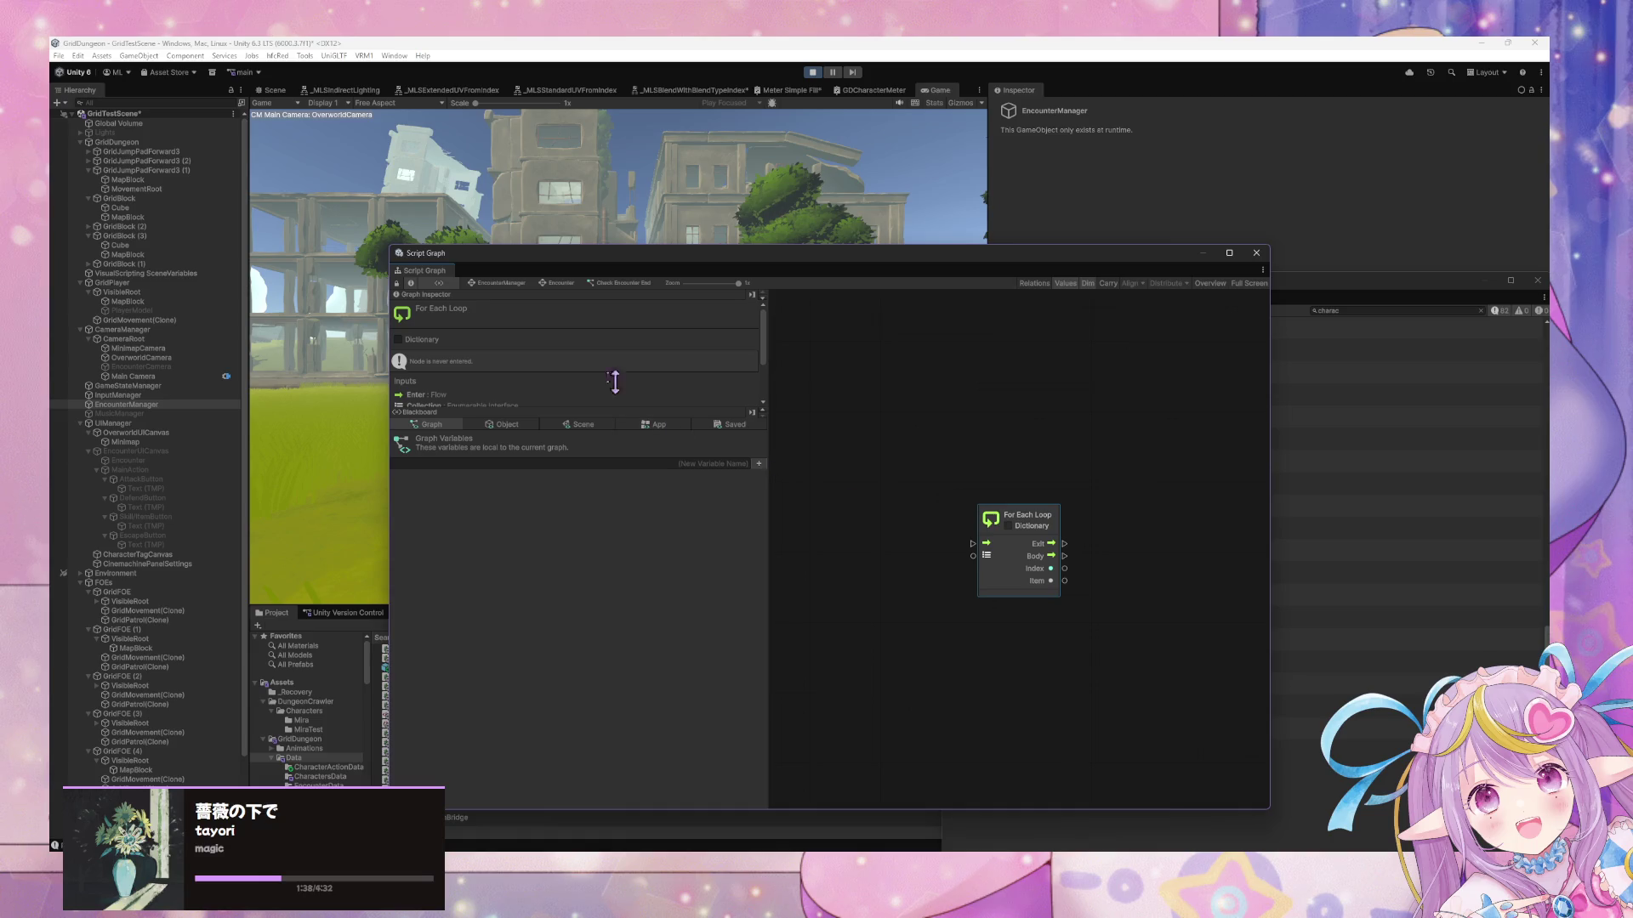
{"action": "right_click", "coordinate": [820, 471]}
{"action": "left_click", "coordinate": [859, 478]}
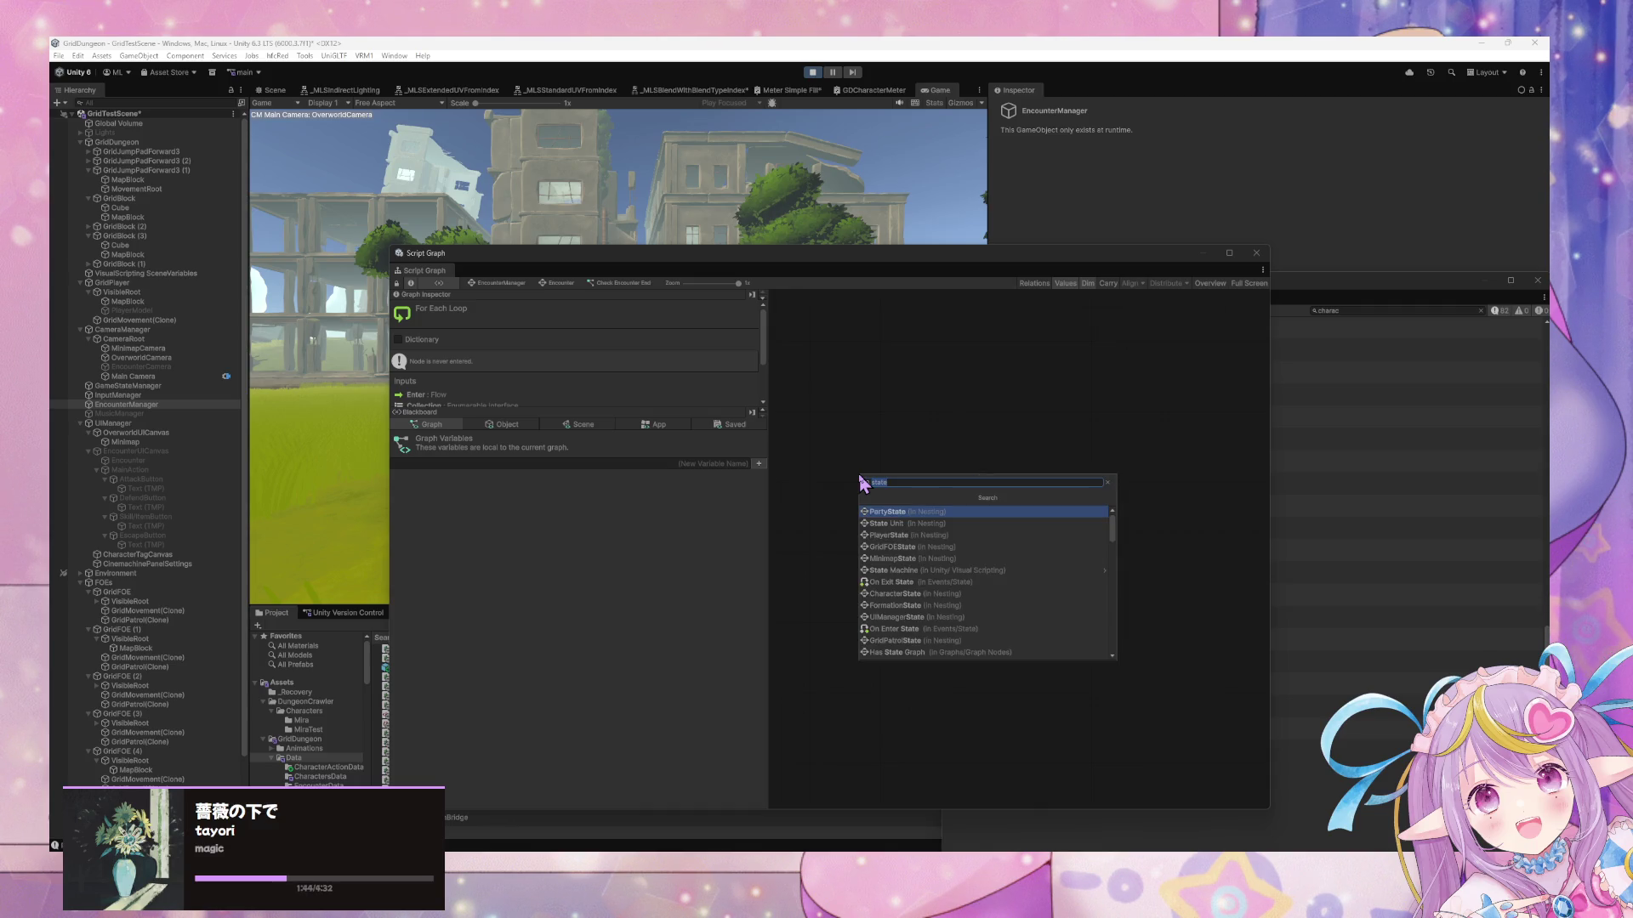
{"action": "type", "text": "on enter"}
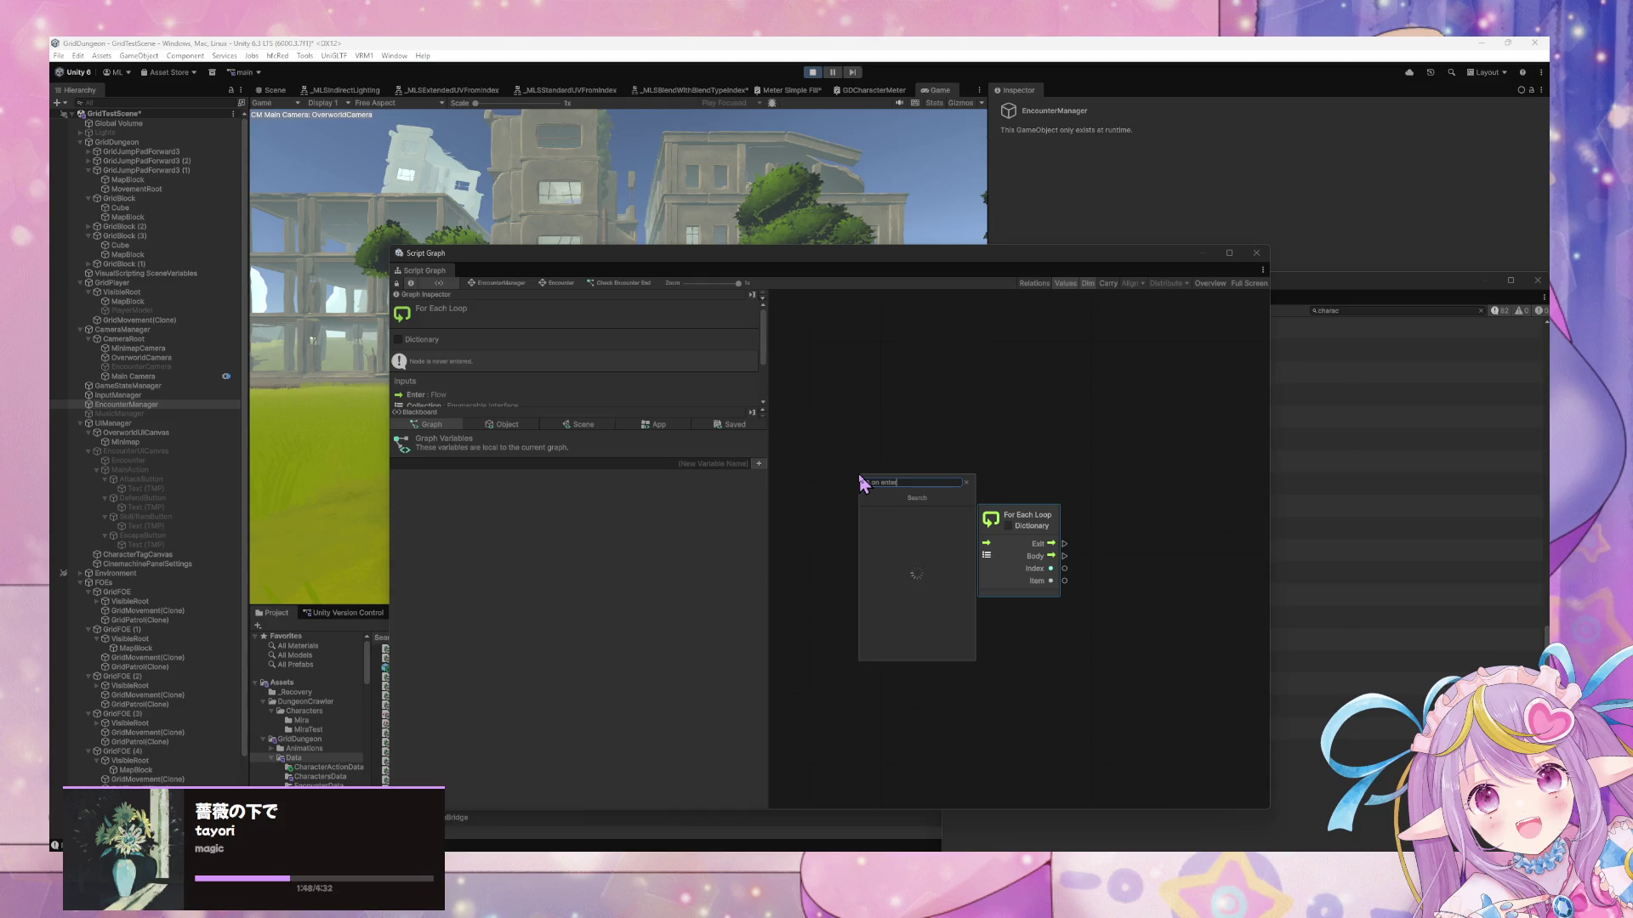
{"action": "key", "text": "Down"}
{"action": "key", "text": "Return"}
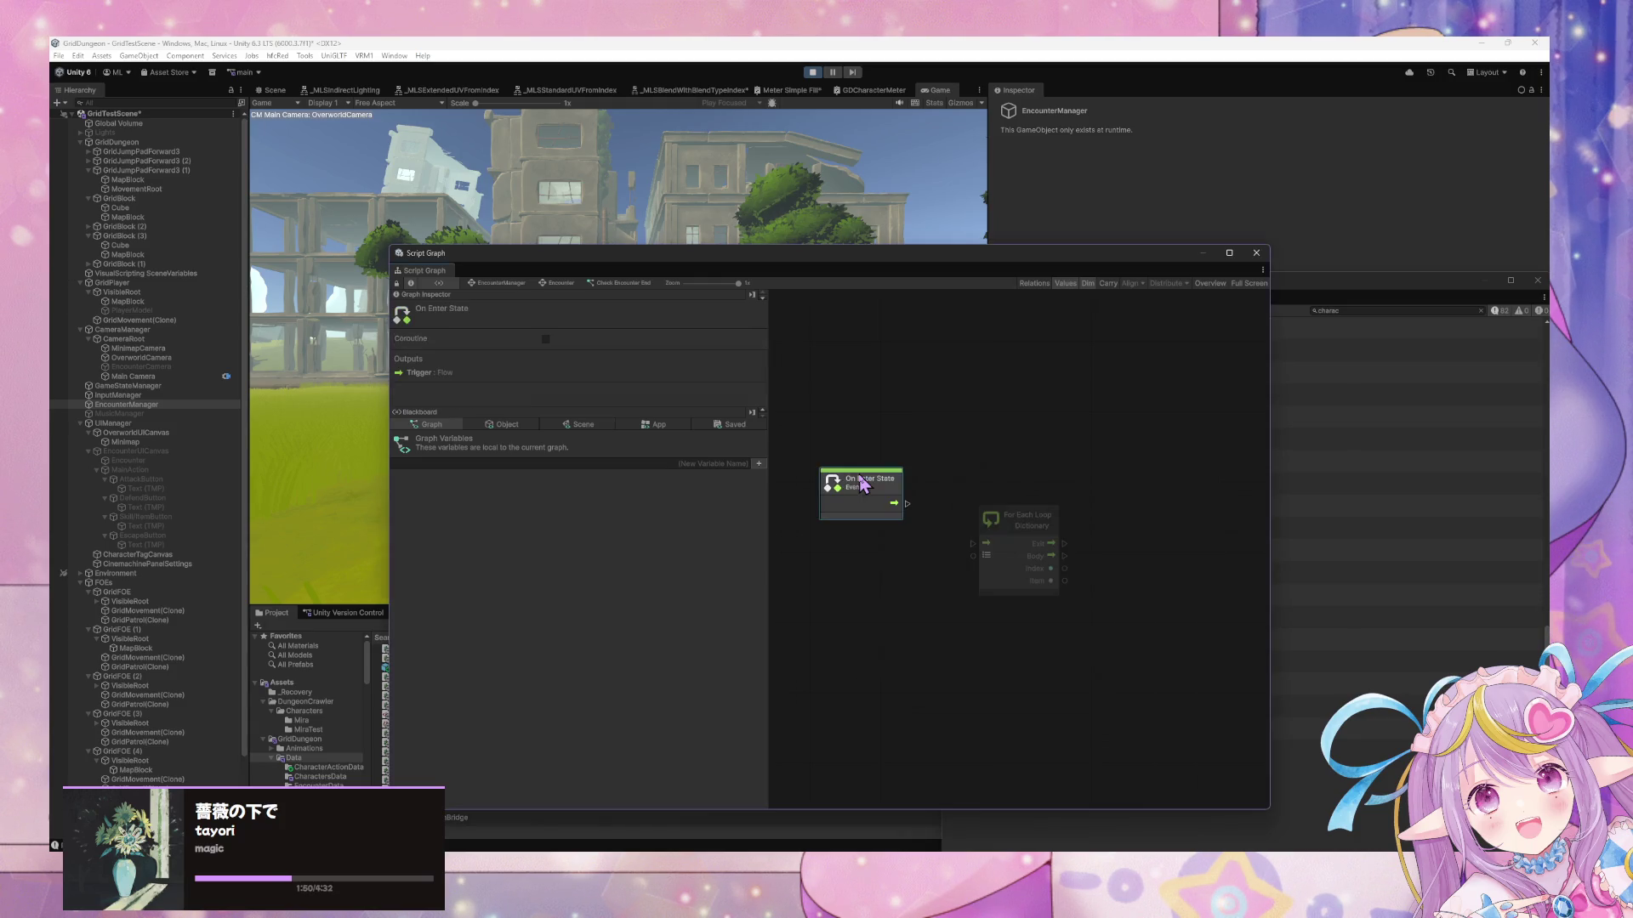
{"action": "mouse_move", "coordinate": [901, 551]}
{"action": "left_mouse_down"}
{"action": "mouse_move", "coordinate": [972, 544]}
{"action": "mouse_move", "coordinate": [869, 520]}
{"action": "left_mouse_up"}
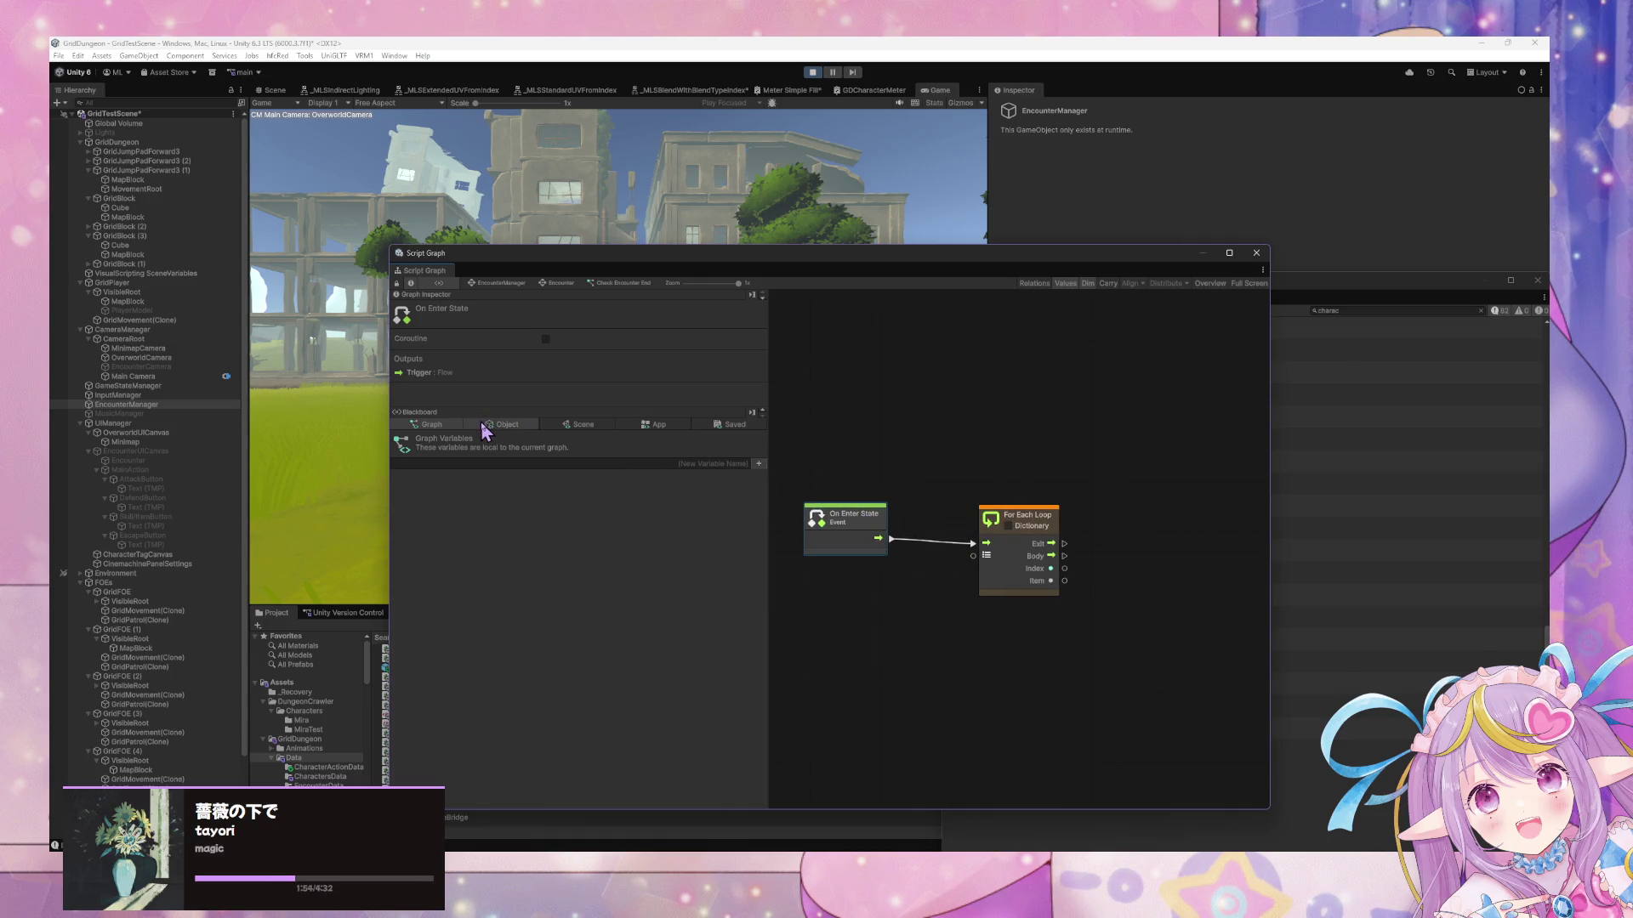
Feed the CharacterInstances variable into the loop's collection input
{"action": "left_click", "coordinate": [485, 429]}
{"action": "scroll", "coordinate": [600, 558], "scroll_direction": "down", "scroll_amount": 4}
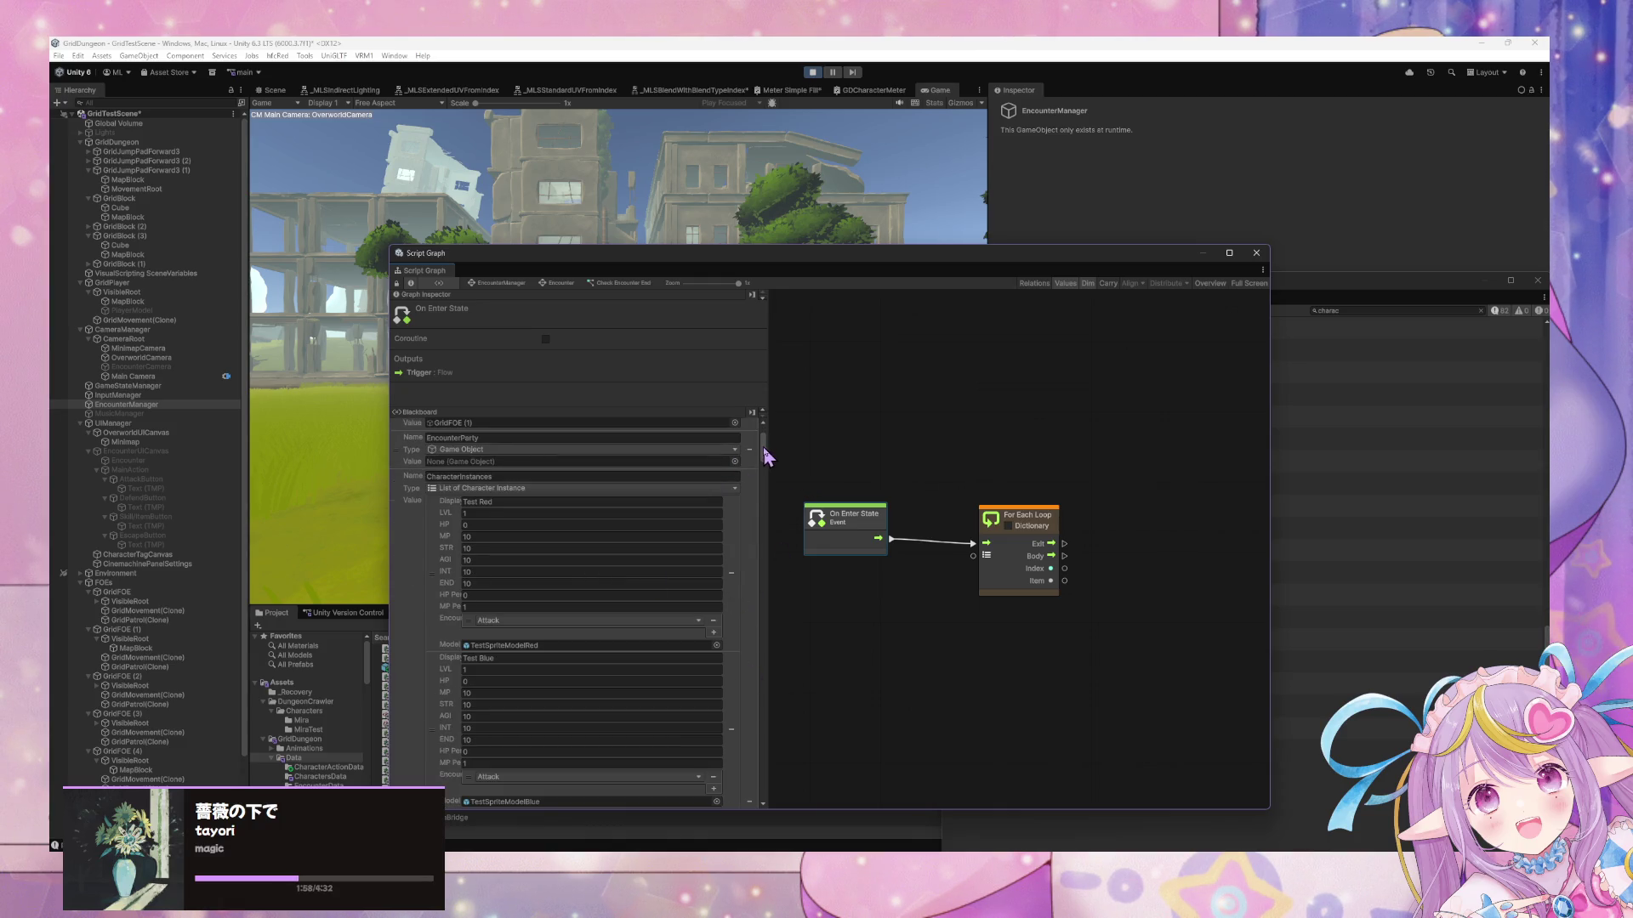
{"action": "scroll", "coordinate": [763, 457], "scroll_direction": "up", "scroll_amount": 4}
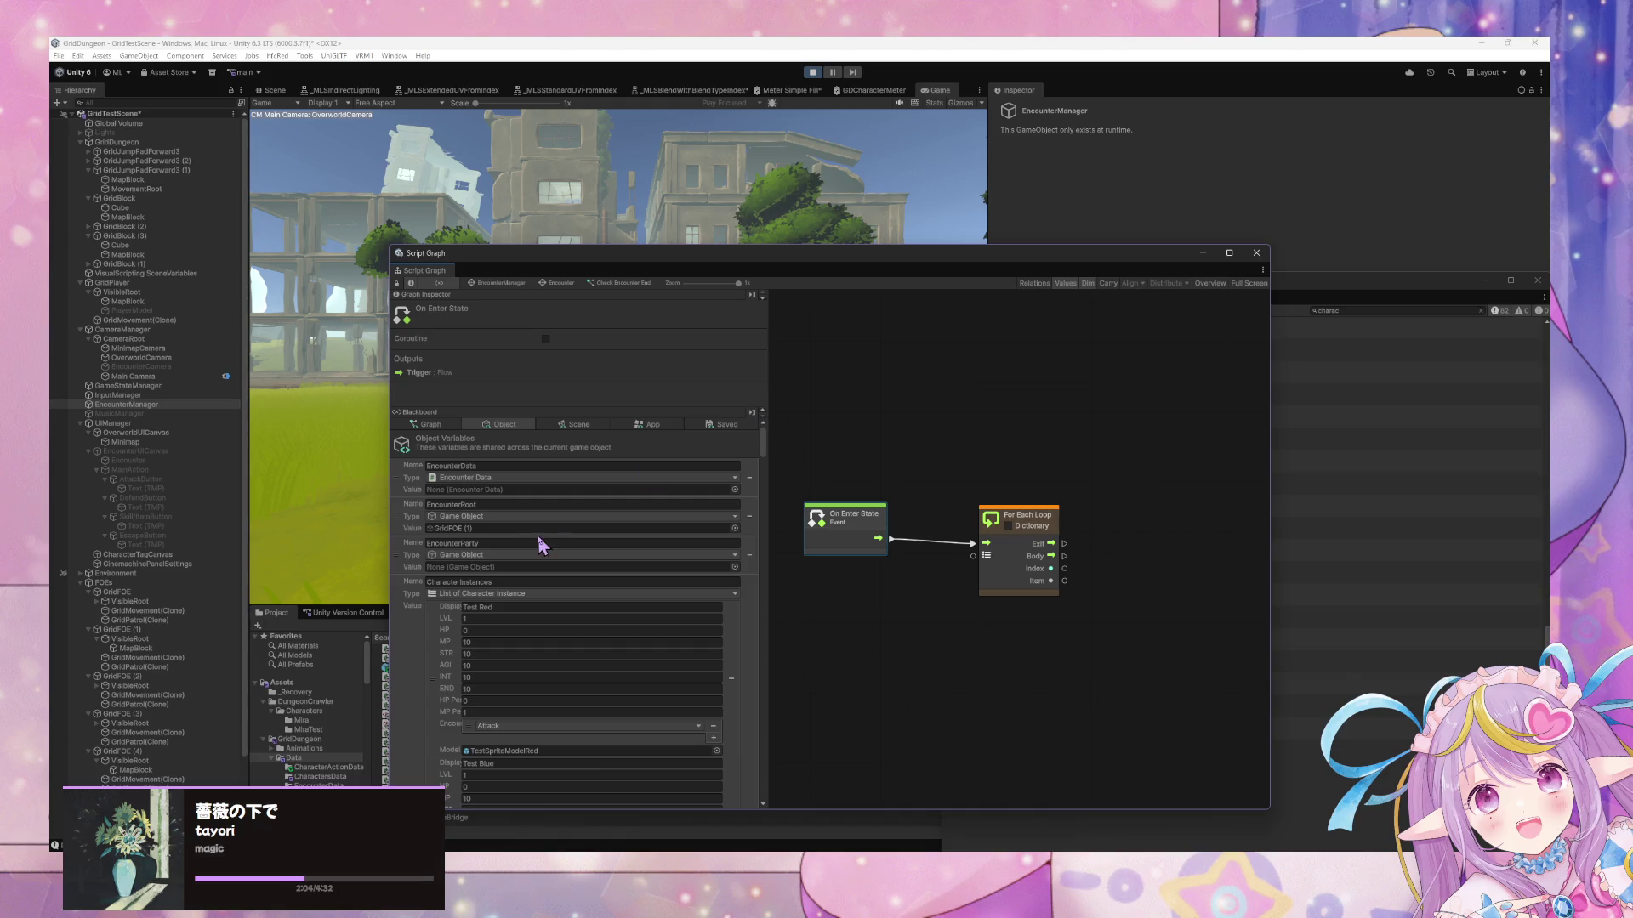
{"action": "mouse_move", "coordinate": [433, 751]}
{"action": "left_mouse_down"}
{"action": "mouse_move", "coordinate": [849, 608]}
{"action": "mouse_move", "coordinate": [940, 620]}
{"action": "mouse_move", "coordinate": [840, 603]}
{"action": "left_mouse_up"}
{"action": "mouse_move", "coordinate": [944, 637]}
{"action": "left_mouse_down"}
{"action": "mouse_move", "coordinate": [982, 544]}
{"action": "mouse_move", "coordinate": [974, 555]}
{"action": "left_mouse_up"}
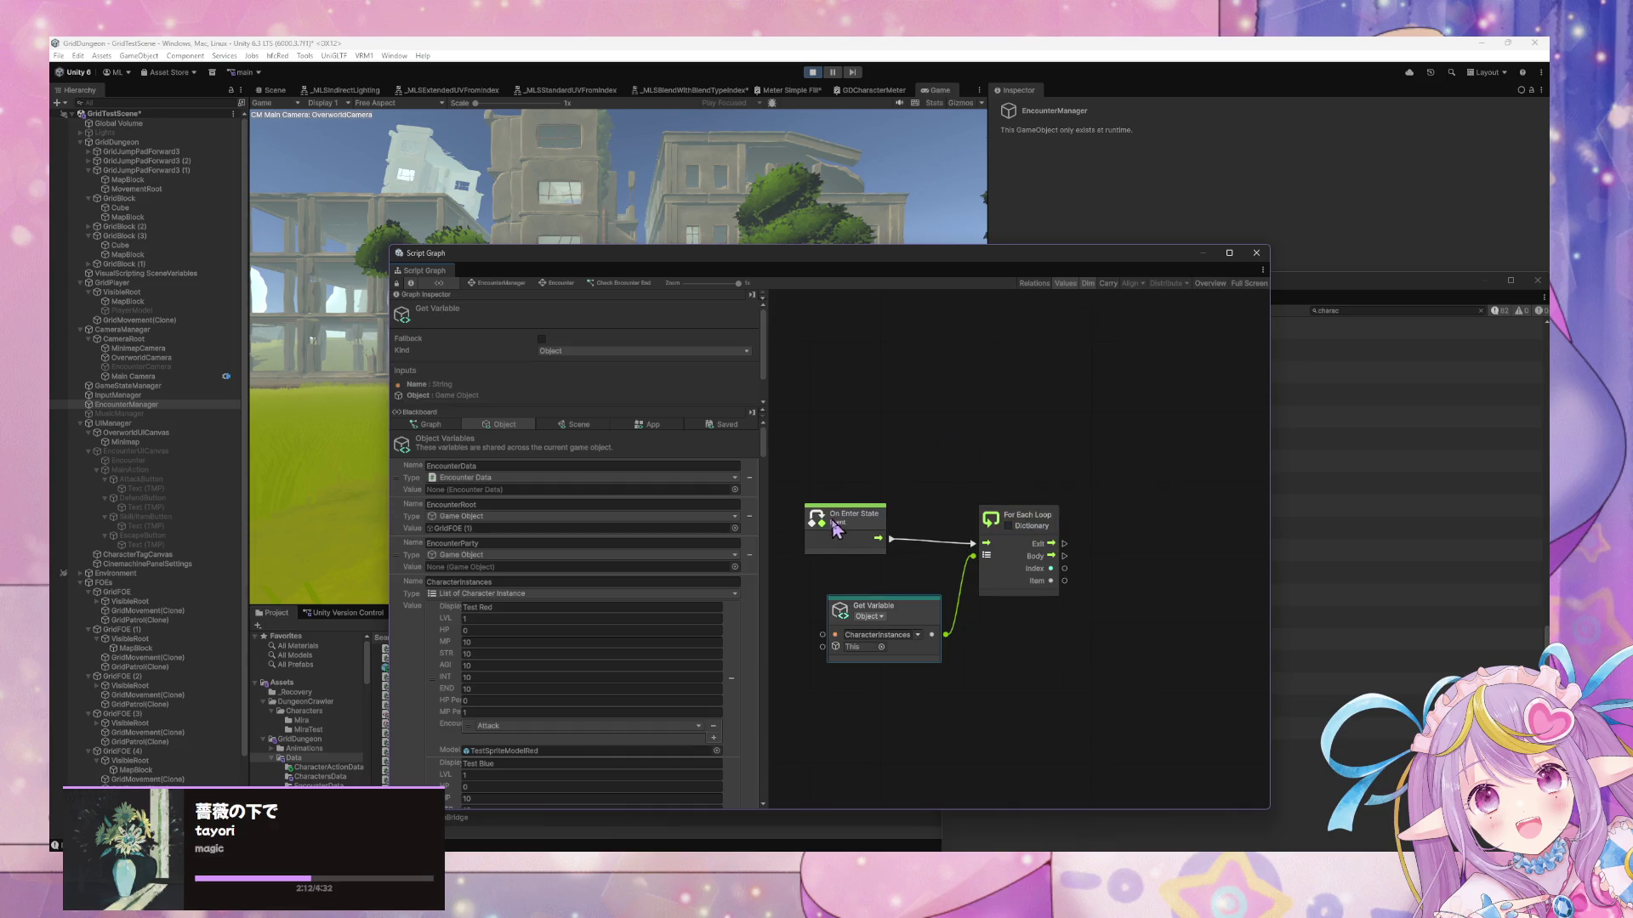
Add a Boolean Literal node above the loop; start an EndEncounter graph variable, then cancel
{"action": "right_click", "coordinate": [931, 475]}
{"action": "left_click", "coordinate": [940, 483]}
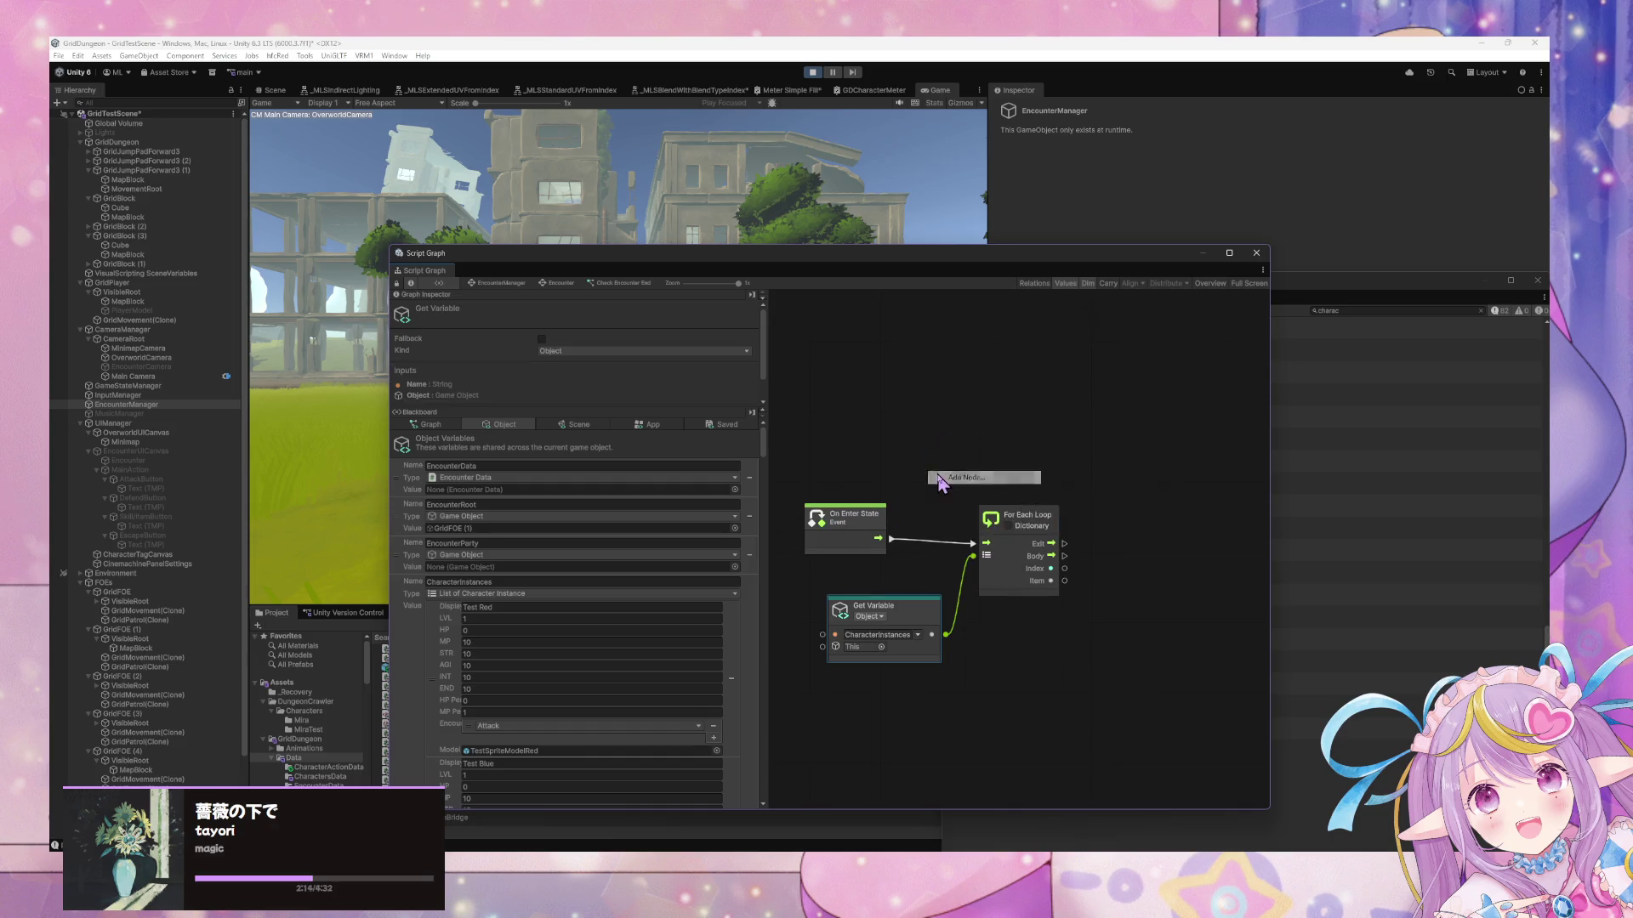
{"action": "type", "text": "boolean lit"}
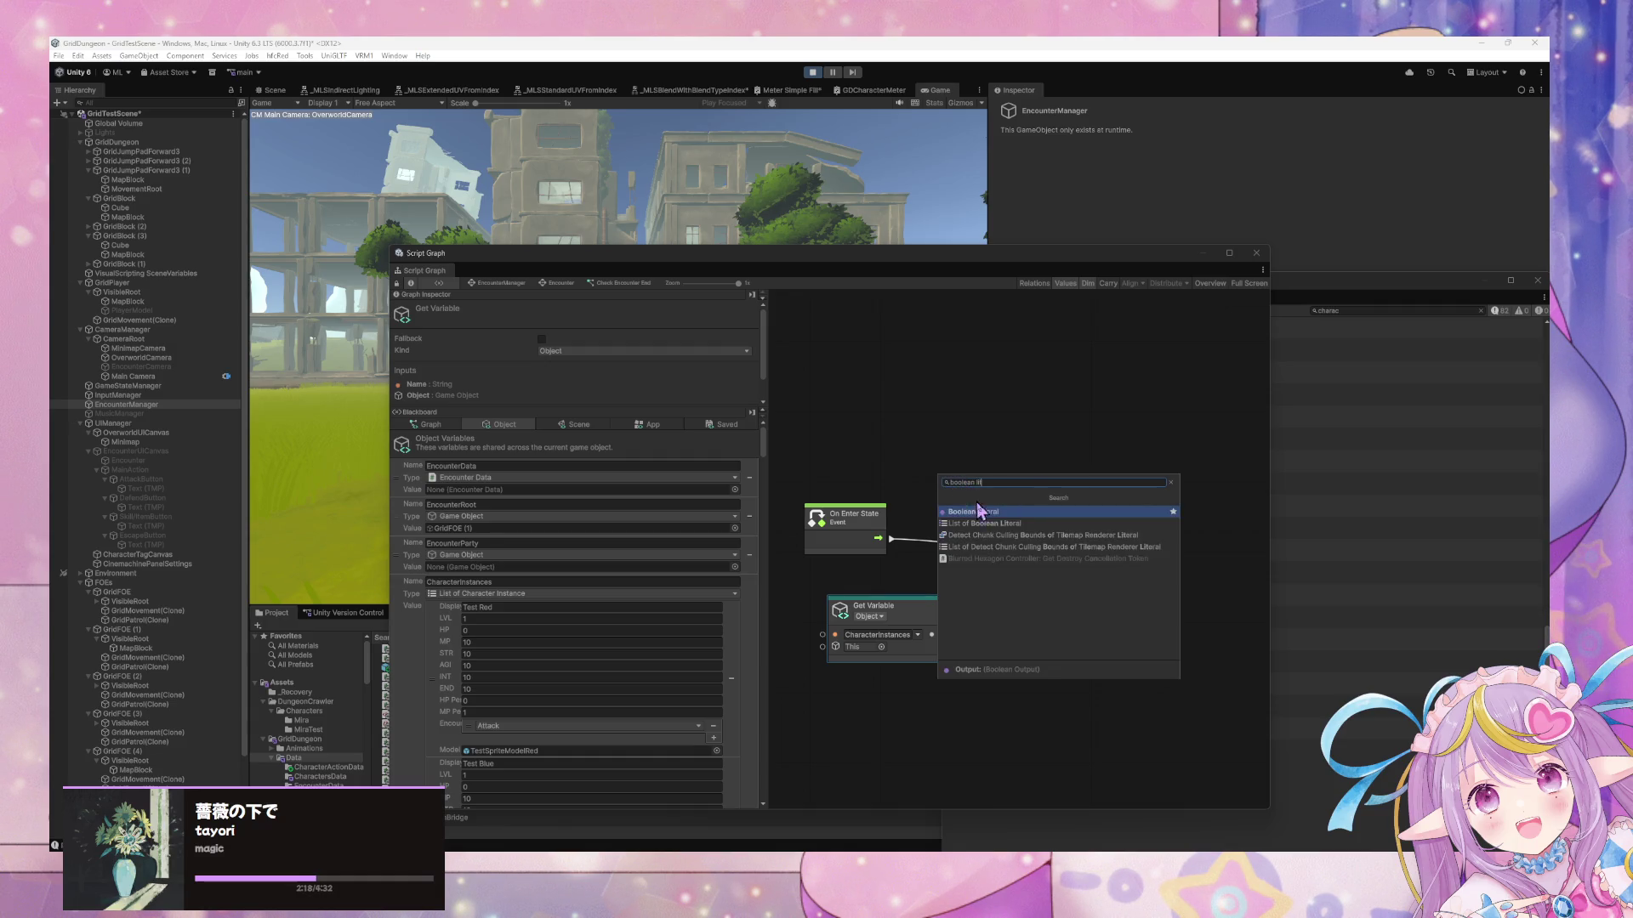
{"action": "left_click", "coordinate": [981, 512]}
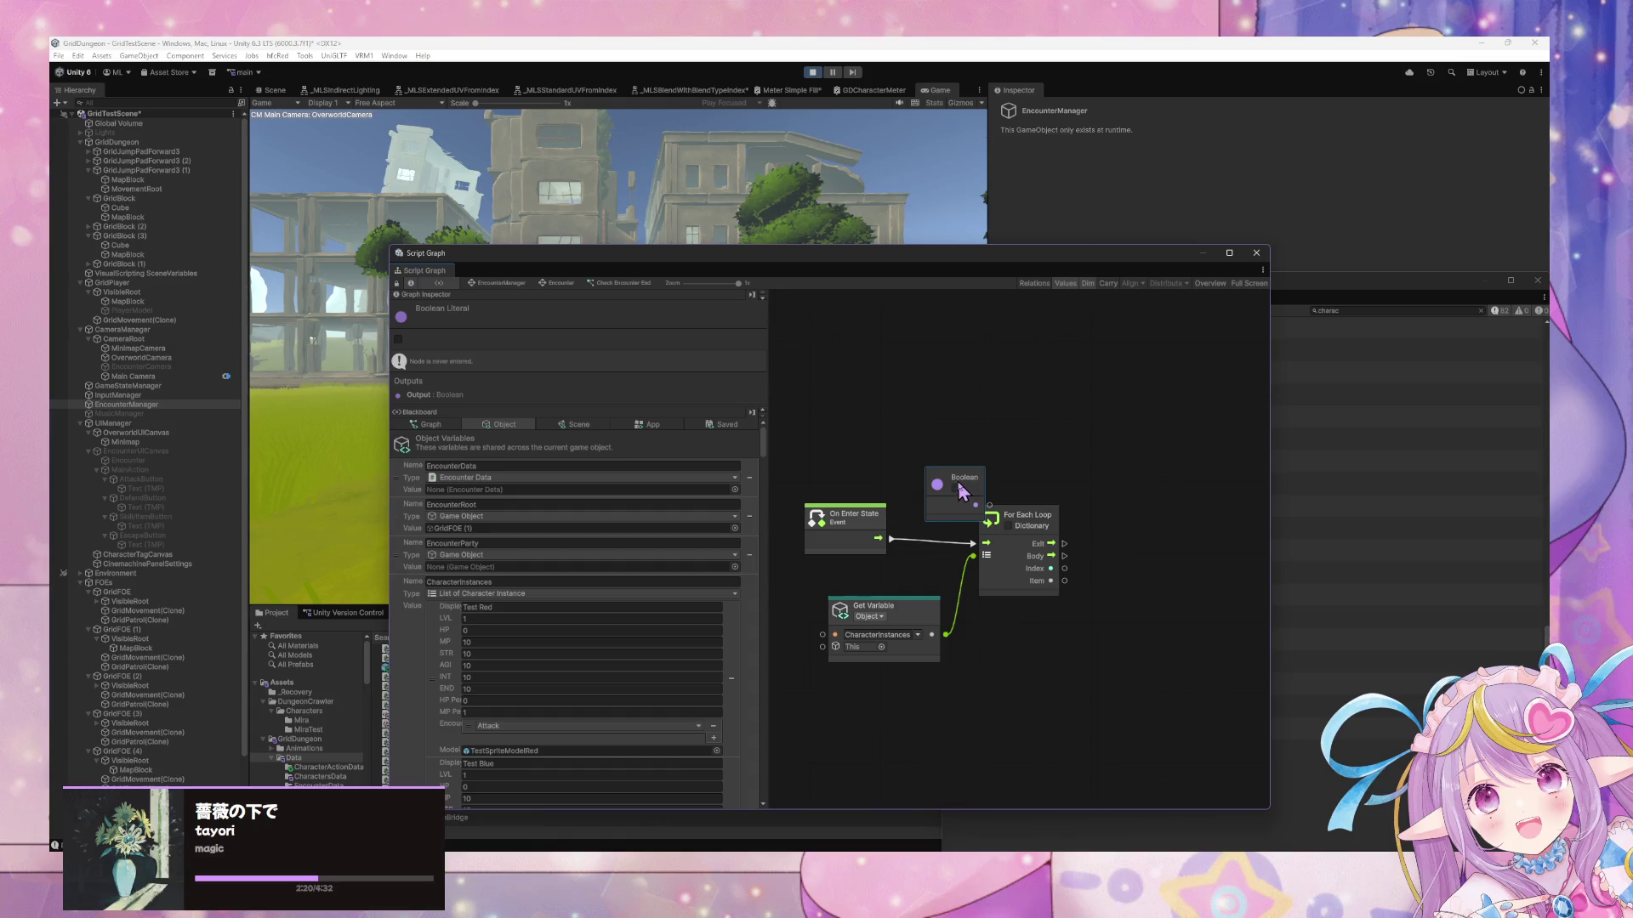
{"action": "left_click_drag", "start_coordinate": [960, 483], "coordinate": [928, 468]}
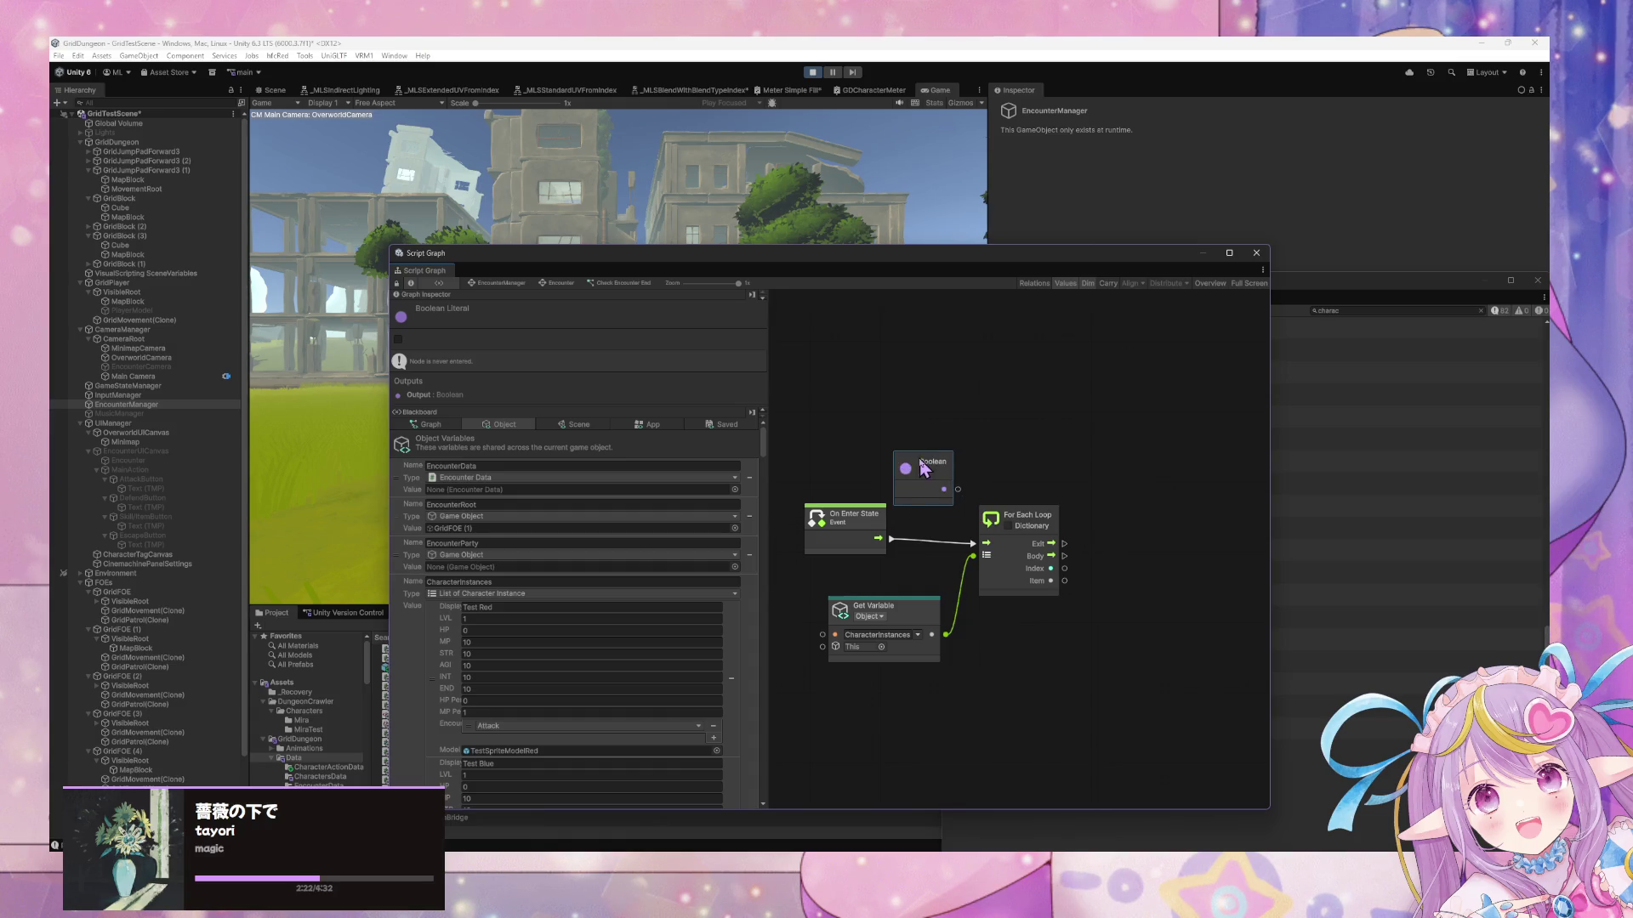
{"action": "left_click", "coordinate": [429, 425]}
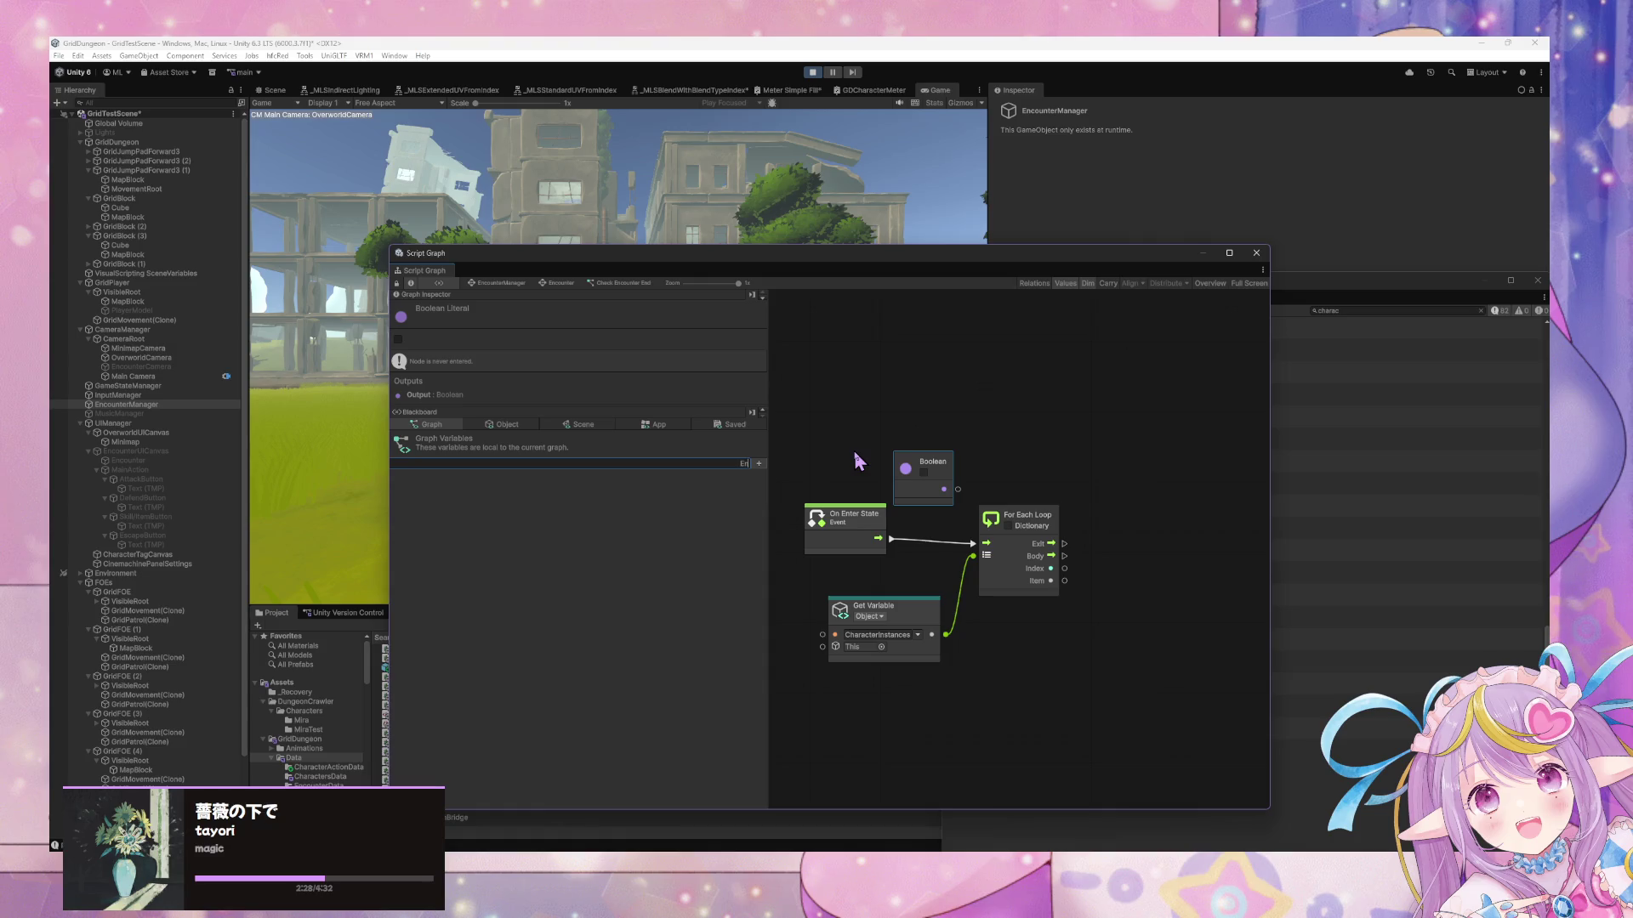
{"action": "type", "text": "End"}
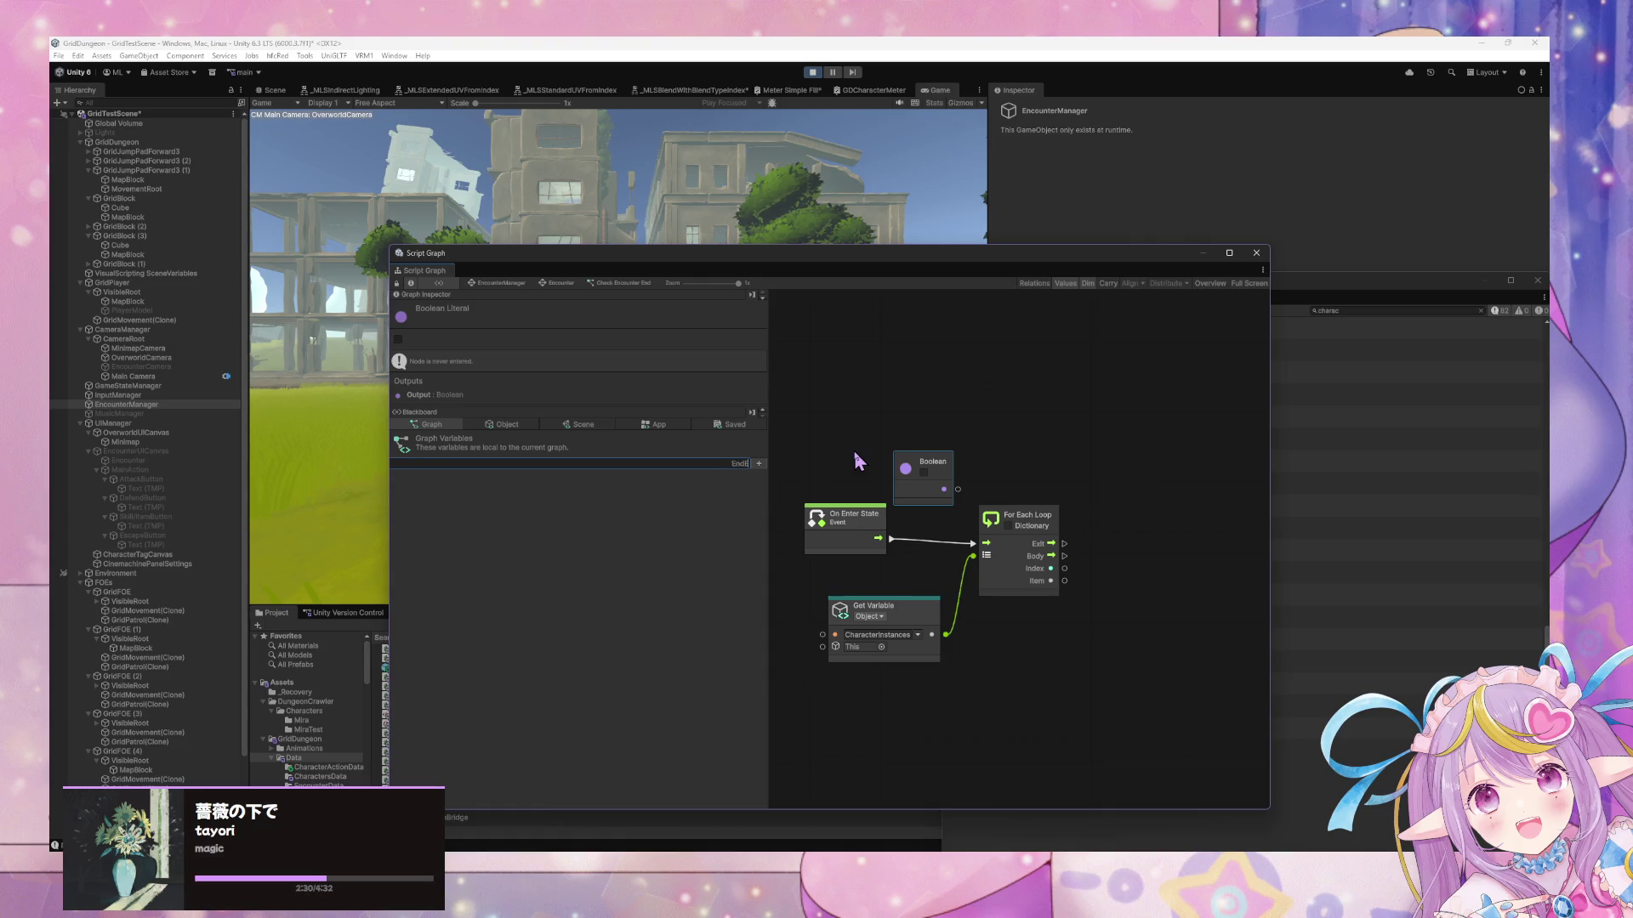
{"action": "type", "text": "Encounte"}
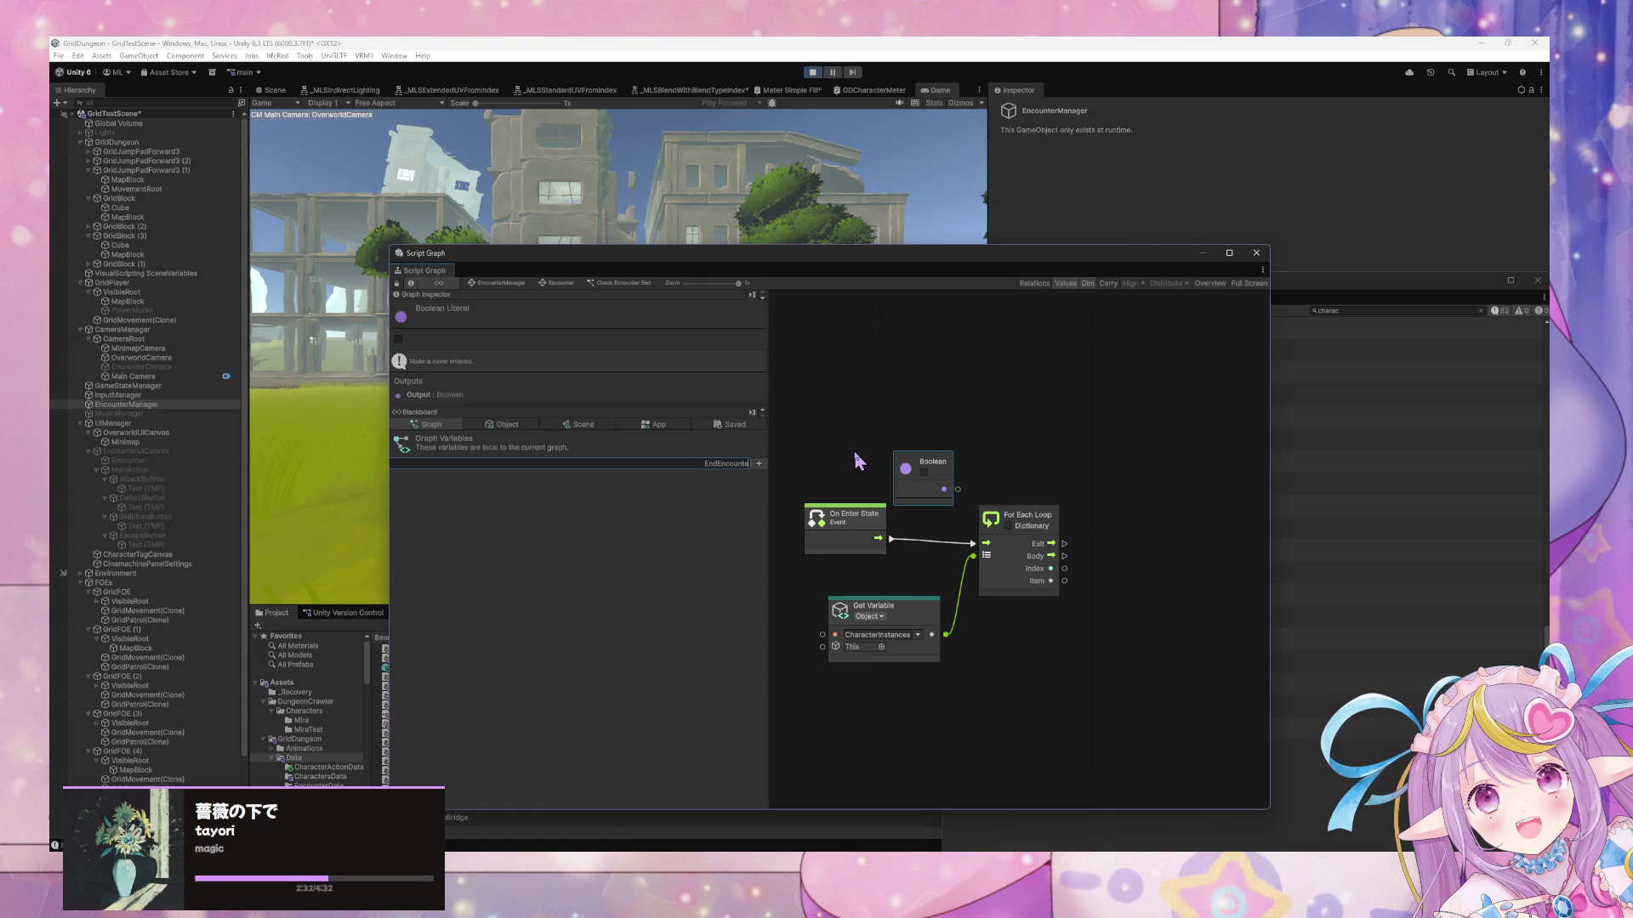
{"action": "key", "text": "Escape"}
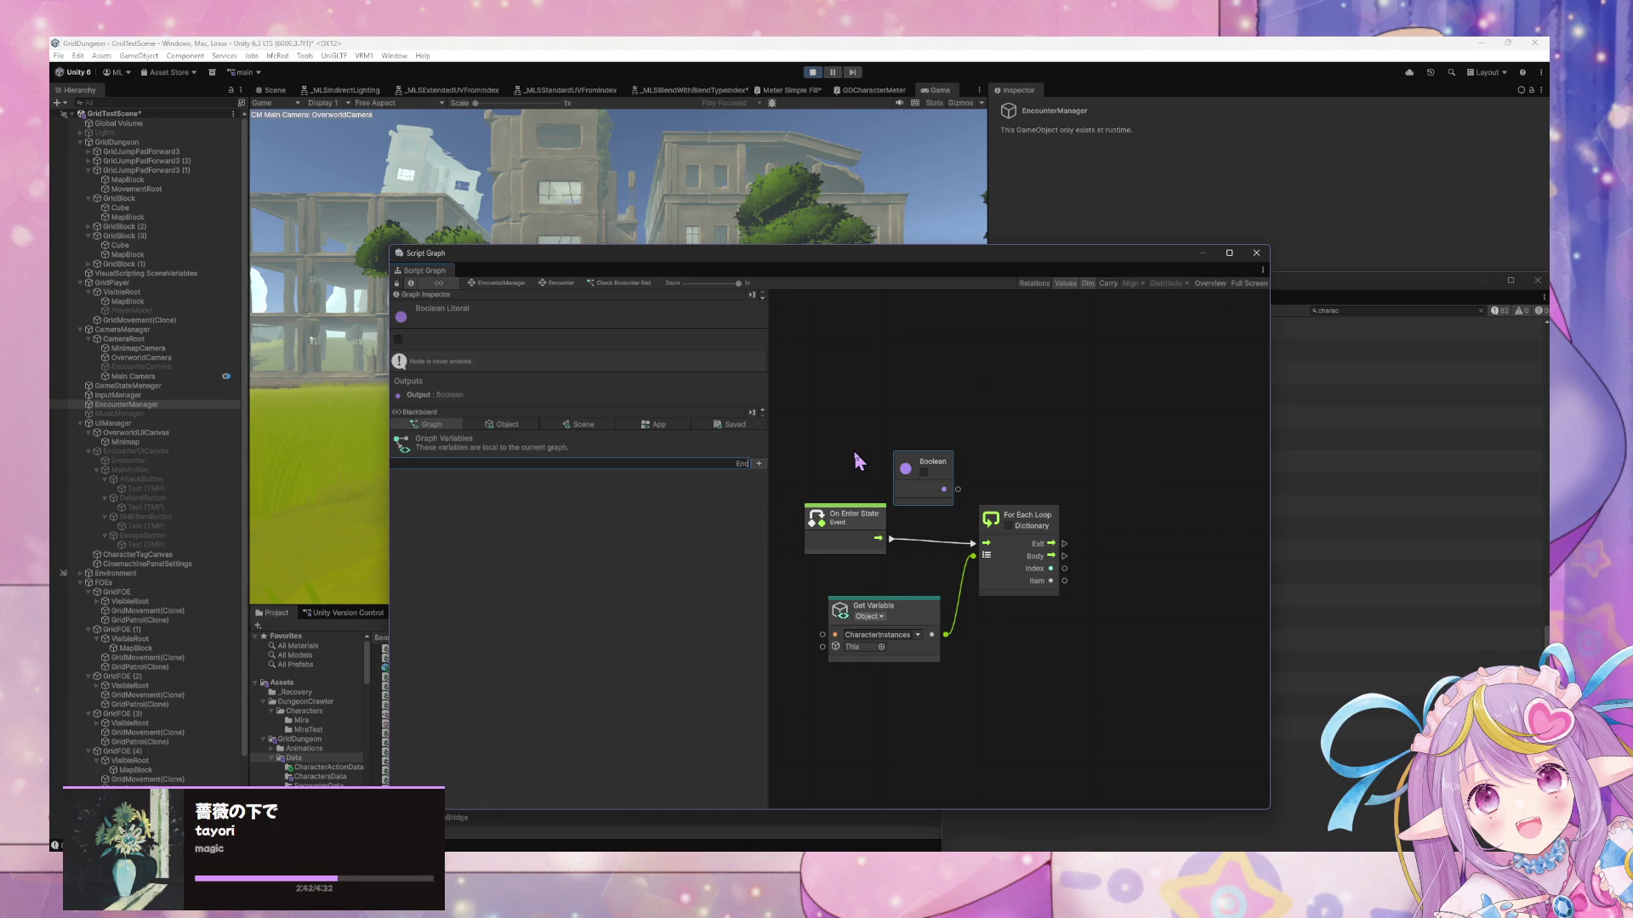
Create a graph variable named EncounterDead and set its type to Boolean
{"action": "type", "text": "Encounter"}
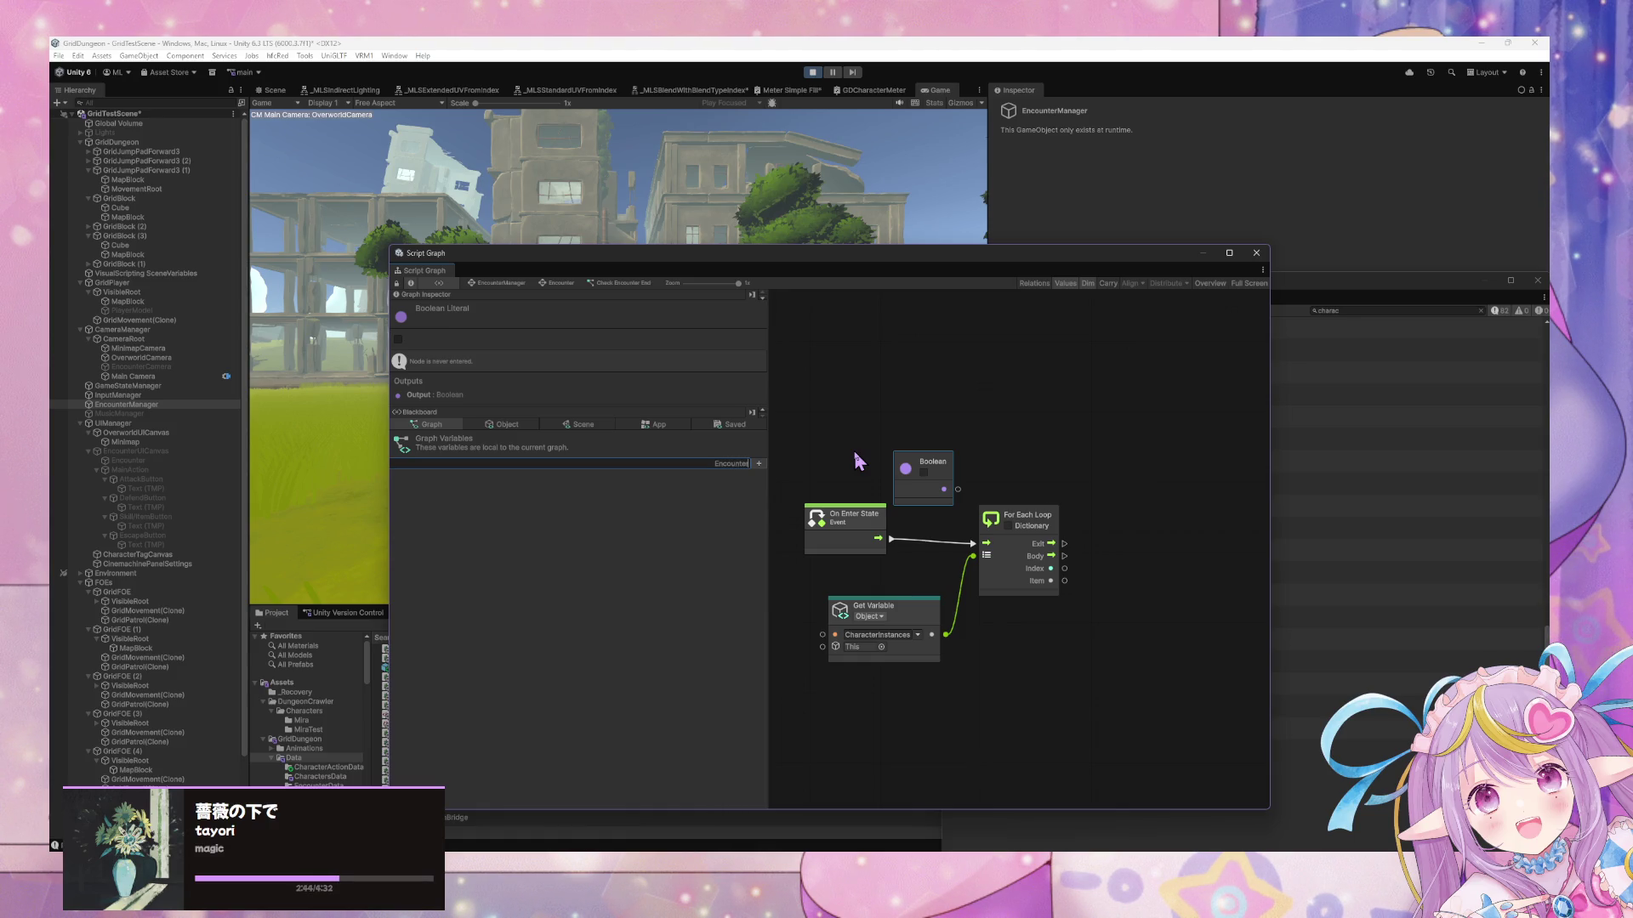
{"action": "type", "text": "Dead"}
{"action": "key", "text": "Return"}
{"action": "left_click", "coordinate": [595, 478]}
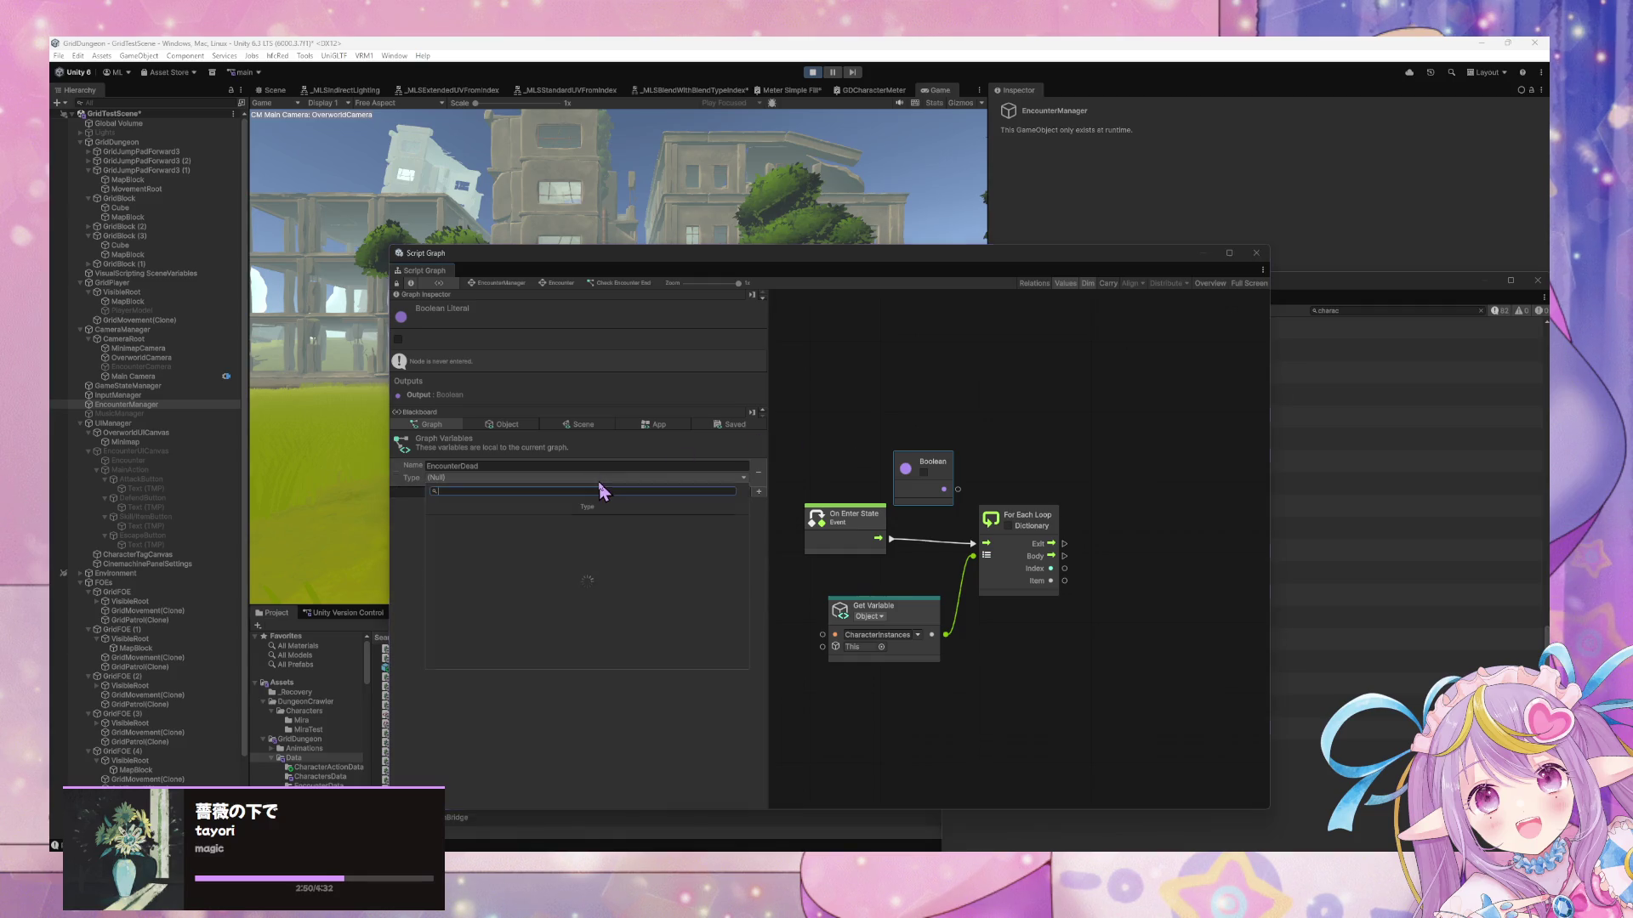
{"action": "type", "text": "boolean"}
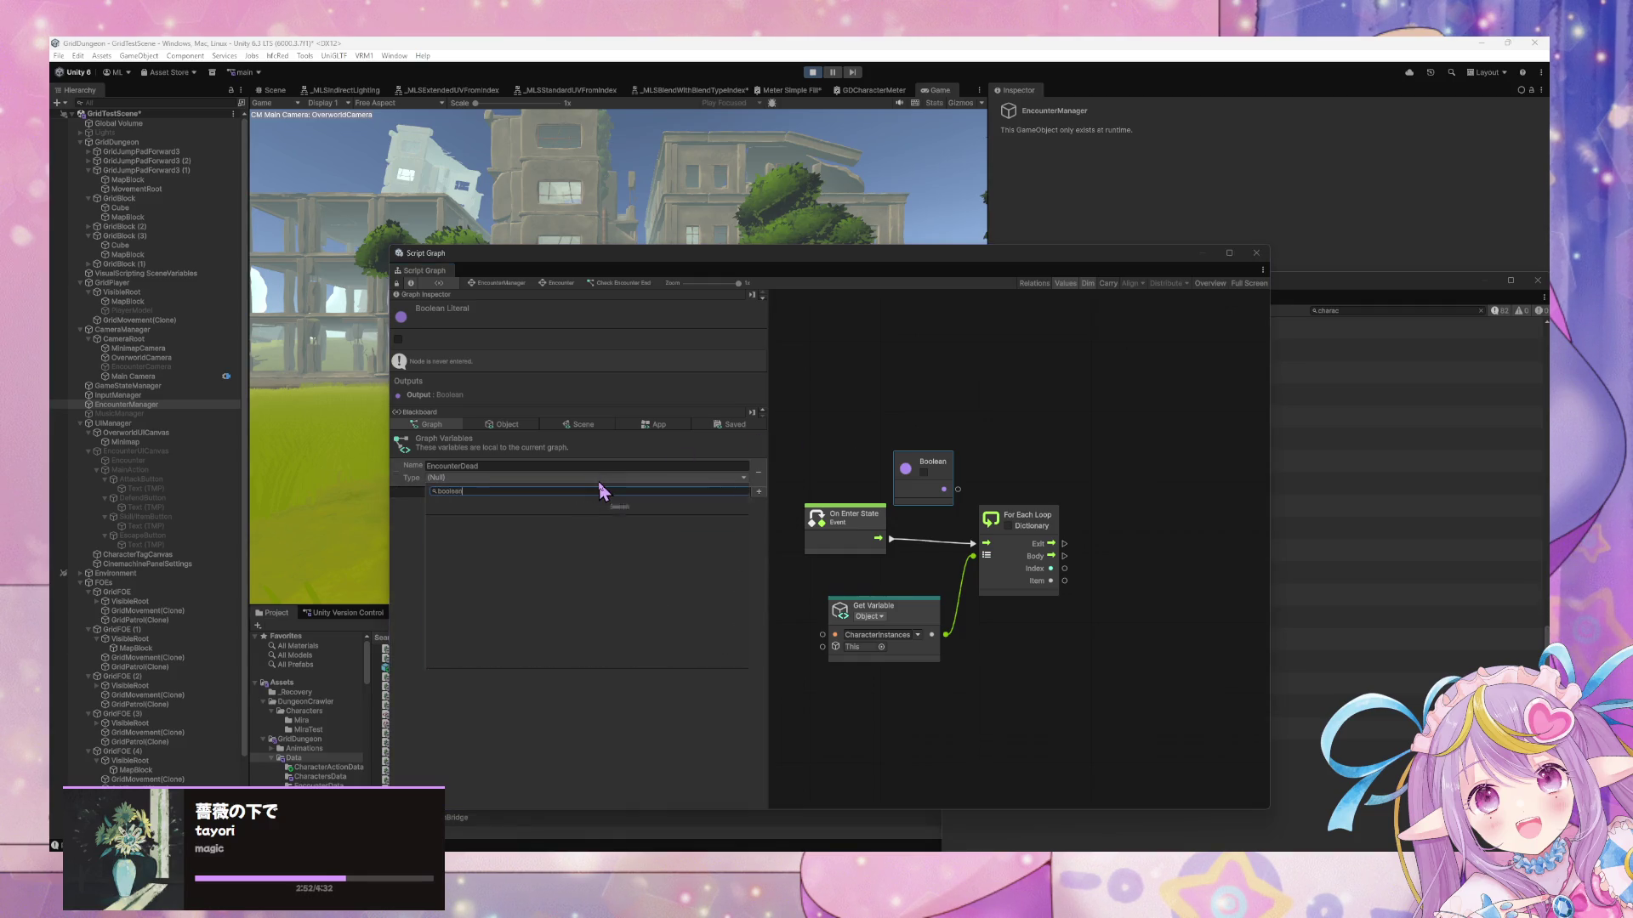
{"action": "key", "text": "Return"}
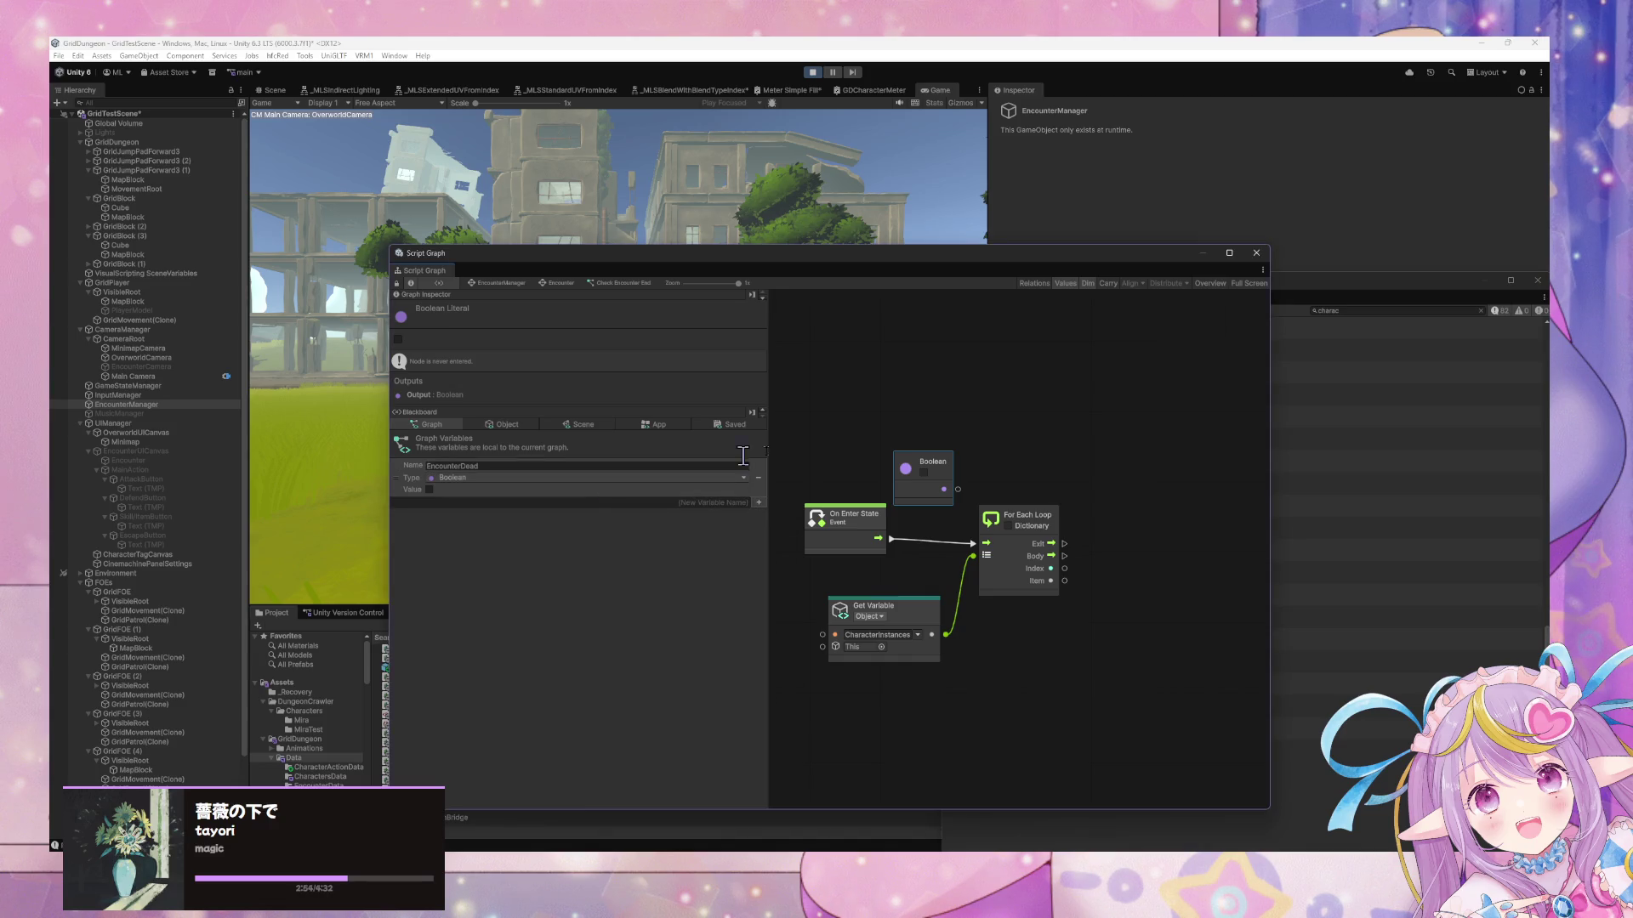
Delete the stray Boolean Literal node from the graph
{"action": "left_click_drag", "start_coordinate": [930, 466], "coordinate": [858, 453]}
{"action": "key", "text": "Delete"}
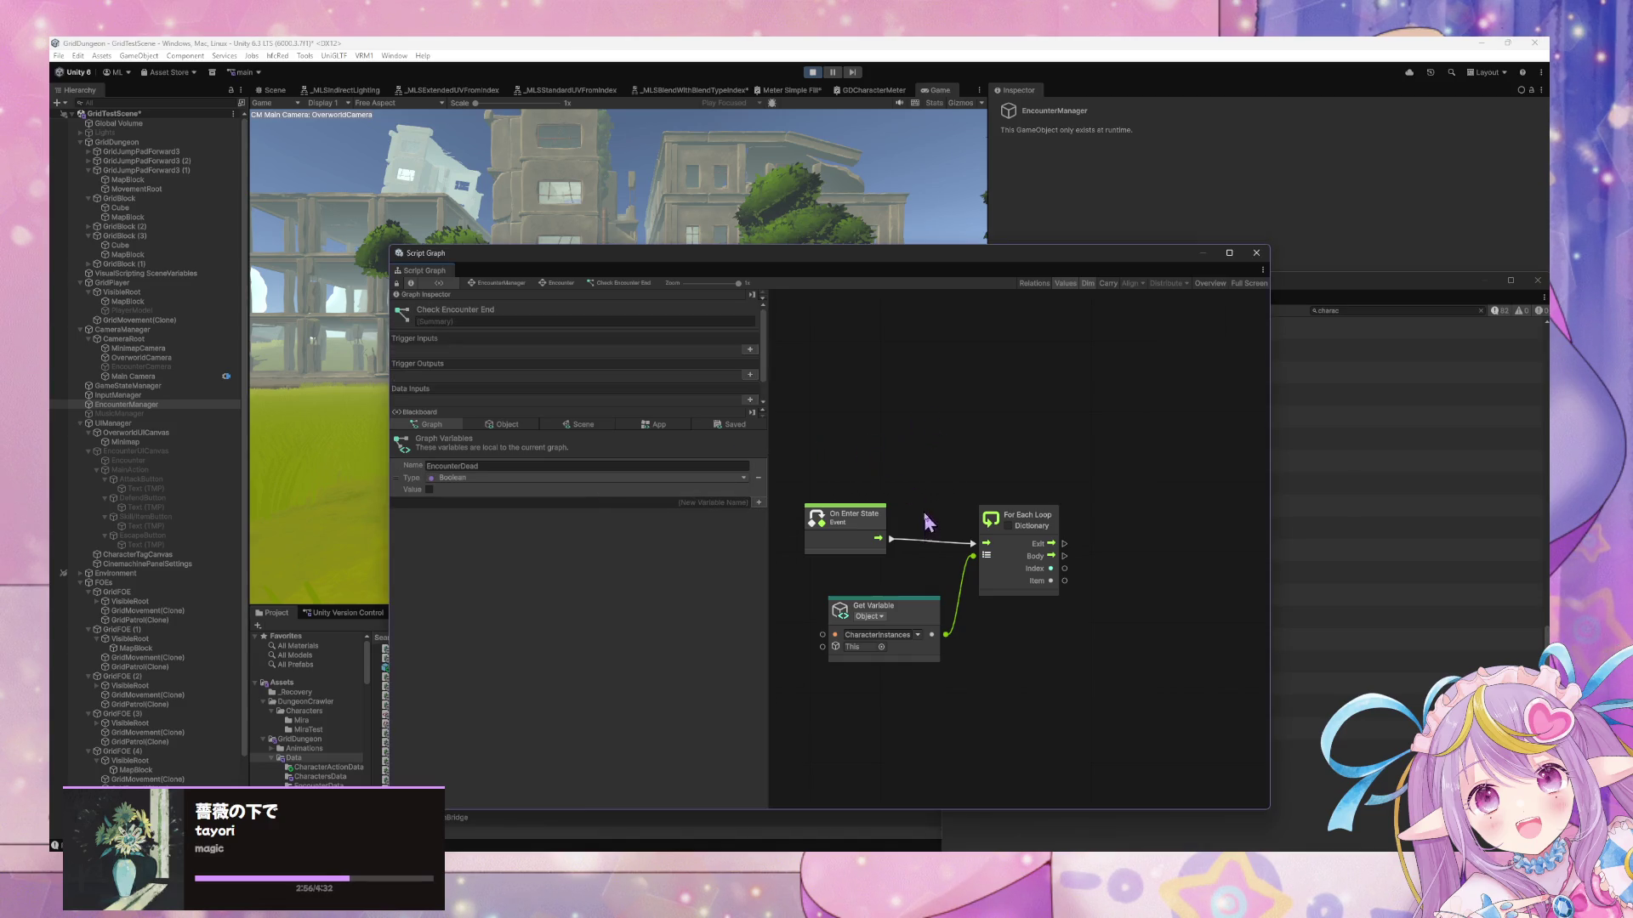
{"action": "right_click", "coordinate": [956, 522]}
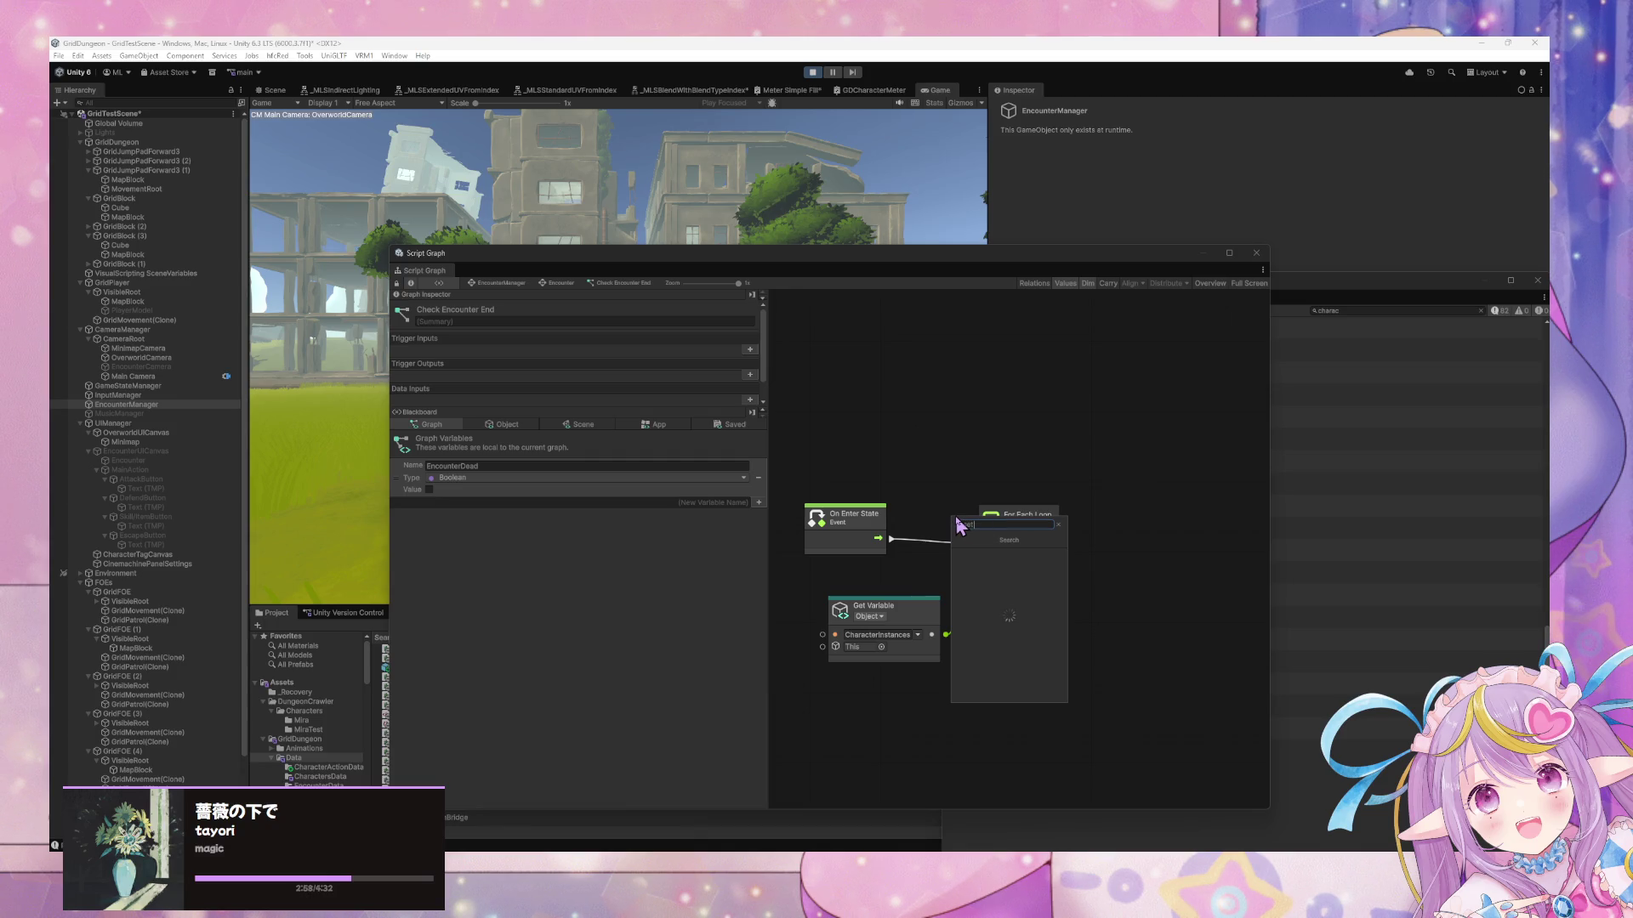
Add a Set EncounterDead node between On Enter State and the For Each Loop
{"action": "type", "text": "s"}
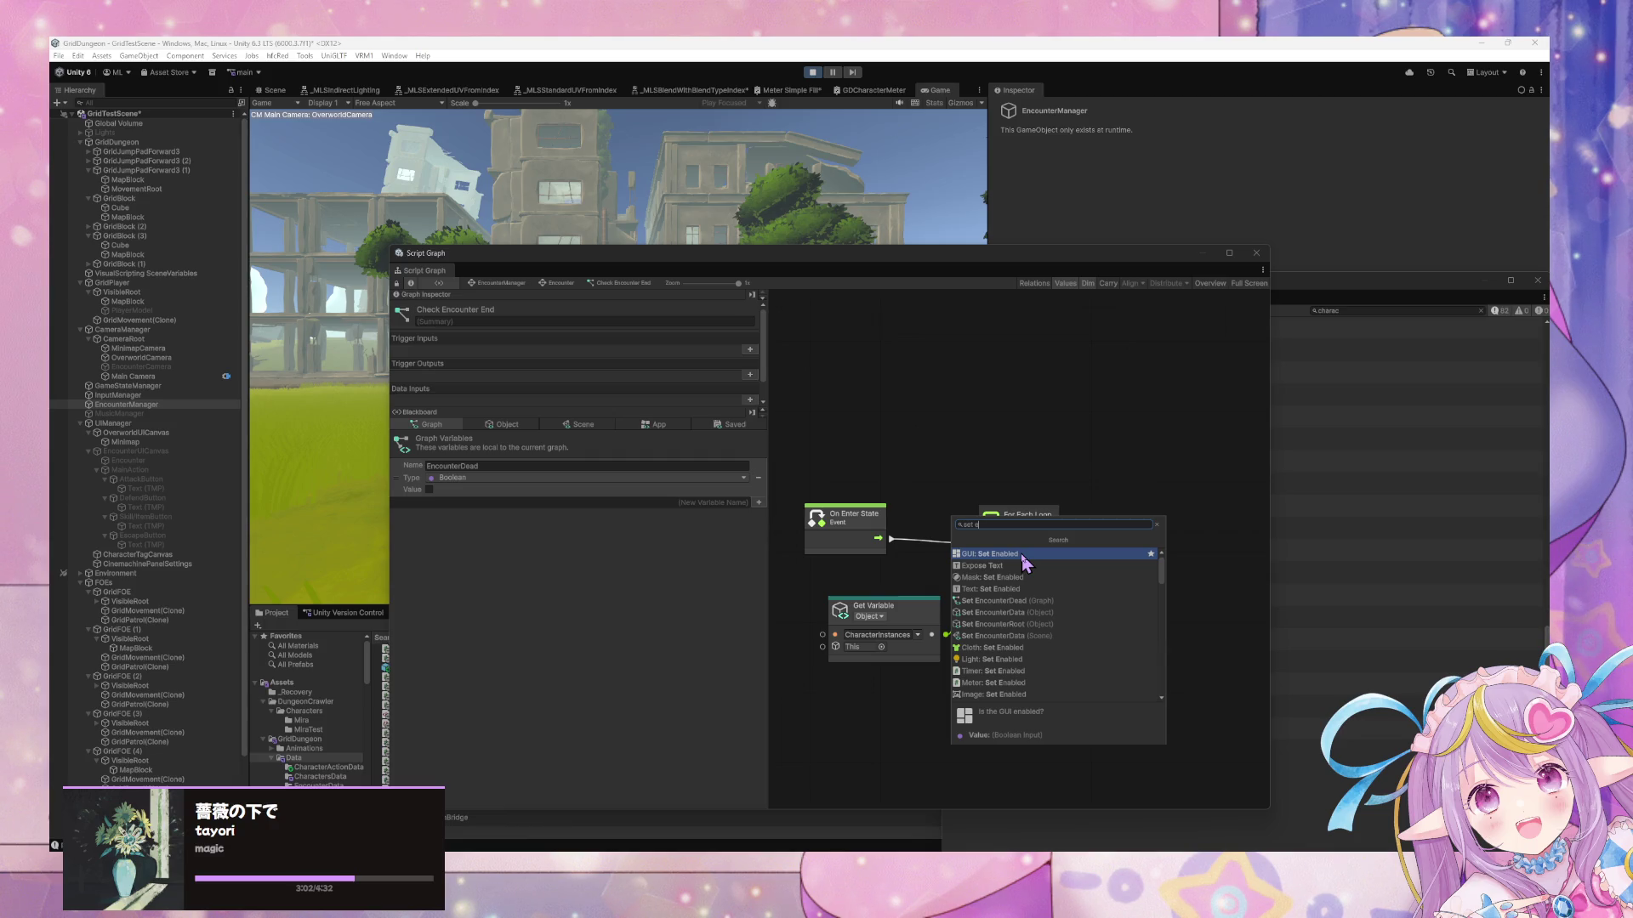
{"action": "type", "text": "n"}
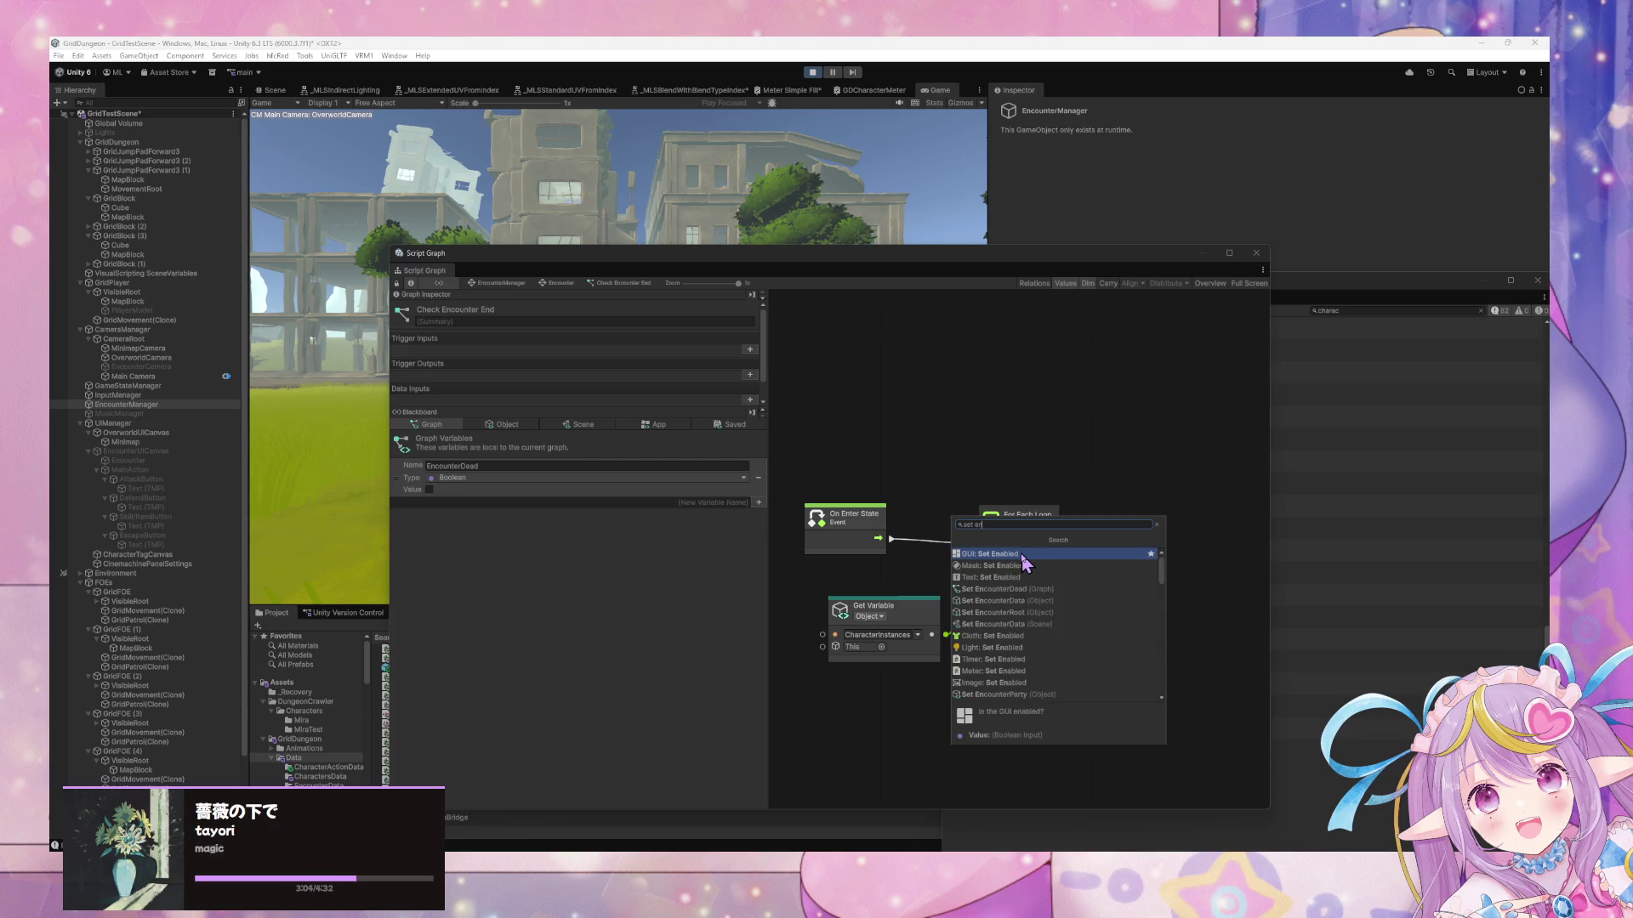
{"action": "type", "text": "c"}
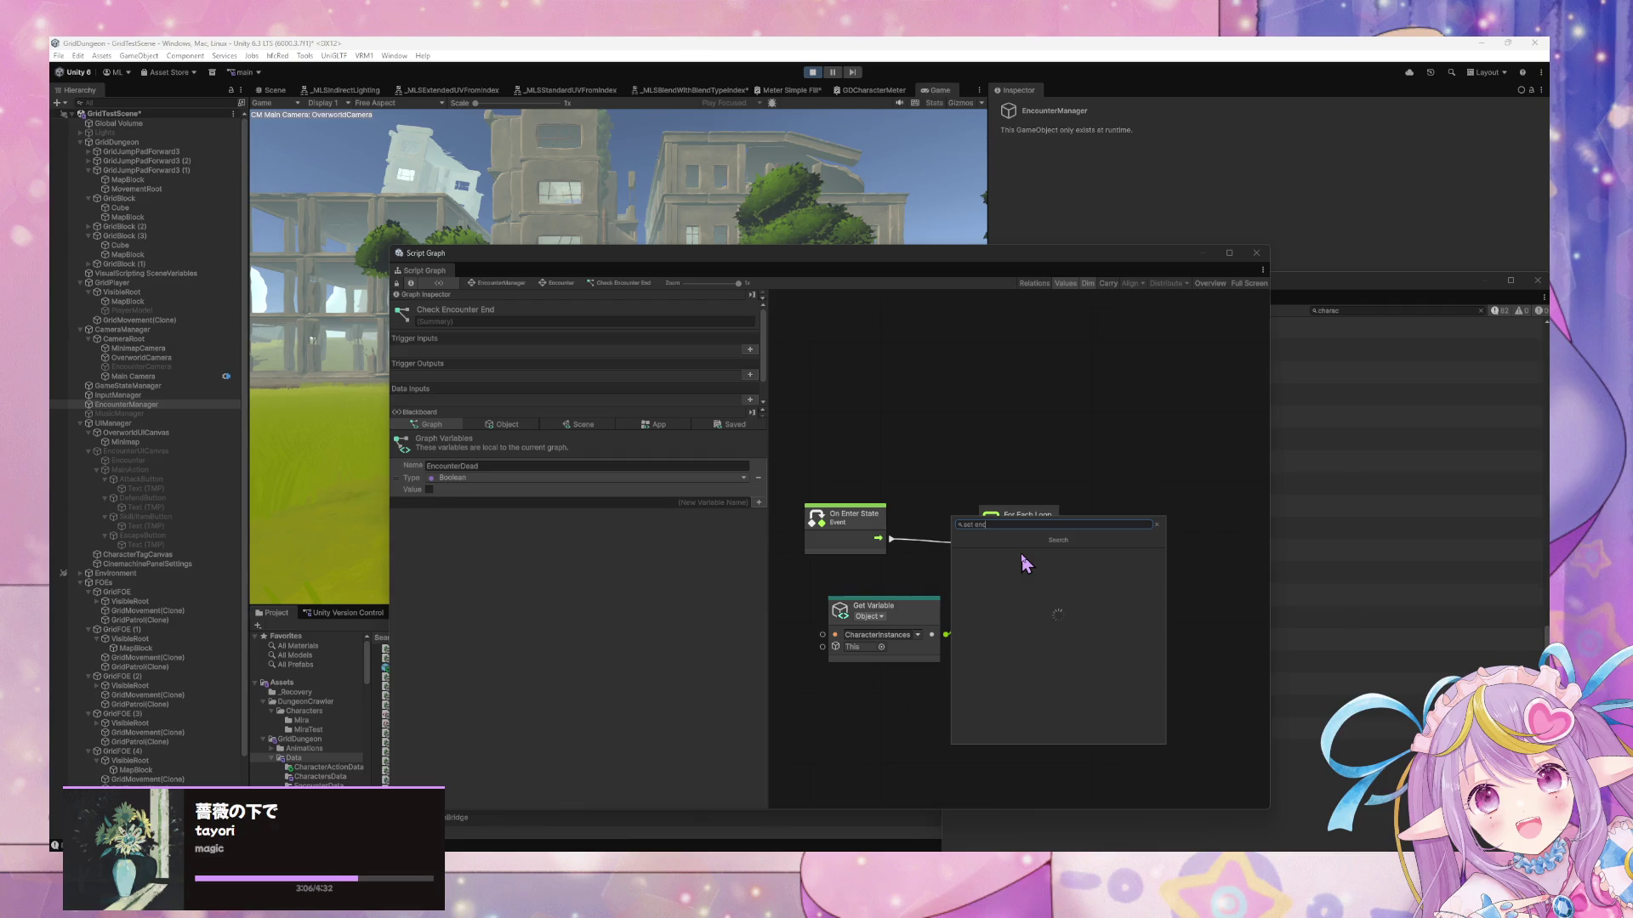
{"action": "type", "text": "ount"}
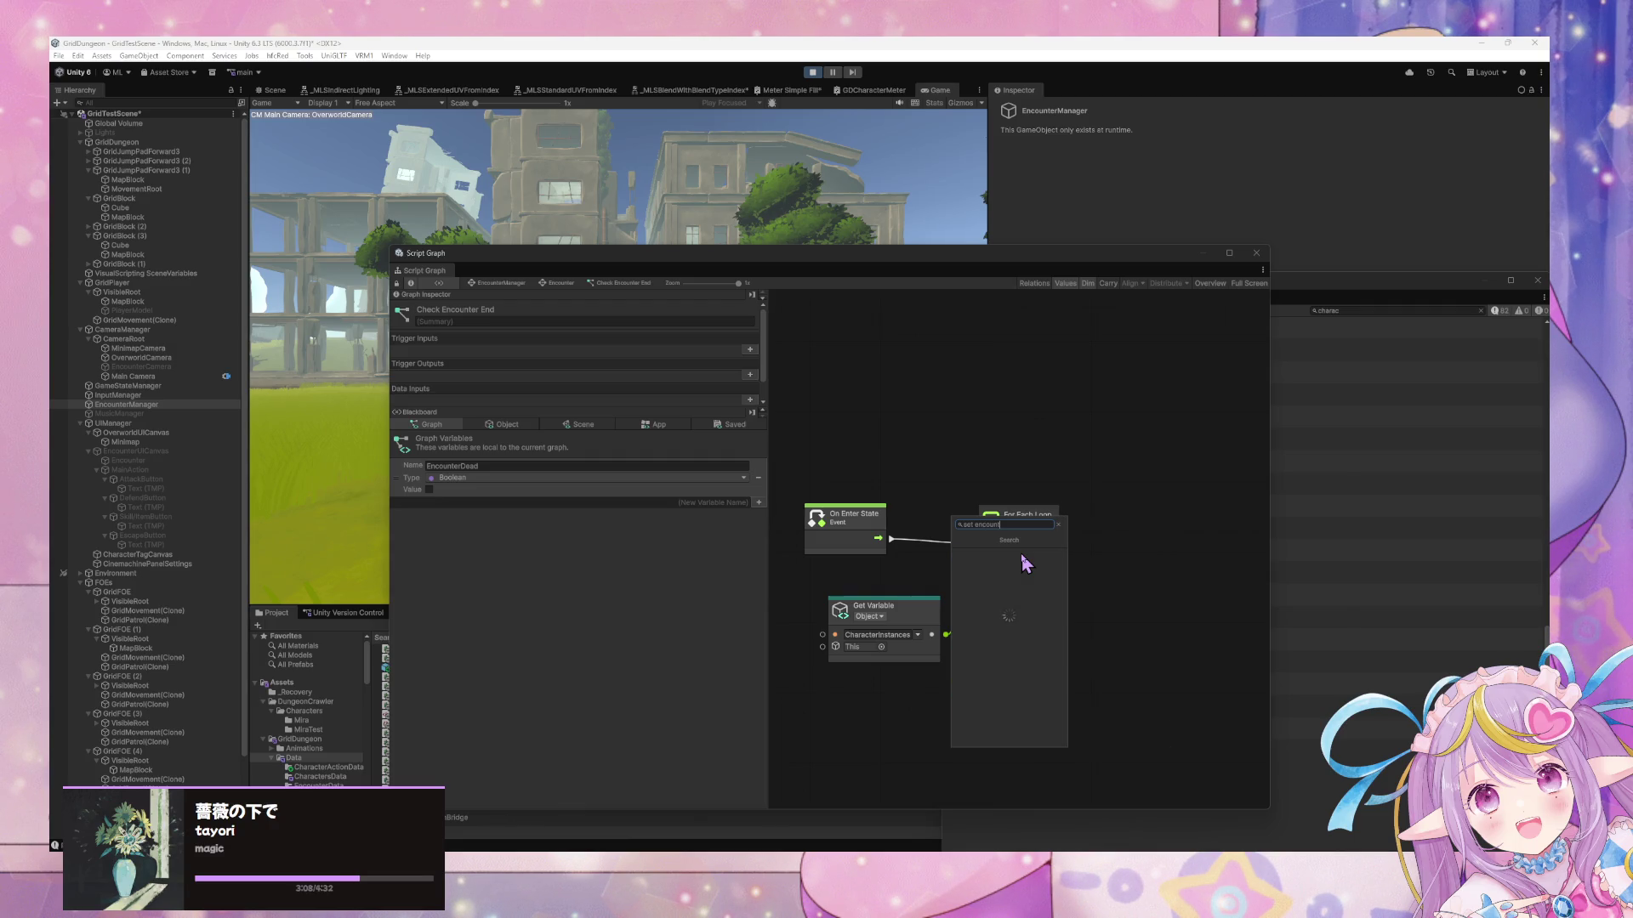
{"action": "left_click", "coordinate": [1023, 554]}
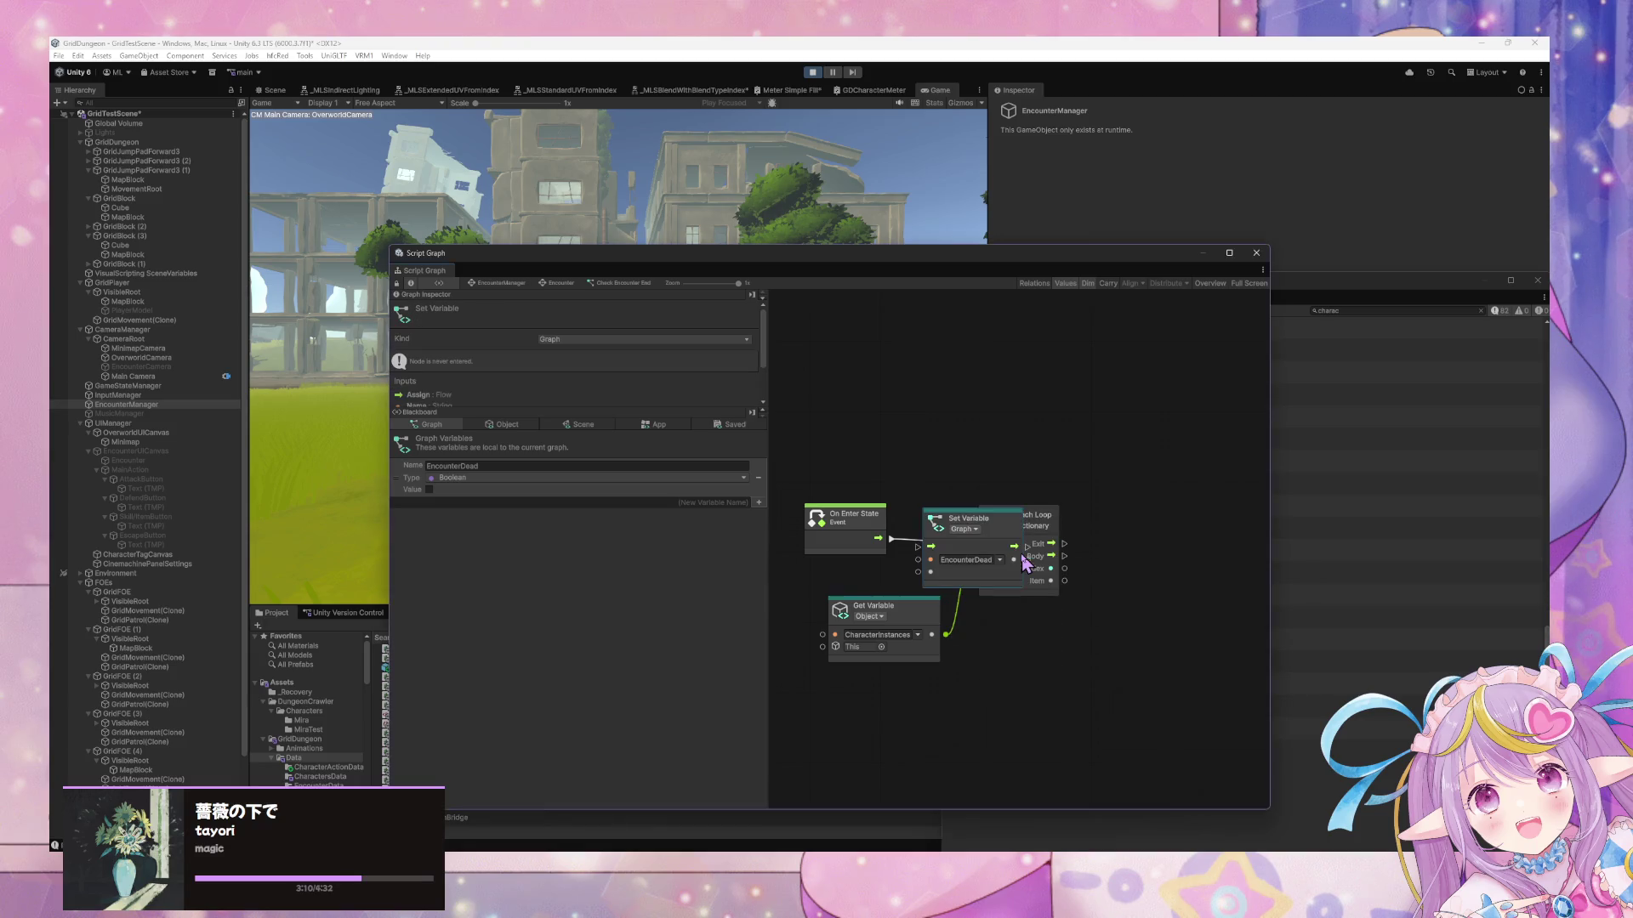
{"action": "left_click_drag", "start_coordinate": [1044, 523], "coordinate": [1144, 539]}
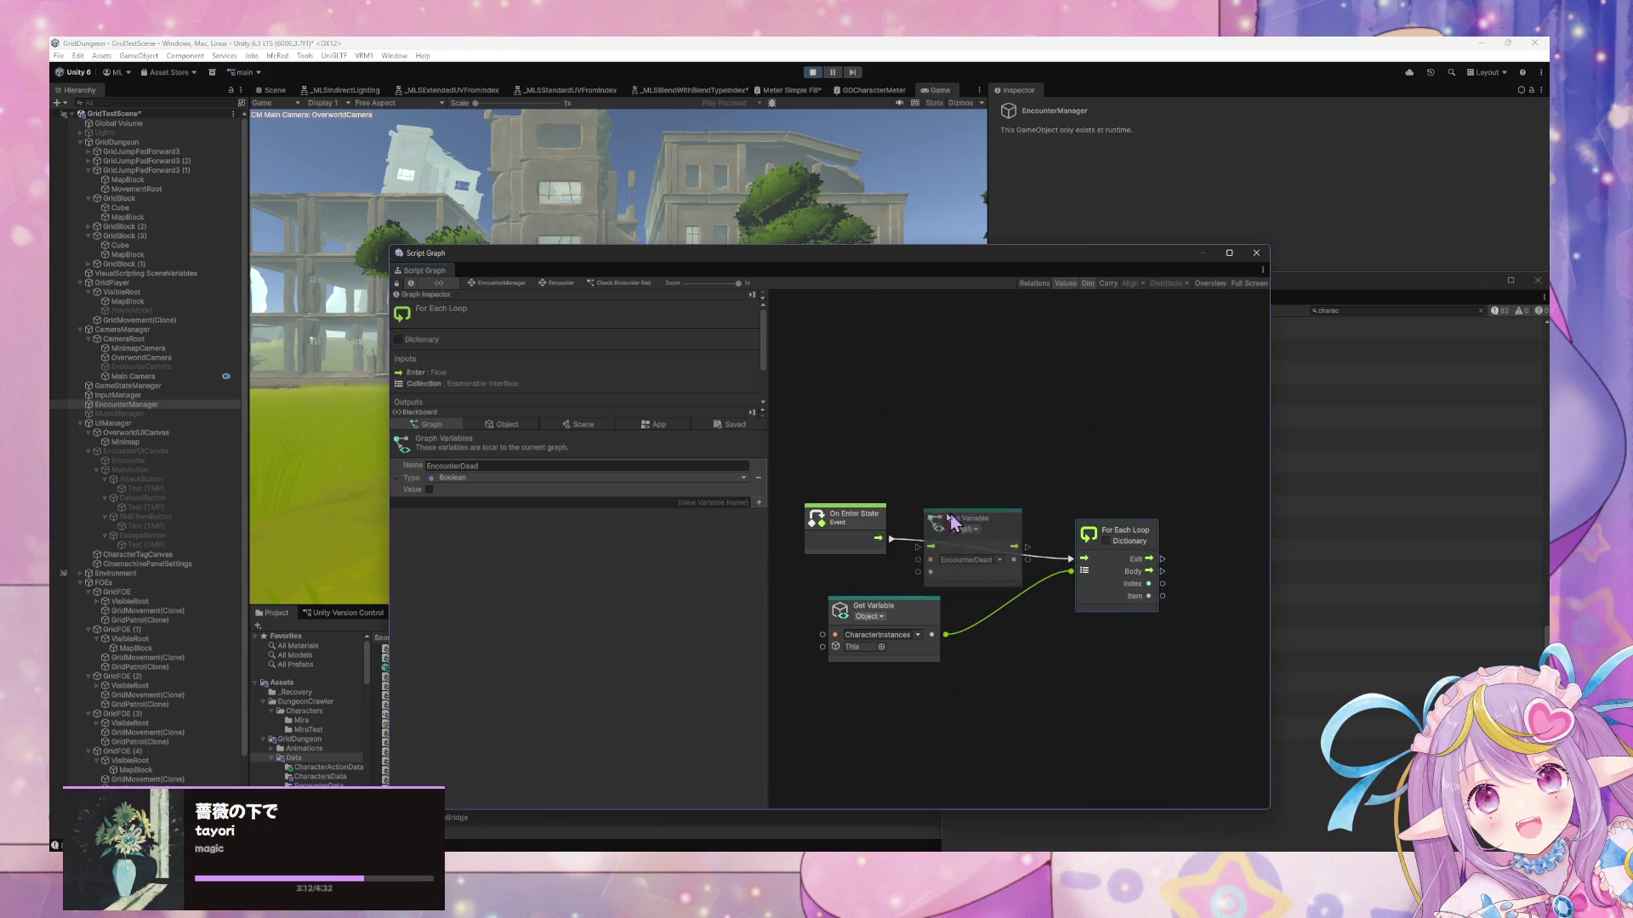
{"action": "mouse_move", "coordinate": [948, 523]}
{"action": "left_mouse_down"}
{"action": "mouse_move", "coordinate": [933, 463]}
{"action": "mouse_move", "coordinate": [946, 502]}
{"action": "mouse_move", "coordinate": [909, 525]}
{"action": "left_mouse_up"}
{"action": "left_click", "coordinate": [1024, 532]}
{"action": "left_click_drag", "start_coordinate": [1018, 525], "coordinate": [1070, 559]}
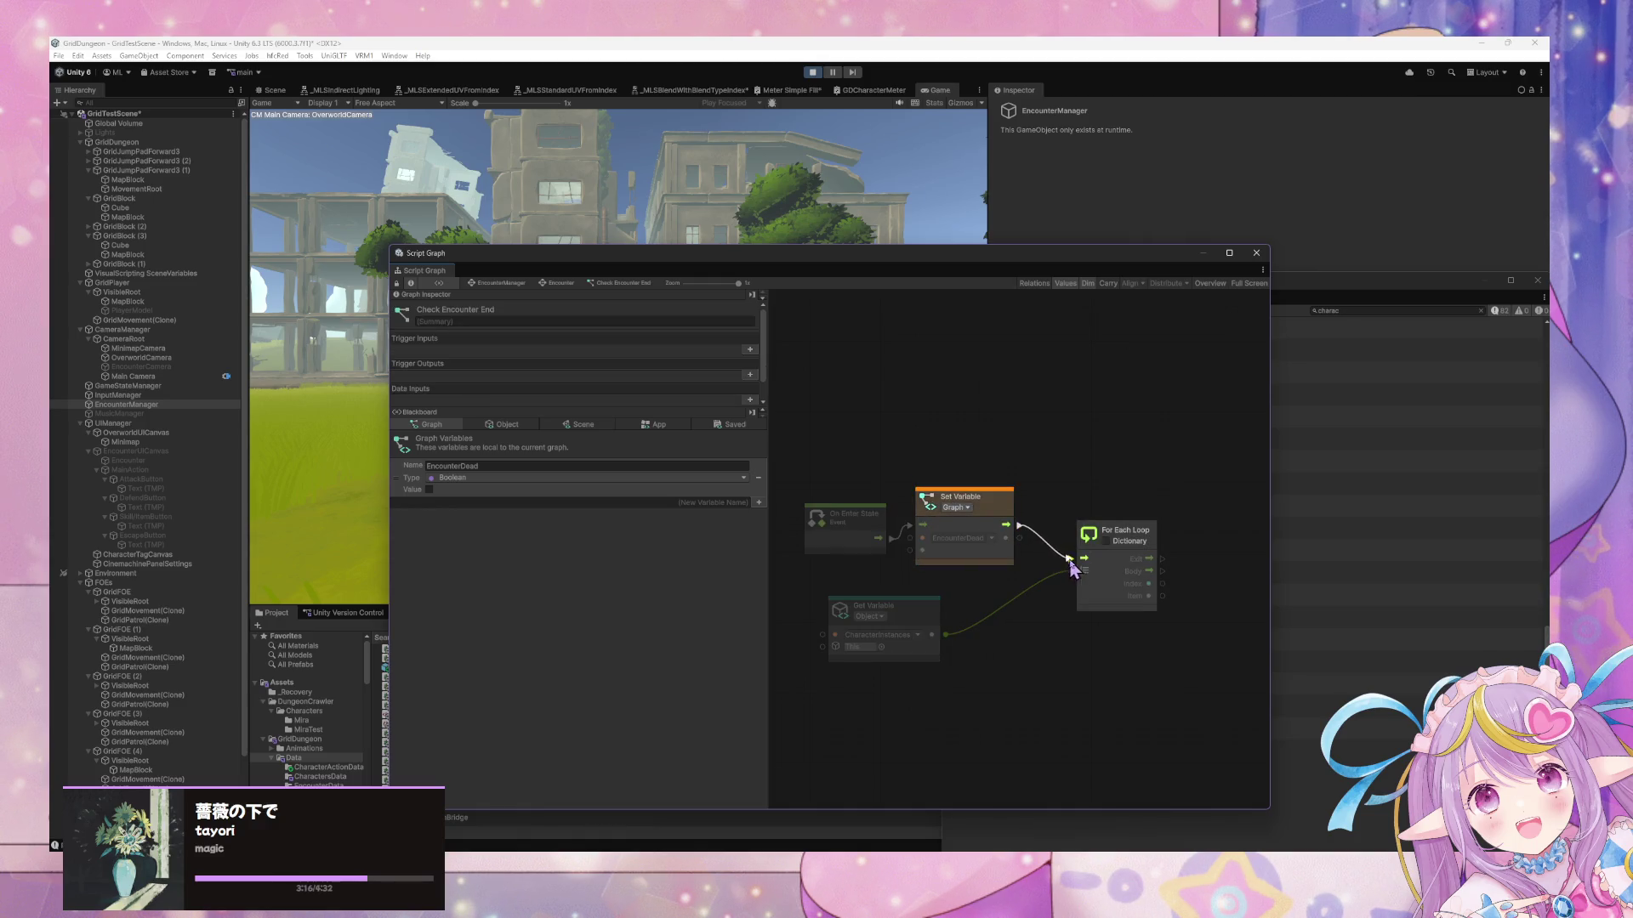
Add a Boolean Literal above Set Variable and feed its value into the setter
{"action": "right_click", "coordinate": [1025, 441]}
{"action": "left_click", "coordinate": [1078, 451]}
{"action": "type", "text": "boolean"}
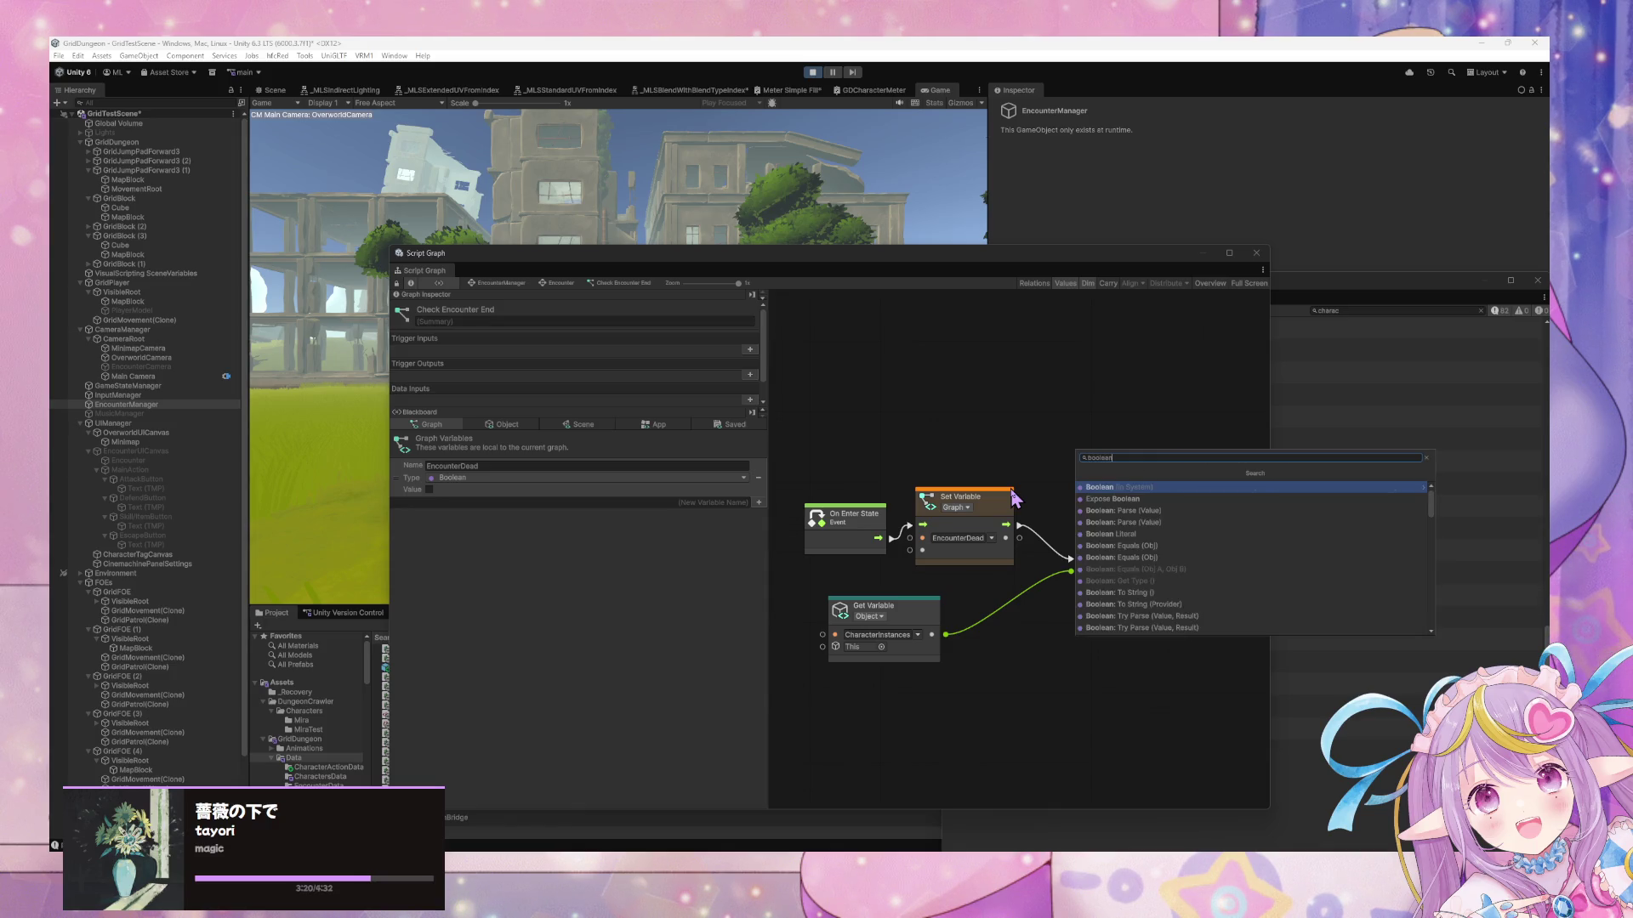
{"action": "key", "text": "Return"}
{"action": "left_click", "coordinate": [1110, 493]}
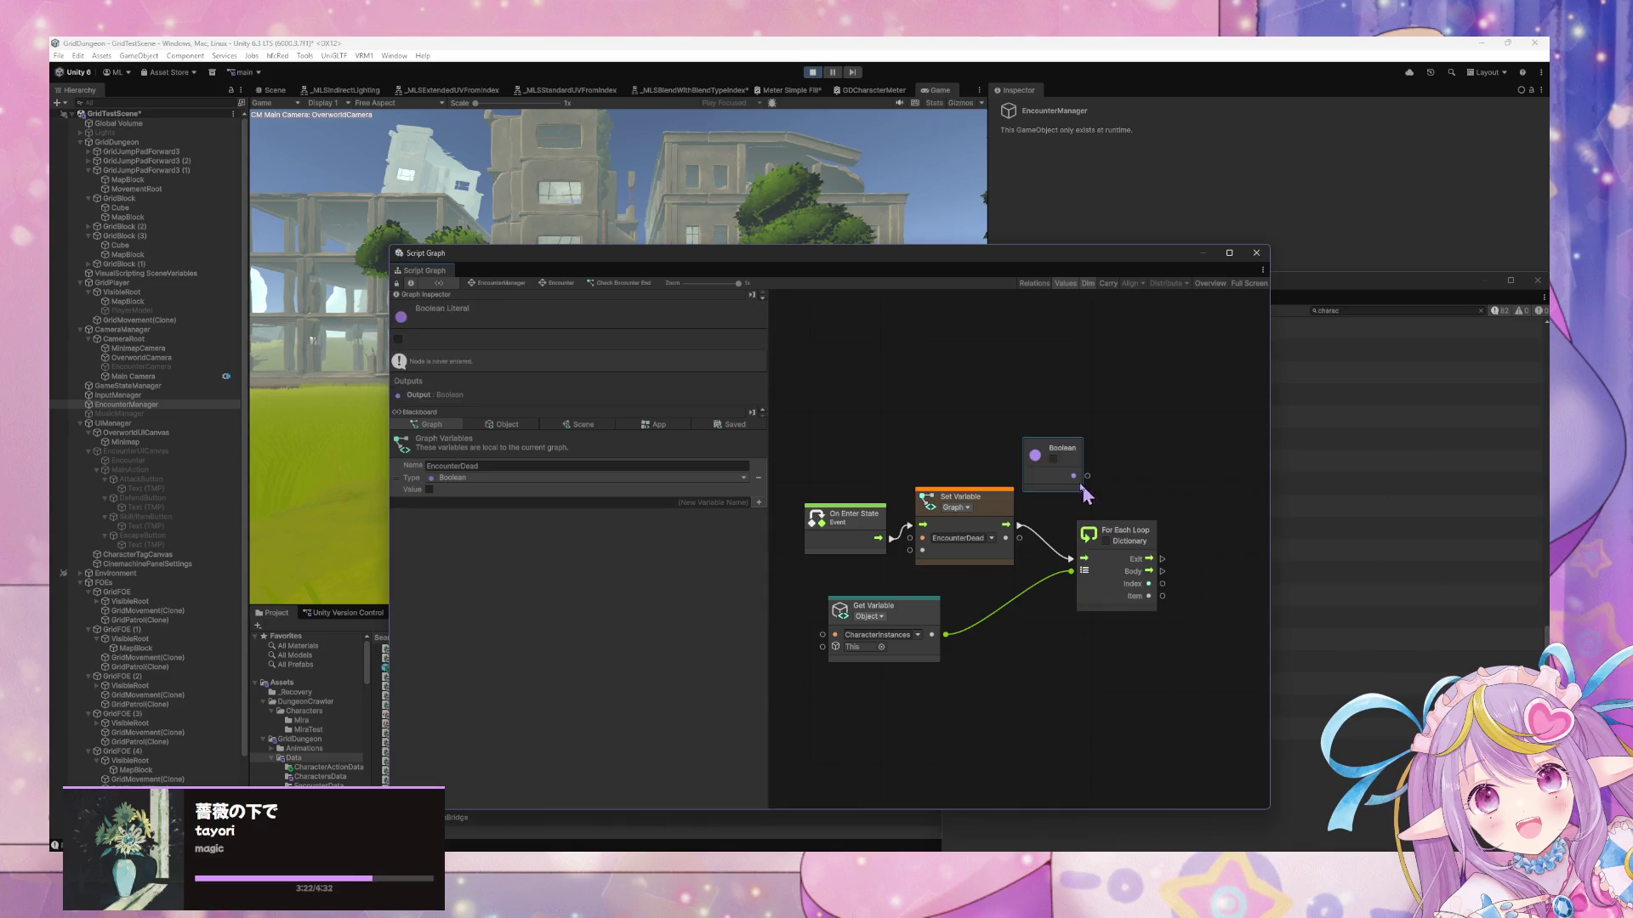
{"action": "mouse_move", "coordinate": [1054, 447]}
{"action": "left_mouse_down"}
{"action": "mouse_move", "coordinate": [843, 446]}
{"action": "mouse_move", "coordinate": [916, 552]}
{"action": "left_mouse_up"}
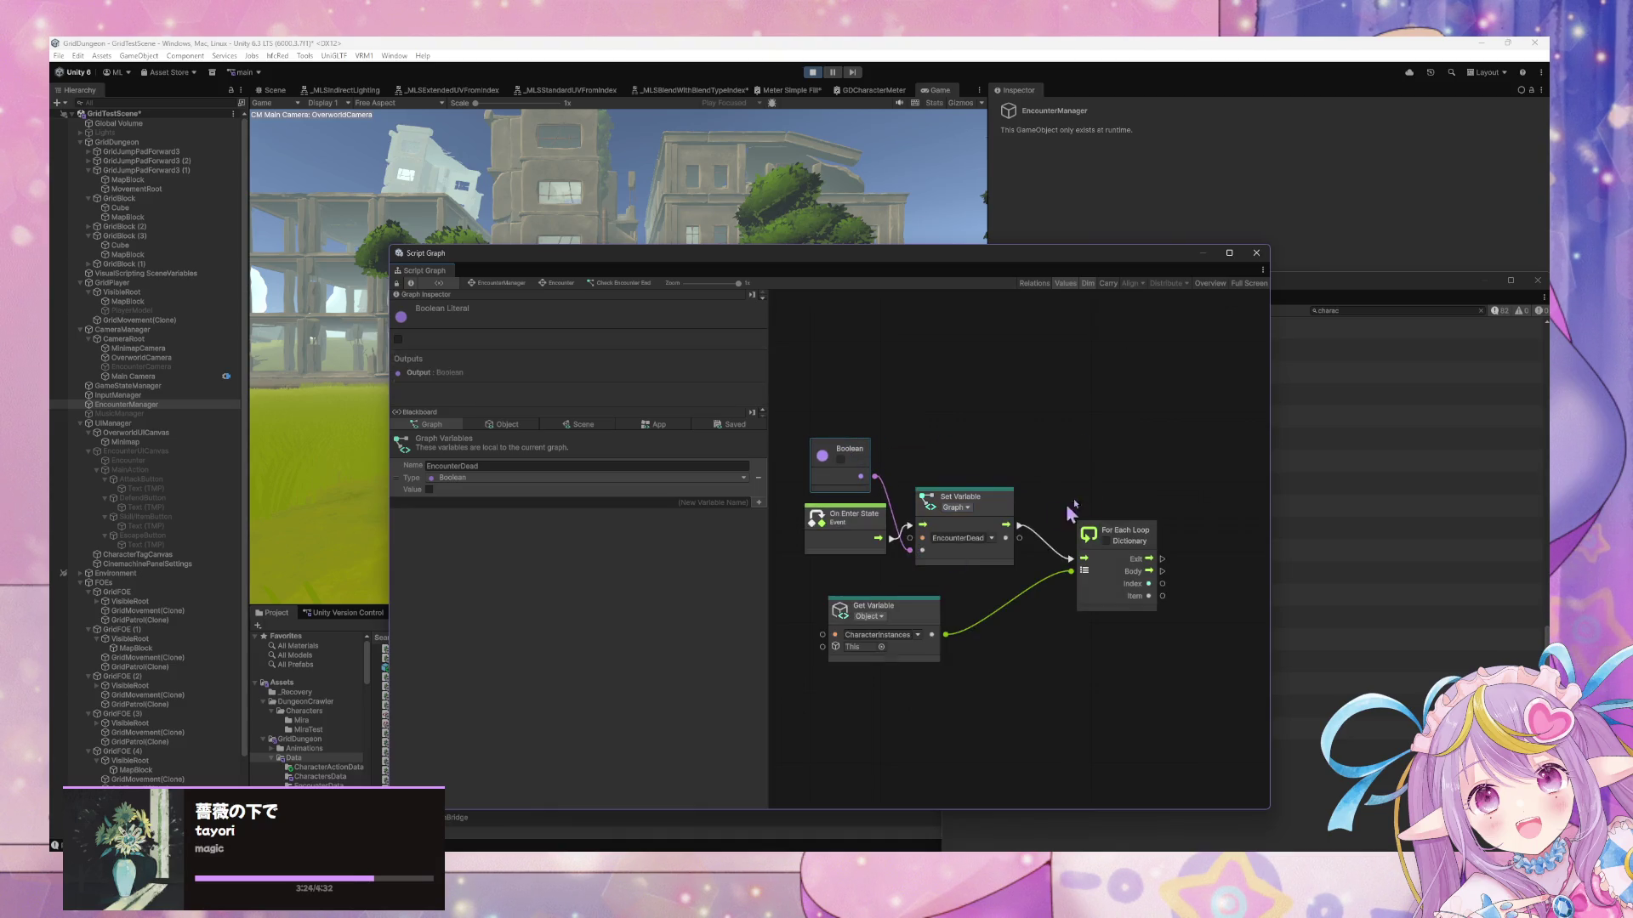
{"action": "left_click_drag", "start_coordinate": [1114, 544], "coordinate": [918, 412]}
{"action": "left_click", "coordinate": [942, 409]}
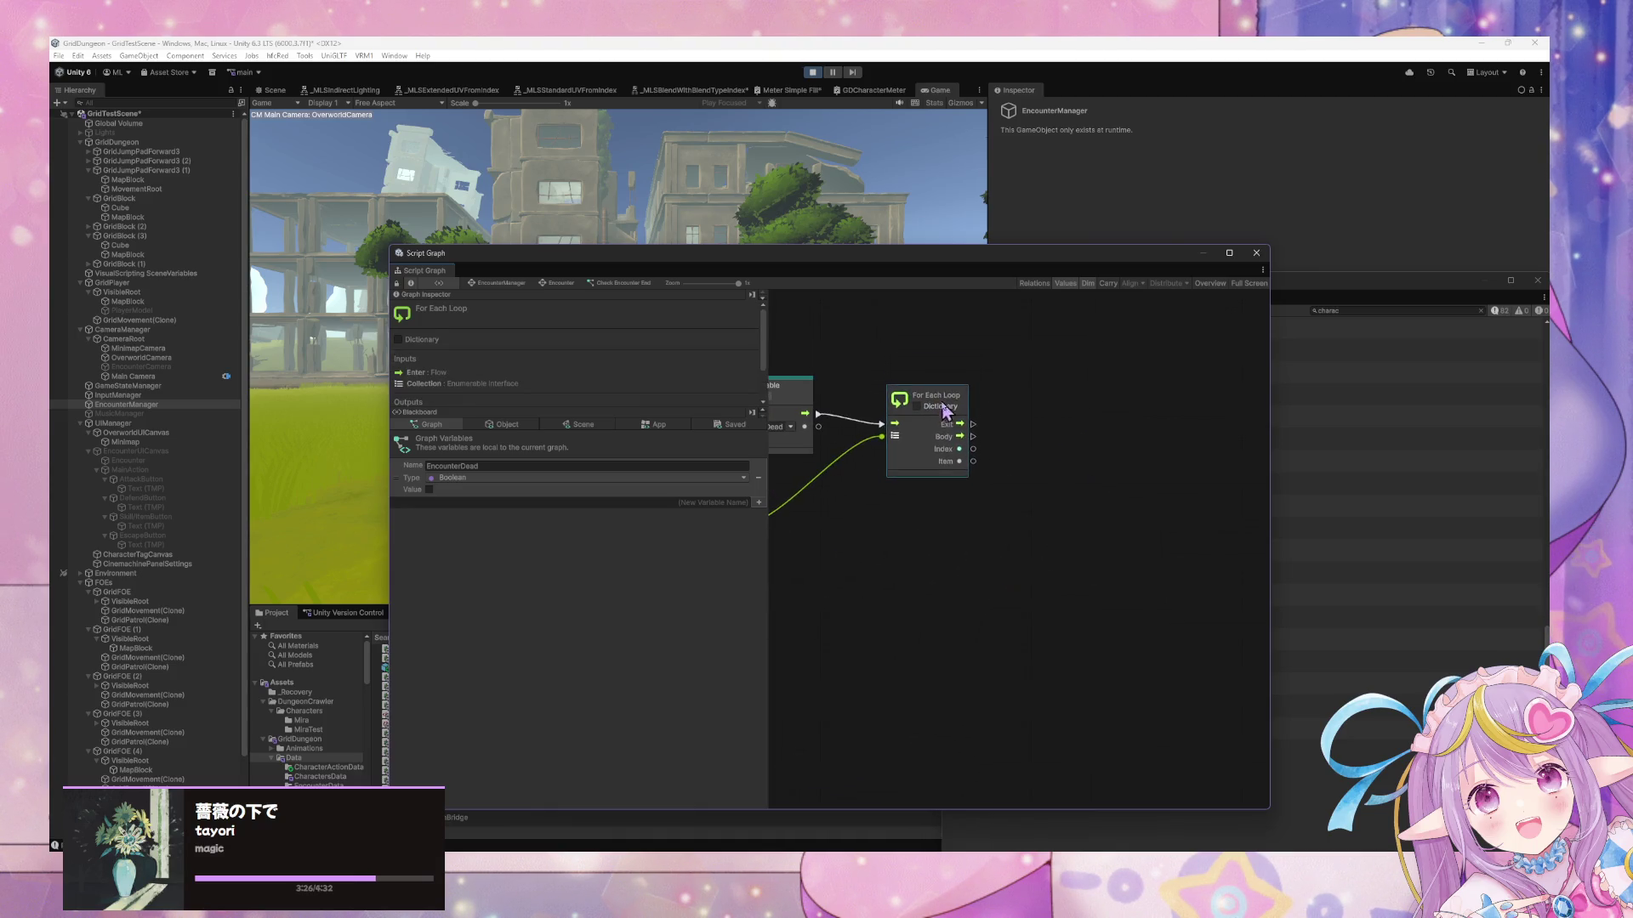
{"action": "key", "text": "Home"}
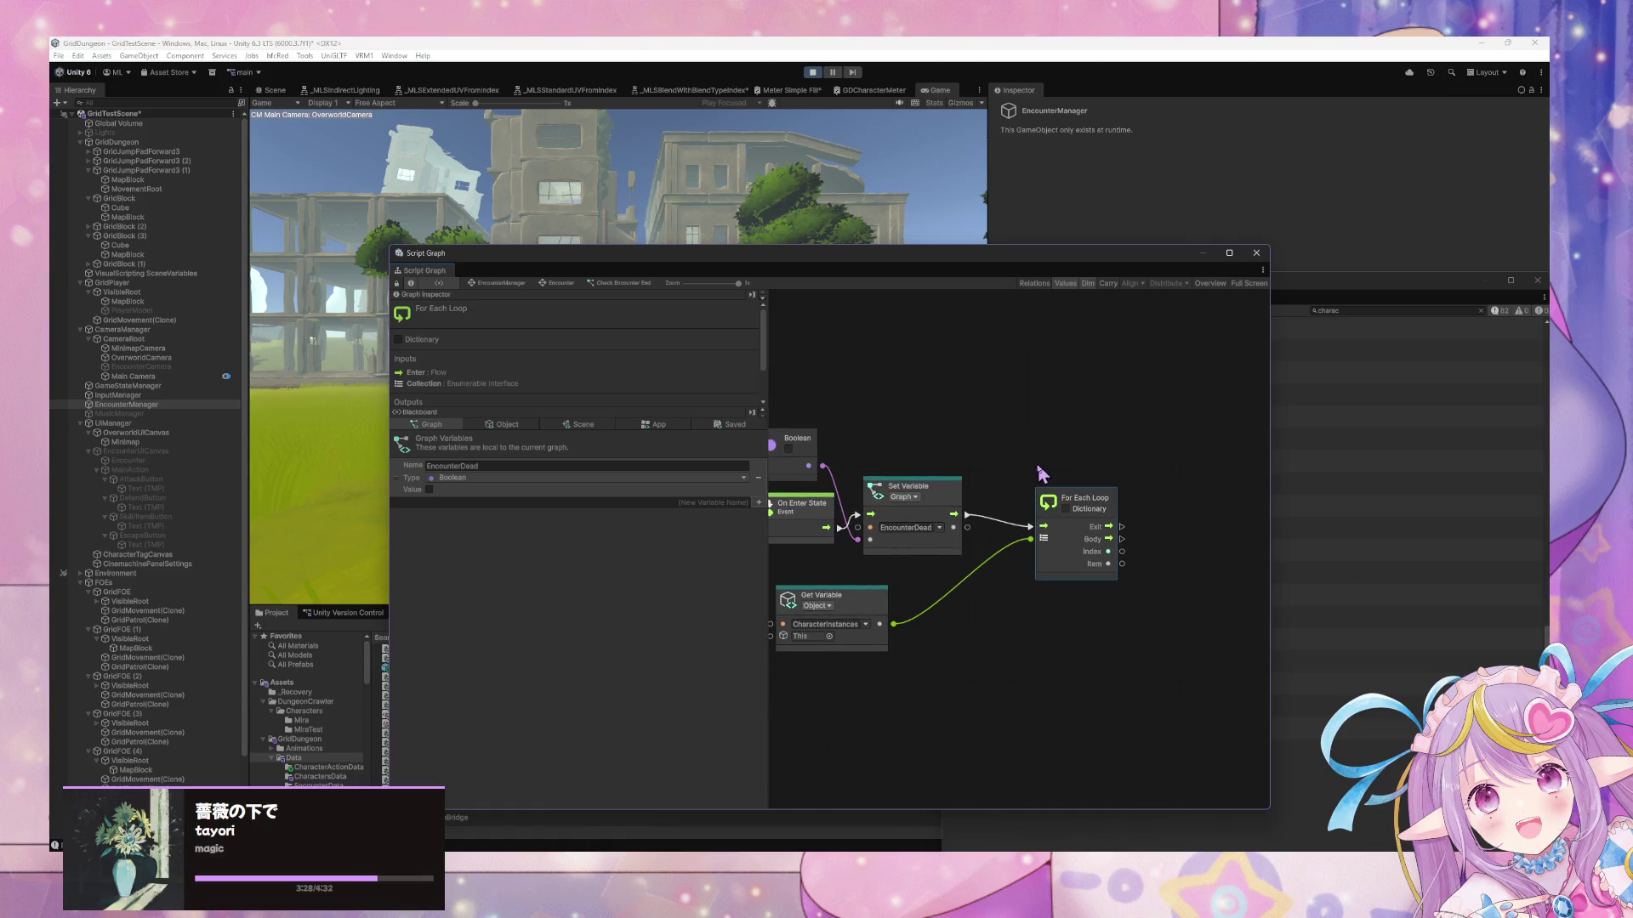
{"action": "scroll", "coordinate": [974, 602], "scroll_direction": "right", "scroll_amount": 1}
{"action": "right_click", "coordinate": [963, 557]}
{"action": "left_click", "coordinate": [1007, 562]}
{"action": "type", "text": "if"}
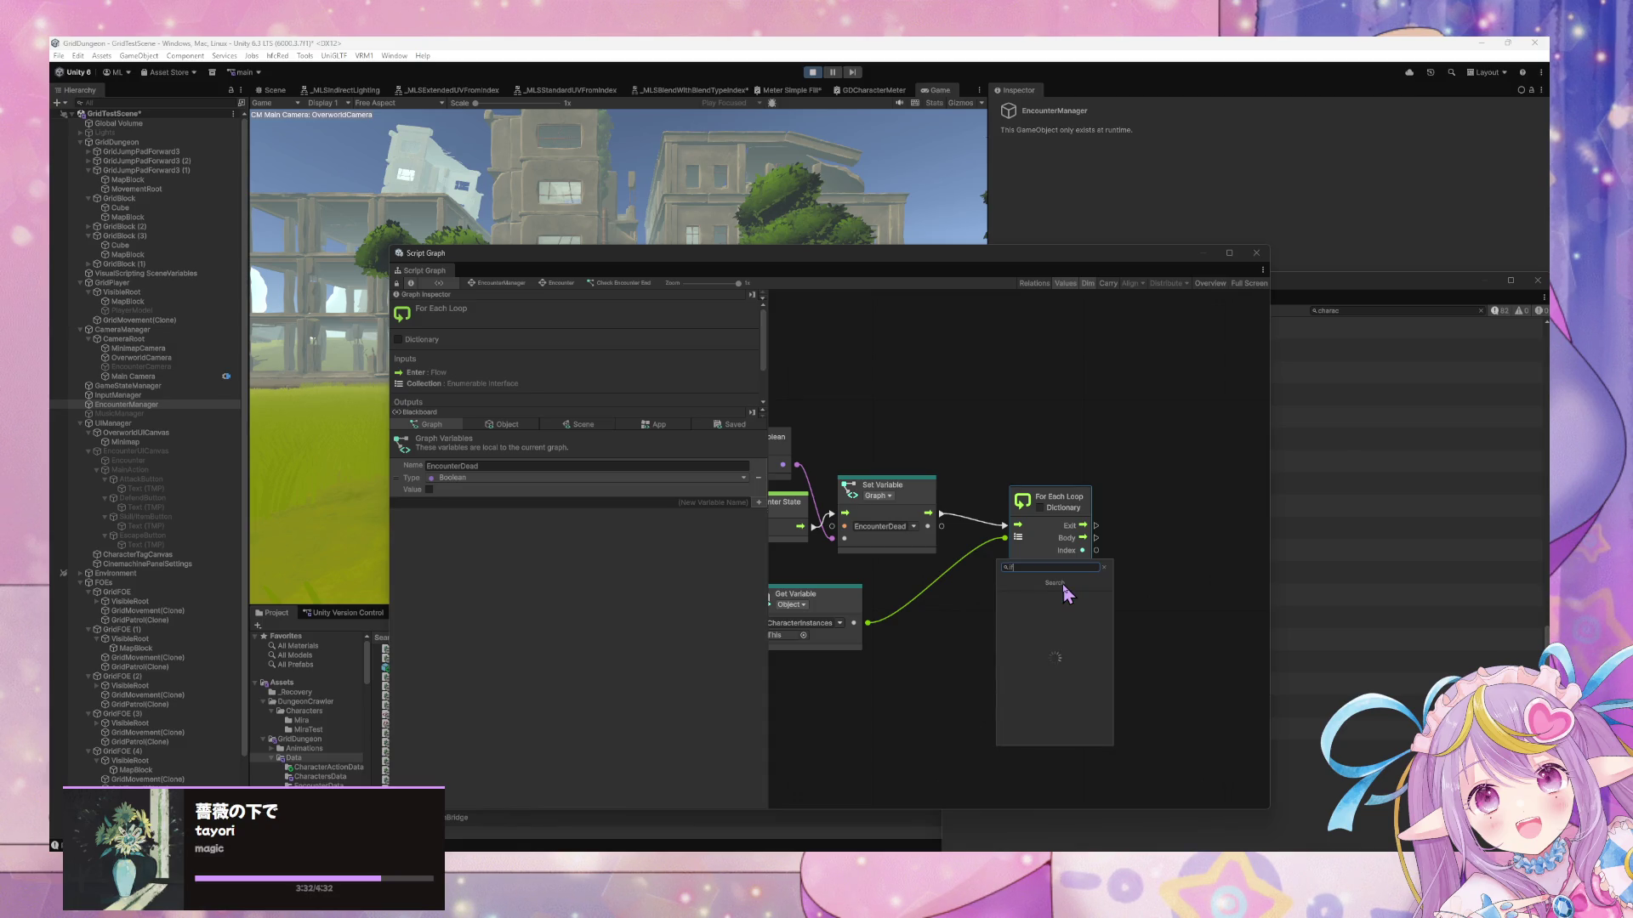
Add an If node to the right of the For Each Loop
{"action": "key", "text": "Return"}
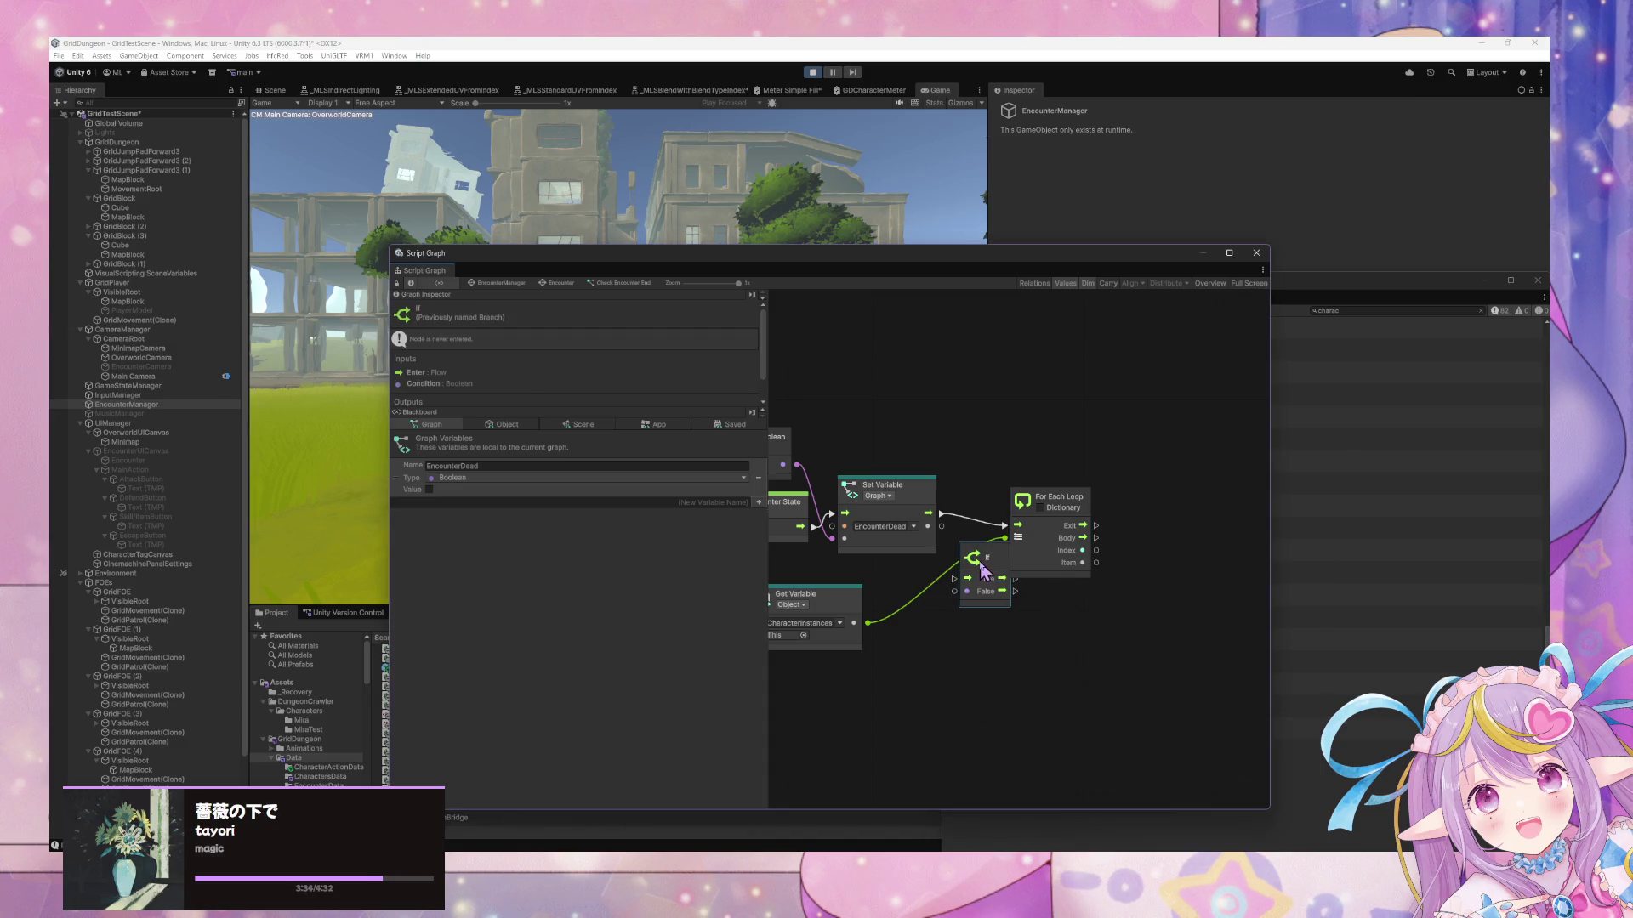
{"action": "mouse_move", "coordinate": [986, 565]}
{"action": "left_mouse_down"}
{"action": "mouse_move", "coordinate": [1148, 564]}
{"action": "mouse_move", "coordinate": [1166, 530]}
{"action": "mouse_move", "coordinate": [1149, 546]}
{"action": "mouse_move", "coordinate": [1143, 532]}
{"action": "left_mouse_up"}
{"action": "mouse_move", "coordinate": [898, 566]}
{"action": "left_mouse_down"}
{"action": "mouse_move", "coordinate": [927, 544]}
{"action": "mouse_move", "coordinate": [936, 506]}
{"action": "left_mouse_up"}
From the loop's Item, add Grid Dungeon Core Character Instance's Get HP Status node
{"action": "left_click_drag", "start_coordinate": [1125, 556], "coordinate": [1137, 614]}
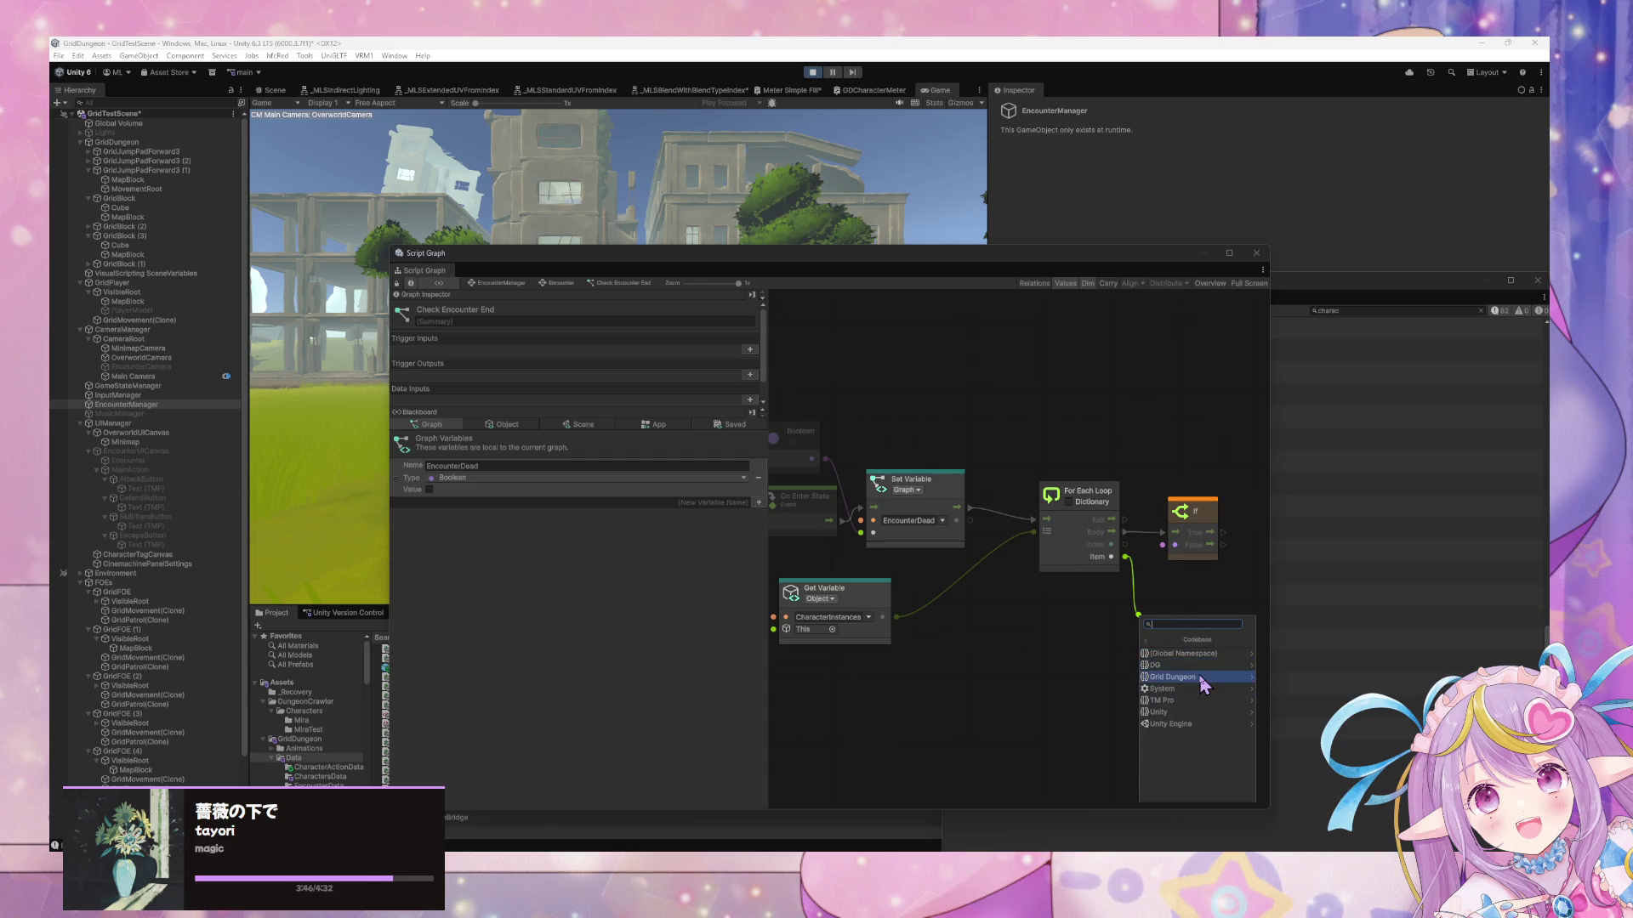
{"action": "left_click", "coordinate": [1191, 665]}
{"action": "left_click", "coordinate": [1203, 676]}
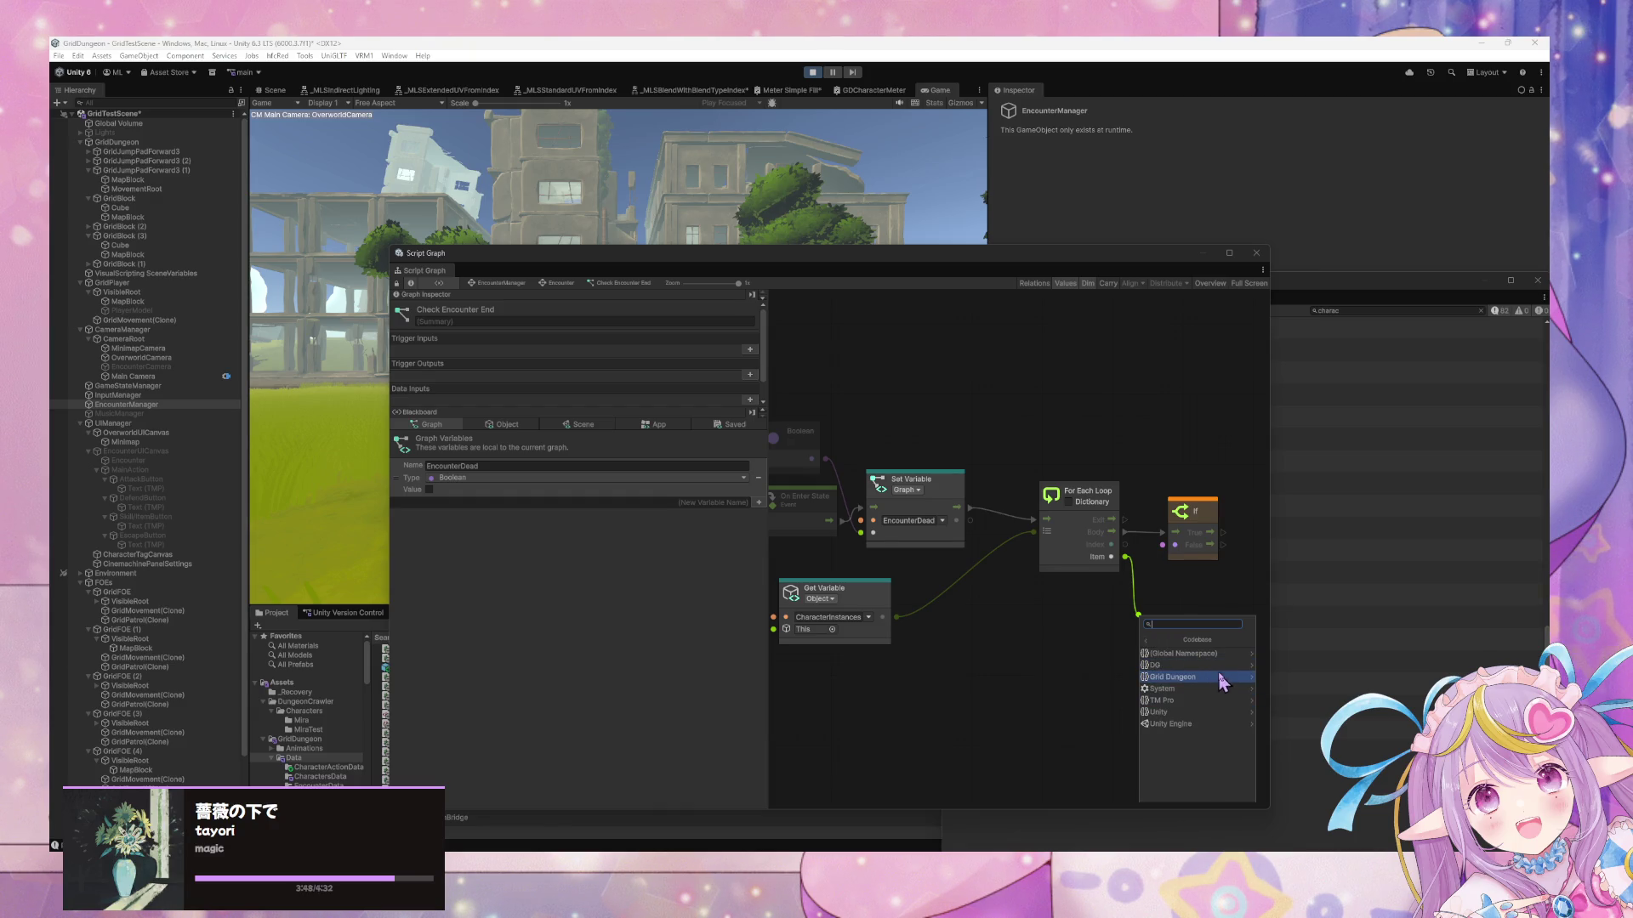
{"action": "left_click", "coordinate": [1182, 677]}
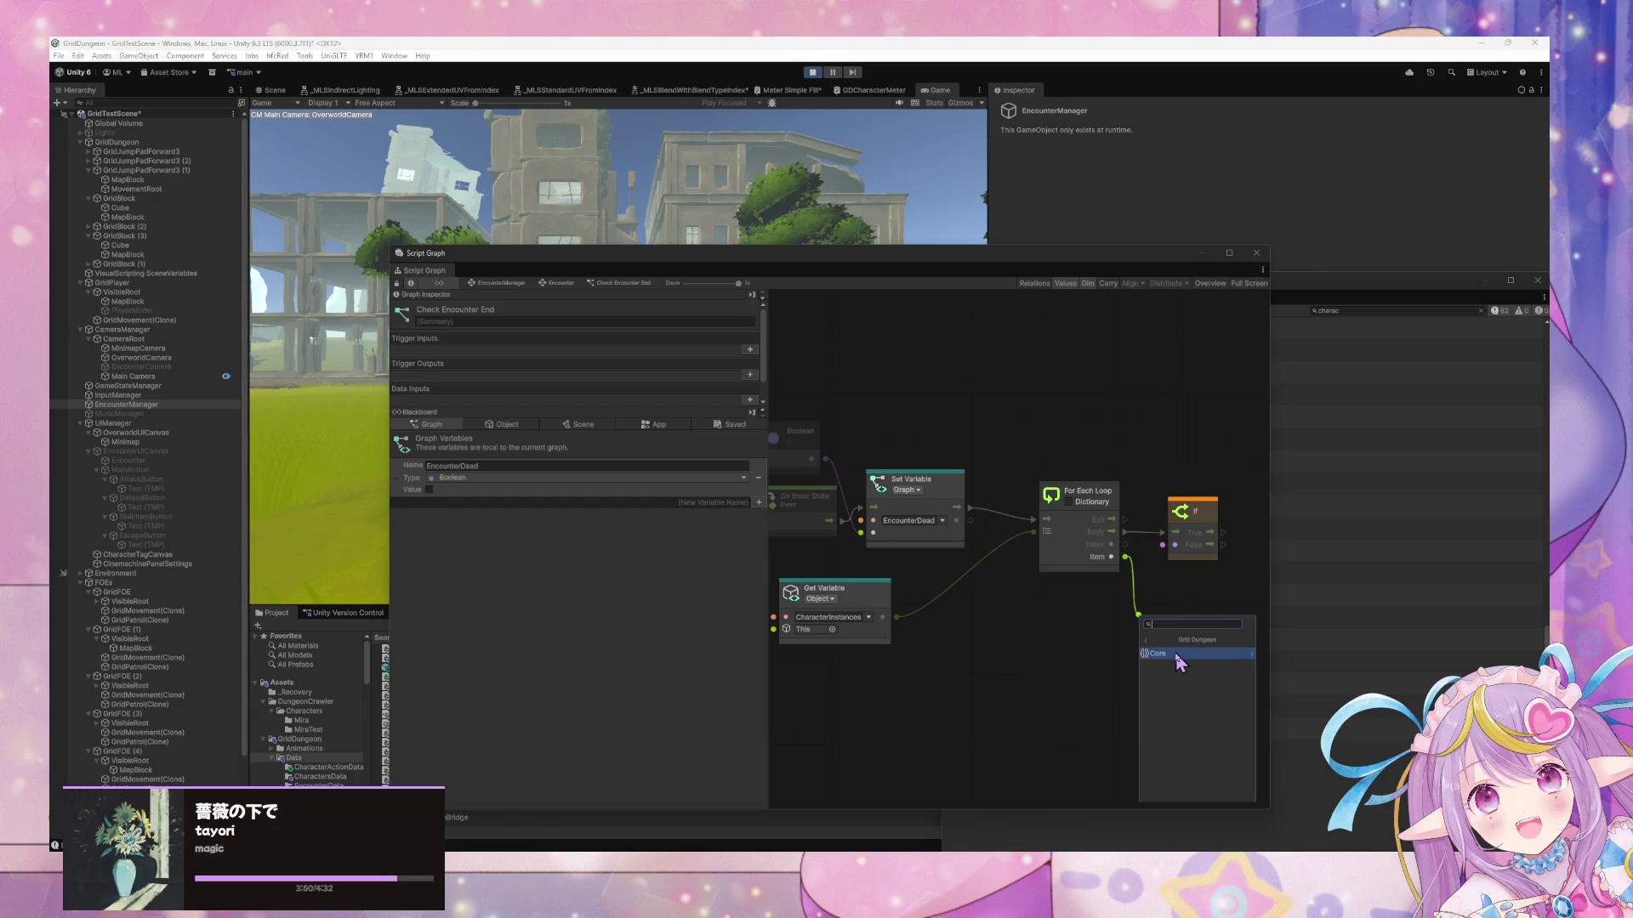
{"action": "left_click", "coordinate": [1181, 655]}
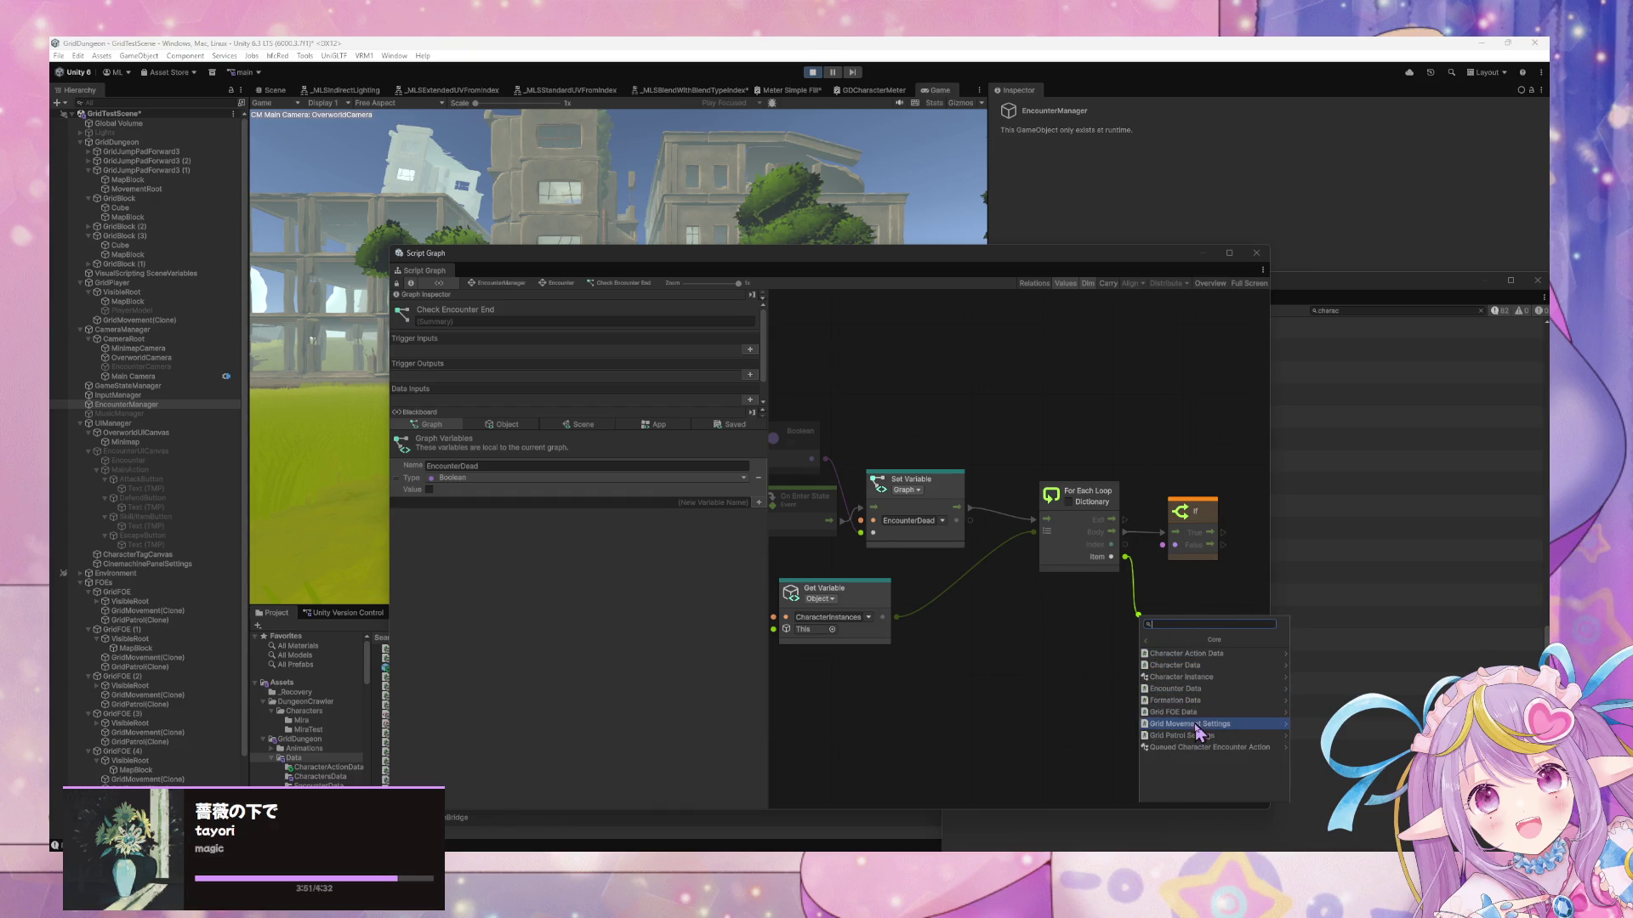
{"action": "left_click", "coordinate": [1202, 679]}
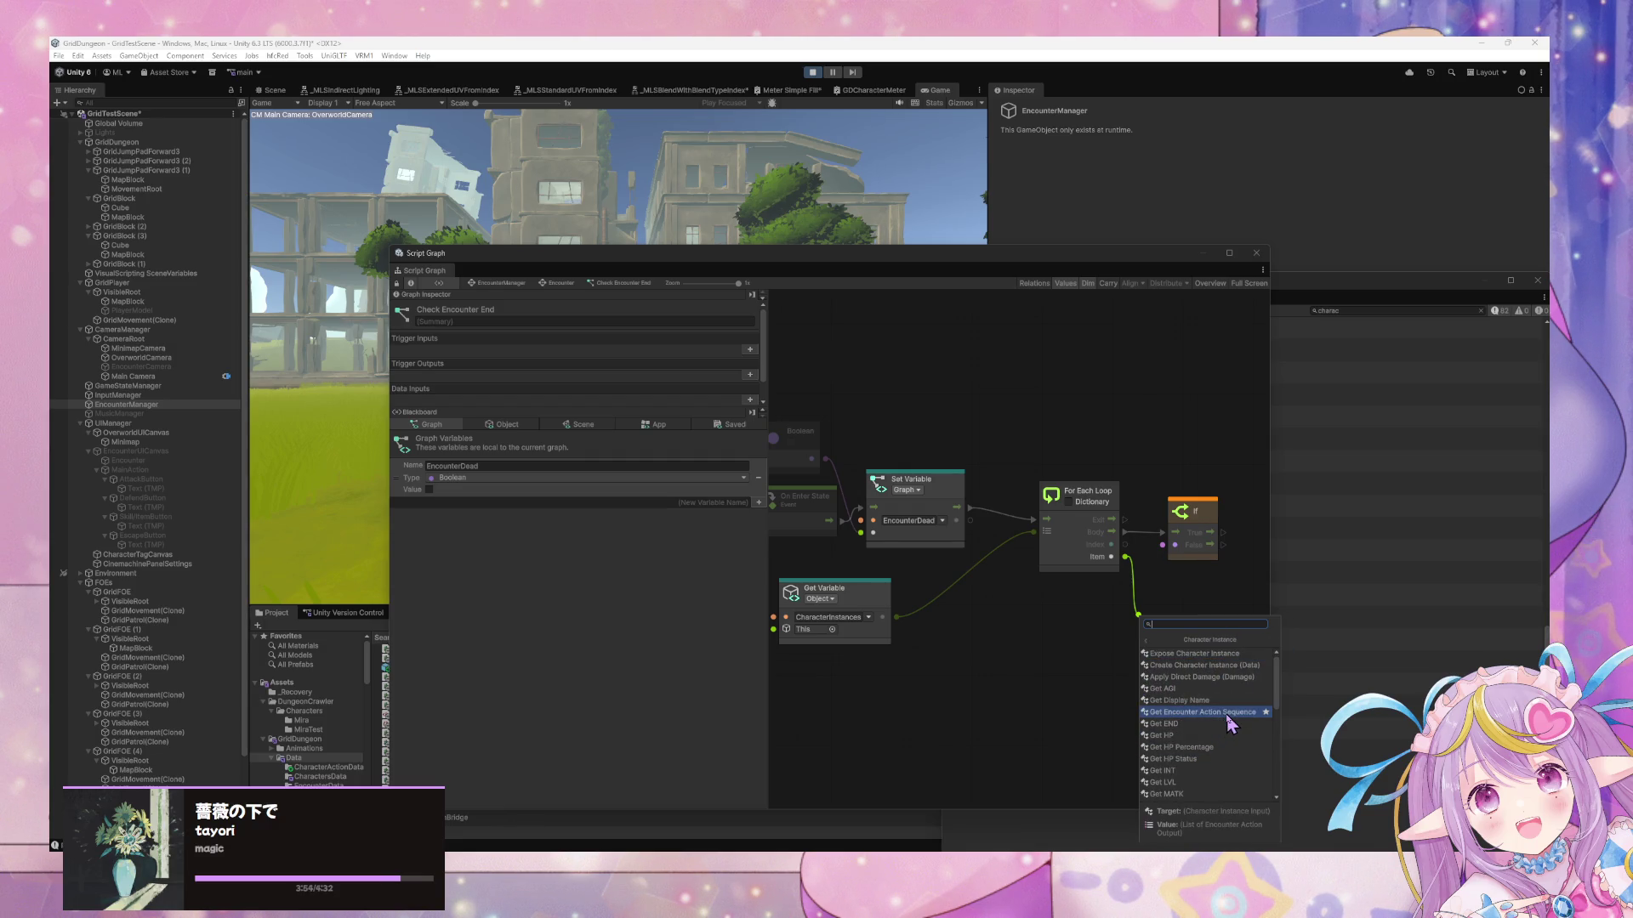
{"action": "scroll", "coordinate": [1231, 723], "scroll_direction": "down", "scroll_amount": 3}
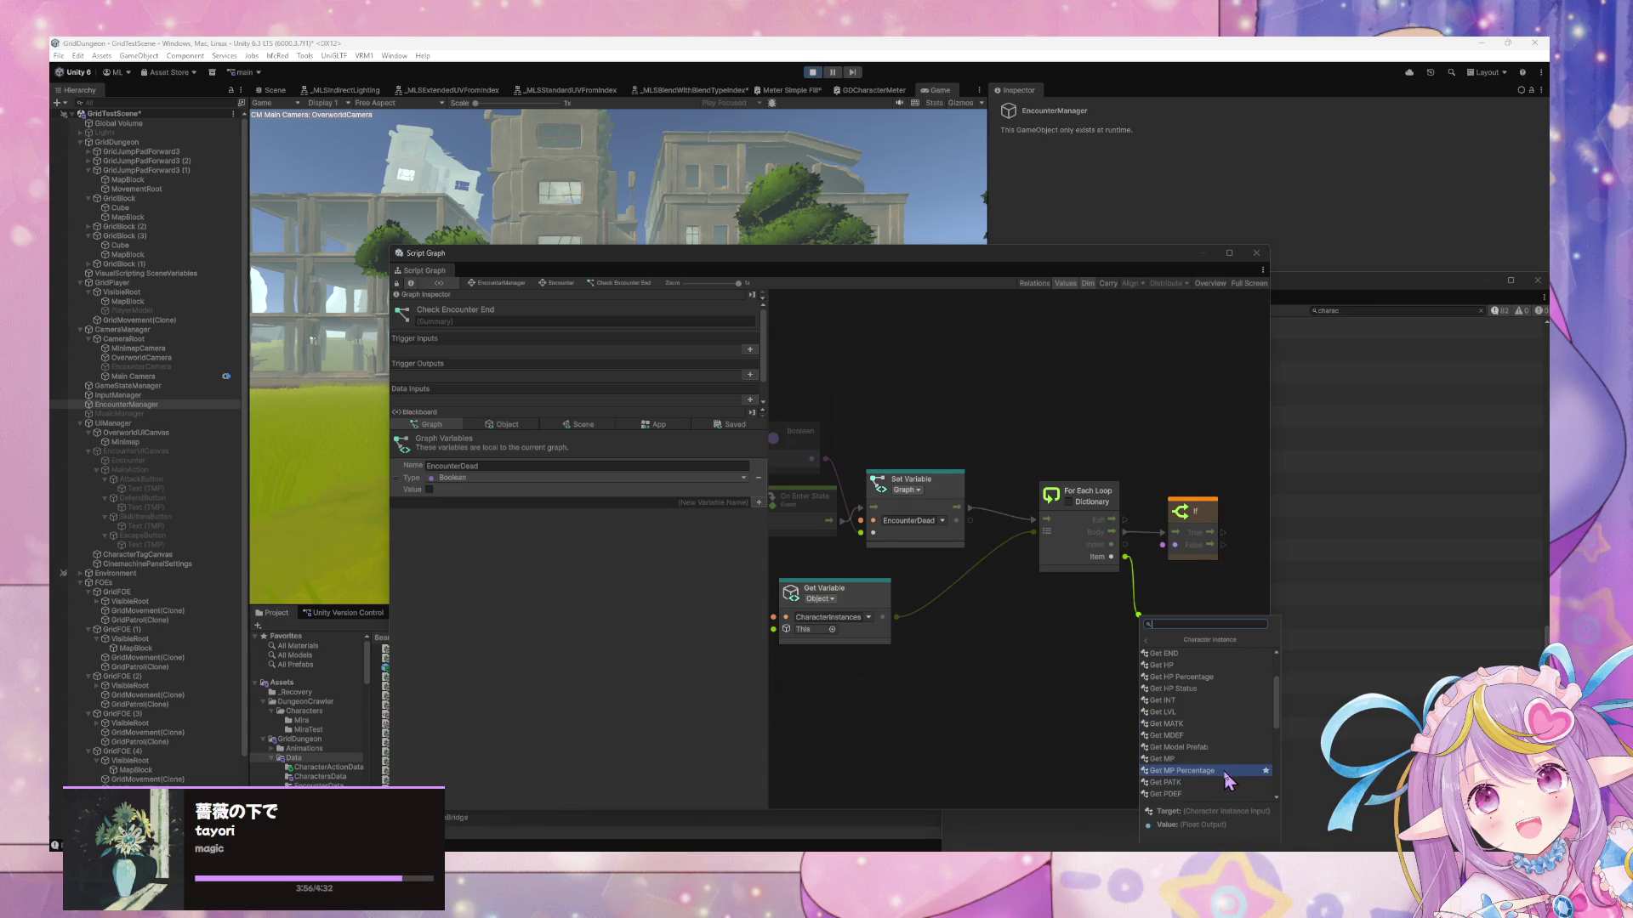
{"action": "scroll", "coordinate": [1220, 706], "scroll_direction": "up", "scroll_amount": 2}
{"action": "scroll", "coordinate": [1220, 698], "scroll_direction": "down", "scroll_amount": 3}
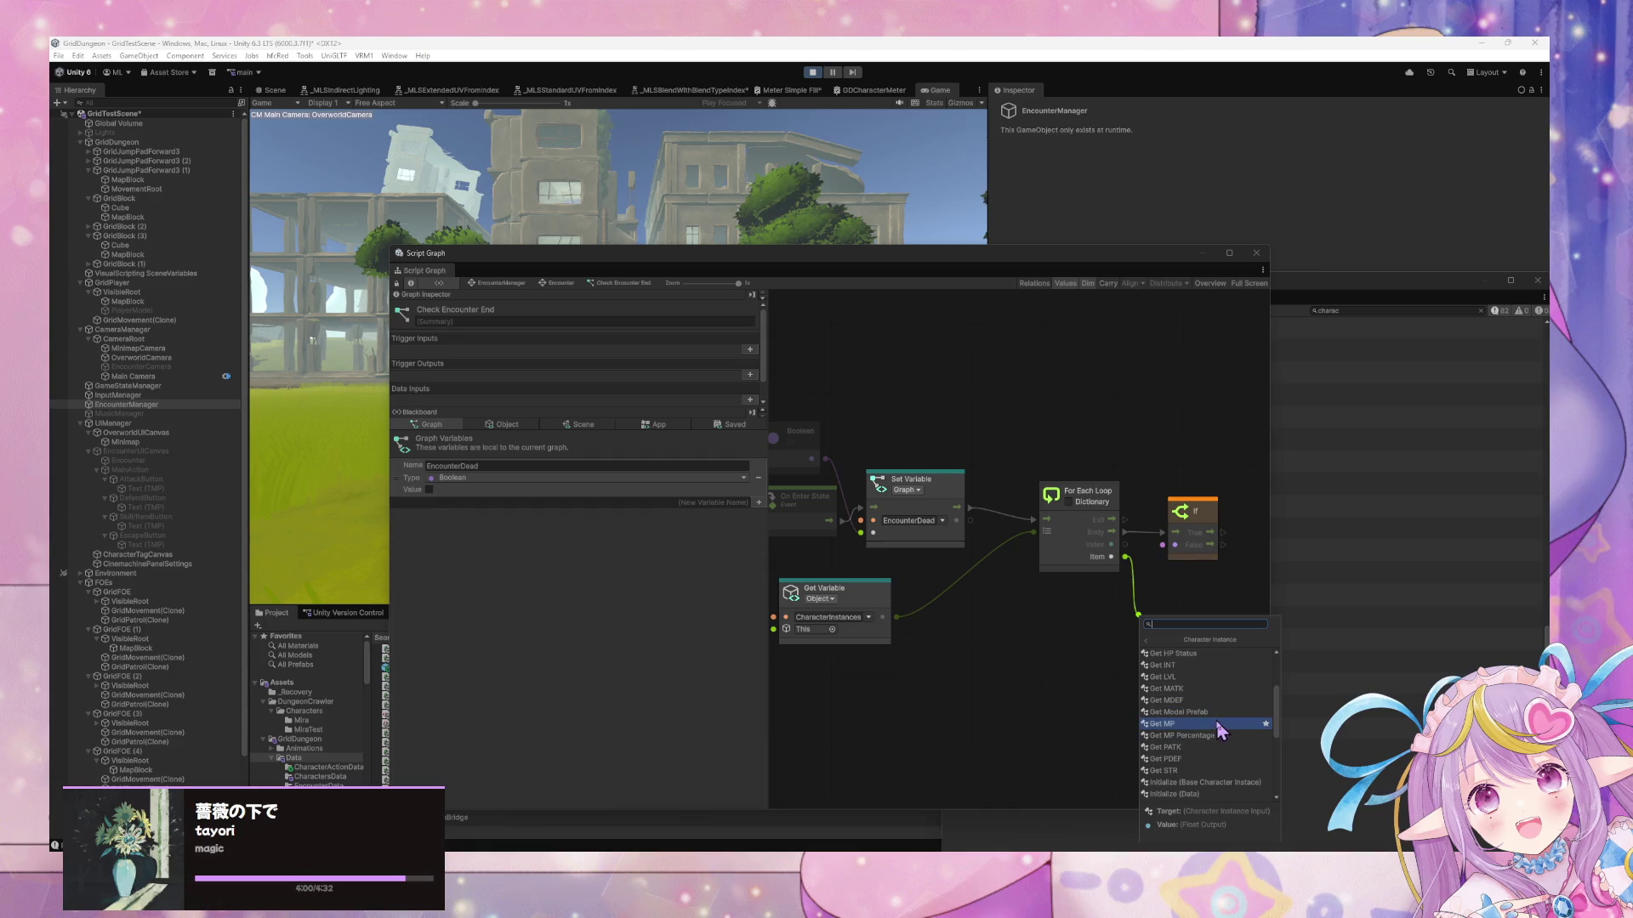
{"action": "left_click", "coordinate": [1158, 652]}
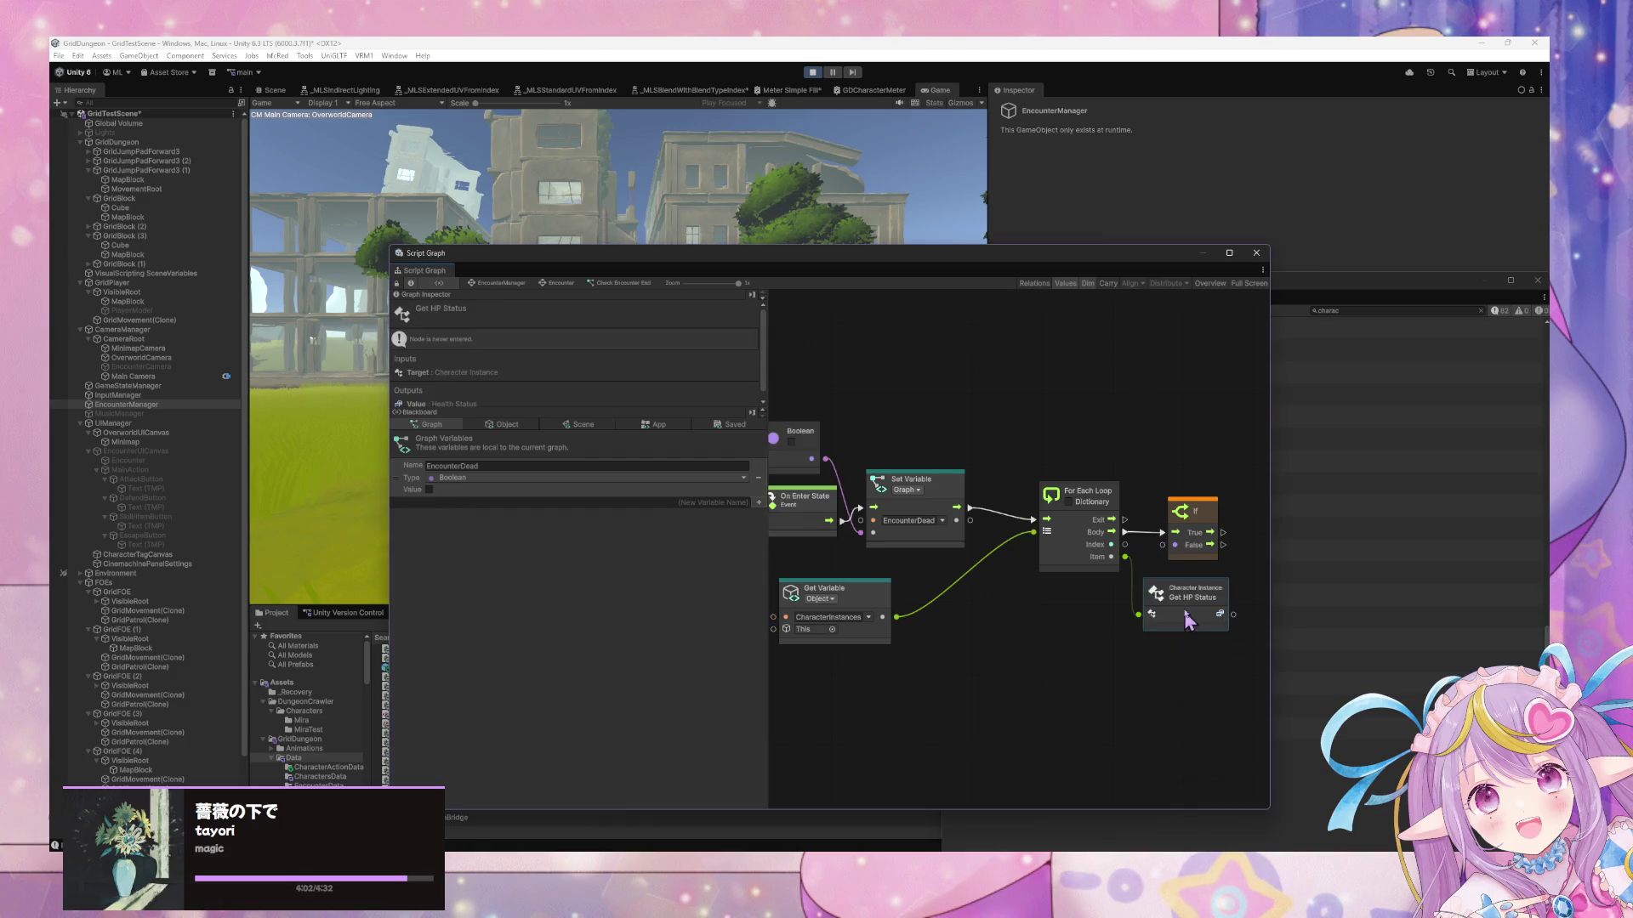
Add an Equal node and a Health Status literal set to Dead wired to B
{"action": "mouse_move", "coordinate": [1153, 648]}
{"action": "left_mouse_down"}
{"action": "mouse_move", "coordinate": [1103, 668]}
{"action": "mouse_move", "coordinate": [1211, 625]}
{"action": "left_mouse_up"}
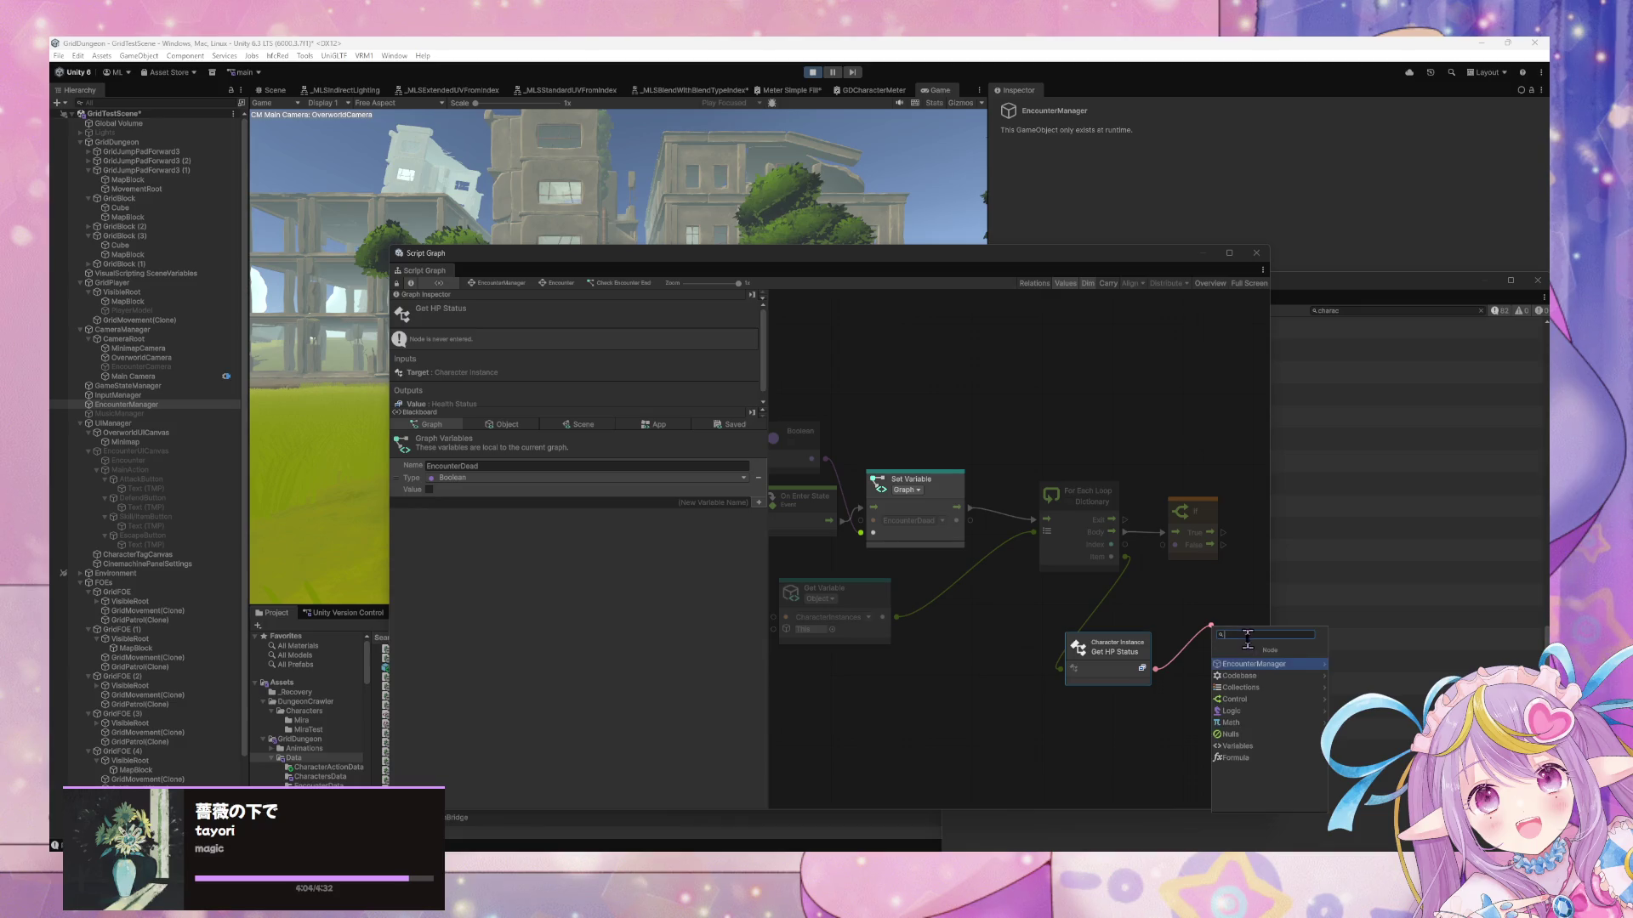
{"action": "key", "text": "Escape"}
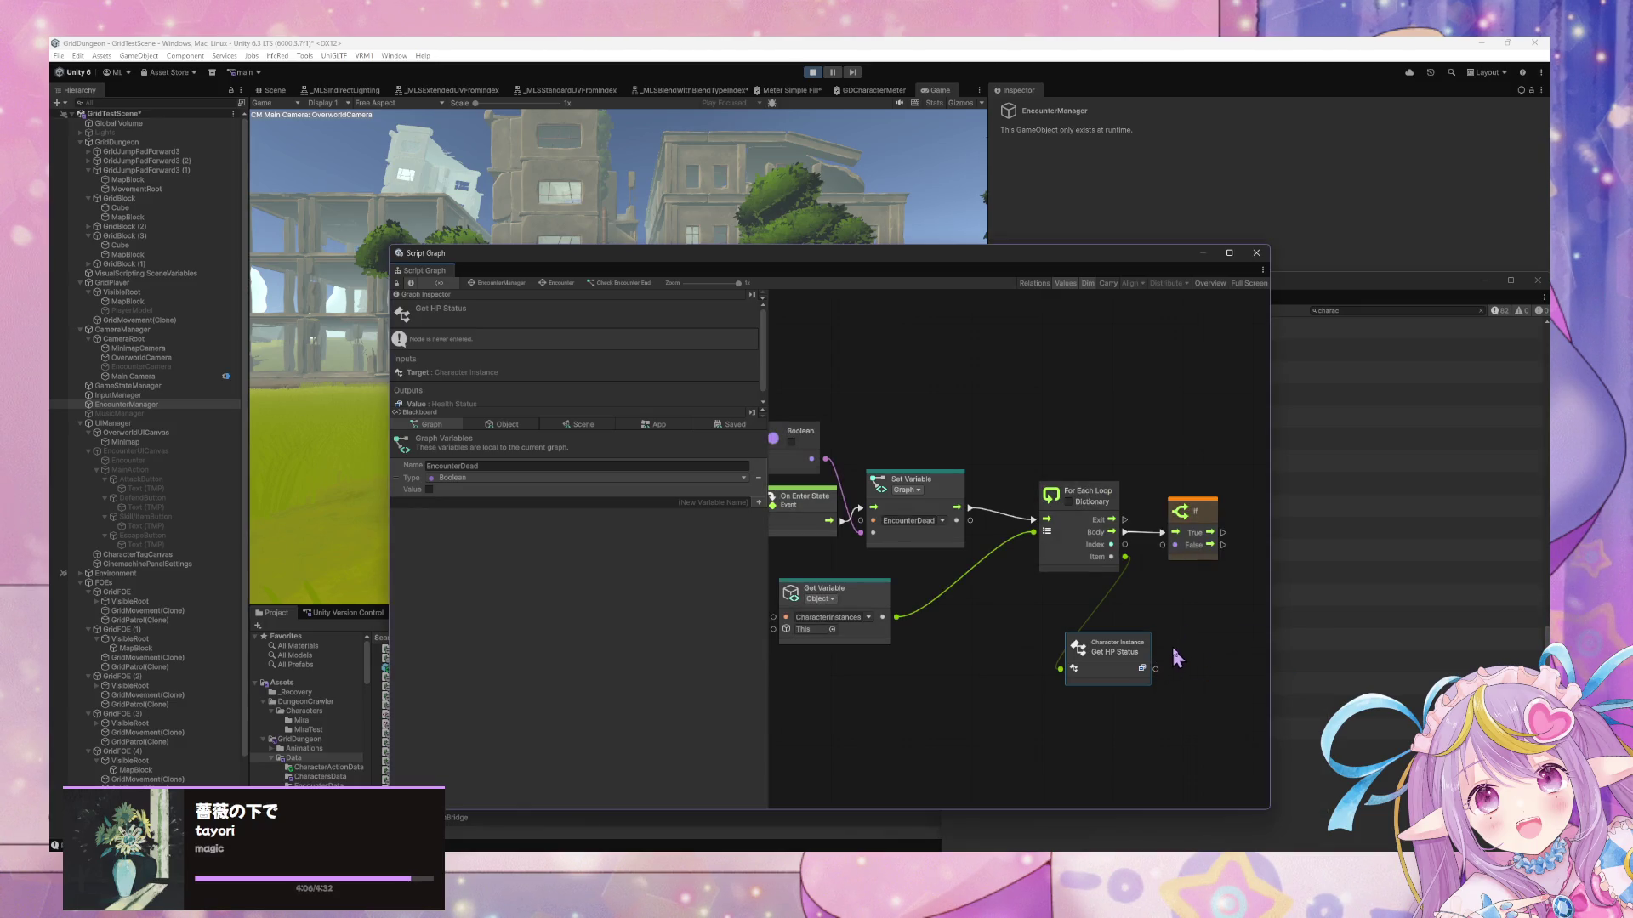
{"action": "right_click", "coordinate": [1177, 645]}
{"action": "left_click", "coordinate": [1217, 653]}
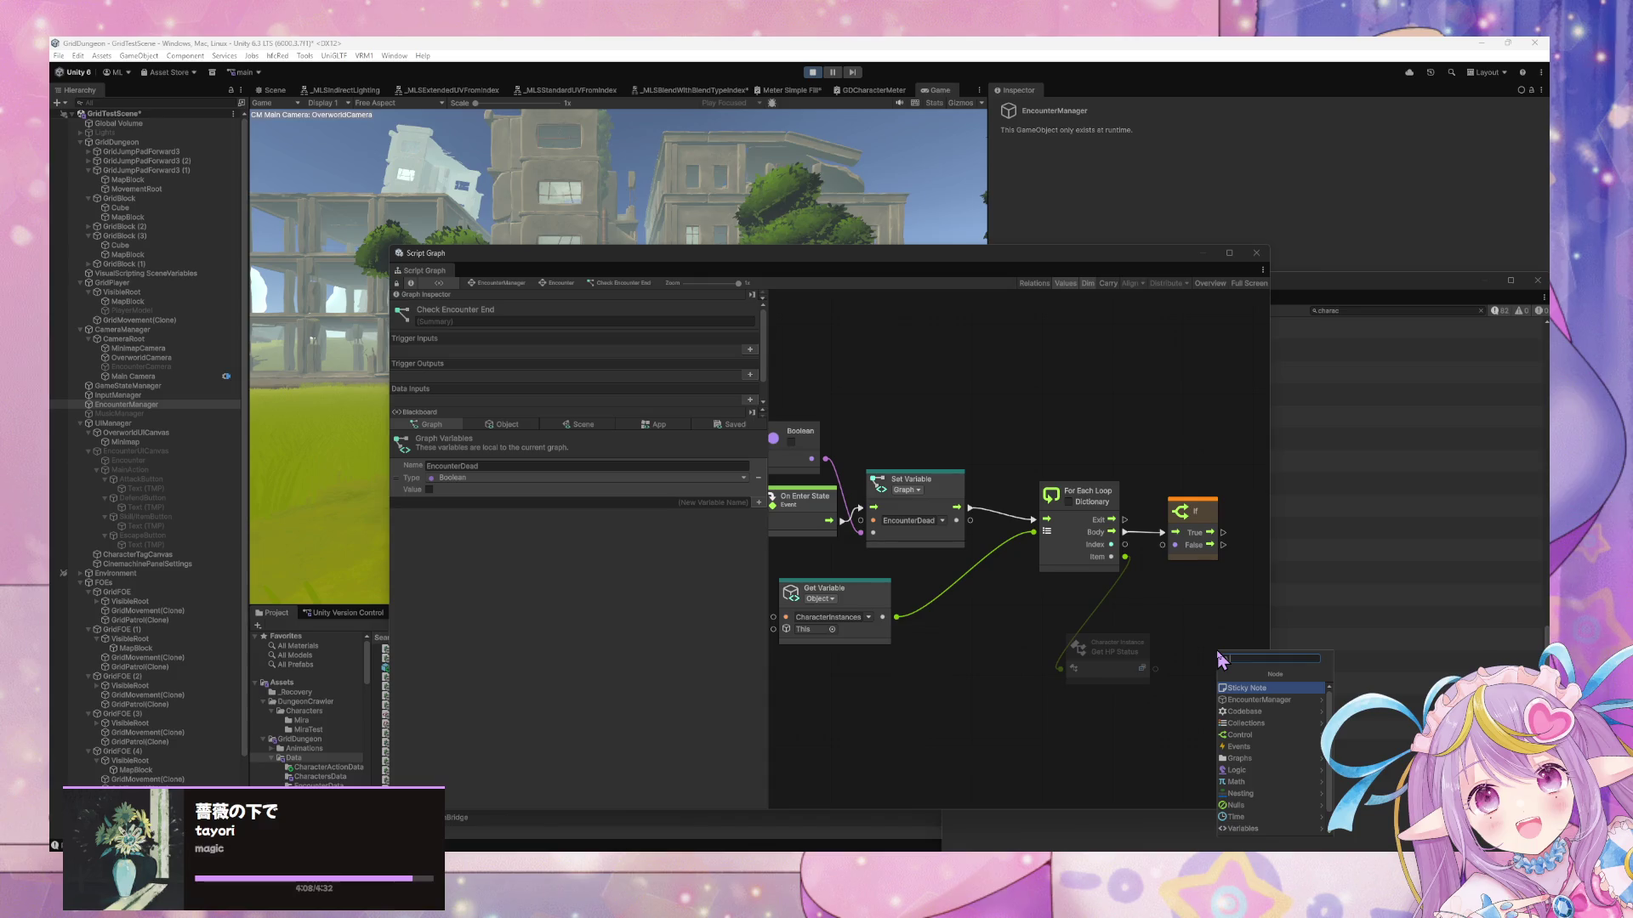
{"action": "type", "text": "equal"}
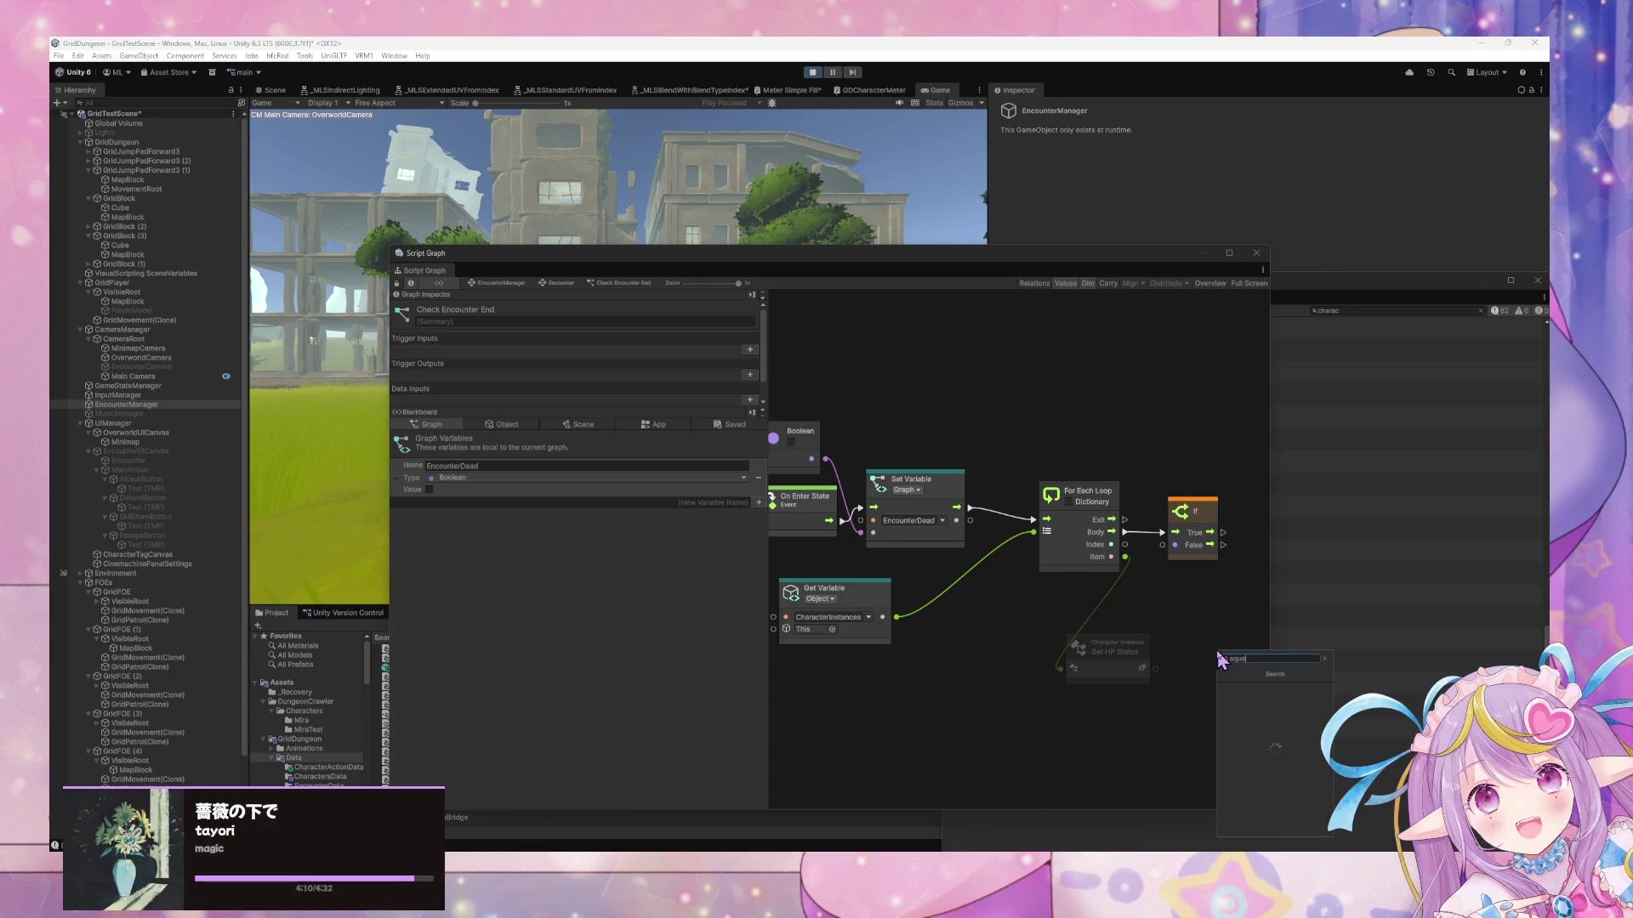
{"action": "left_click", "coordinate": [1222, 657]}
{"action": "left_click_drag", "start_coordinate": [1175, 680], "coordinate": [1161, 544]}
{"action": "type", "text": "heal"}
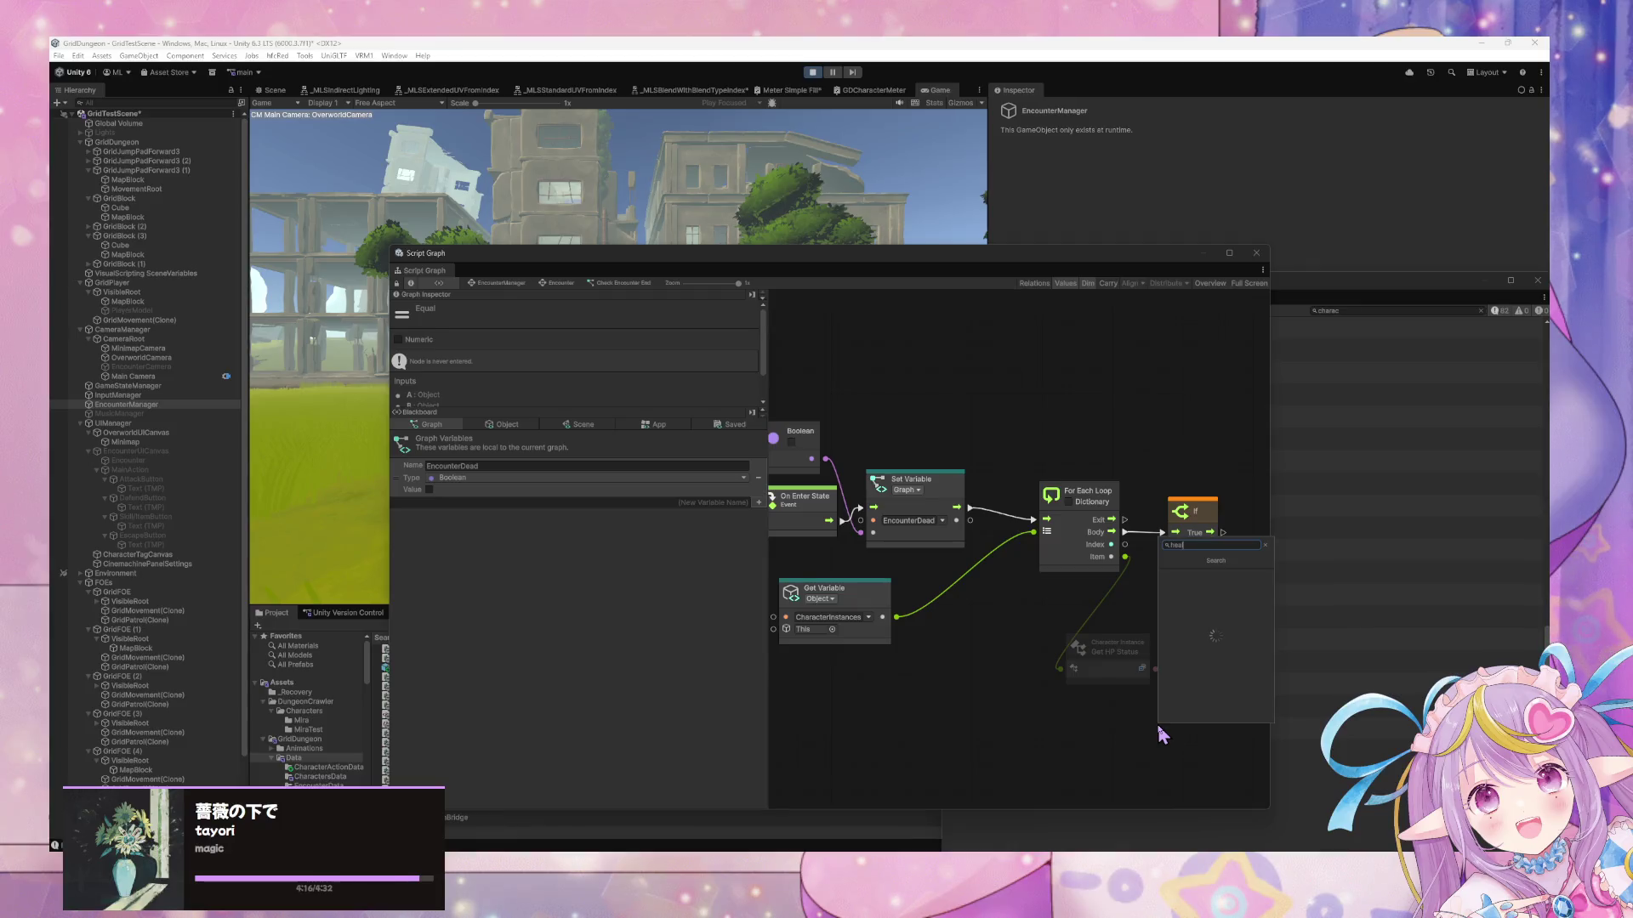
{"action": "type", "text": "th"}
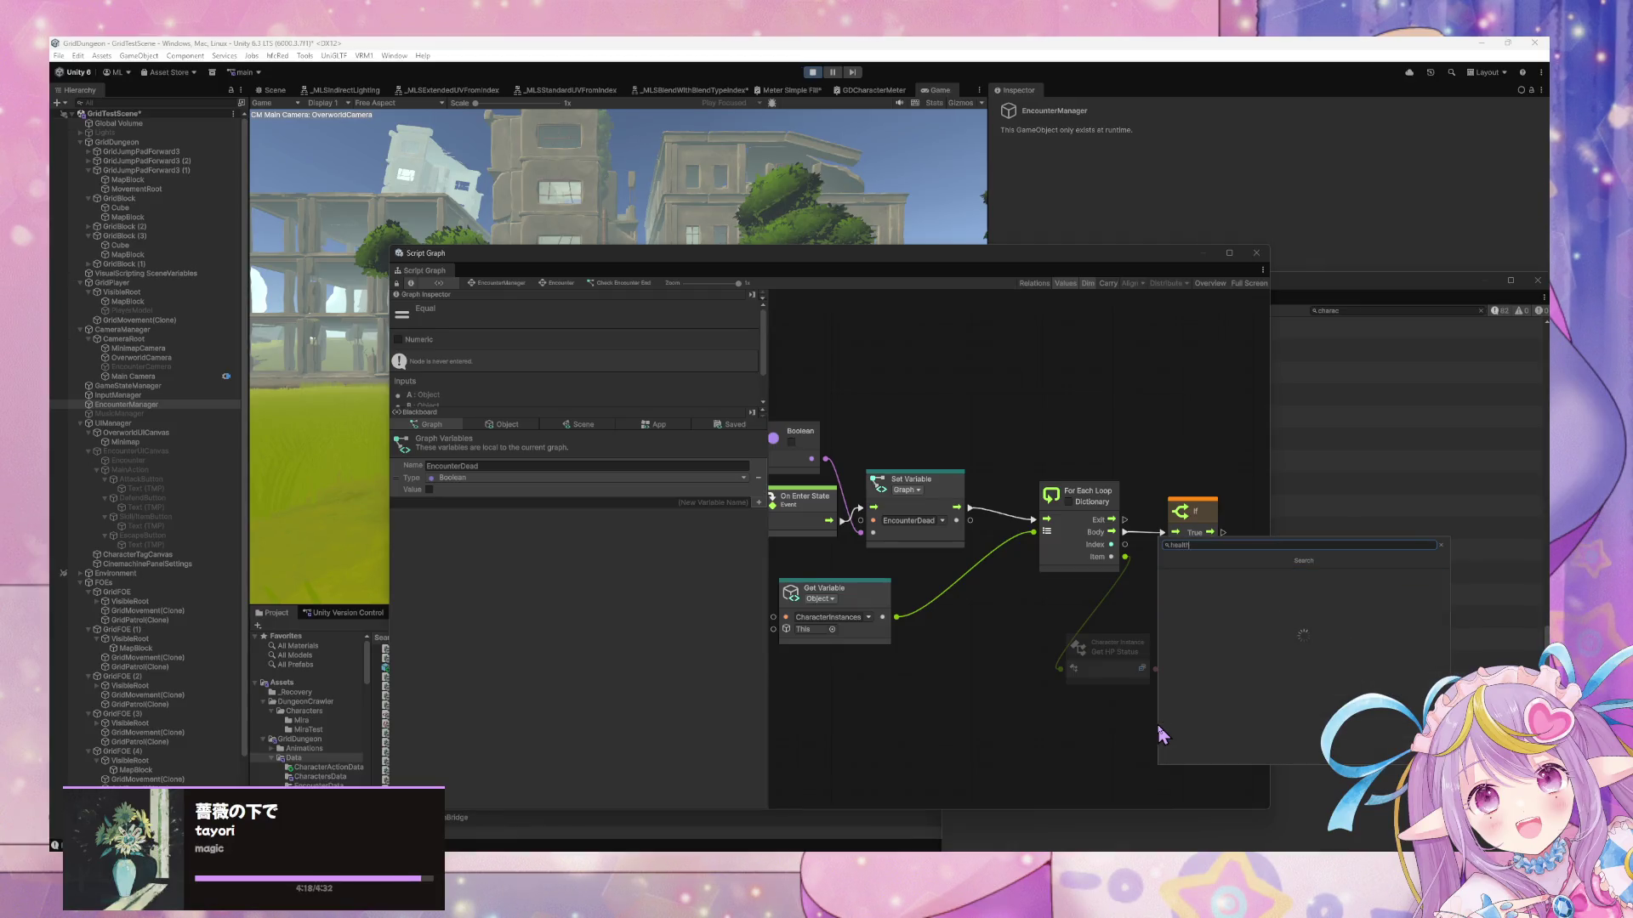
{"action": "key", "text": "Return"}
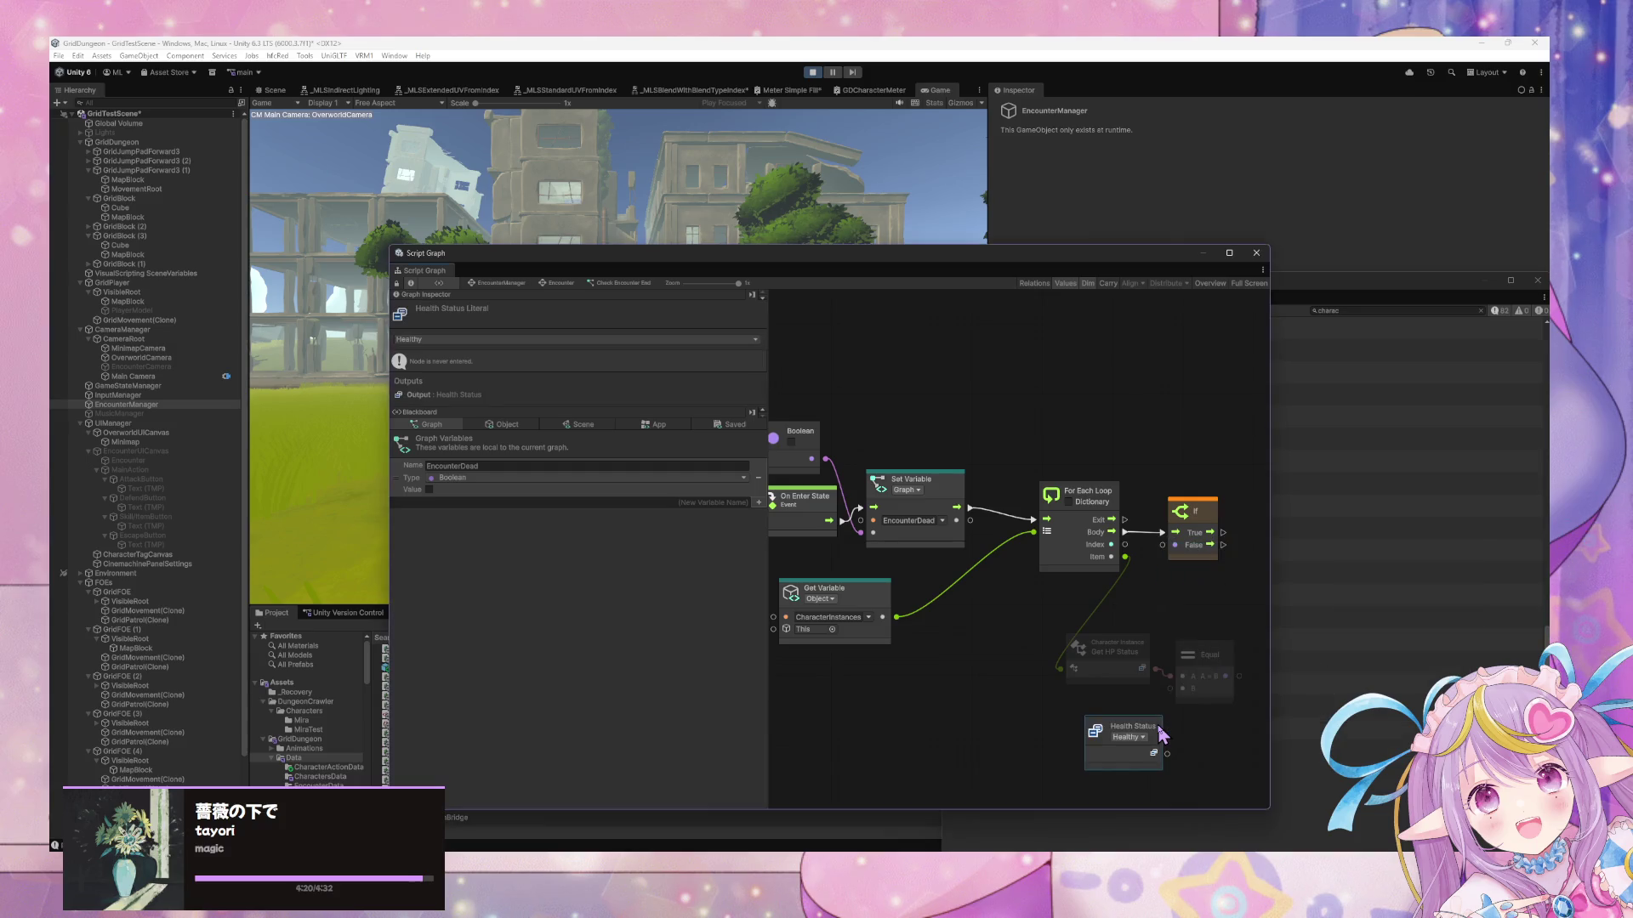
{"action": "mouse_move", "coordinate": [1168, 754]}
{"action": "left_mouse_down"}
{"action": "mouse_move", "coordinate": [1181, 688]}
{"action": "mouse_move", "coordinate": [1063, 704]}
{"action": "left_mouse_up"}
{"action": "left_click", "coordinate": [1069, 714]}
{"action": "left_click", "coordinate": [1081, 766]}
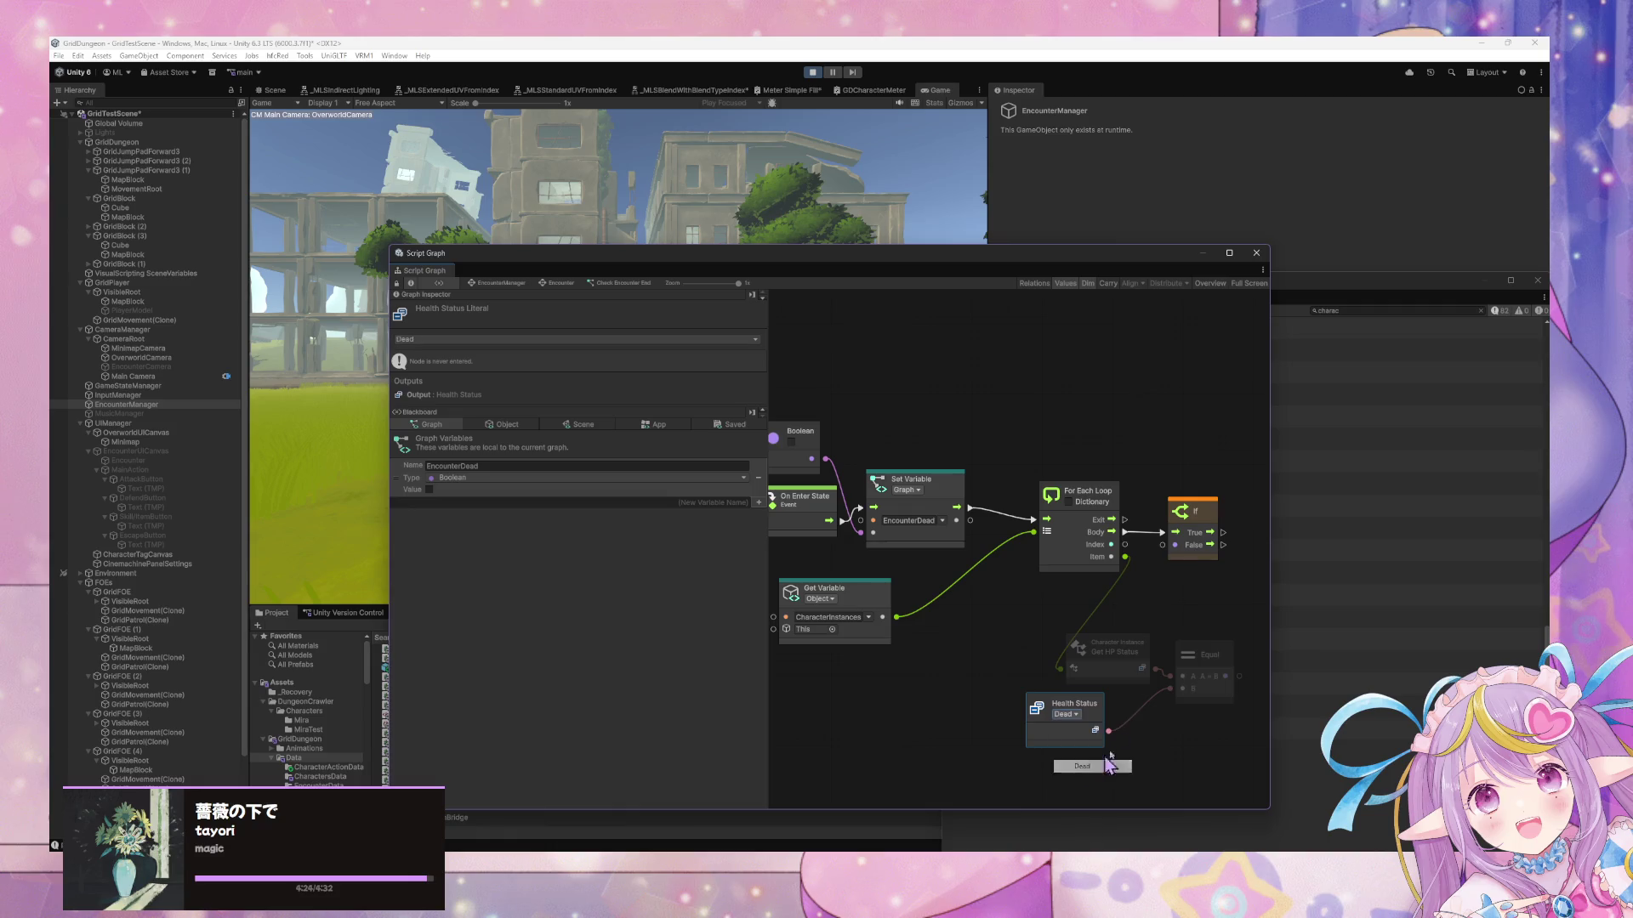
Replace the Equal node with a Not Equal comparison node
{"action": "left_click", "coordinate": [1198, 658]}
{"action": "right_click", "coordinate": [1202, 663]}
{"action": "left_click", "coordinate": [1214, 665]}
{"action": "key", "text": "Delete"}
{"action": "right_click", "coordinate": [1216, 650]}
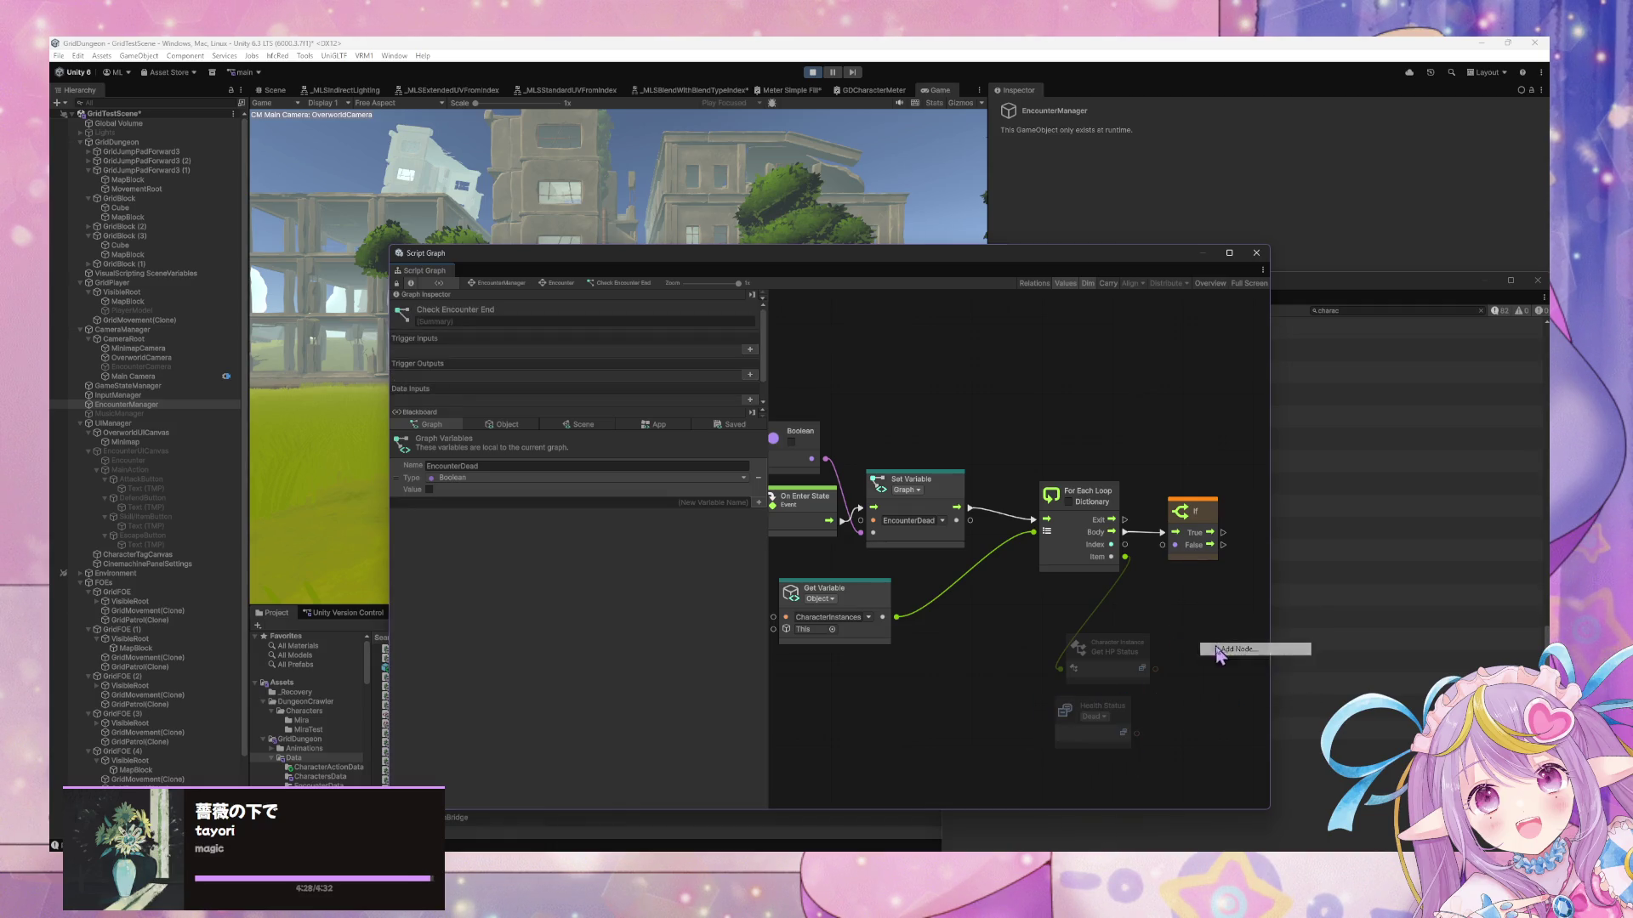
{"action": "type", "text": "not equal"}
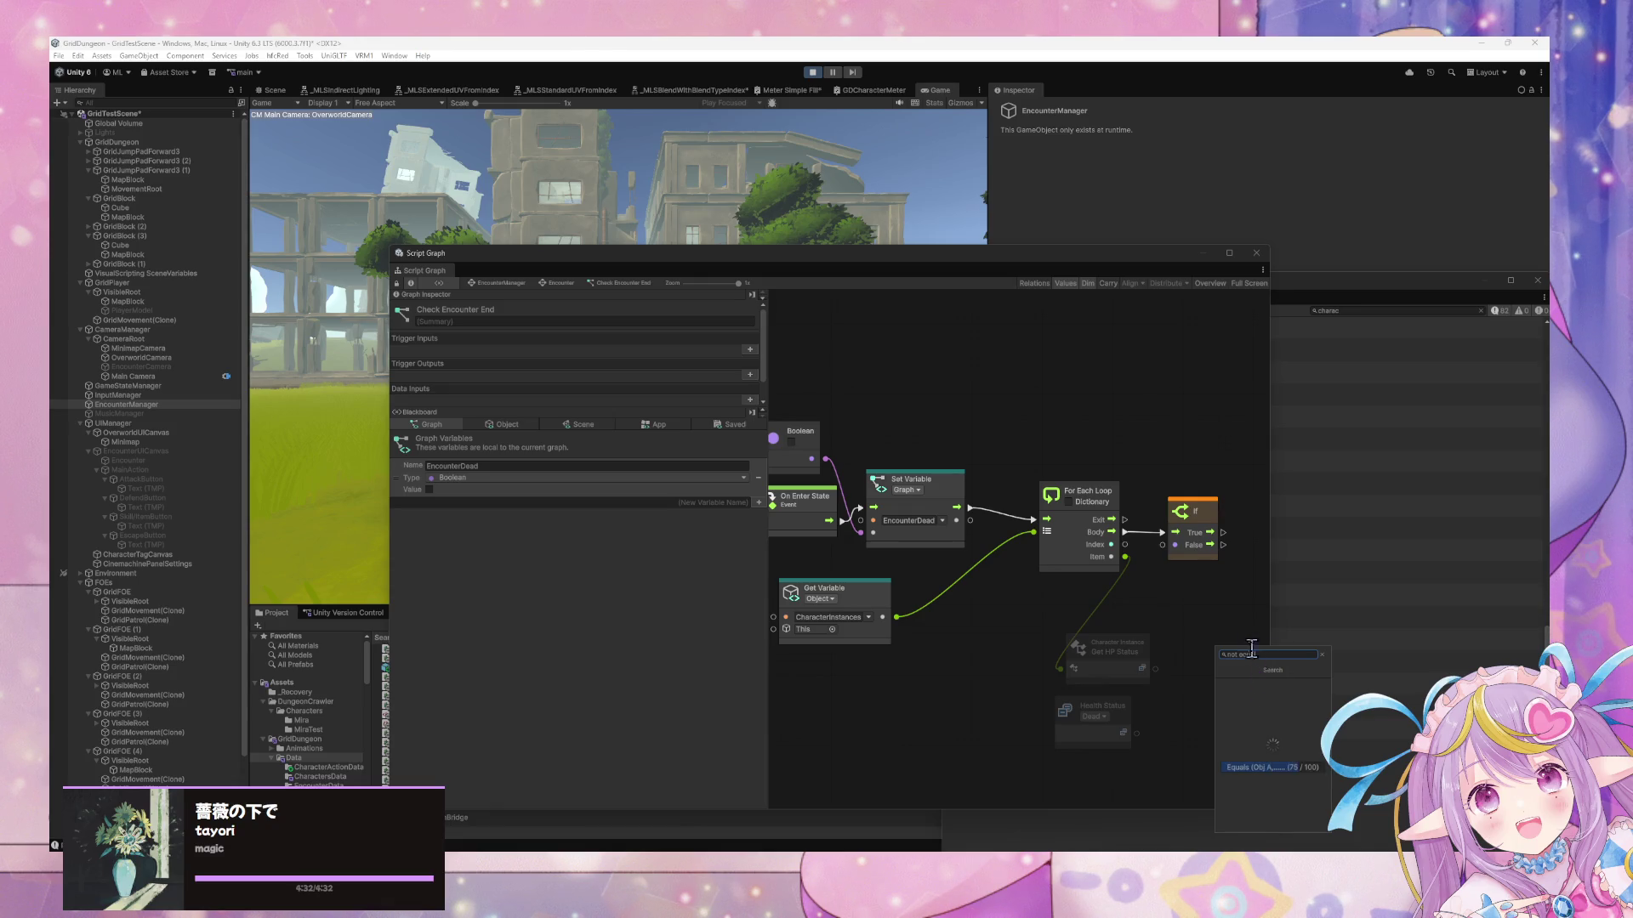
{"action": "left_click", "coordinate": [1248, 671]}
Wire HP status into Not Equal's A and move the Dead literal beside it
{"action": "left_click_drag", "start_coordinate": [1154, 669], "coordinate": [1192, 674]}
{"action": "mouse_move", "coordinate": [1137, 733]}
{"action": "left_mouse_down"}
{"action": "mouse_move", "coordinate": [1161, 733]}
{"action": "mouse_move", "coordinate": [1174, 707]}
{"action": "left_mouse_up"}
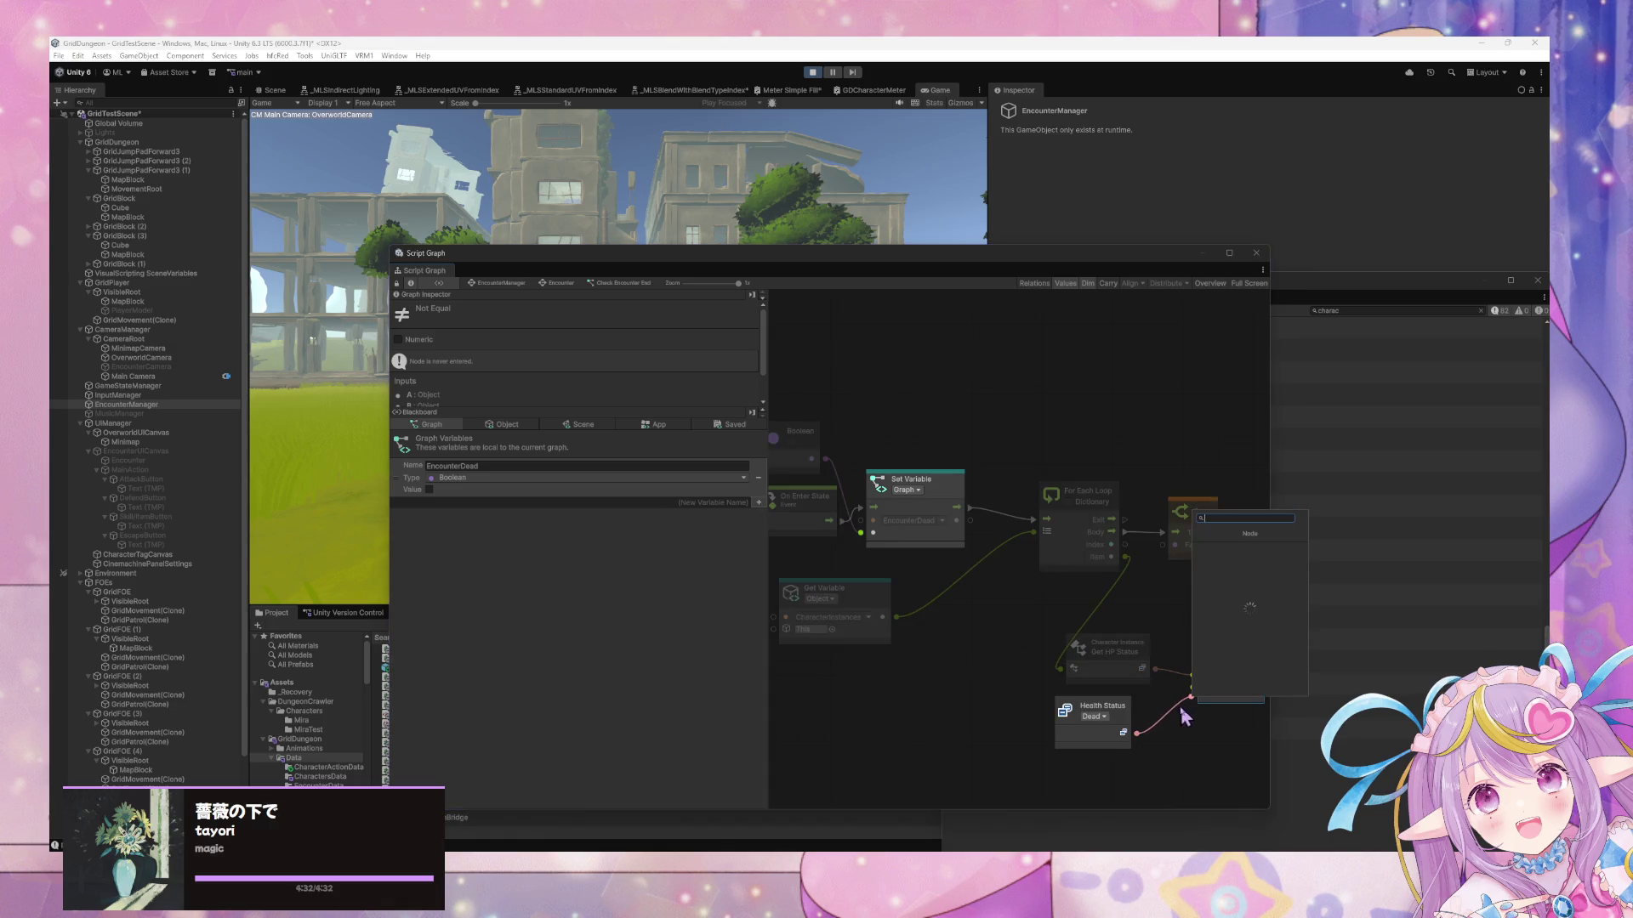
{"action": "key", "text": "Escape"}
{"action": "right_click", "coordinate": [1134, 715]}
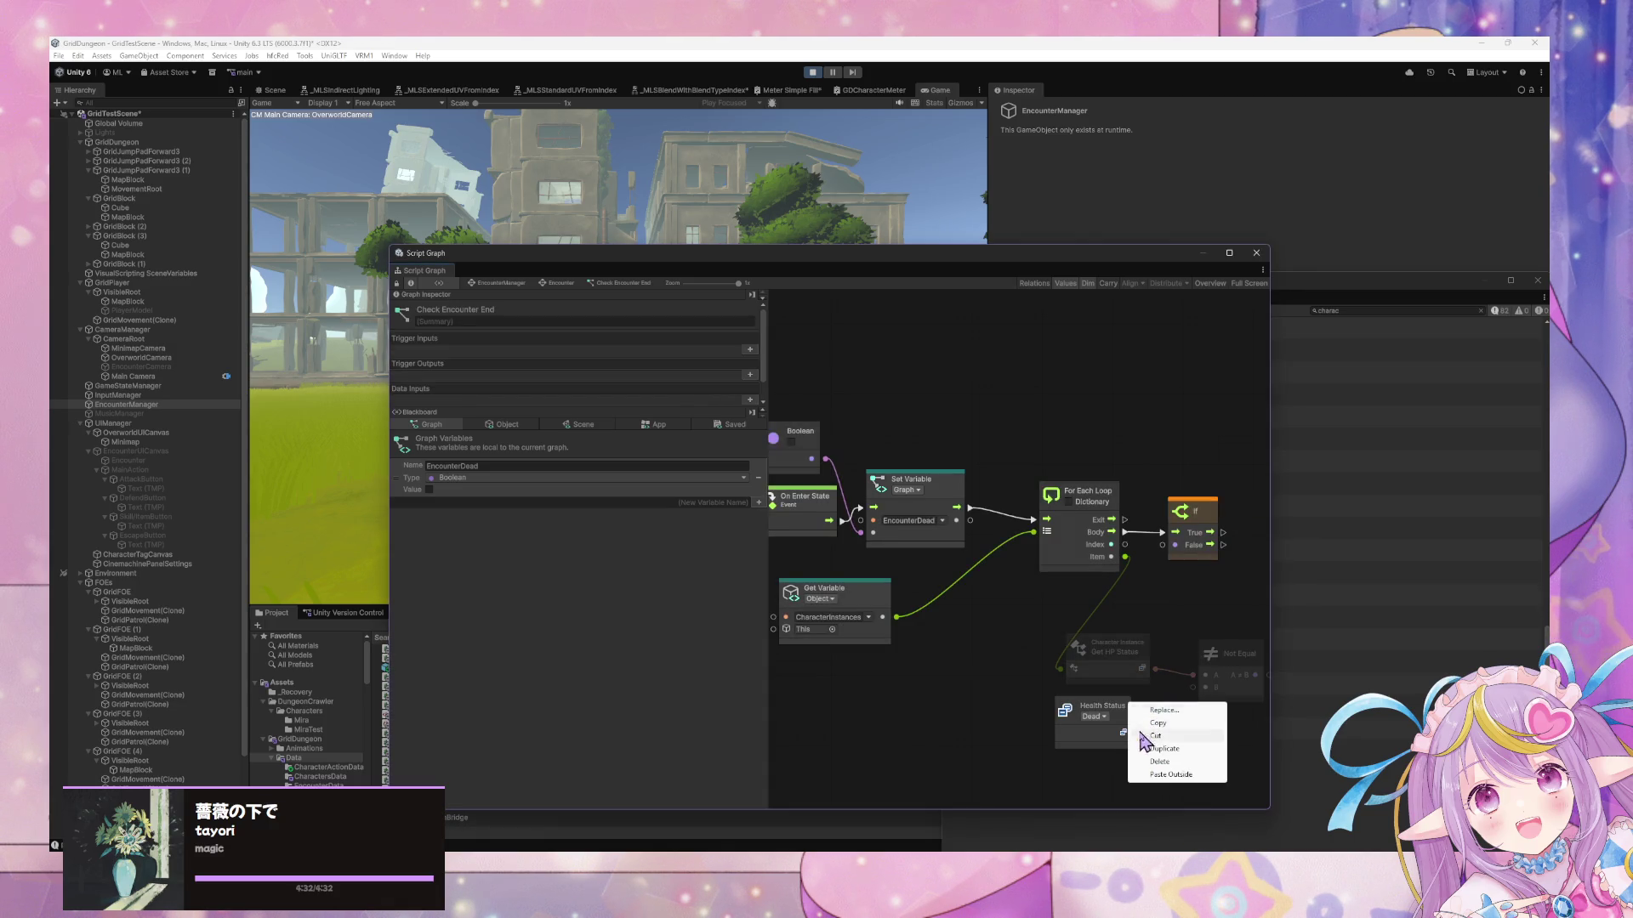
{"action": "left_click", "coordinate": [977, 682]}
{"action": "mouse_move", "coordinate": [1110, 715]}
{"action": "left_mouse_down"}
{"action": "mouse_move", "coordinate": [1207, 667]}
{"action": "mouse_move", "coordinate": [1192, 687]}
{"action": "left_mouse_up"}
{"action": "left_click_drag", "start_coordinate": [1188, 536], "coordinate": [1129, 546]}
Connect the Not Equal result to the If node's Condition
{"action": "left_click", "coordinate": [1169, 636]}
{"action": "left_click_drag", "start_coordinate": [1189, 657], "coordinate": [1114, 553]}
{"action": "left_click_drag", "start_coordinate": [1150, 537], "coordinate": [1214, 534]}
{"action": "scroll", "coordinate": [1090, 518], "scroll_direction": "down", "scroll_amount": 2}
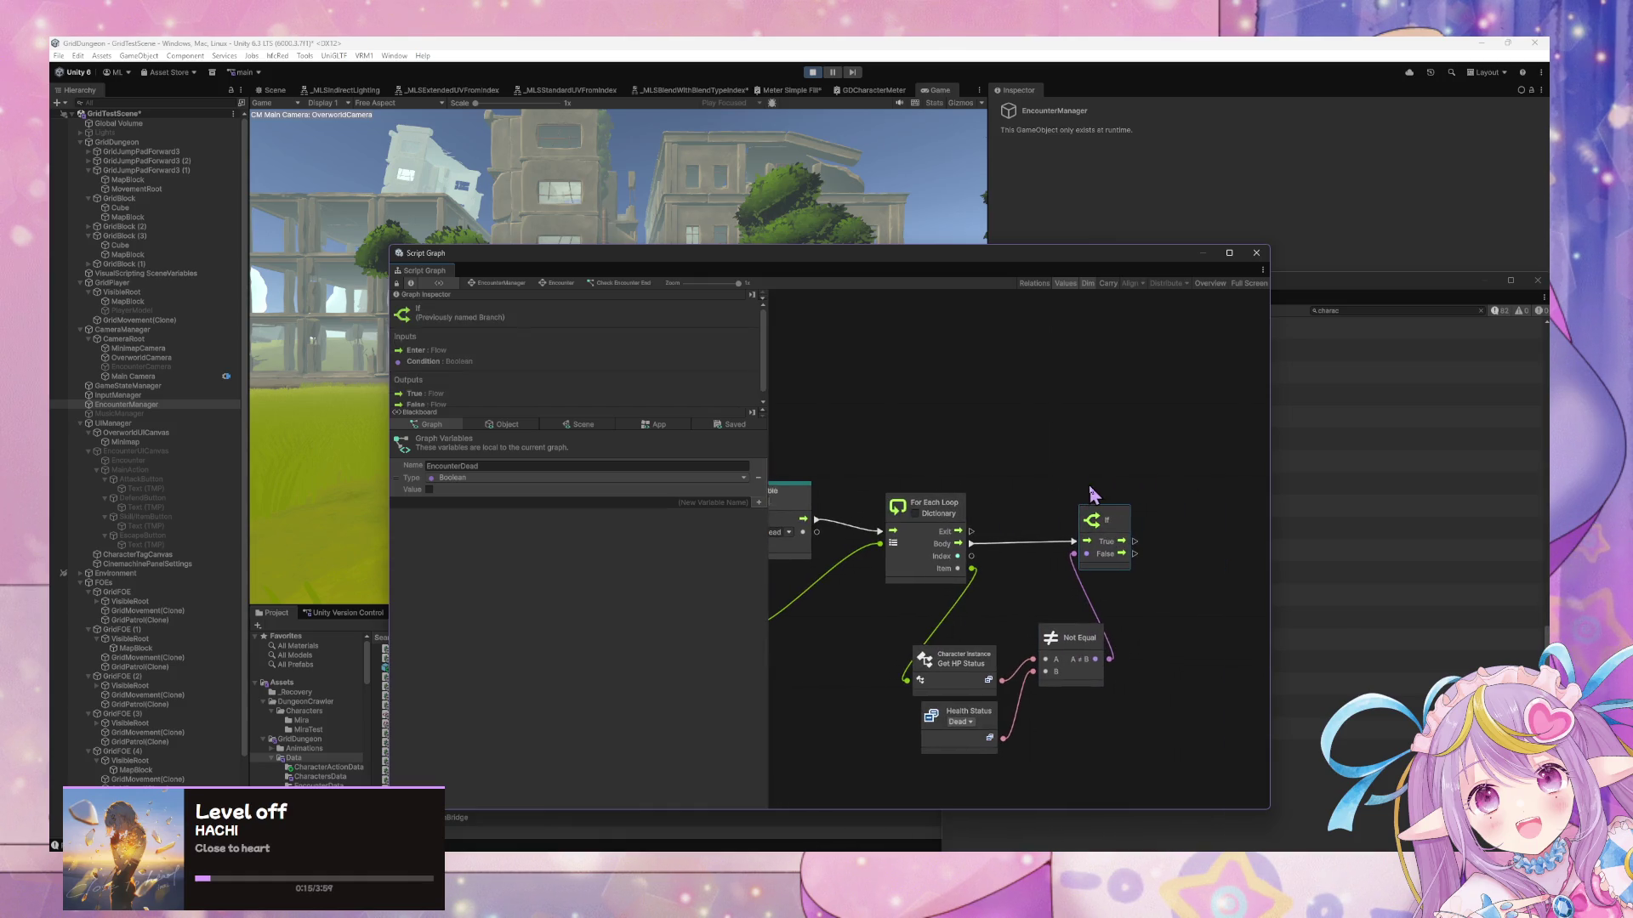
{"action": "scroll", "coordinate": [1063, 481], "scroll_direction": "up", "scroll_amount": 2}
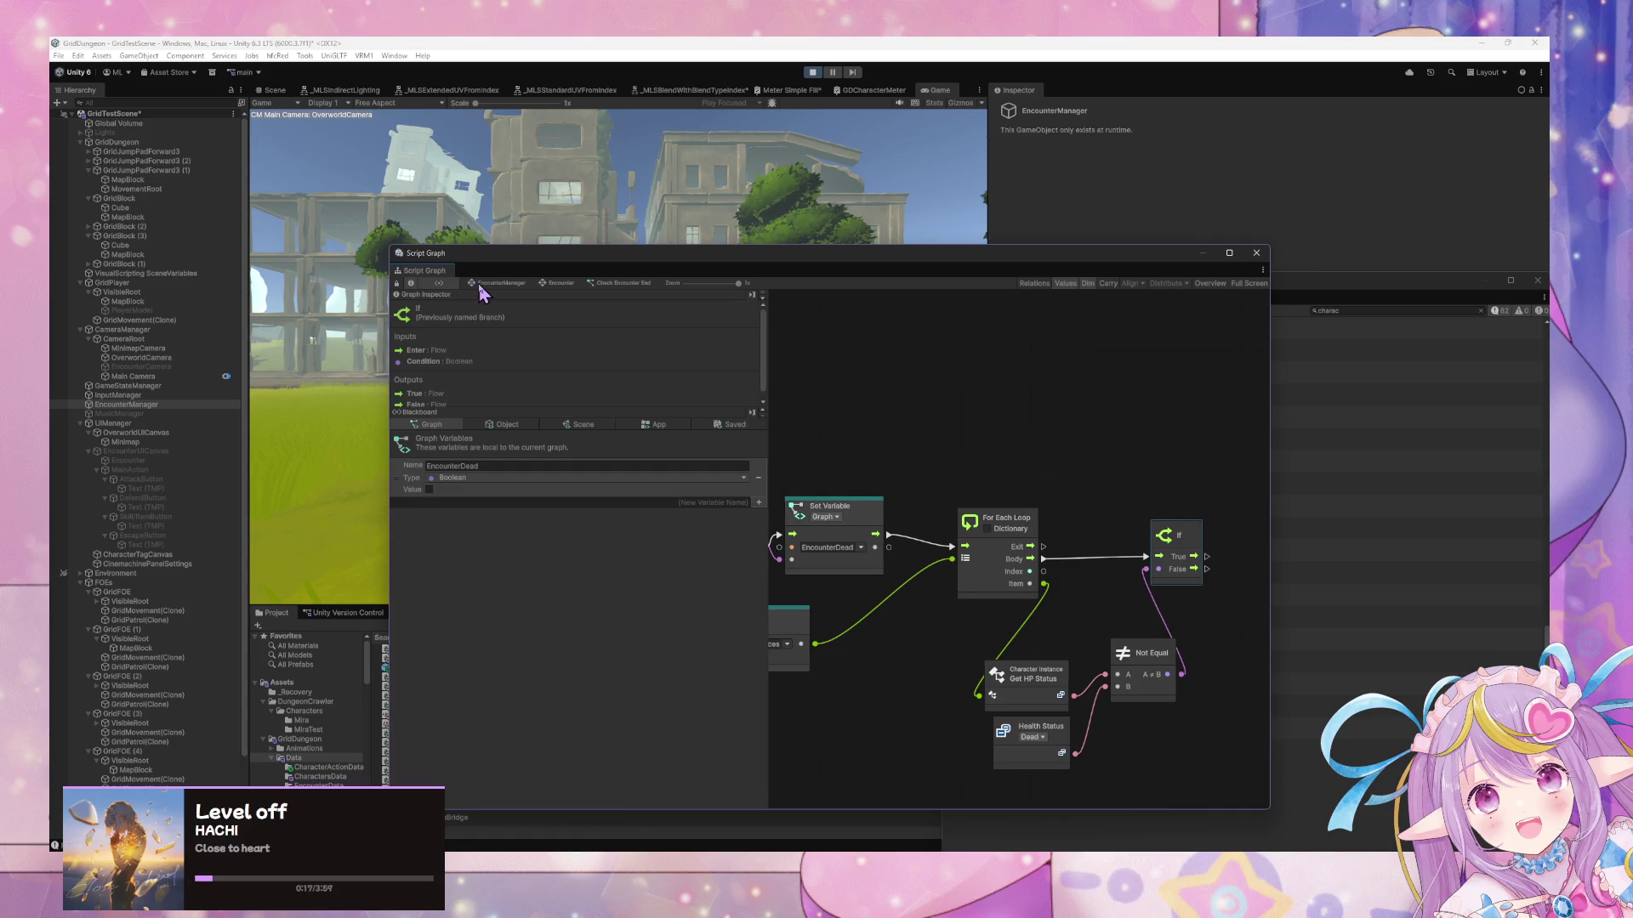
Rename the Encounter transition's Custom Event from Ready to ResetPhase
{"action": "left_click", "coordinate": [479, 286]}
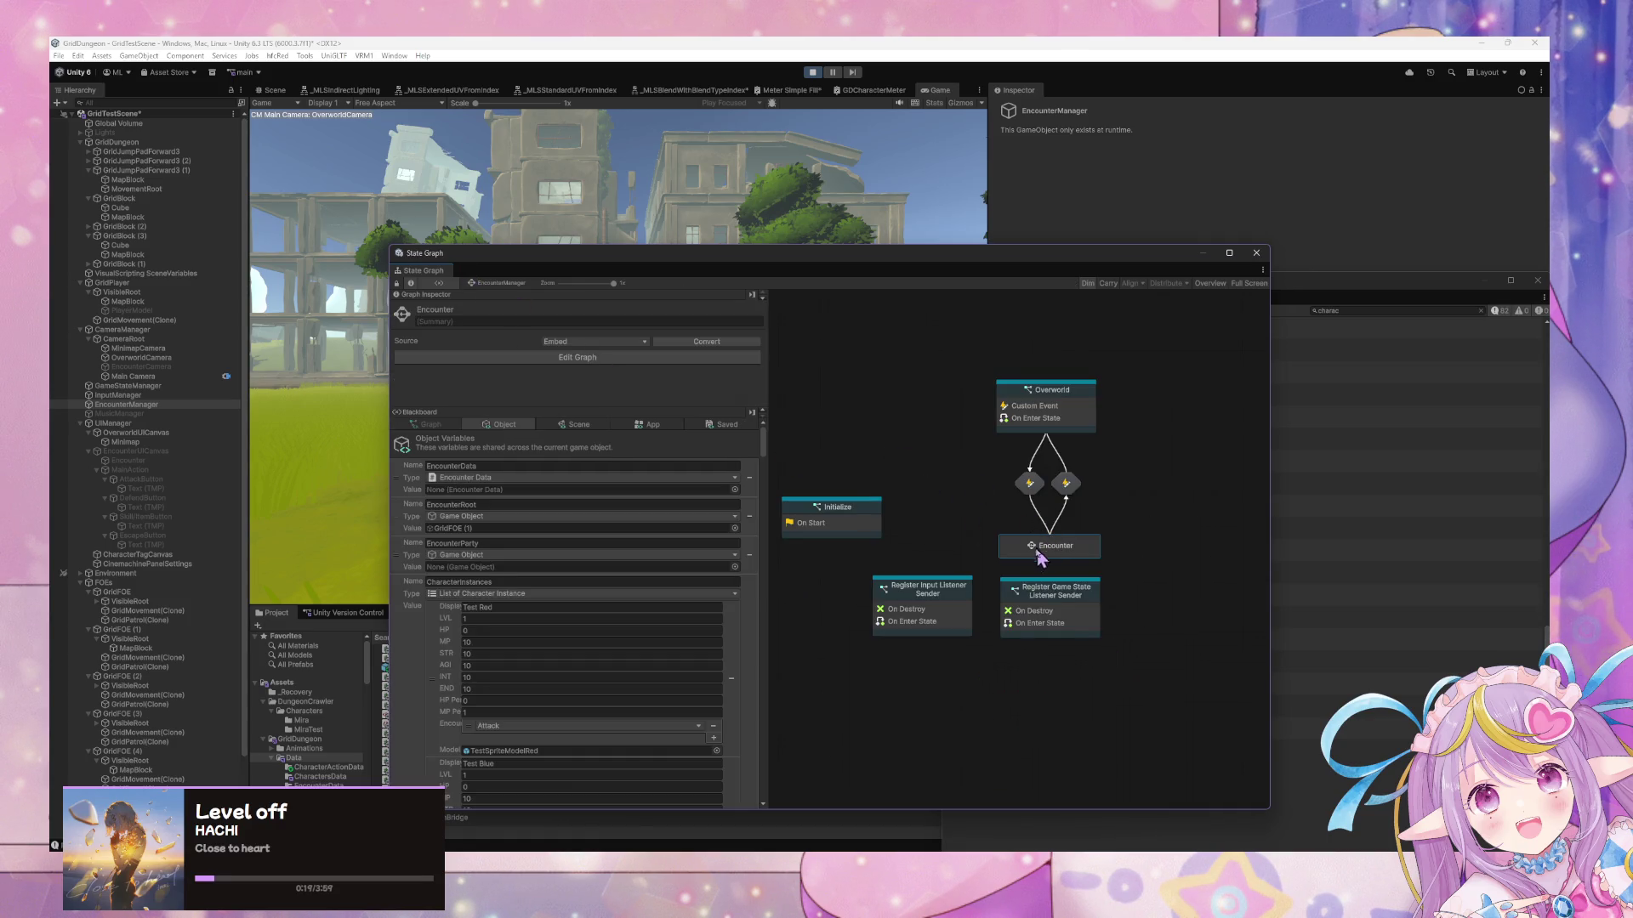
{"action": "double_click", "coordinate": [1052, 548]}
{"action": "left_click", "coordinate": [1000, 527]}
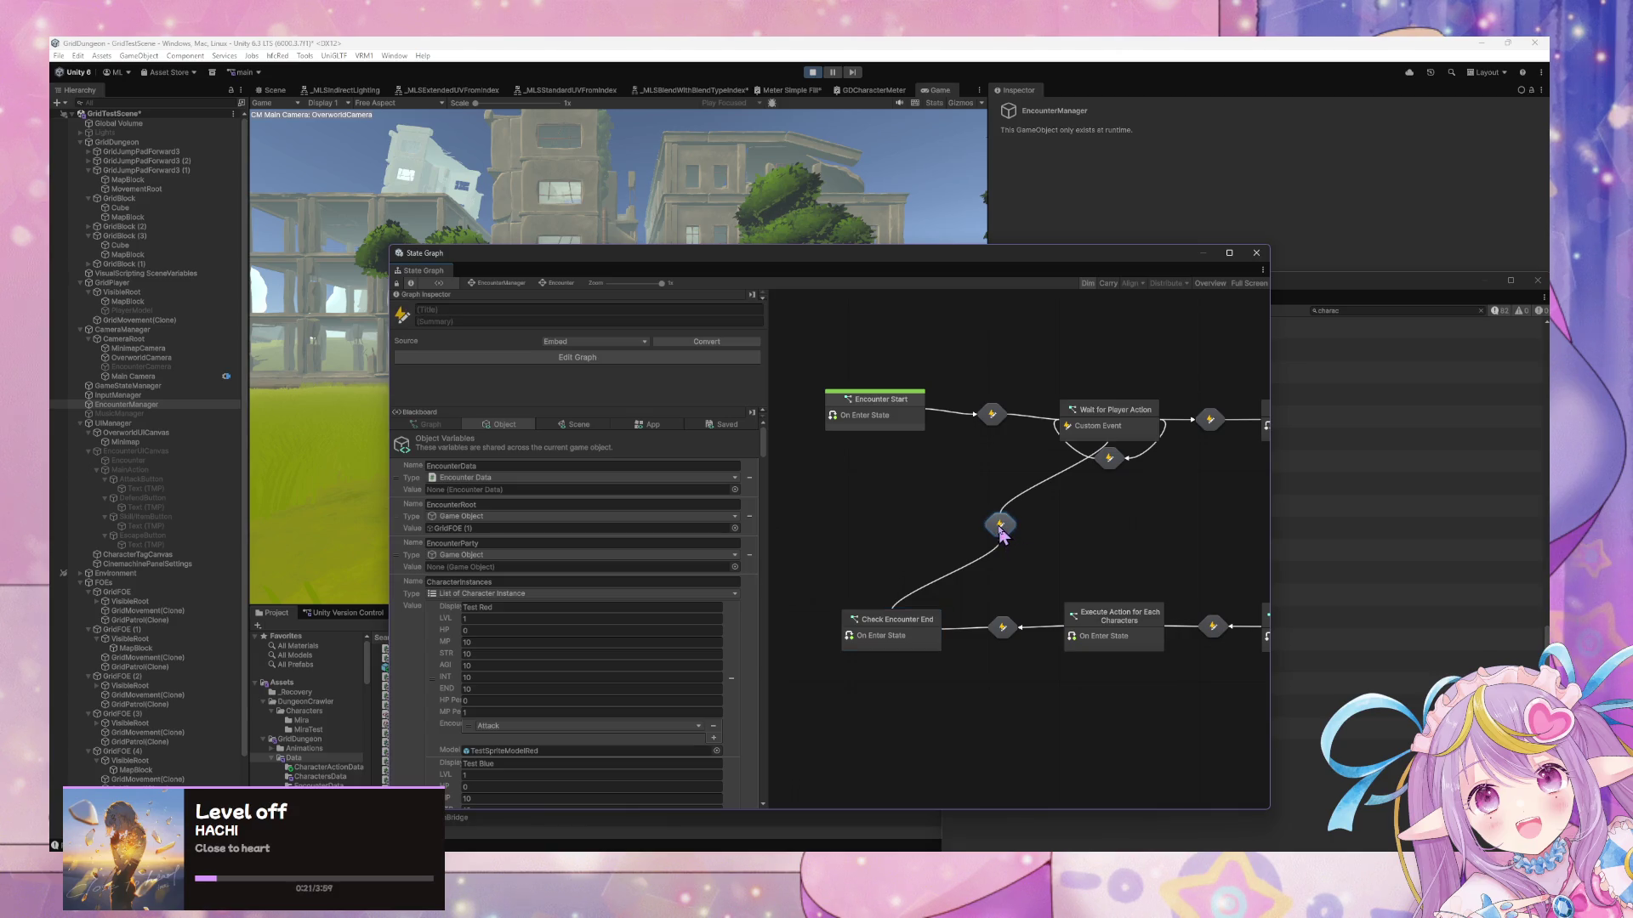
{"action": "double_click", "coordinate": [1000, 524]}
{"action": "left_click", "coordinate": [969, 566]}
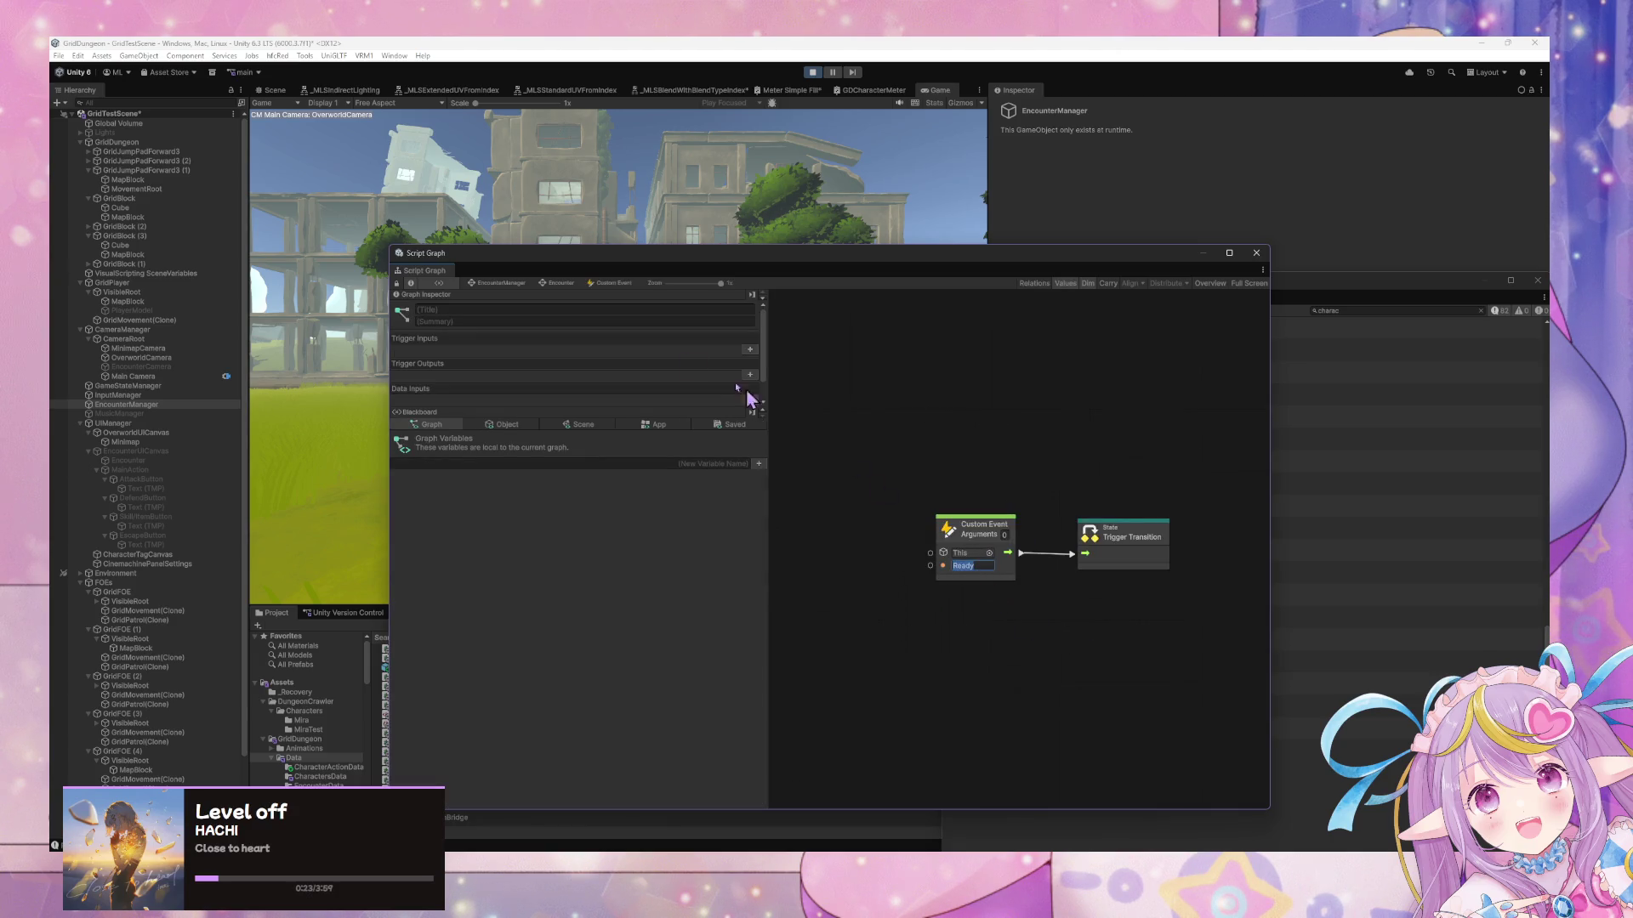
{"action": "type", "text": "Reset"}
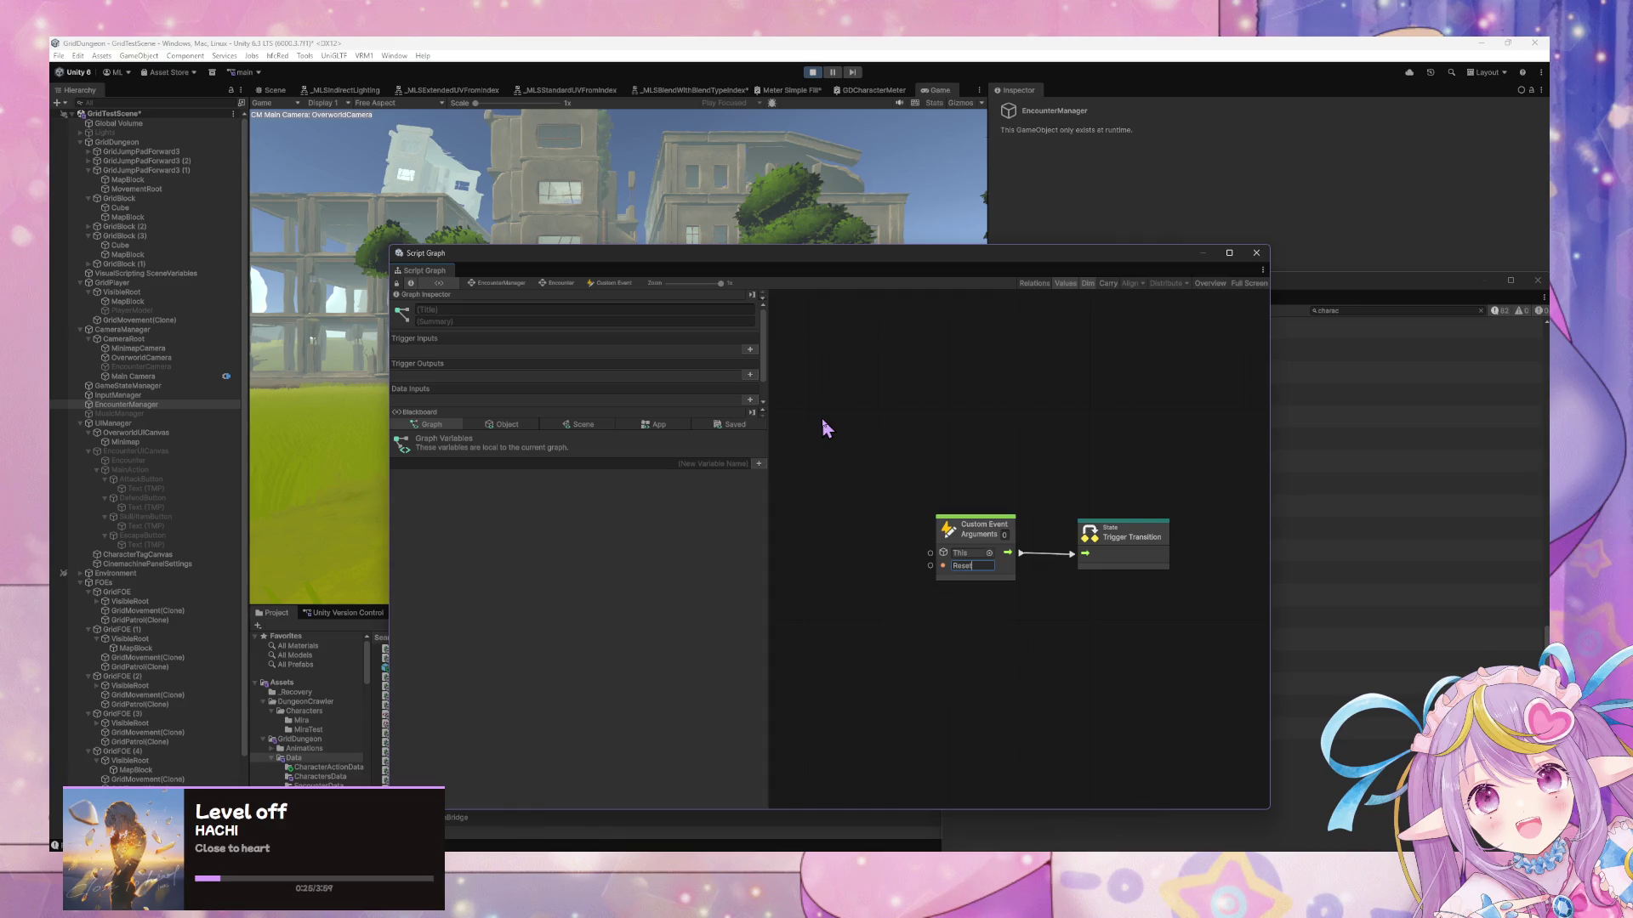
{"action": "type", "text": "Phase"}
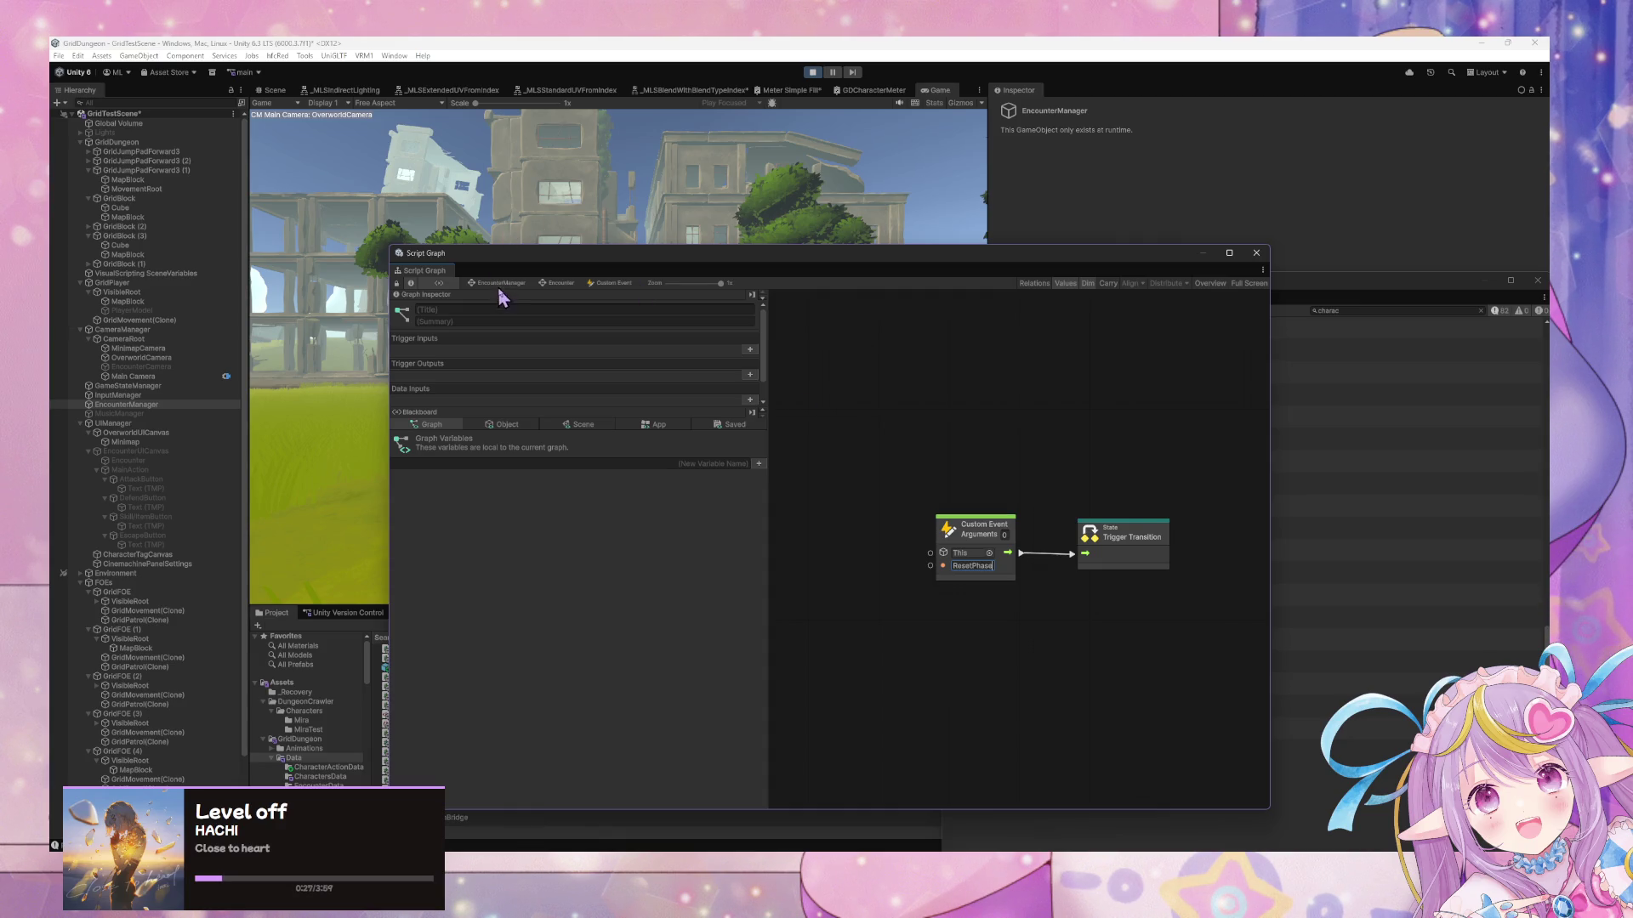
Return to the Encounter's Check Encounter End script graph
{"action": "left_click", "coordinate": [499, 284]}
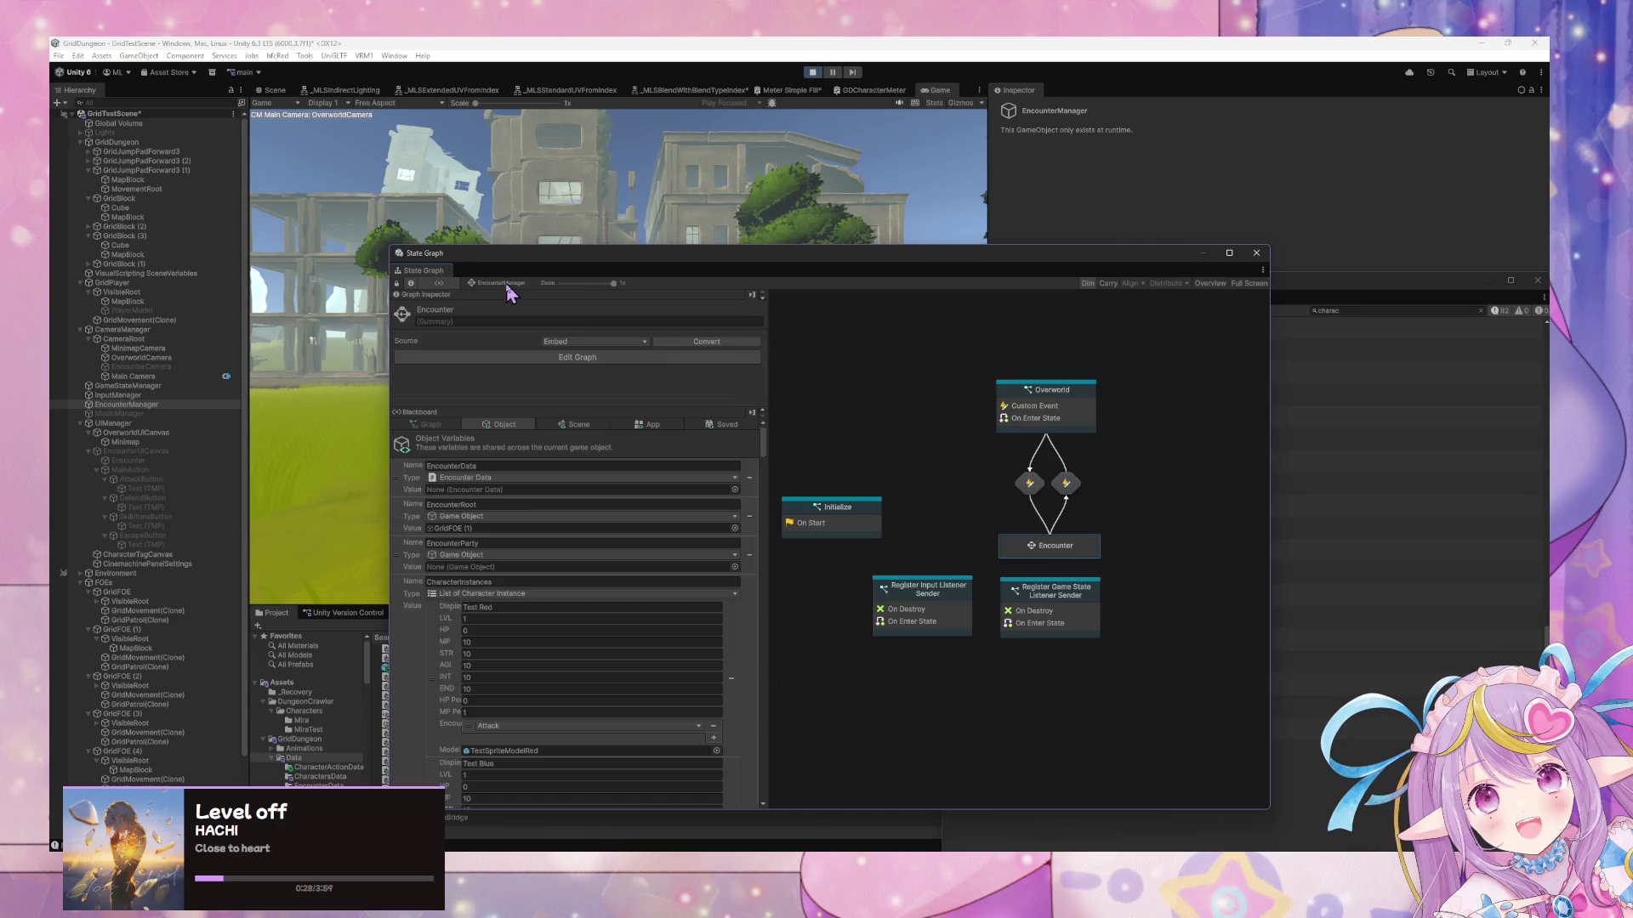
{"action": "double_click", "coordinate": [1063, 553]}
{"action": "double_click", "coordinate": [923, 631]}
{"action": "mouse_move", "coordinate": [1227, 580]}
{"action": "left_mouse_down"}
{"action": "mouse_move", "coordinate": [1171, 544]}
{"action": "mouse_move", "coordinate": [1097, 553]}
{"action": "mouse_move", "coordinate": [1115, 538]}
{"action": "mouse_move", "coordinate": [1192, 563]}
{"action": "mouse_move", "coordinate": [1134, 558]}
{"action": "left_mouse_up"}
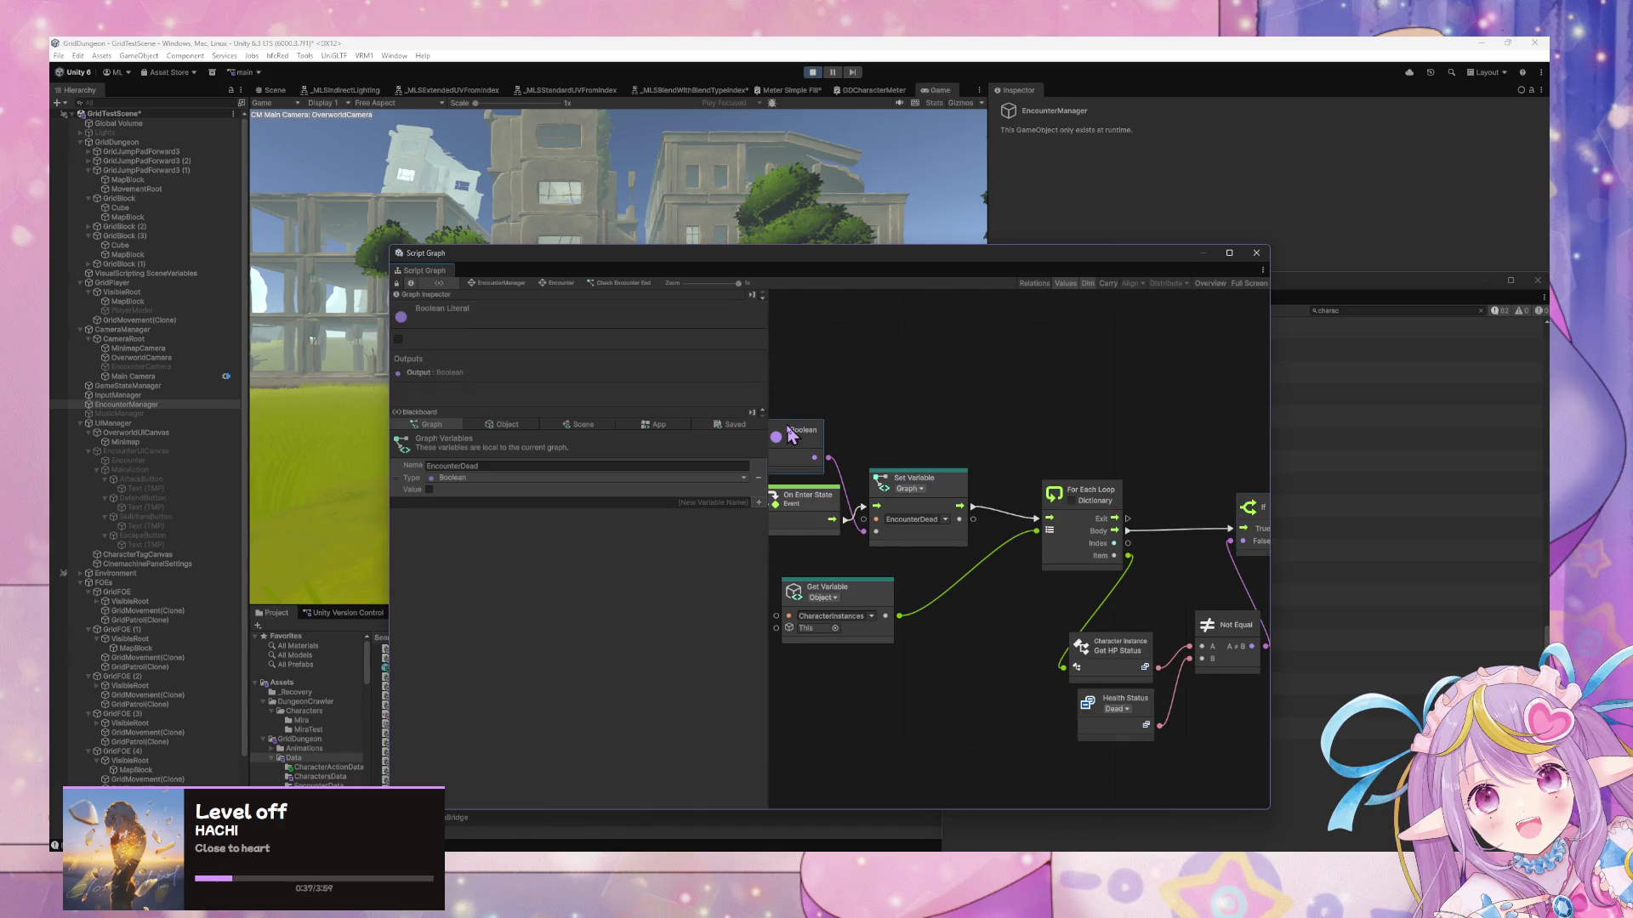
Add a Trigger Custom Event node with the event name ResetPhase
{"action": "left_click", "coordinate": [1154, 442]}
{"action": "scroll", "coordinate": [1182, 468], "scroll_direction": "right", "scroll_amount": 3}
{"action": "right_click", "coordinate": [1210, 493]}
{"action": "left_click", "coordinate": [1223, 499]}
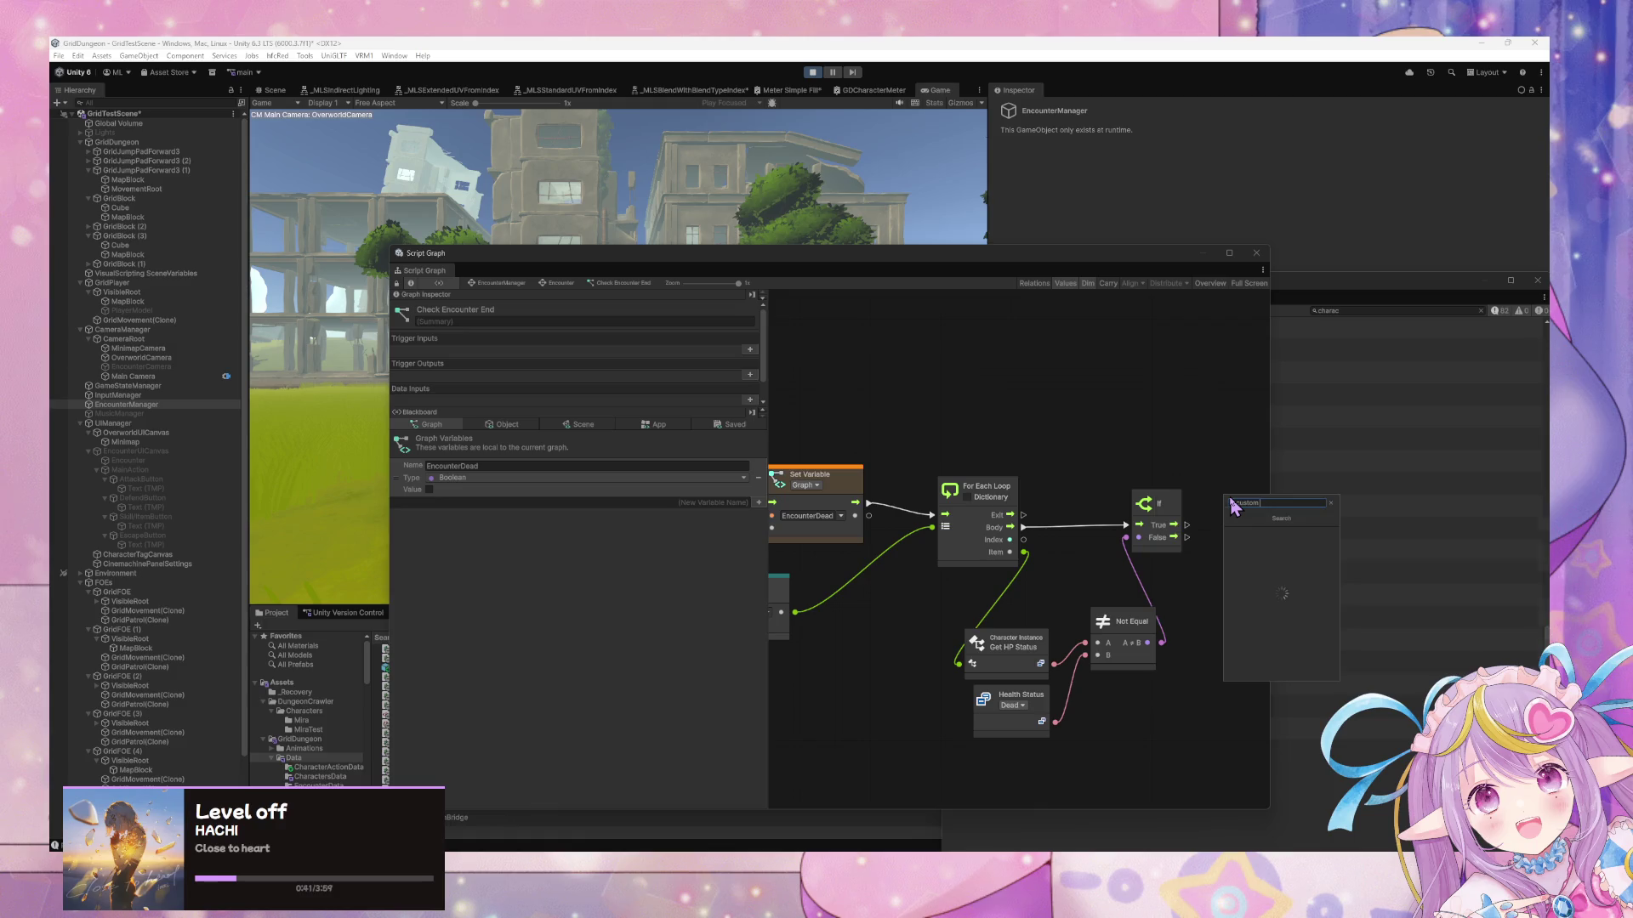
{"action": "type", "text": "eve"}
{"action": "key", "text": "Return"}
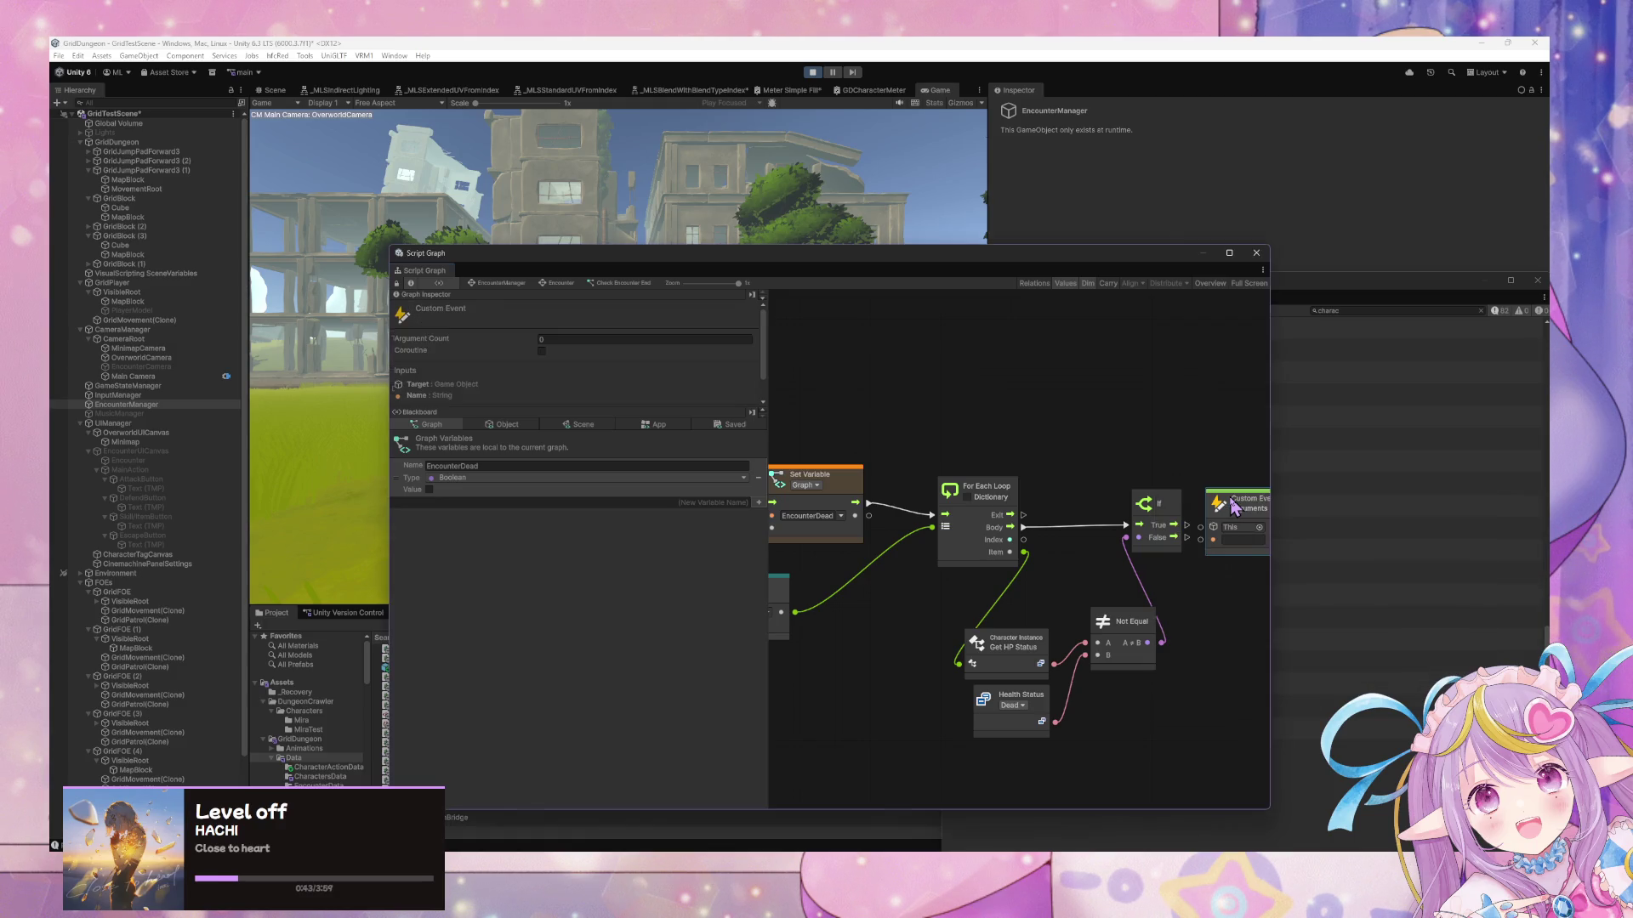
{"action": "key", "text": "Delete"}
{"action": "right_click", "coordinate": [1234, 510]}
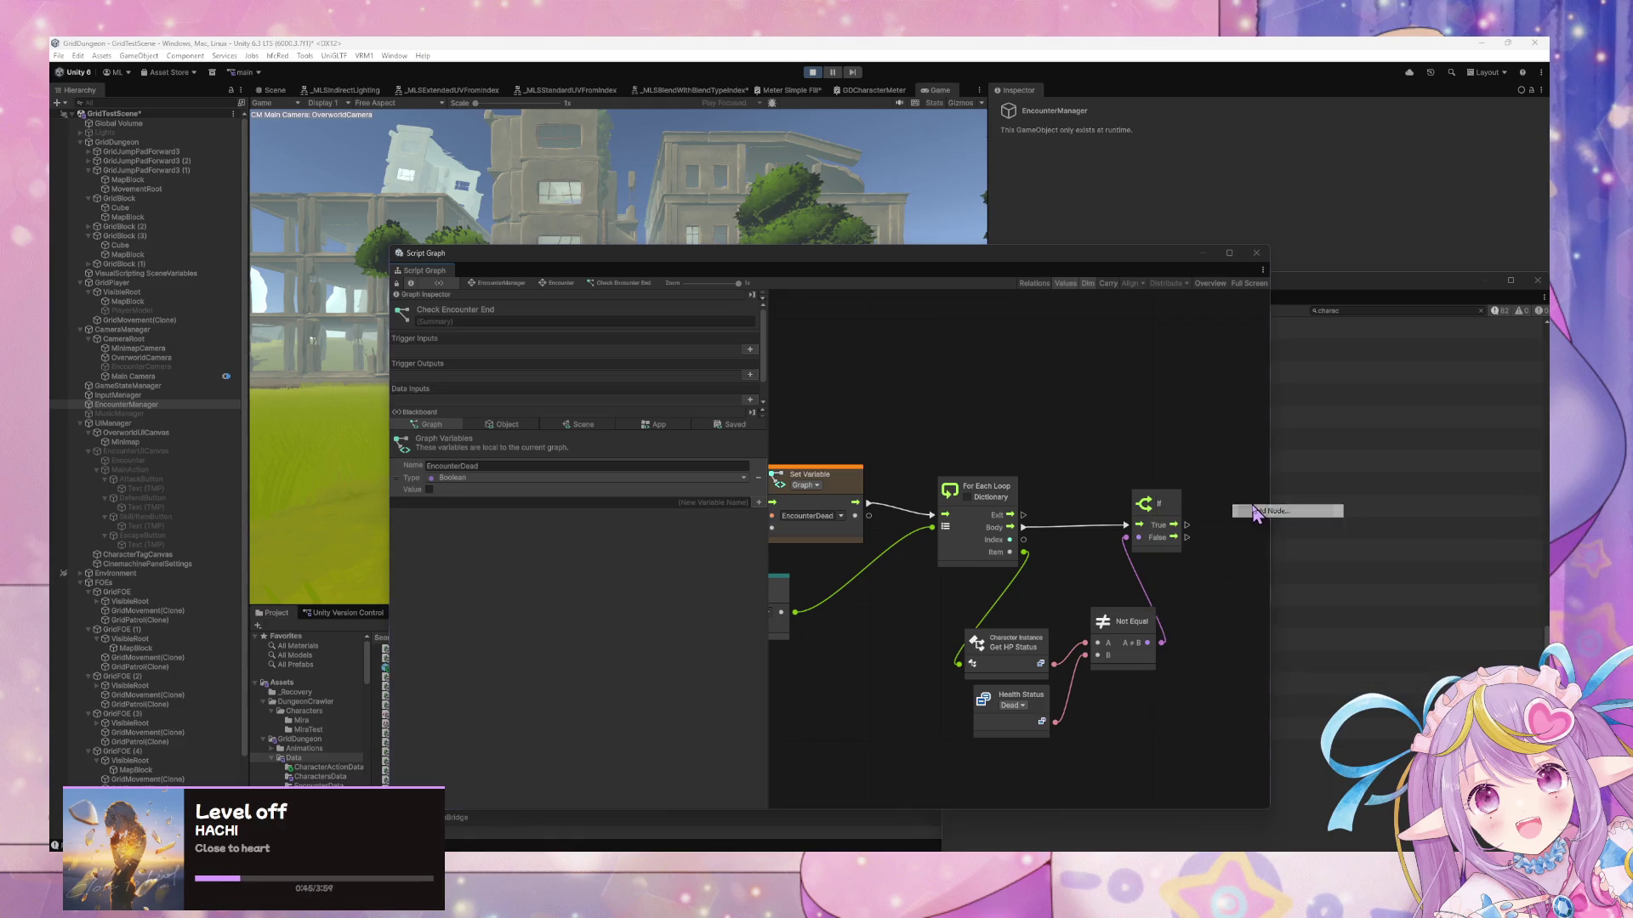
{"action": "left_click", "coordinate": [1257, 514]}
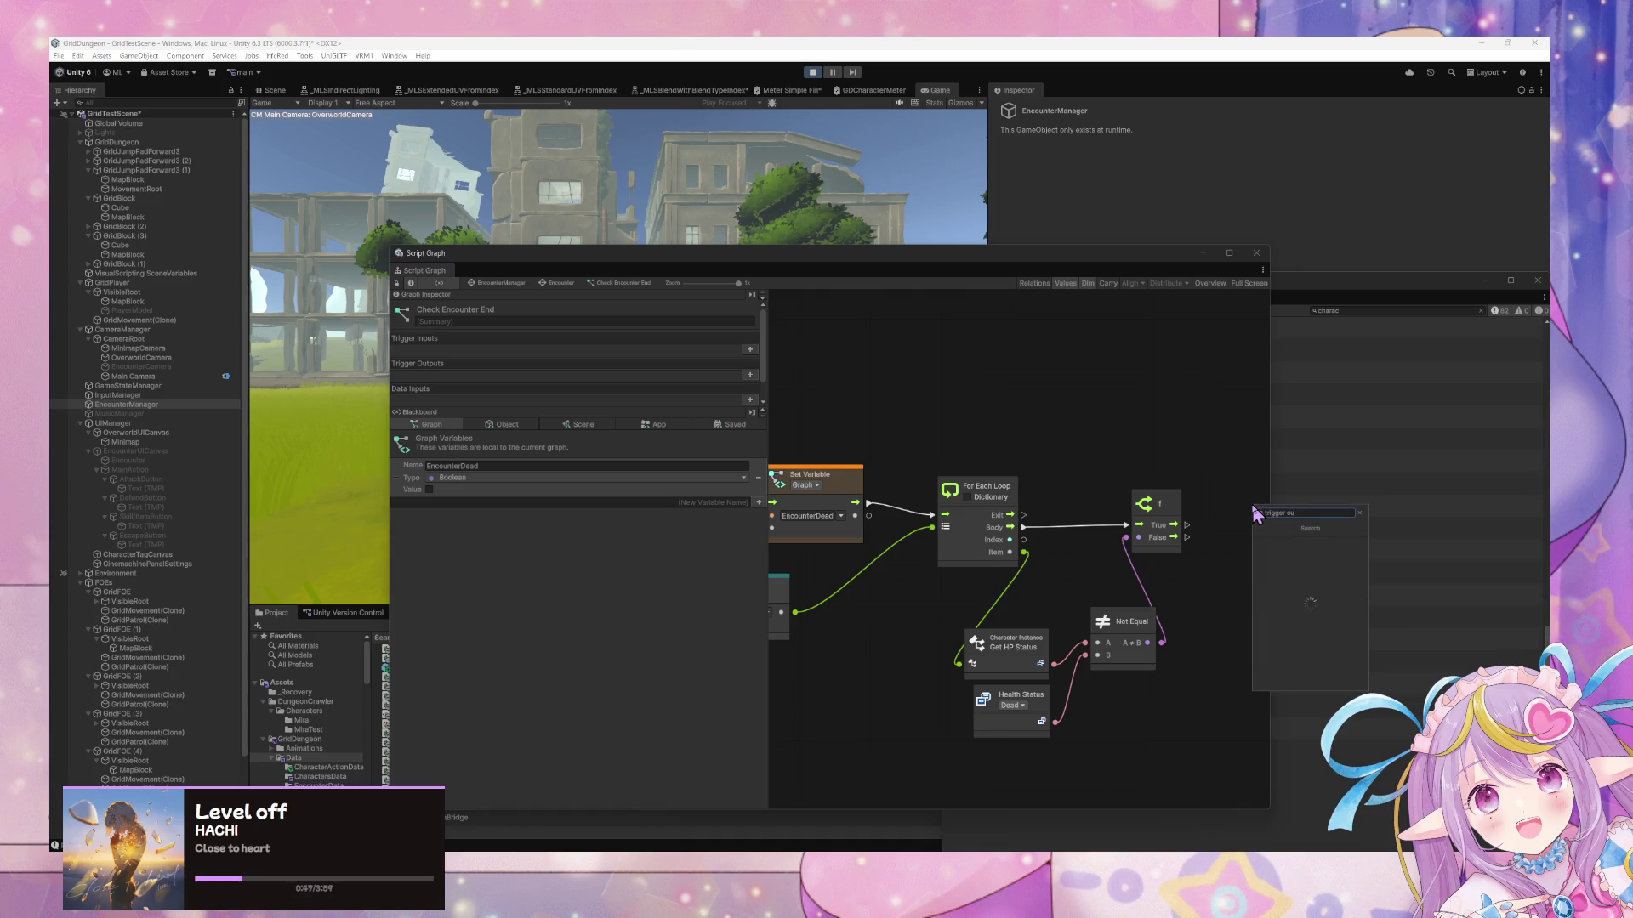
{"action": "type", "text": "trigger custom"}
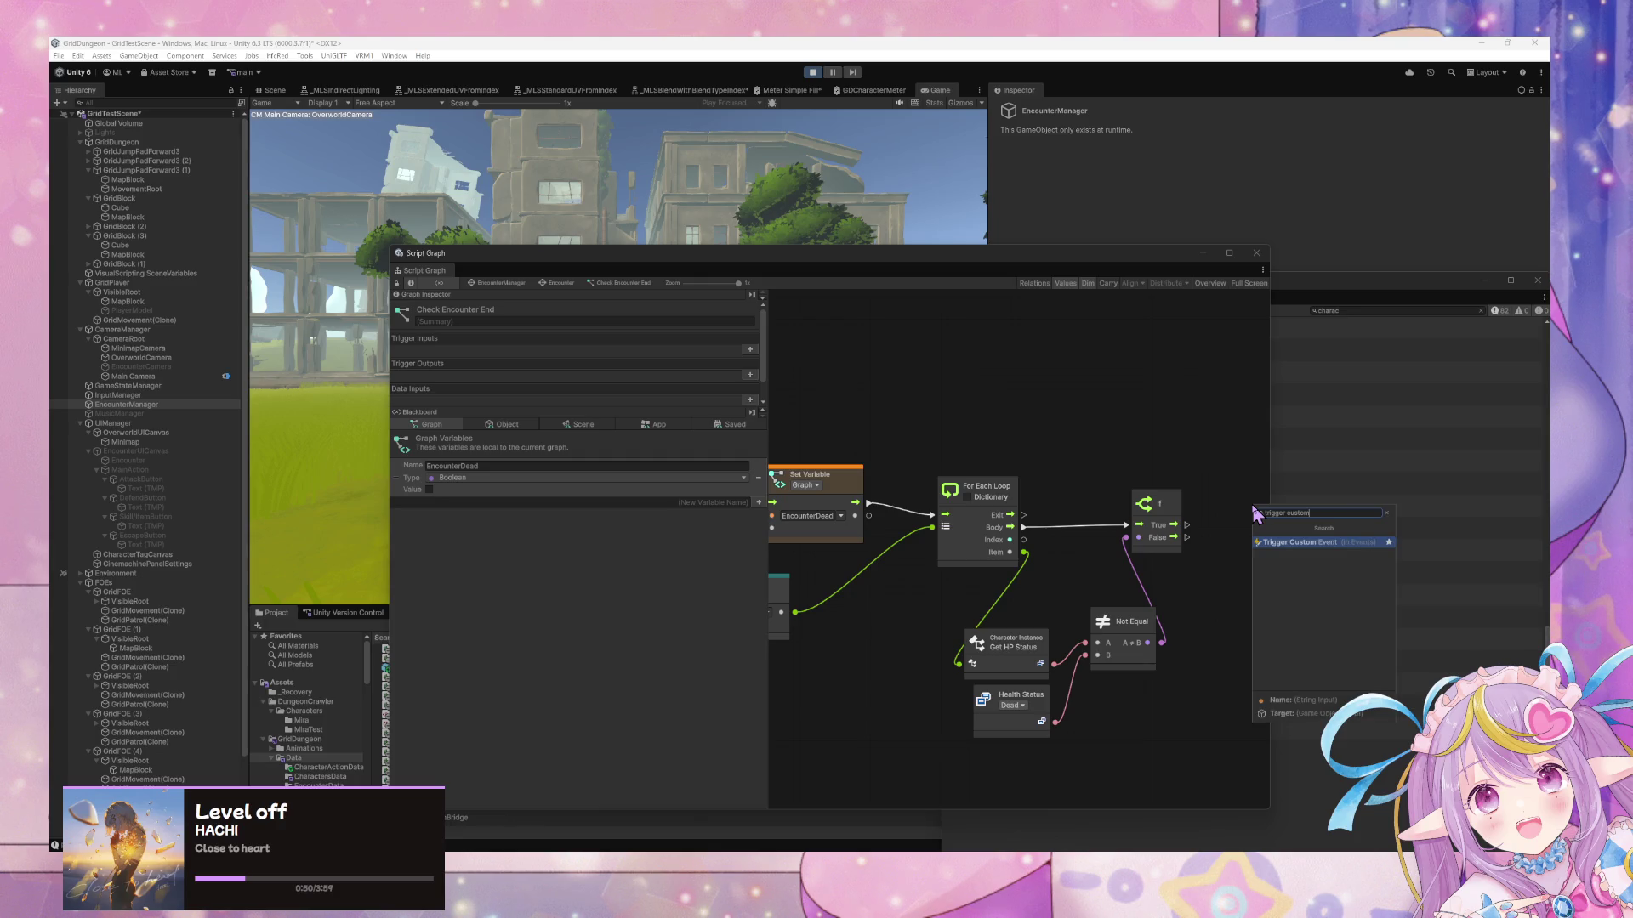
{"action": "key", "text": "Return"}
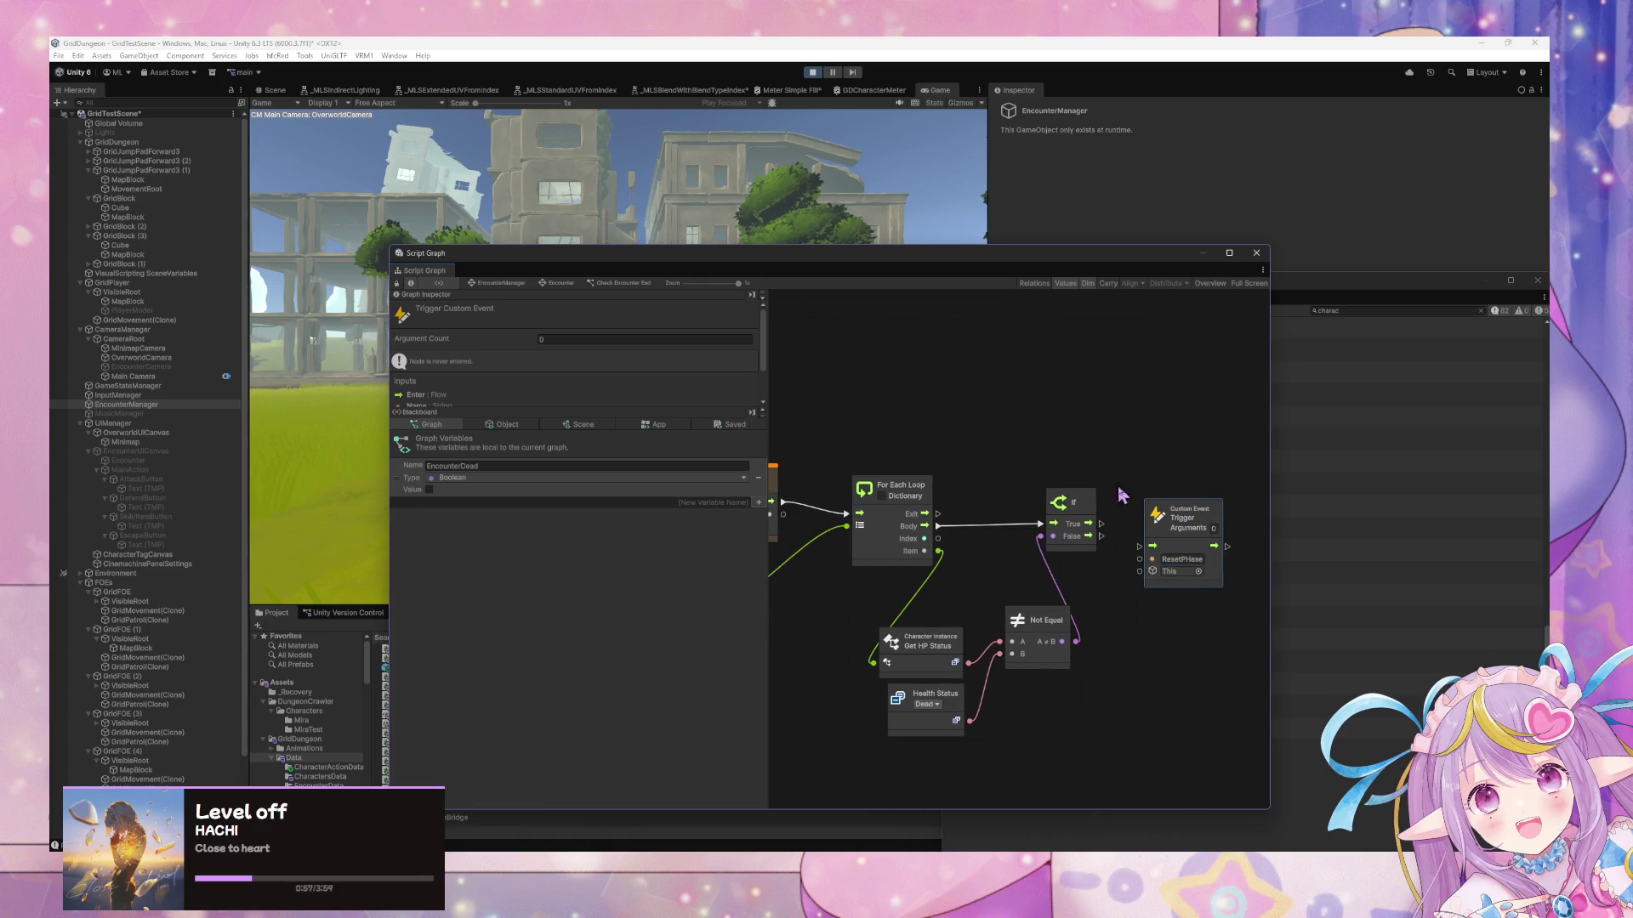
{"action": "left_click", "coordinate": [1200, 560]}
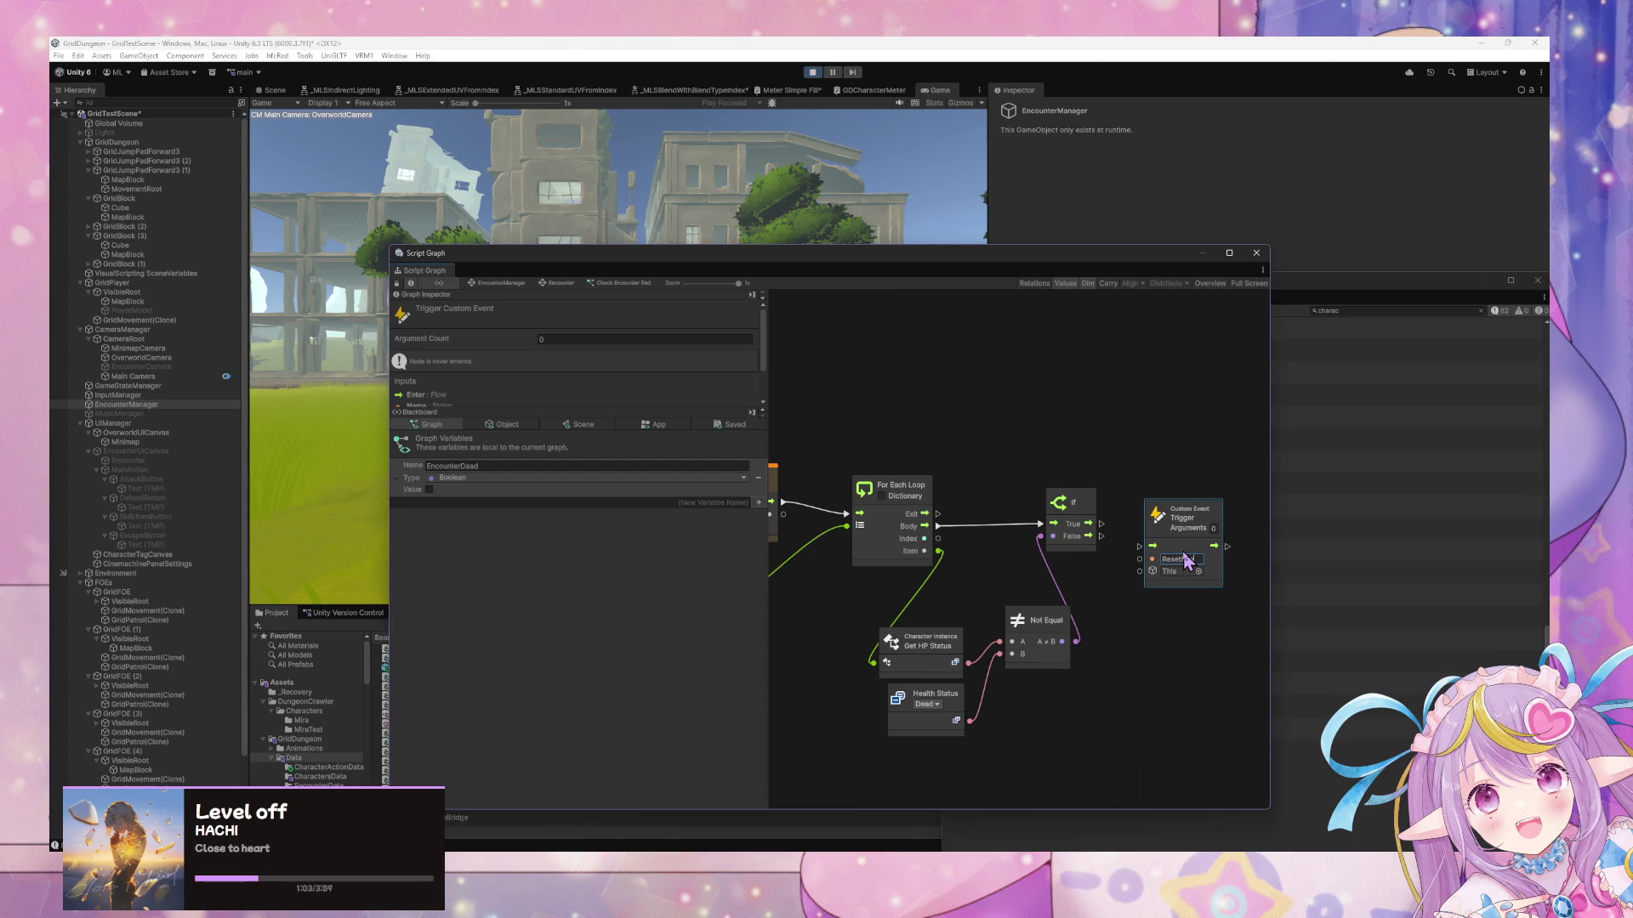
Connect the If True output to the ResetPhase trigger and tidy the On Enter State node
{"action": "mouse_move", "coordinate": [1100, 524]}
{"action": "left_mouse_down"}
{"action": "mouse_move", "coordinate": [1140, 546]}
{"action": "mouse_move", "coordinate": [1189, 442]}
{"action": "left_mouse_up"}
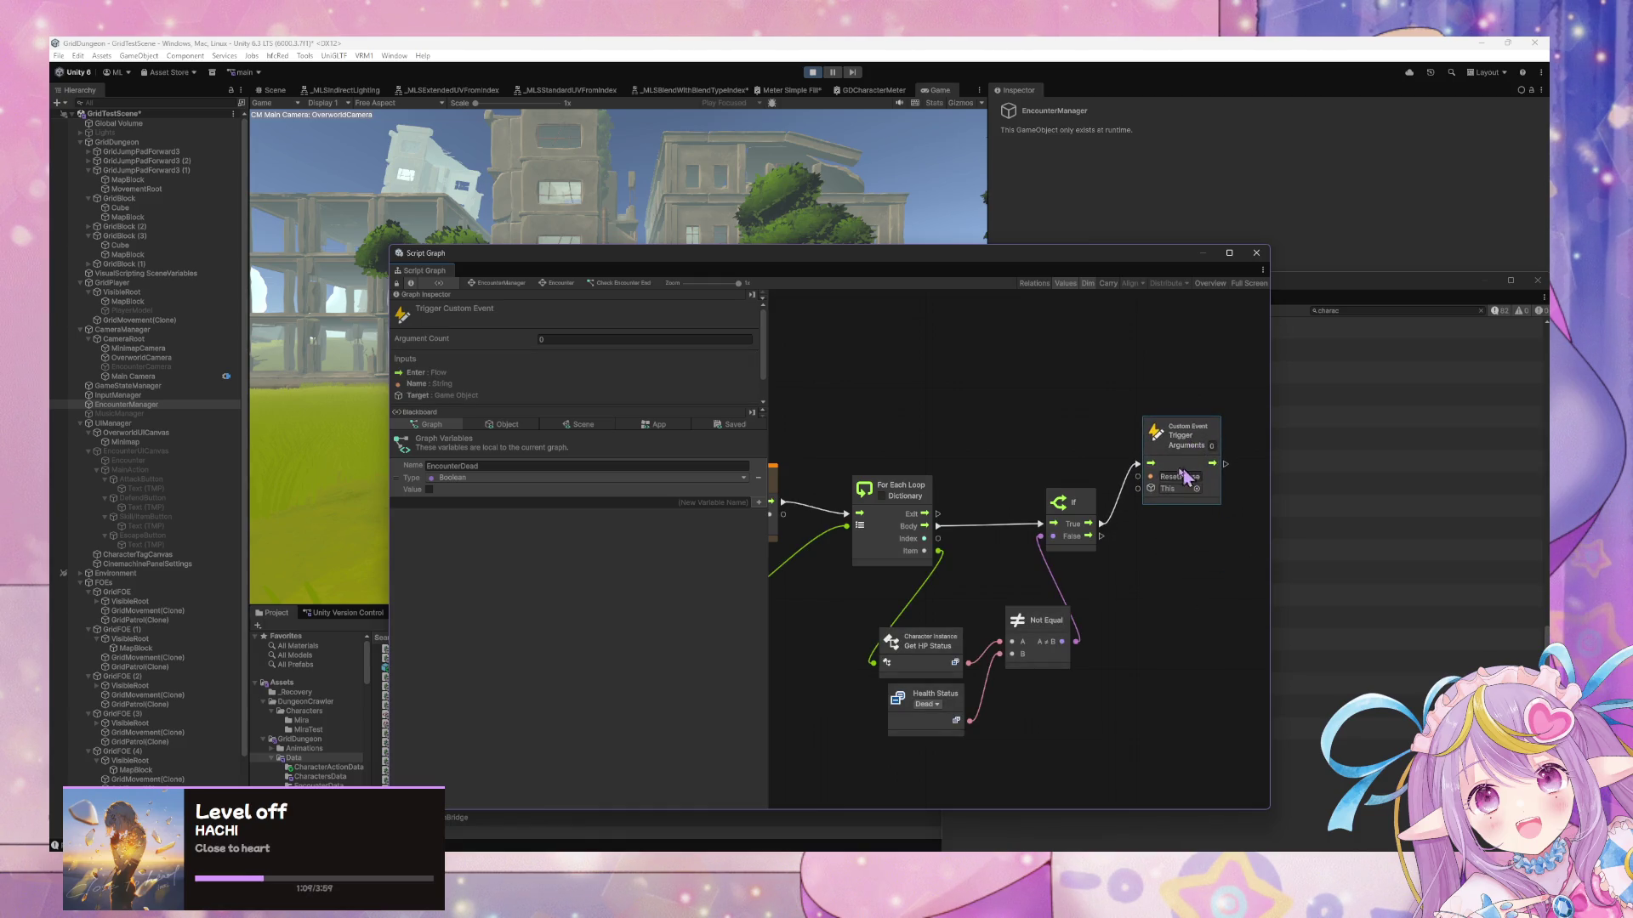
{"action": "left_click_drag", "start_coordinate": [906, 489], "coordinate": [1093, 477]}
{"action": "mouse_move", "coordinate": [872, 447]}
{"action": "left_mouse_down"}
{"action": "mouse_move", "coordinate": [935, 463]}
{"action": "mouse_move", "coordinate": [872, 472]}
{"action": "left_mouse_up"}
{"action": "left_click", "coordinate": [903, 489]}
{"action": "mouse_move", "coordinate": [1101, 553]}
{"action": "left_mouse_down"}
{"action": "mouse_move", "coordinate": [984, 528]}
{"action": "mouse_move", "coordinate": [1010, 512]}
{"action": "mouse_move", "coordinate": [896, 508]}
{"action": "left_mouse_up"}
{"action": "left_click", "coordinate": [854, 566]}
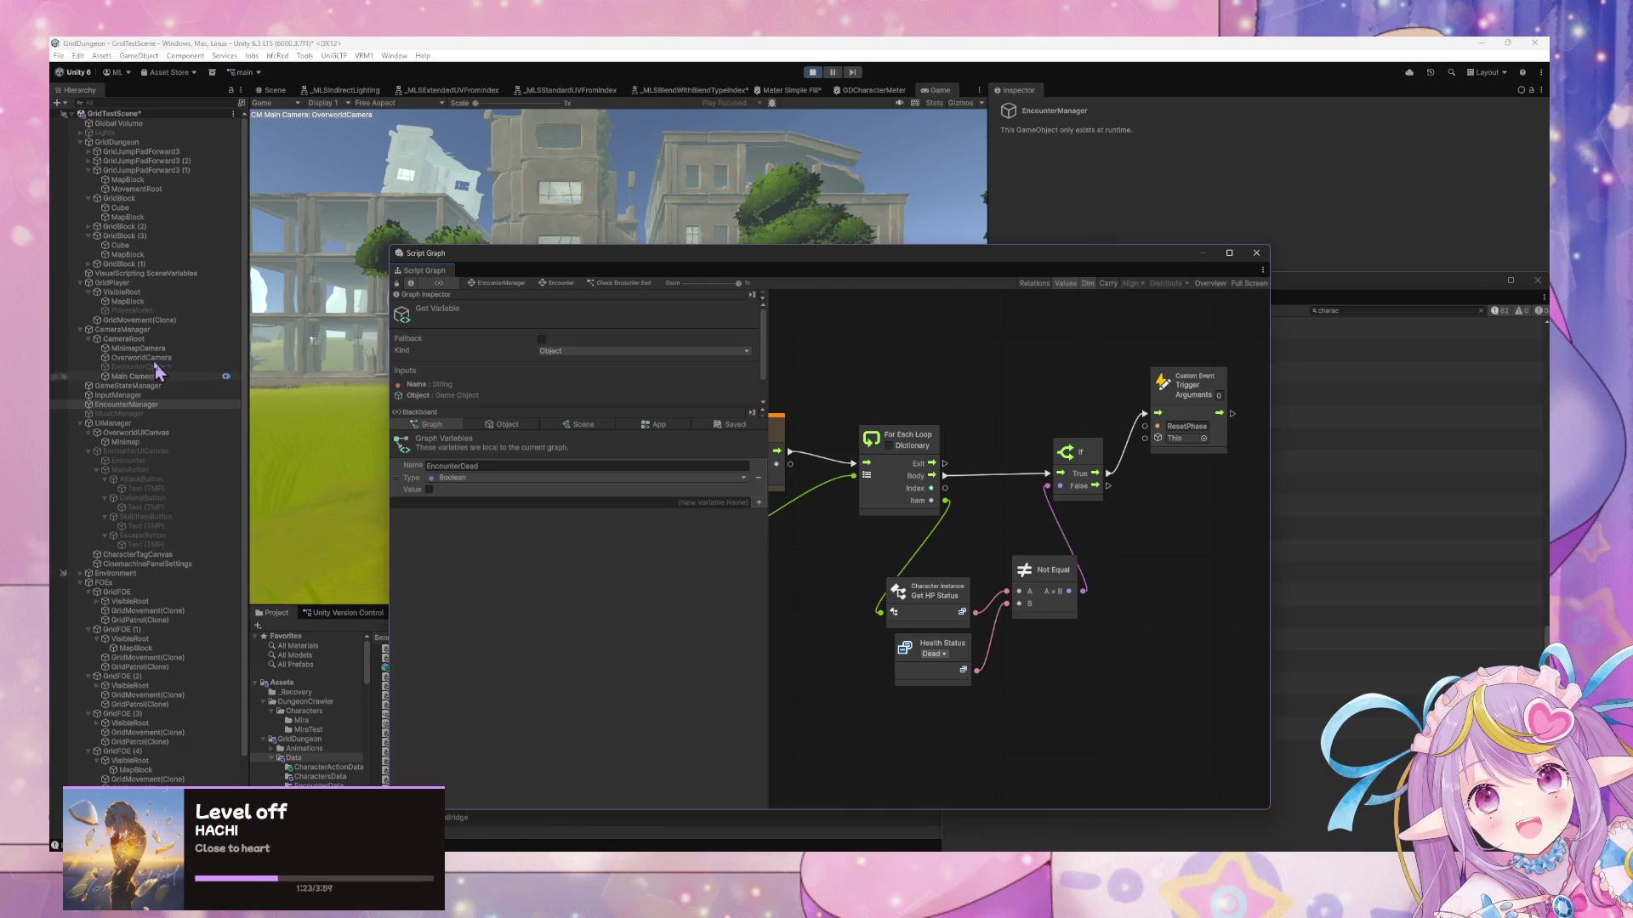
Review the GameStateManager's Listeners graph with its dictionary add and deregister nodes
{"action": "left_click", "coordinate": [145, 396]}
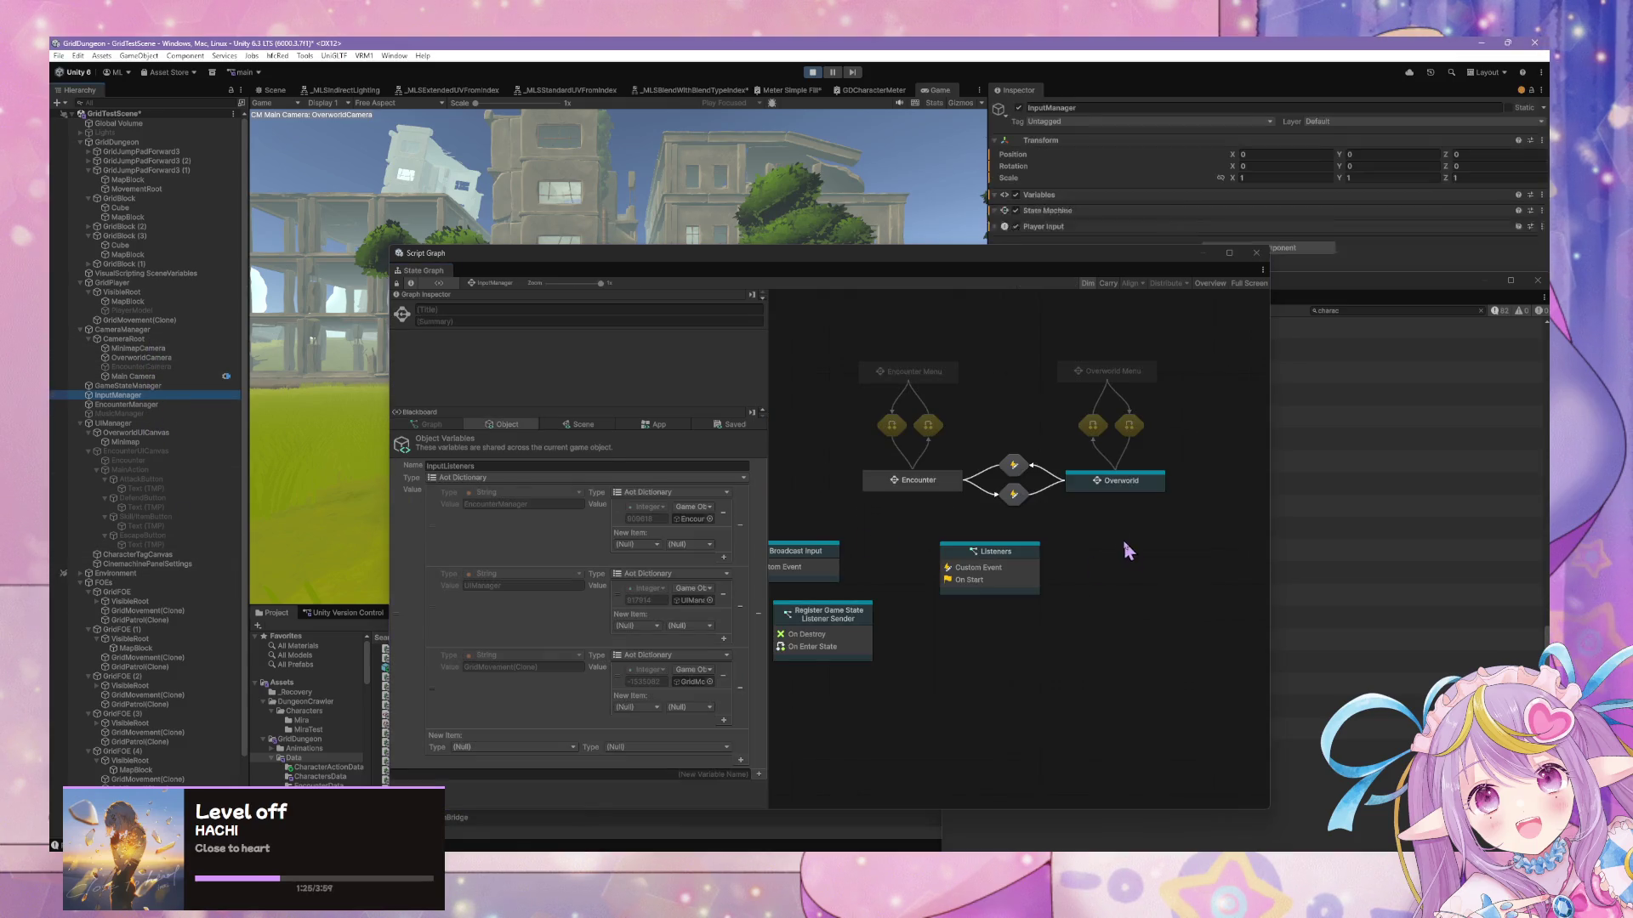
{"action": "left_click", "coordinate": [156, 387]}
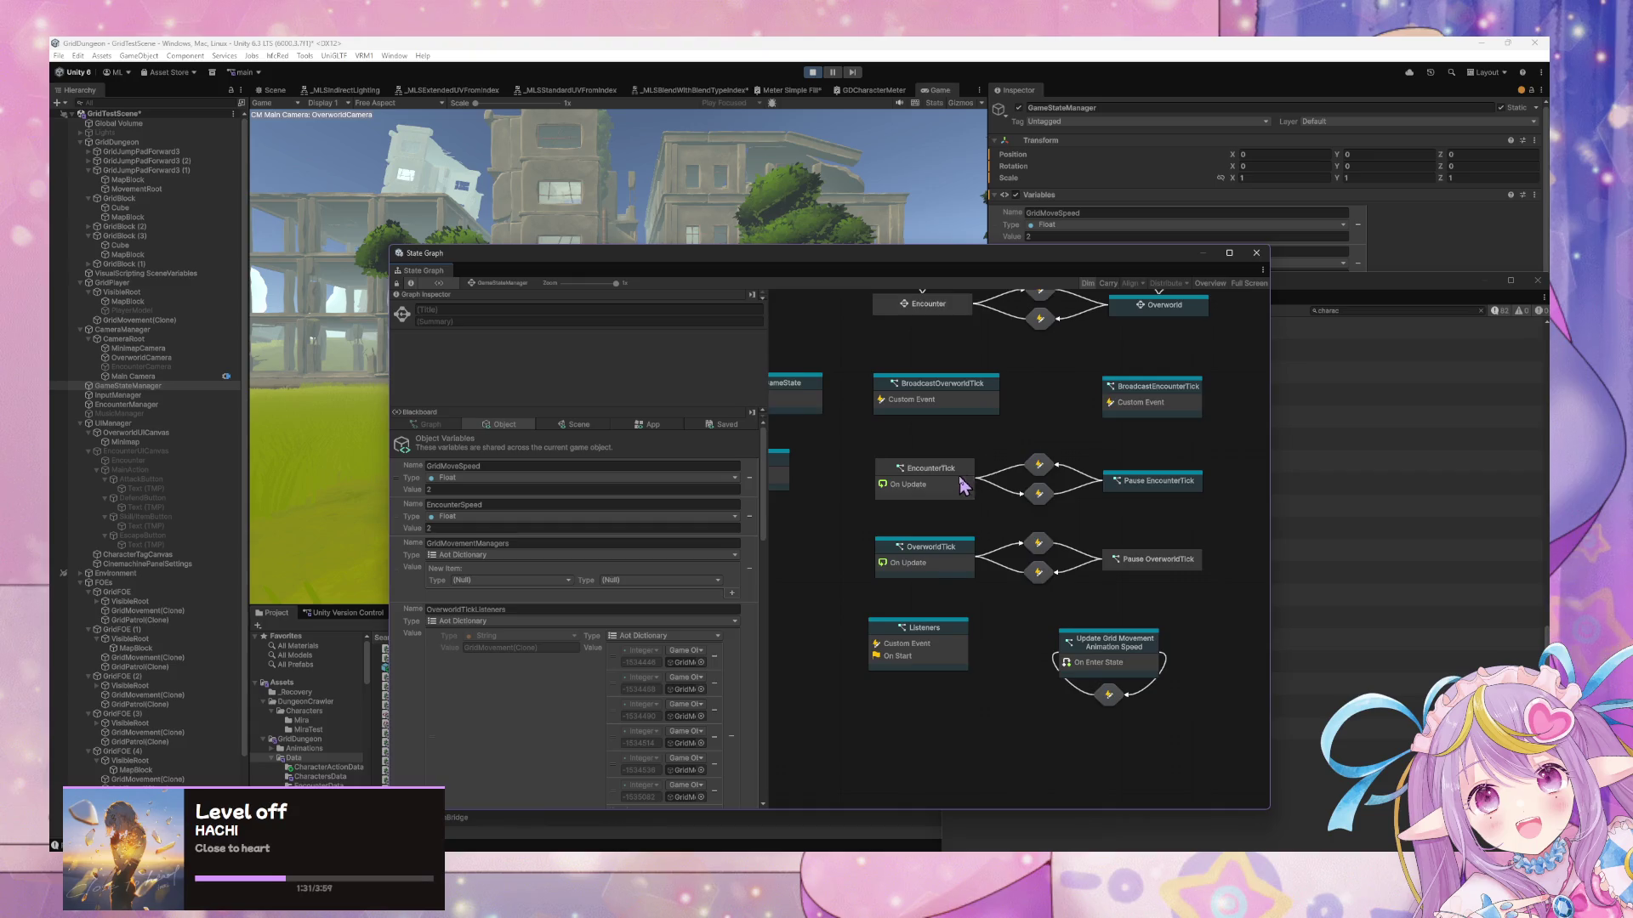
{"action": "mouse_move", "coordinate": [1074, 535]}
{"action": "left_mouse_down"}
{"action": "mouse_move", "coordinate": [991, 499]}
{"action": "mouse_move", "coordinate": [1002, 602]}
{"action": "left_mouse_up"}
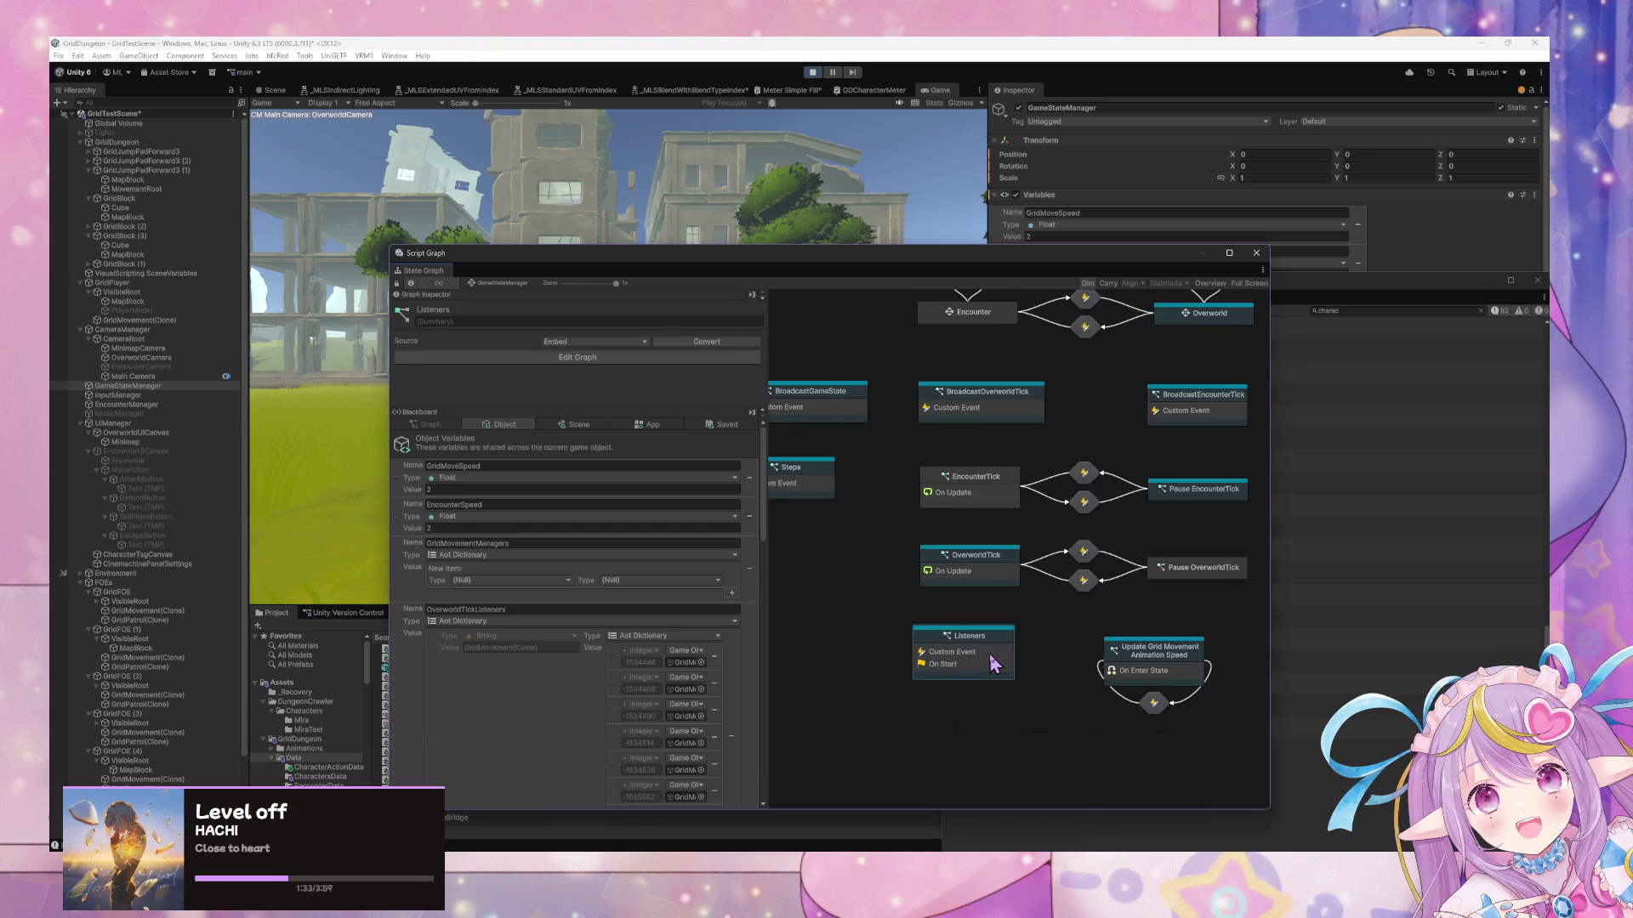
{"action": "double_click", "coordinate": [991, 662]}
{"action": "mouse_move", "coordinate": [936, 557]}
{"action": "left_mouse_down"}
{"action": "mouse_move", "coordinate": [1078, 559]}
{"action": "mouse_move", "coordinate": [1187, 485]}
{"action": "mouse_move", "coordinate": [1011, 497]}
{"action": "mouse_move", "coordinate": [1374, 412]}
{"action": "mouse_move", "coordinate": [1280, 430]}
{"action": "left_mouse_up"}
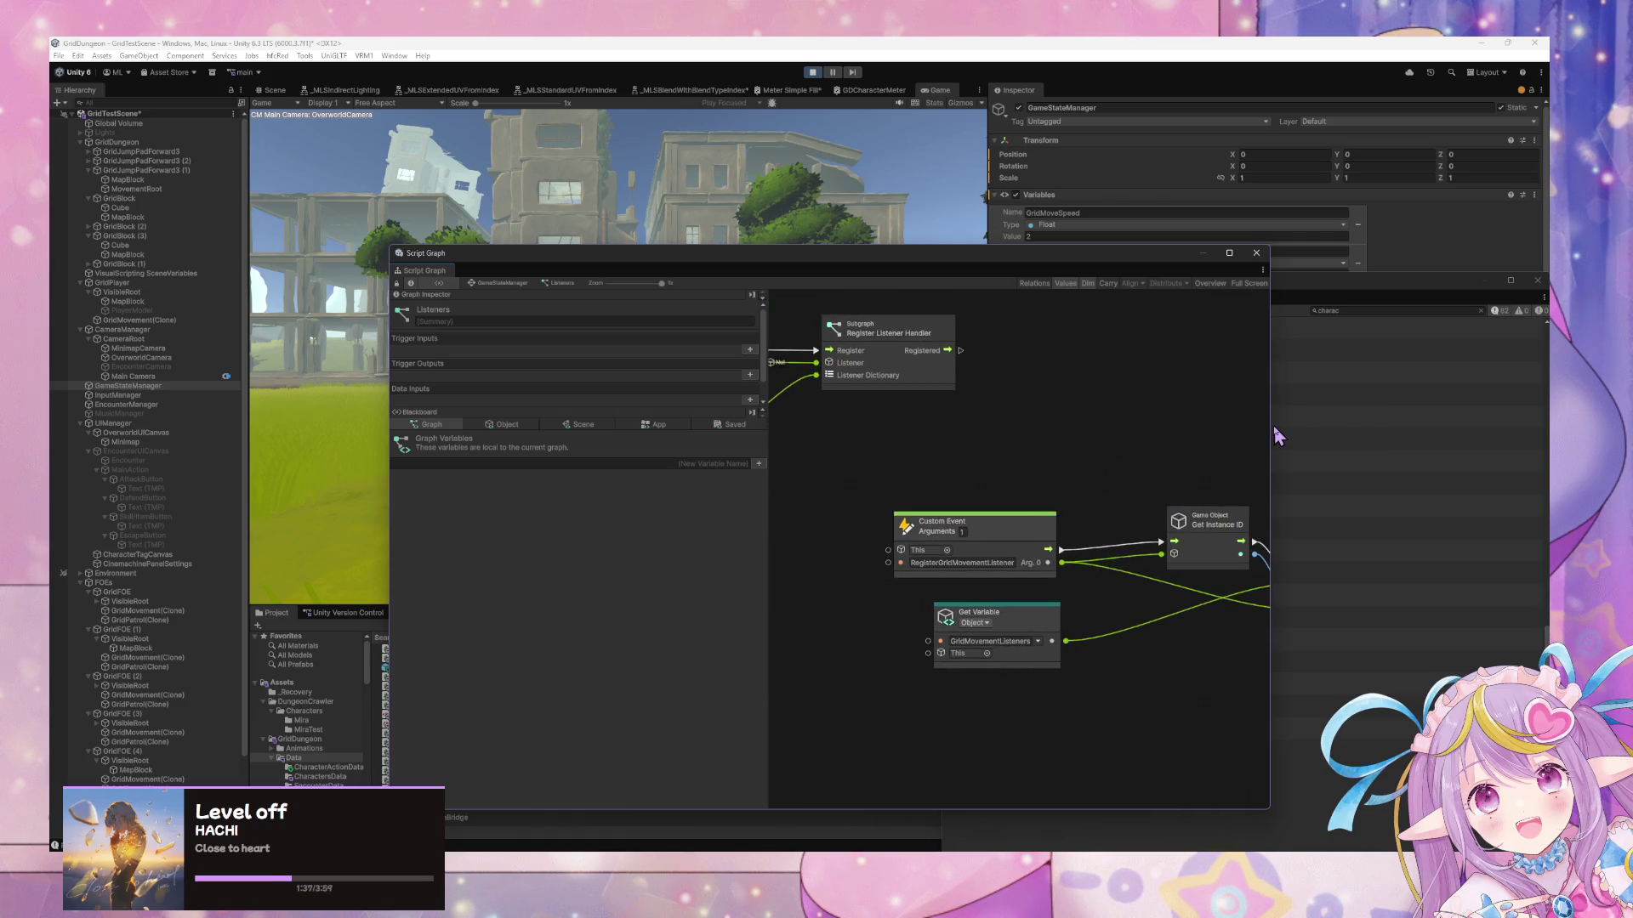
{"action": "mouse_move", "coordinate": [901, 425]}
{"action": "left_mouse_down"}
{"action": "mouse_move", "coordinate": [1151, 521]}
{"action": "mouse_move", "coordinate": [1164, 557]}
{"action": "mouse_move", "coordinate": [1068, 510]}
{"action": "mouse_move", "coordinate": [1047, 610]}
{"action": "mouse_move", "coordinate": [1054, 497]}
{"action": "mouse_move", "coordinate": [915, 467]}
{"action": "mouse_move", "coordinate": [1057, 655]}
{"action": "mouse_move", "coordinate": [1148, 614]}
{"action": "mouse_move", "coordinate": [1086, 536]}
{"action": "mouse_move", "coordinate": [1008, 565]}
{"action": "mouse_move", "coordinate": [869, 538]}
{"action": "mouse_move", "coordinate": [1036, 531]}
{"action": "left_mouse_up"}
{"action": "left_click", "coordinate": [505, 284]}
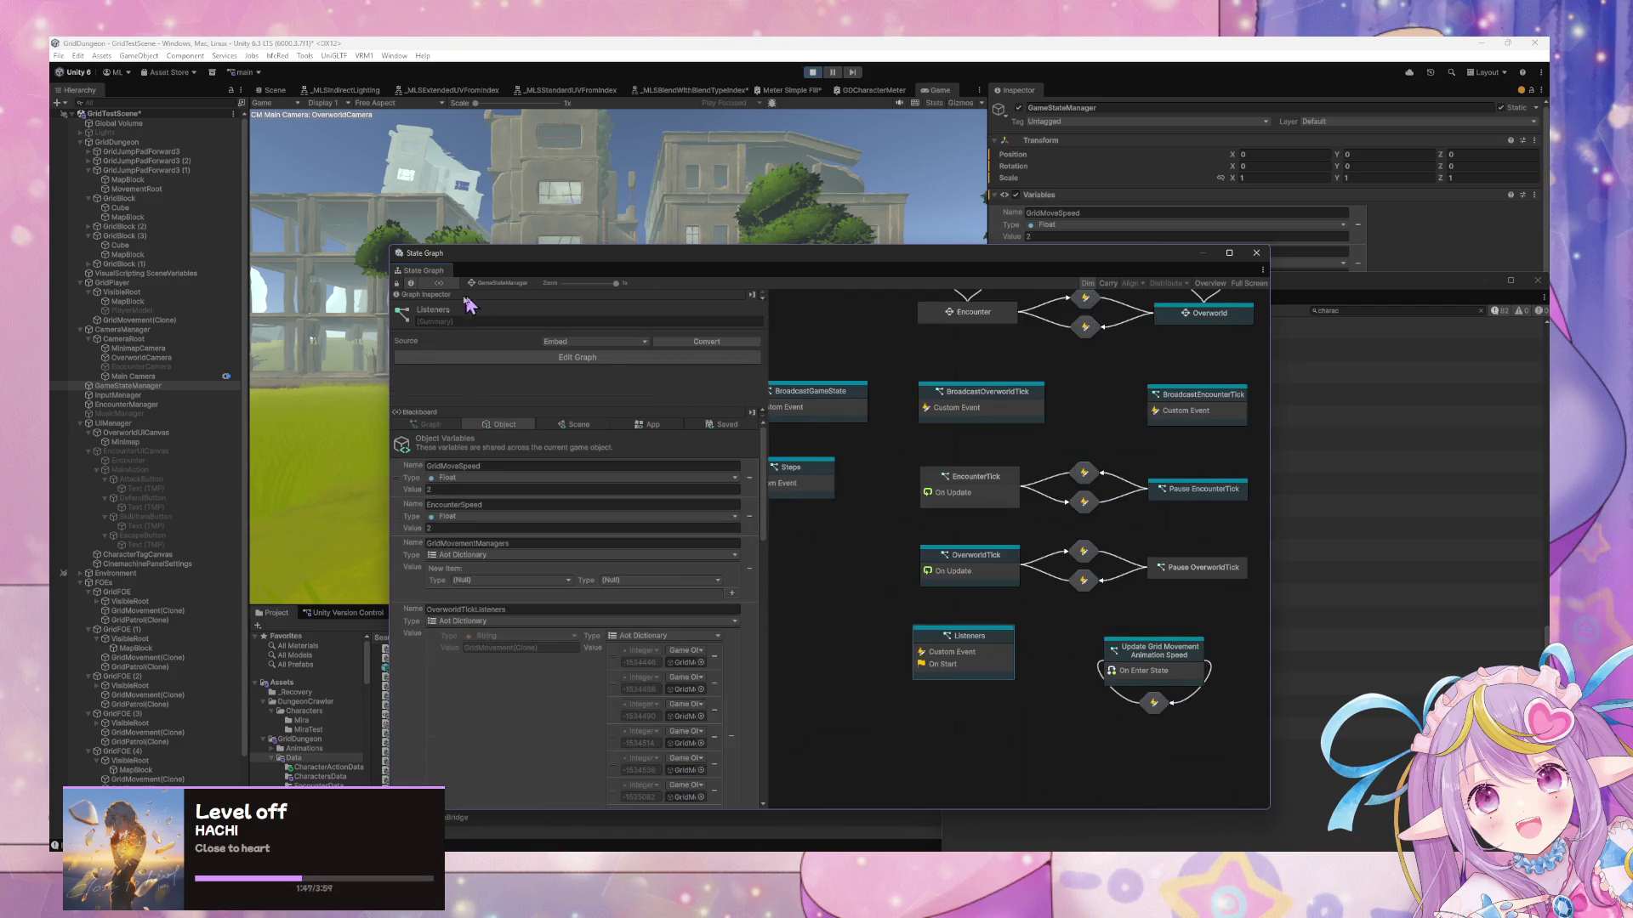
Copy the Escape, Get Variable and Overworld trigger nodes from InputManager's UI Input graph
{"action": "left_click", "coordinate": [142, 396]}
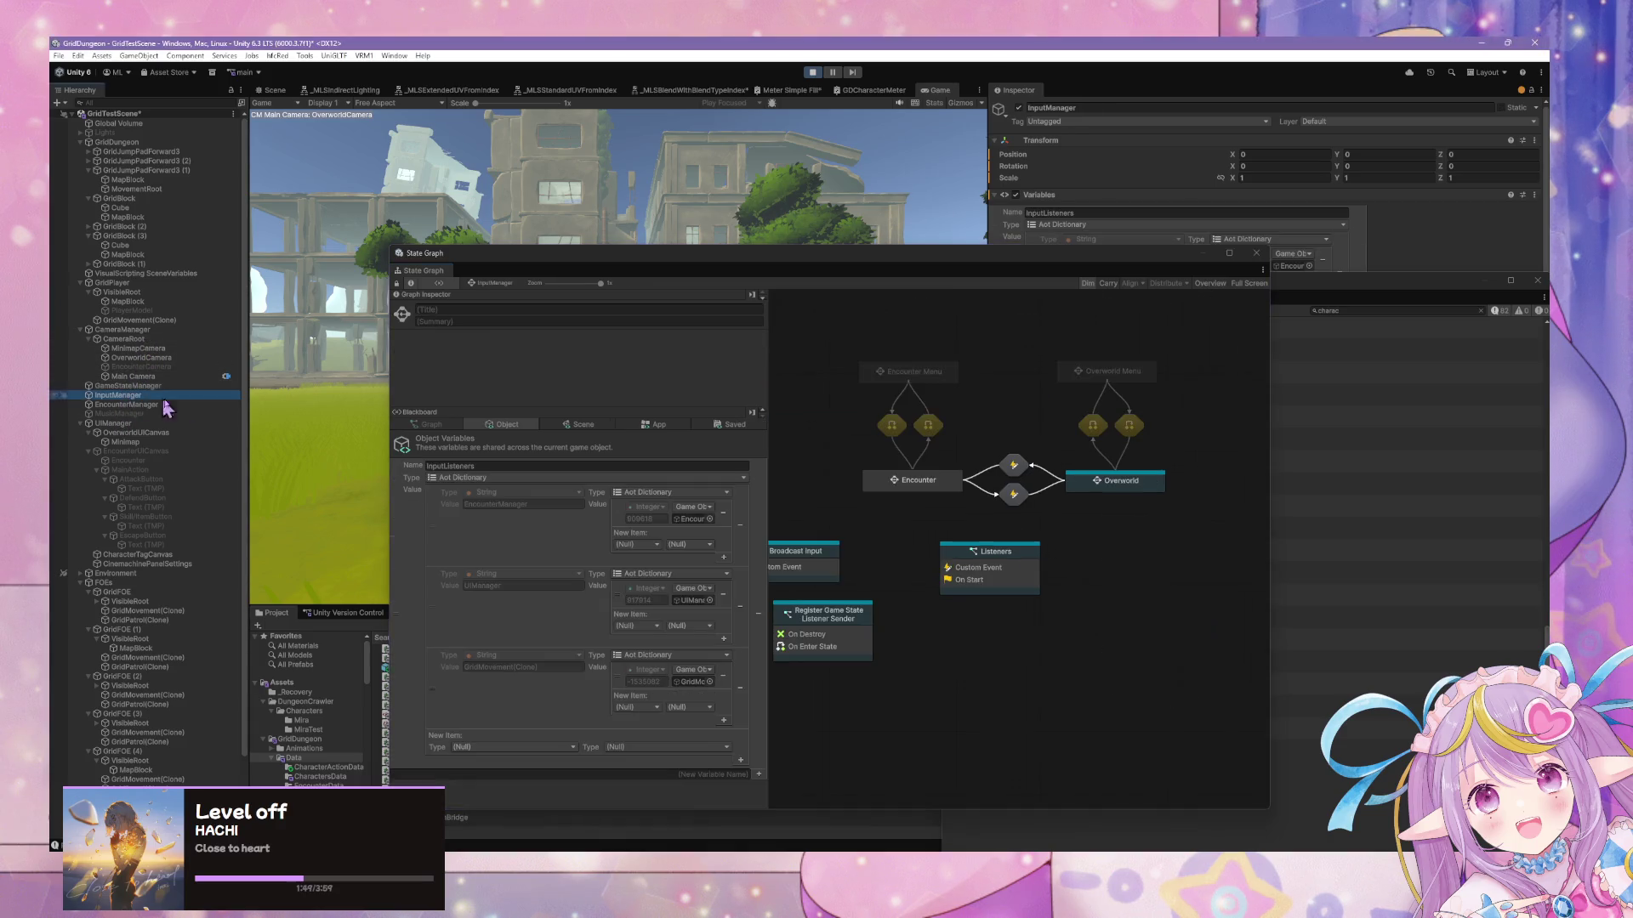
{"action": "double_click", "coordinate": [936, 481]}
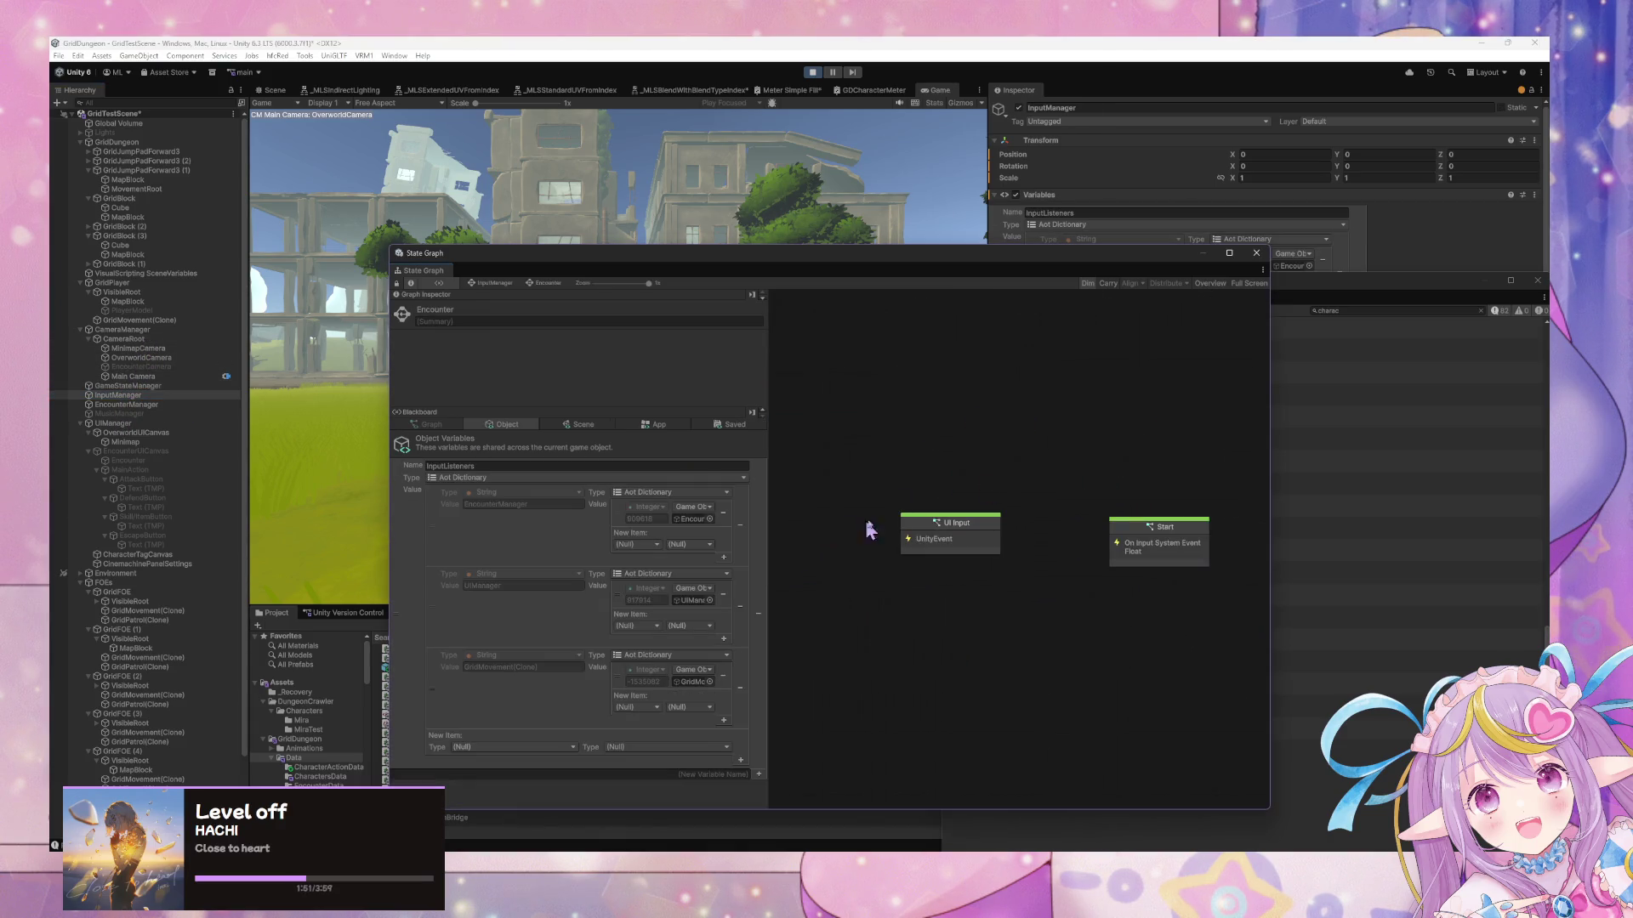
{"action": "double_click", "coordinate": [976, 535]}
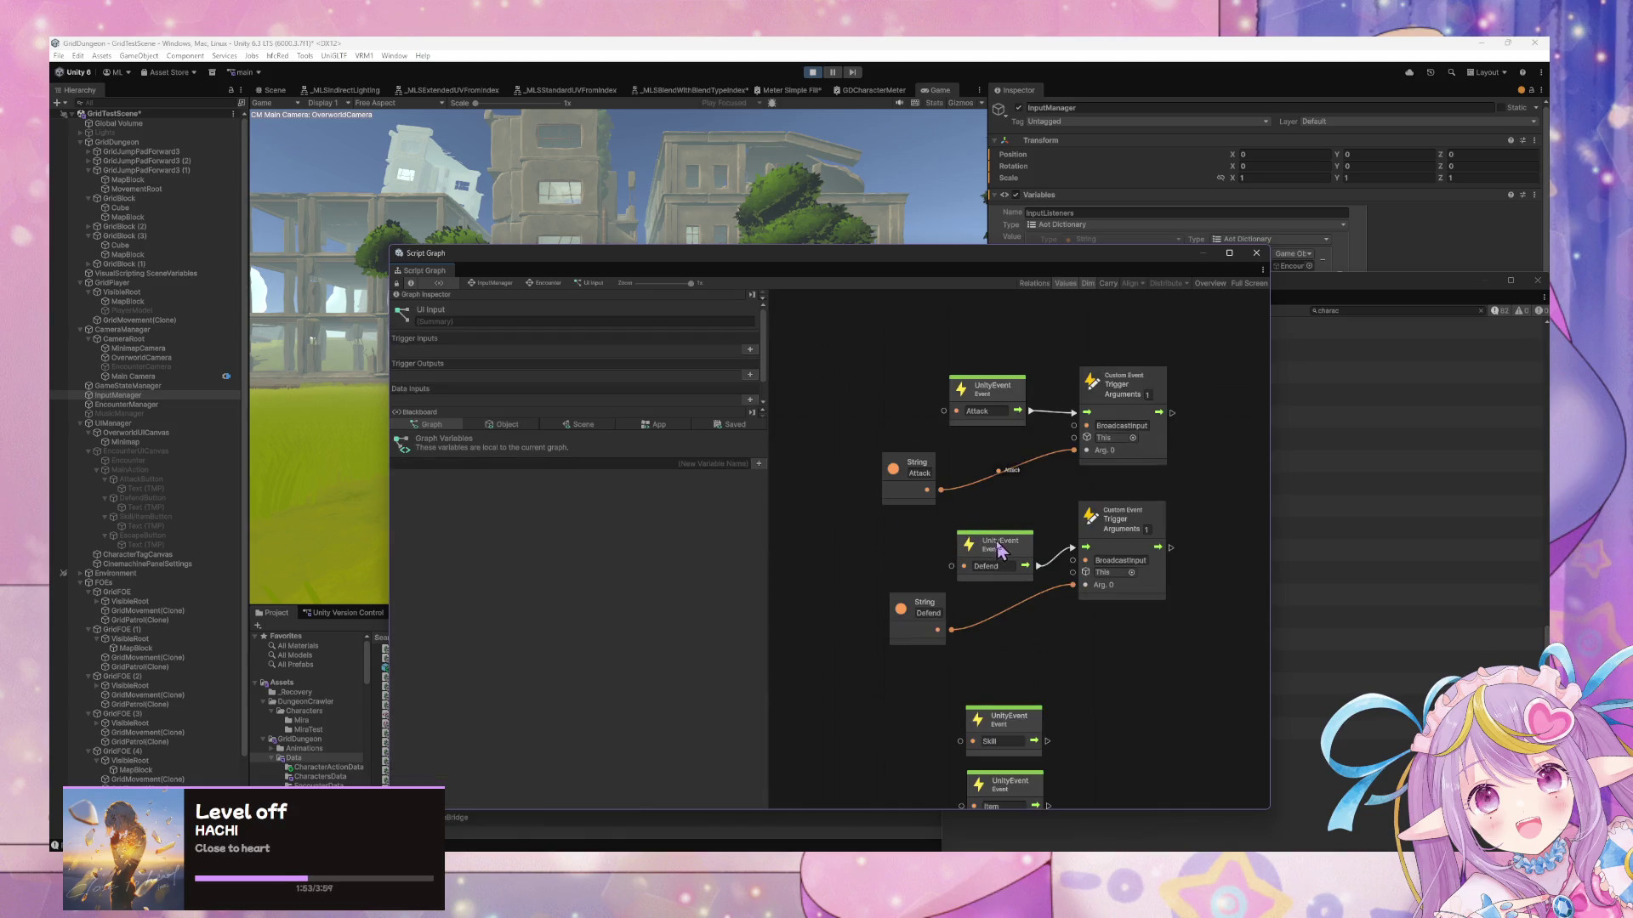
{"action": "scroll", "coordinate": [972, 372], "scroll_direction": "down", "scroll_amount": 5}
{"action": "left_click_drag", "start_coordinate": [972, 372], "coordinate": [888, 299]}
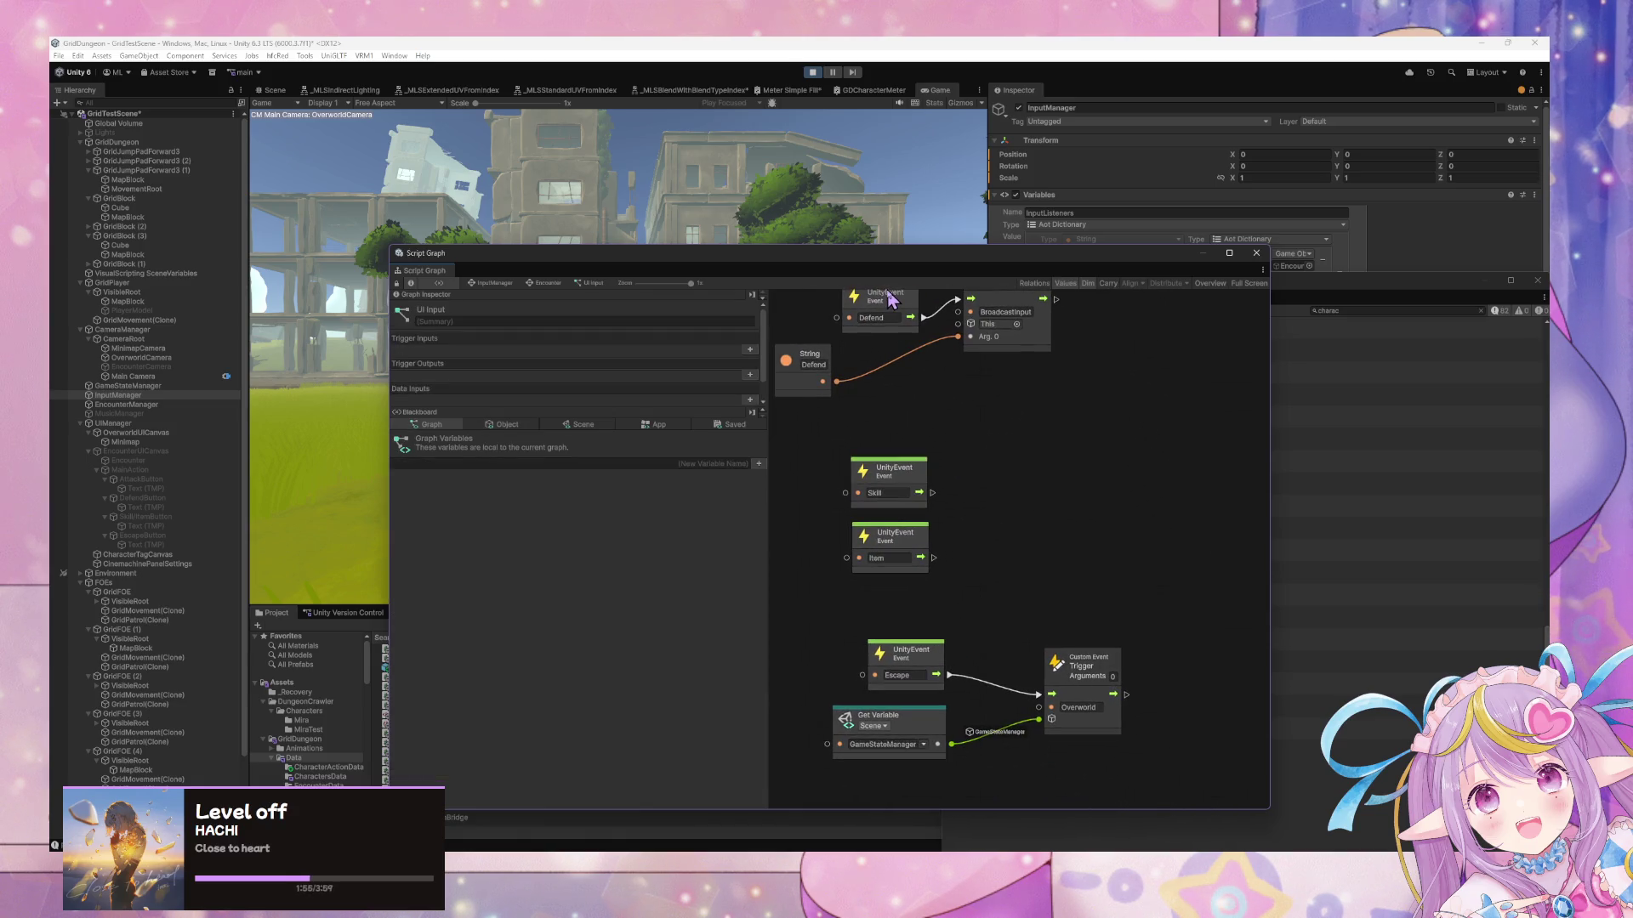
{"action": "left_click_drag", "start_coordinate": [1140, 756], "coordinate": [837, 638]}
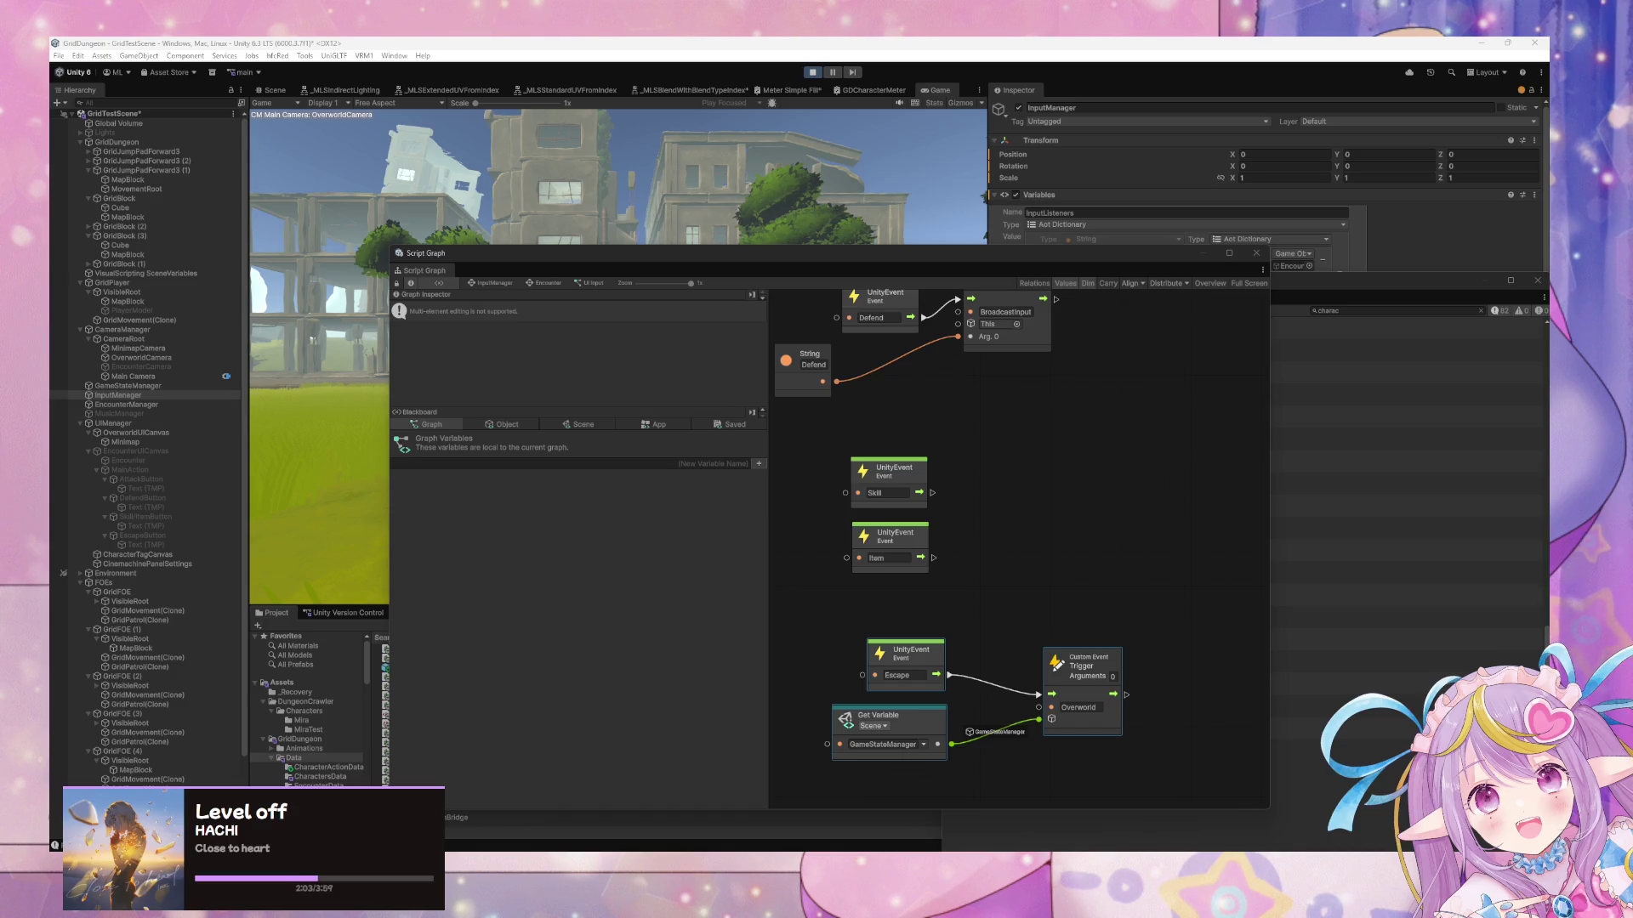
{"action": "left_click", "coordinate": [495, 284]}
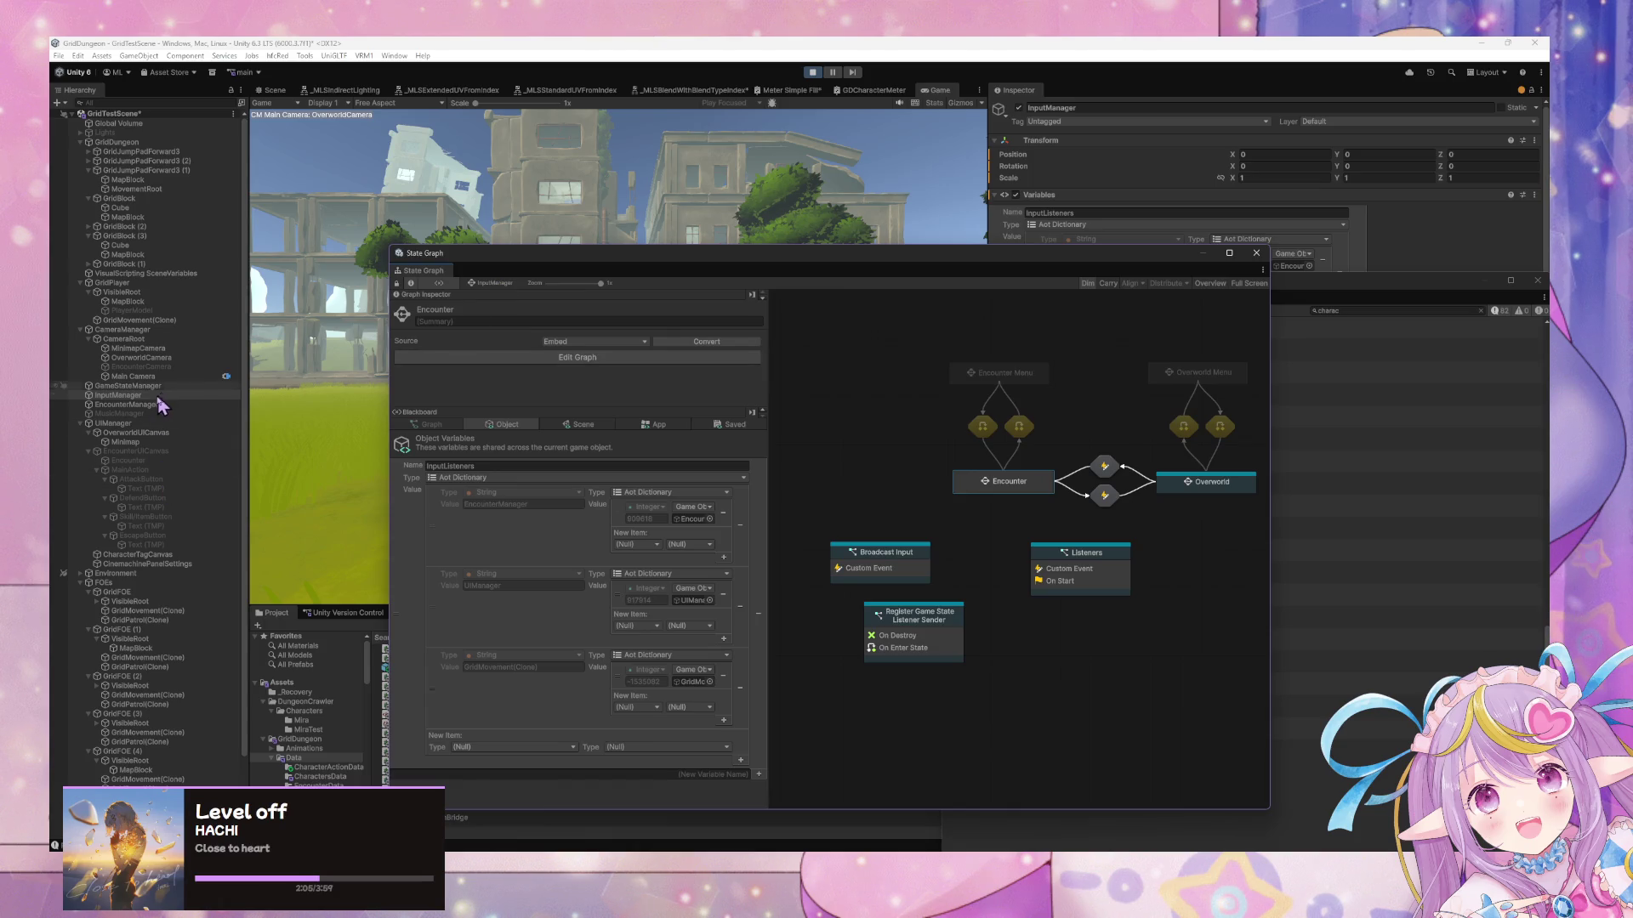
{"action": "left_click", "coordinate": [161, 405]}
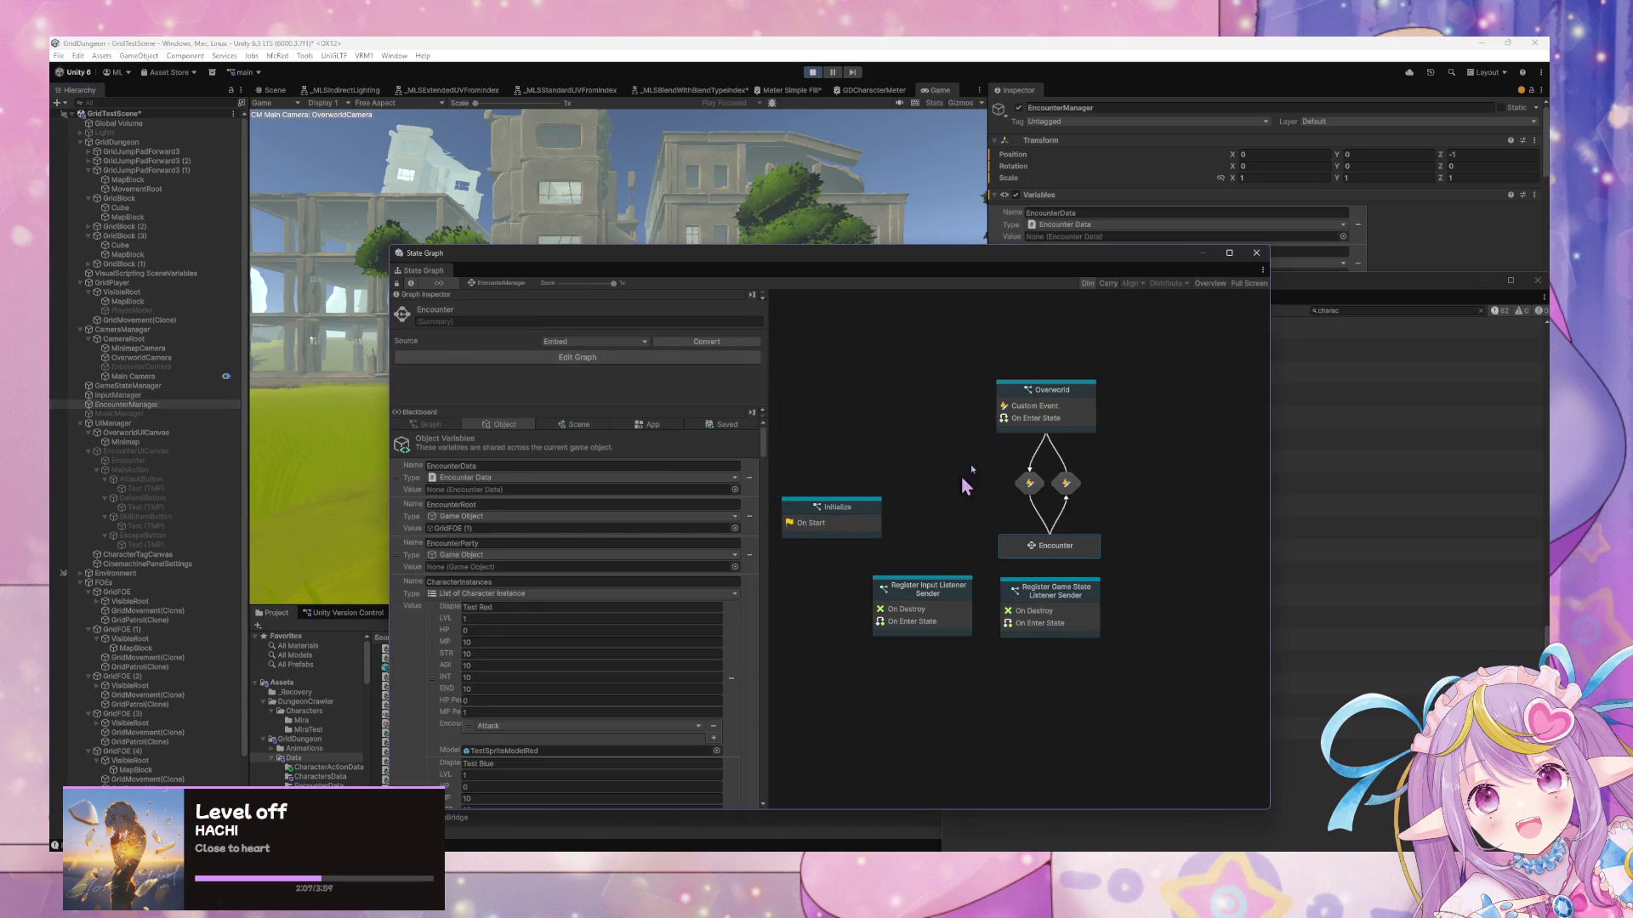
Paste the Overworld trigger and GameStateManager variable into Check Encounter End, deleting the Escape event
{"action": "double_click", "coordinate": [1058, 549]}
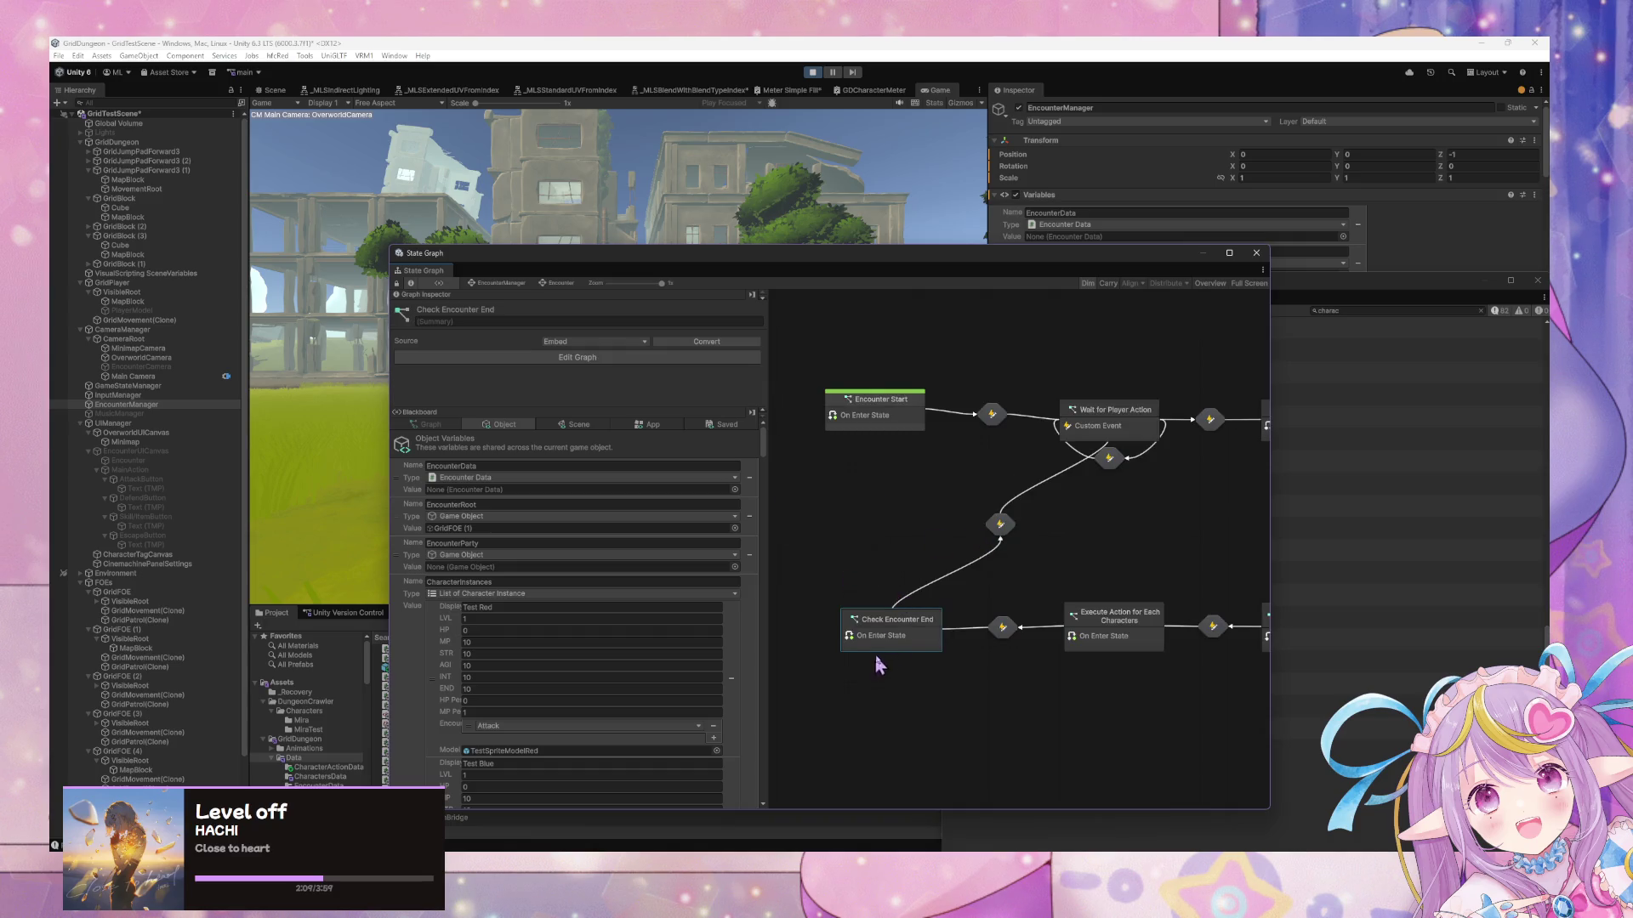
{"action": "double_click", "coordinate": [901, 633]}
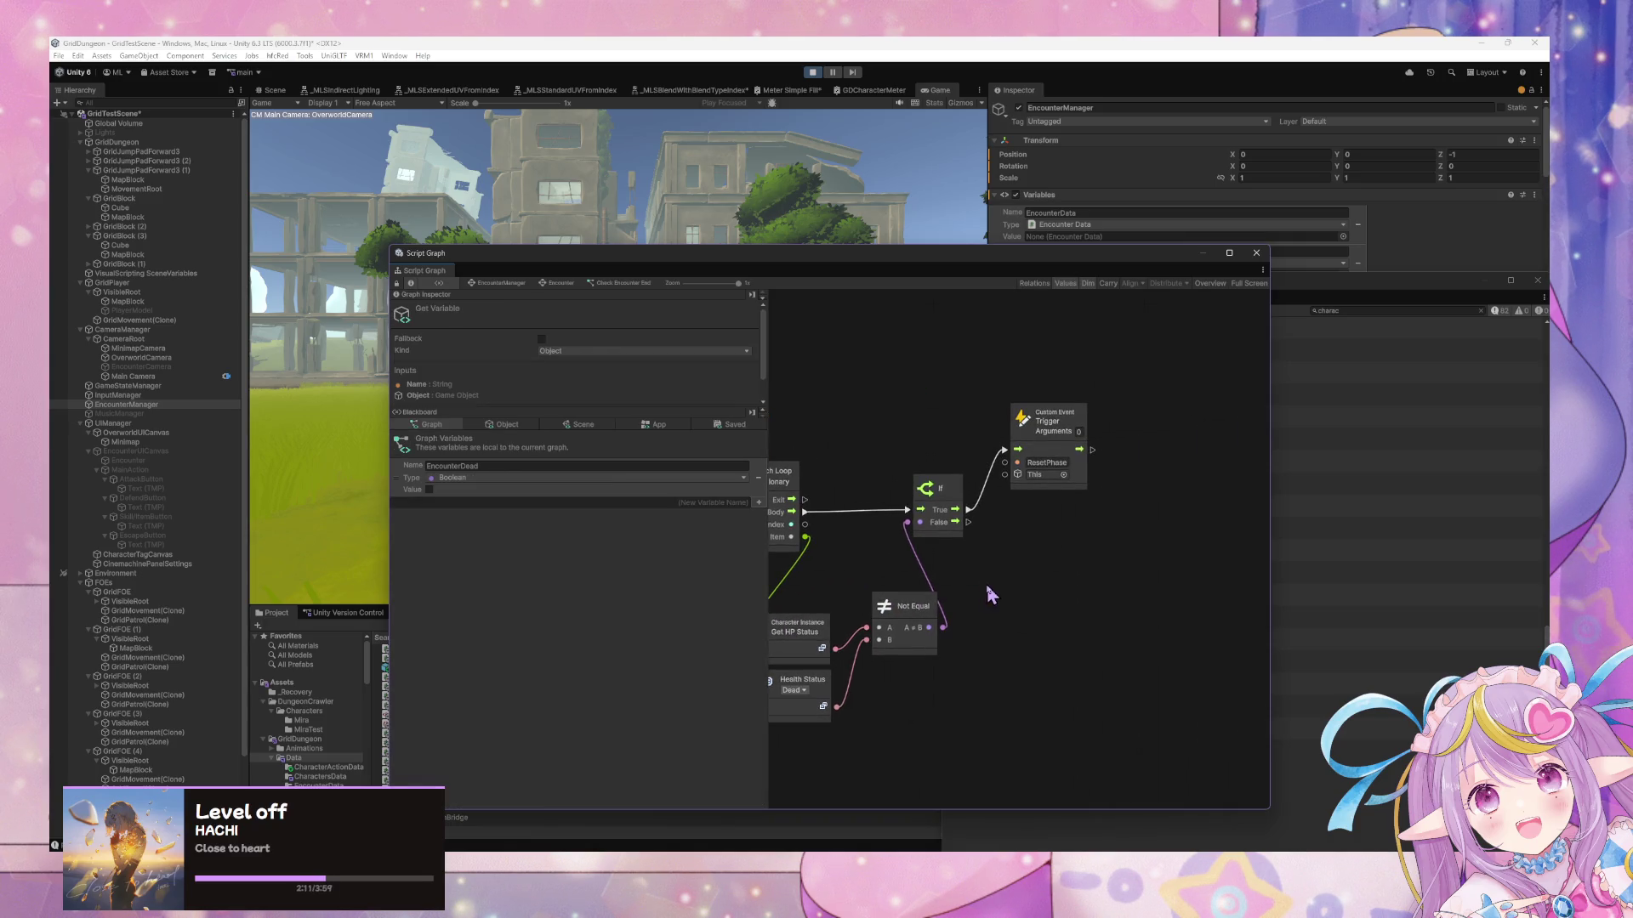
{"action": "left_click_drag", "start_coordinate": [1123, 583], "coordinate": [1191, 662]}
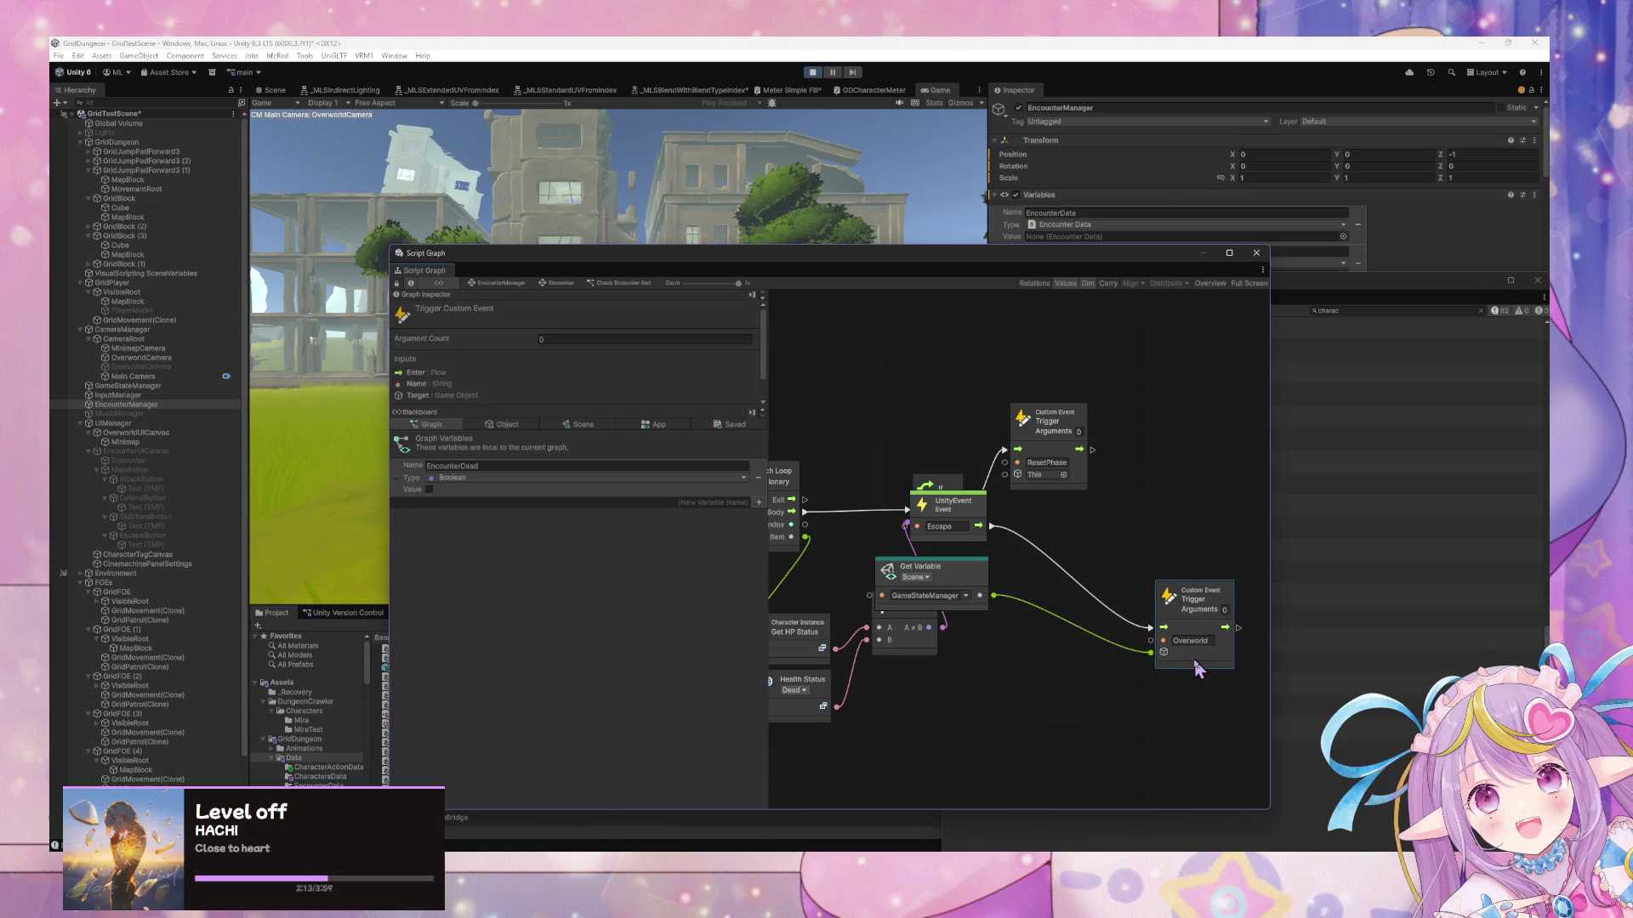
{"action": "left_click_drag", "start_coordinate": [927, 568], "coordinate": [948, 673]}
{"action": "left_click", "coordinate": [978, 526]}
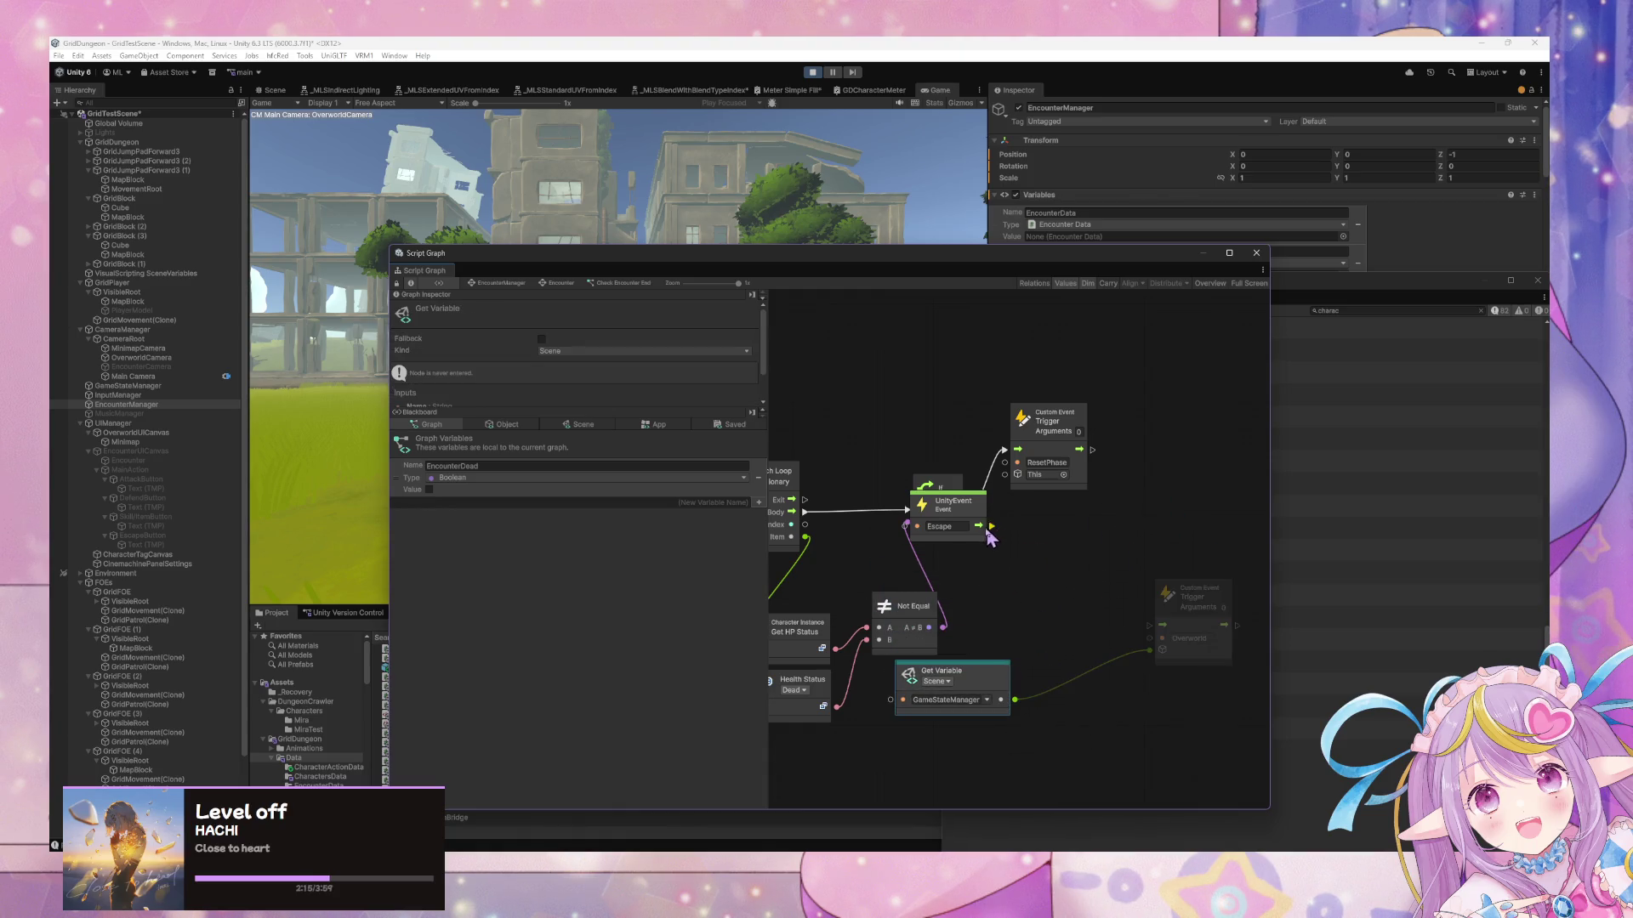
{"action": "key", "text": "Delete"}
Wire the If False output to the Overworld trigger and stop Play mode
{"action": "mouse_move", "coordinate": [981, 523]}
{"action": "left_mouse_down"}
{"action": "mouse_move", "coordinate": [1101, 612]}
{"action": "mouse_move", "coordinate": [1150, 625]}
{"action": "mouse_move", "coordinate": [1168, 571]}
{"action": "mouse_move", "coordinate": [1042, 528]}
{"action": "left_mouse_up"}
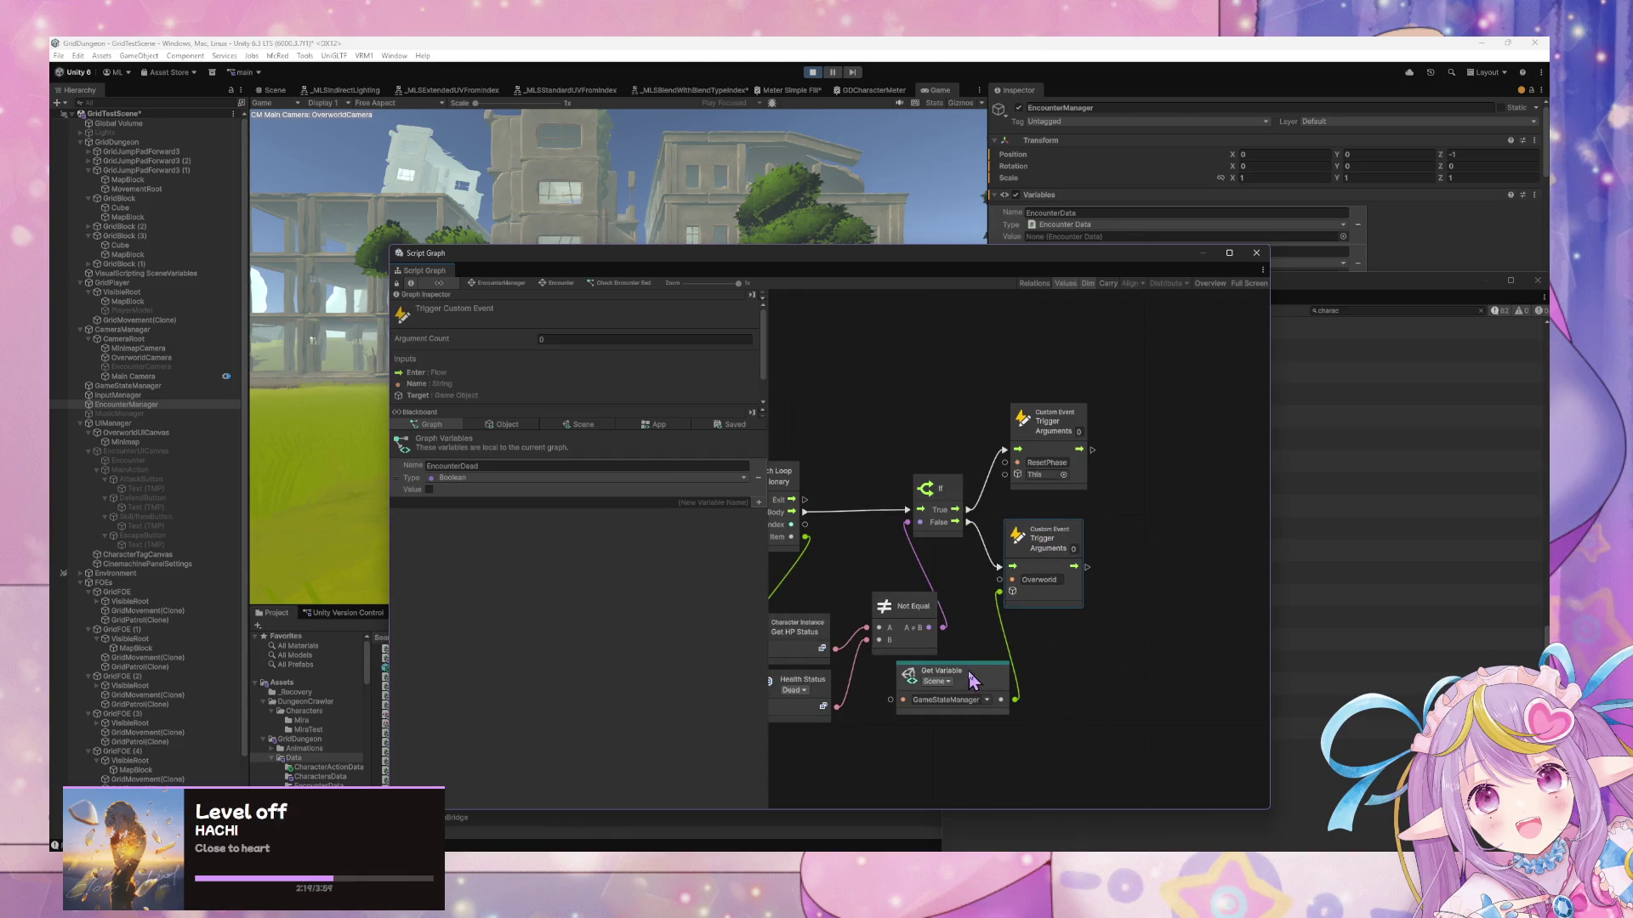
{"action": "left_click_drag", "start_coordinate": [979, 683], "coordinate": [929, 745]}
{"action": "left_click", "coordinate": [812, 72]}
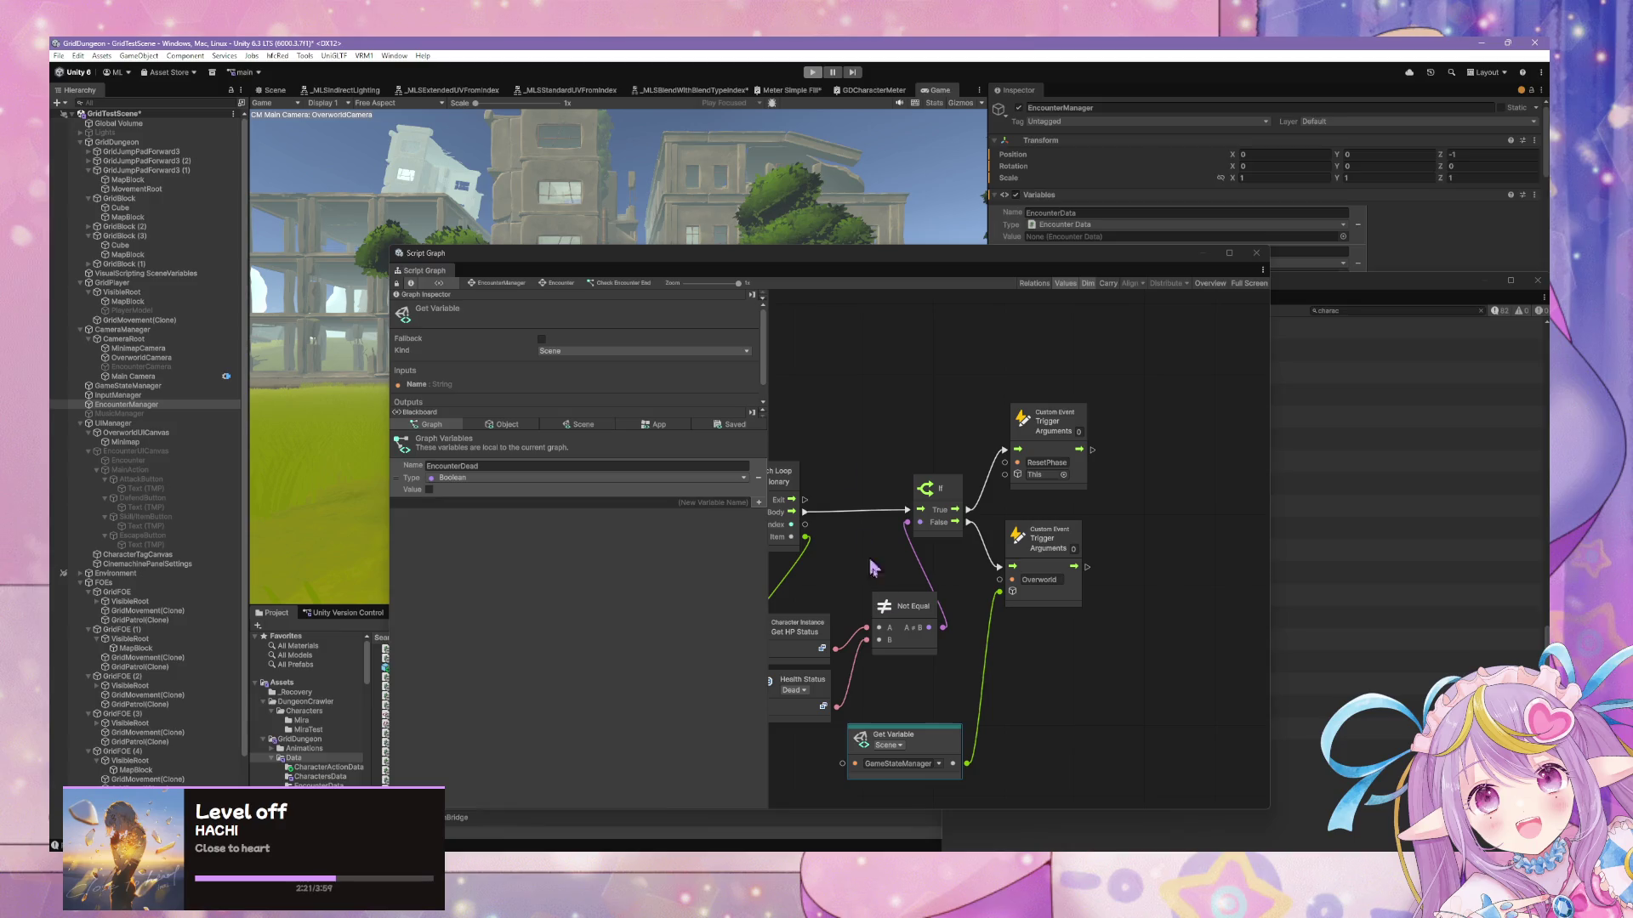
Enter Play mode again and move the graph editor aside to watch the game
{"action": "left_click", "coordinate": [813, 73]}
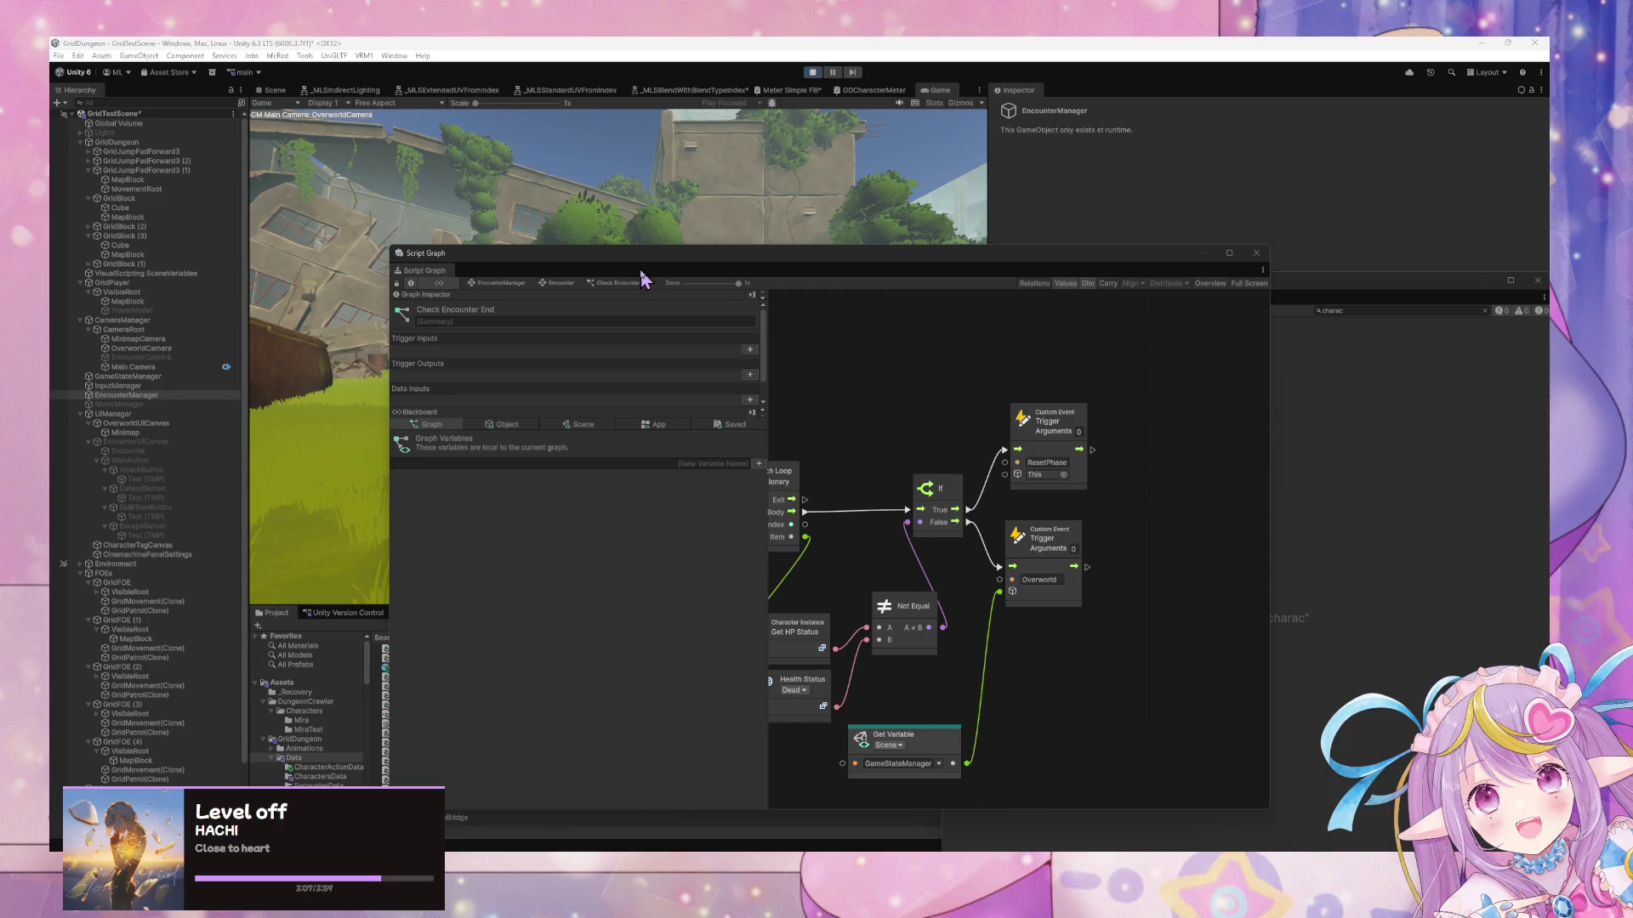
{"action": "left_click_drag", "start_coordinate": [660, 253], "coordinate": [1210, 253]}
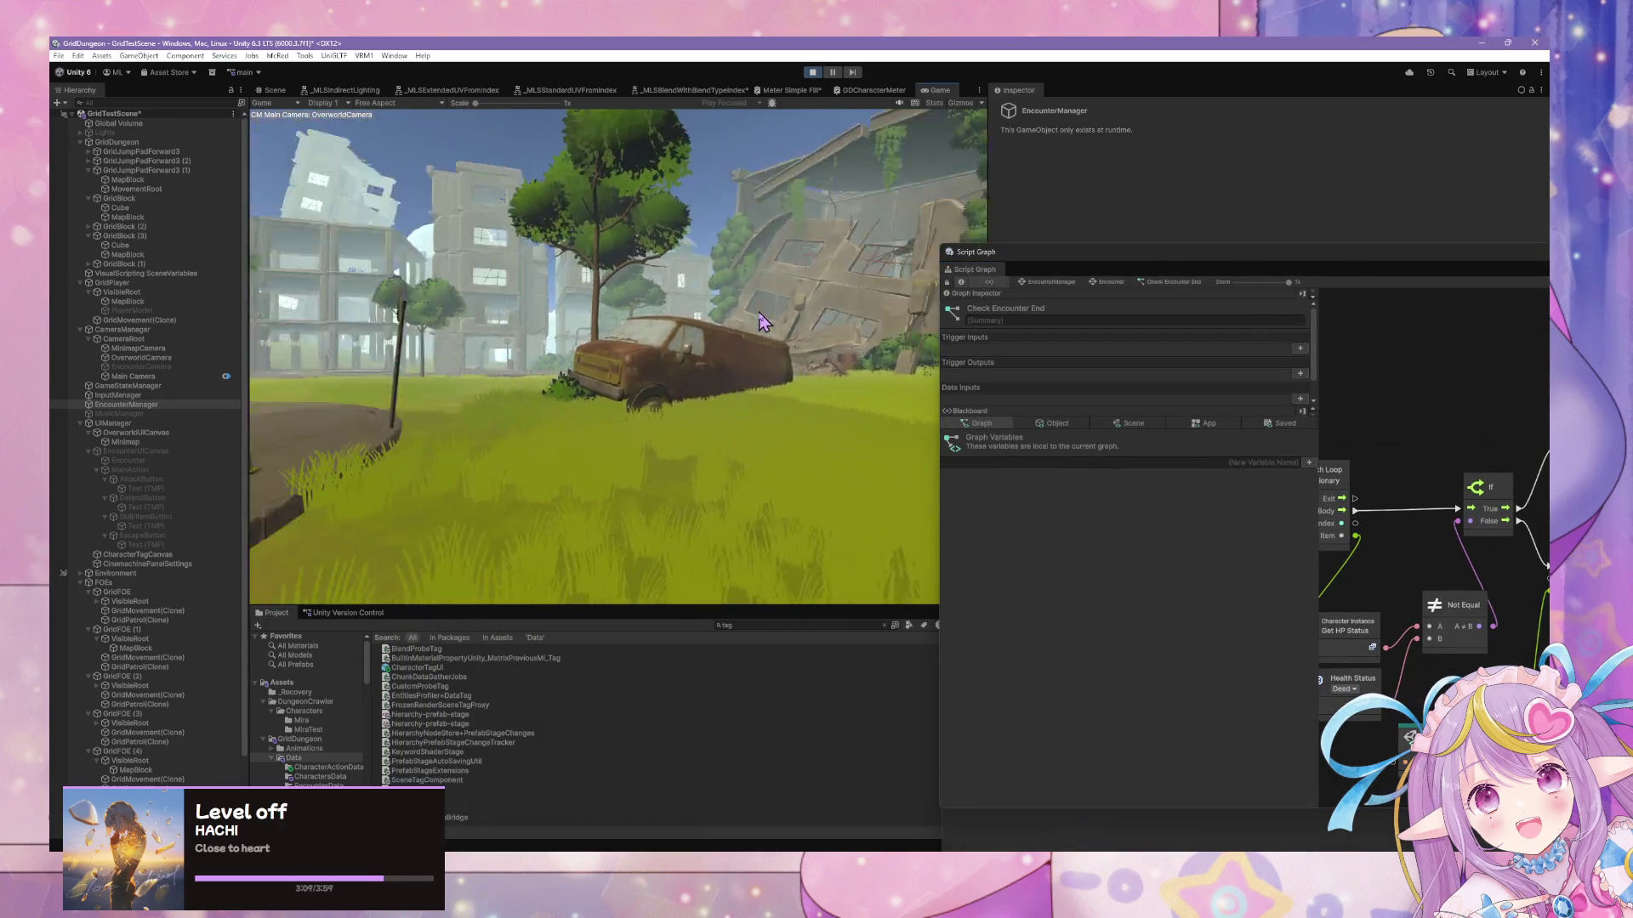
Dock the Console beside a widened Game view and walk the player forward into the street
{"action": "key", "text": "ctrl+shift+c"}
{"action": "left_click", "coordinate": [1537, 283]}
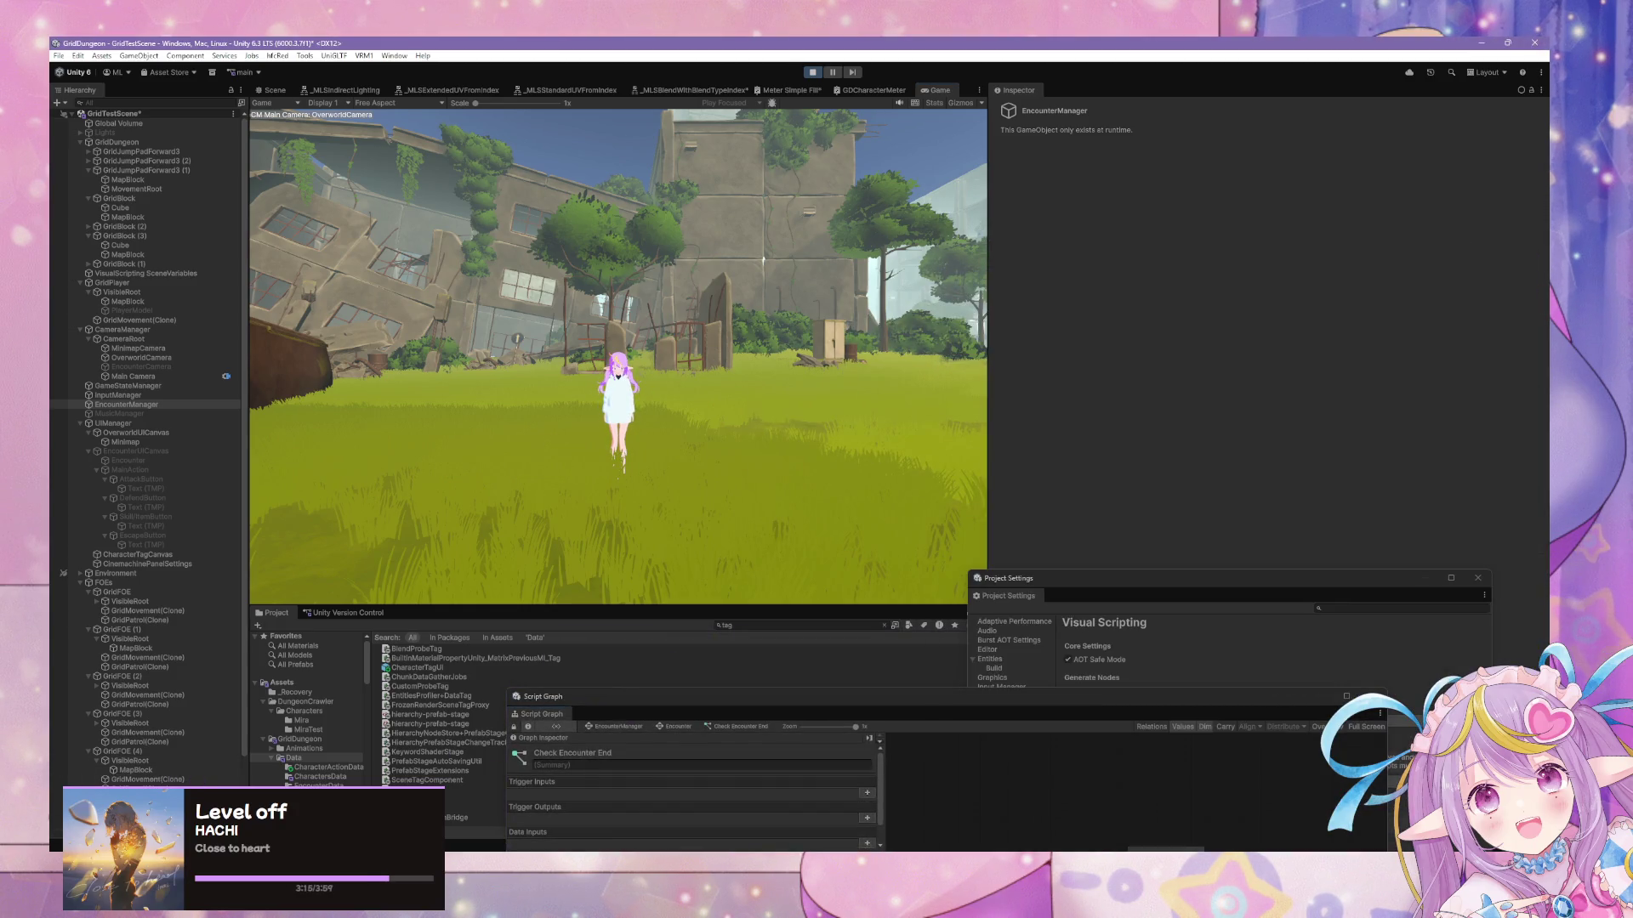
{"action": "left_click", "coordinate": [396, 56]}
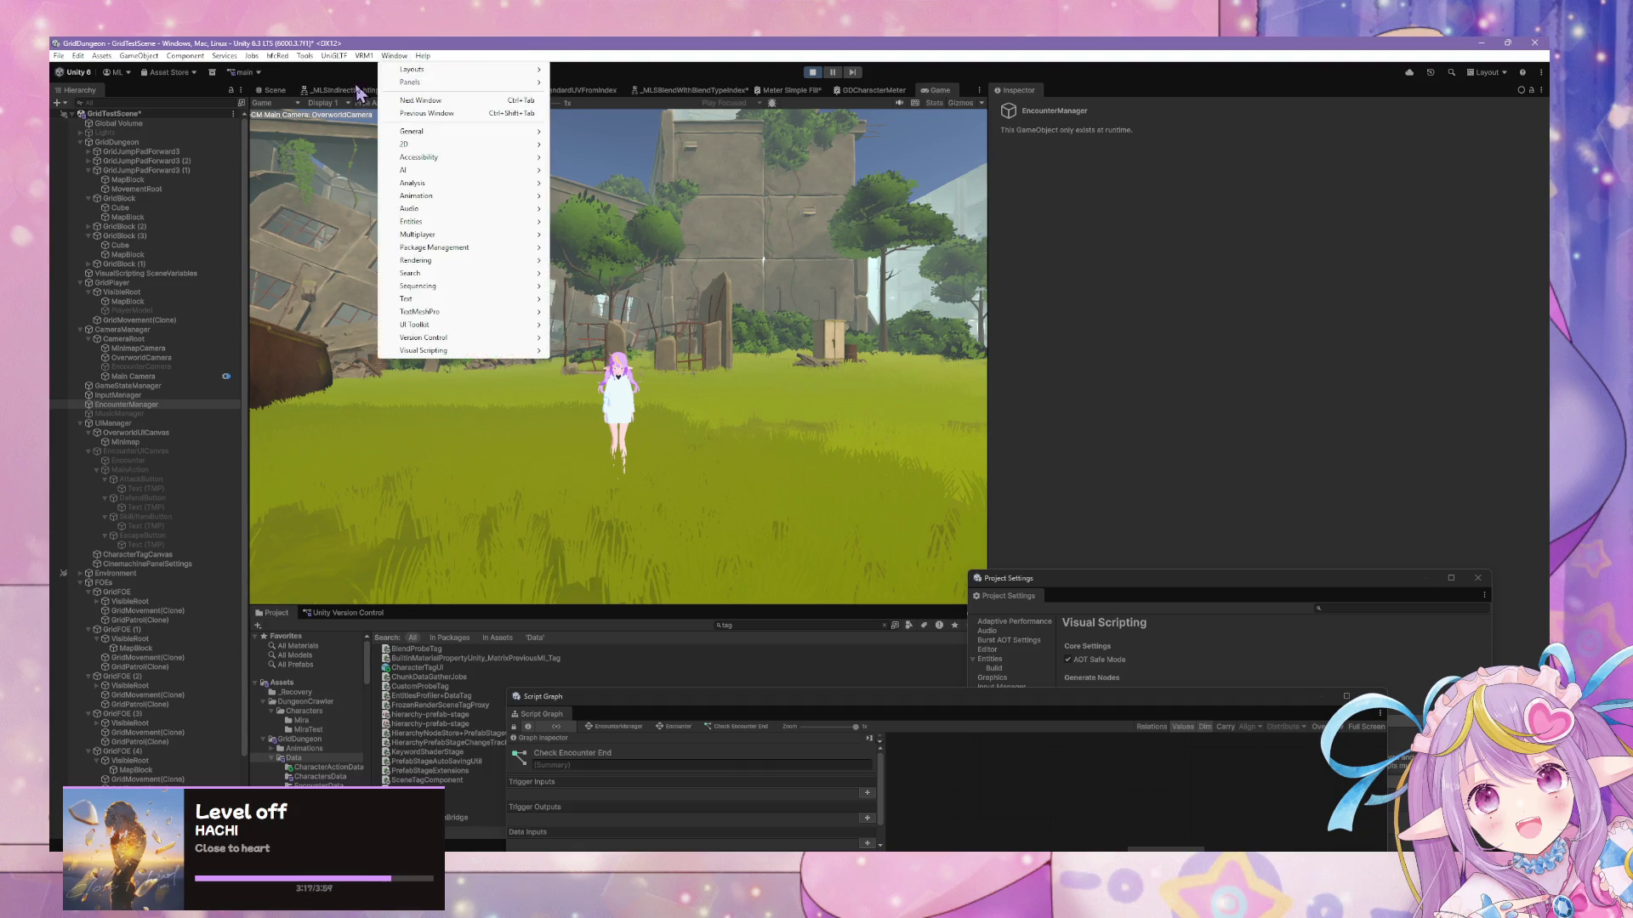
{"action": "mouse_move", "coordinate": [437, 133]}
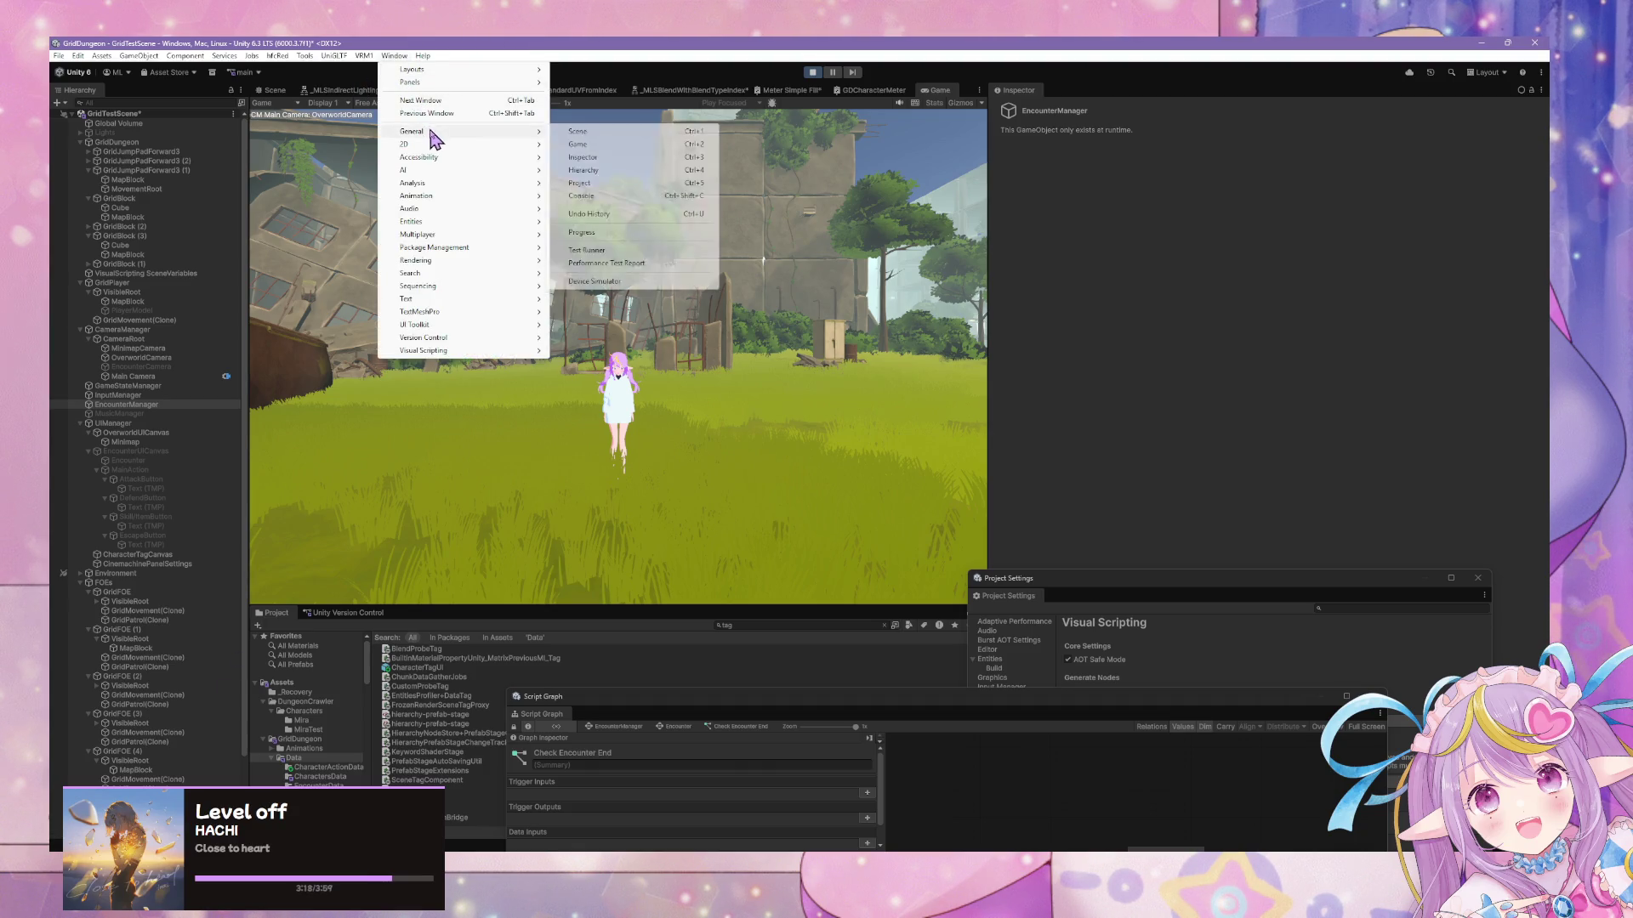
{"action": "left_click", "coordinate": [581, 196]}
{"action": "mouse_move", "coordinate": [1106, 218]}
{"action": "left_mouse_down"}
{"action": "mouse_move", "coordinate": [1361, 595]}
{"action": "mouse_move", "coordinate": [1471, 596]}
{"action": "left_mouse_up"}
{"action": "left_click_drag", "start_coordinate": [987, 319], "coordinate": [1289, 330]}
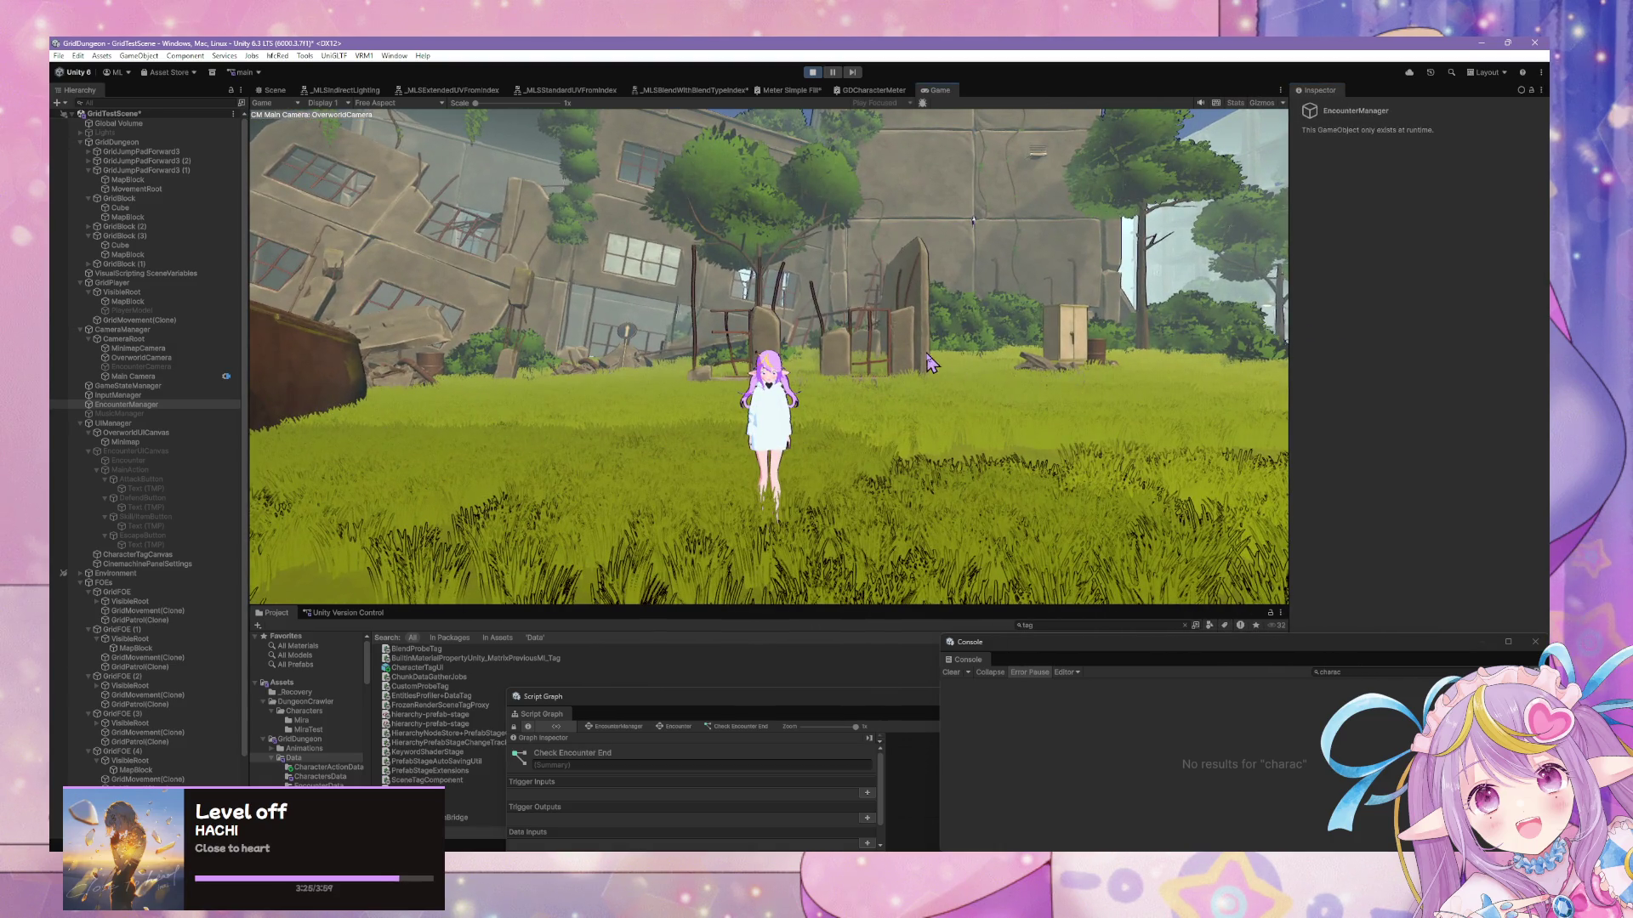
{"action": "key", "text": "Right"}
{"action": "key", "text": "Up"}
{"action": "key", "text": "Up"}
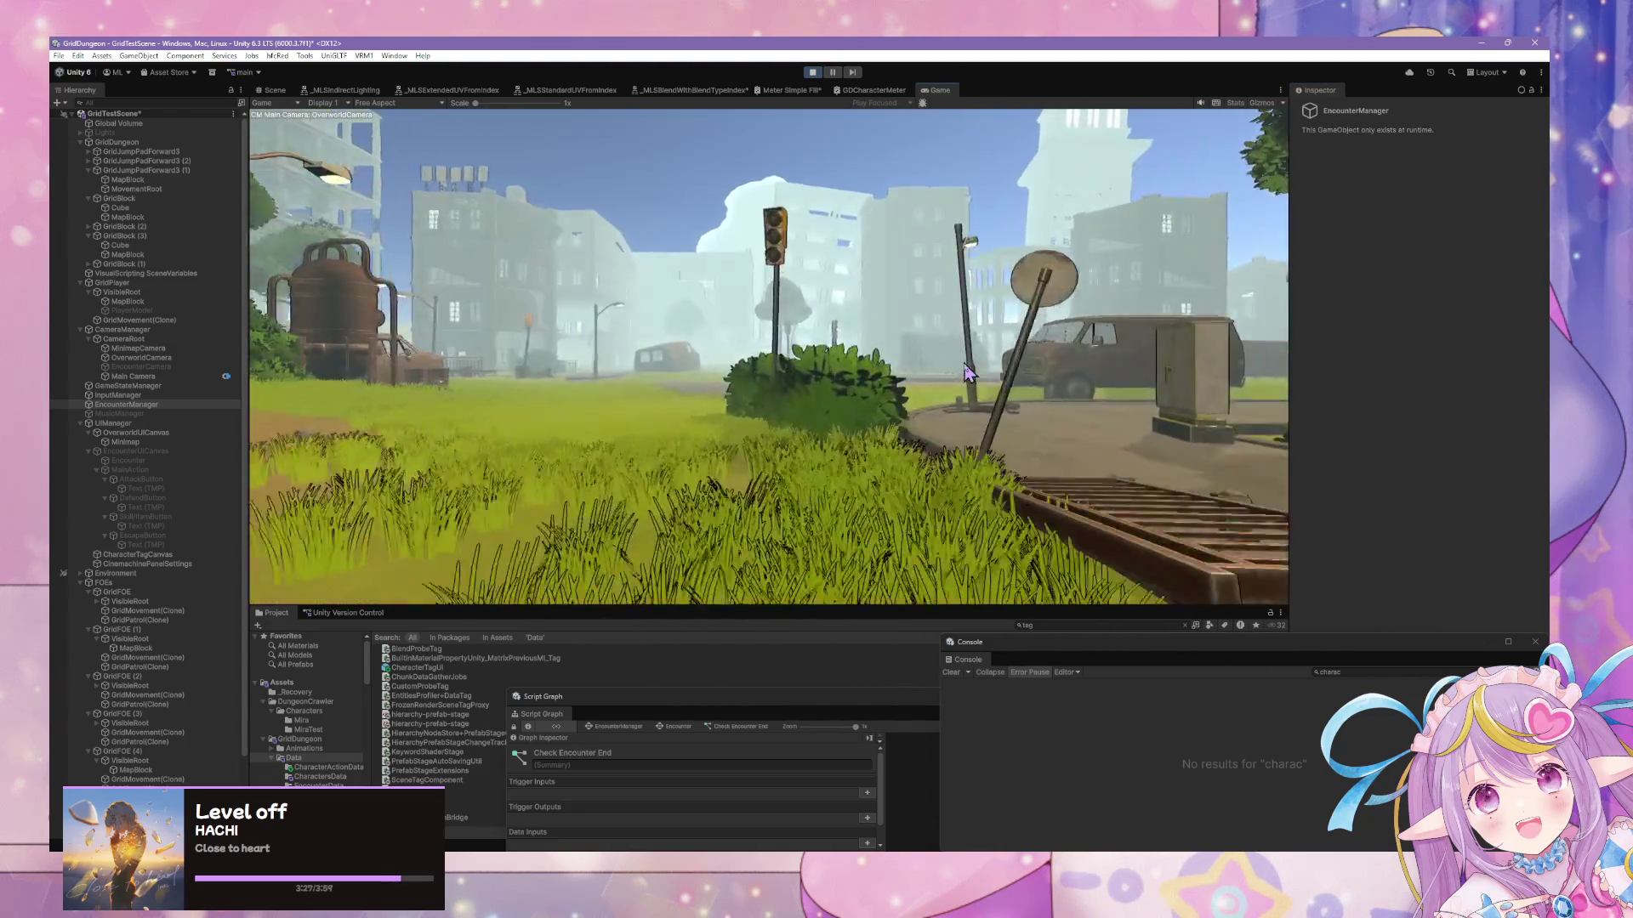
Face the rusty van and letterbox the Game view to 16:9, slightly narrower
{"action": "key", "text": "Right"}
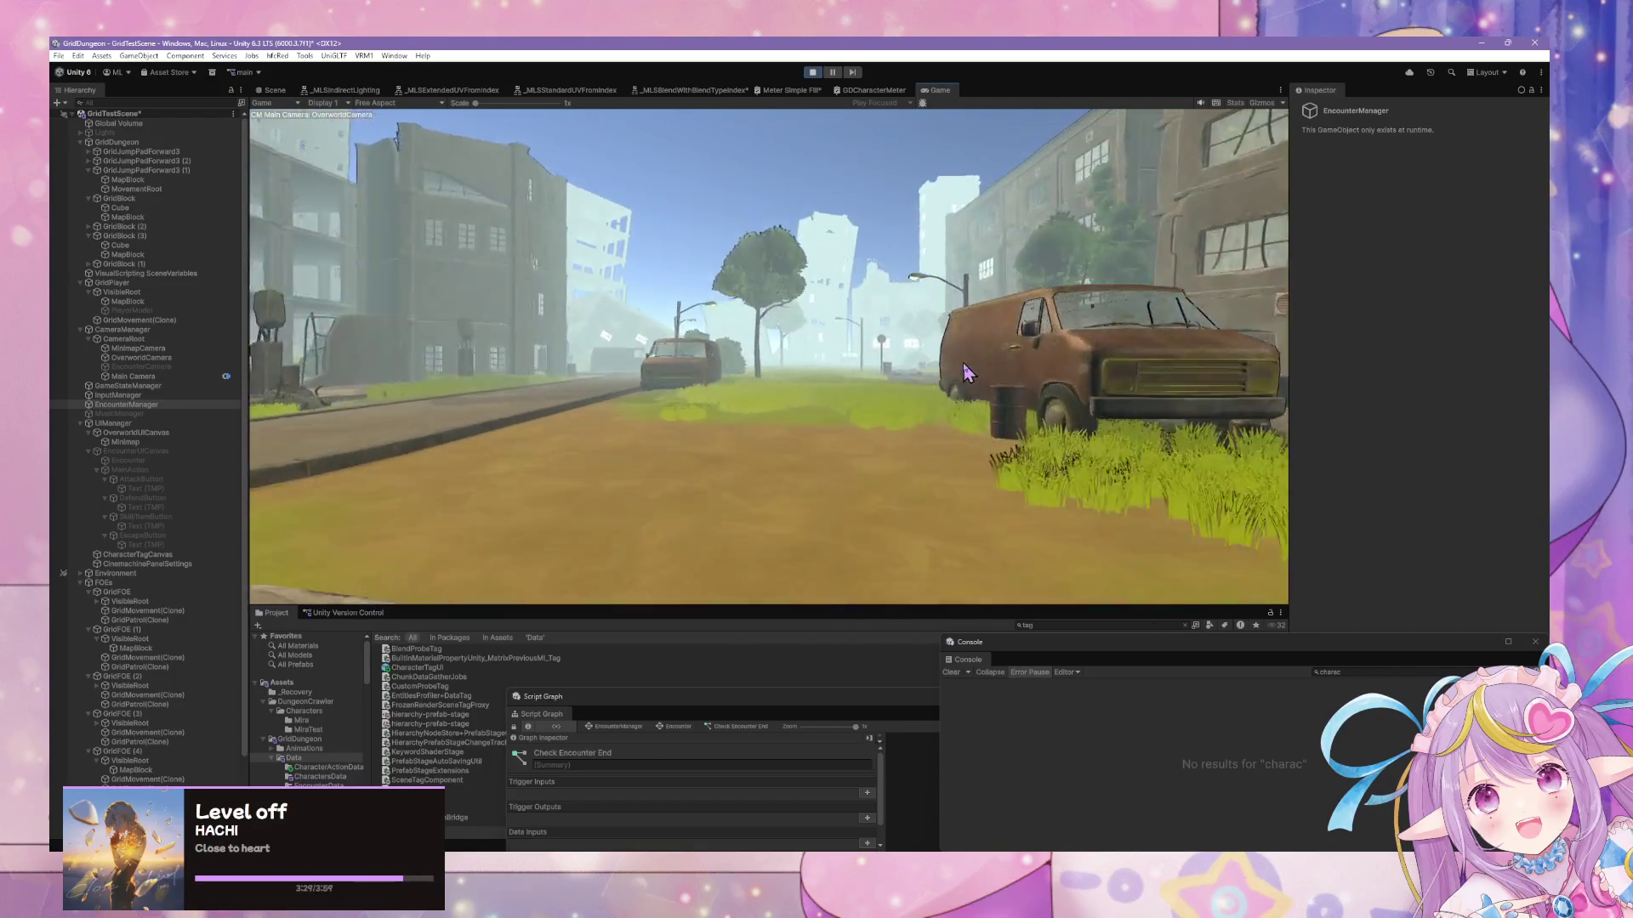
{"action": "key", "text": "Up"}
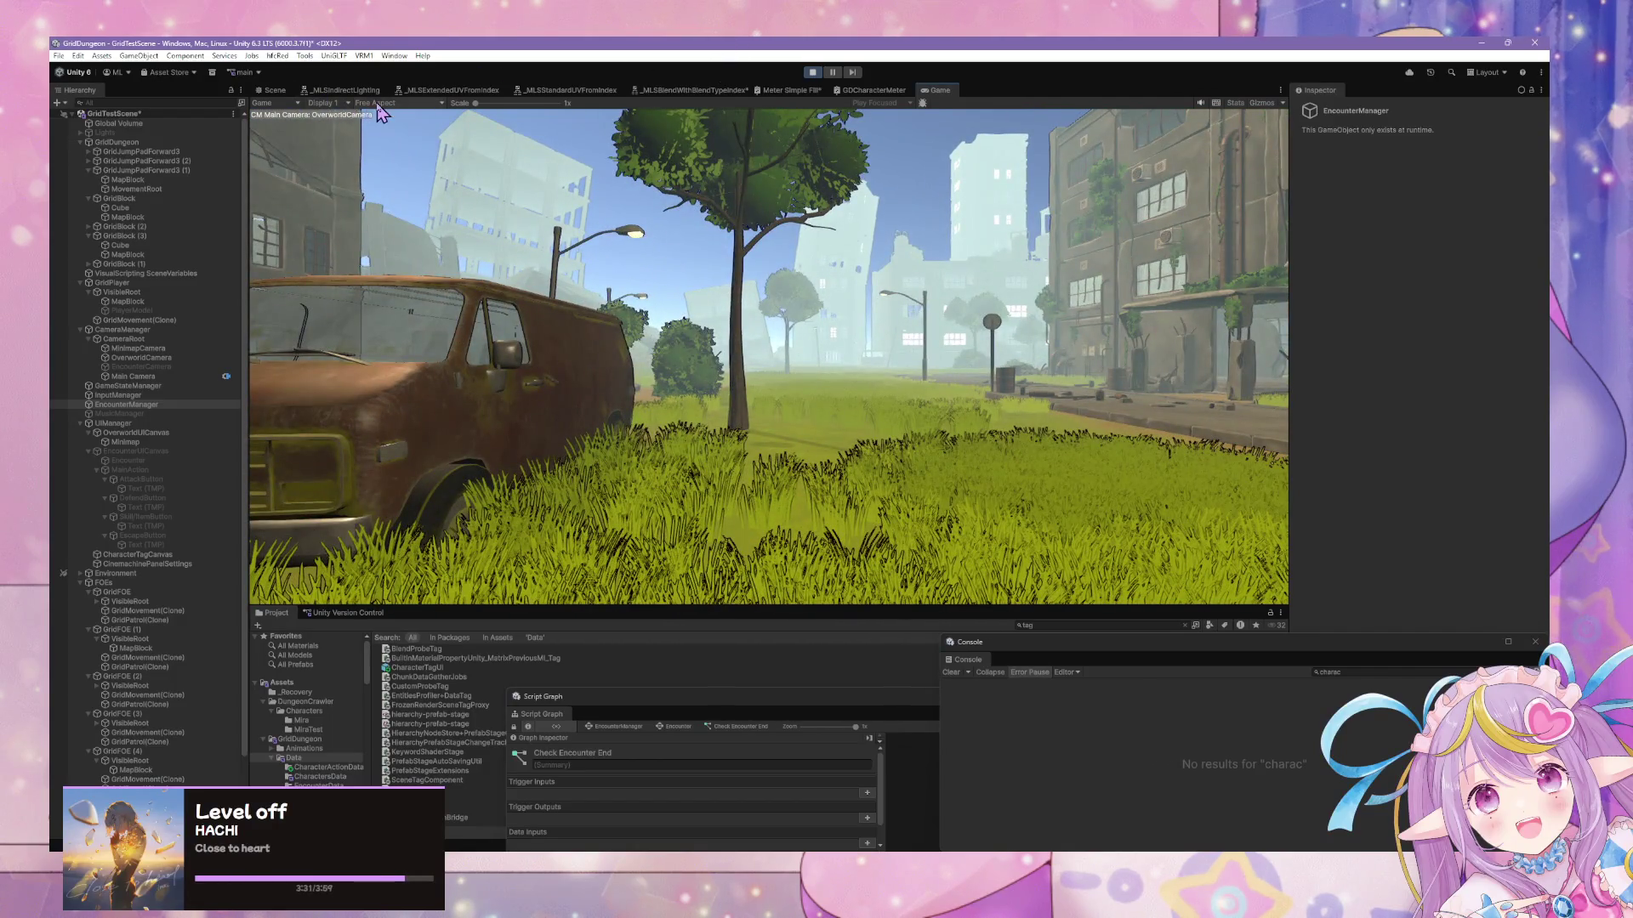
{"action": "left_click", "coordinate": [357, 103]}
{"action": "left_click", "coordinate": [406, 170]}
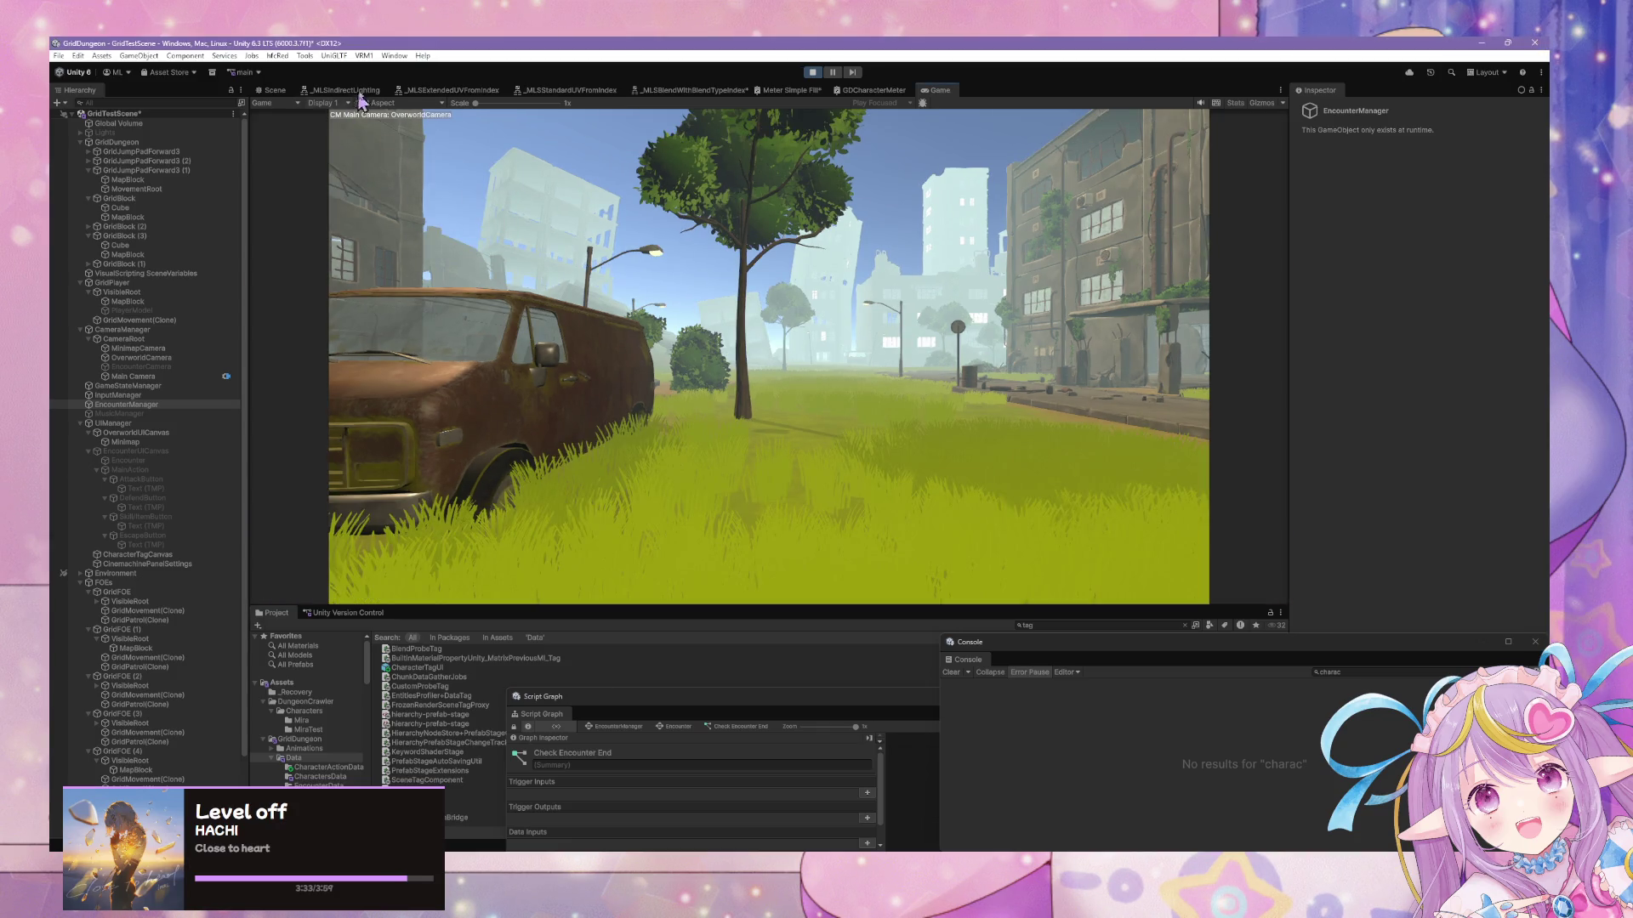
{"action": "mouse_move", "coordinate": [1293, 331]}
{"action": "left_mouse_down"}
{"action": "mouse_move", "coordinate": [1284, 321]}
{"action": "mouse_move", "coordinate": [1356, 321]}
{"action": "mouse_move", "coordinate": [1278, 320]}
{"action": "left_mouse_up"}
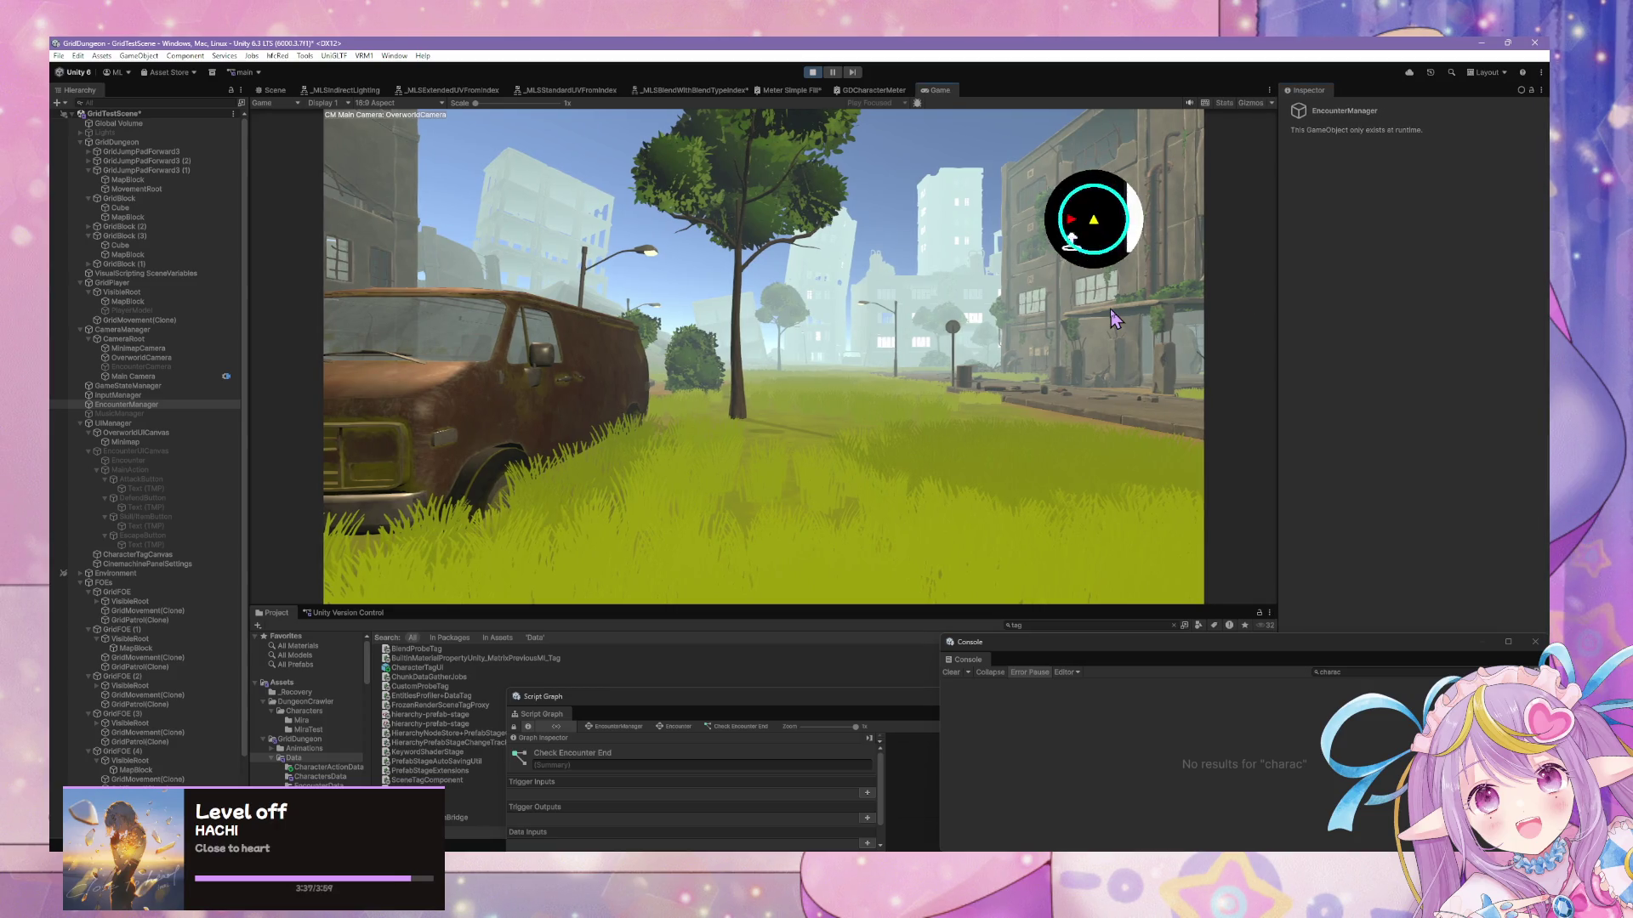
Walk into the enemies to trigger an encounter and choose ATTACK
{"action": "key", "text": "q"}
{"action": "key", "text": "e"}
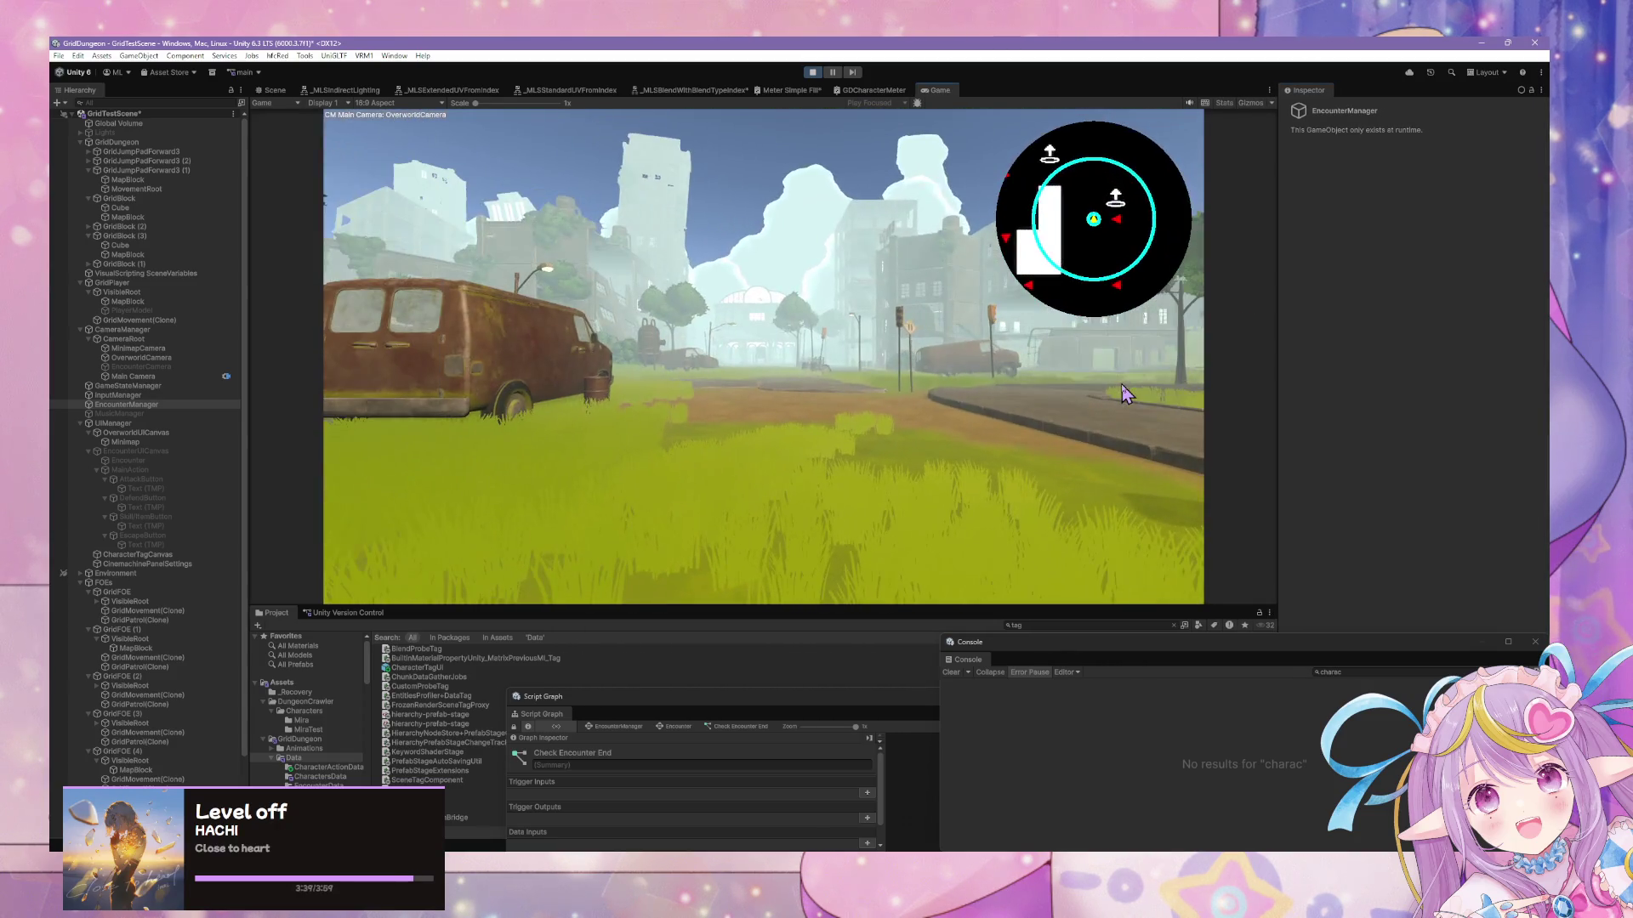
{"action": "key", "text": "s"}
{"action": "key", "text": "q"}
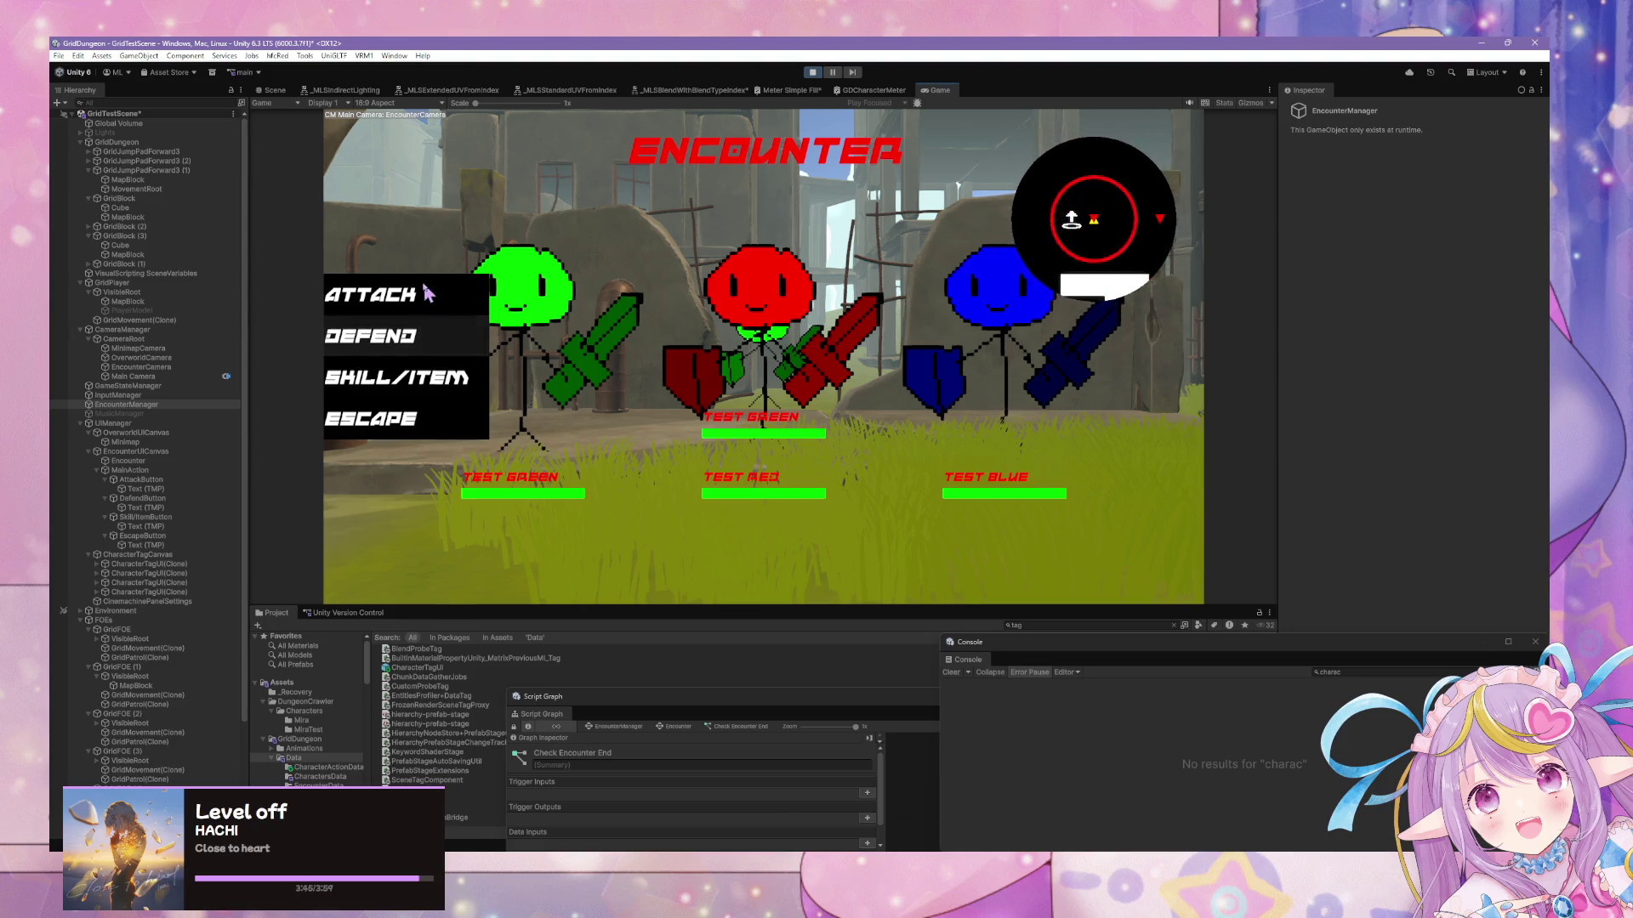
{"action": "left_click", "coordinate": [432, 293]}
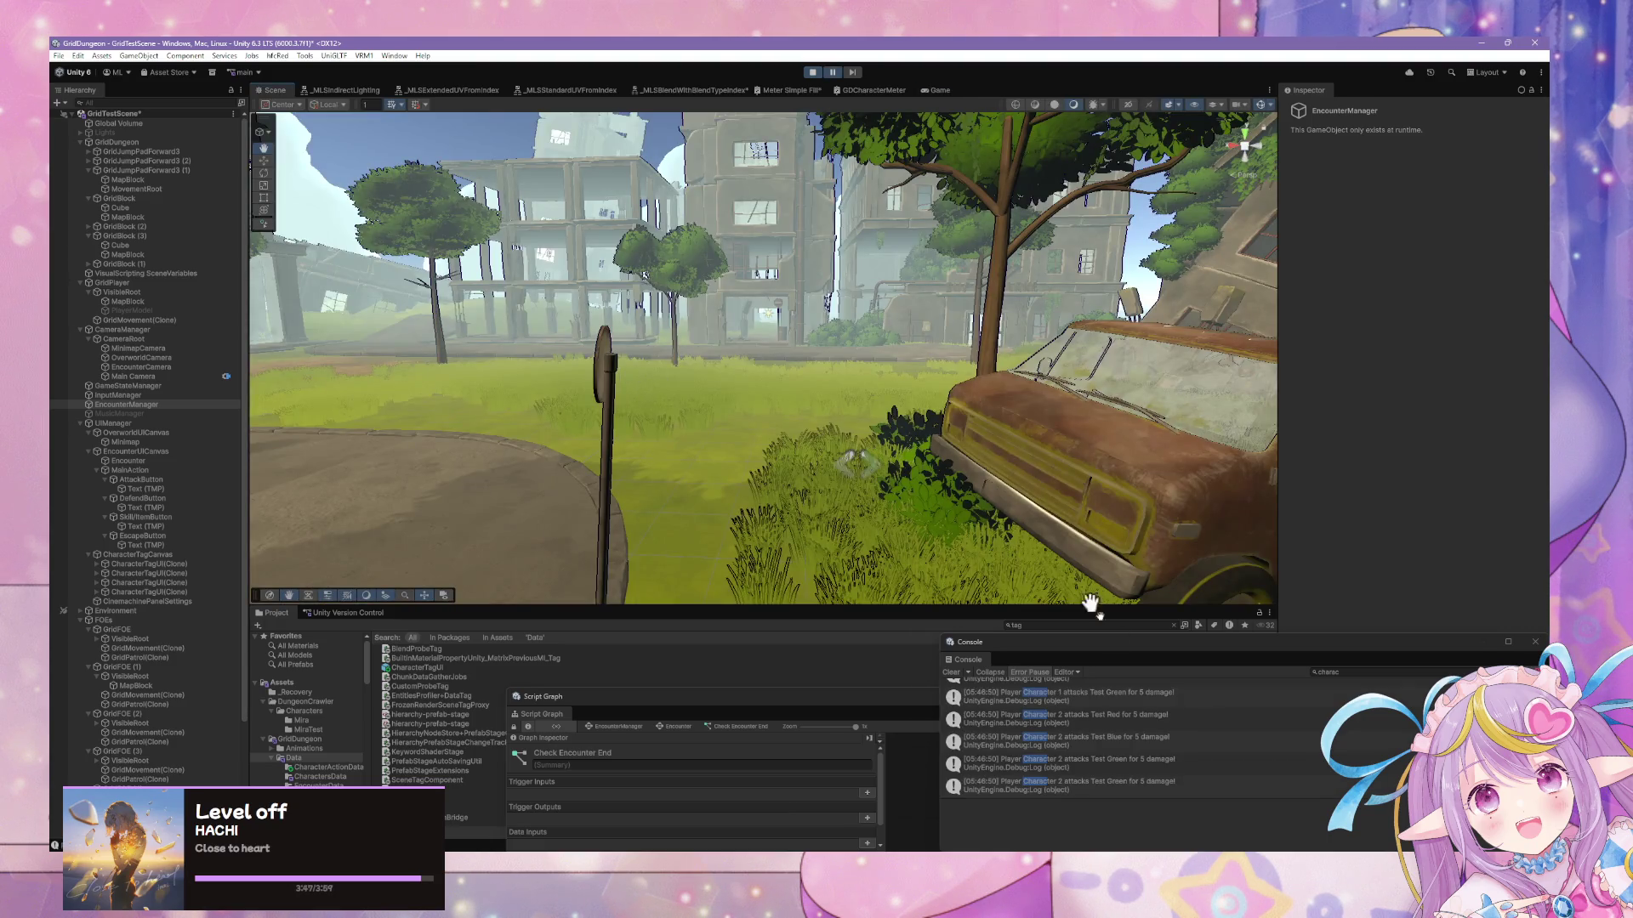
Float the Console over the Scene view and stretch it to list more 5-damage attack messages
{"action": "mouse_move", "coordinate": [1105, 642]}
{"action": "left_mouse_down"}
{"action": "mouse_move", "coordinate": [881, 211]}
{"action": "mouse_move", "coordinate": [890, 247]}
{"action": "left_mouse_up"}
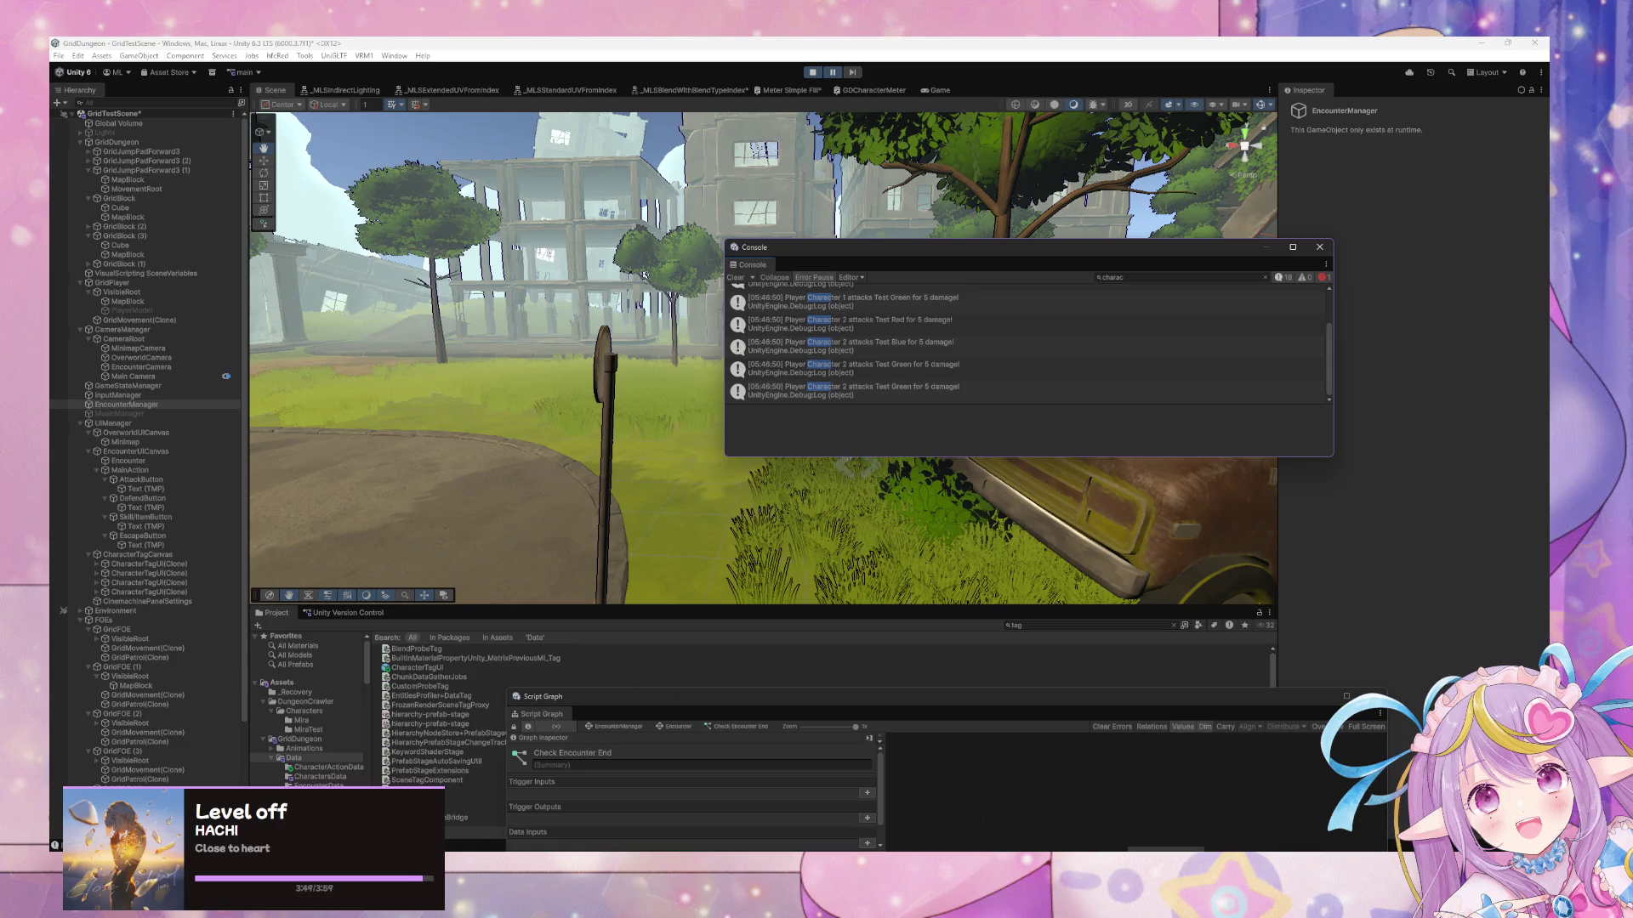
{"action": "left_click", "coordinate": [489, 388]}
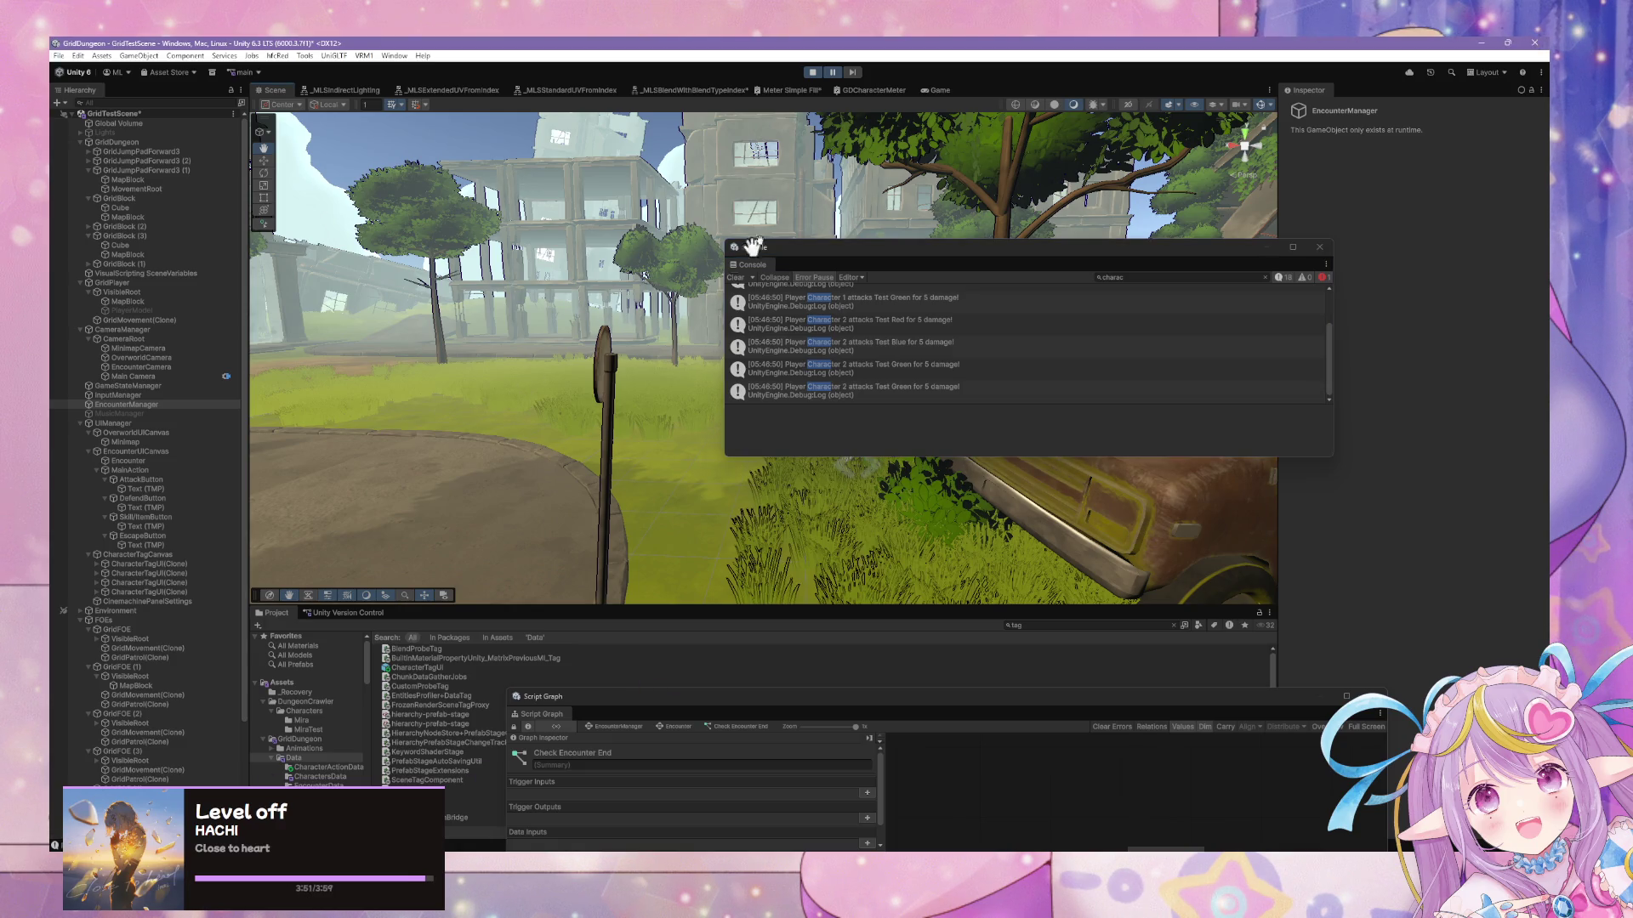
{"action": "scroll", "coordinate": [1296, 367], "scroll_direction": "up", "scroll_amount": 3}
{"action": "scroll", "coordinate": [1301, 357], "scroll_direction": "down", "scroll_amount": 3}
{"action": "left_click", "coordinate": [1326, 288]}
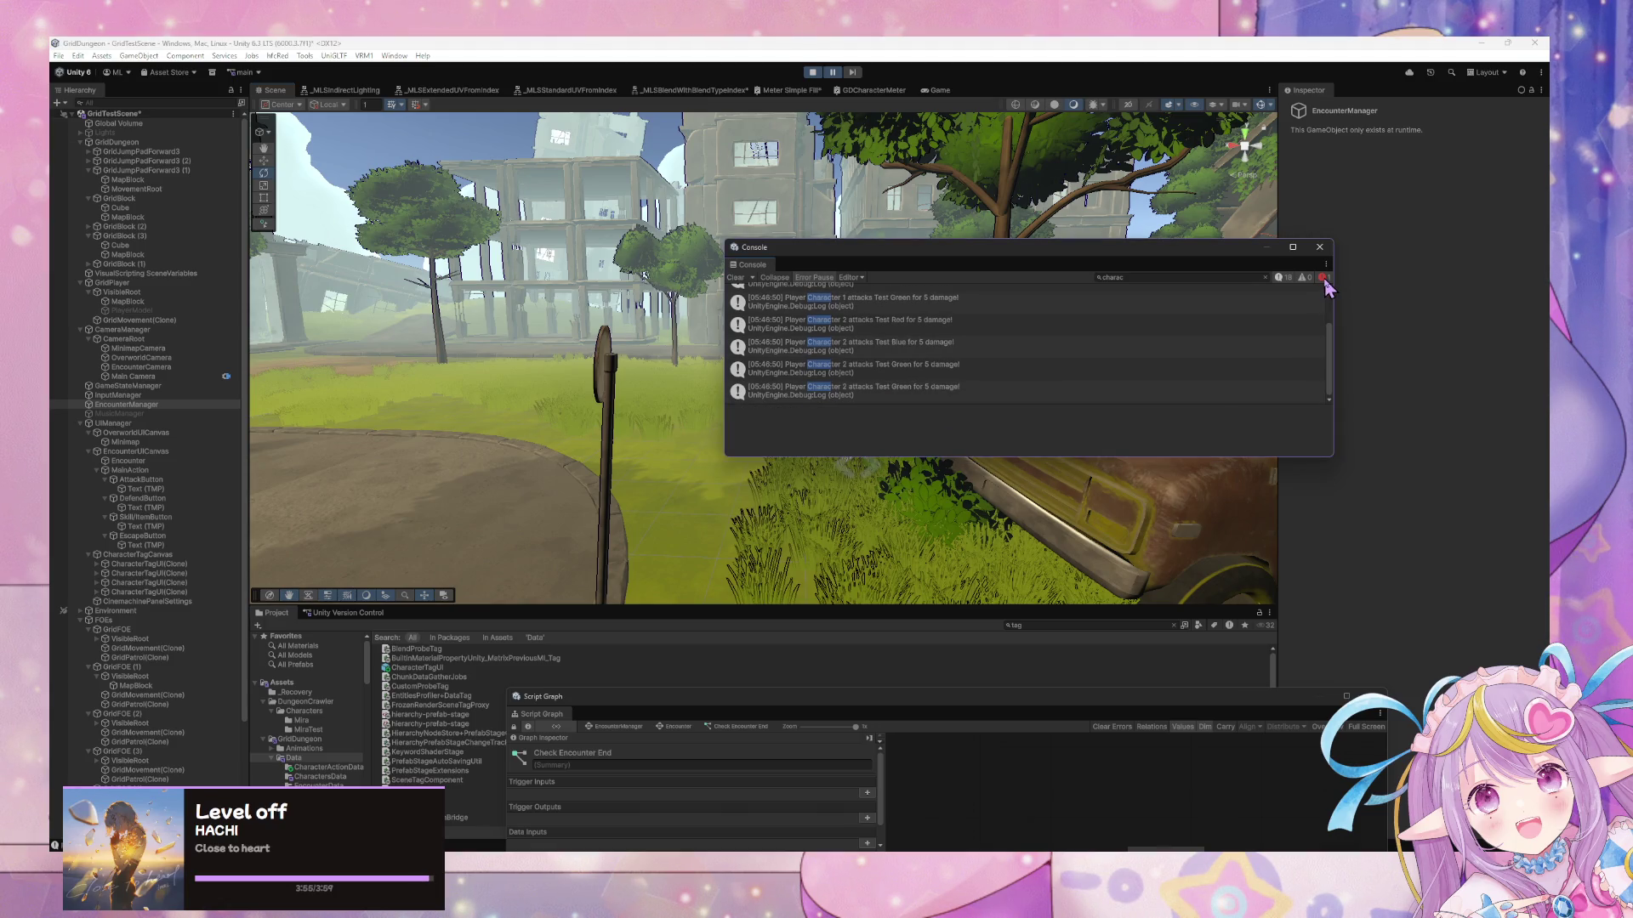
{"action": "scroll", "coordinate": [1314, 361], "scroll_direction": "up", "scroll_amount": 2}
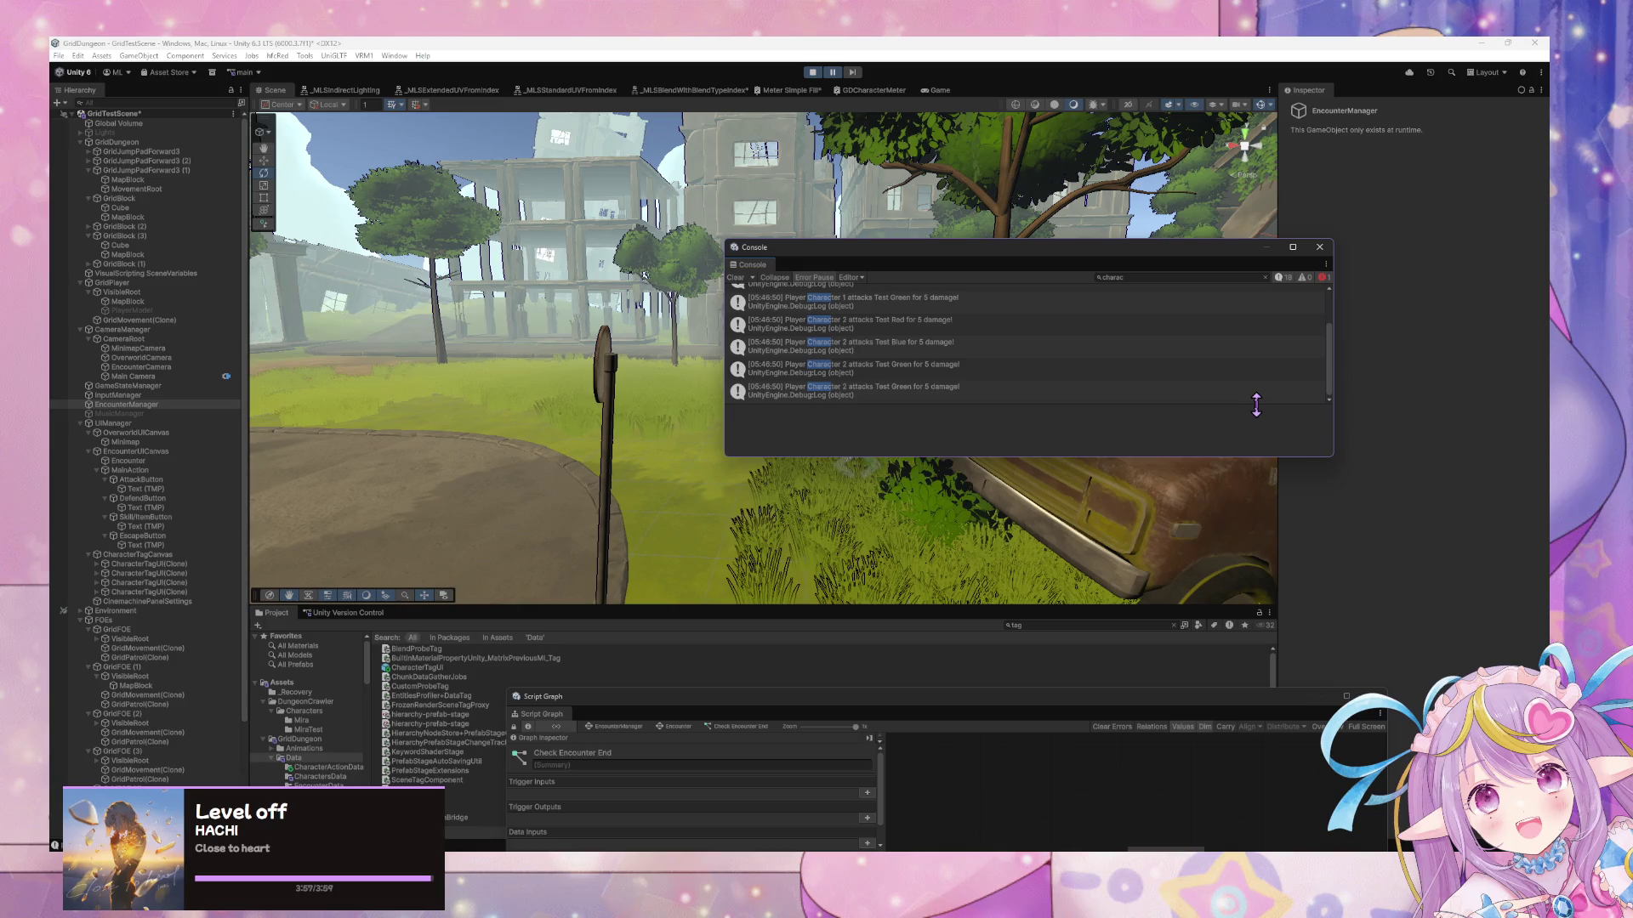
{"action": "left_click_drag", "start_coordinate": [1124, 457], "coordinate": [1148, 715]}
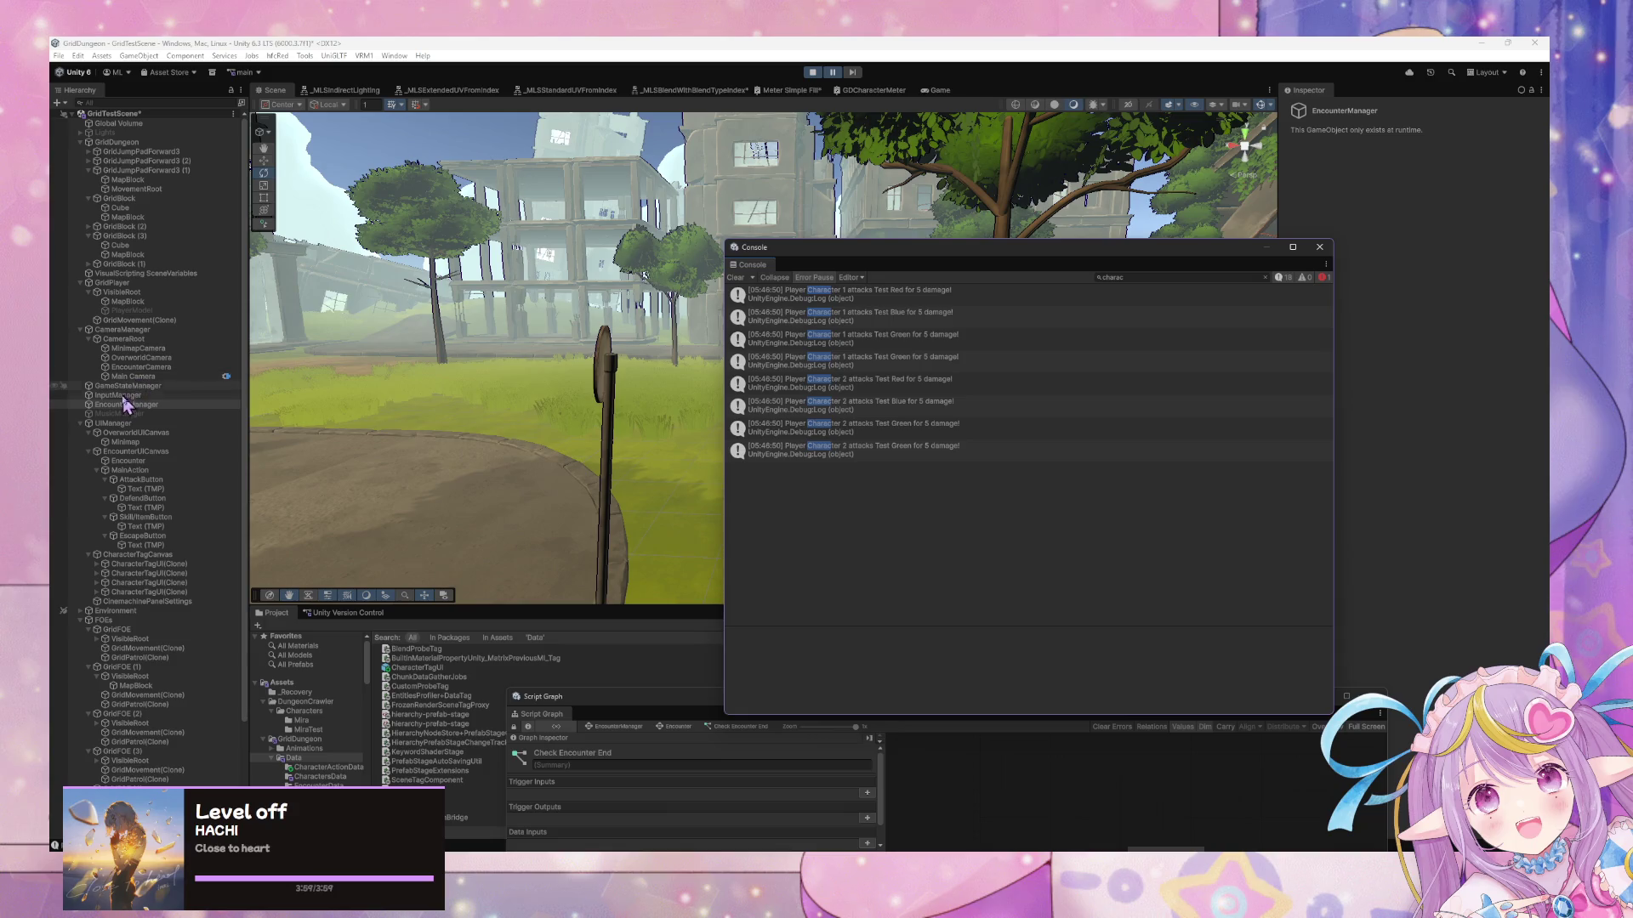
{"action": "left_click", "coordinate": [123, 405]}
Delete the EncounterDead Set Variable node after On Enter State, then restart Play mode
{"action": "left_click_drag", "start_coordinate": [698, 696], "coordinate": [583, 277]}
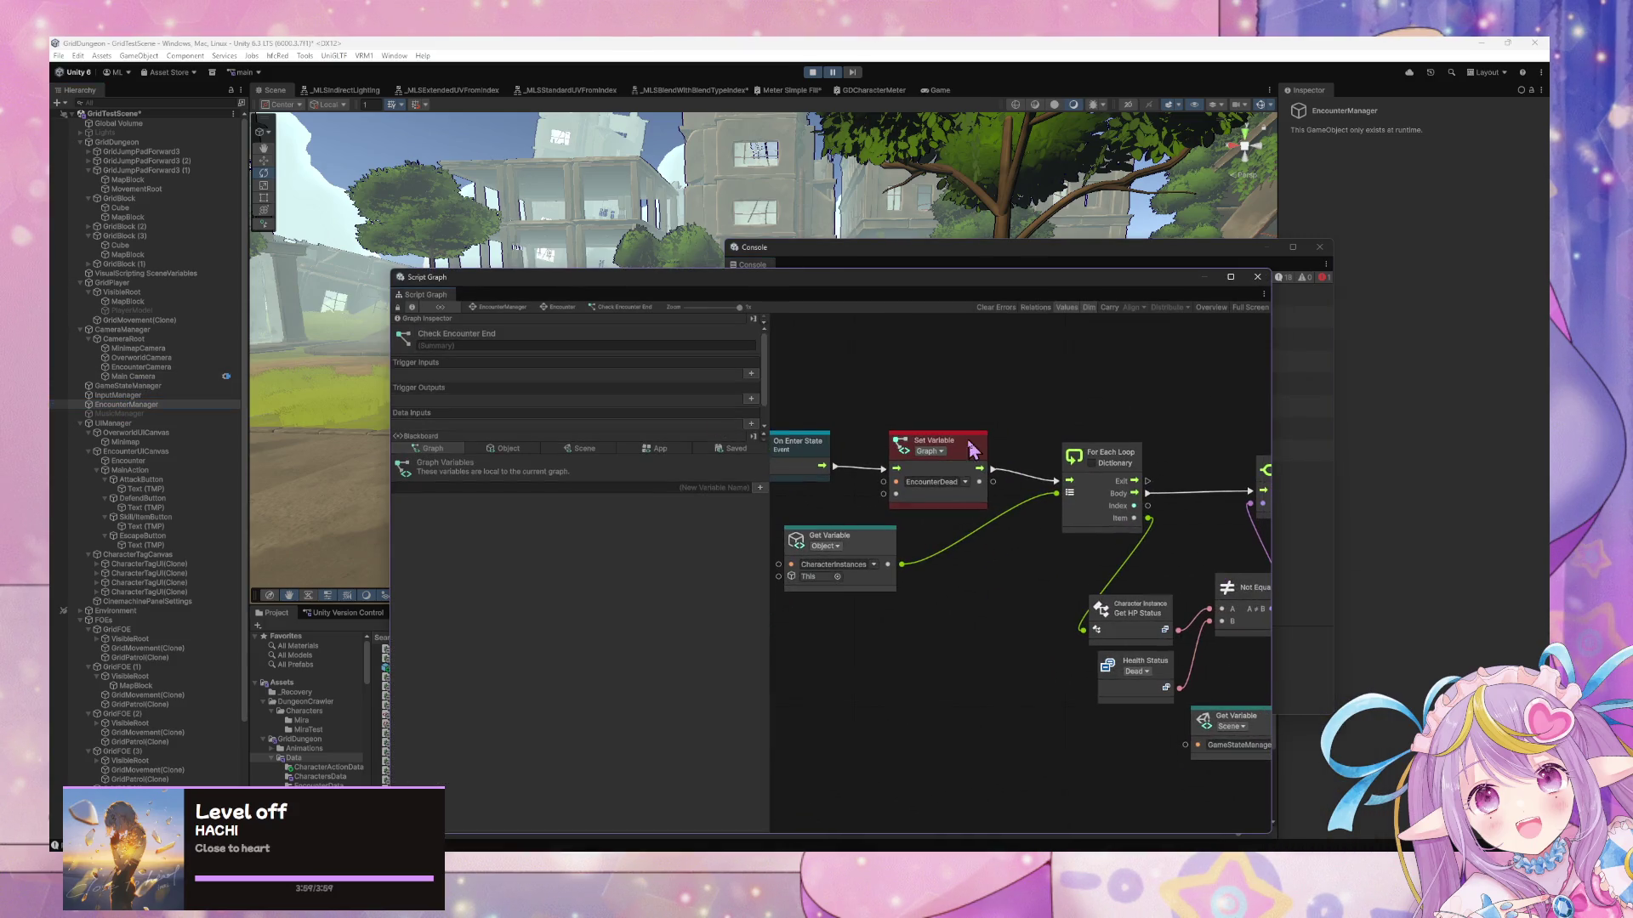
{"action": "left_click_drag", "start_coordinate": [969, 446], "coordinate": [1039, 485]}
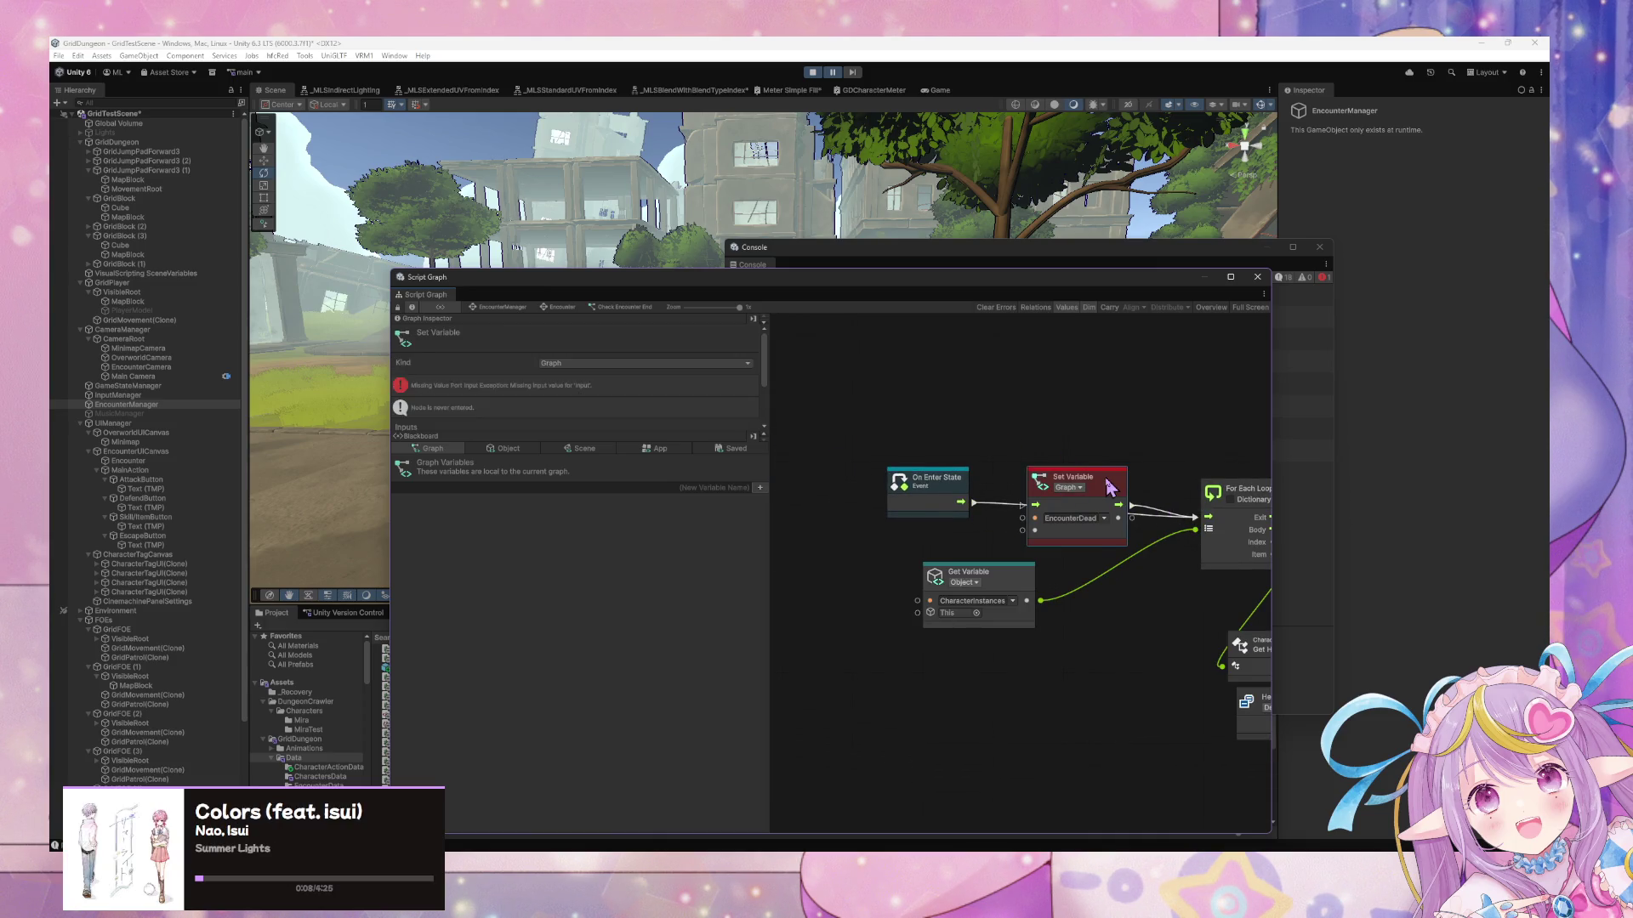
{"action": "key", "text": "Delete"}
{"action": "left_click", "coordinate": [812, 73]}
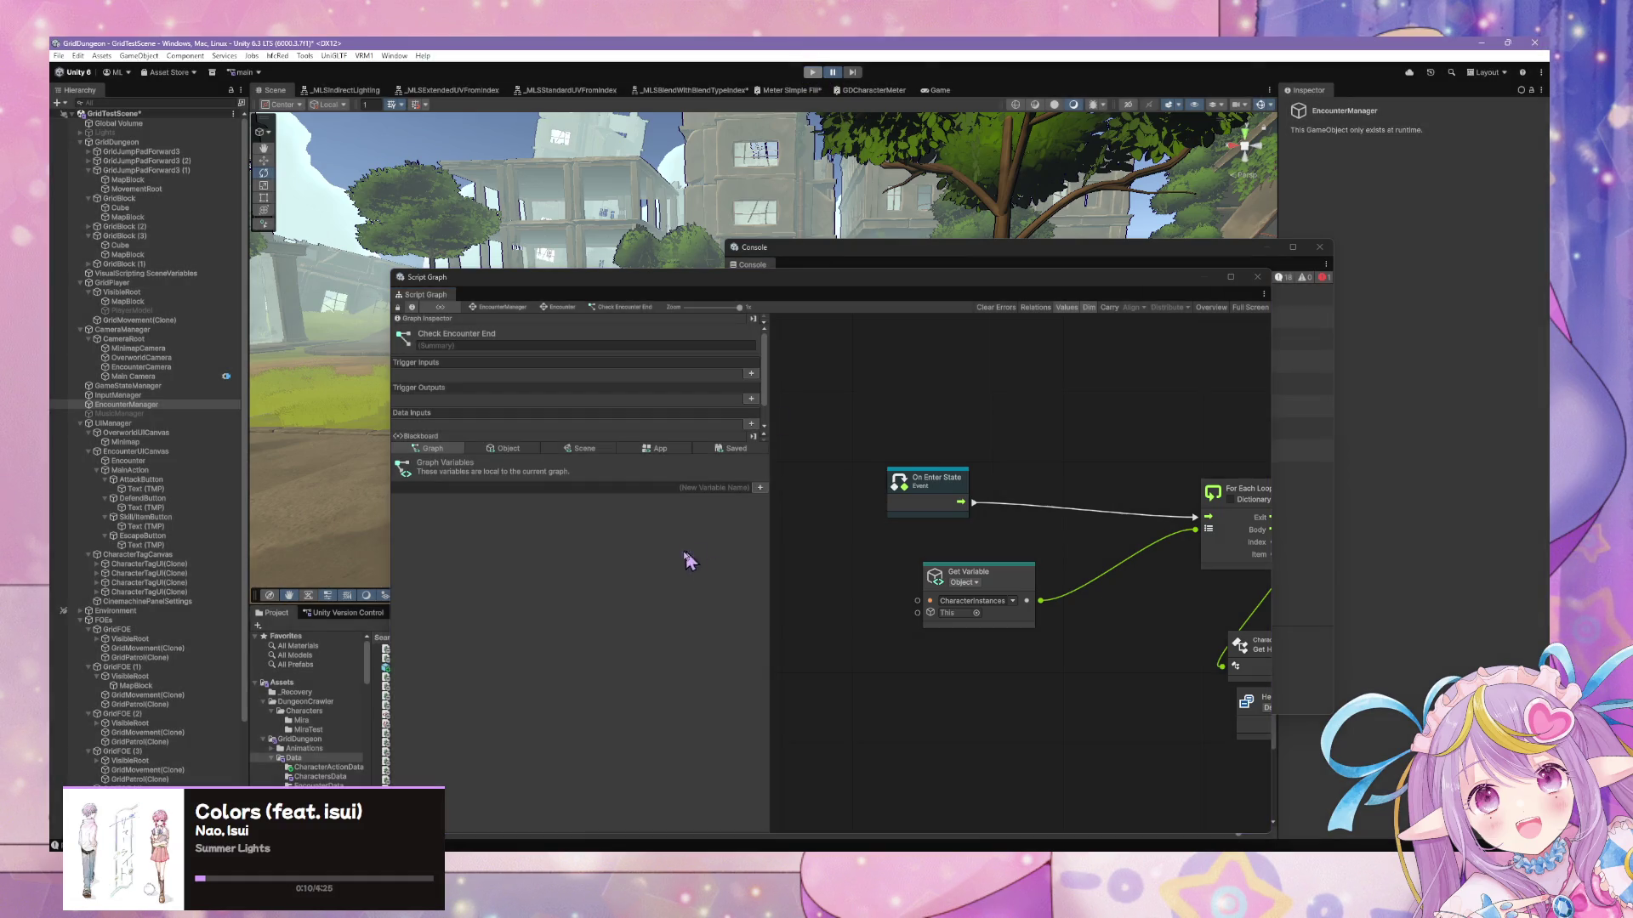
{"action": "left_click", "coordinate": [812, 72]}
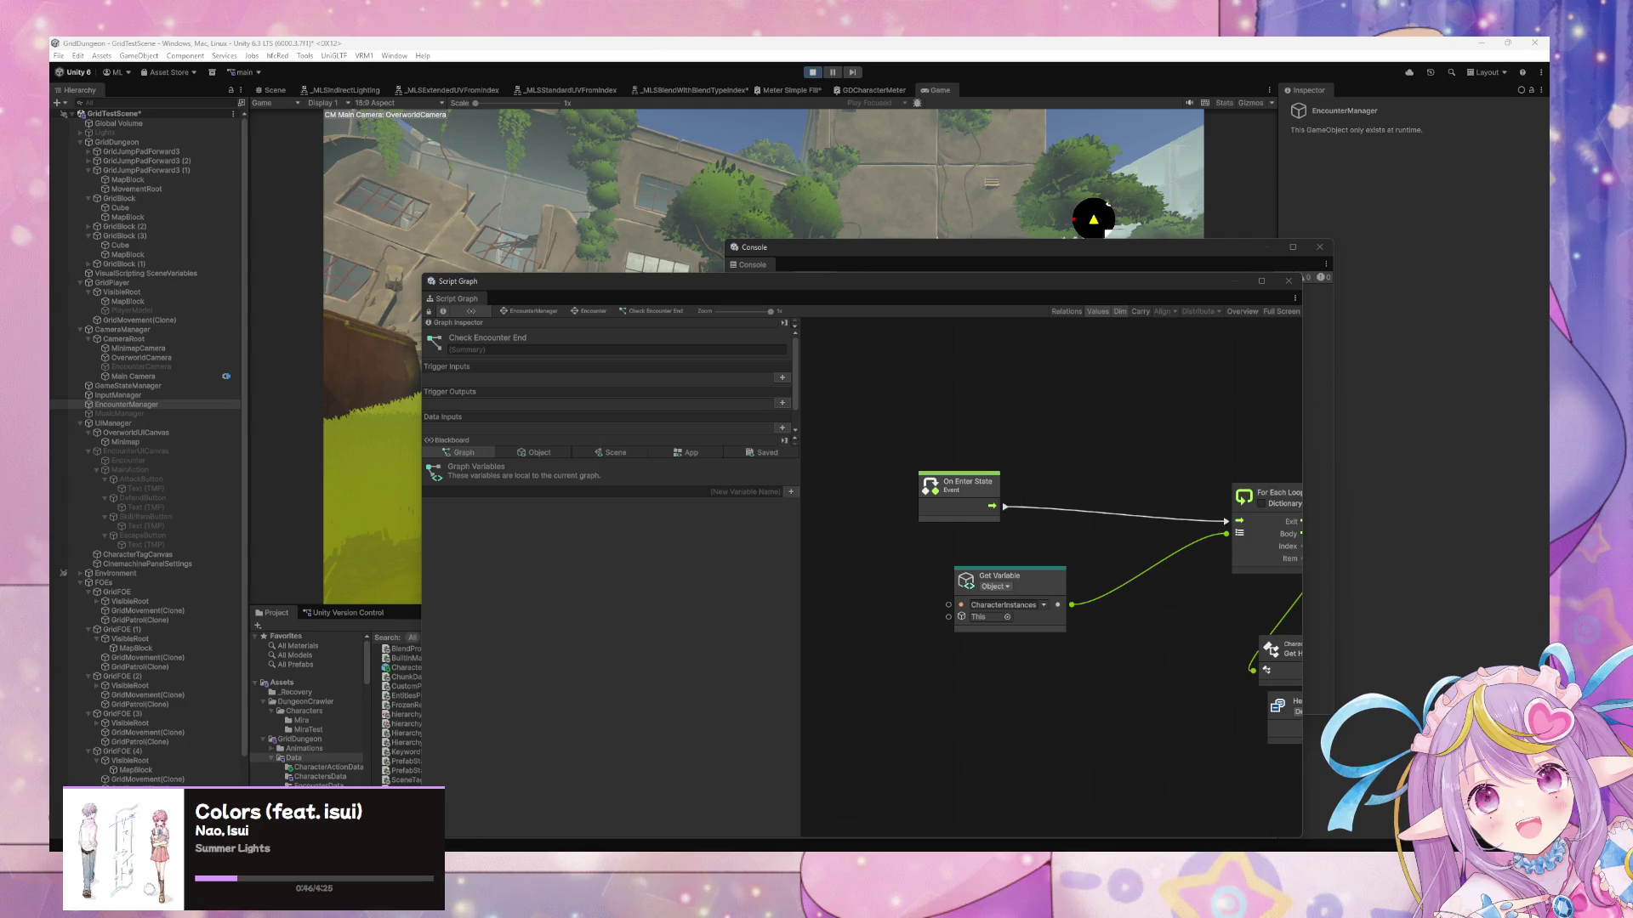
Dock the Script Graph and Console side by side at the lower right and narrow the Game view
{"action": "mouse_move", "coordinate": [583, 285]}
{"action": "left_mouse_down"}
{"action": "mouse_move", "coordinate": [860, 363]}
{"action": "mouse_move", "coordinate": [1000, 464]}
{"action": "left_mouse_up"}
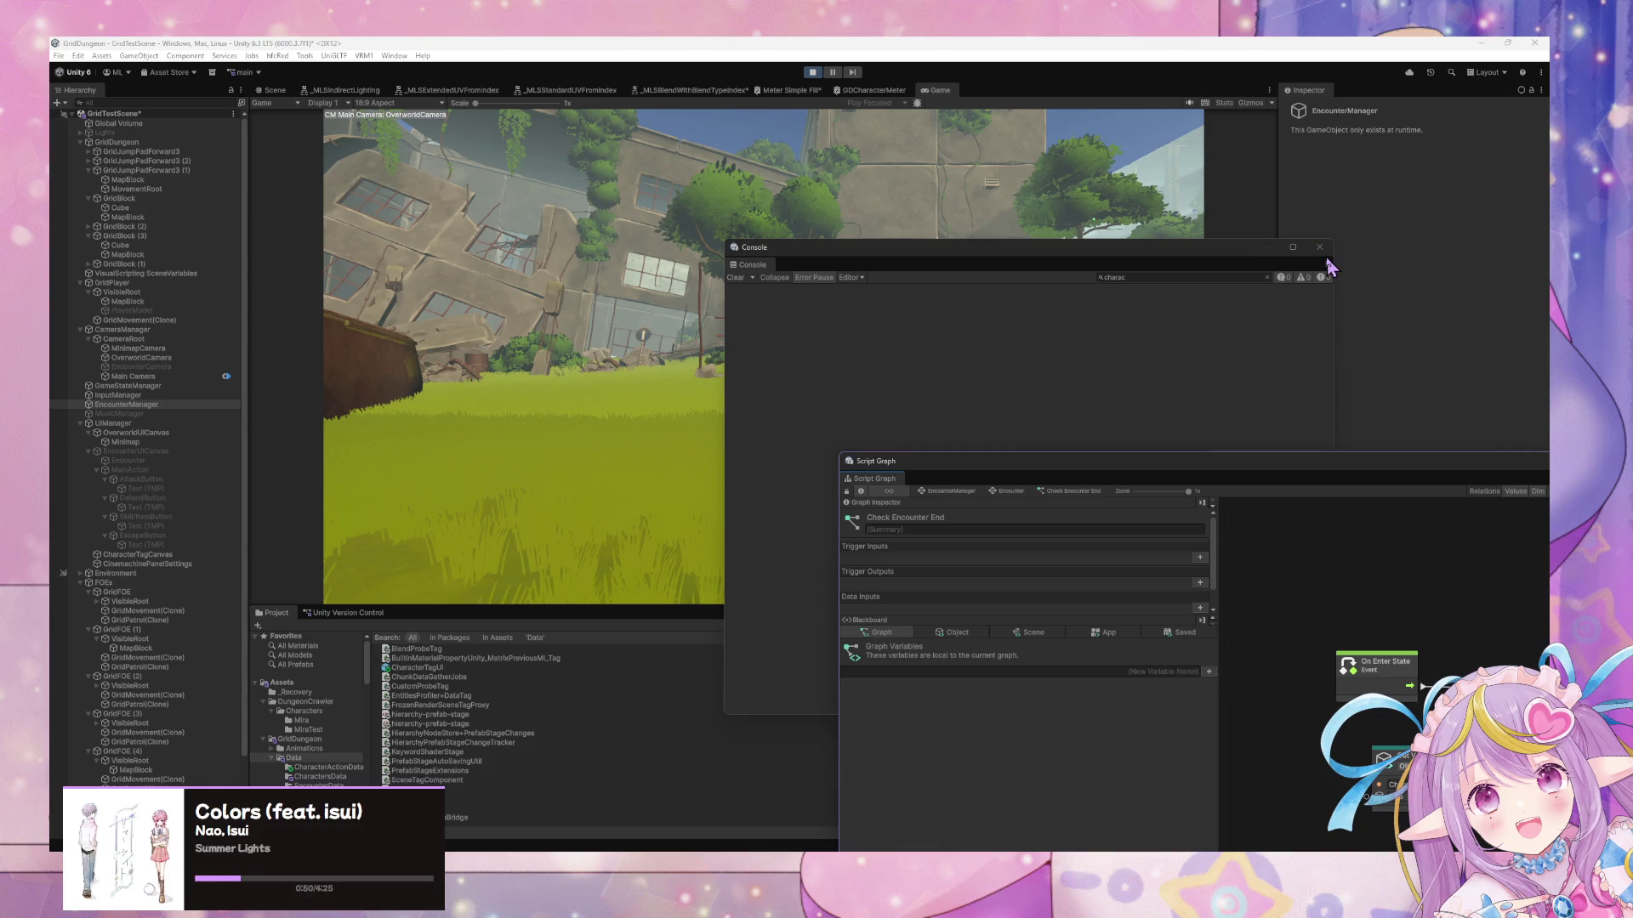
{"action": "mouse_move", "coordinate": [1113, 263]}
{"action": "left_mouse_down"}
{"action": "mouse_move", "coordinate": [1372, 522]}
{"action": "mouse_move", "coordinate": [1423, 489]}
{"action": "left_mouse_up"}
{"action": "left_click", "coordinate": [976, 425]}
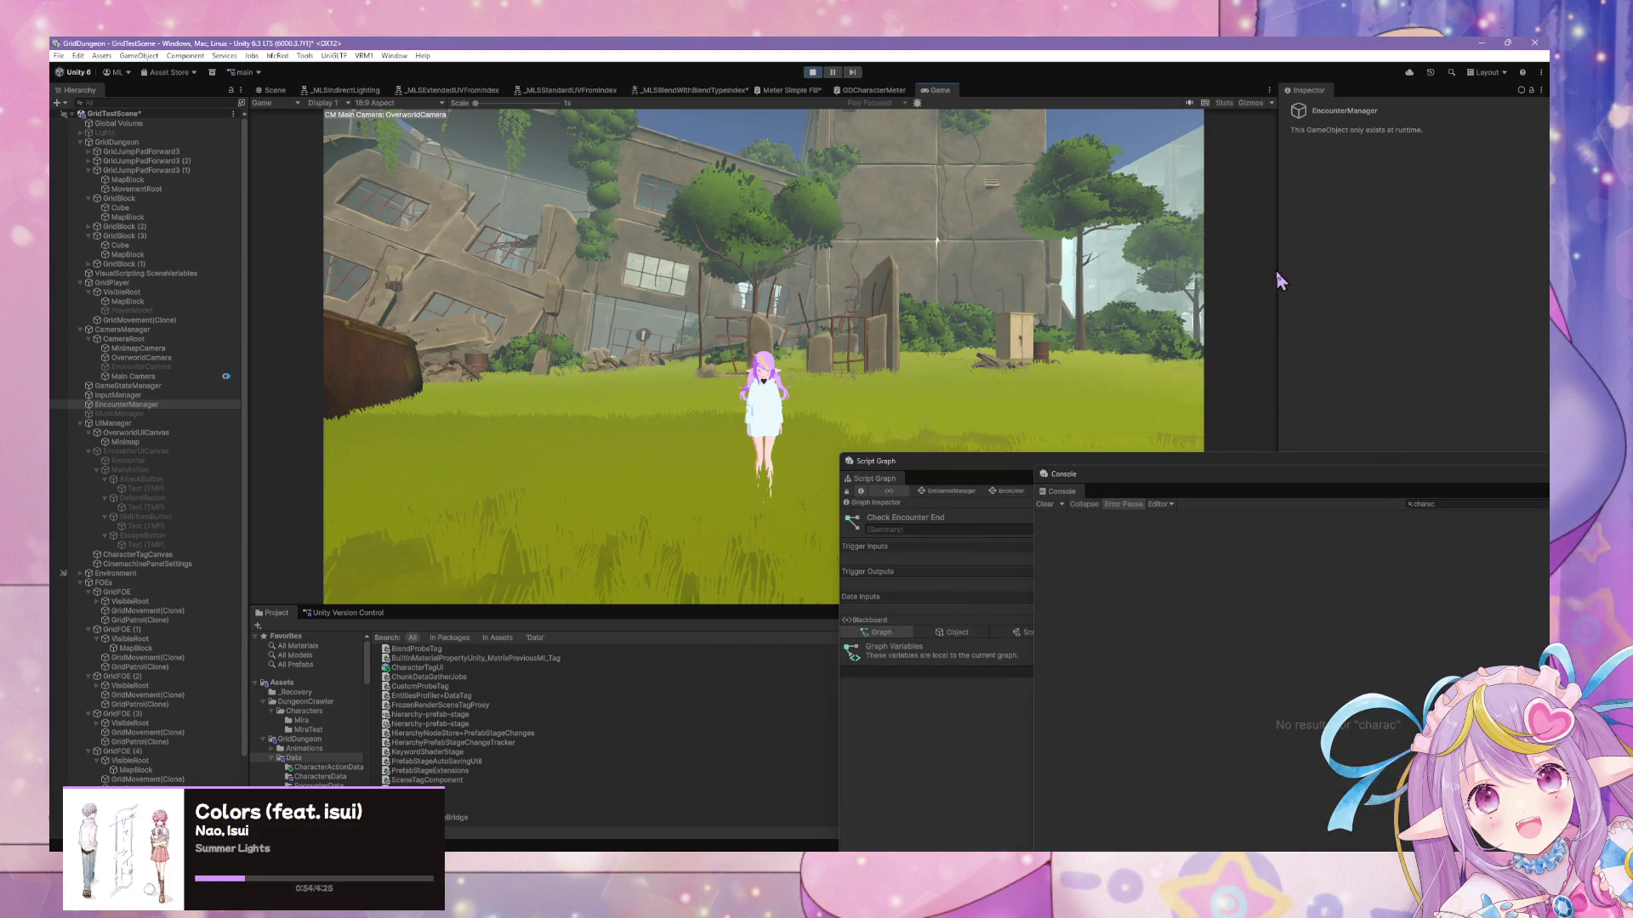
{"action": "mouse_move", "coordinate": [1277, 271]}
{"action": "left_mouse_down"}
{"action": "mouse_move", "coordinate": [920, 270]}
{"action": "mouse_move", "coordinate": [1218, 278]}
{"action": "left_mouse_up"}
Switch the Game view aspect ratio to 18:9
{"action": "left_click", "coordinate": [417, 103]}
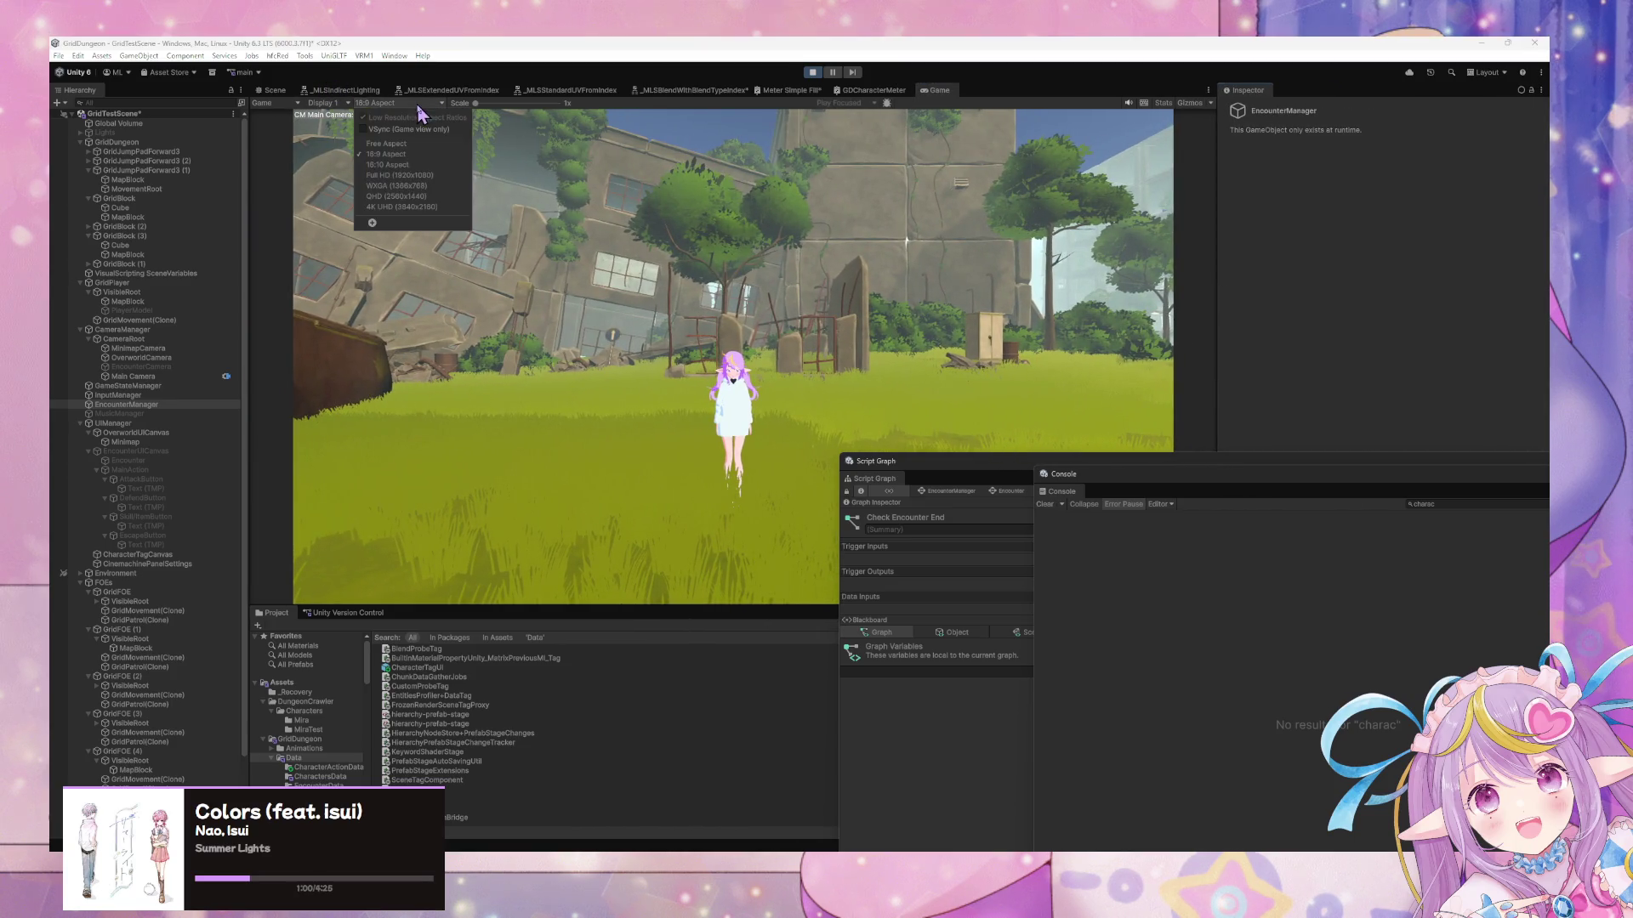
{"action": "left_click", "coordinate": [405, 145]}
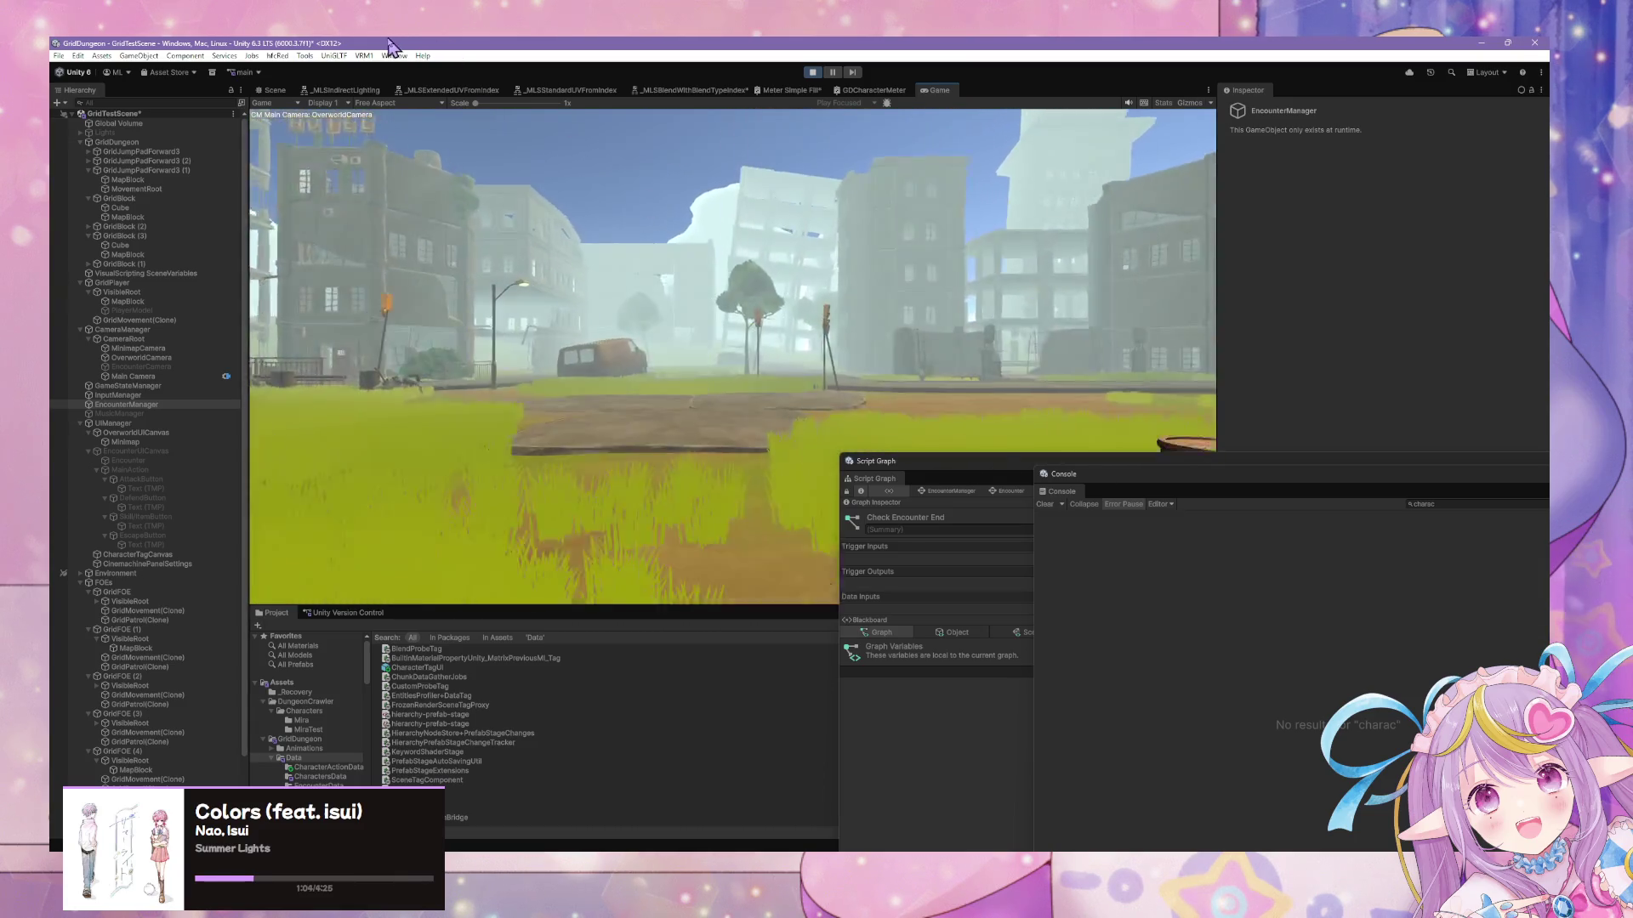
{"action": "left_click", "coordinate": [377, 103]}
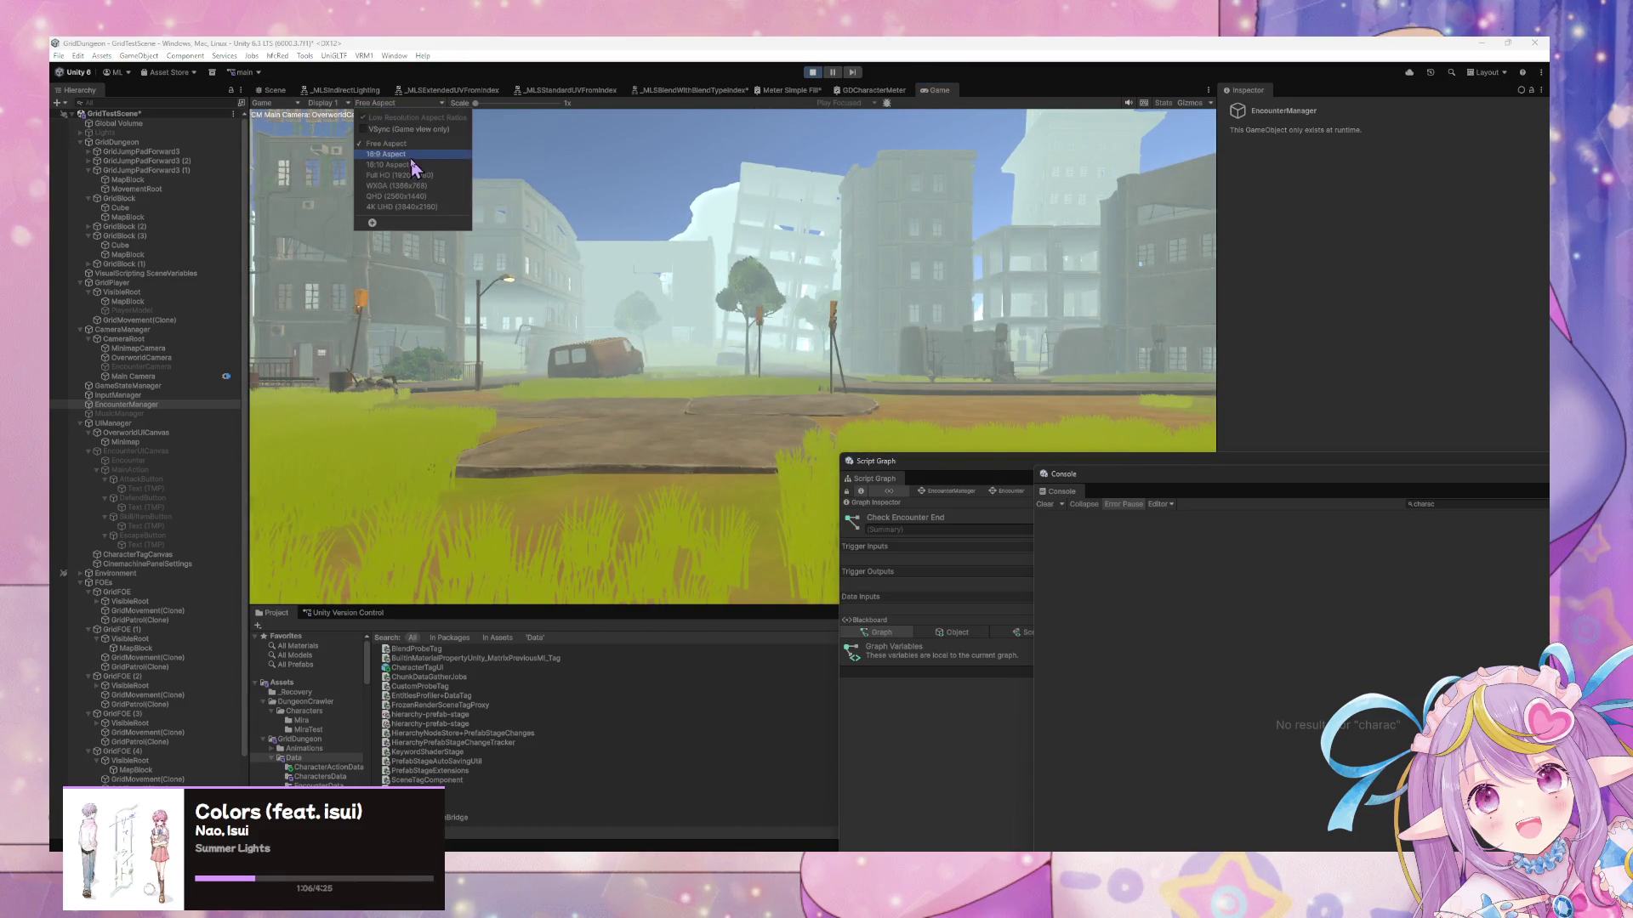
Confirm 18:9, attack the enemies, and float the Script Graph and Console beside the game
{"action": "left_click", "coordinate": [412, 161]}
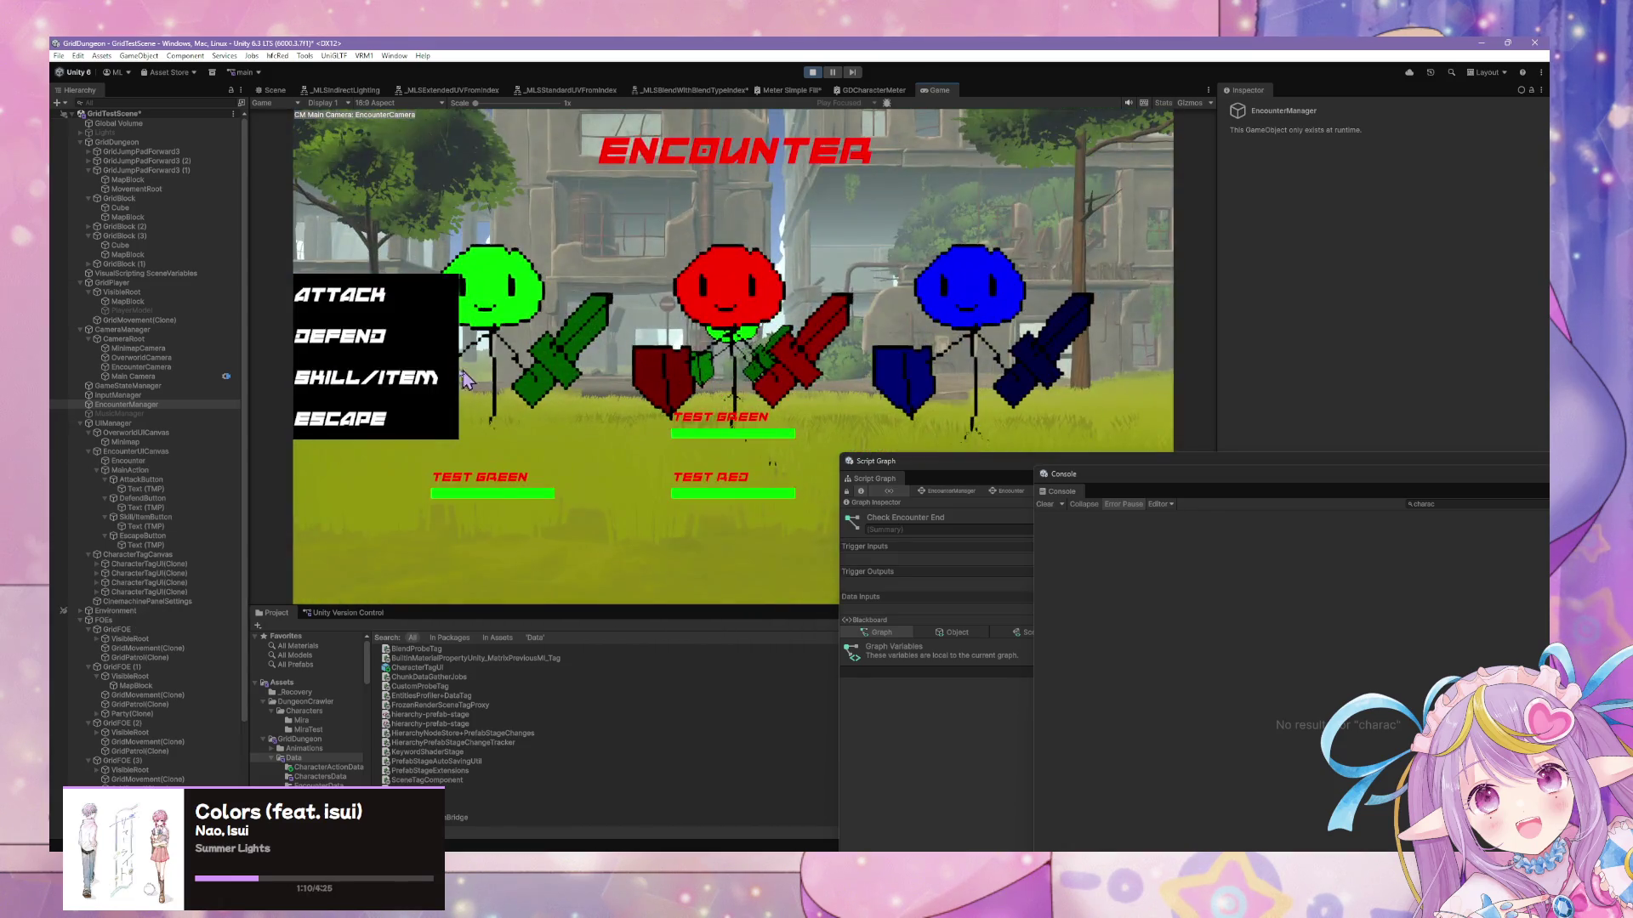
{"action": "left_click", "coordinate": [358, 308]}
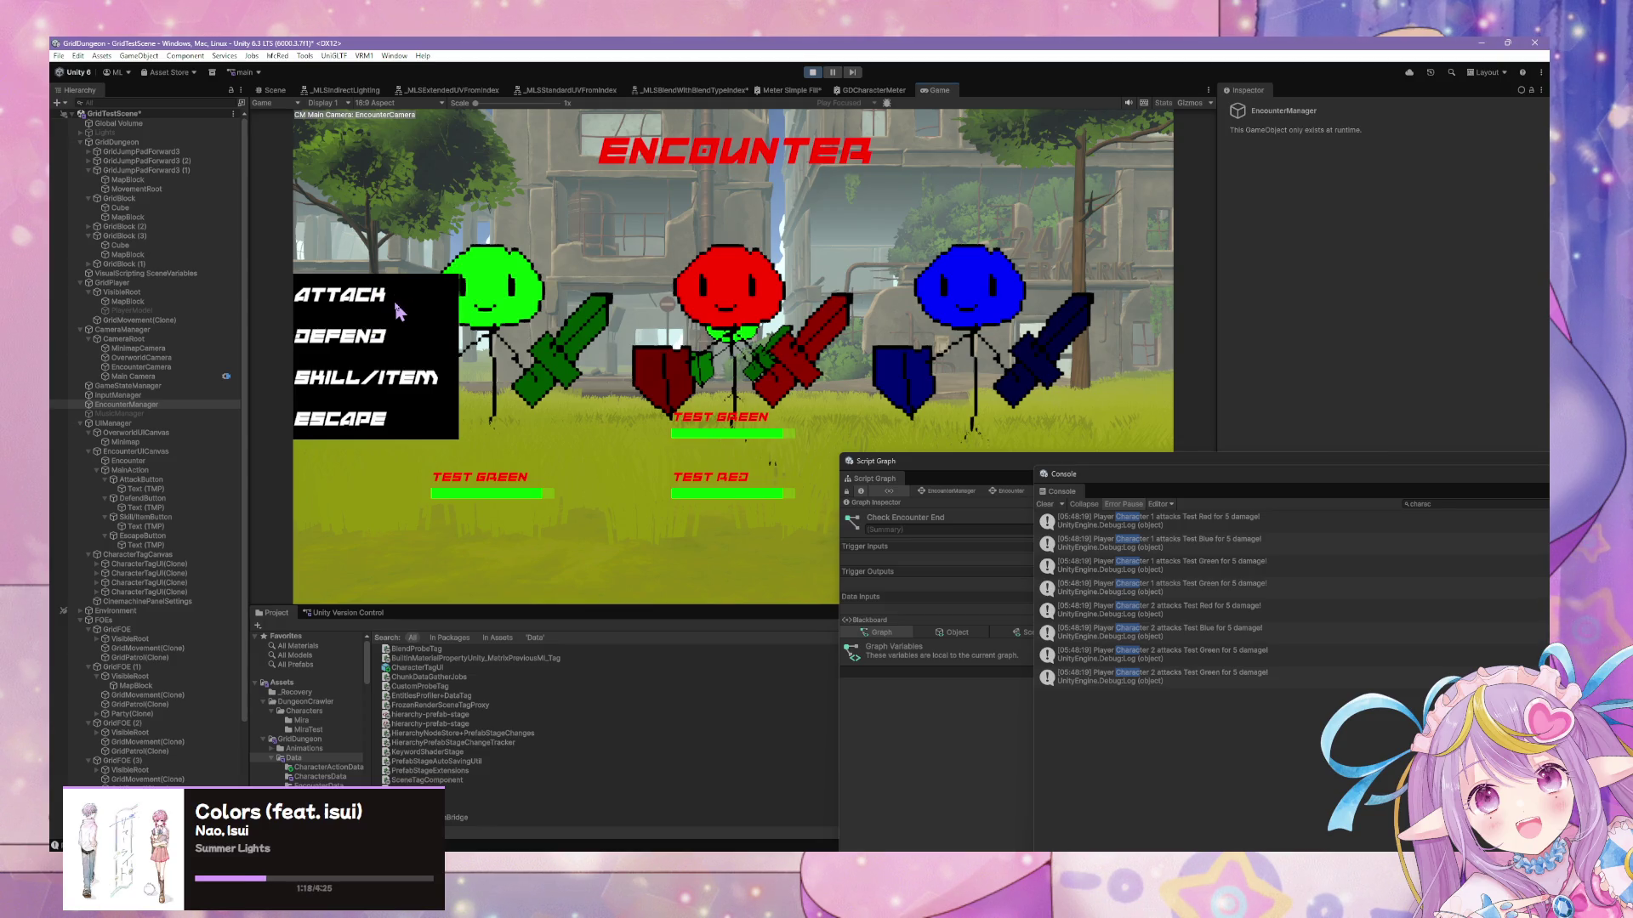
{"action": "left_click", "coordinate": [398, 311]}
{"action": "mouse_move", "coordinate": [969, 470]}
{"action": "left_mouse_down"}
{"action": "mouse_move", "coordinate": [854, 274]}
{"action": "mouse_move", "coordinate": [970, 619]}
{"action": "mouse_move", "coordinate": [433, 695]}
{"action": "left_mouse_up"}
{"action": "mouse_move", "coordinate": [1227, 492]}
{"action": "left_mouse_down"}
{"action": "mouse_move", "coordinate": [1217, 417]}
{"action": "mouse_move", "coordinate": [1287, 201]}
{"action": "left_mouse_up"}
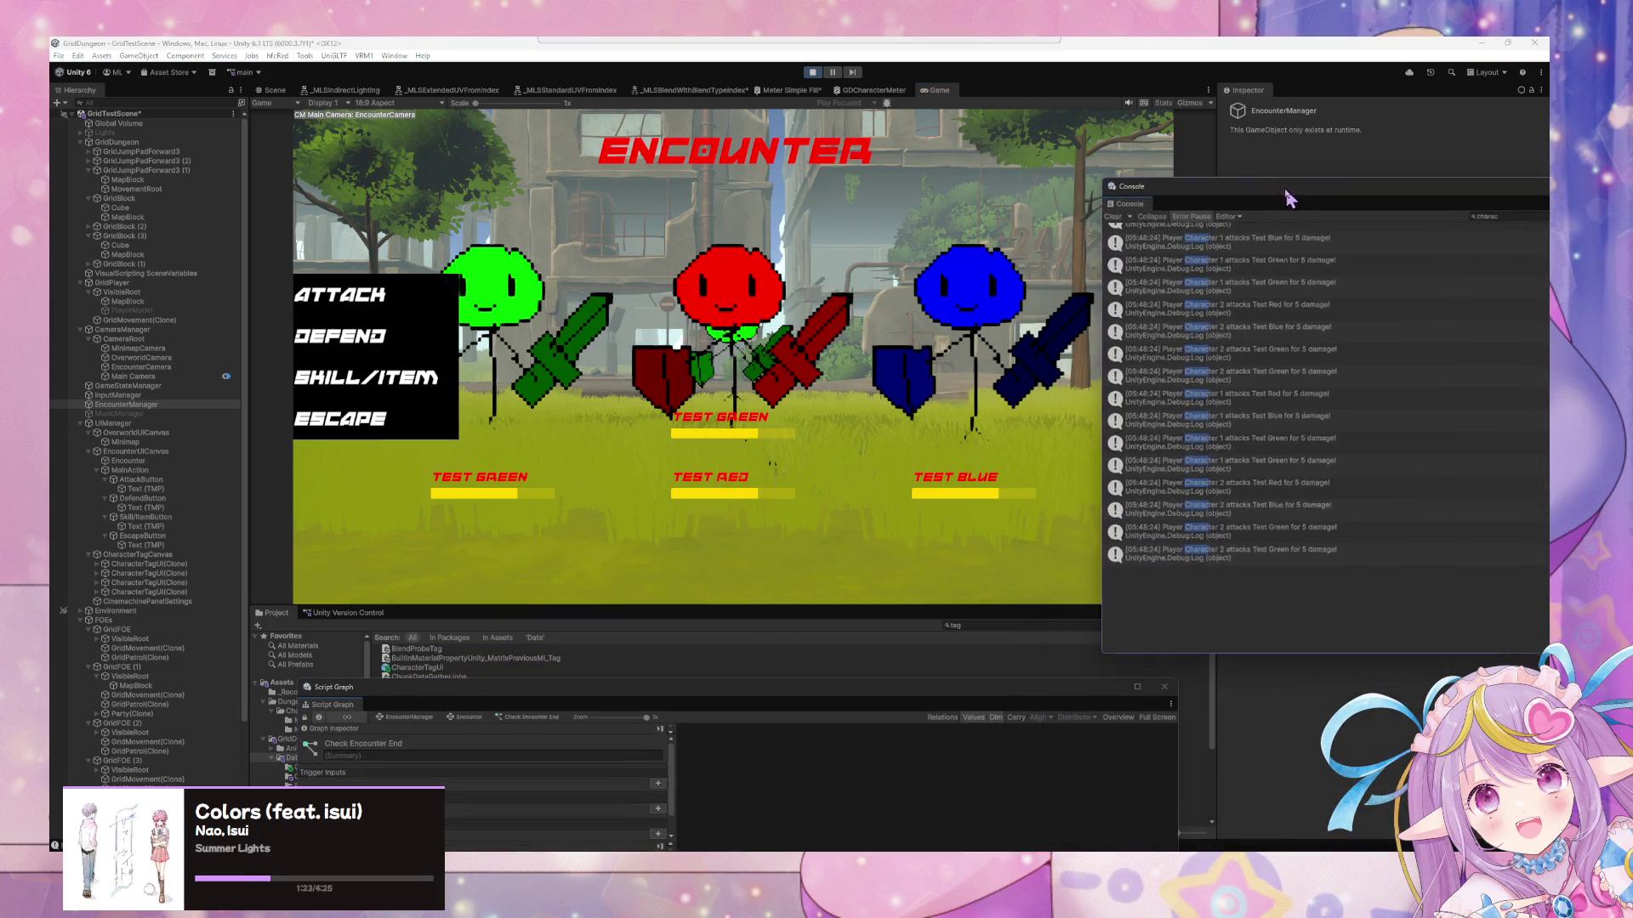
Attack twice more to finish the round, then raise the graph window over the Game view
{"action": "left_click", "coordinate": [387, 311]}
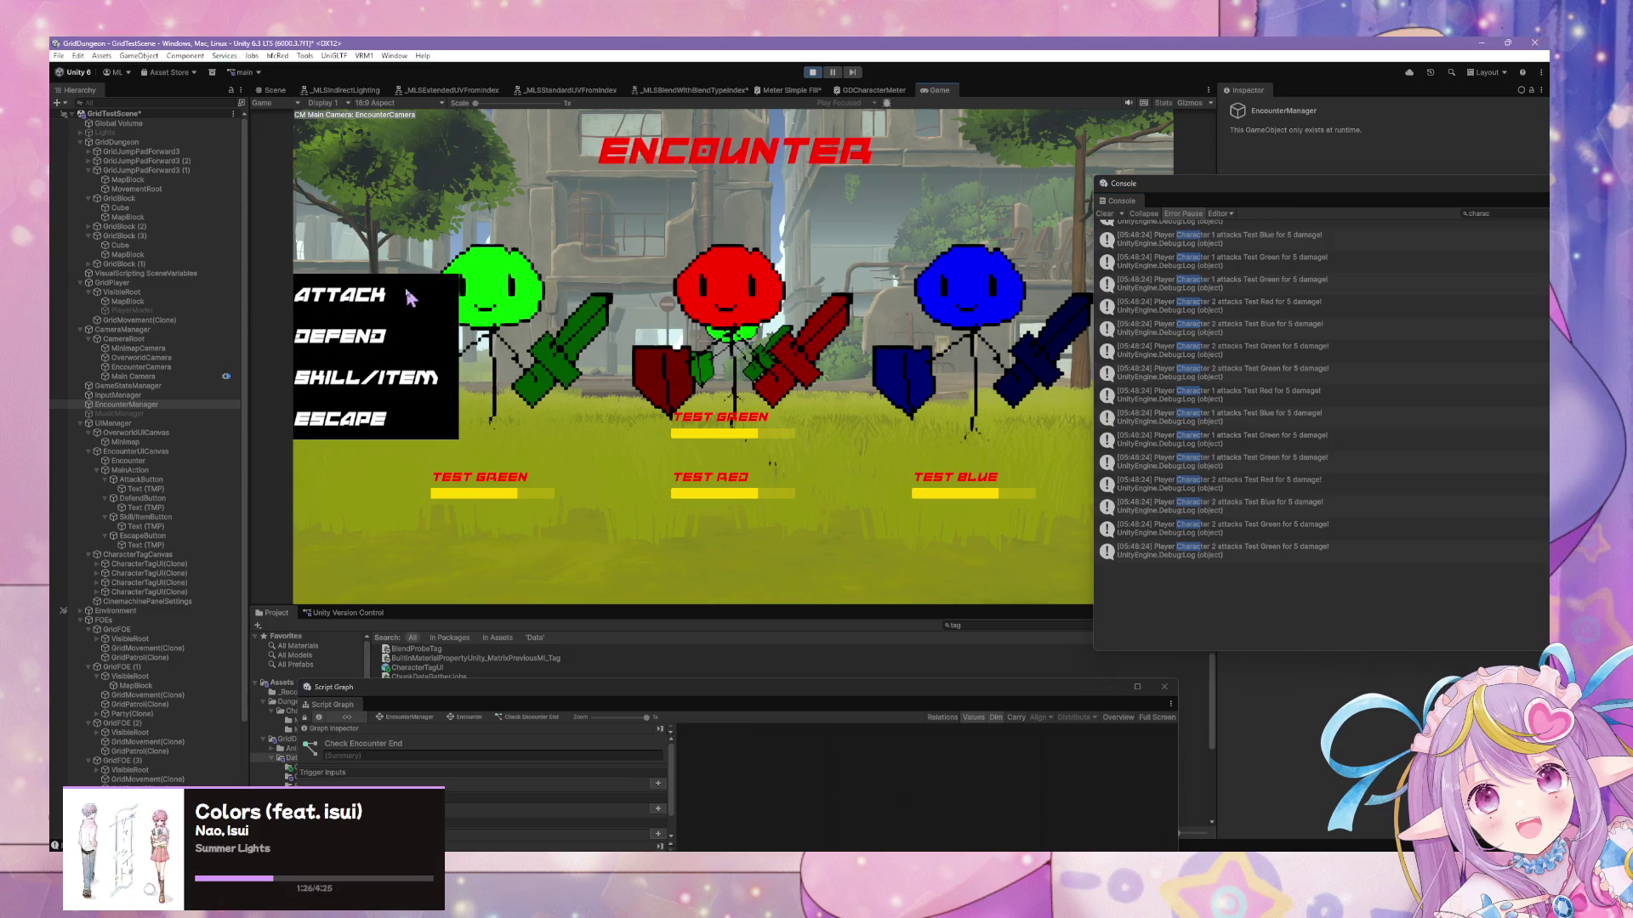
{"action": "left_click", "coordinate": [349, 302]}
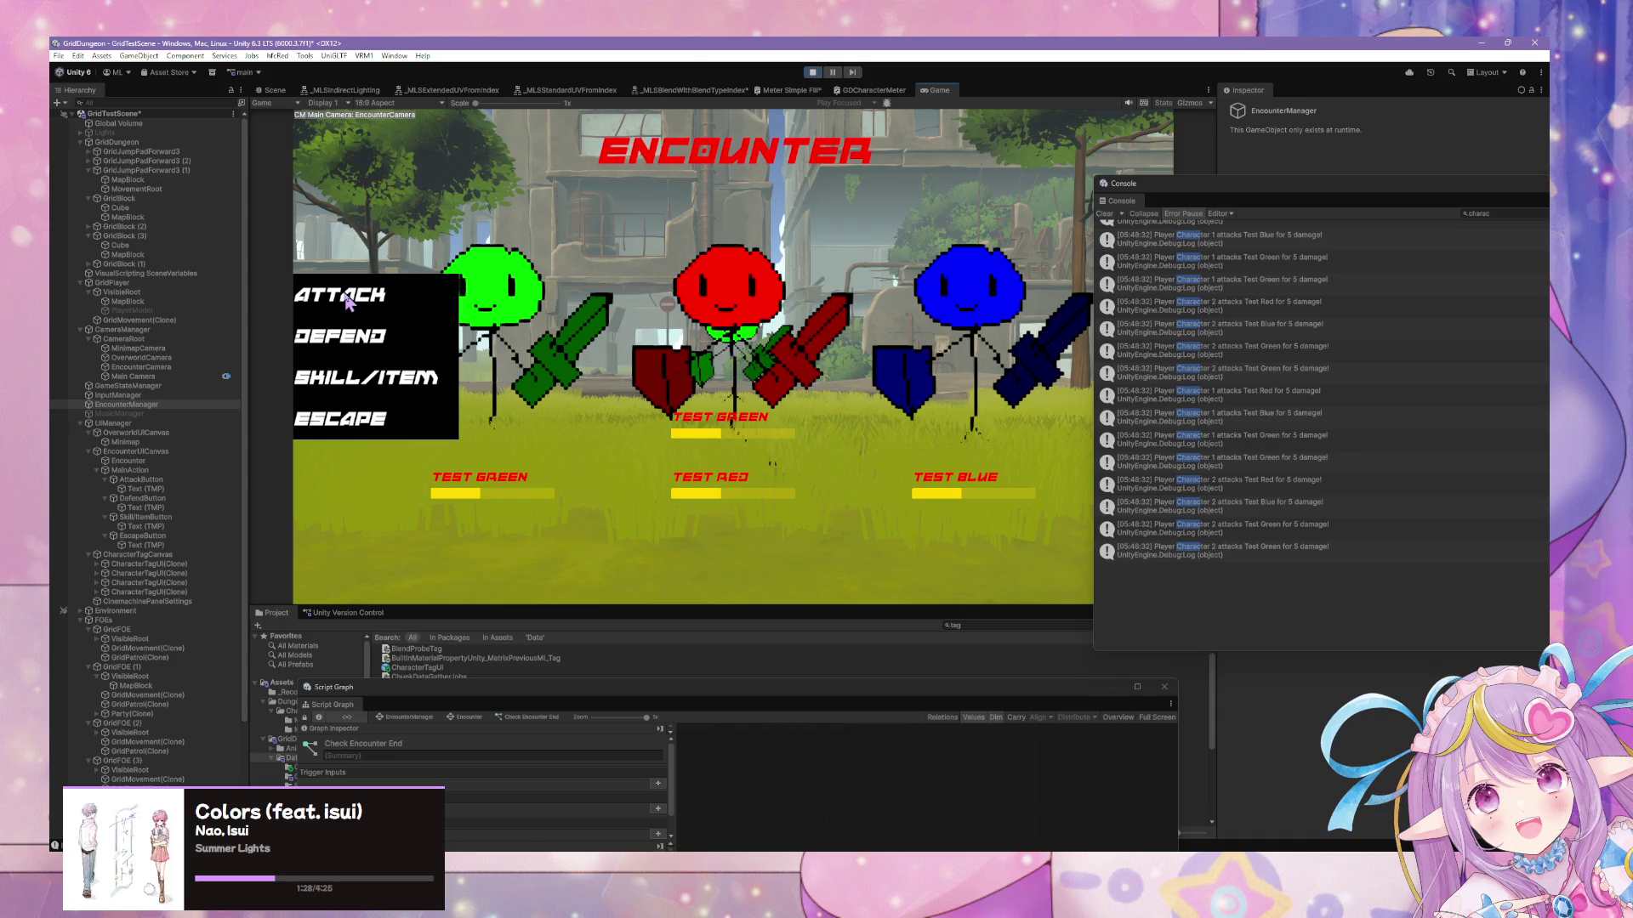
{"action": "left_click", "coordinate": [349, 302]}
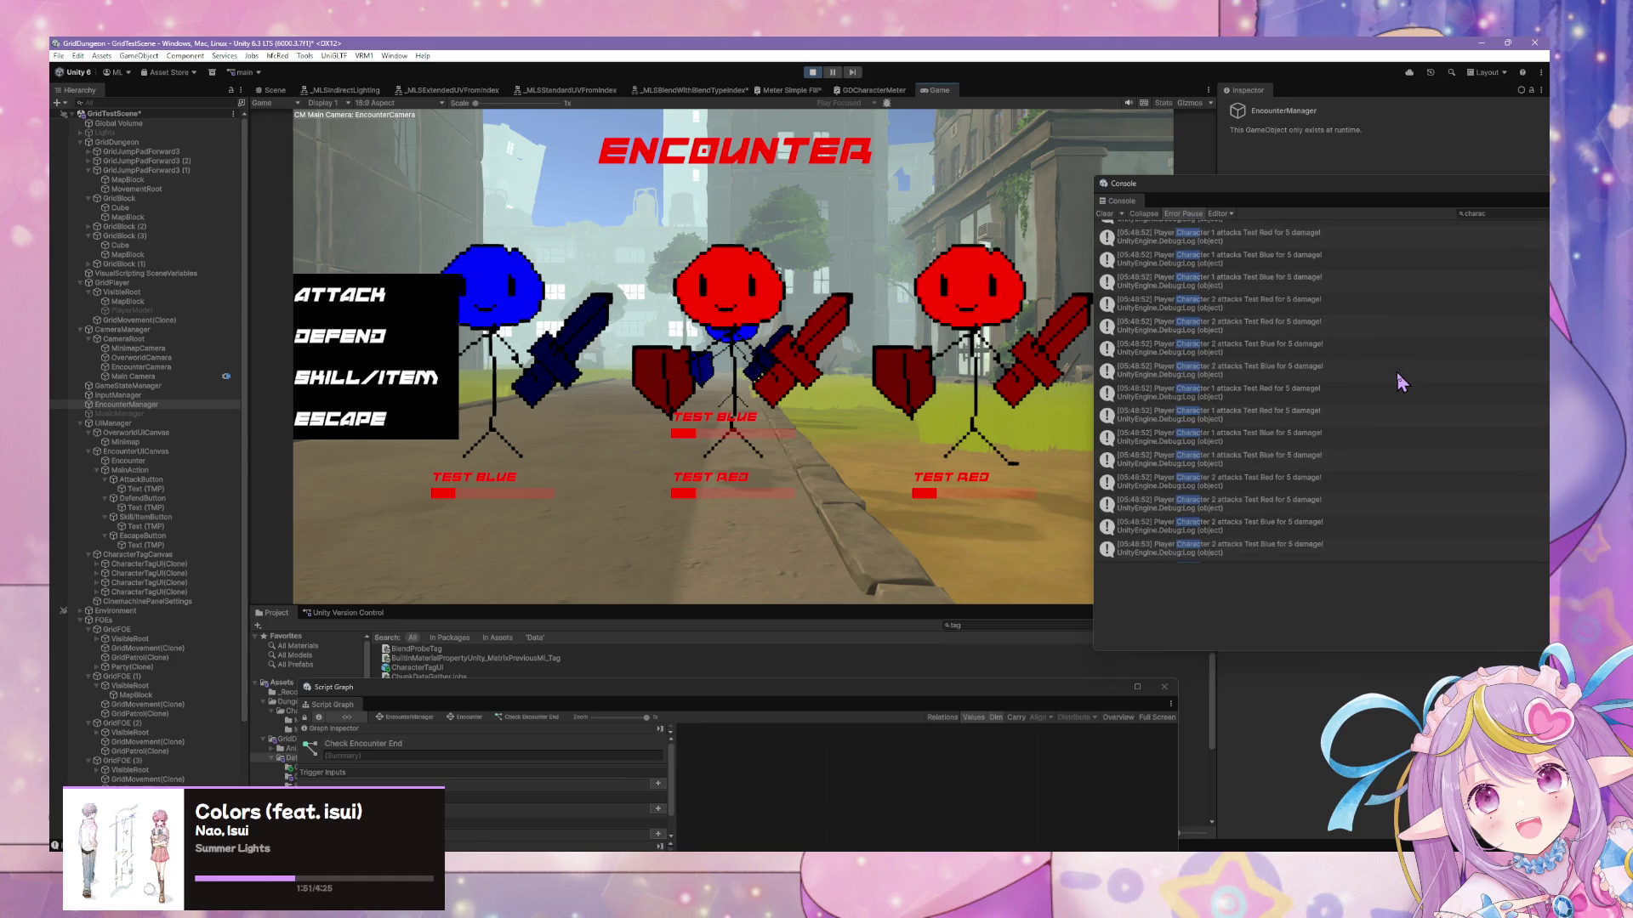
{"action": "scroll", "coordinate": [1396, 371], "scroll_direction": "up", "scroll_amount": 5}
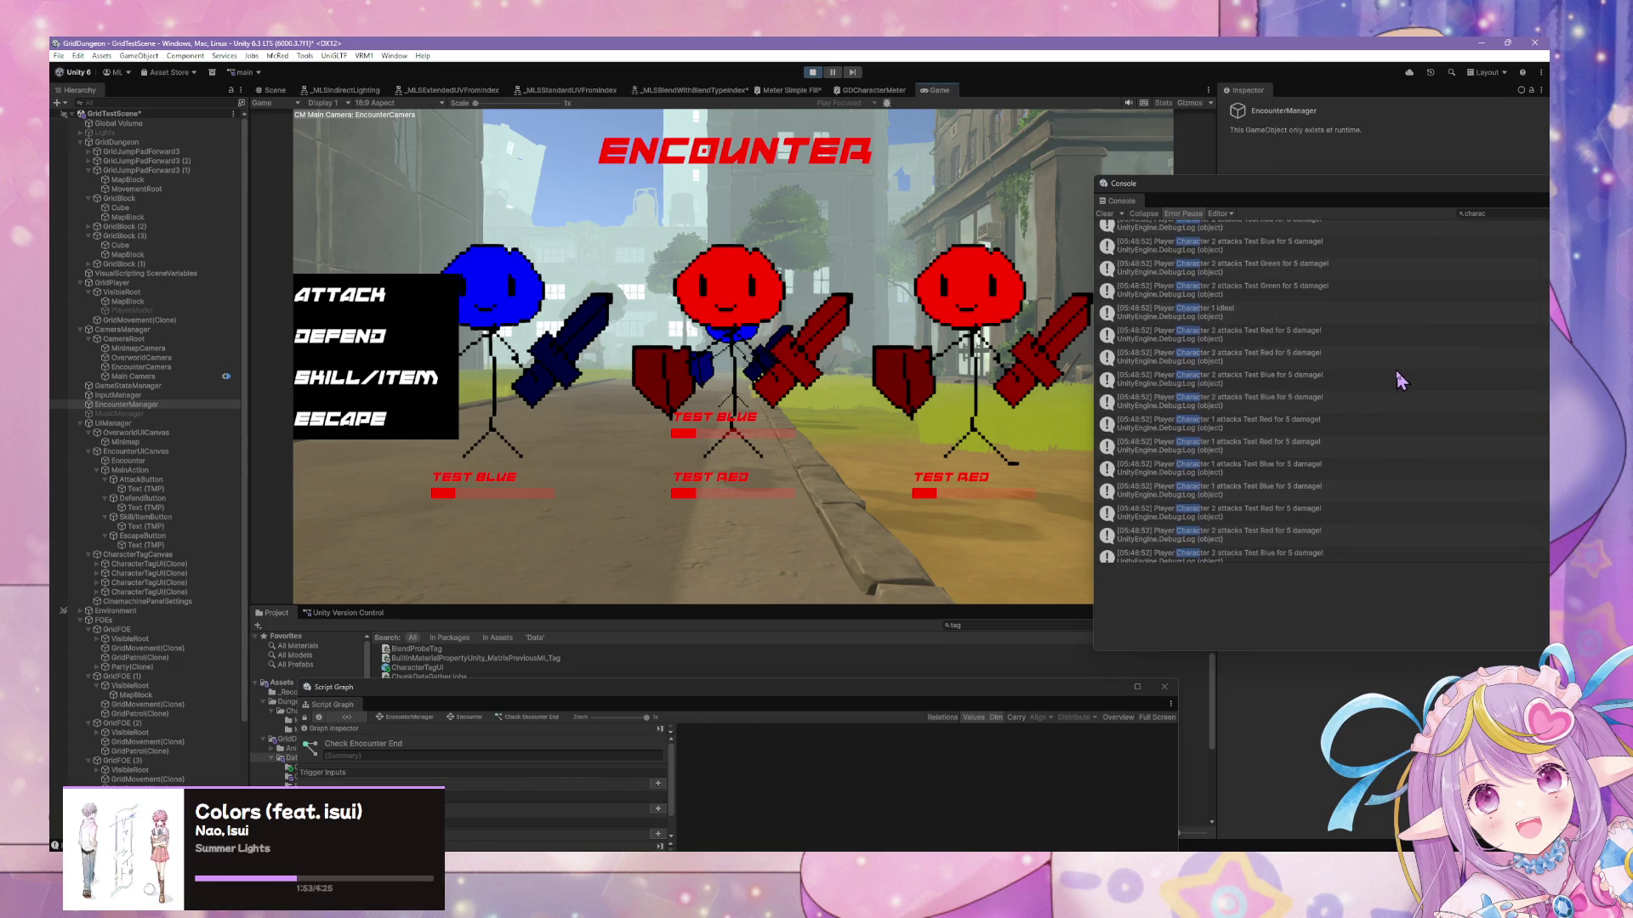
{"action": "scroll", "coordinate": [1396, 369], "scroll_direction": "down", "scroll_amount": 5}
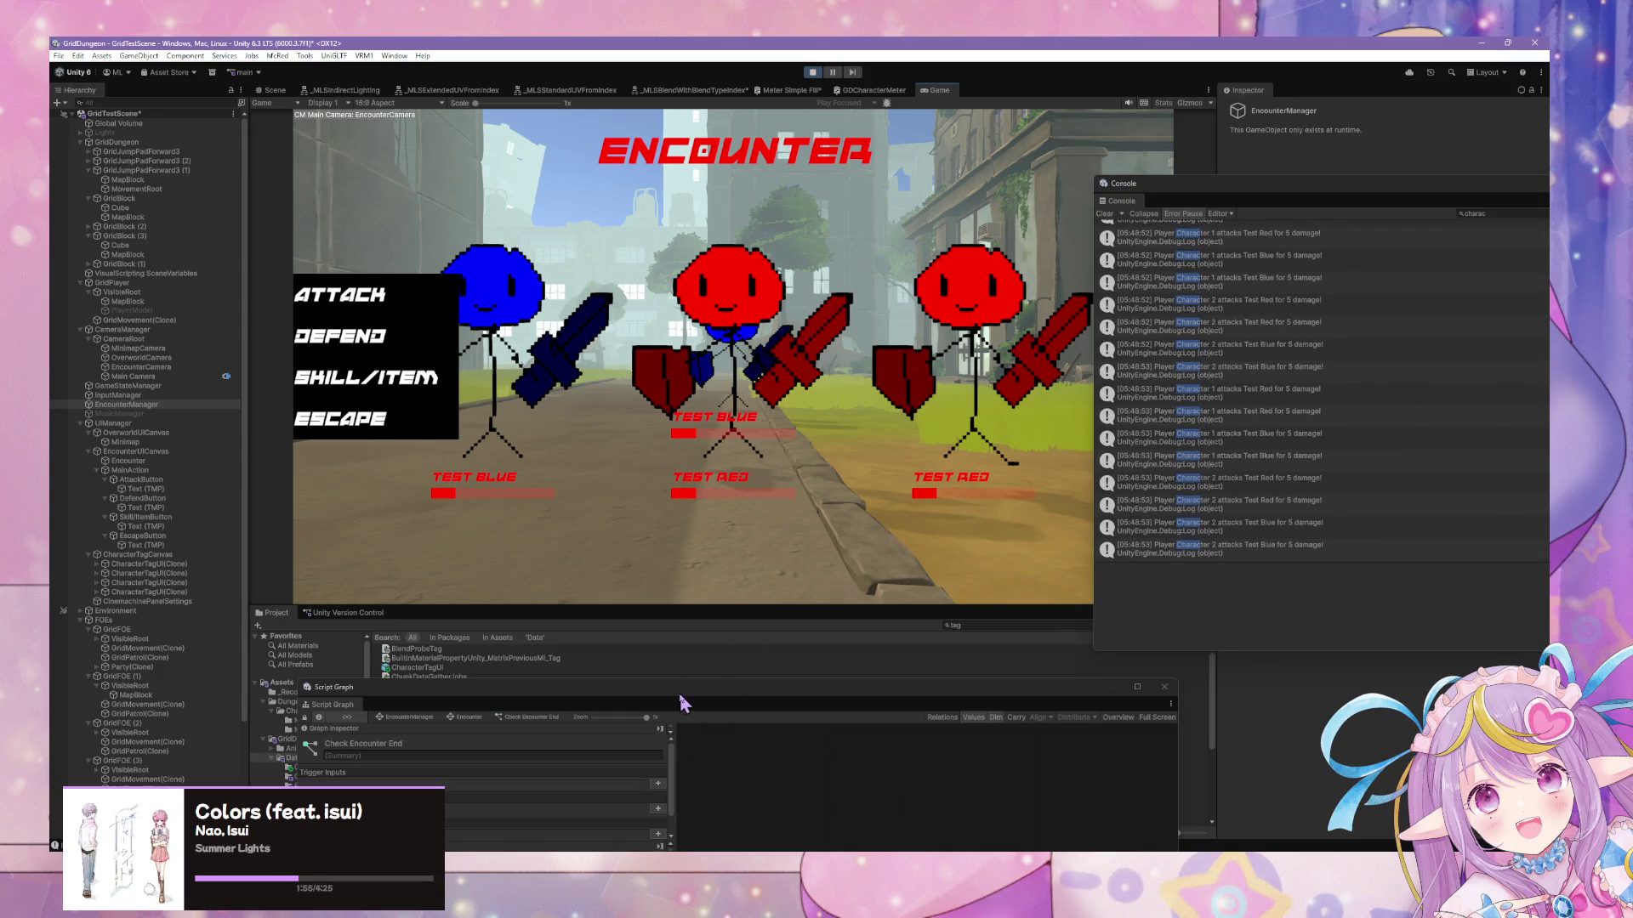
{"action": "mouse_move", "coordinate": [688, 693]}
{"action": "left_mouse_down"}
{"action": "mouse_move", "coordinate": [937, 248]}
{"action": "mouse_move", "coordinate": [1012, 508]}
{"action": "left_mouse_up"}
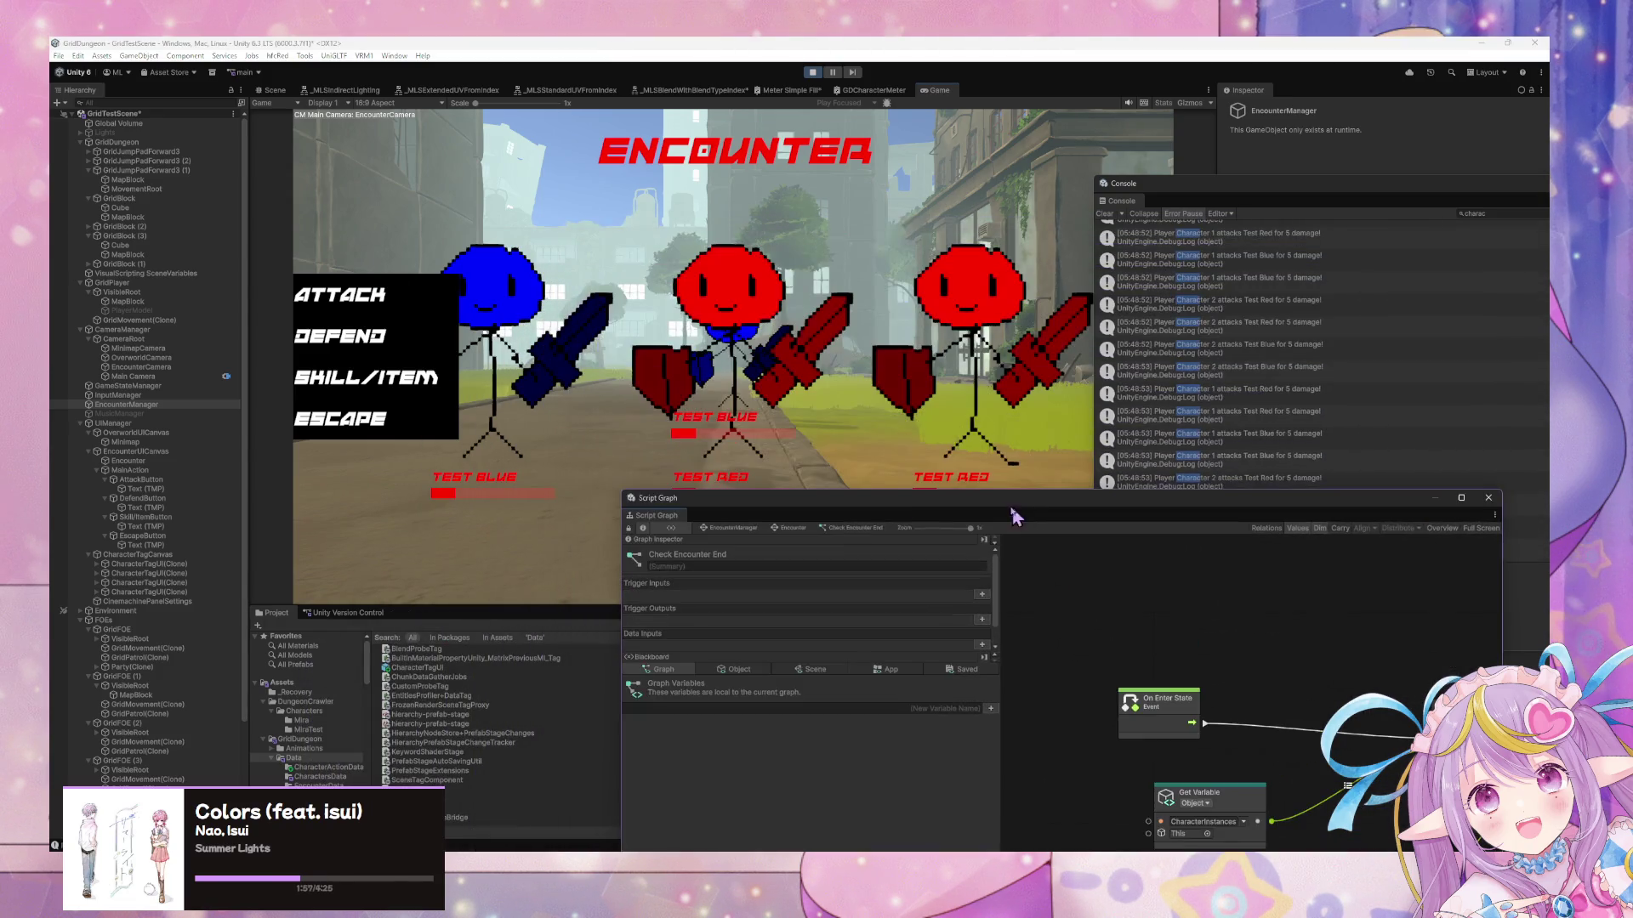
Show EncounterManager's state graph with Test Red and Test Blue stats in its object variables
{"action": "left_click", "coordinate": [178, 396]}
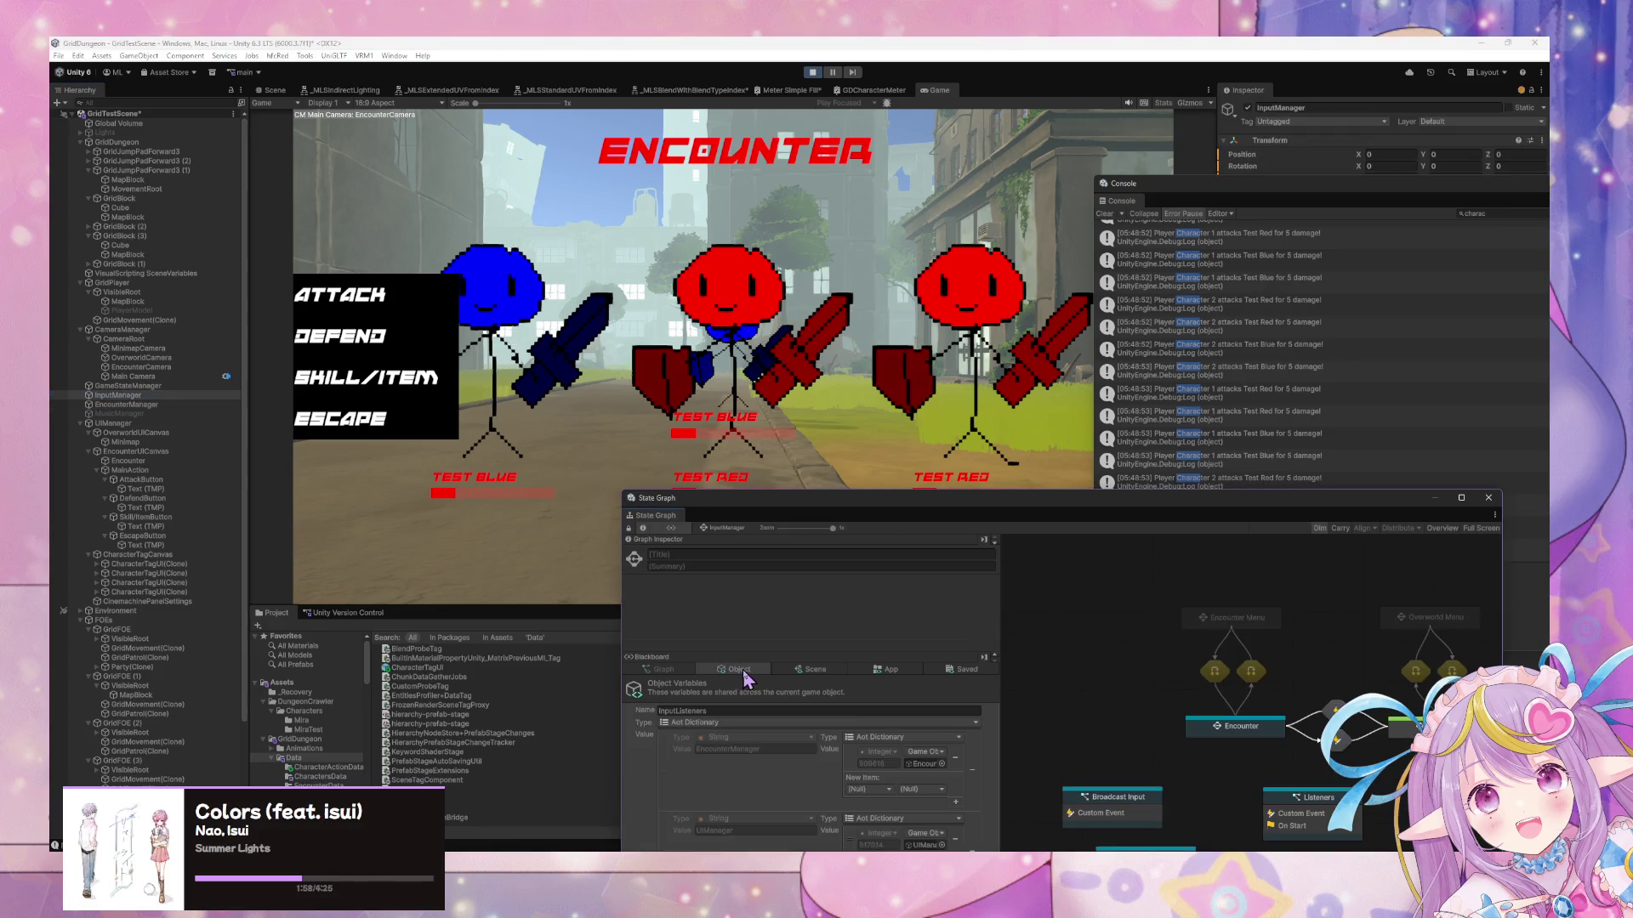
{"action": "left_click_drag", "start_coordinate": [868, 502], "coordinate": [946, 129]}
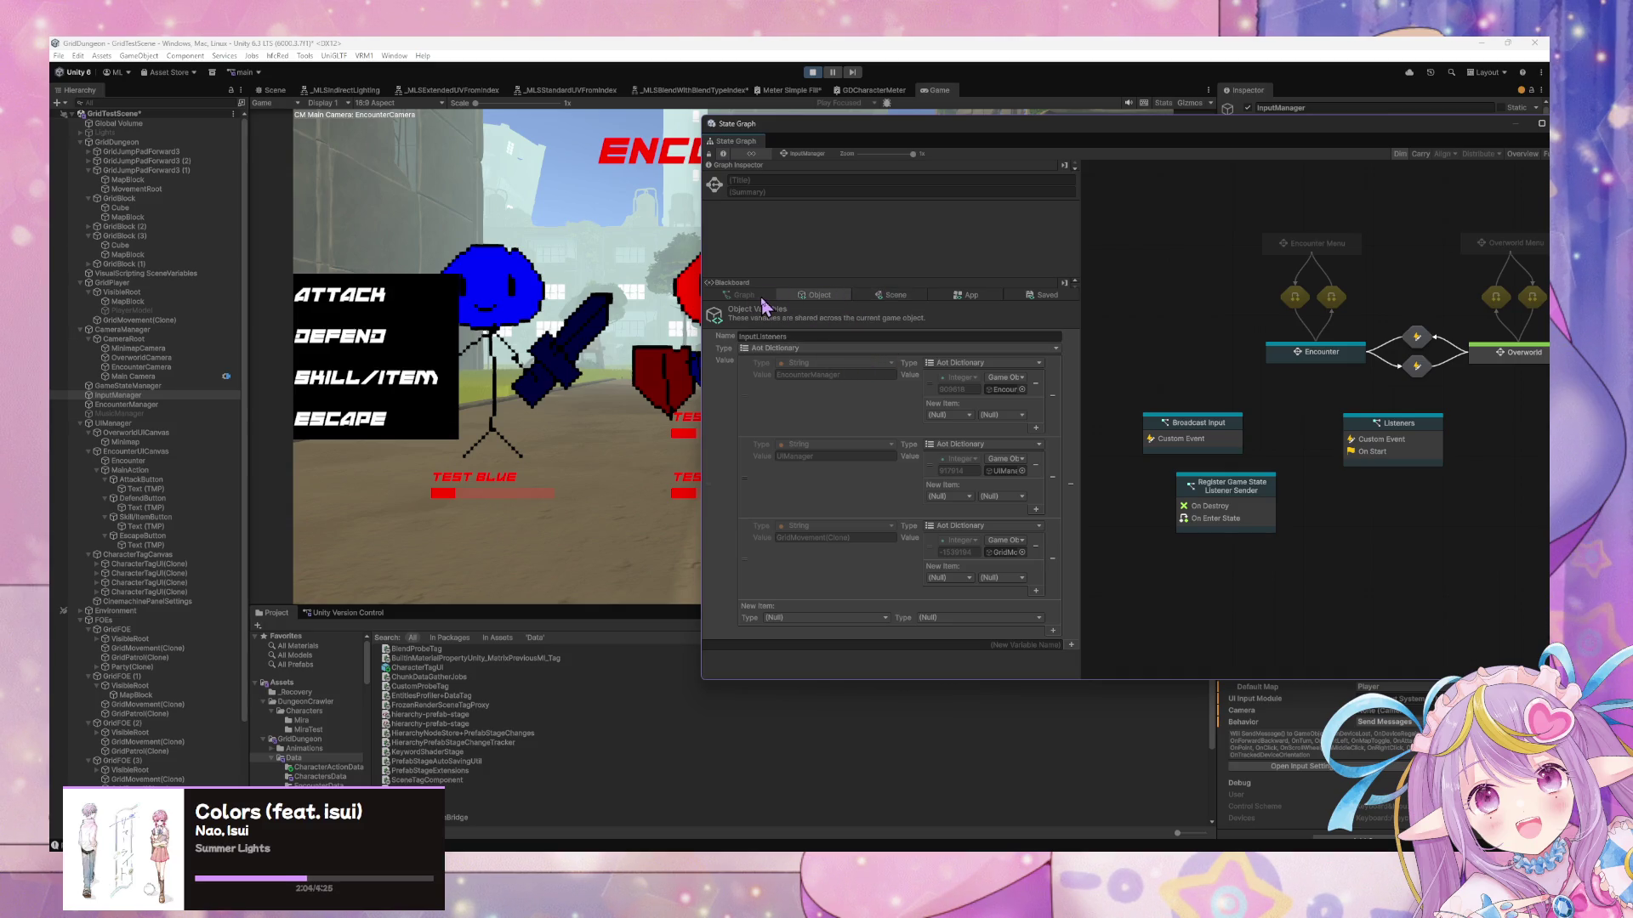
{"action": "left_click", "coordinate": [892, 295]}
{"action": "left_click", "coordinate": [818, 295]}
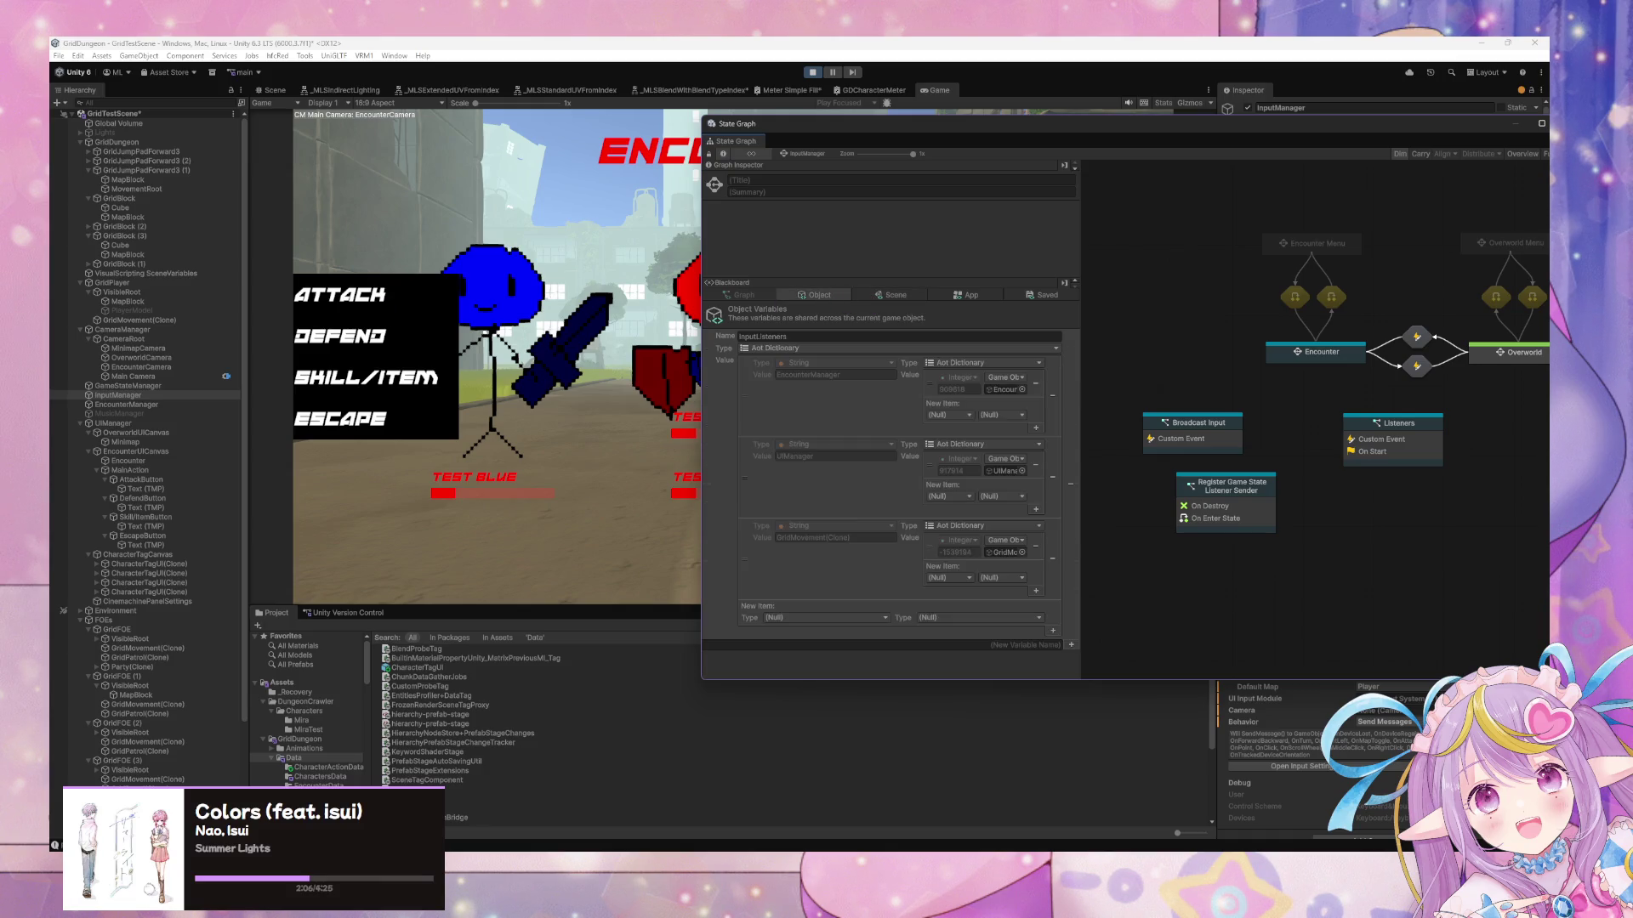
{"action": "left_click", "coordinate": [123, 404]}
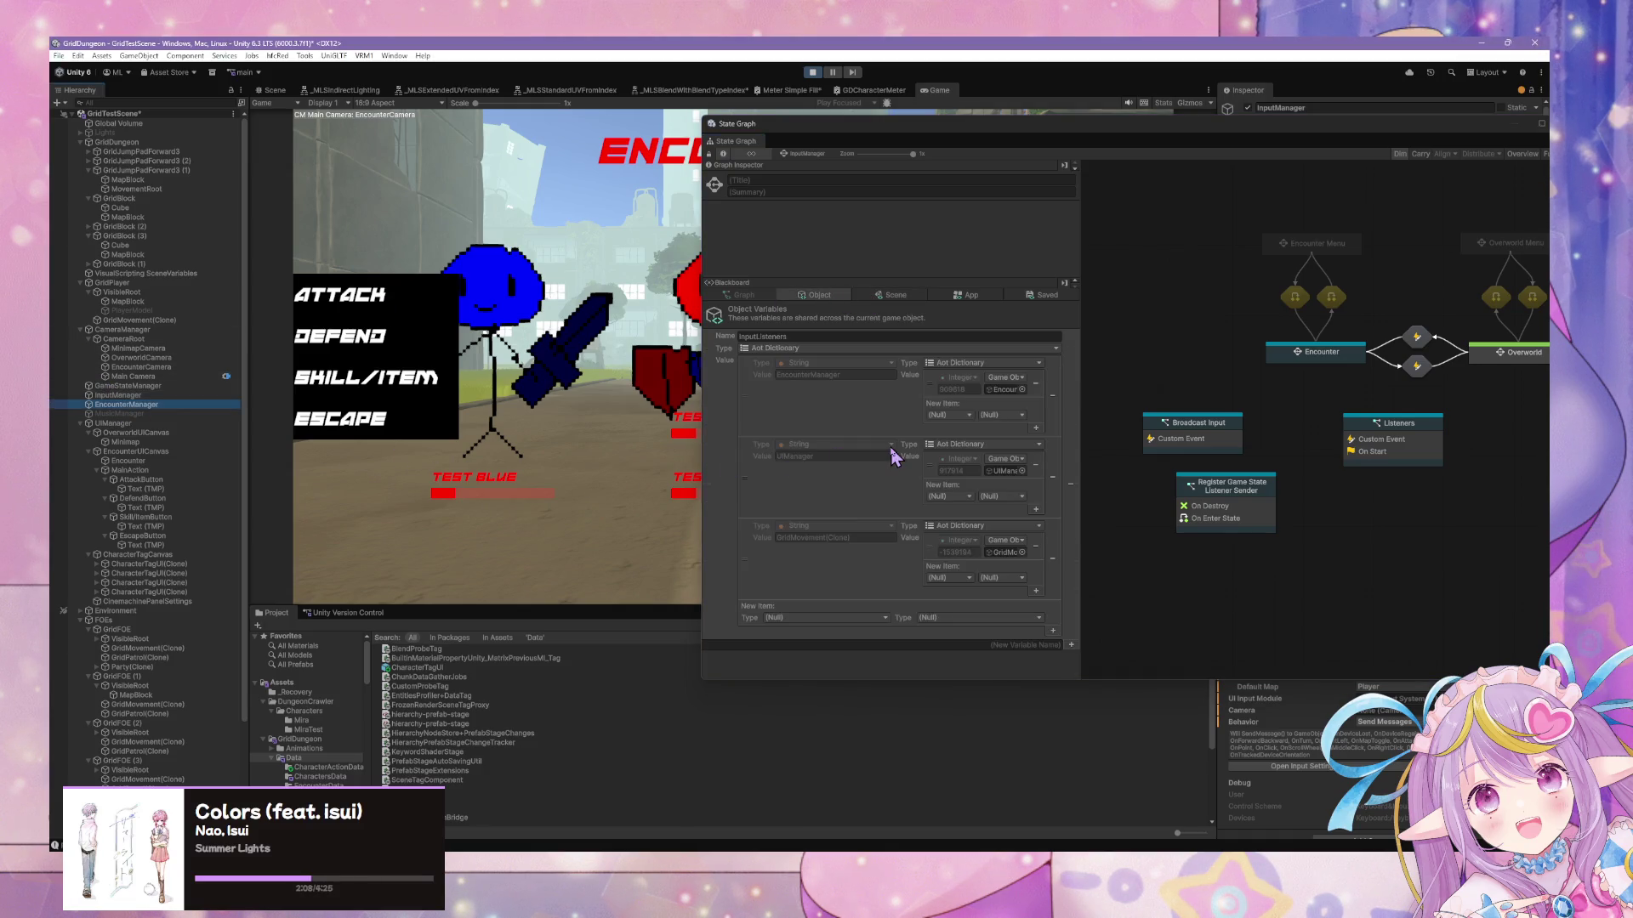
{"action": "left_click_drag", "start_coordinate": [1076, 299], "coordinate": [1078, 630]}
Scroll through the QueuedCharacterEncounterActions entries' stats and targets, then stop Play mode
{"action": "scroll", "coordinate": [1075, 656], "scroll_direction": "down", "scroll_amount": 10}
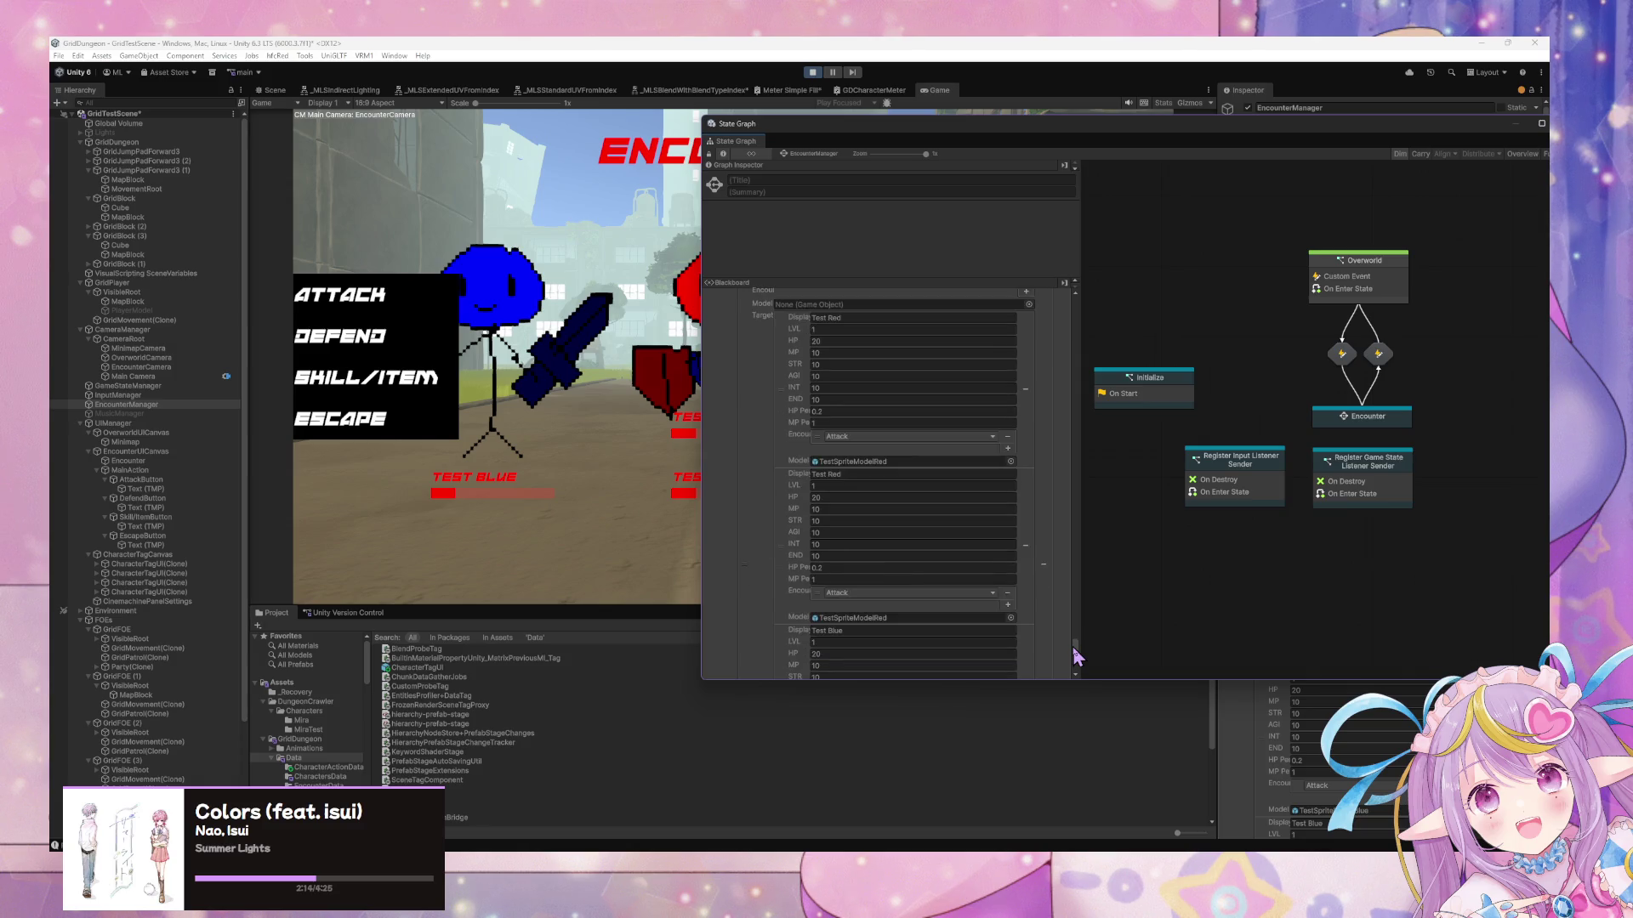
{"action": "scroll", "coordinate": [1066, 520], "scroll_direction": "down", "scroll_amount": 6}
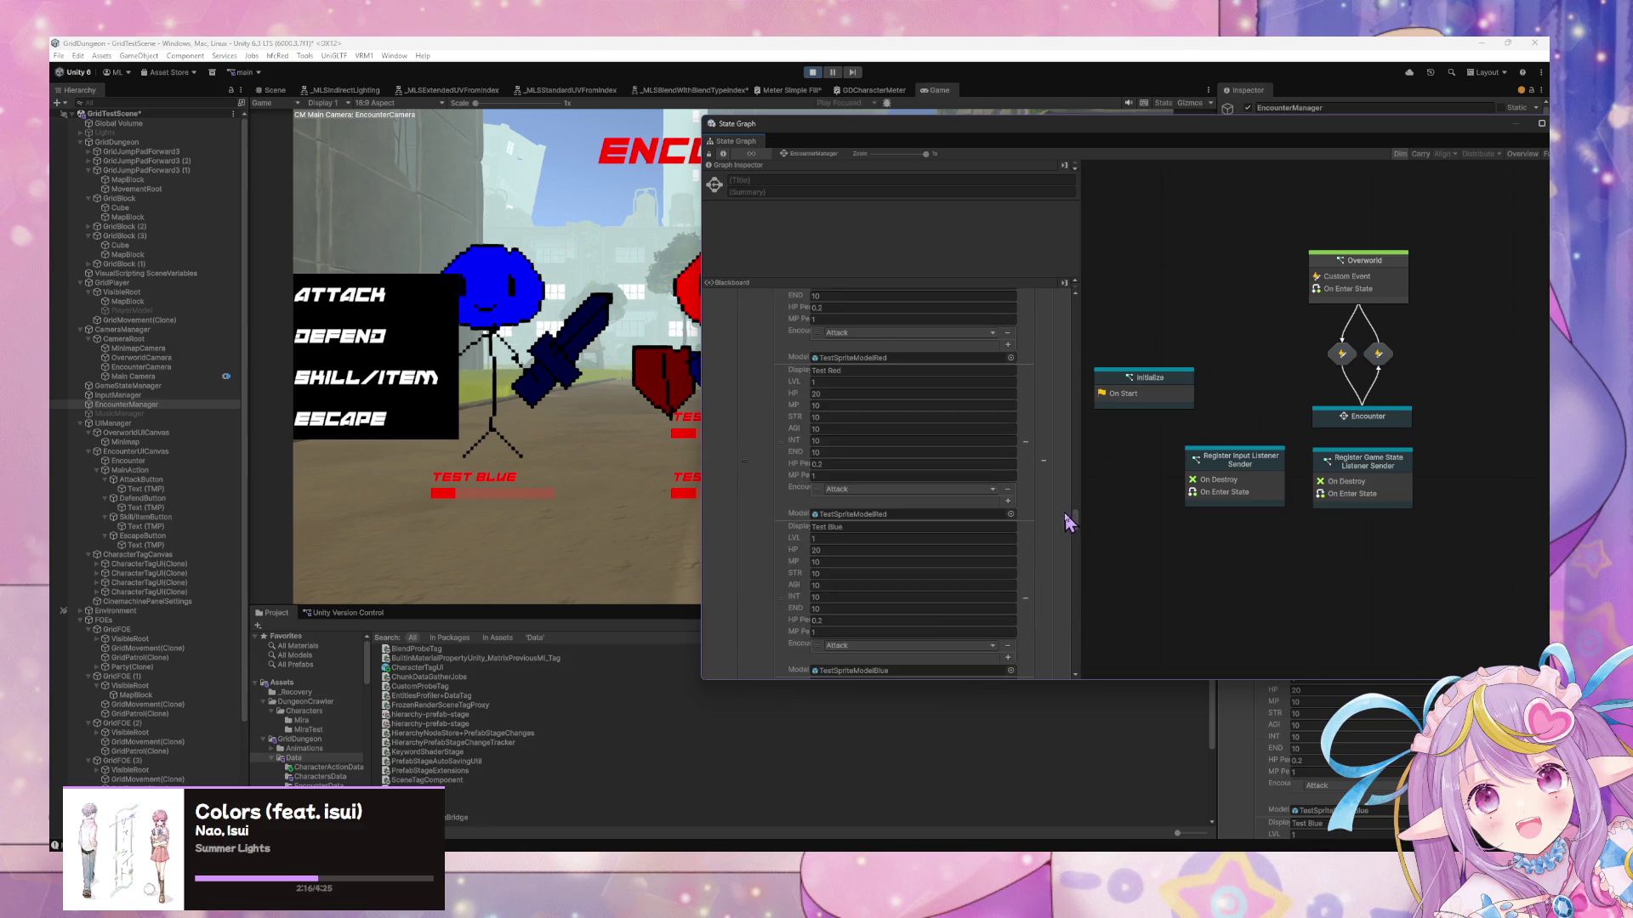
{"action": "scroll", "coordinate": [1069, 493], "scroll_direction": "down", "scroll_amount": 8}
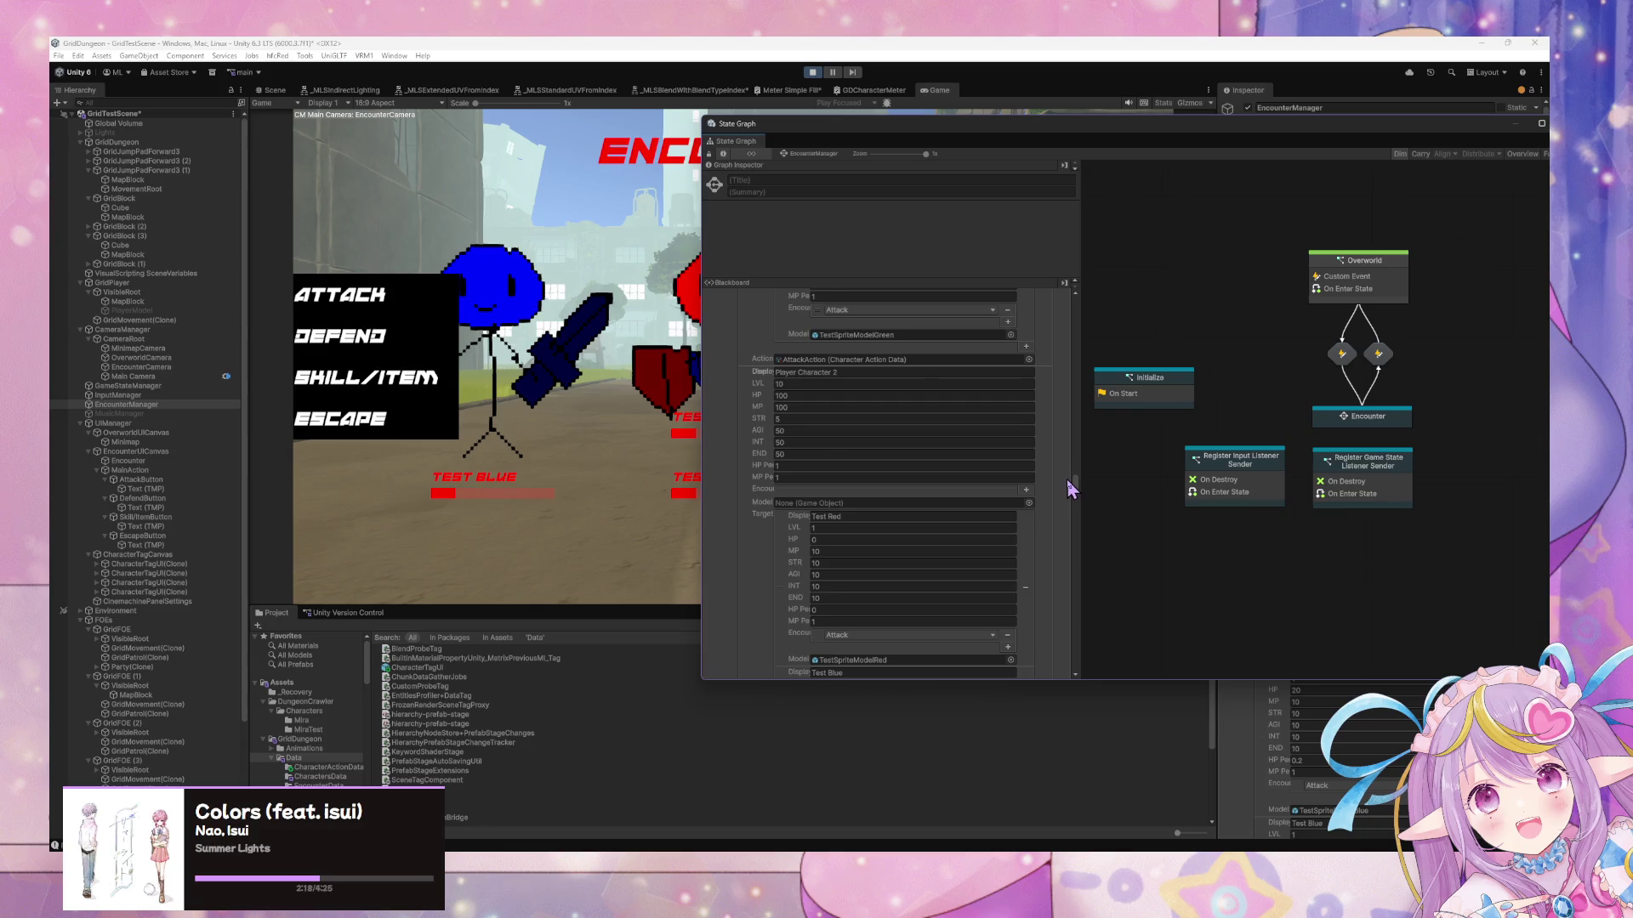
{"action": "scroll", "coordinate": [1074, 416], "scroll_direction": "up", "scroll_amount": 10}
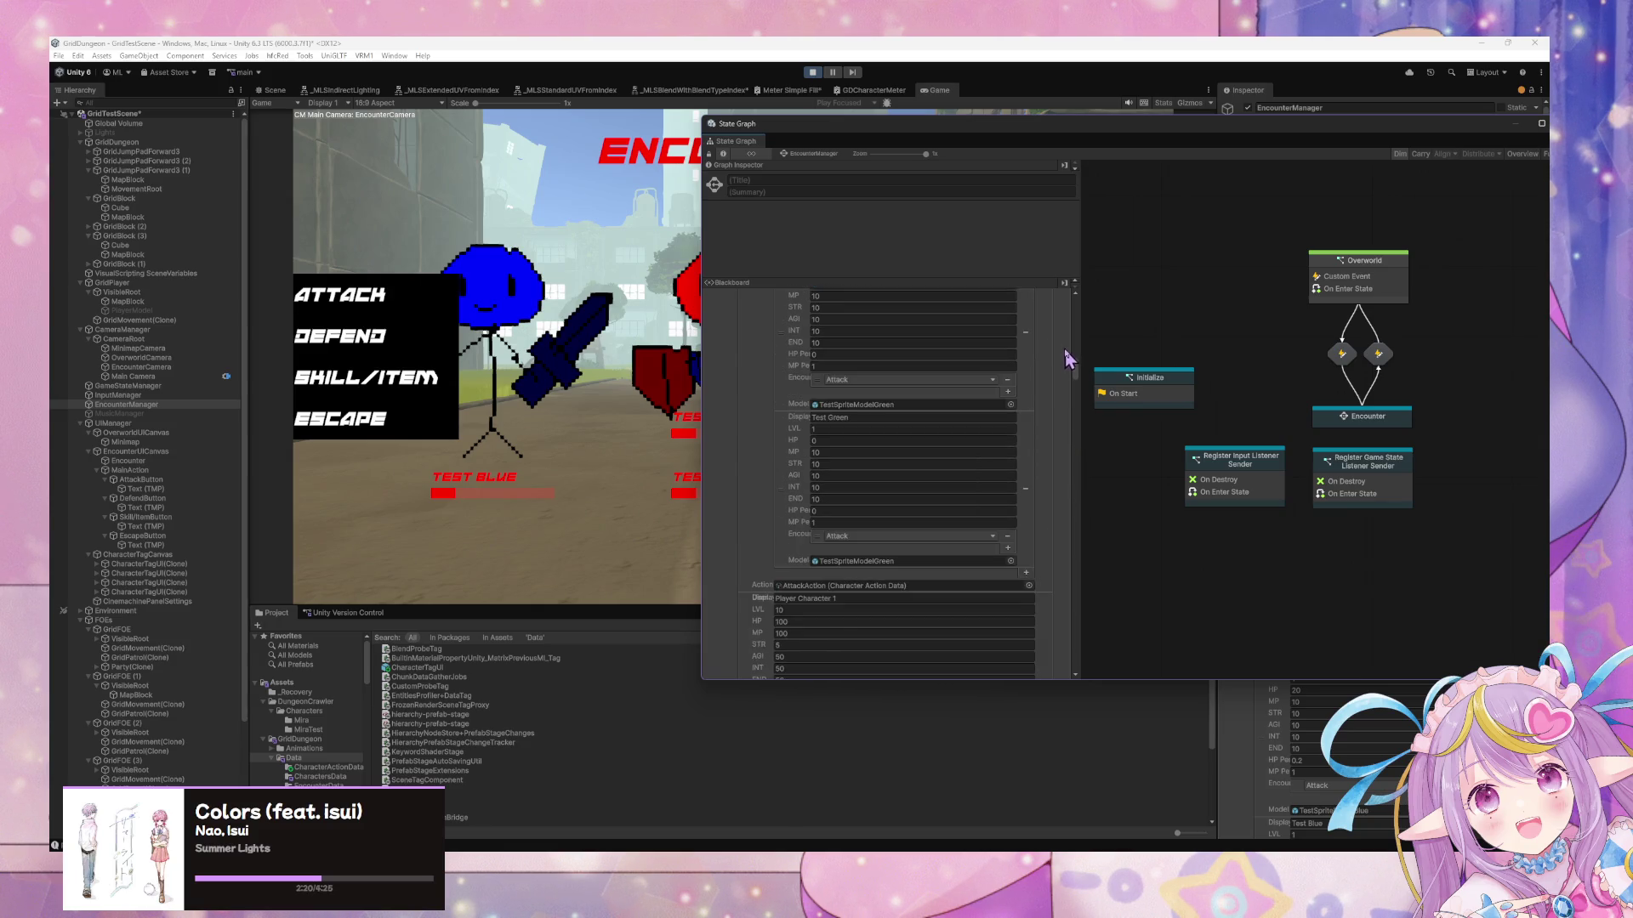
{"action": "scroll", "coordinate": [1069, 350], "scroll_direction": "down", "scroll_amount": 4}
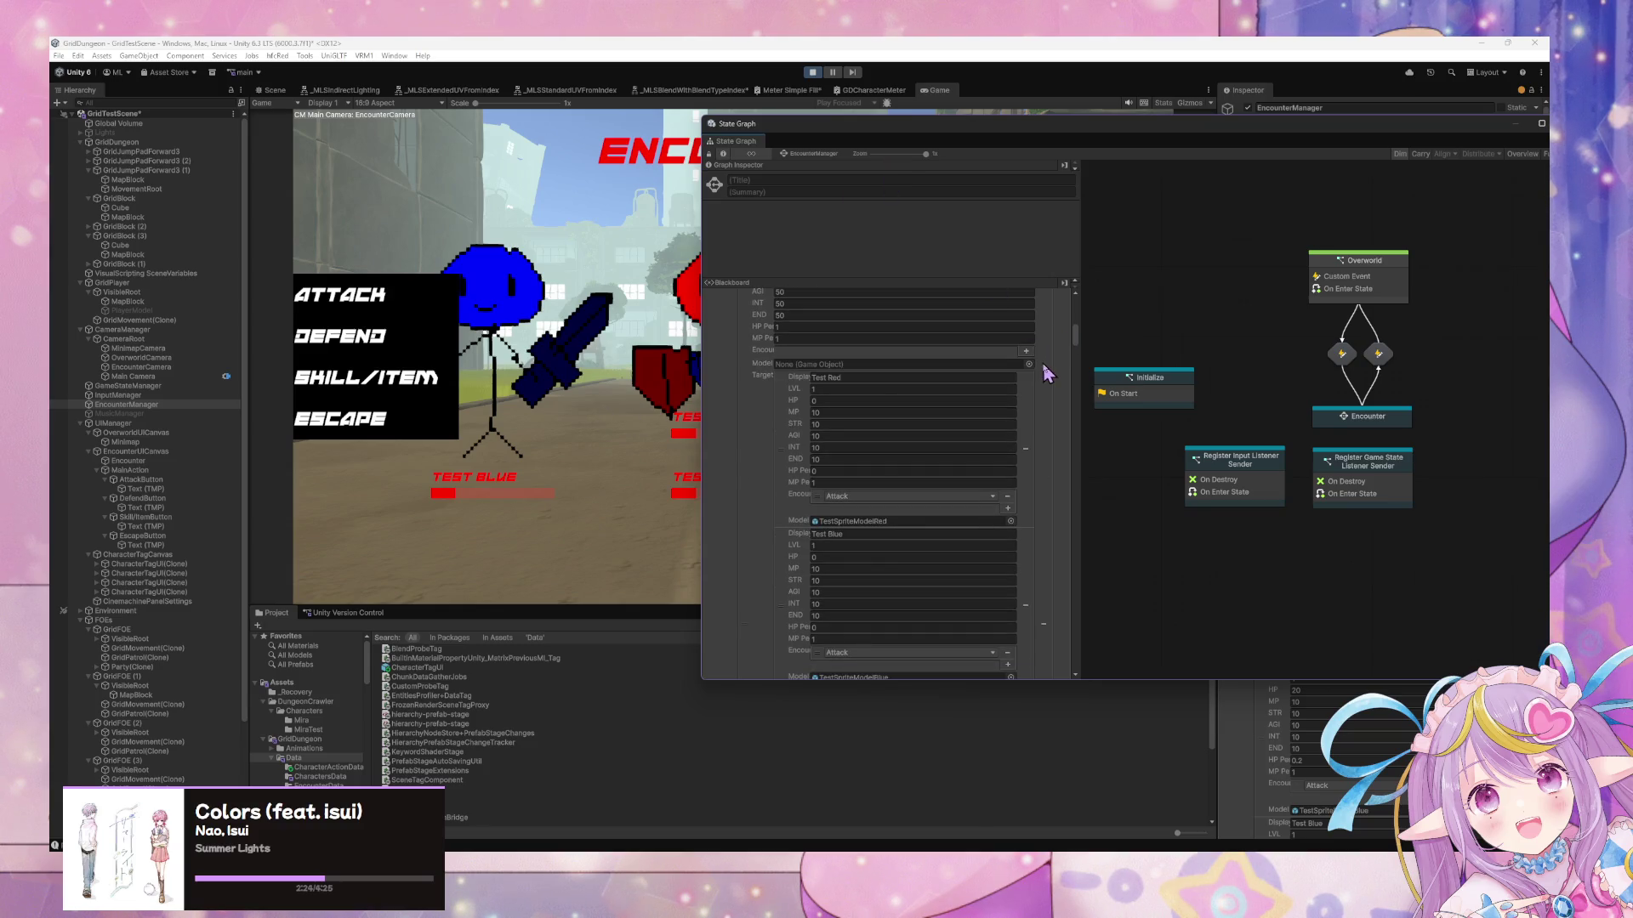
{"action": "scroll", "coordinate": [1048, 357], "scroll_direction": "up", "scroll_amount": 5}
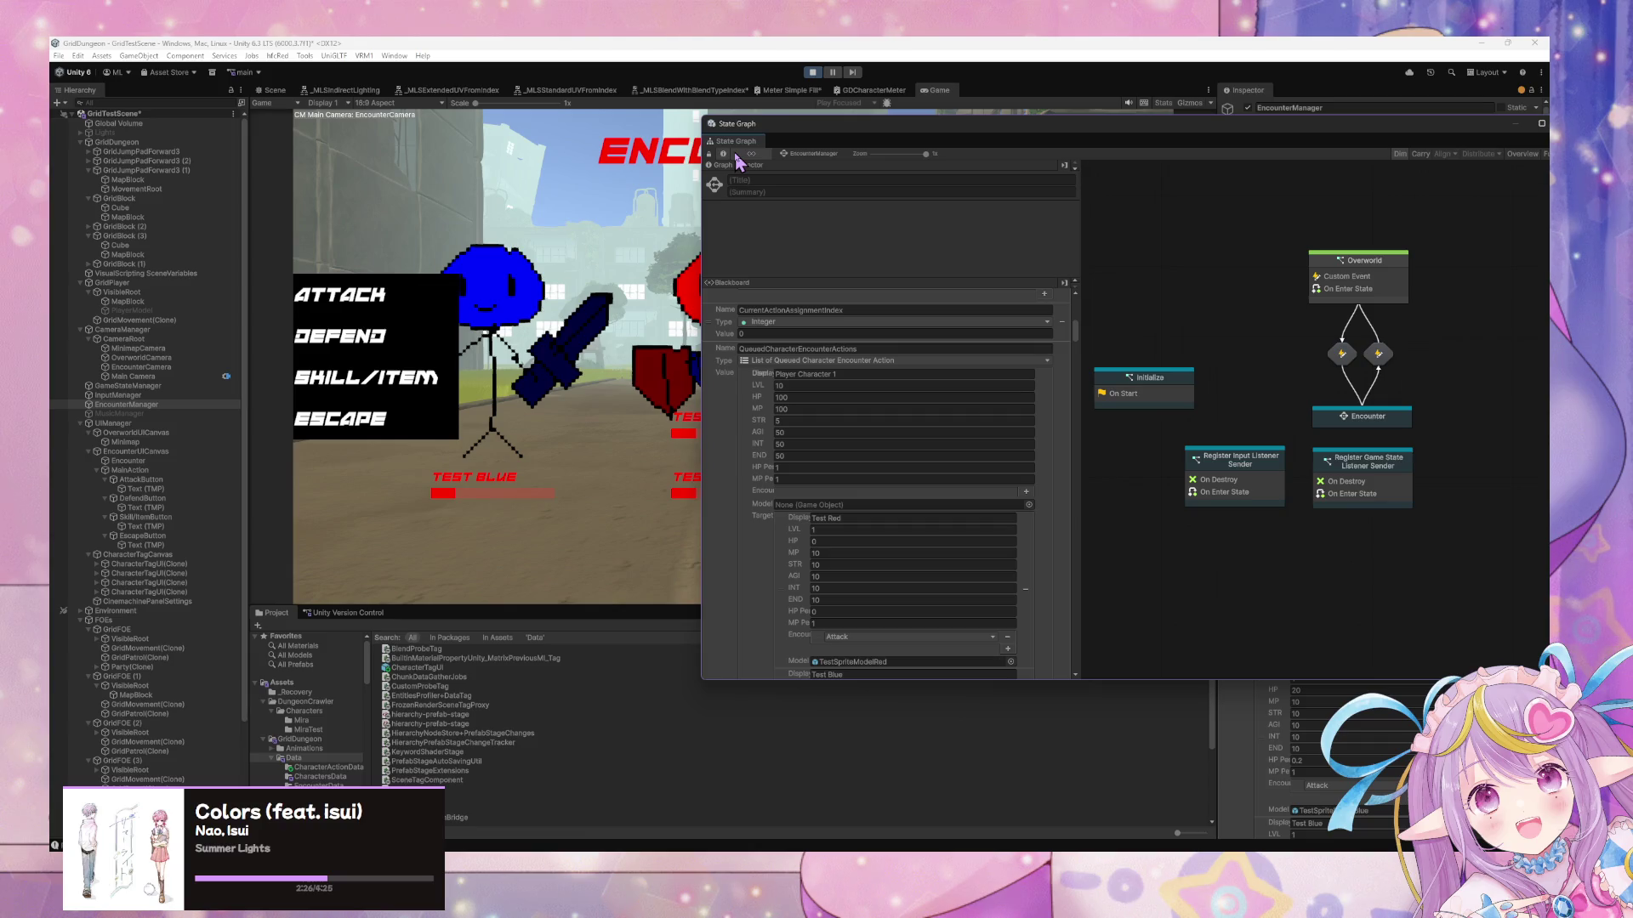
{"action": "left_click", "coordinate": [813, 72]}
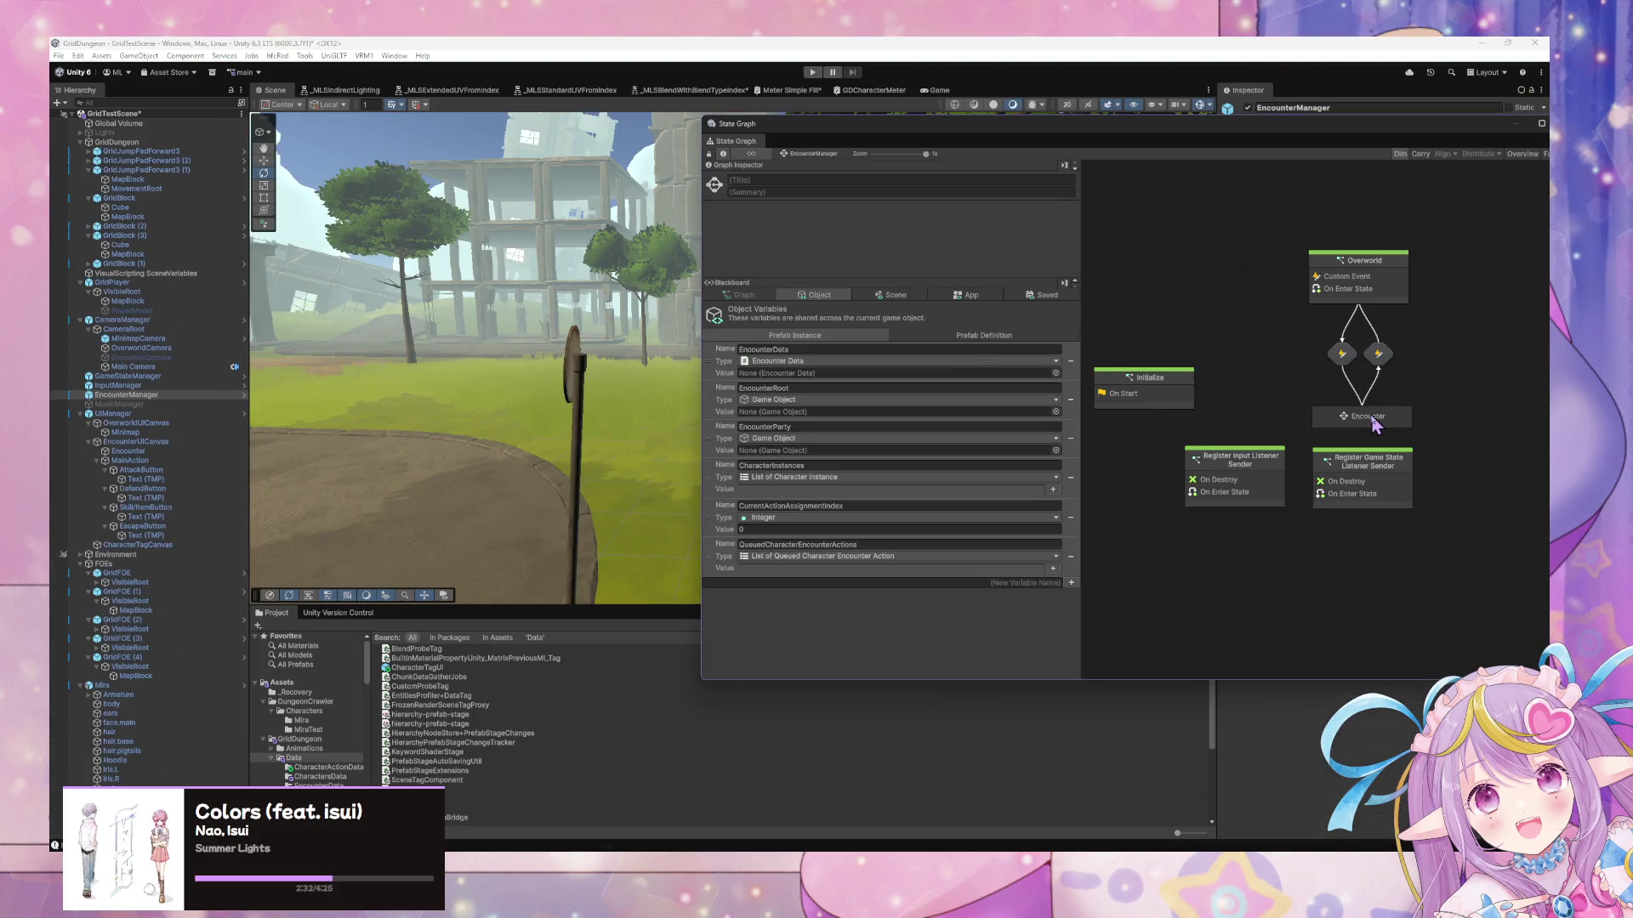
Enter the Encounter state and drill into its Execute Action for Each Characters graph
{"action": "double_click", "coordinate": [1365, 417]}
{"action": "left_click_drag", "start_coordinate": [1275, 125], "coordinate": [832, 168]}
{"action": "scroll", "coordinate": [935, 450], "scroll_direction": "down", "scroll_amount": 2}
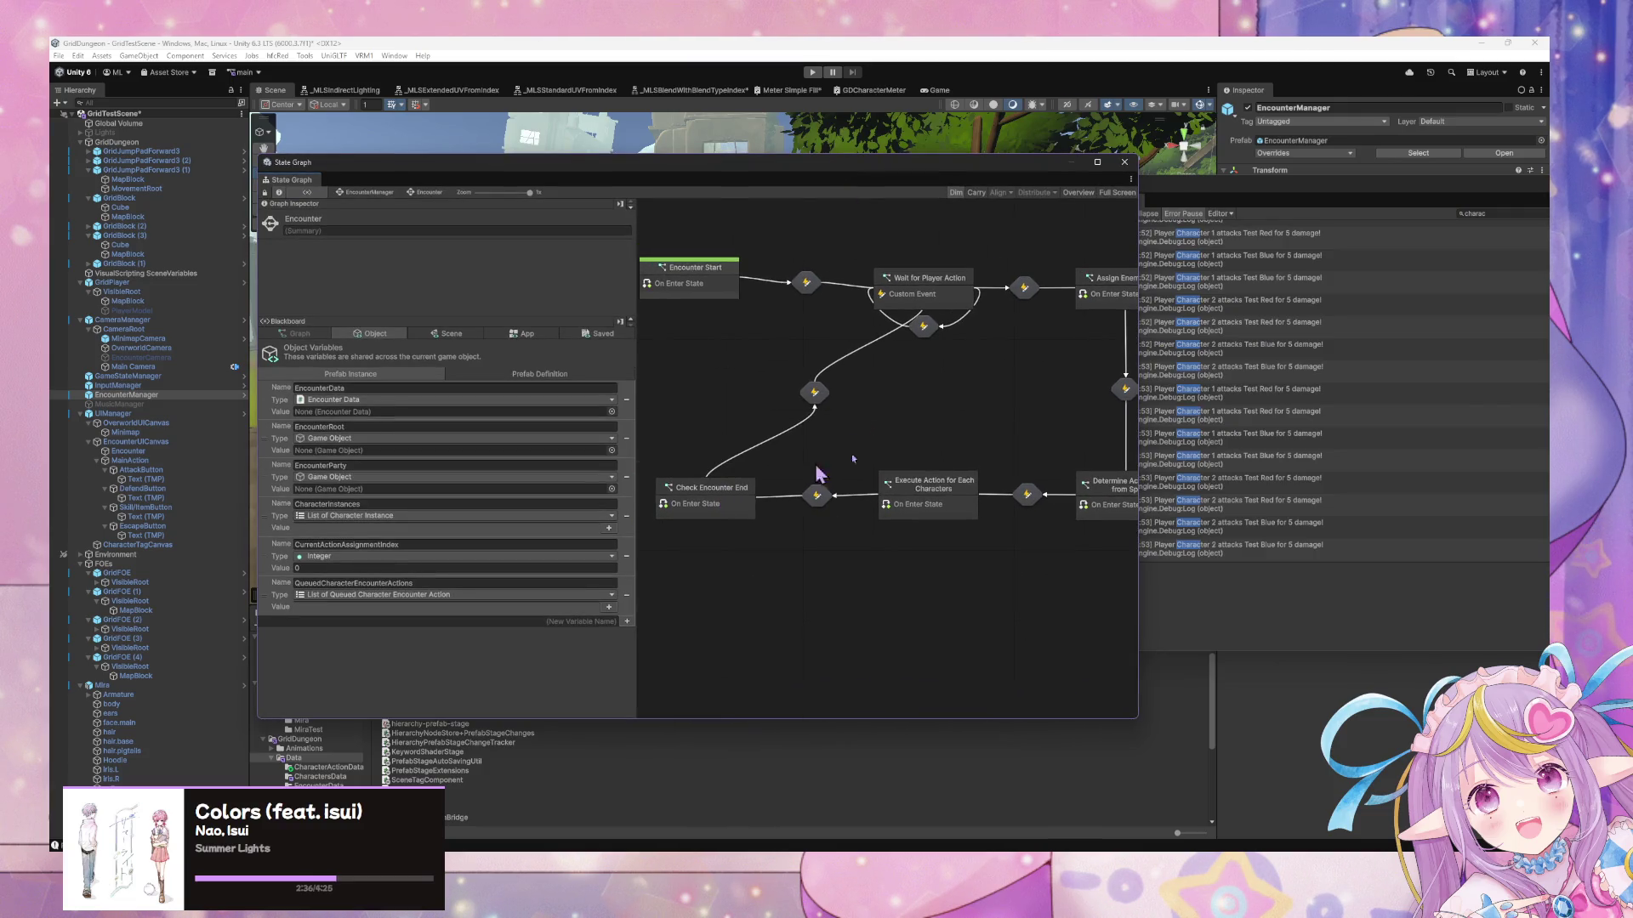
{"action": "scroll", "coordinate": [969, 468], "scroll_direction": "up", "scroll_amount": 3}
{"action": "scroll", "coordinate": [969, 467], "scroll_direction": "right", "scroll_amount": 2}
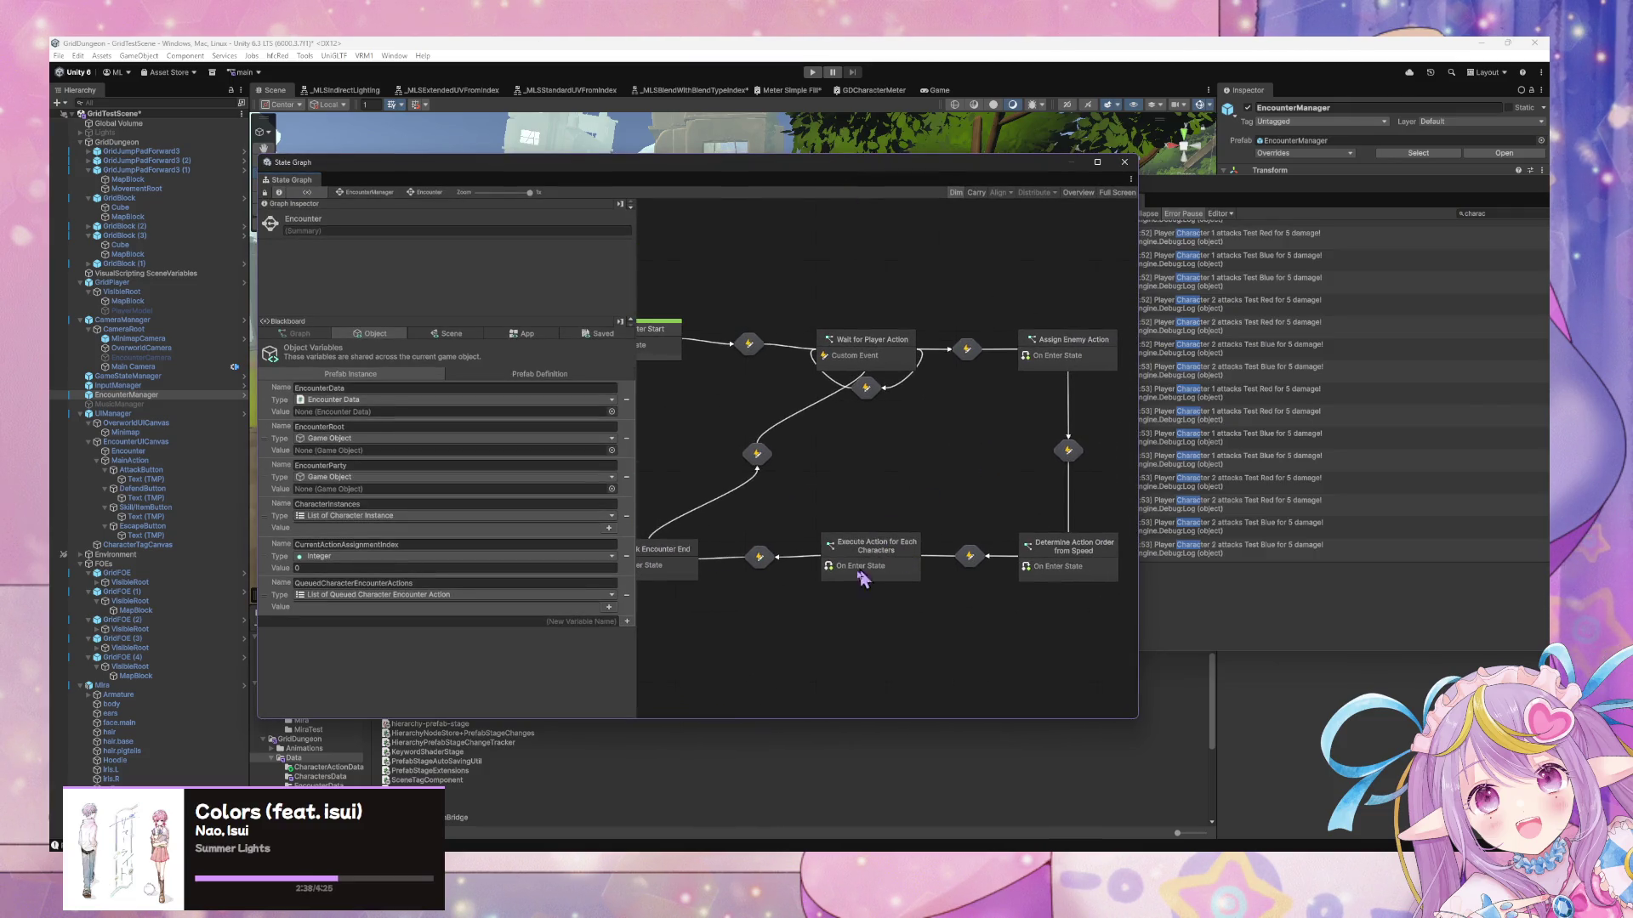
{"action": "scroll", "coordinate": [904, 357], "scroll_direction": "right", "scroll_amount": 2}
{"action": "scroll", "coordinate": [905, 365], "scroll_direction": "left", "scroll_amount": 2}
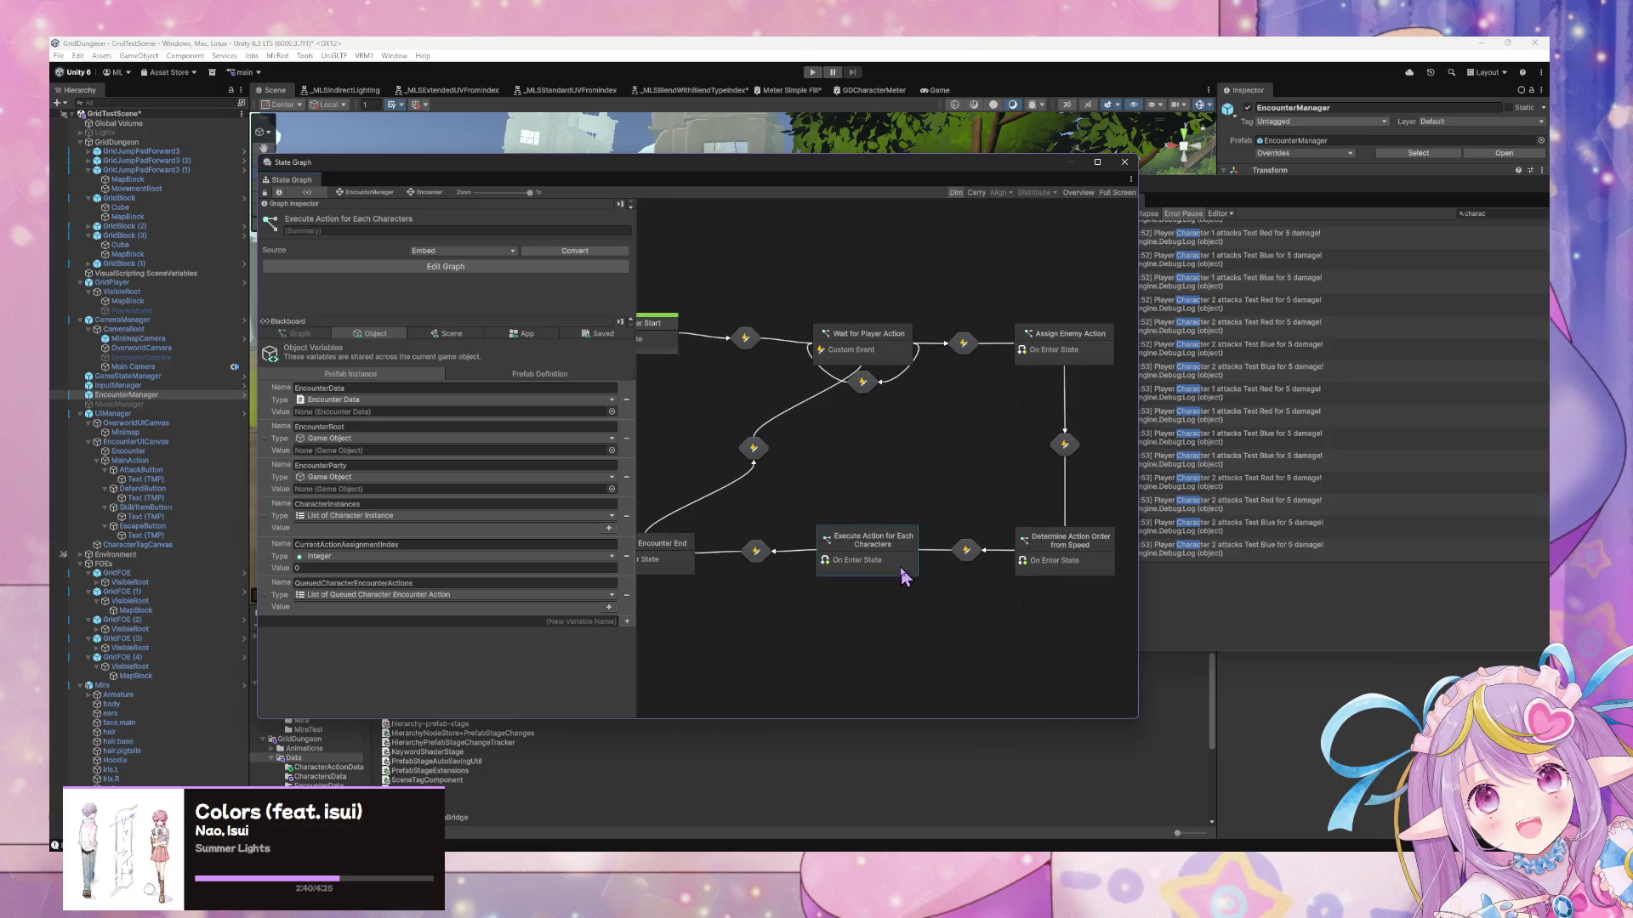
{"action": "double_click", "coordinate": [901, 567]}
{"action": "scroll", "coordinate": [901, 554], "scroll_direction": "right", "scroll_amount": 2}
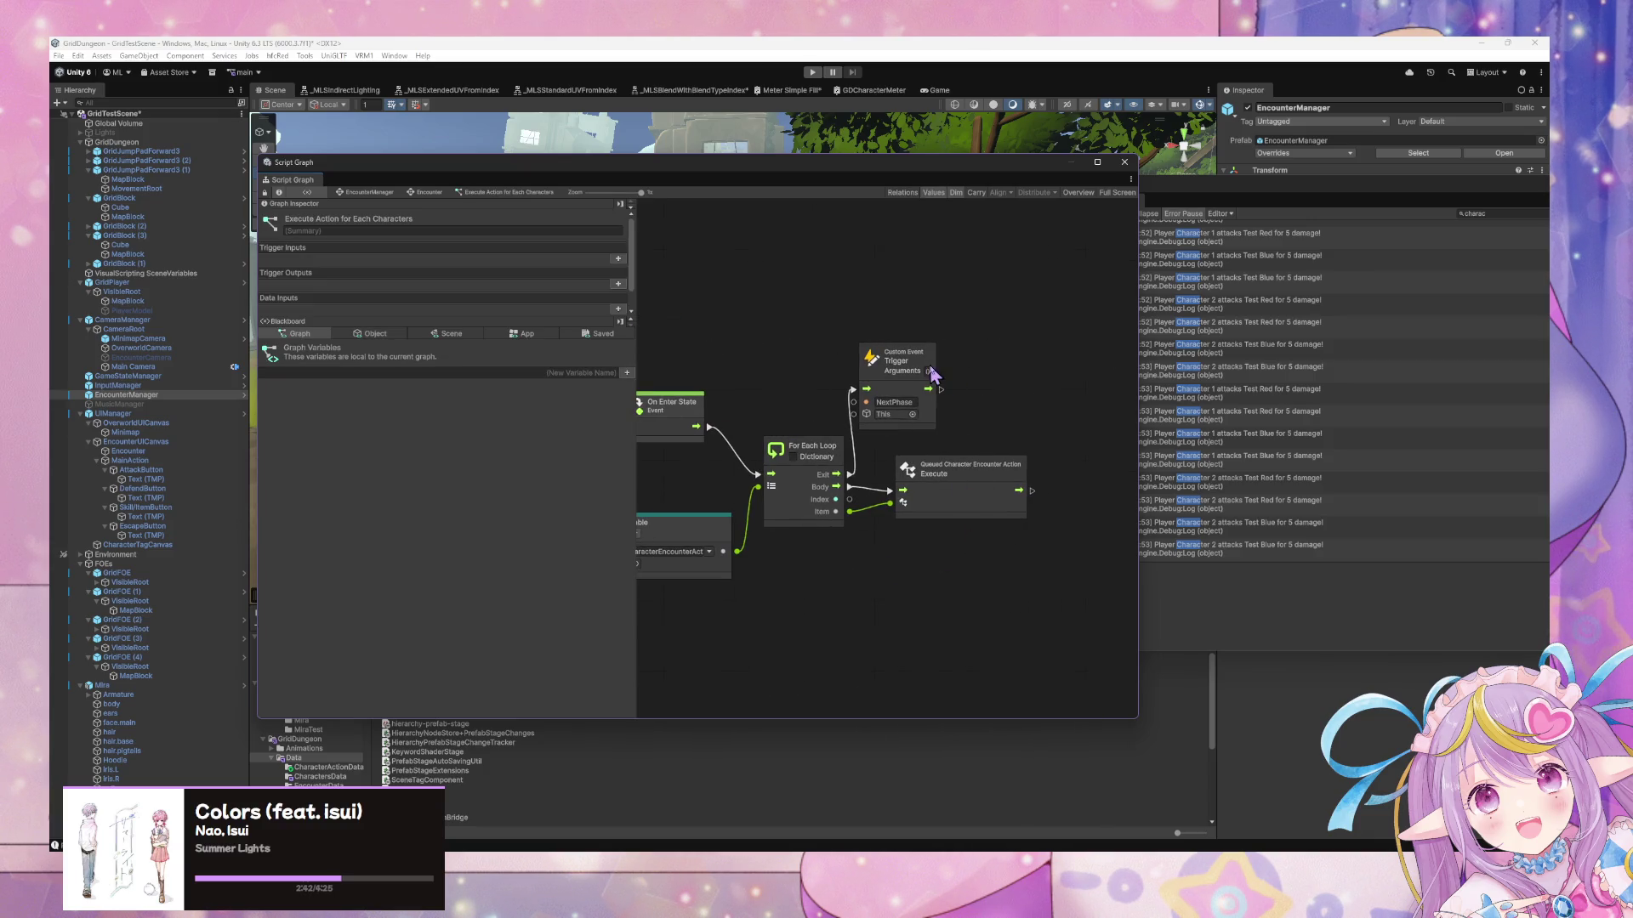
Add a QueuedCharacterEncounterActions getter and a List Clear node off the loop's Exit
{"action": "left_click_drag", "start_coordinate": [910, 357], "coordinate": [1077, 350]}
{"action": "left_click", "coordinate": [372, 335]}
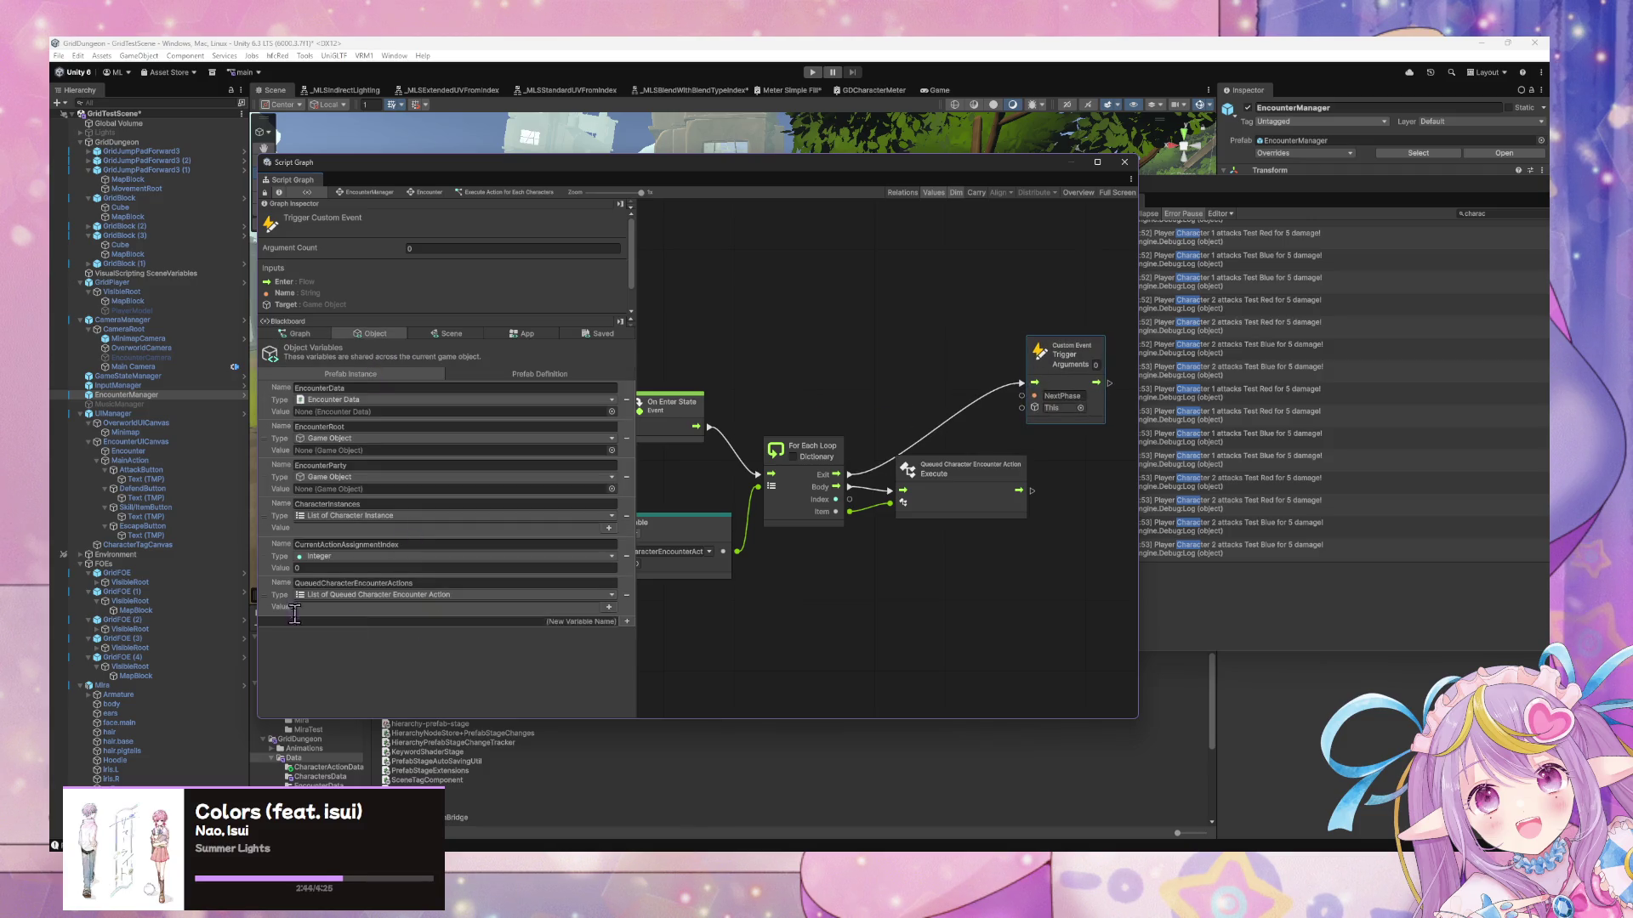
{"action": "left_click_drag", "start_coordinate": [270, 595], "coordinate": [806, 367]}
{"action": "left_click_drag", "start_coordinate": [989, 393], "coordinate": [996, 398]}
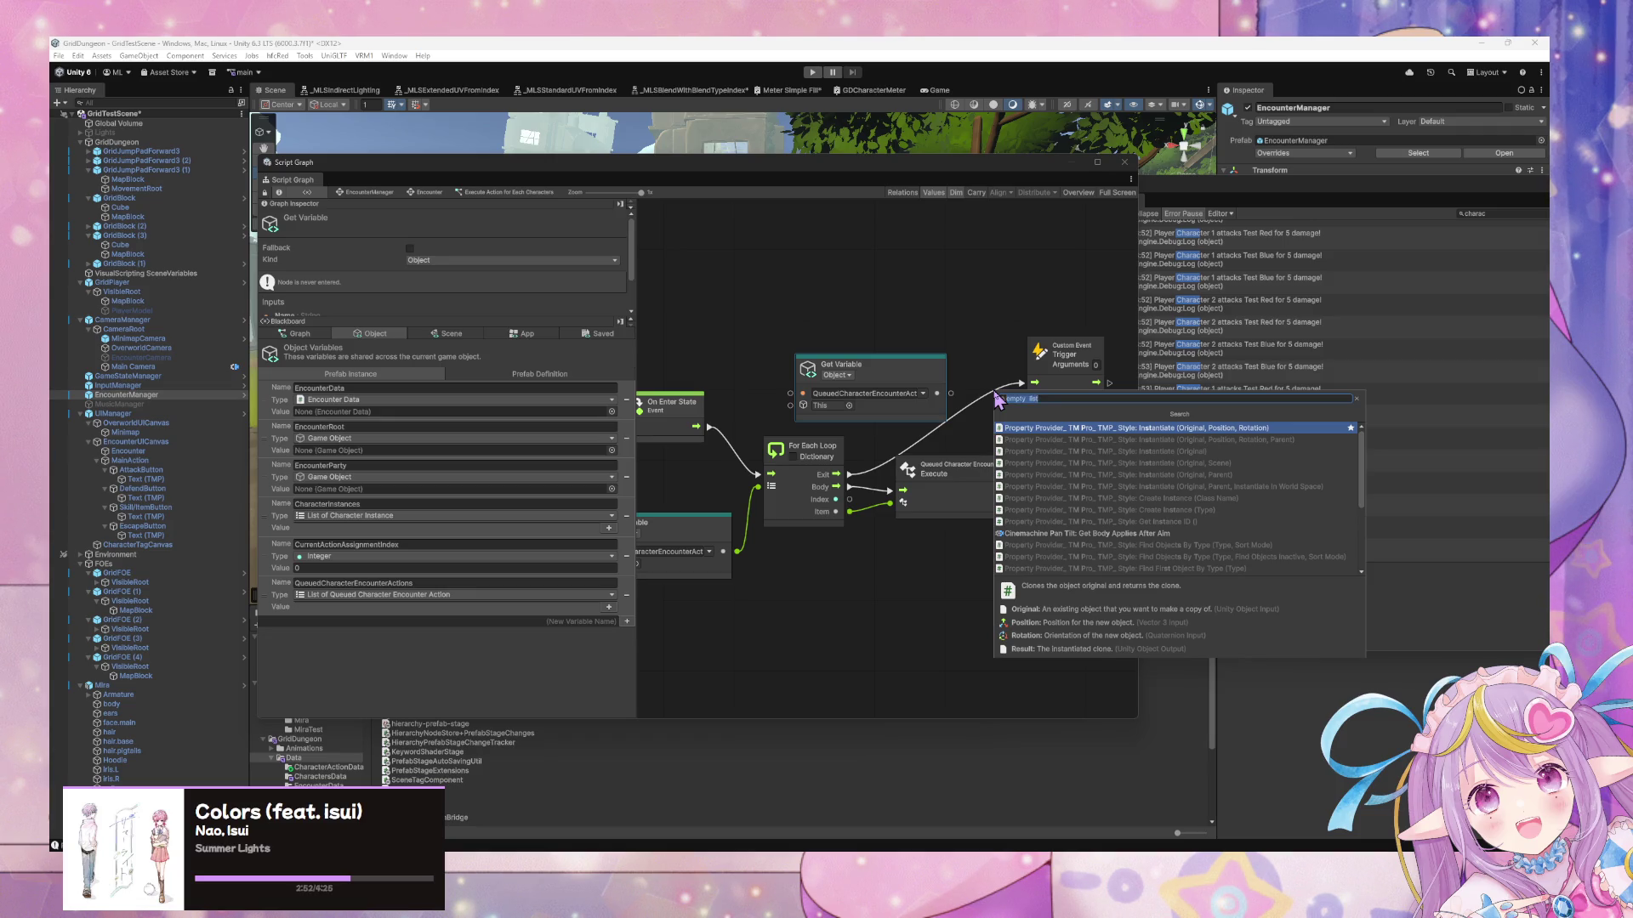
{"action": "type", "text": "list"}
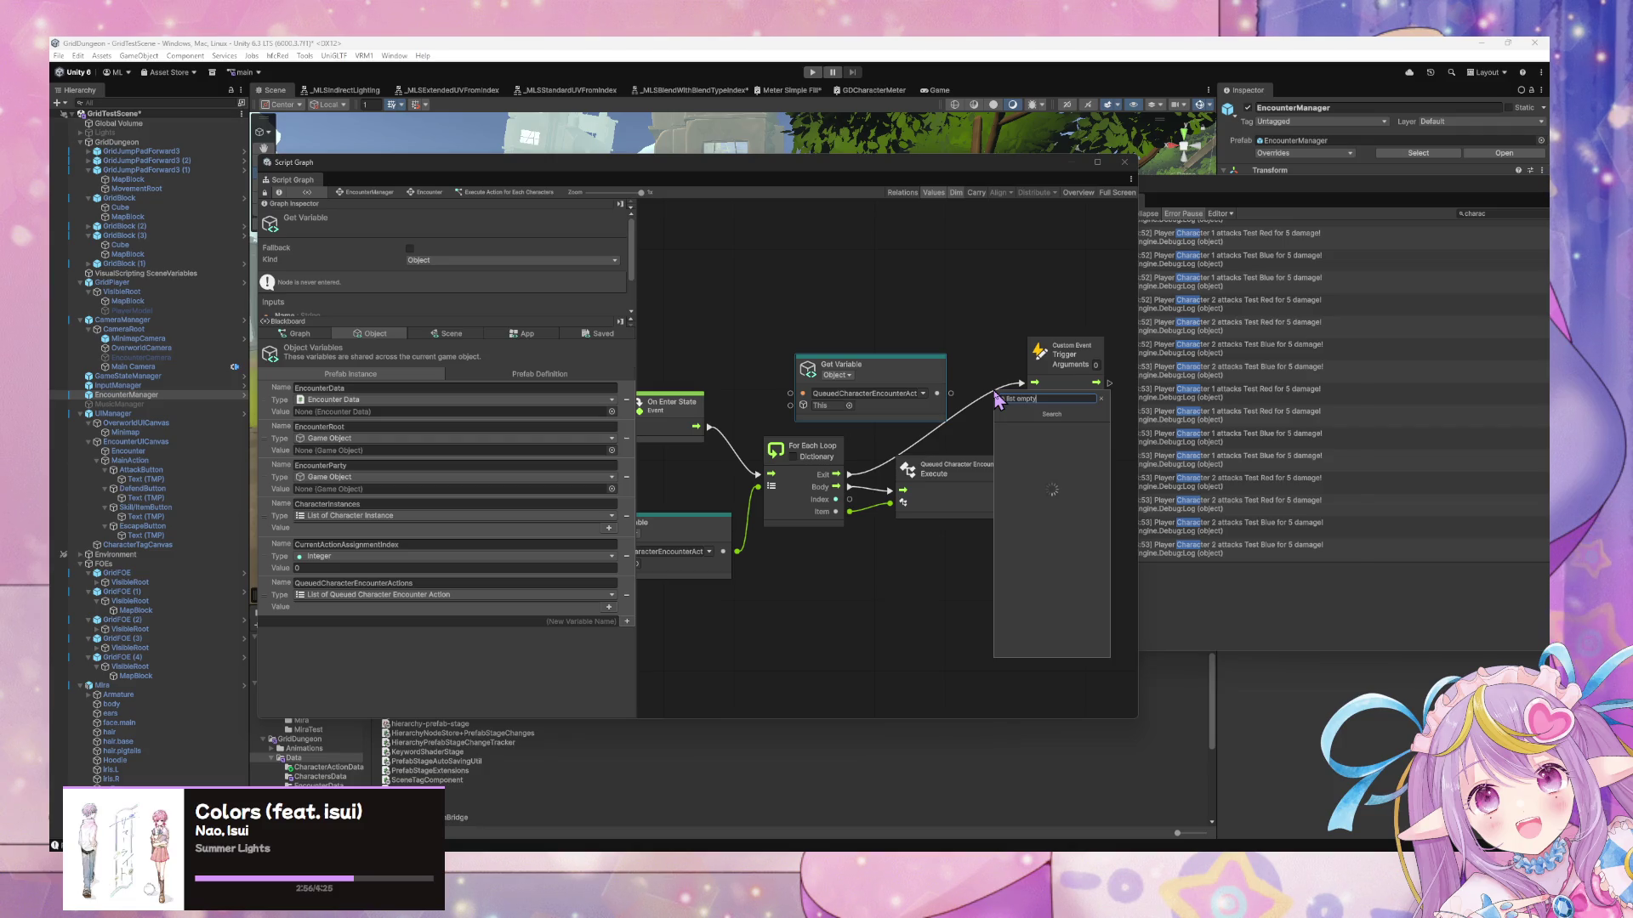
{"action": "key", "text": "BackSpace"}
{"action": "key", "text": "BackSpace"}
{"action": "key", "text": "BackSpace"}
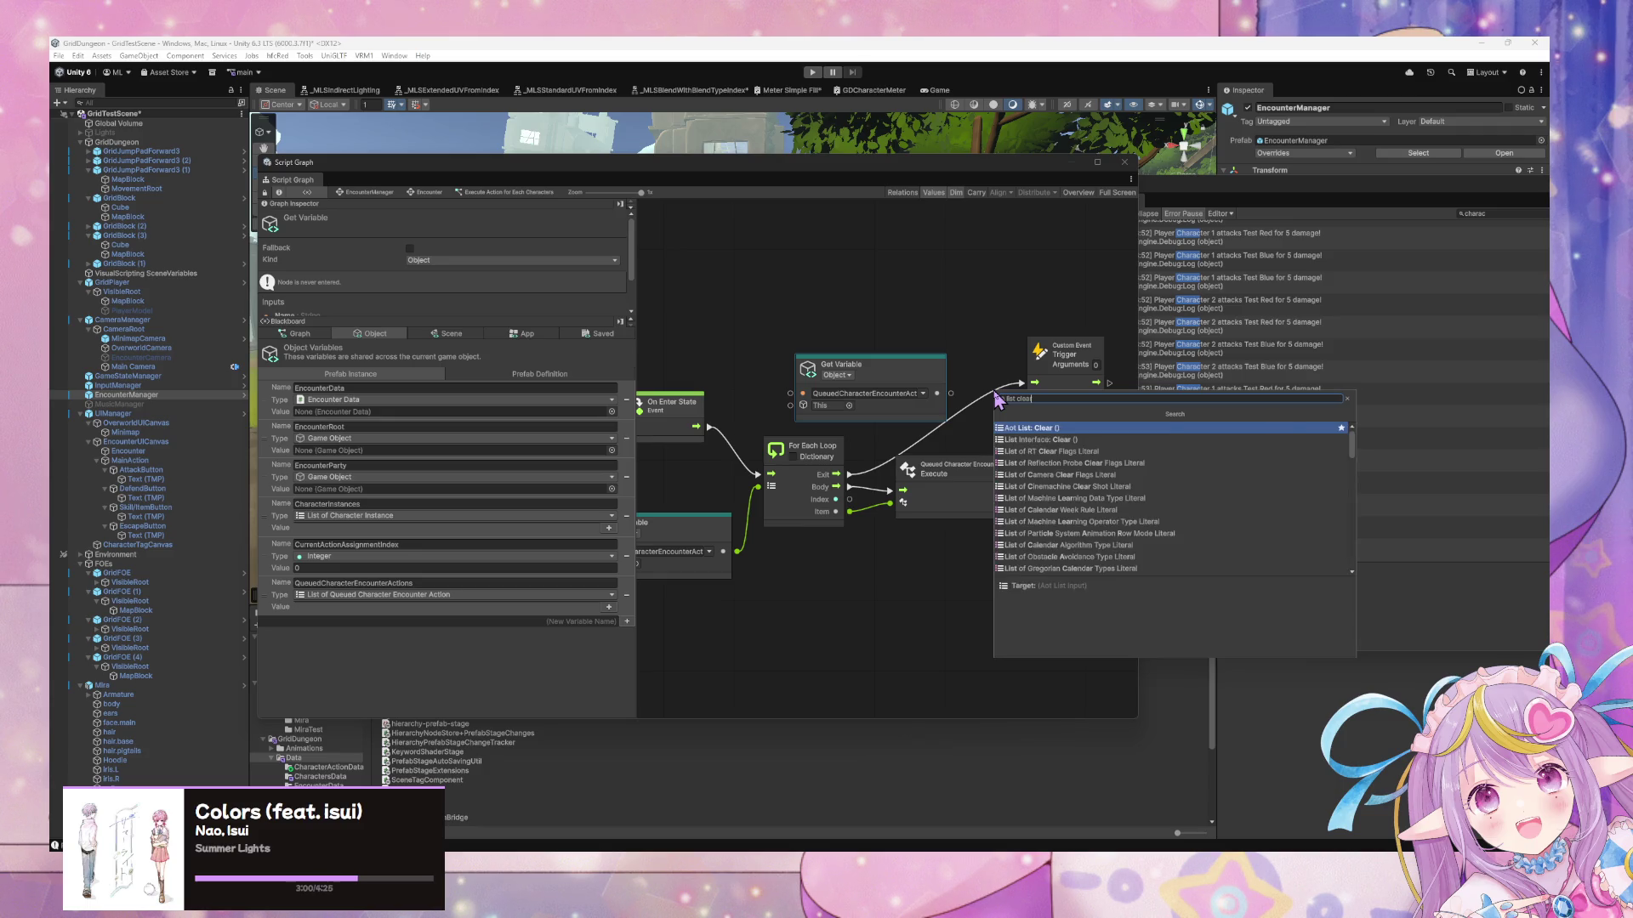
{"action": "key", "text": "Return"}
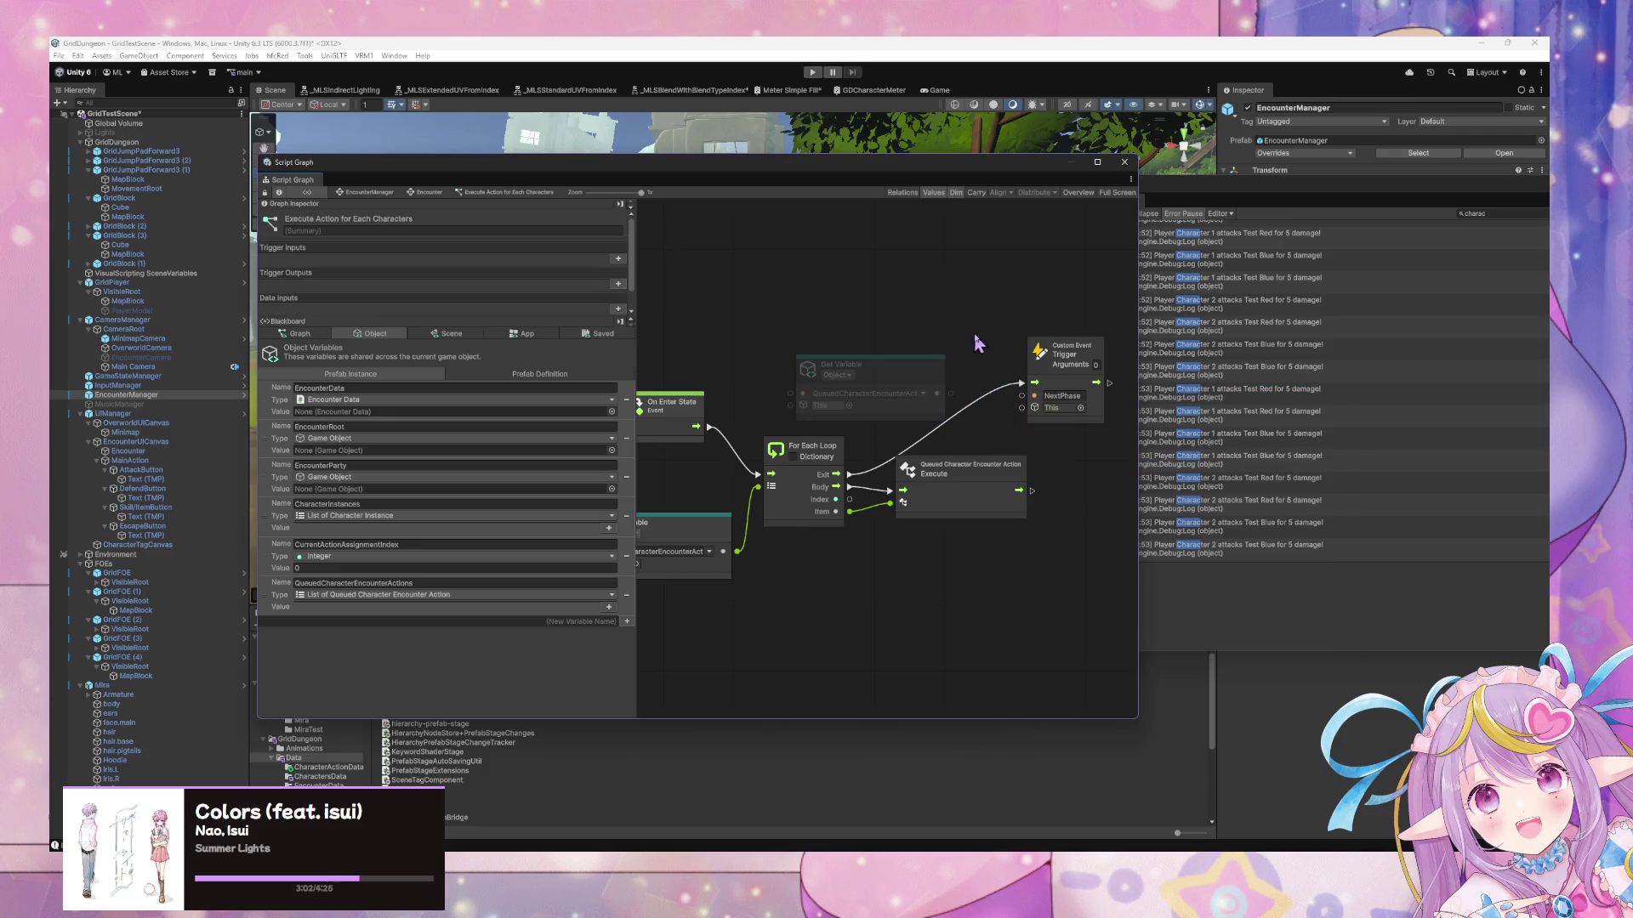
Add the NextPhase custom event trigger and wire the loop Exit through Clear into it
{"action": "right_click", "coordinate": [971, 337]}
{"action": "type", "text": "Ba"}
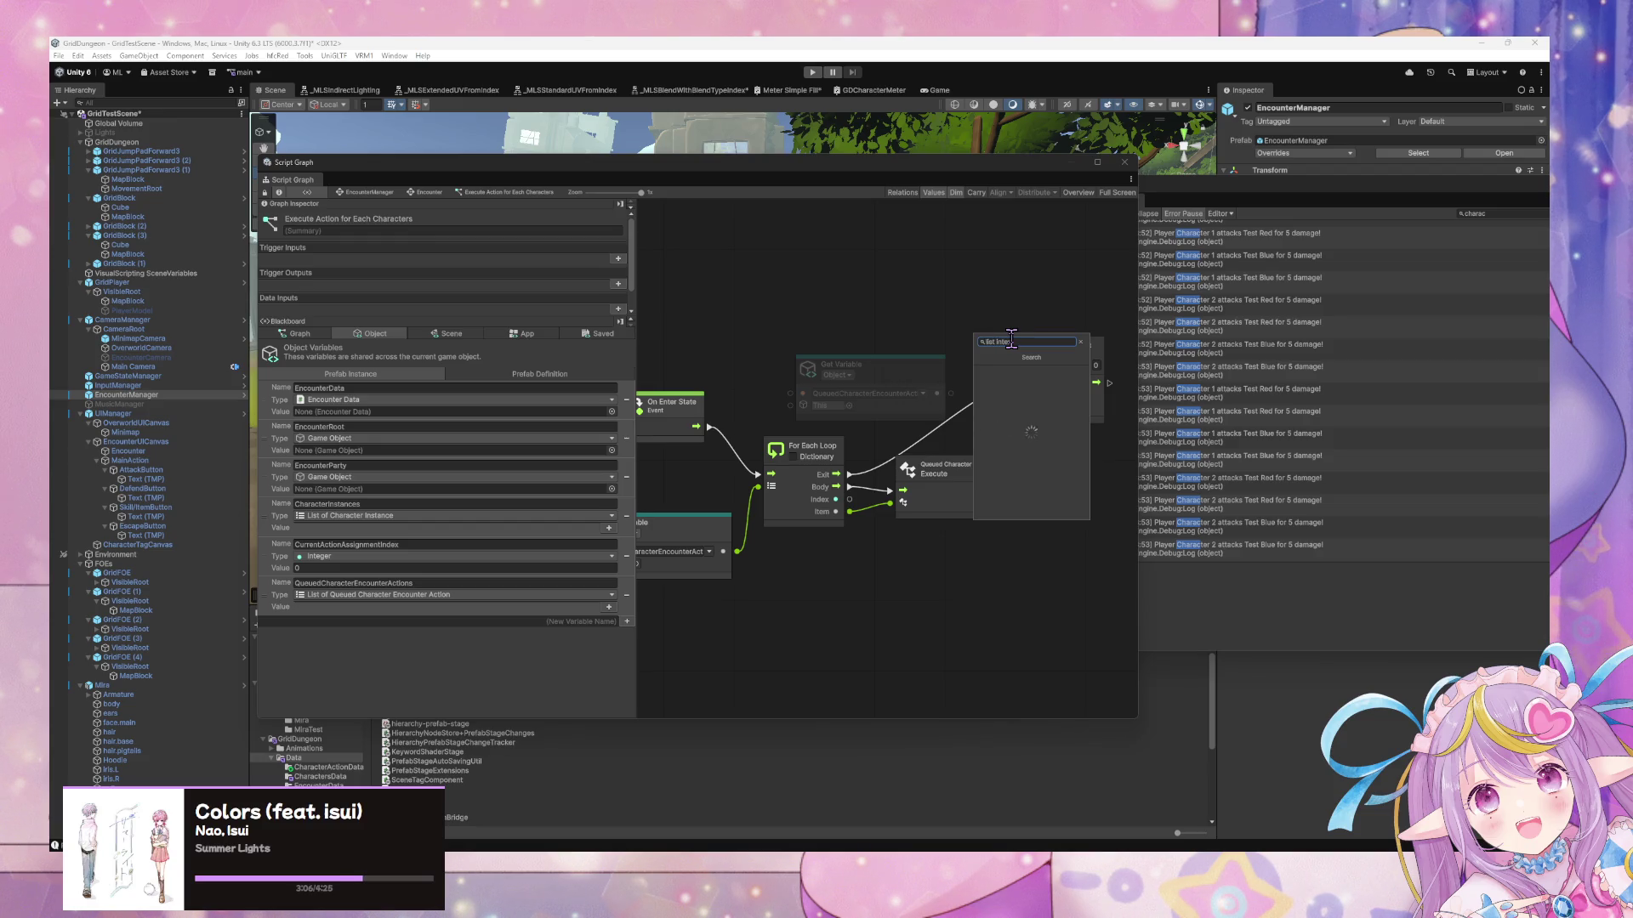
{"action": "type", "text": " clear"}
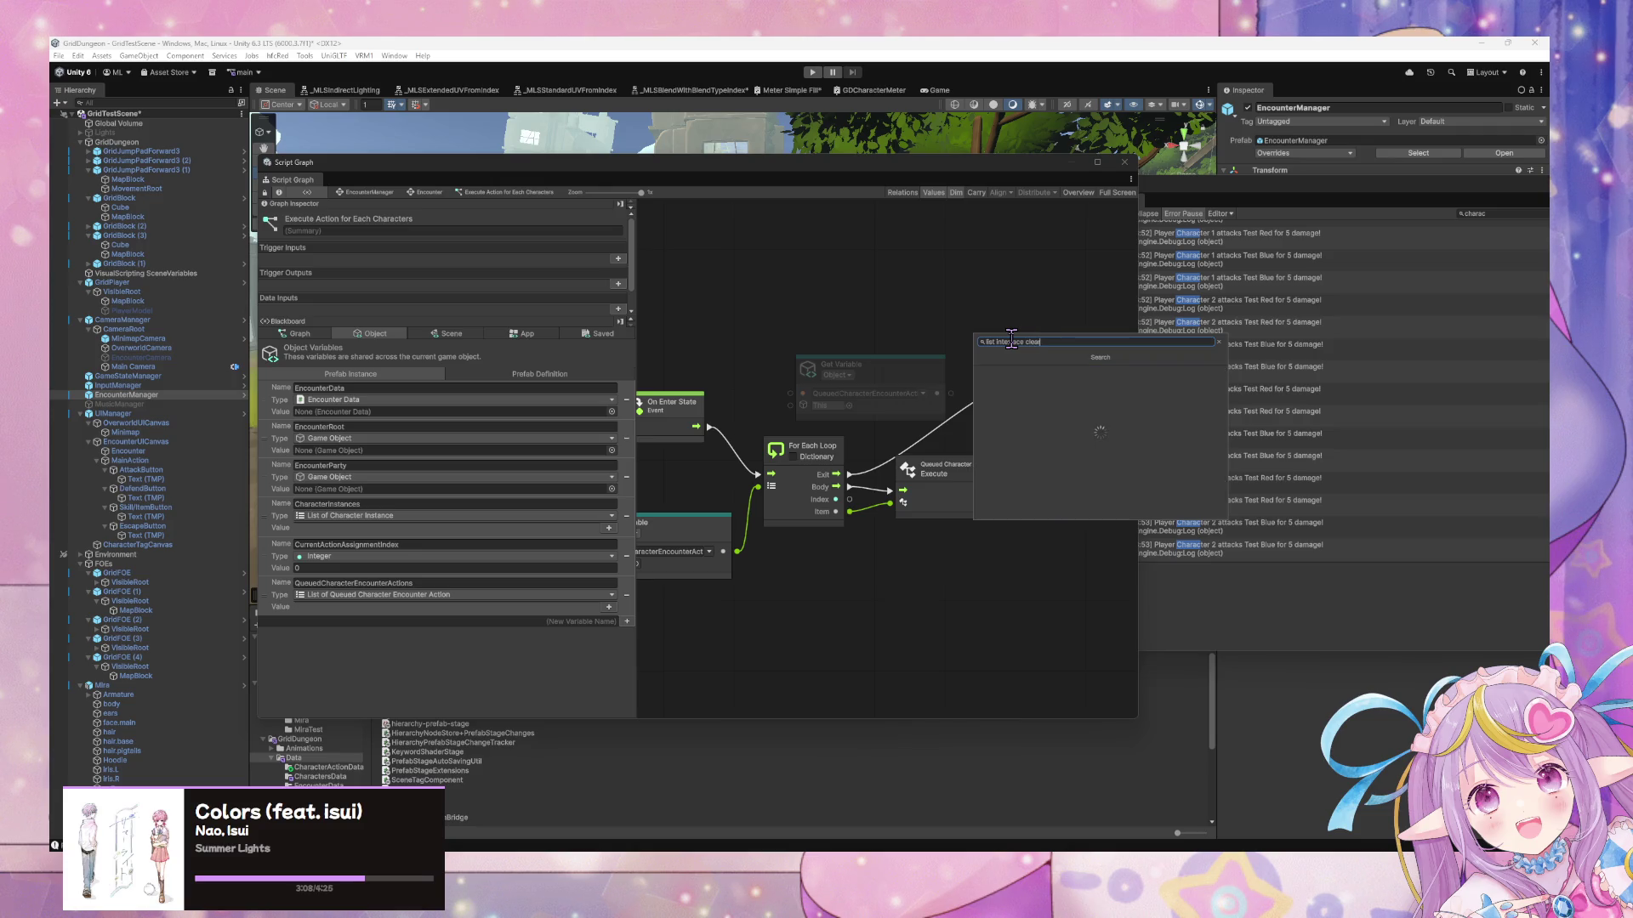
{"action": "left_click", "coordinate": [1031, 364]}
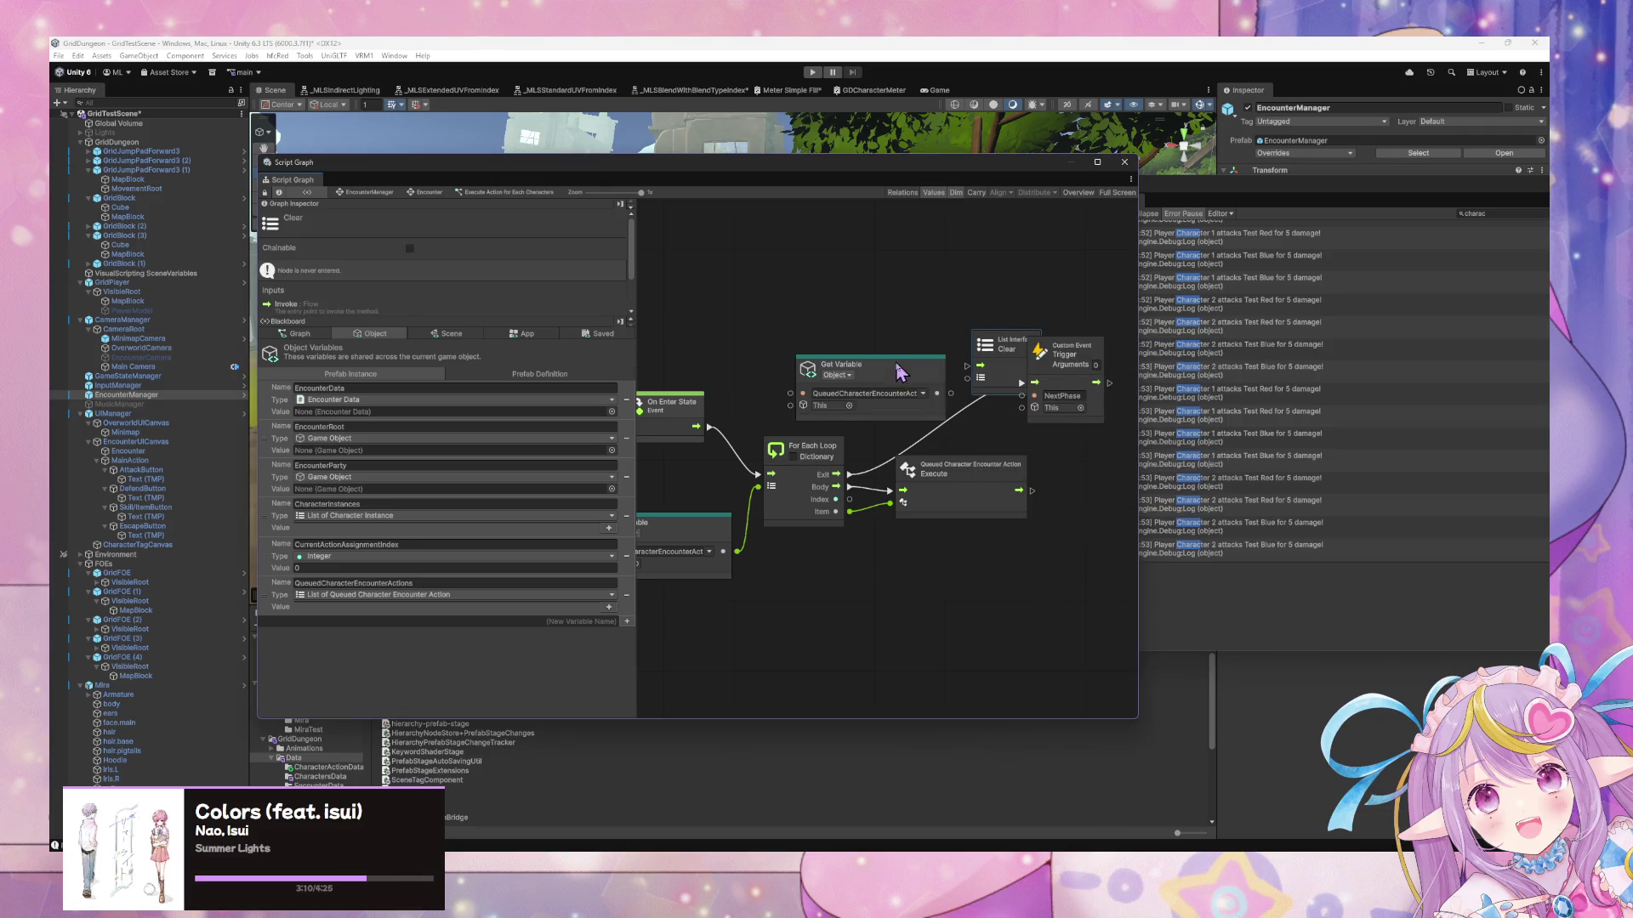
{"action": "left_click_drag", "start_coordinate": [859, 364], "coordinate": [812, 364]}
{"action": "mouse_move", "coordinate": [839, 474]}
{"action": "left_mouse_down"}
{"action": "mouse_move", "coordinate": [969, 364]}
{"action": "mouse_move", "coordinate": [1013, 387]}
{"action": "mouse_move", "coordinate": [1099, 350]}
{"action": "left_mouse_up"}
{"action": "left_click_drag", "start_coordinate": [887, 392], "coordinate": [939, 401]}
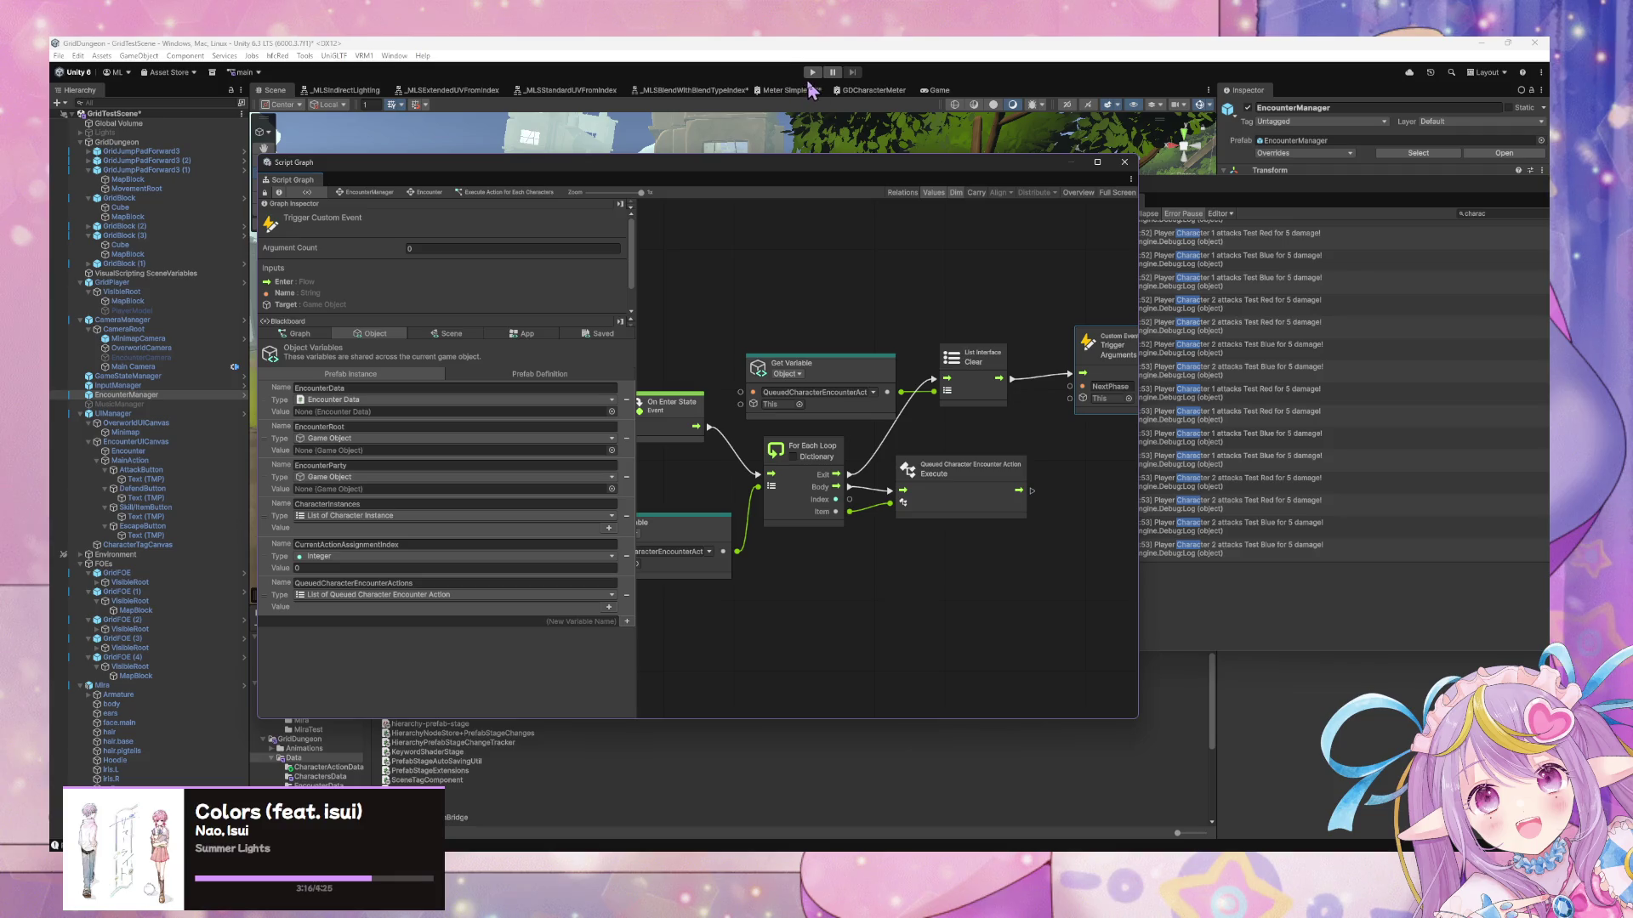
Start Play mode and lower the graph window to reveal the Game view and Console
{"action": "left_click", "coordinate": [812, 72]}
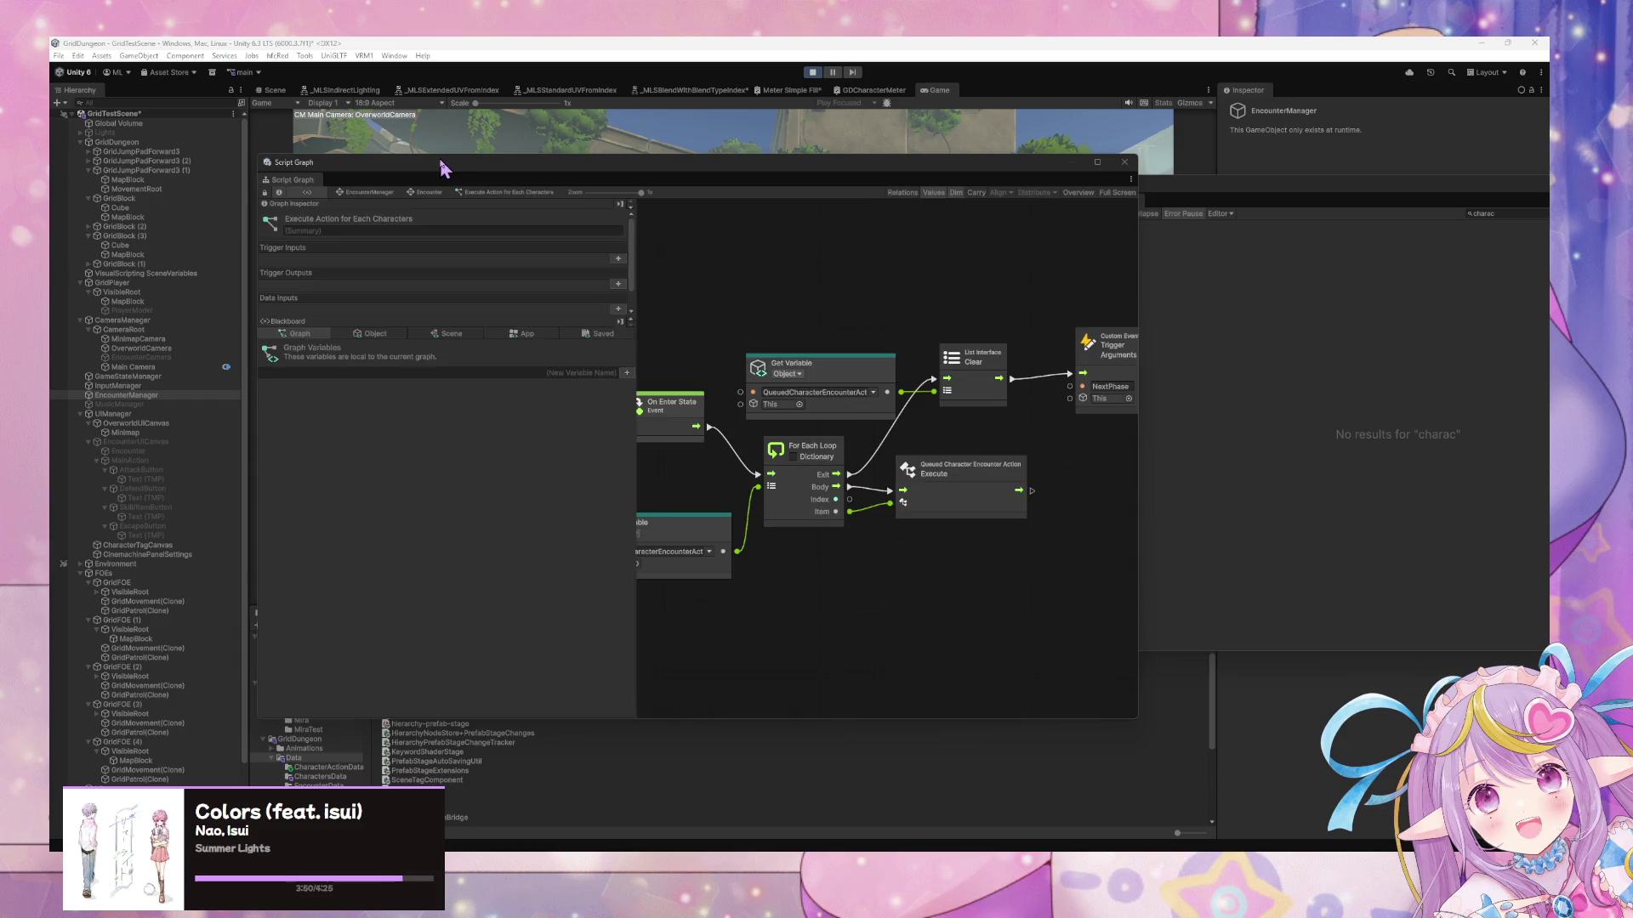
{"action": "mouse_move", "coordinate": [442, 168]}
{"action": "left_mouse_down"}
{"action": "mouse_move", "coordinate": [564, 576]}
{"action": "mouse_move", "coordinate": [467, 587]}
{"action": "mouse_move", "coordinate": [437, 620]}
{"action": "left_mouse_up"}
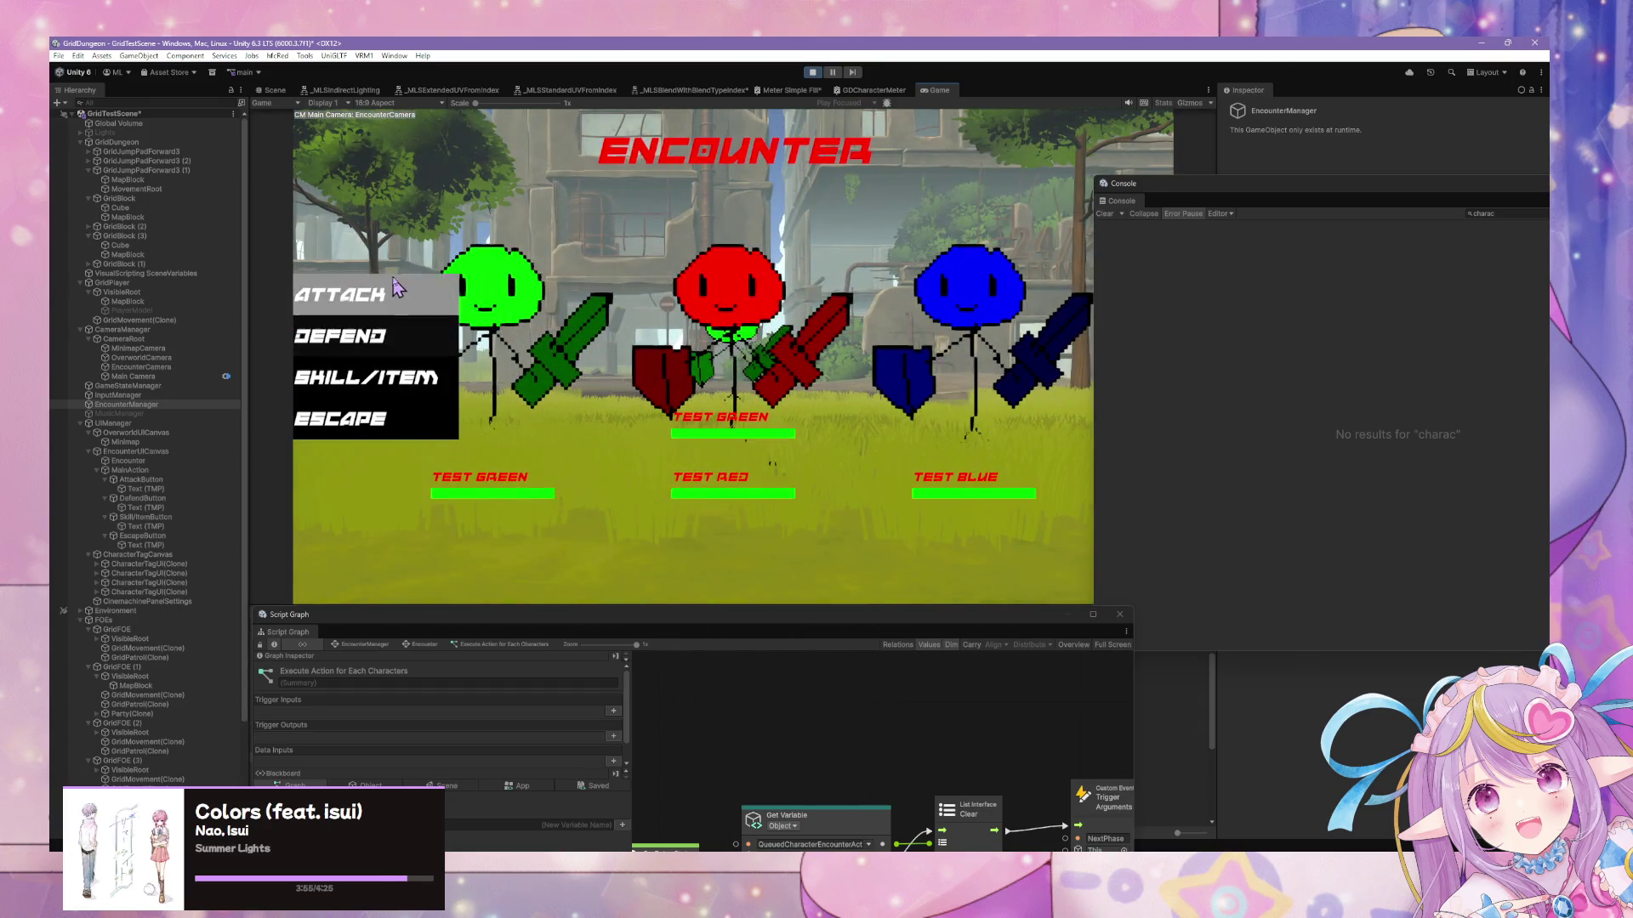
Fight the encounter with repeated ATTACKs and one DEFEND until it ends, logging 5-damage hits
{"action": "left_click", "coordinate": [397, 289]}
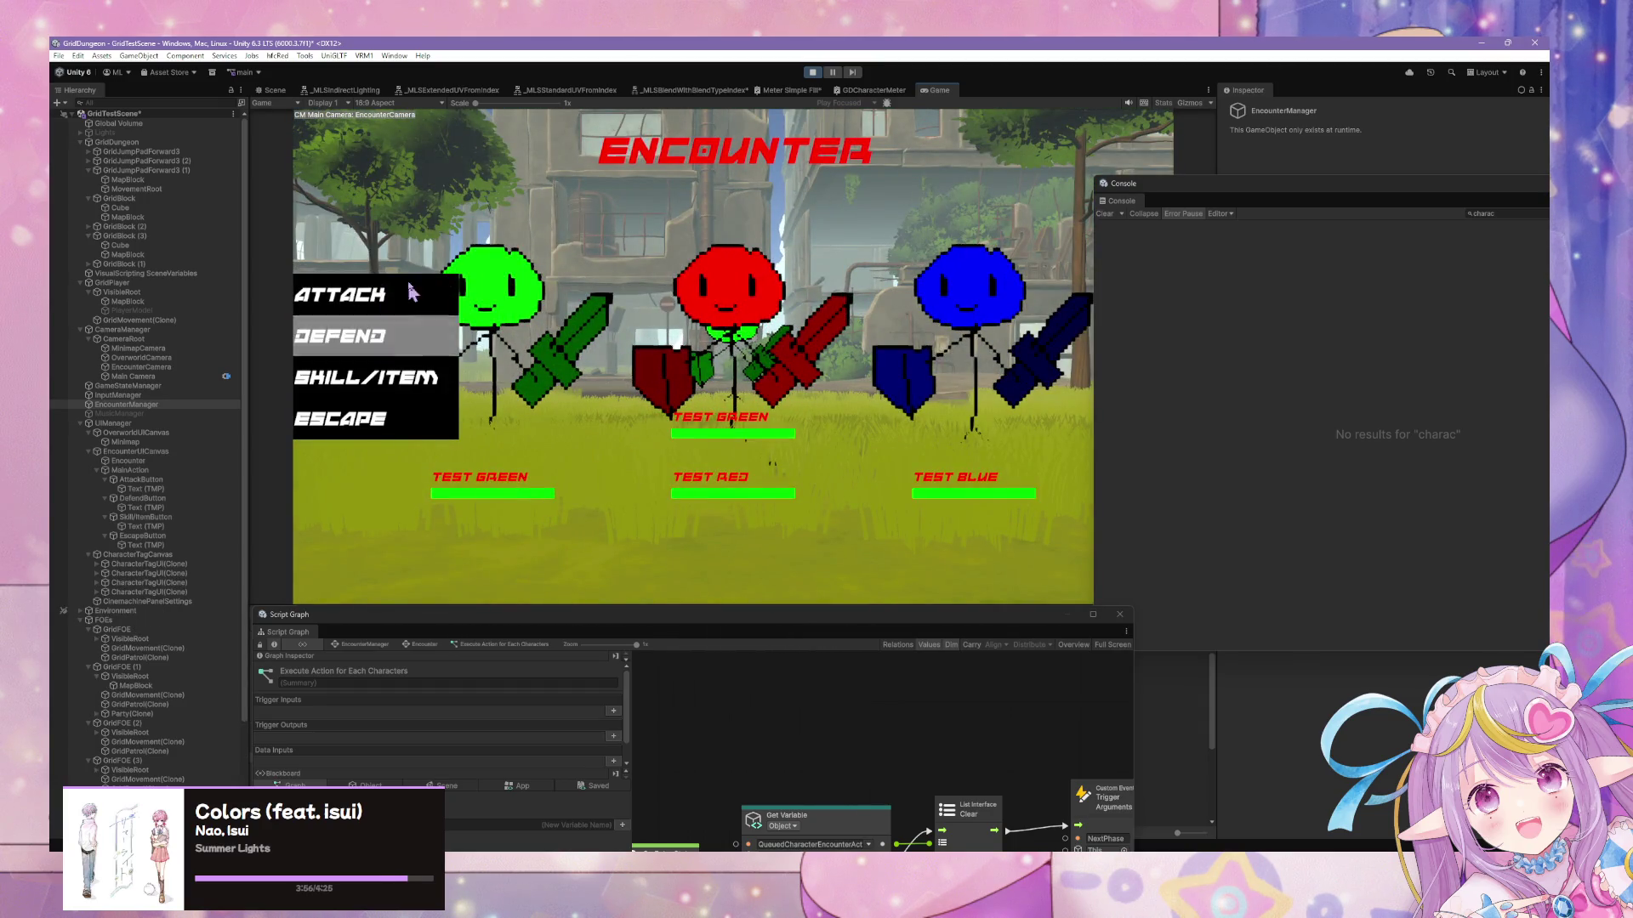
{"action": "left_click", "coordinate": [400, 305]}
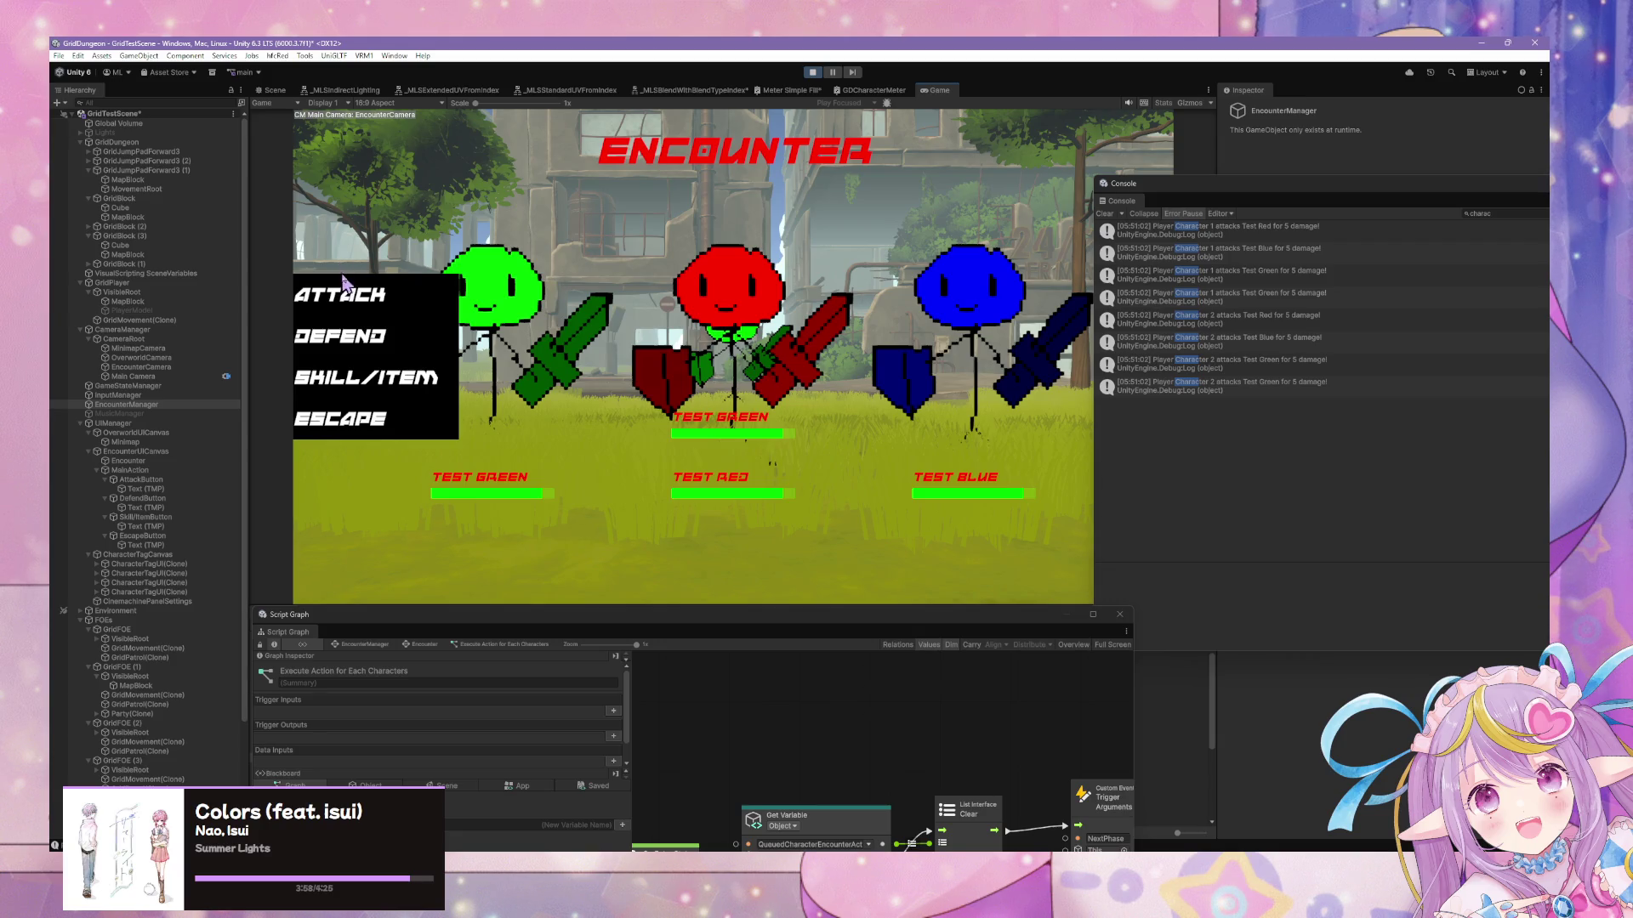
{"action": "left_click", "coordinate": [349, 304]}
{"action": "left_click", "coordinate": [349, 304]}
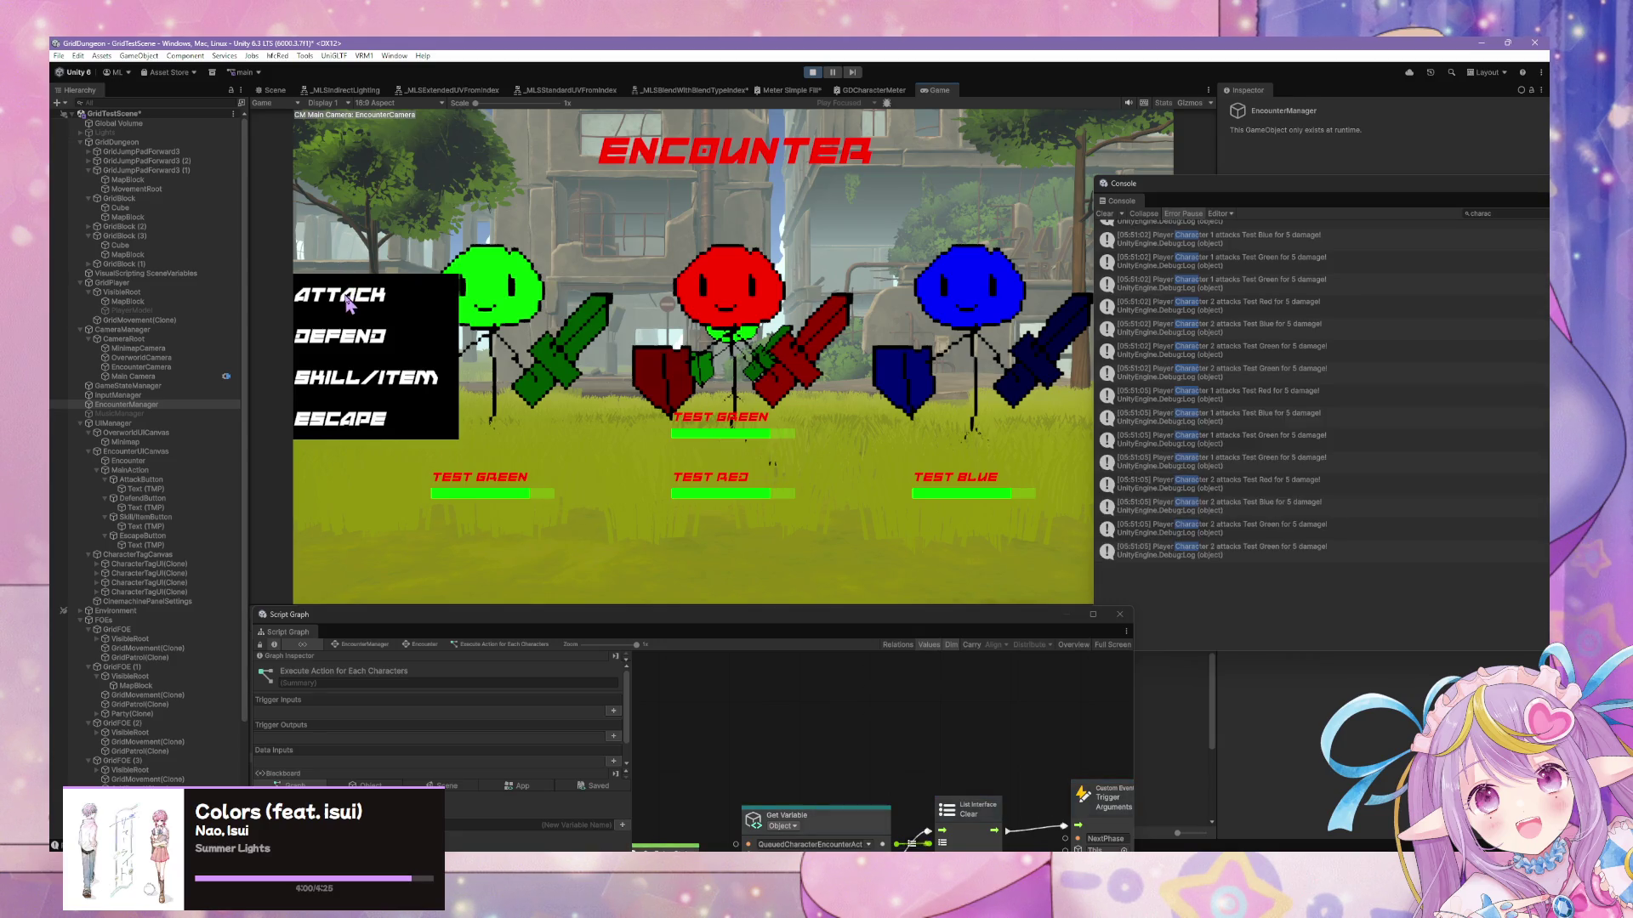
{"action": "left_click", "coordinate": [349, 304]}
{"action": "left_click", "coordinate": [349, 304]}
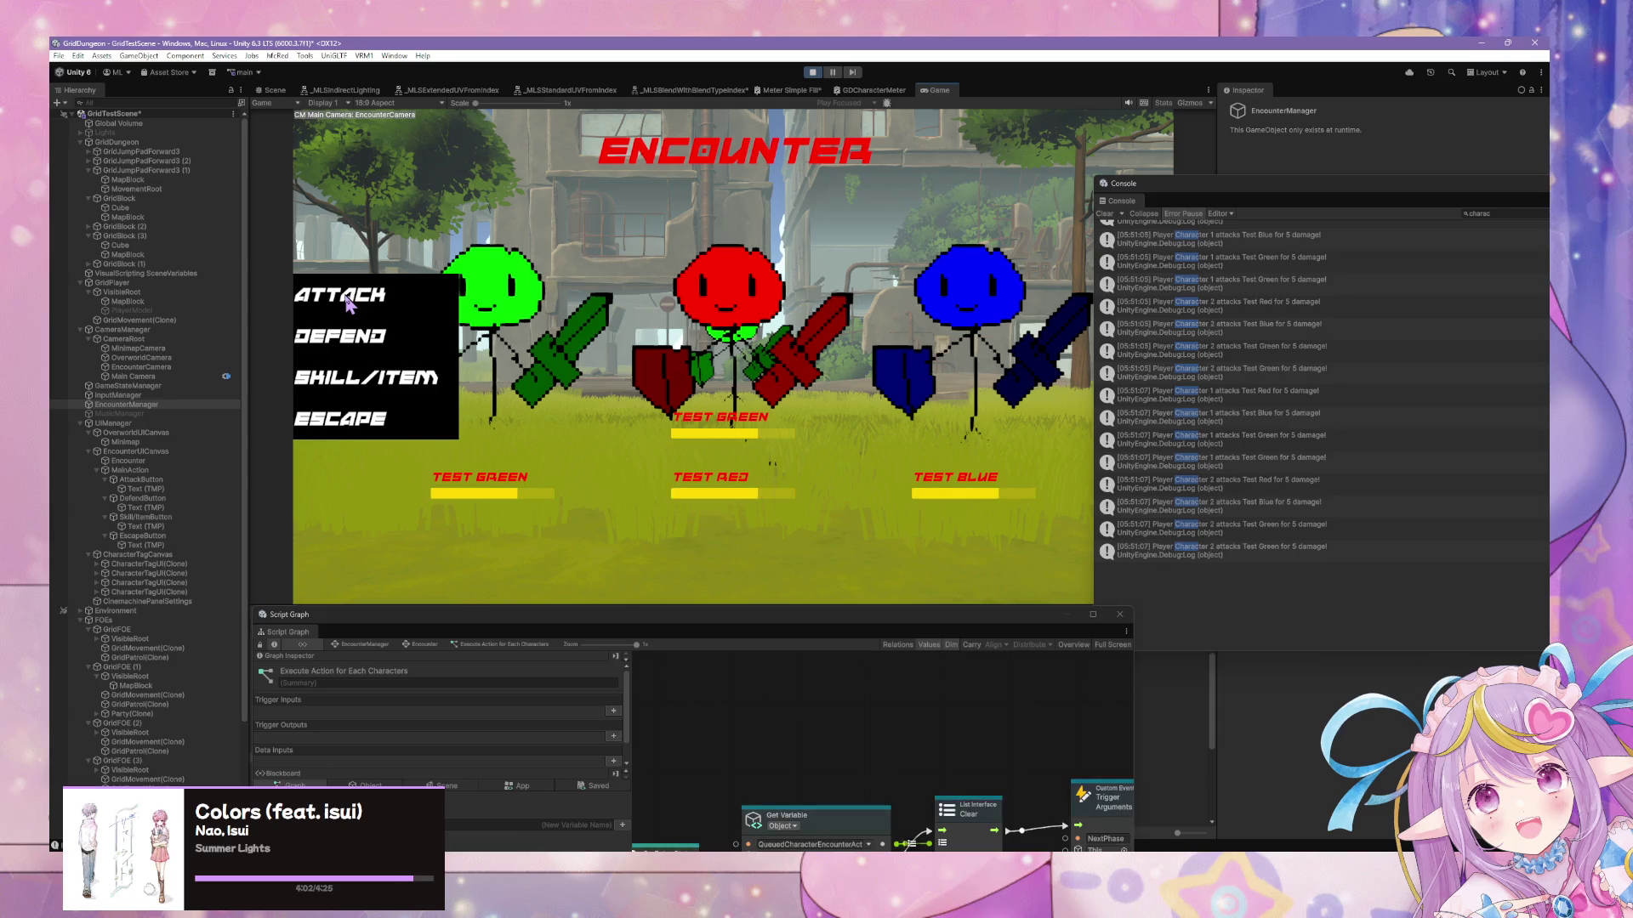
{"action": "left_click", "coordinate": [348, 340]}
{"action": "left_click", "coordinate": [349, 340]}
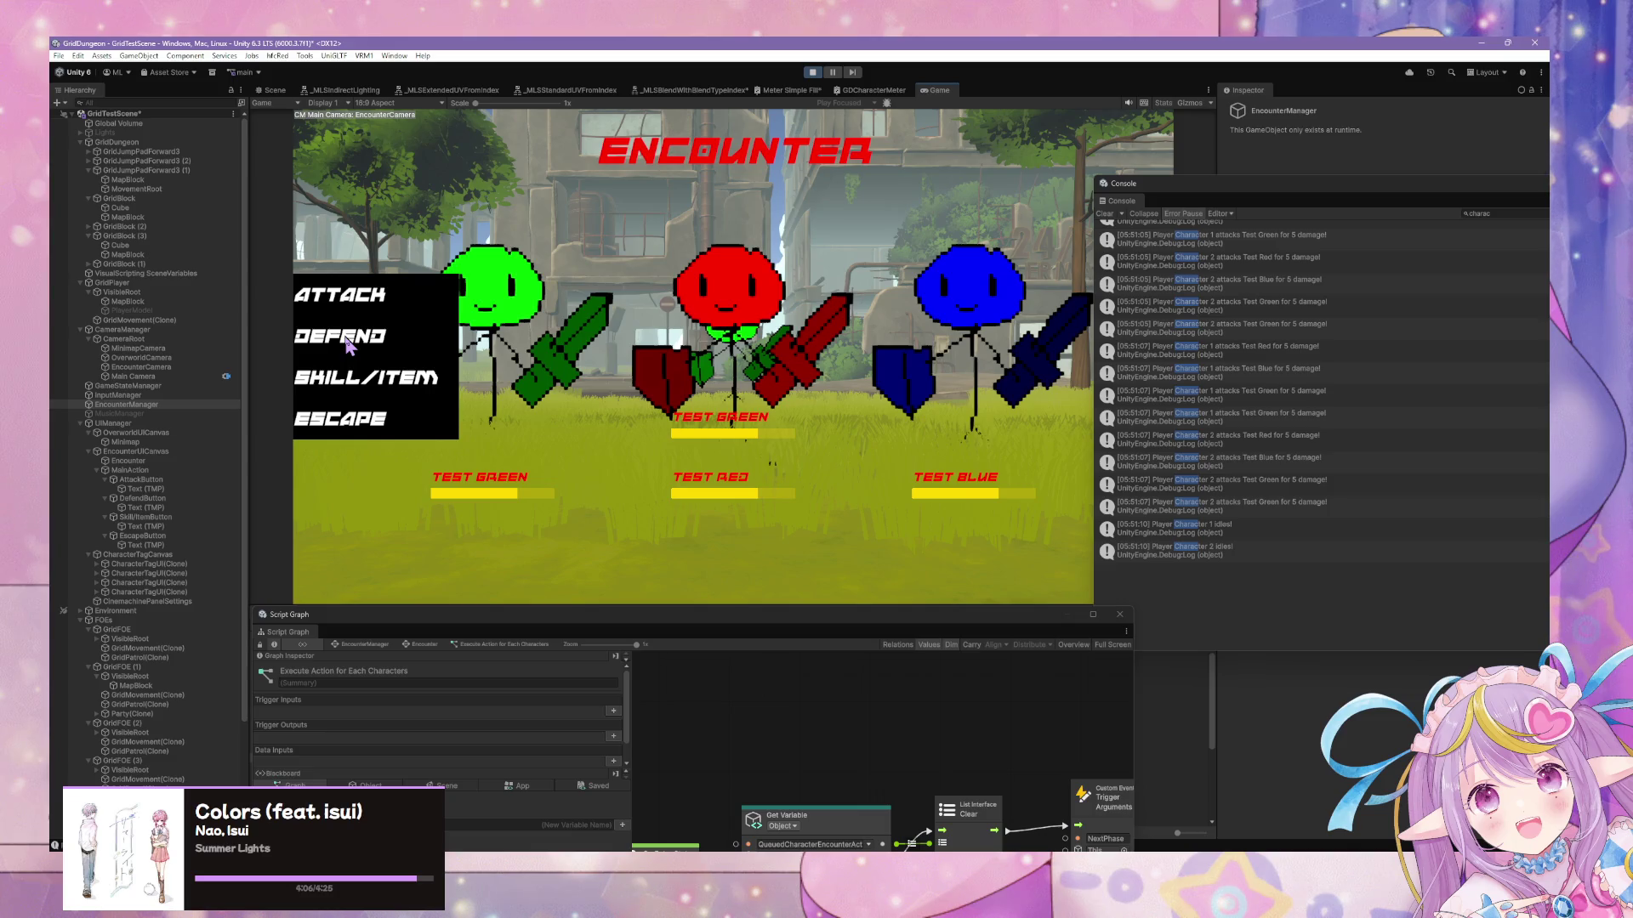
{"action": "left_click", "coordinate": [379, 304]}
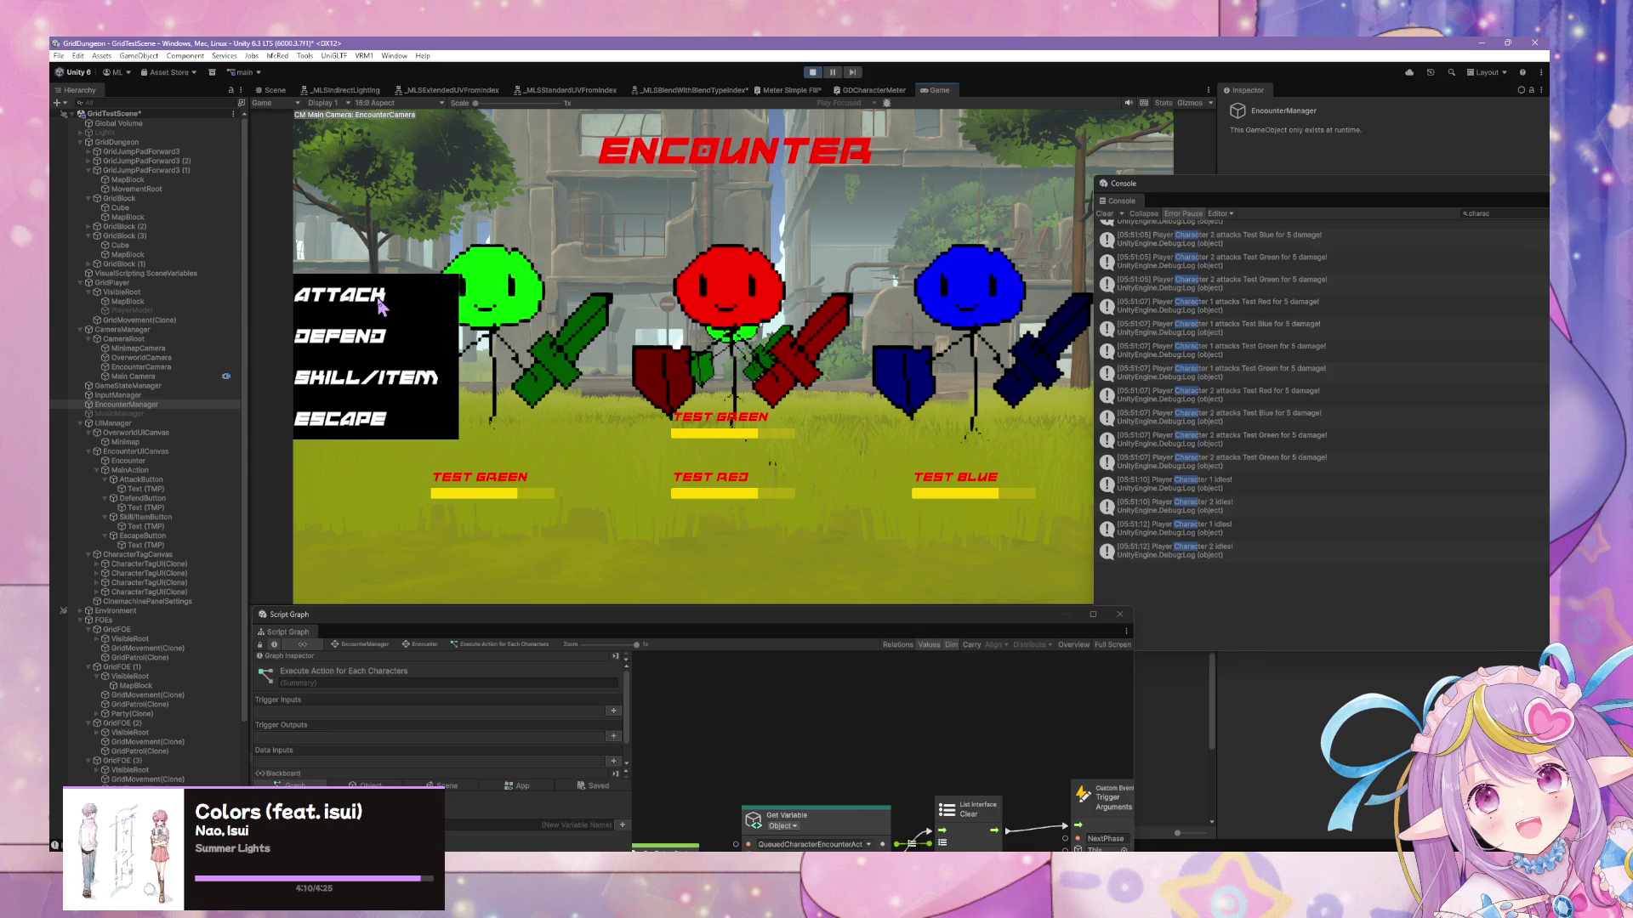
{"action": "left_click", "coordinate": [379, 305]}
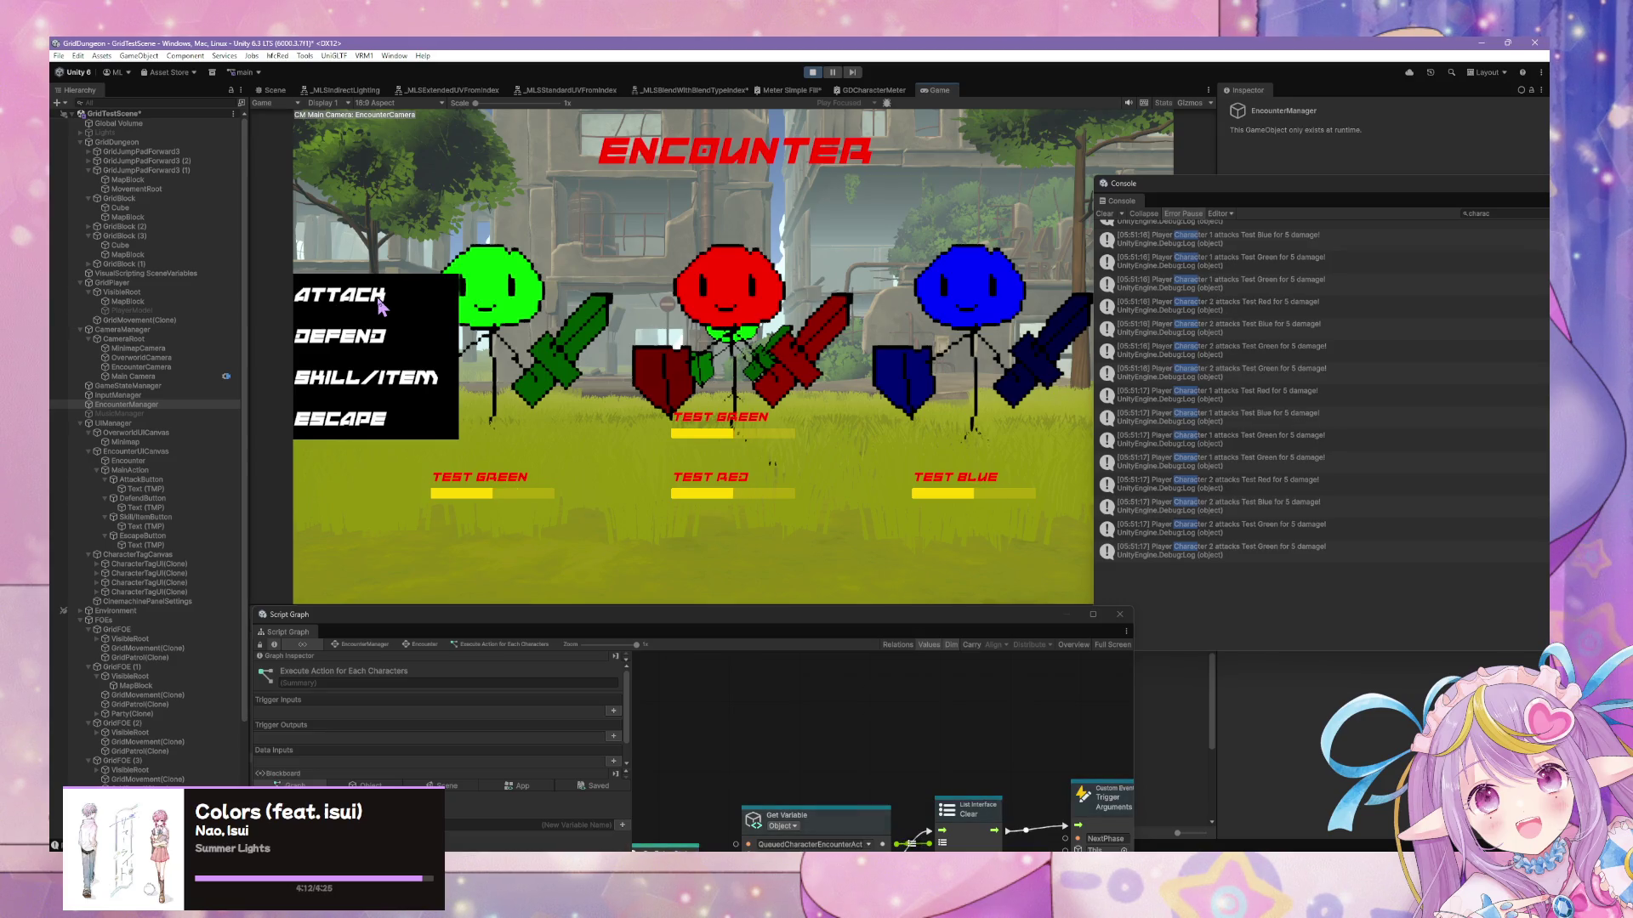
{"action": "left_click", "coordinate": [380, 305]}
{"action": "left_click", "coordinate": [379, 305]}
{"action": "left_click", "coordinate": [379, 305]}
{"action": "left_click", "coordinate": [380, 304]}
{"action": "left_click", "coordinate": [379, 304]}
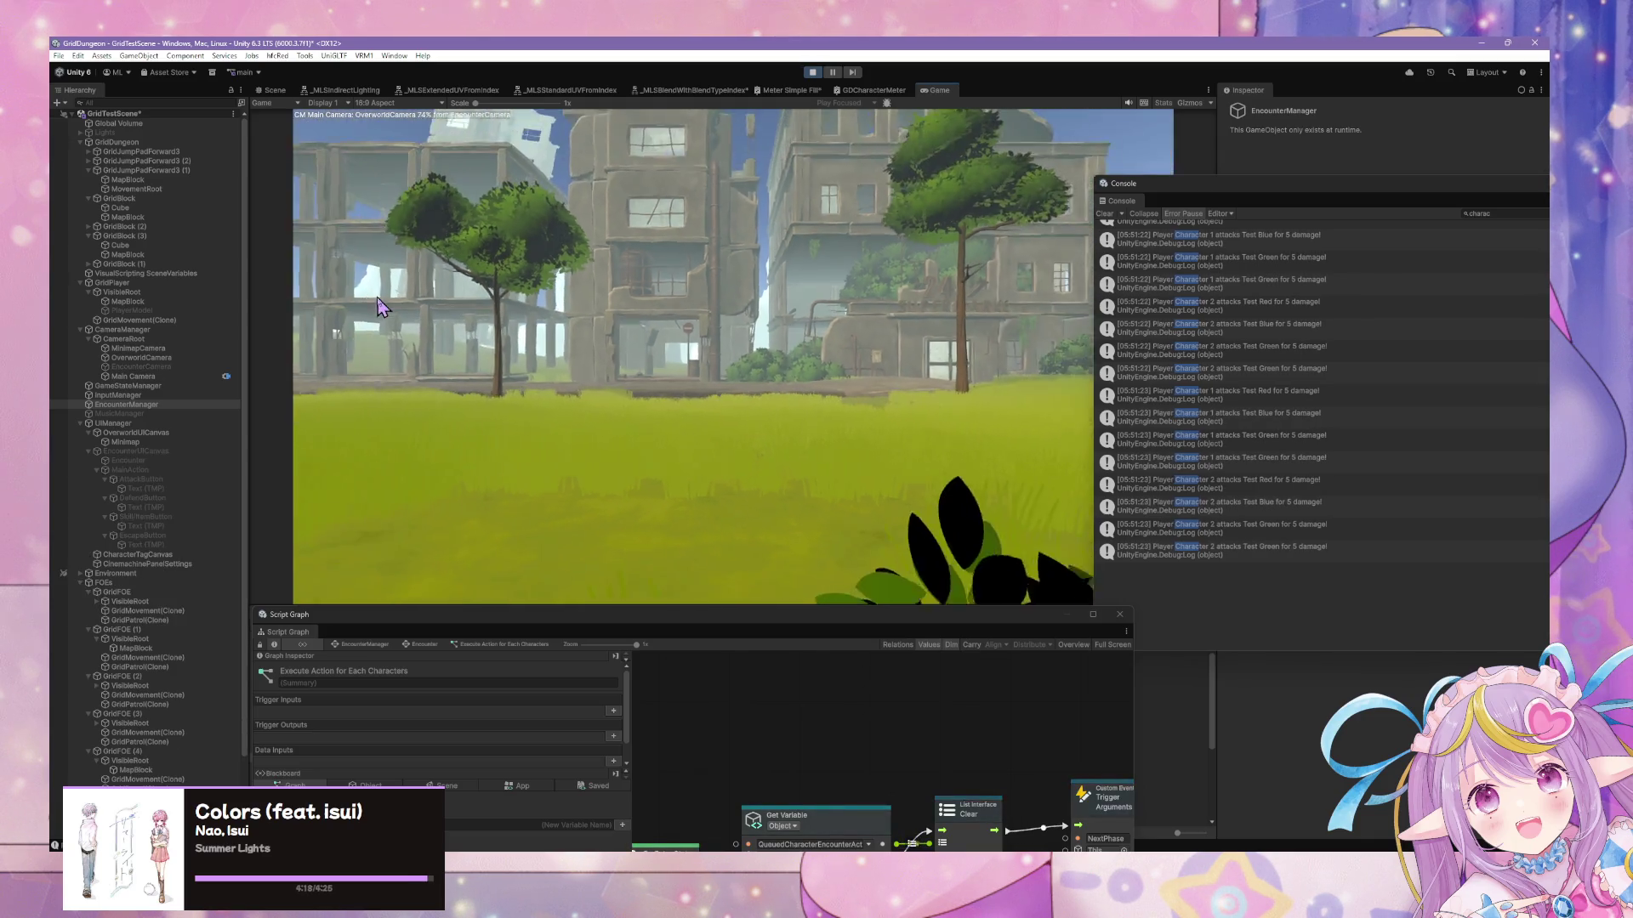
Clear the Console, attack in the new encounter, and float the Script Graph as a large window
{"action": "left_click", "coordinate": [1105, 213]}
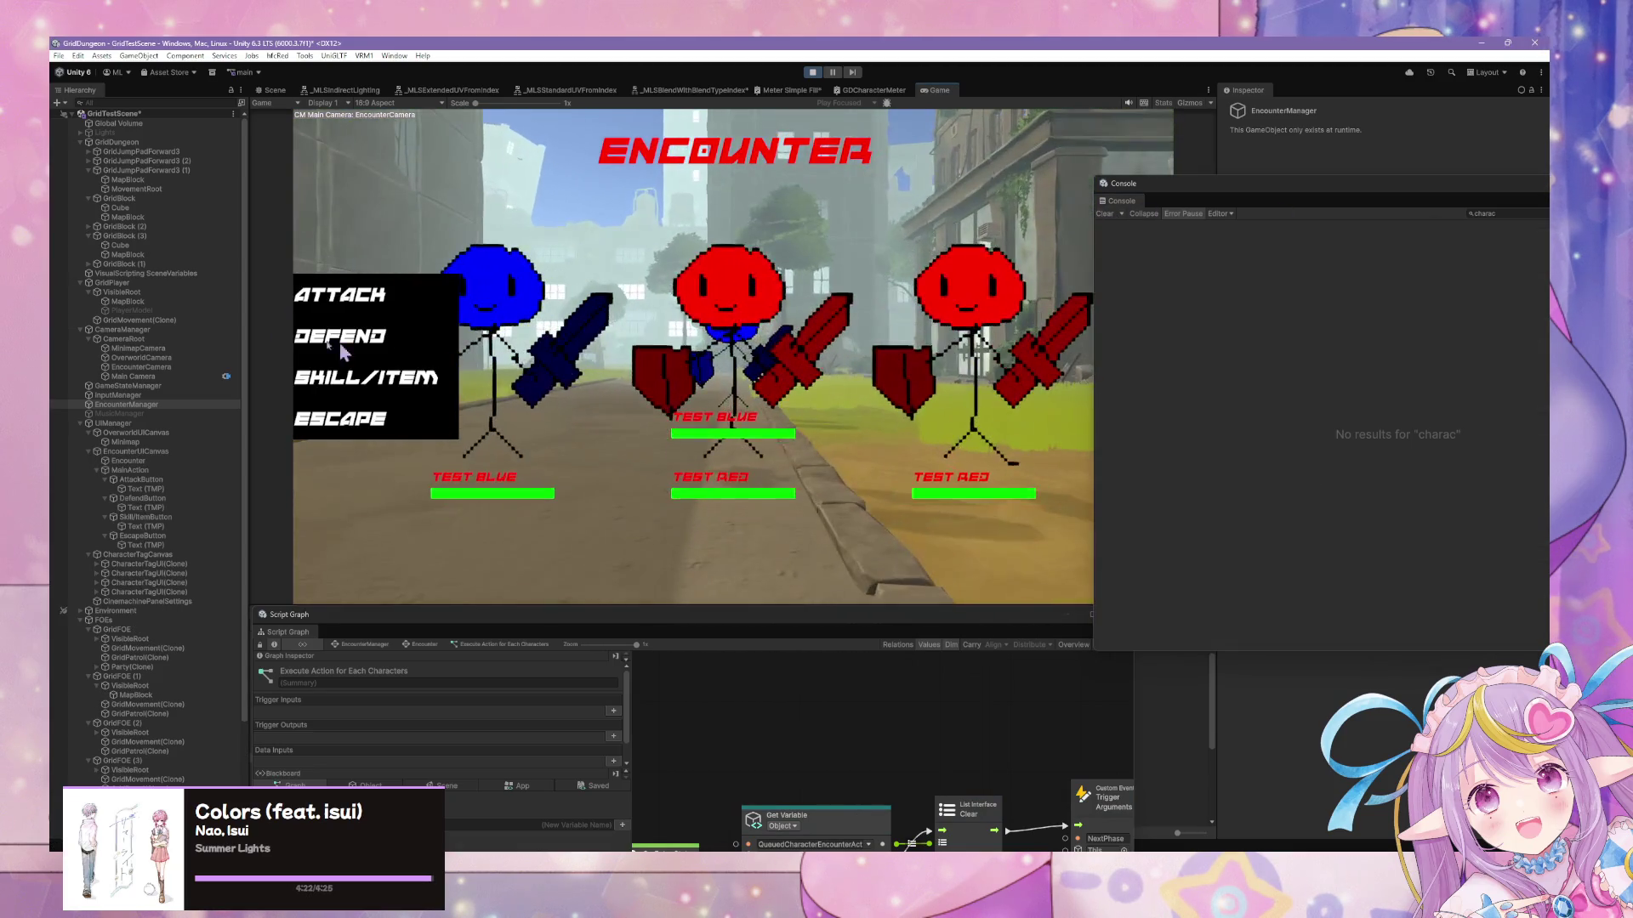
{"action": "left_click", "coordinate": [367, 298]}
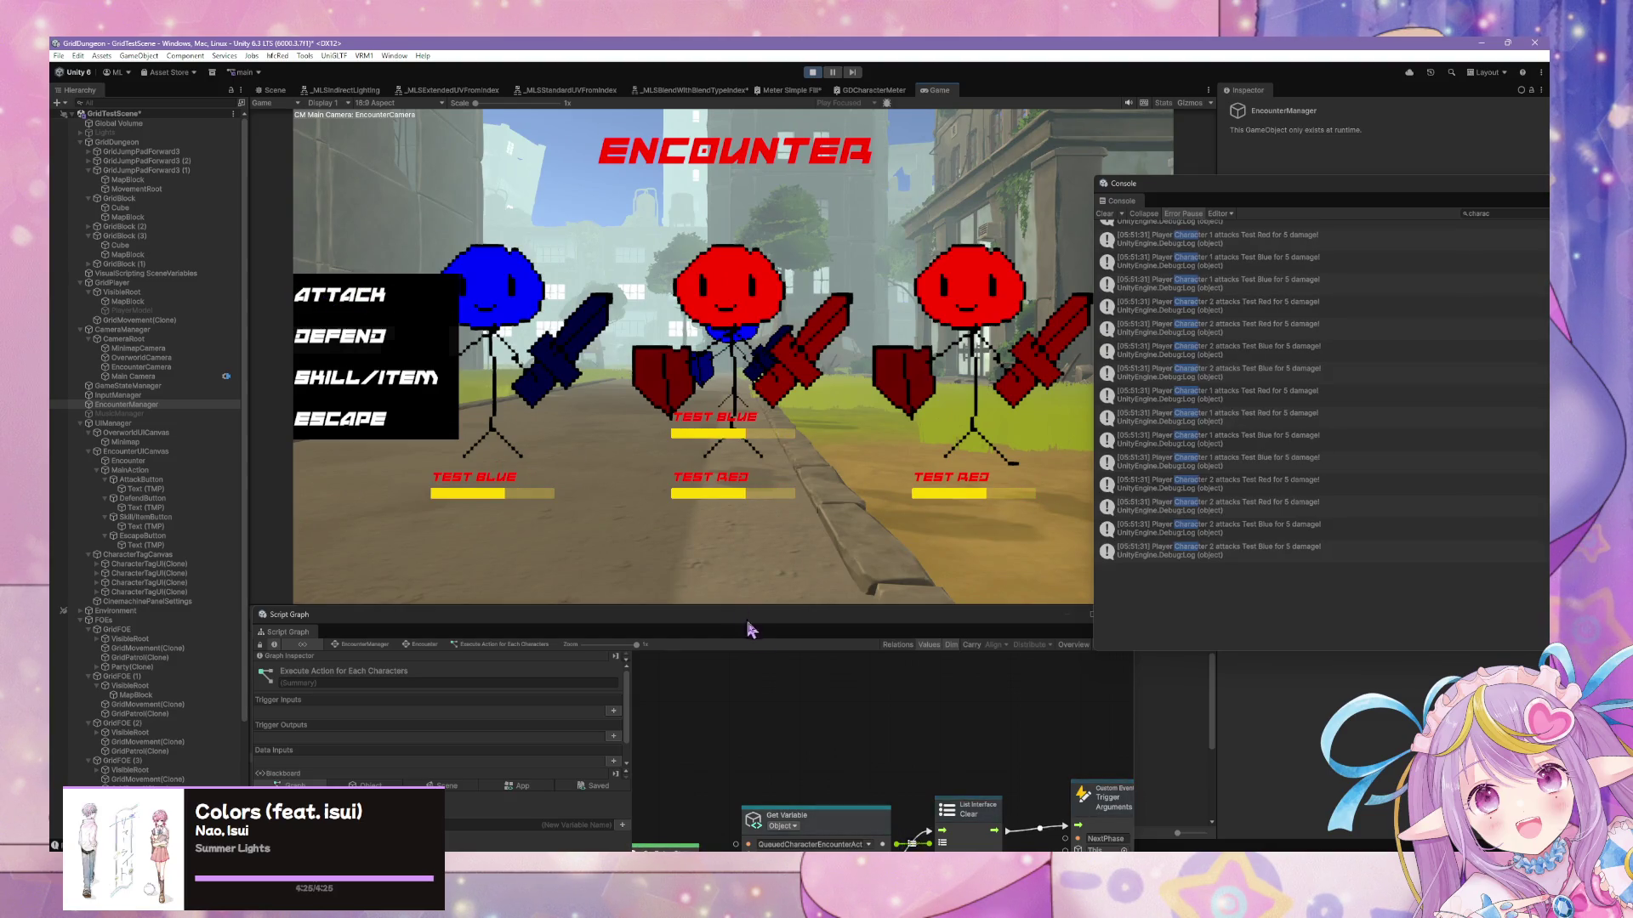
{"action": "left_click_drag", "start_coordinate": [713, 612], "coordinate": [464, 442]}
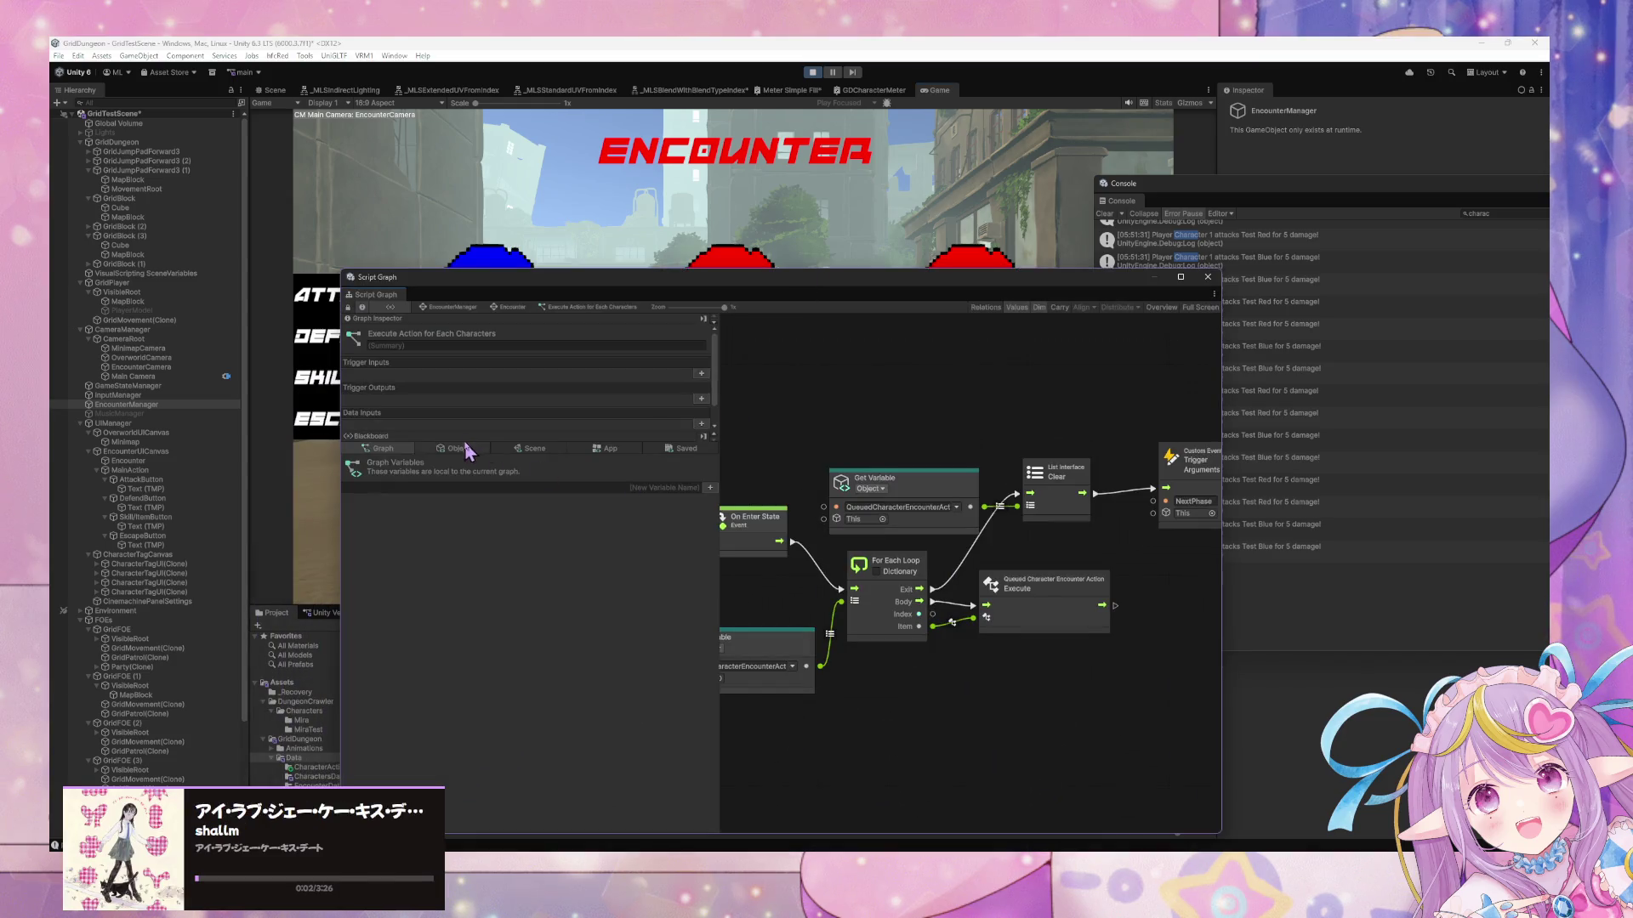
Change STR from 5 to 10 for Player Character 1 and 2 under App variables, then attack for 10 damage
{"action": "left_click", "coordinate": [521, 450]}
{"action": "left_click", "coordinate": [614, 452]}
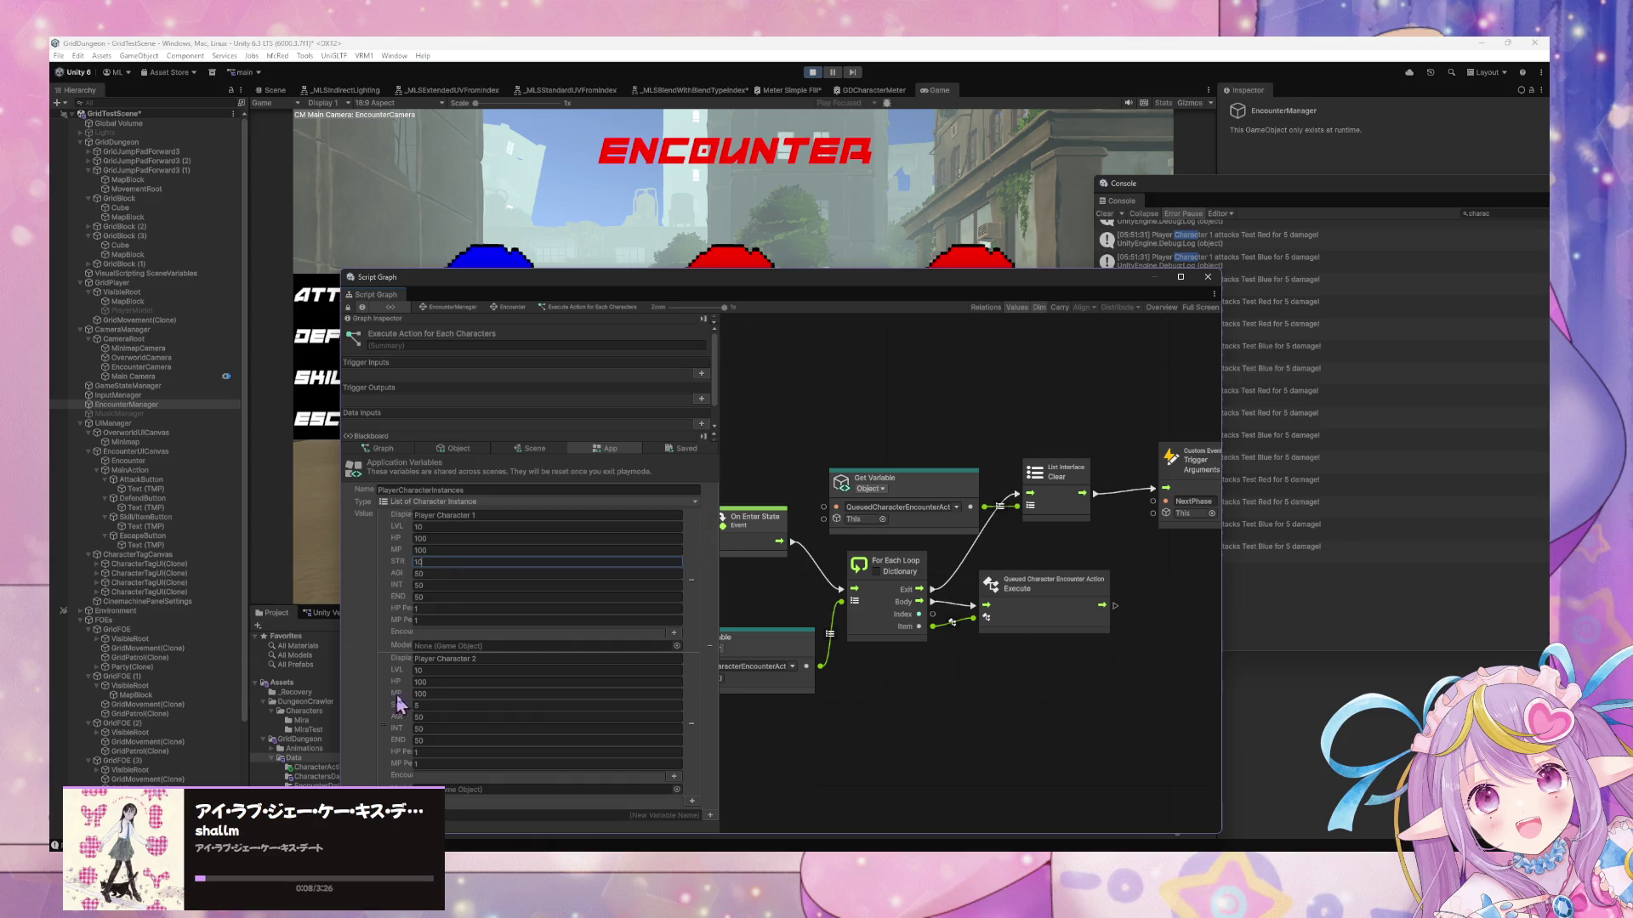
{"action": "left_click", "coordinate": [430, 703]}
{"action": "type", "text": "10"}
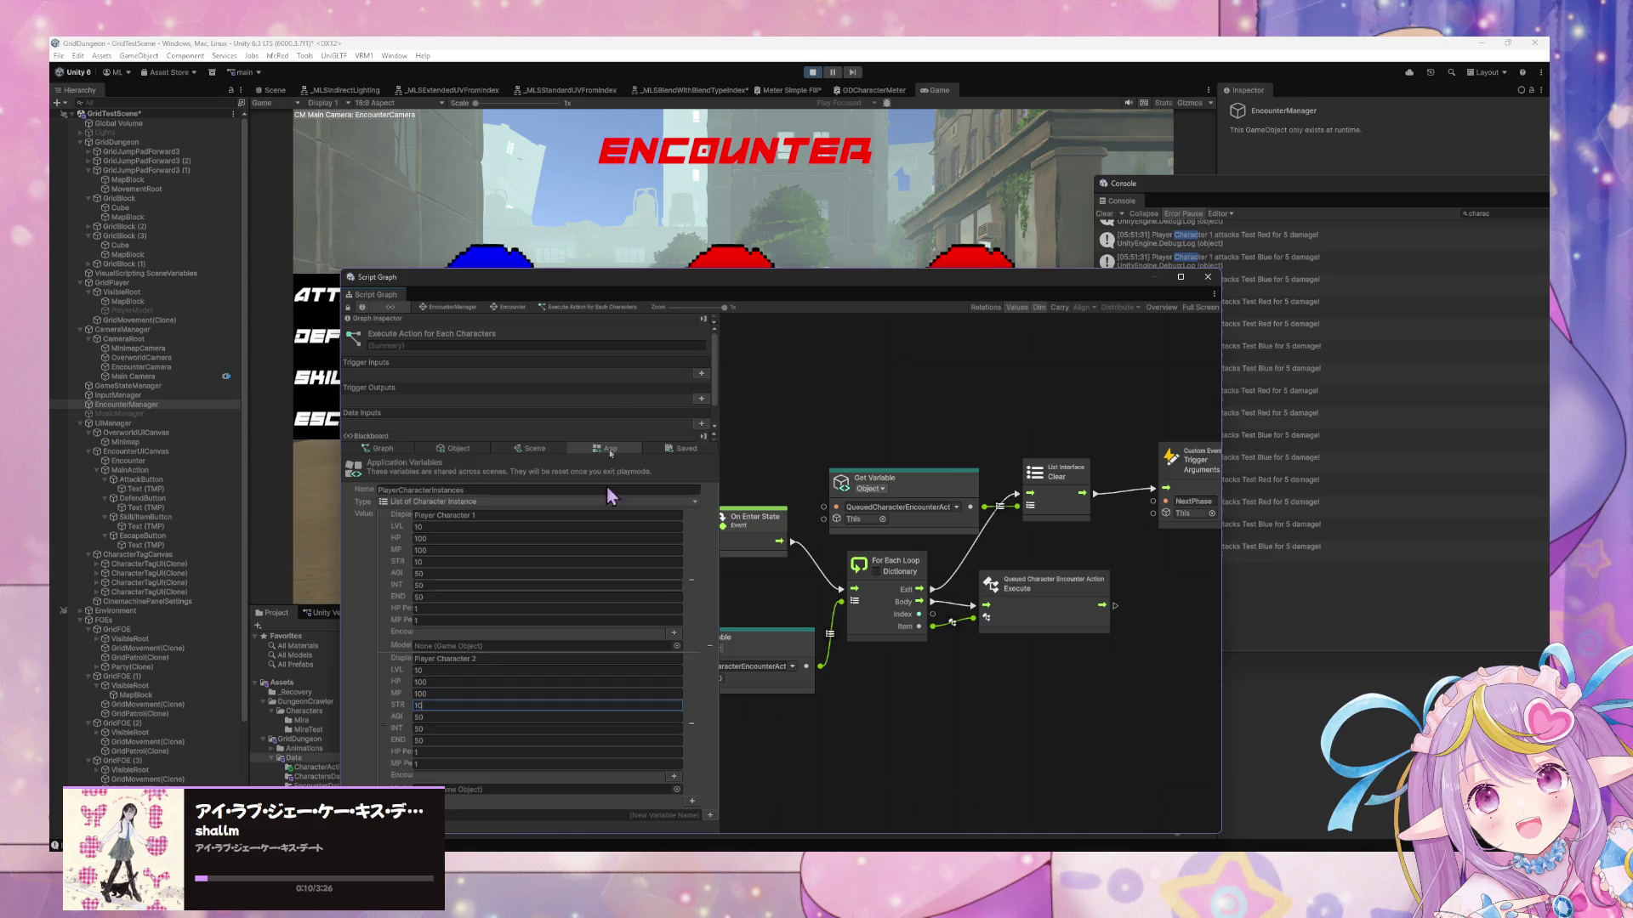
{"action": "mouse_move", "coordinate": [569, 280]}
{"action": "left_mouse_down"}
{"action": "mouse_move", "coordinate": [750, 468]}
{"action": "mouse_move", "coordinate": [469, 666]}
{"action": "left_mouse_up"}
{"action": "left_click", "coordinate": [411, 306]}
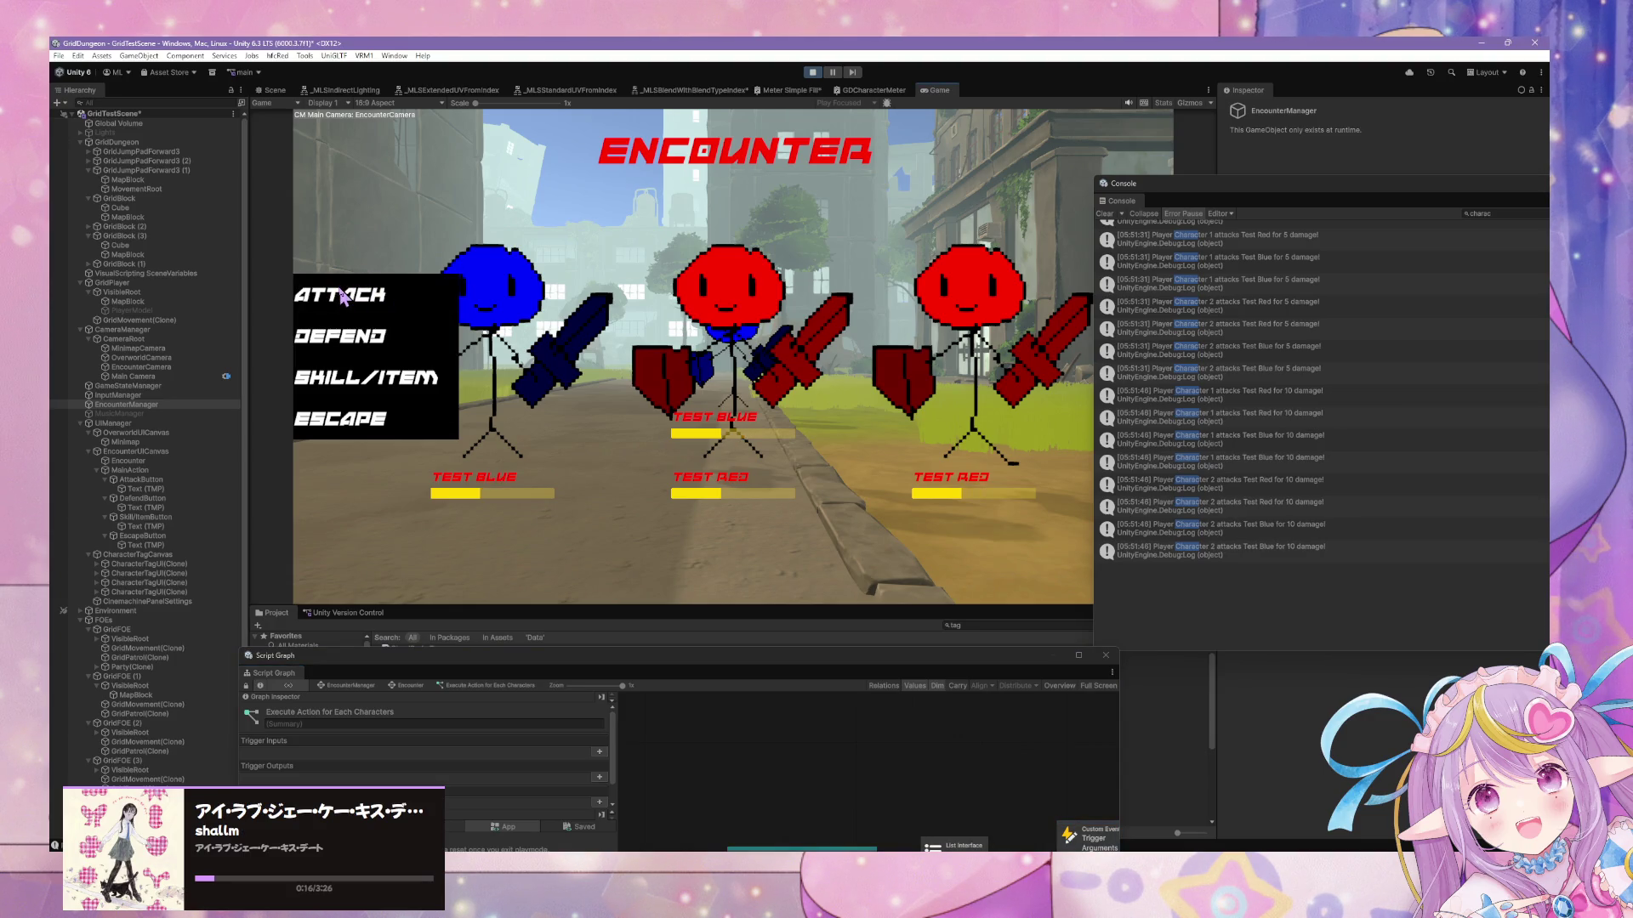
Finish the current encounter, then walk with WASD into another one and attack
{"action": "left_click", "coordinate": [343, 296]}
{"action": "key", "text": "w"}
{"action": "key", "text": "d"}
{"action": "key", "text": "a"}
{"action": "left_click", "coordinate": [403, 312]}
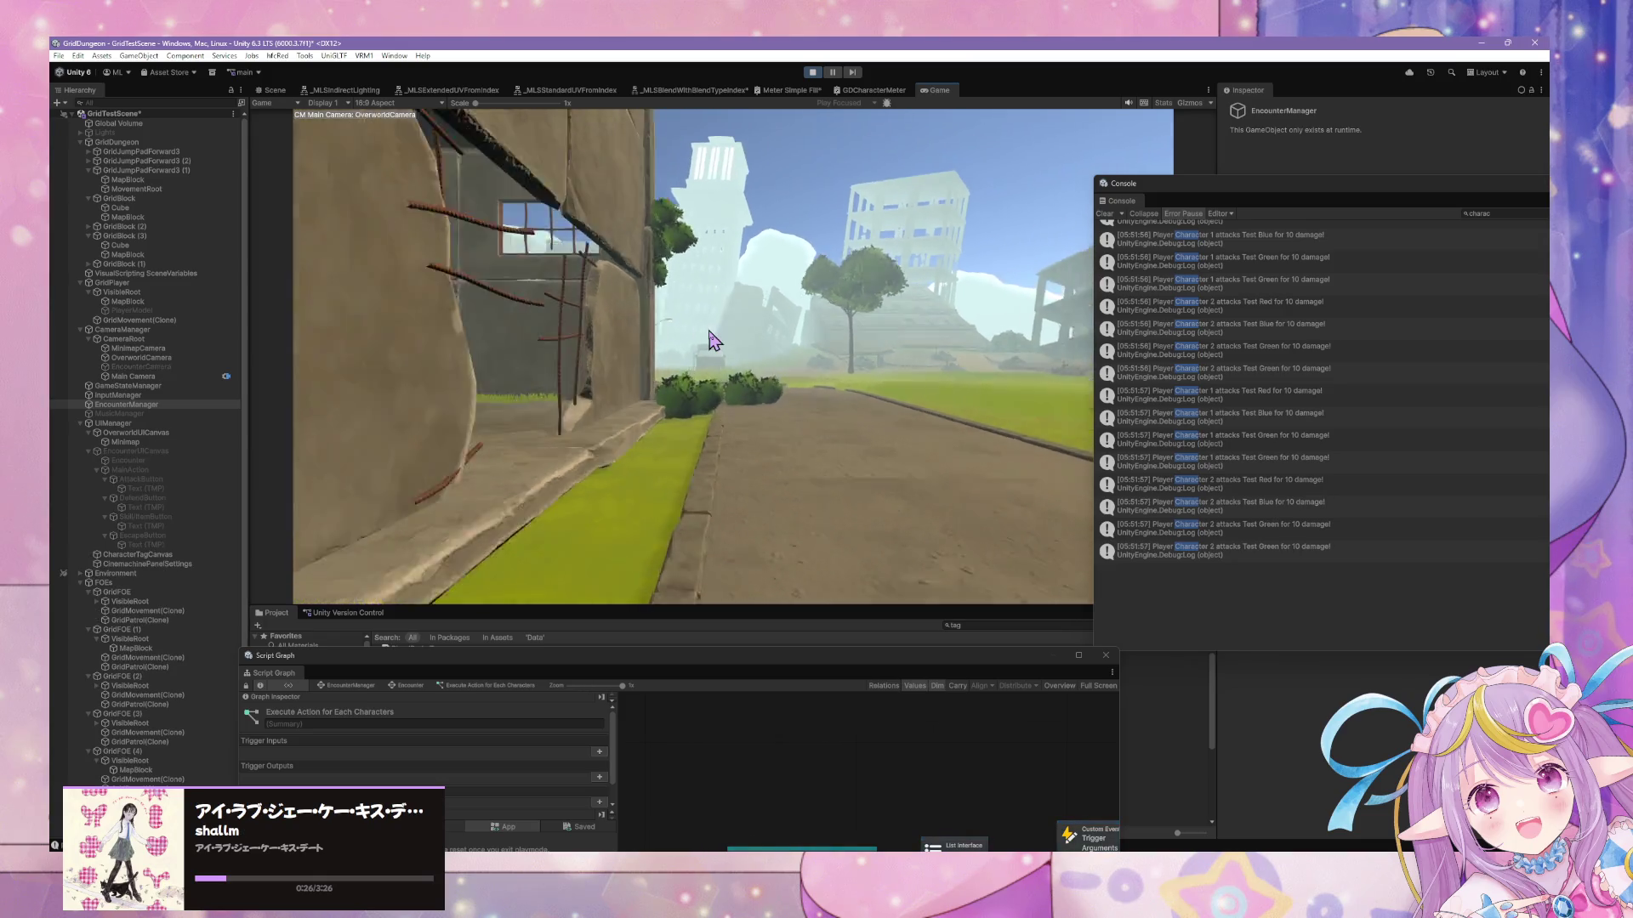
Walk onto the grassy field, win the next encounter with 10-damage attacks, and exit Play mode
{"action": "key", "text": "w"}
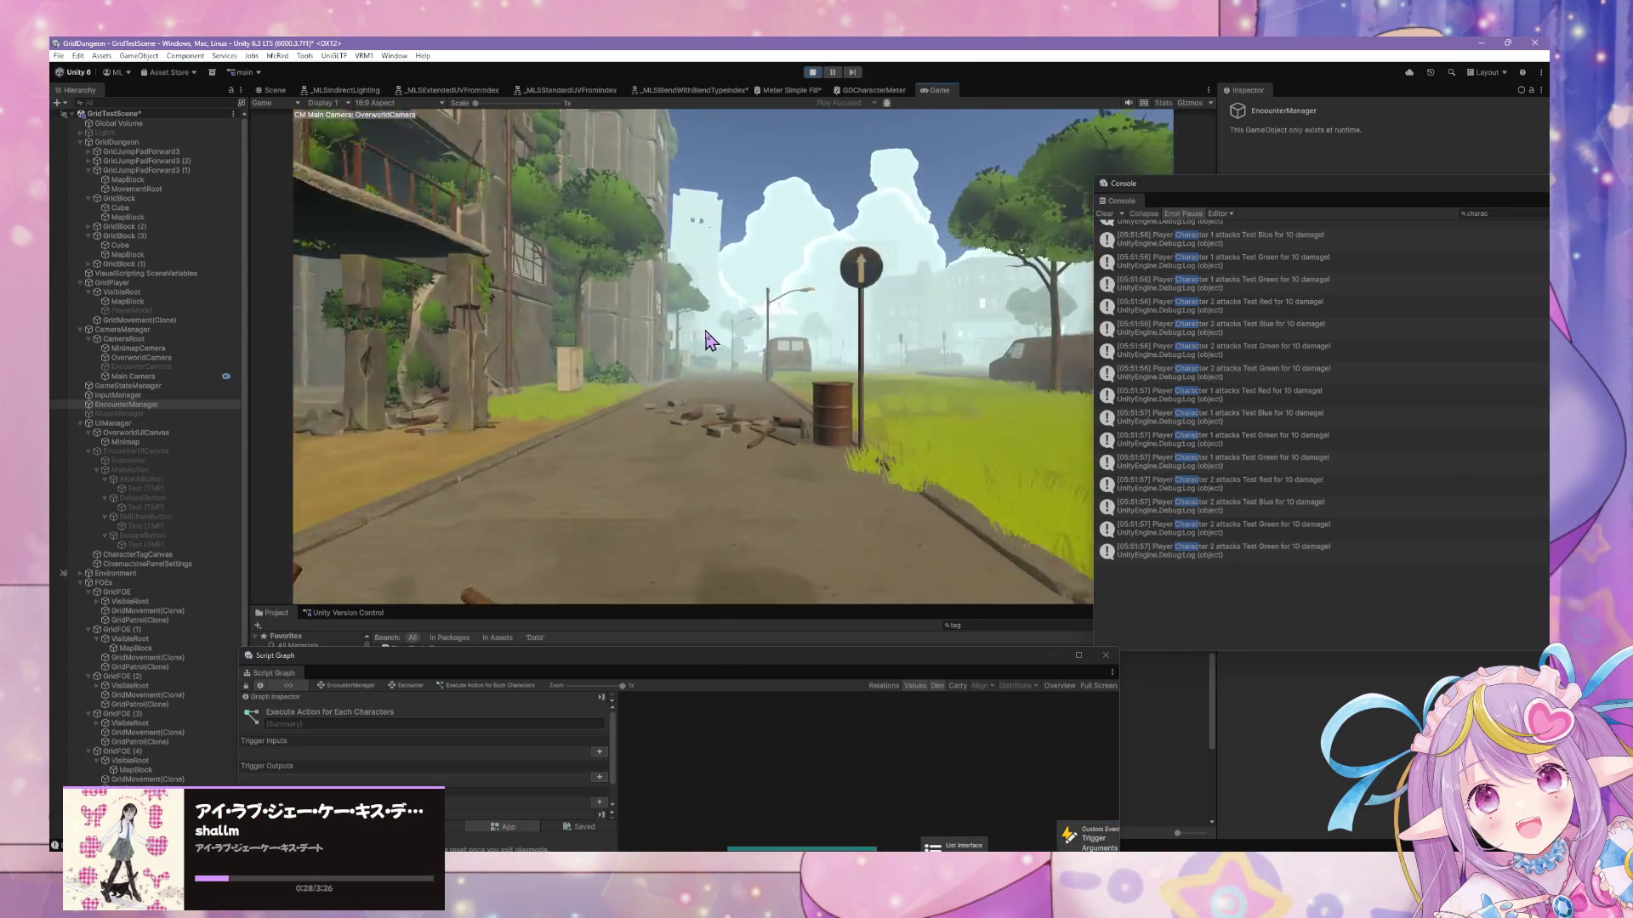
{"action": "key", "text": "w"}
{"action": "key", "text": "a"}
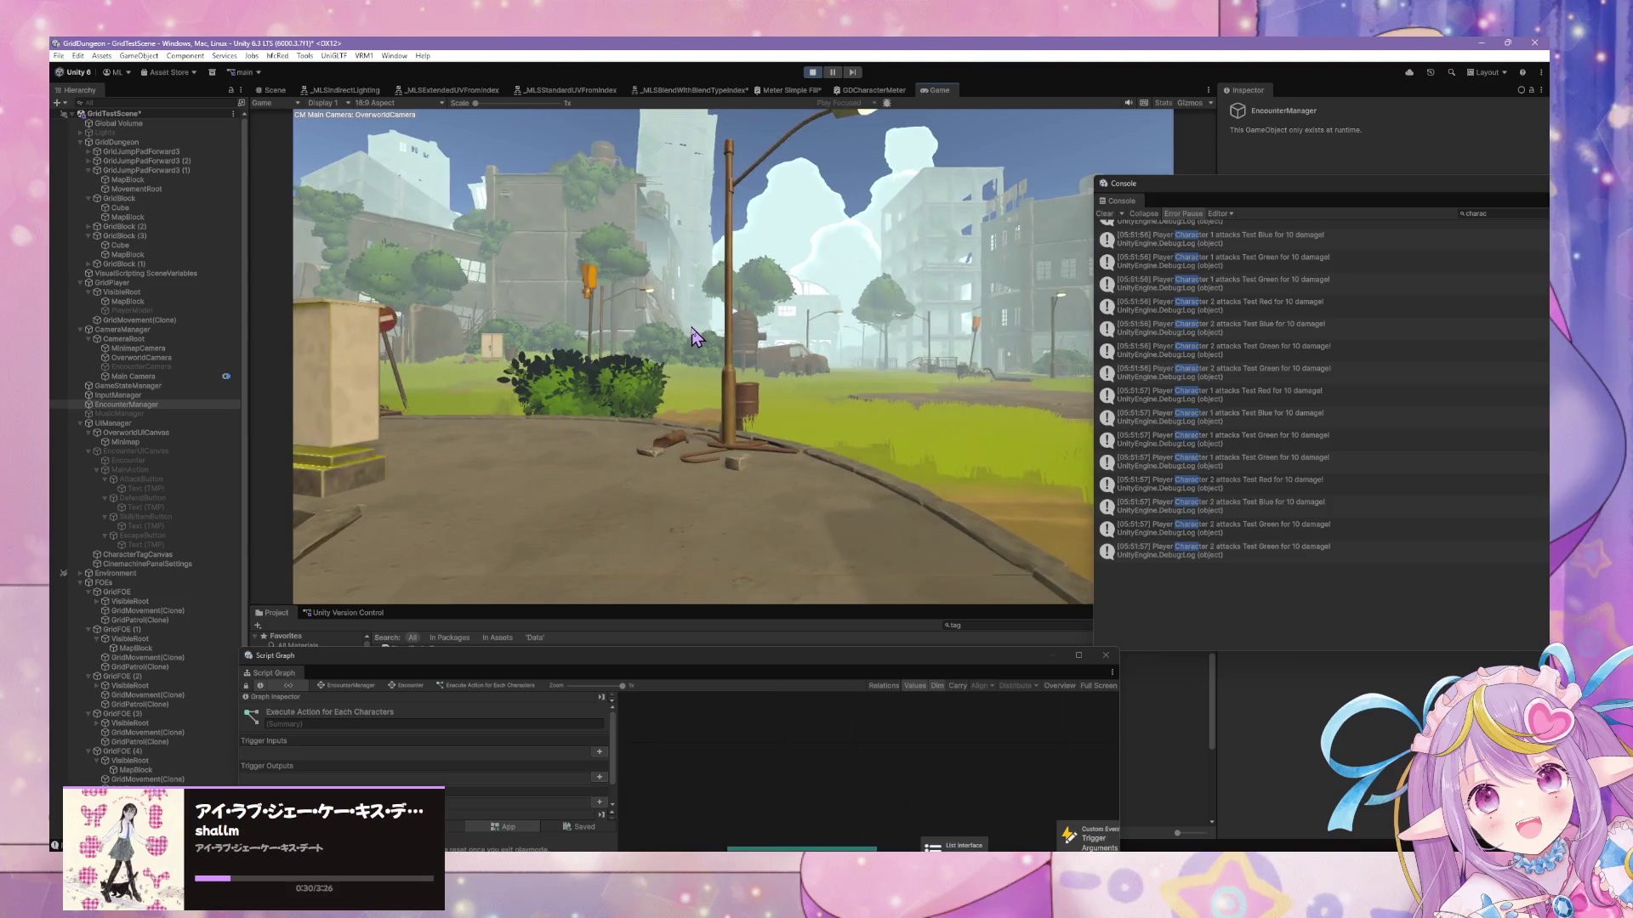
{"action": "key", "text": "w"}
{"action": "key", "text": "w"}
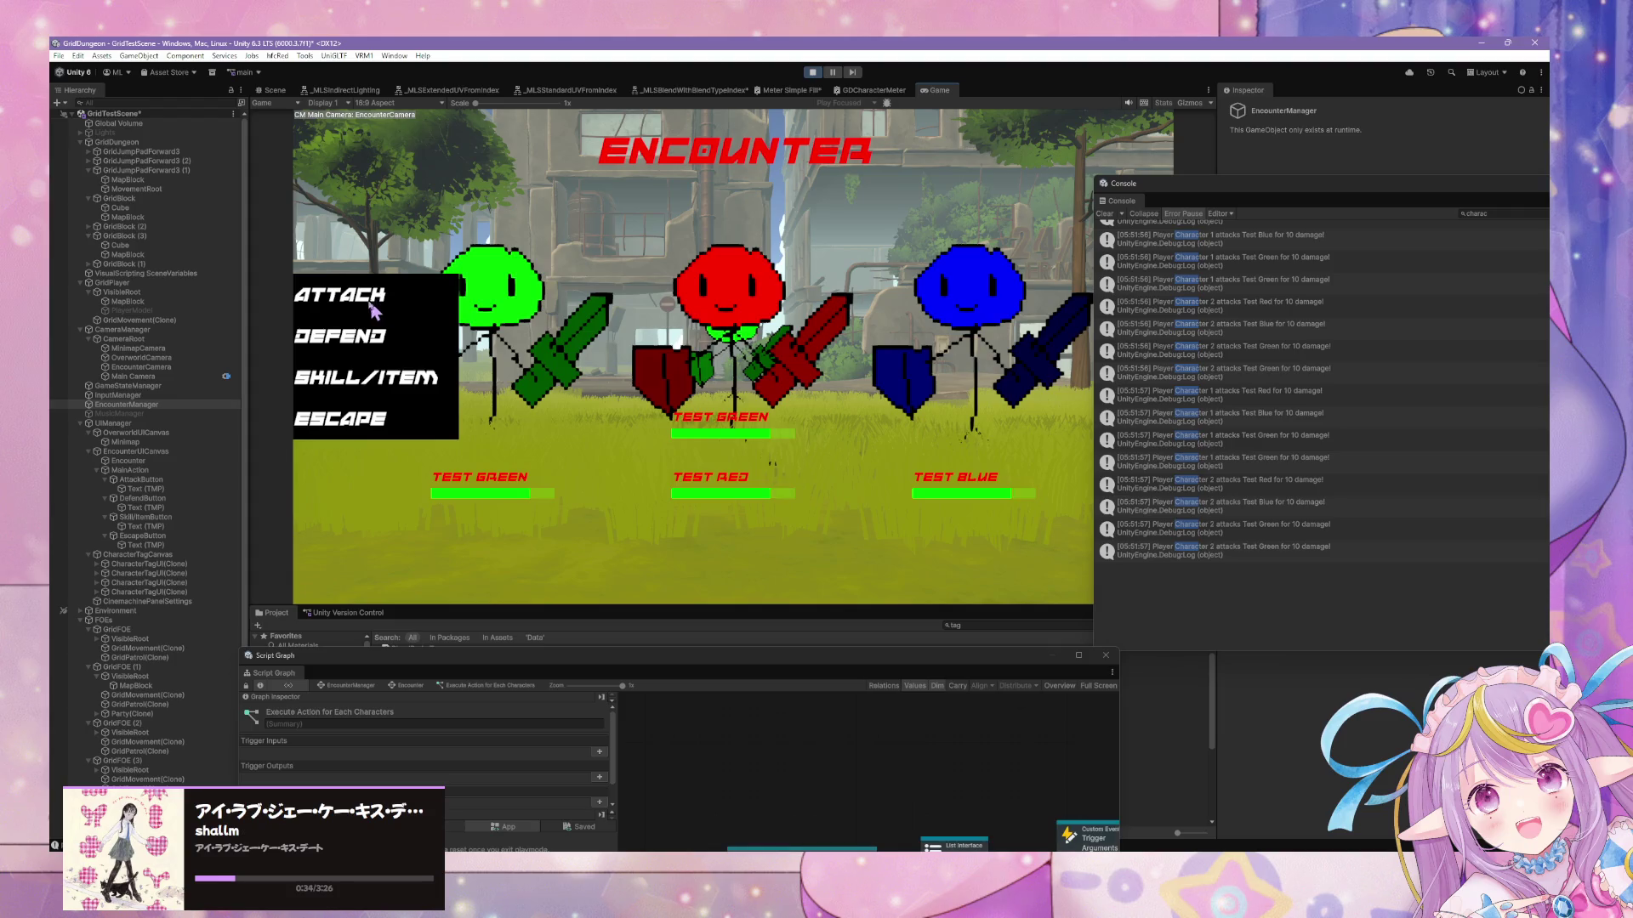
{"action": "left_click", "coordinate": [368, 310]}
{"action": "left_click", "coordinate": [366, 302]}
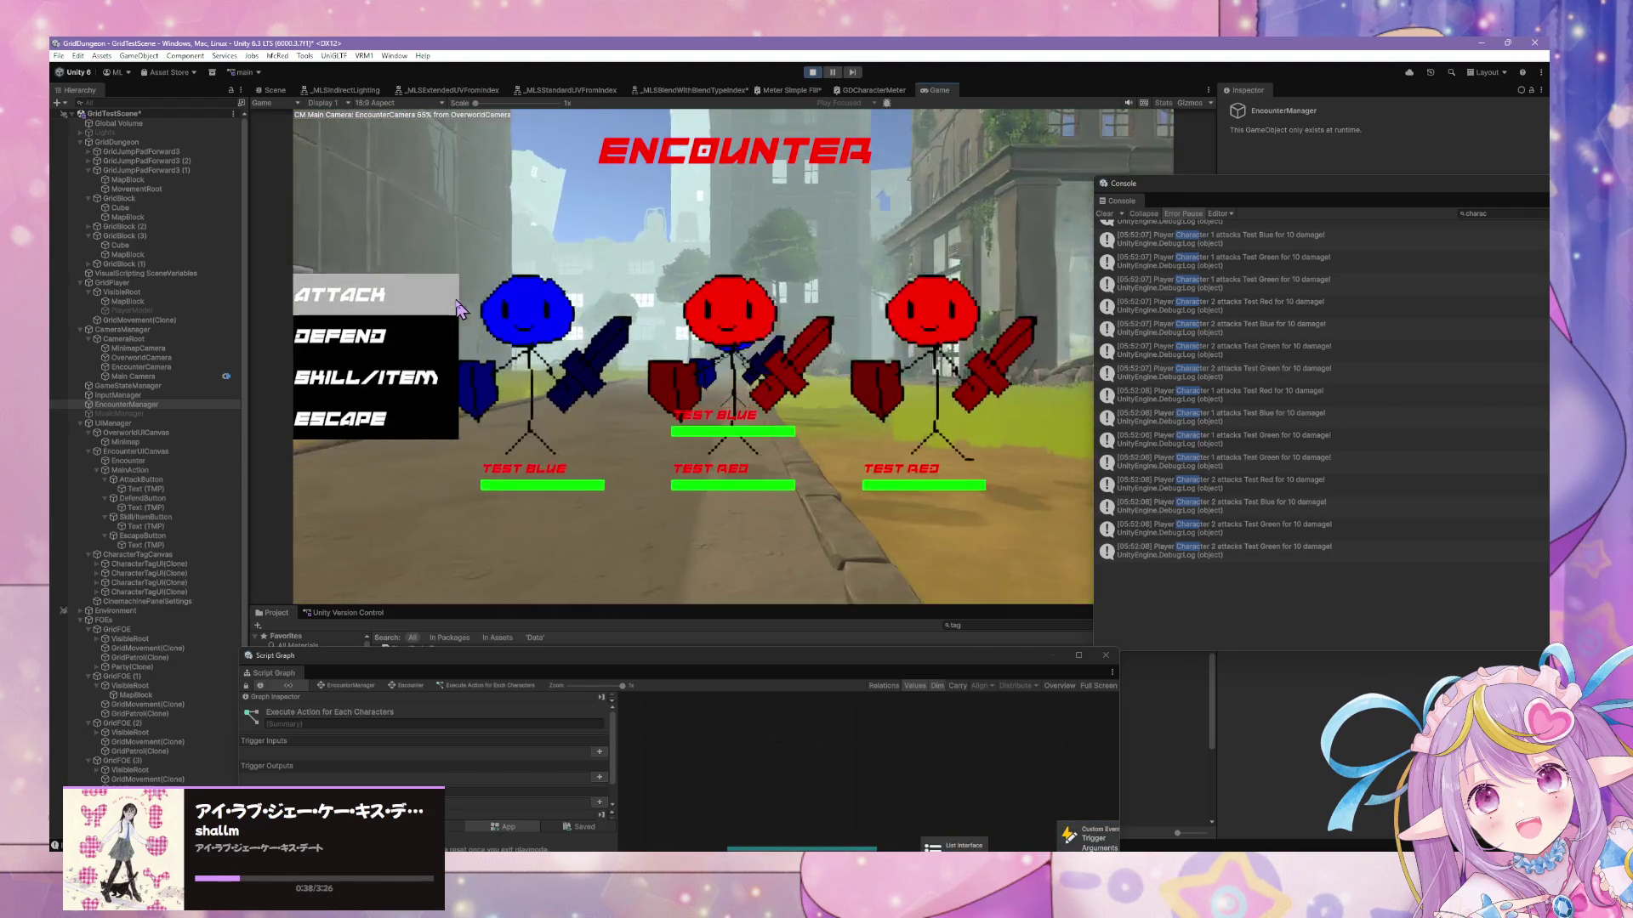
{"action": "left_click", "coordinate": [812, 72]}
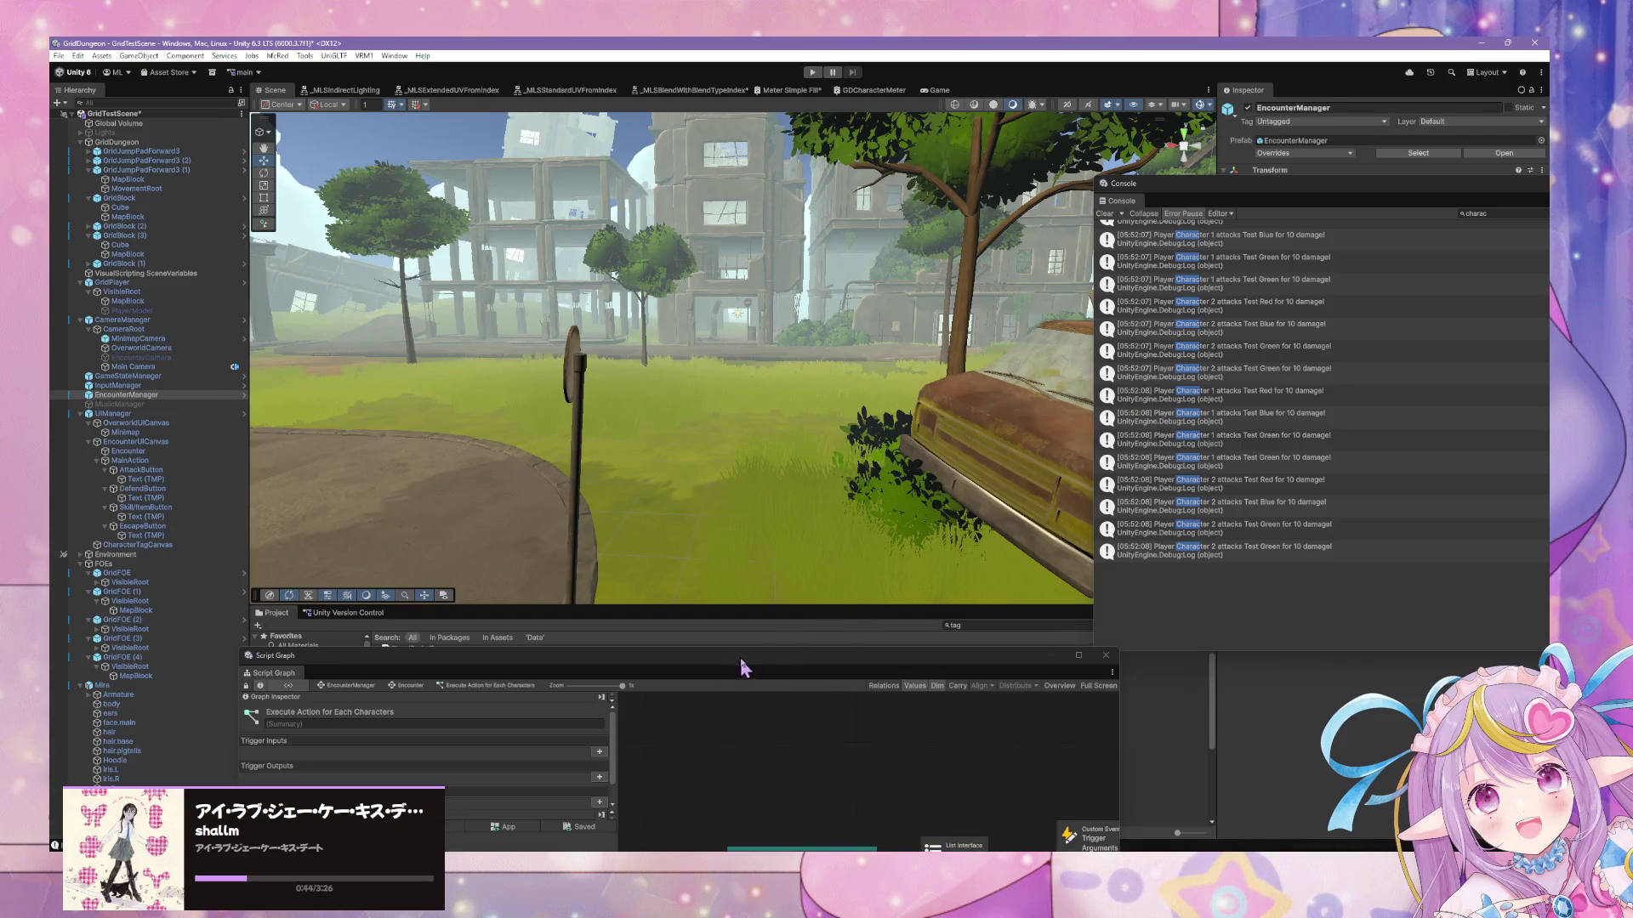
{"action": "mouse_move", "coordinate": [748, 664]}
{"action": "left_mouse_down"}
{"action": "mouse_move", "coordinate": [799, 248]}
{"action": "mouse_move", "coordinate": [1219, 324]}
{"action": "mouse_move", "coordinate": [1021, 306]}
{"action": "mouse_move", "coordinate": [1060, 645]}
{"action": "mouse_move", "coordinate": [990, 736]}
{"action": "left_mouse_up"}
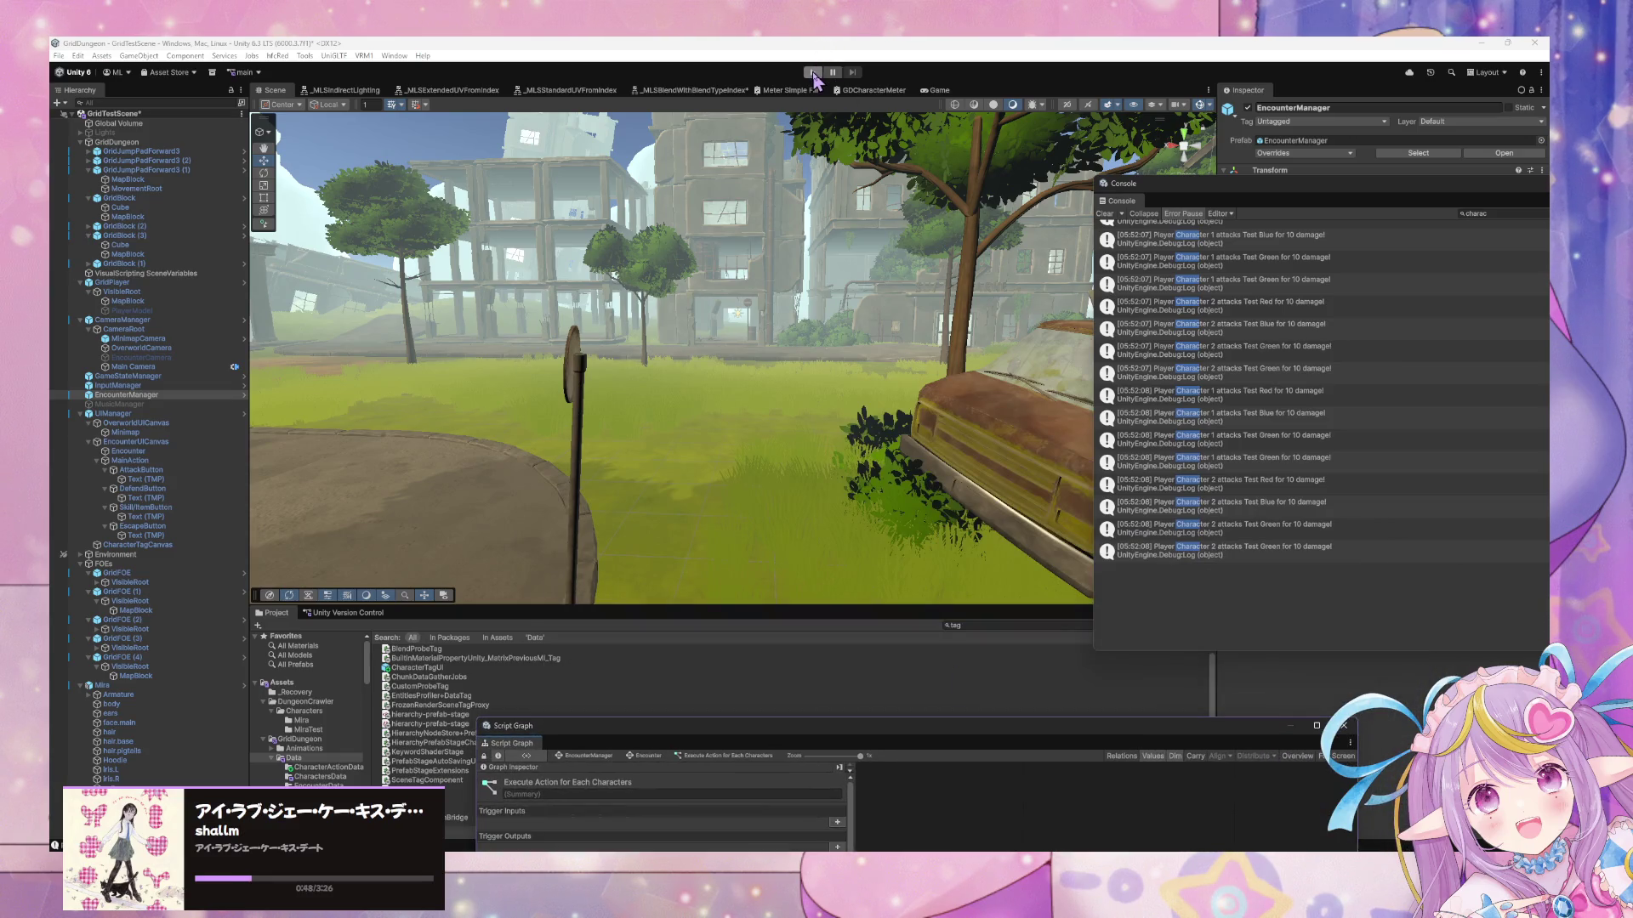
{"action": "left_click", "coordinate": [1011, 585]}
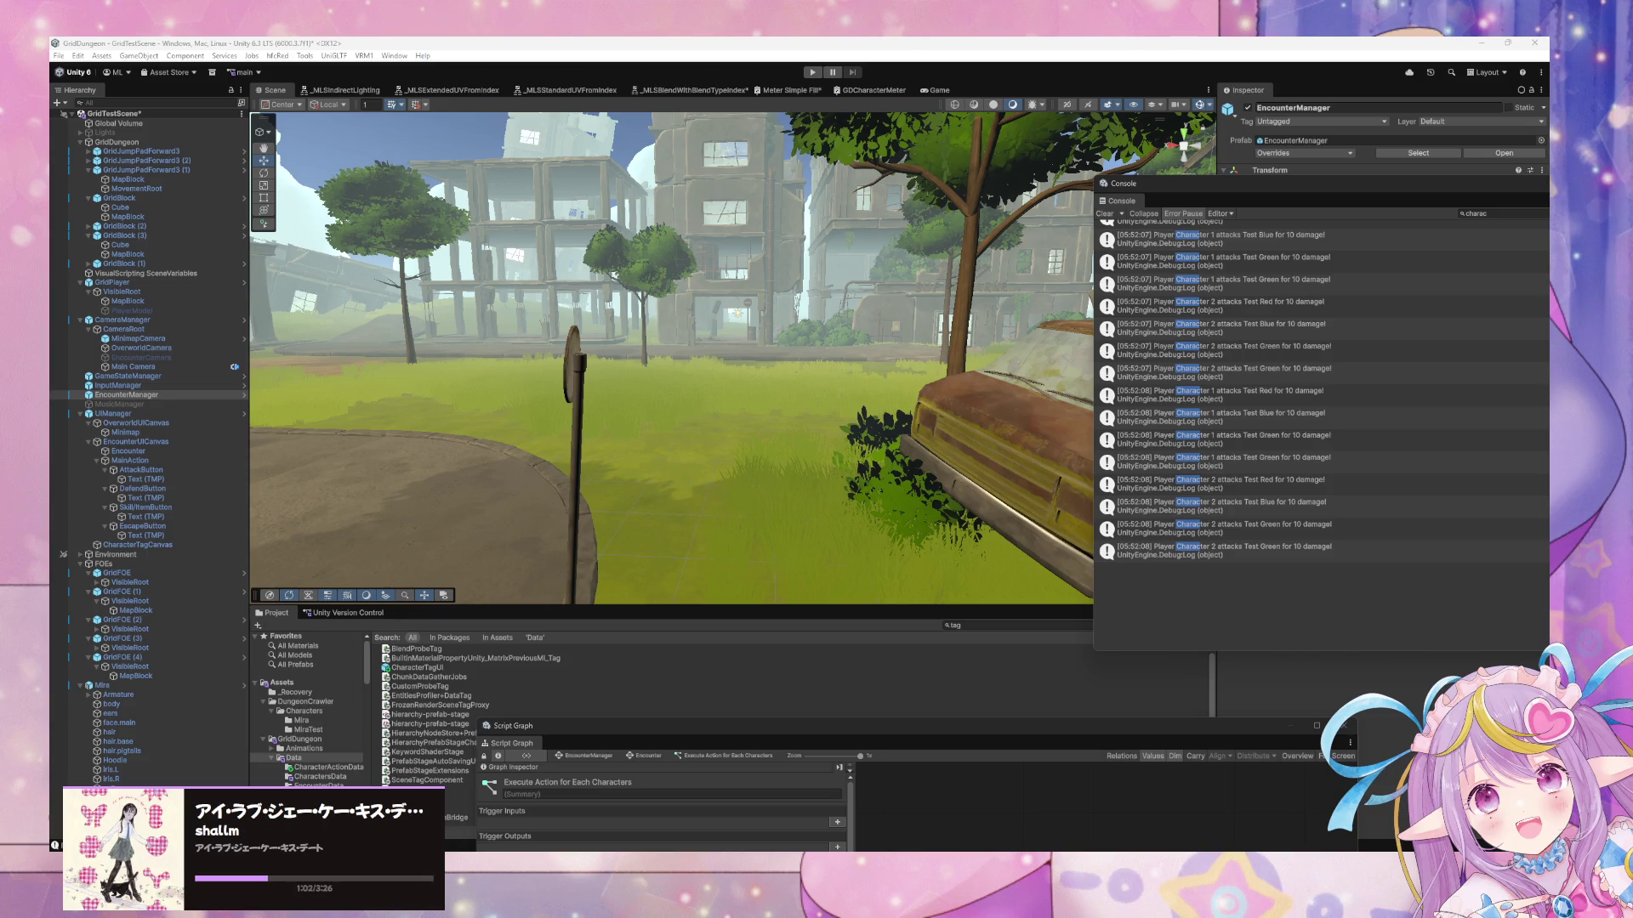
{"action": "left_click", "coordinate": [756, 497]}
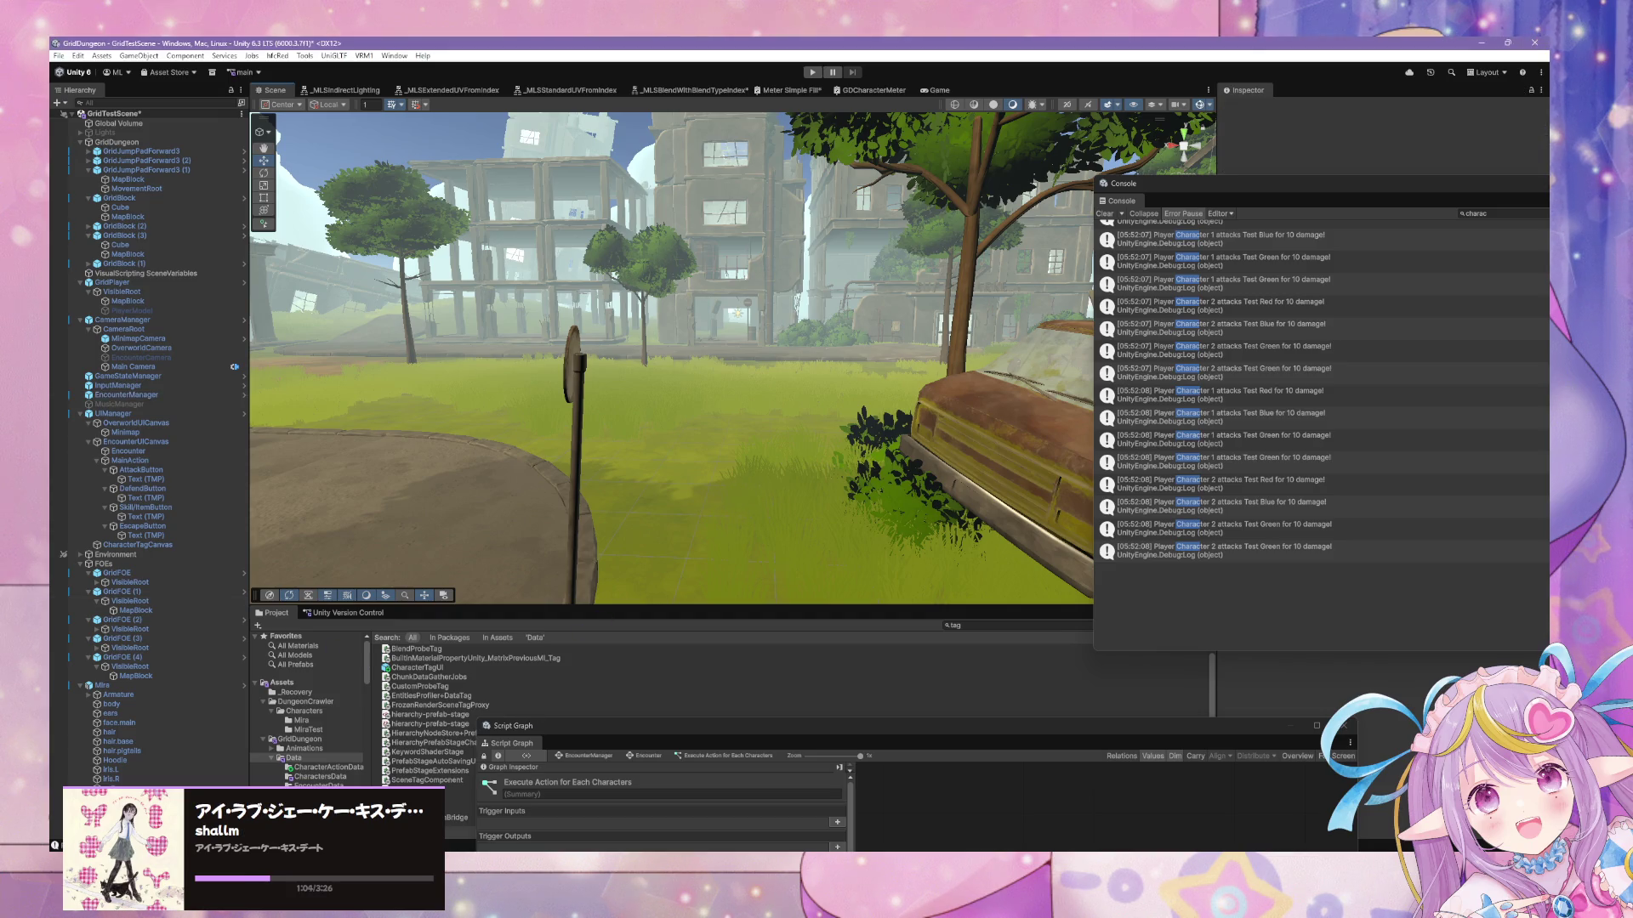